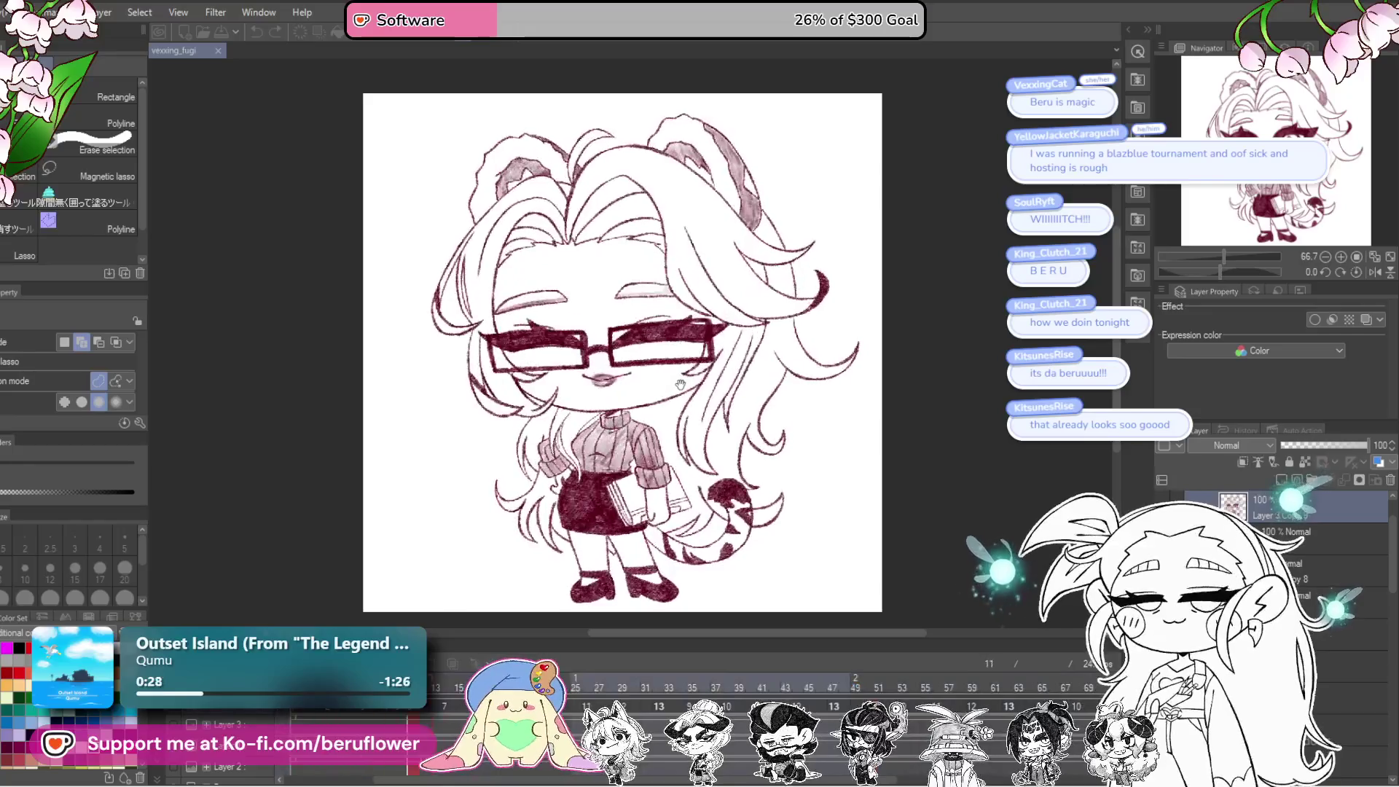
Step: Stop the animation playback and jump to frame 32
key(space)
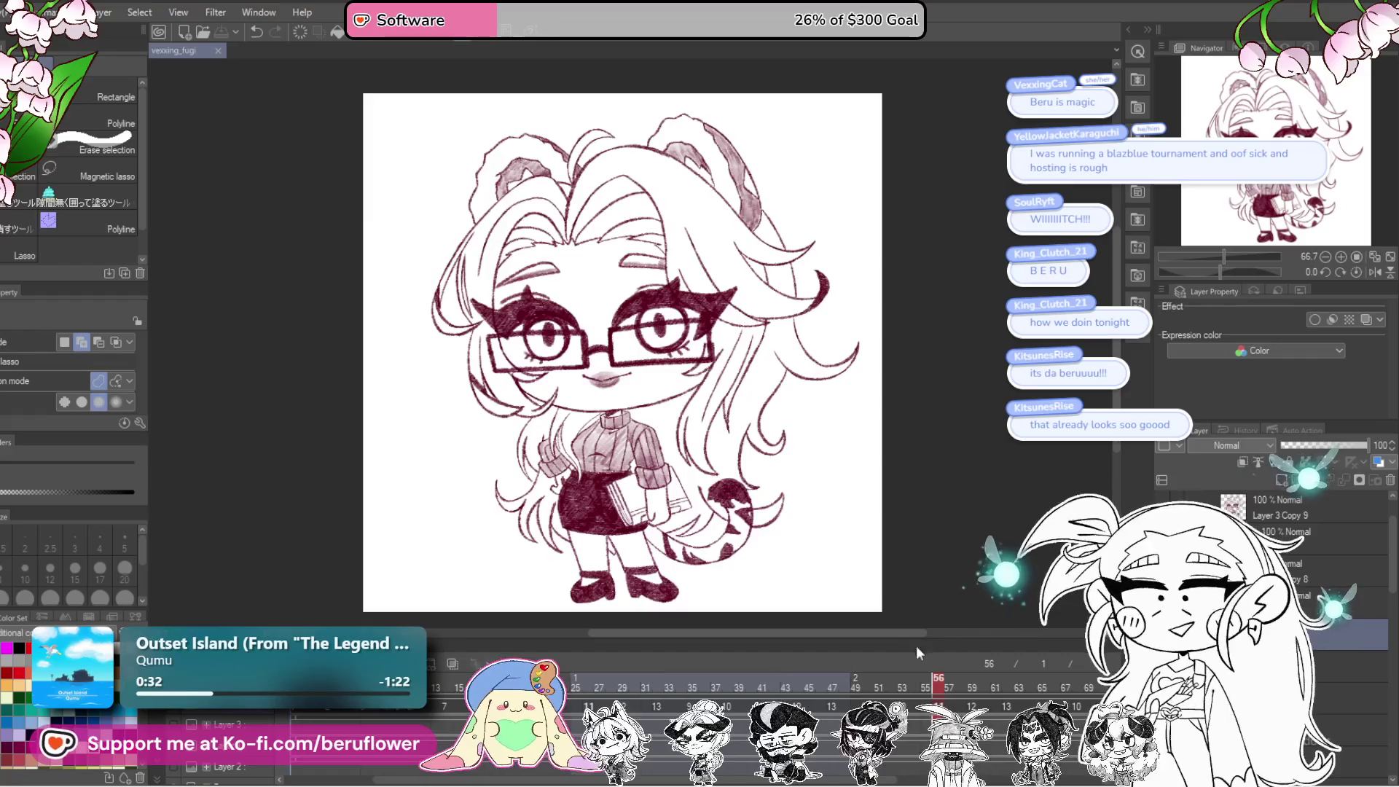
click(658, 684)
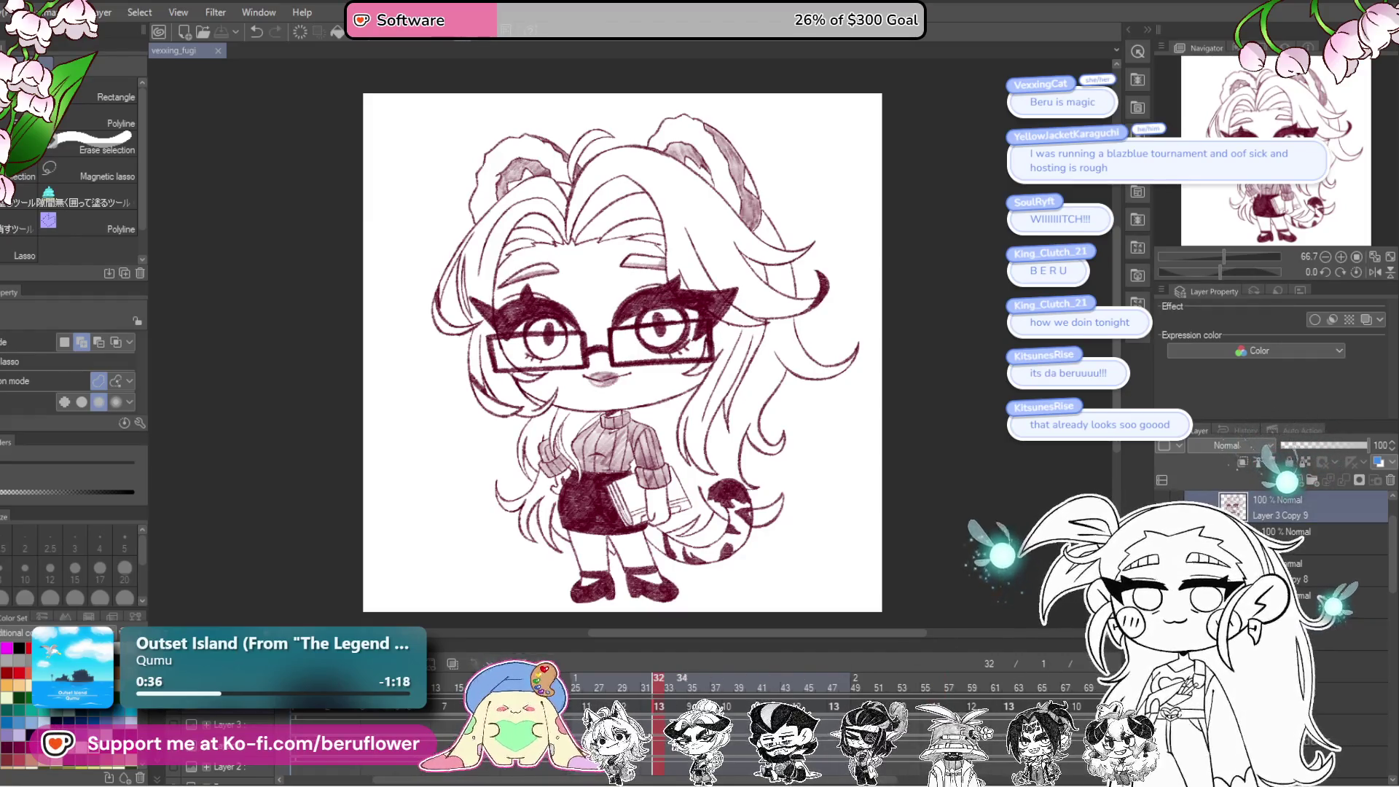
scroll(1276, 532, up, 1)
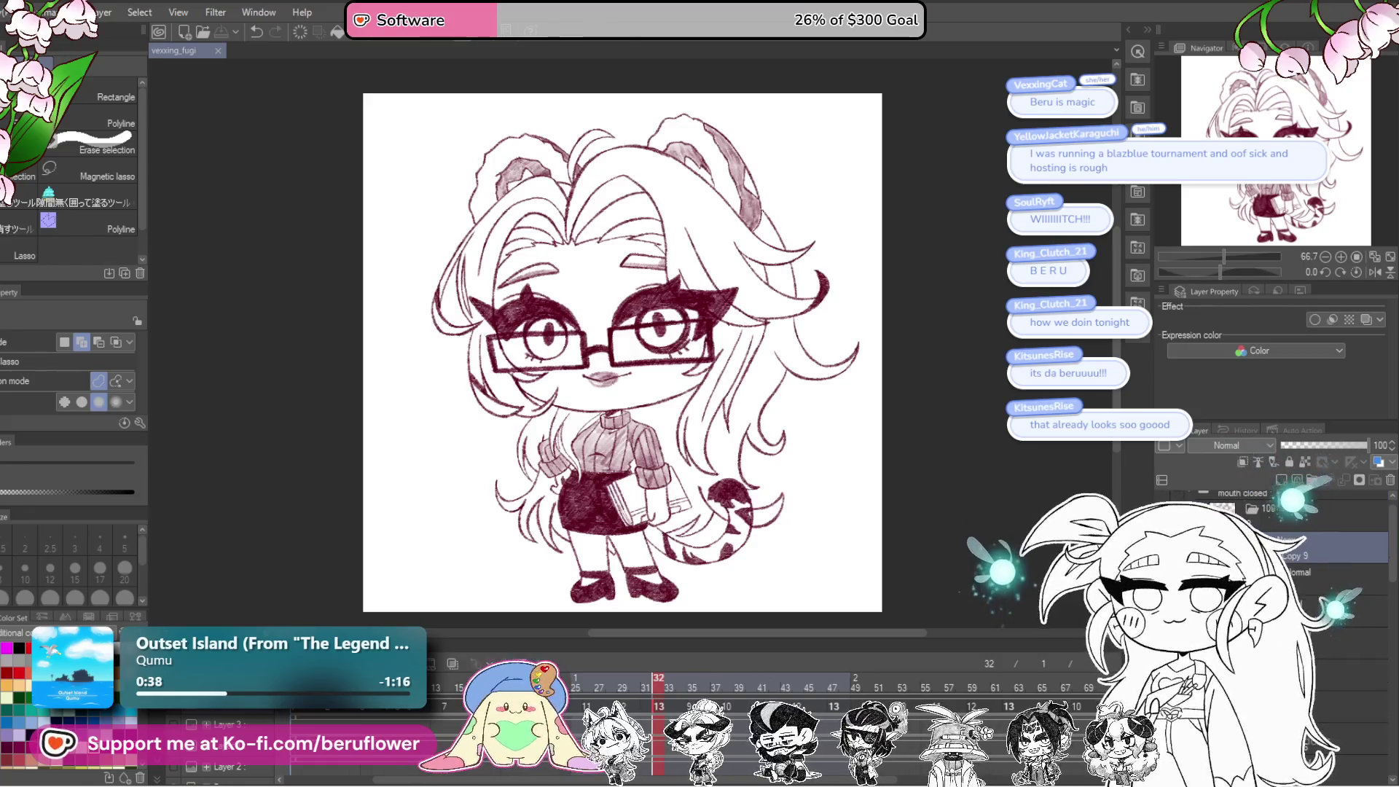
Step: Undo an accidental new layer and select the drawing layer on frame 32
key(ctrl+shift+n)
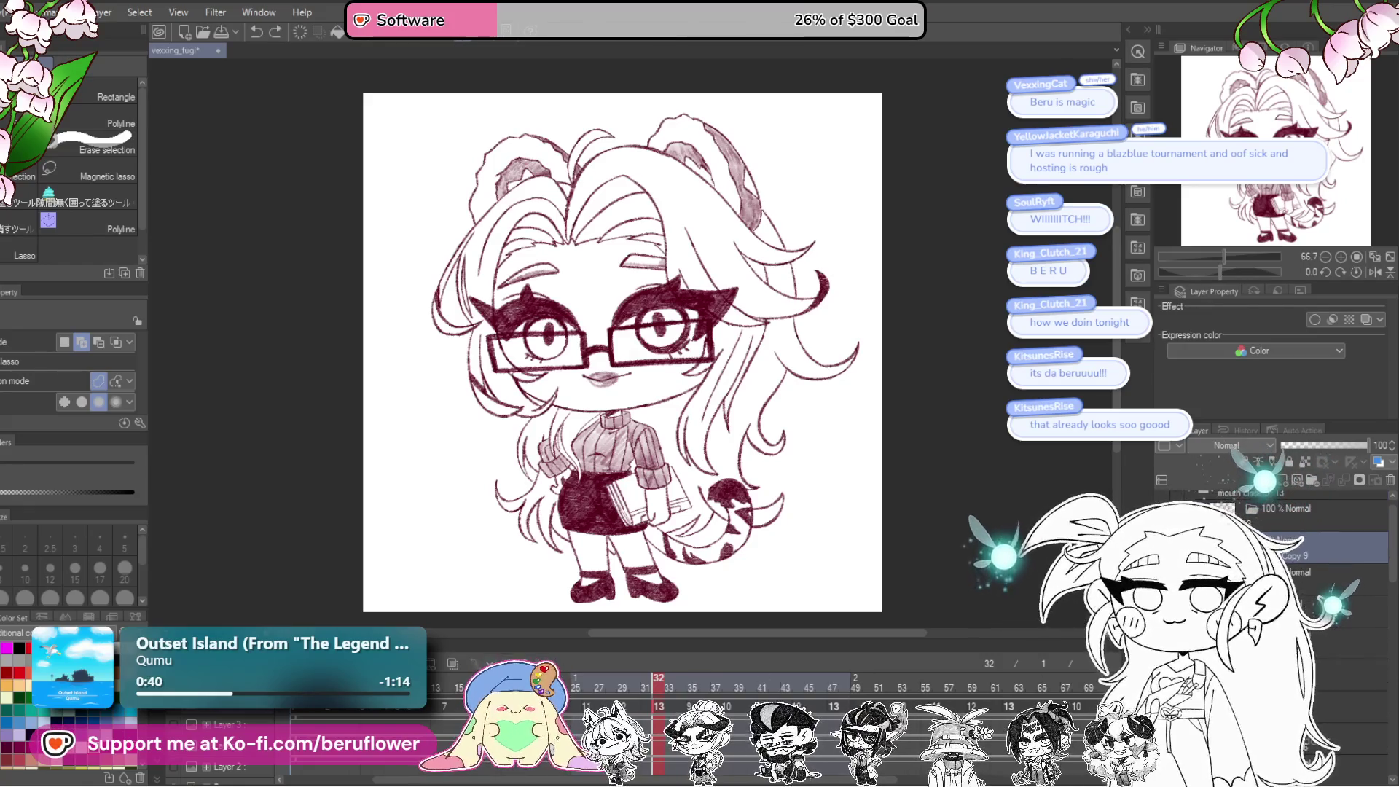
key(ctrl+z)
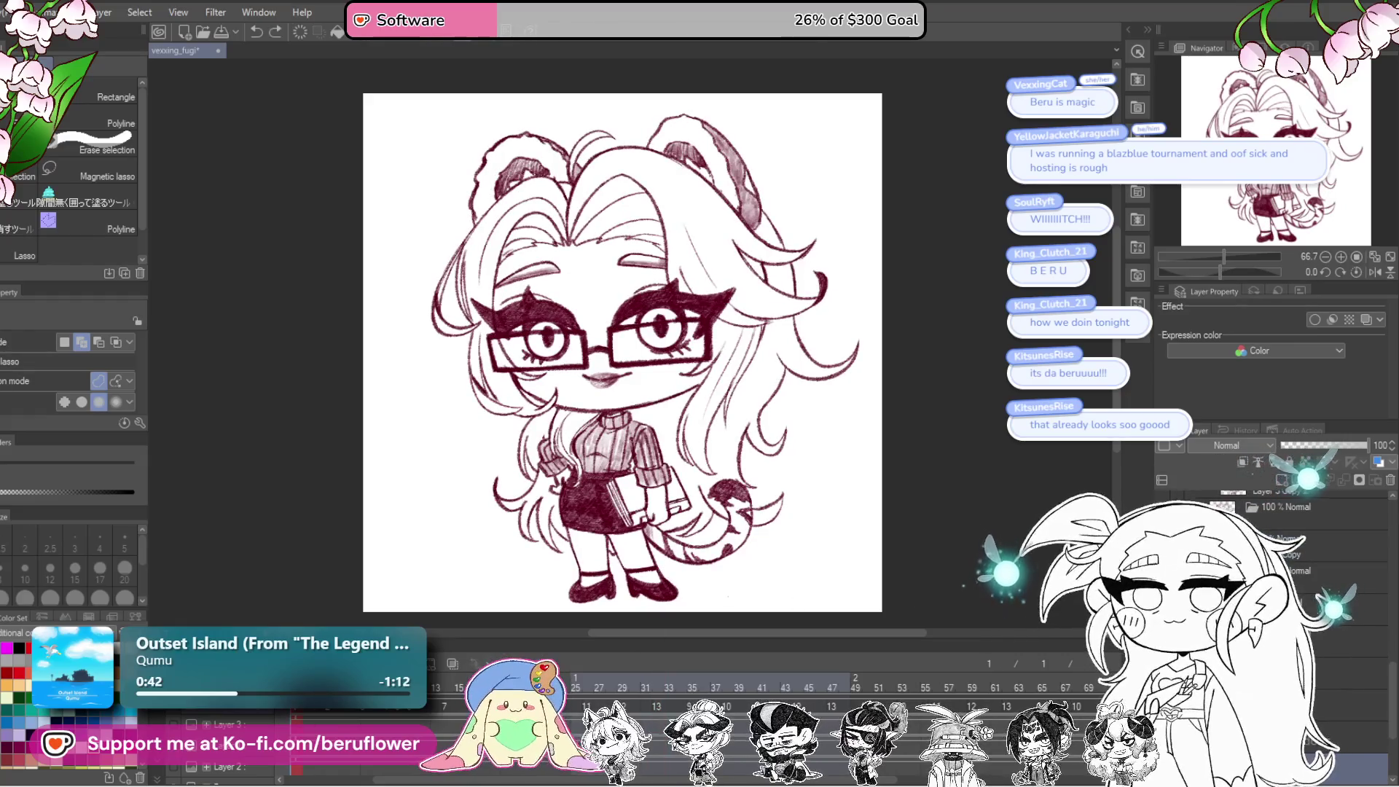
click(1348, 640)
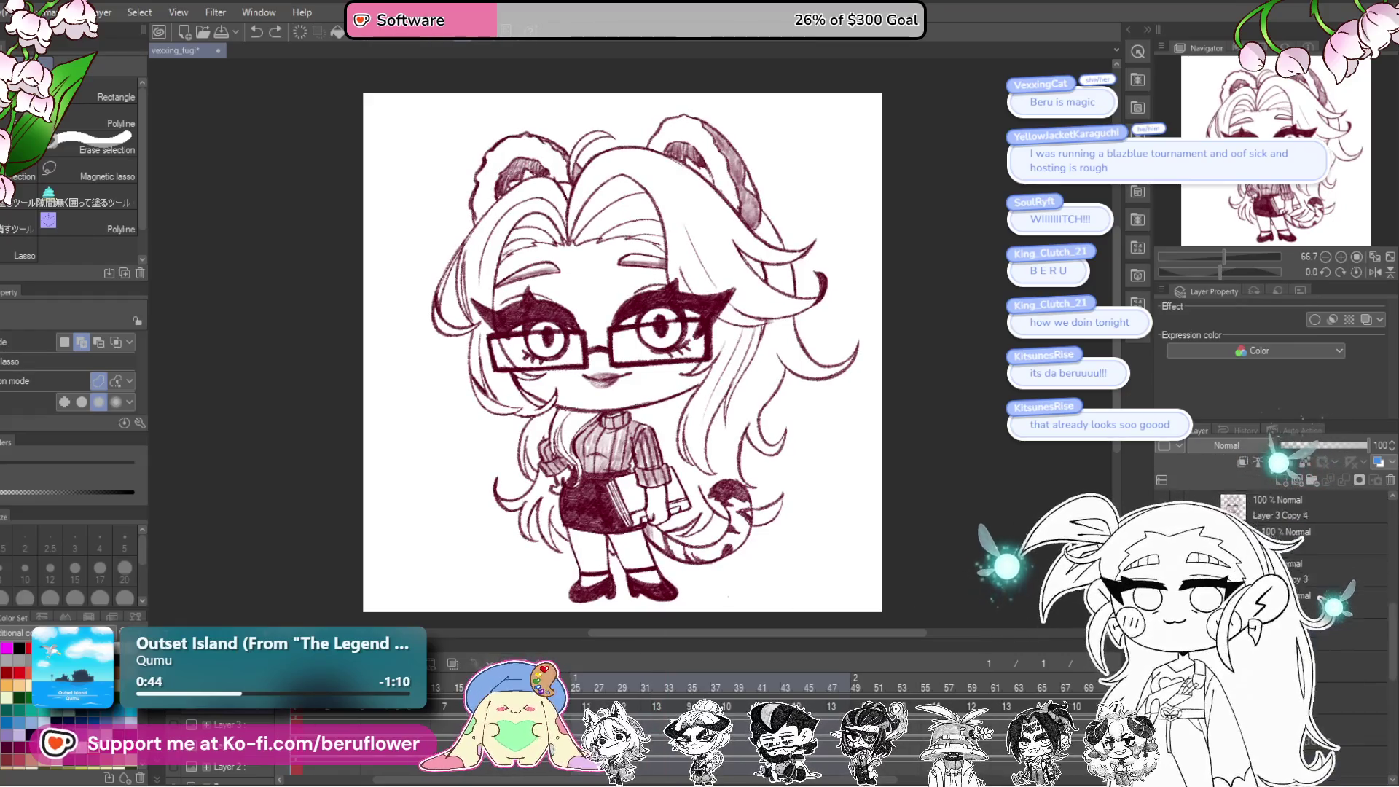
click(441, 738)
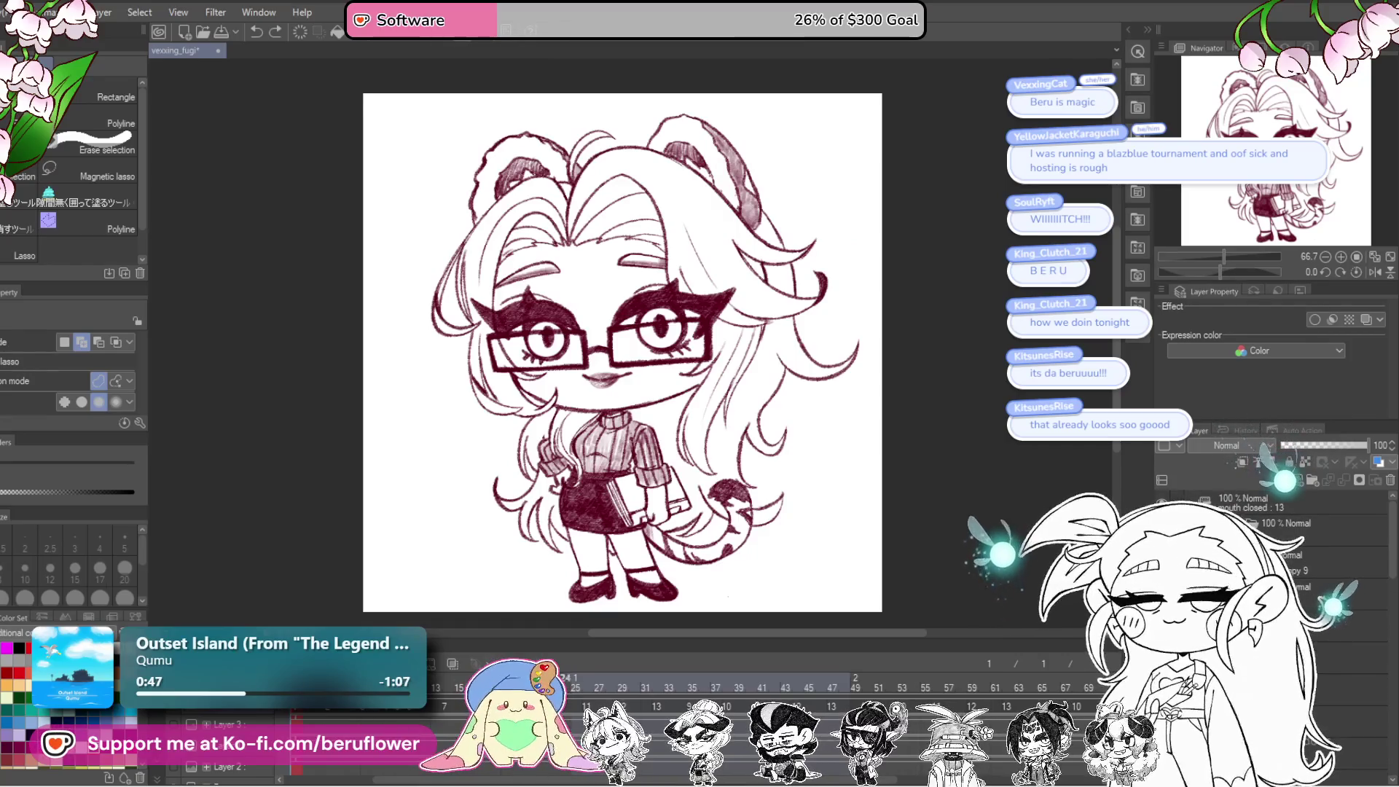
click(1305, 572)
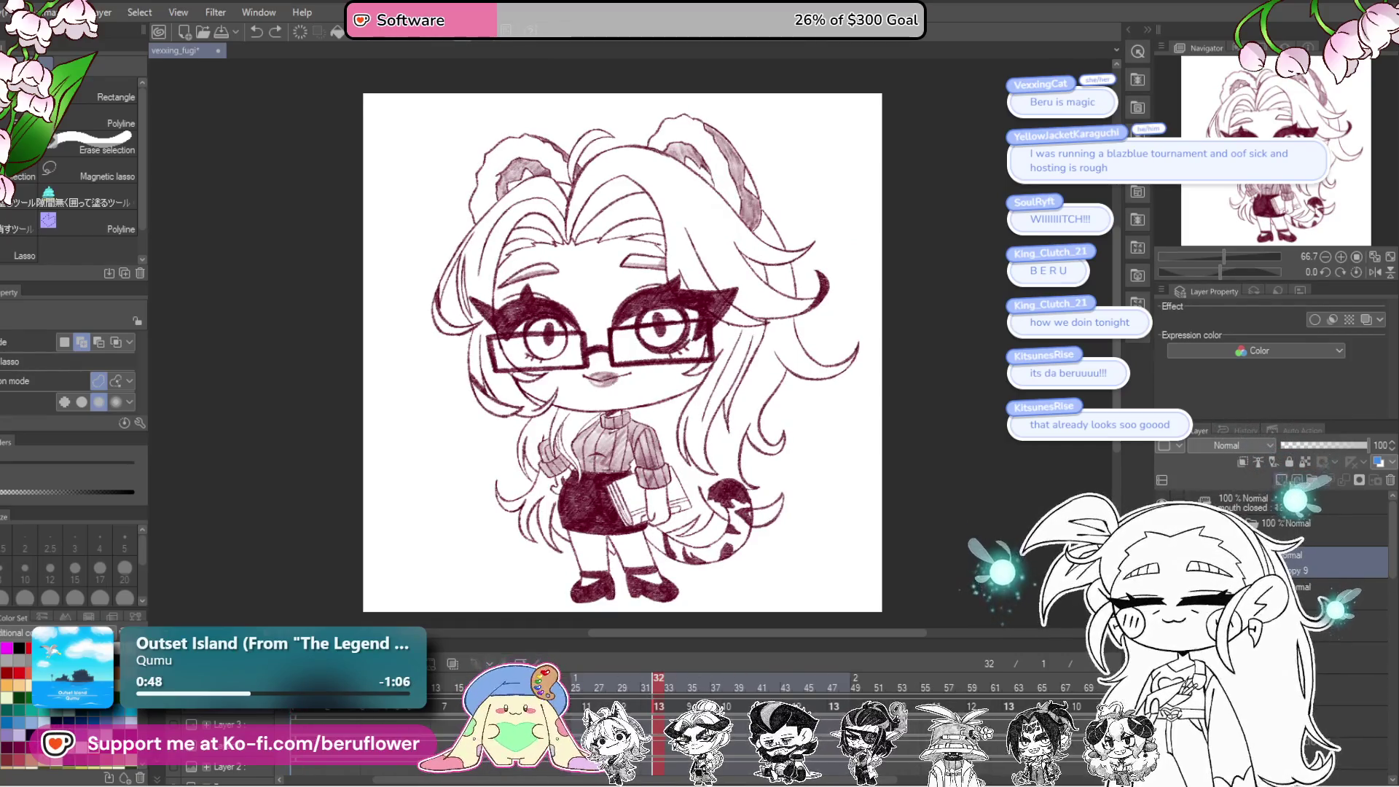
Step: Switch to the pencil at size 12, briefly fading the line art to 57 opacity then restoring it
key(p)
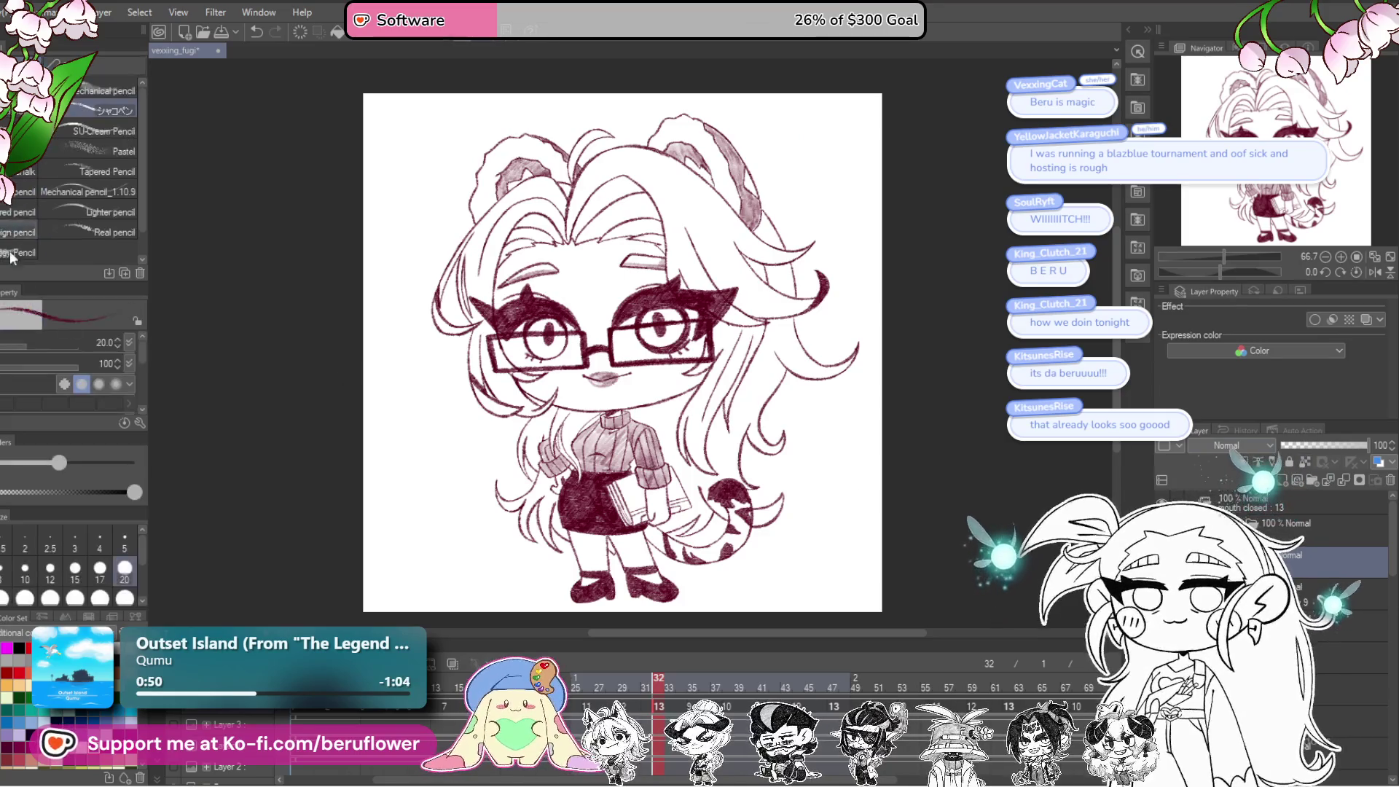
drag(782, 441, 882, 506)
scroll(778, 463, up, 4)
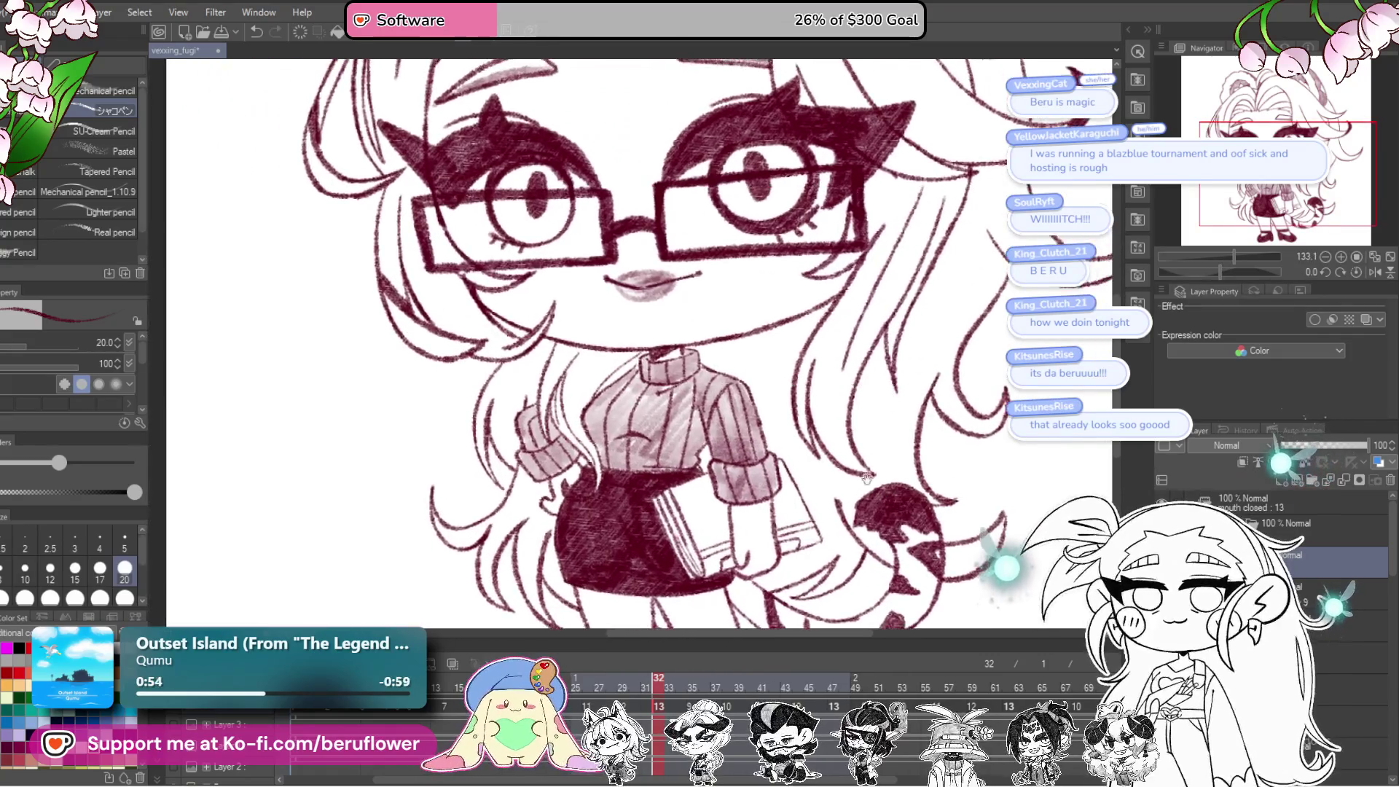
drag(721, 405, 743, 413)
key(bracketleft)
key(bracketleft)
key(bracketleft)
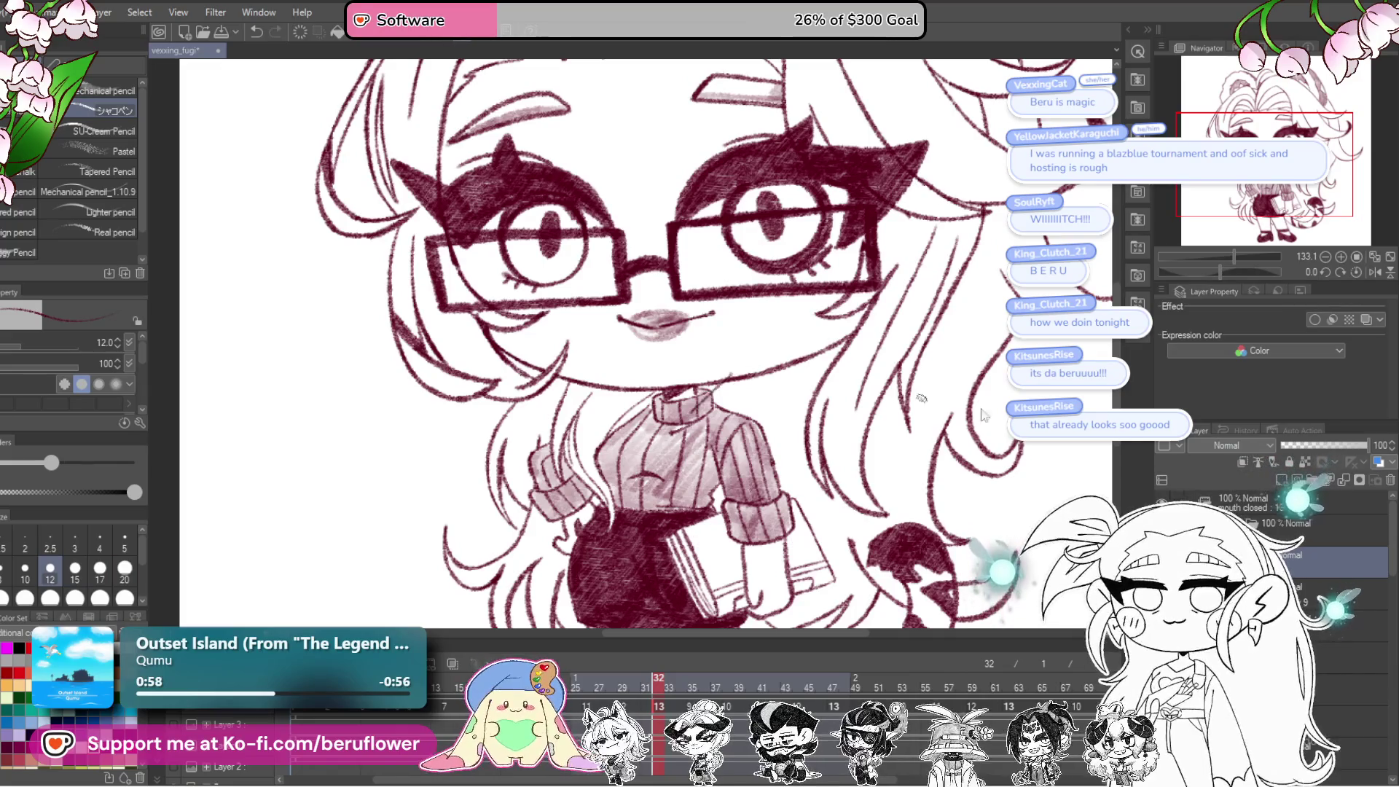
click(1331, 446)
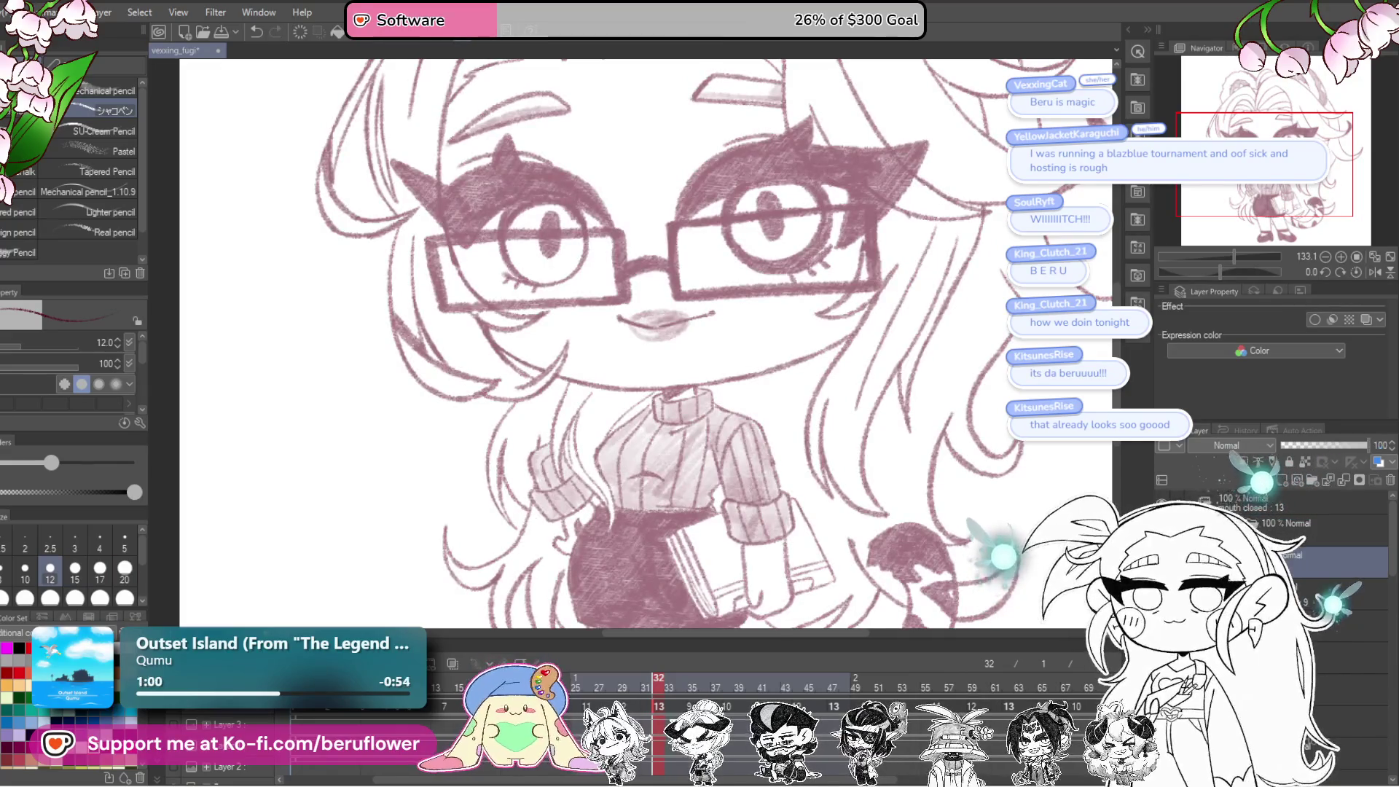
key(ctrl+z)
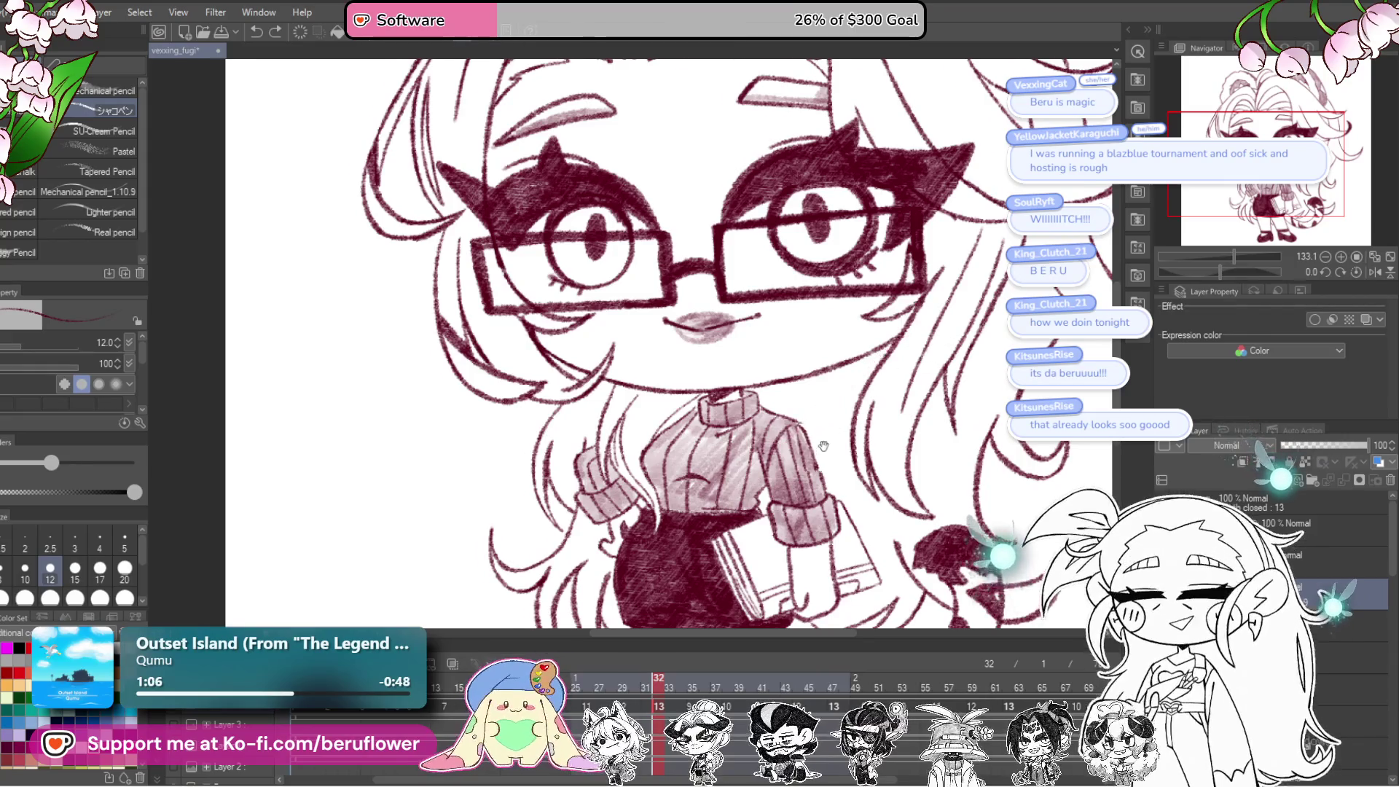
Step: Frame the view over the face, sweater and upper hair
drag(904, 371, 831, 366)
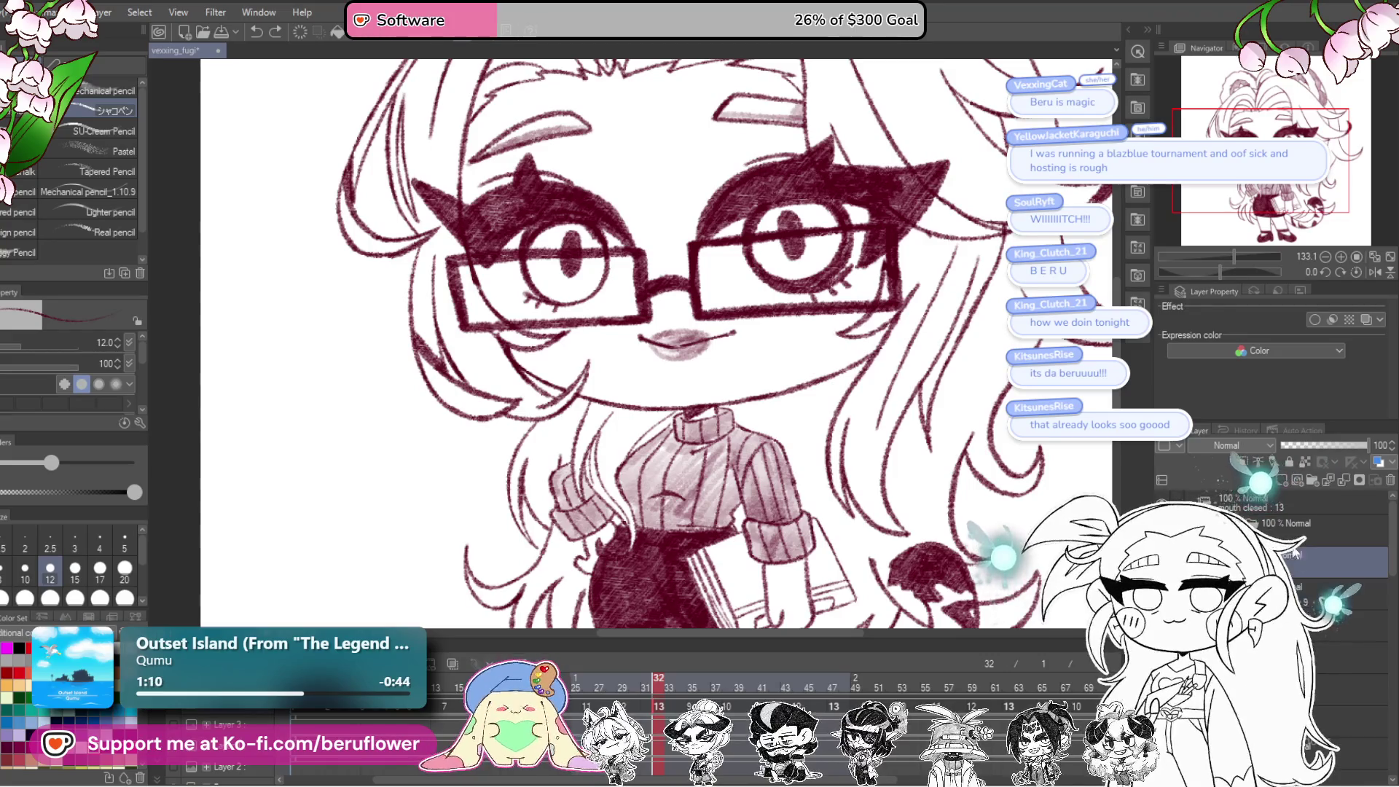
drag(775, 428, 753, 439)
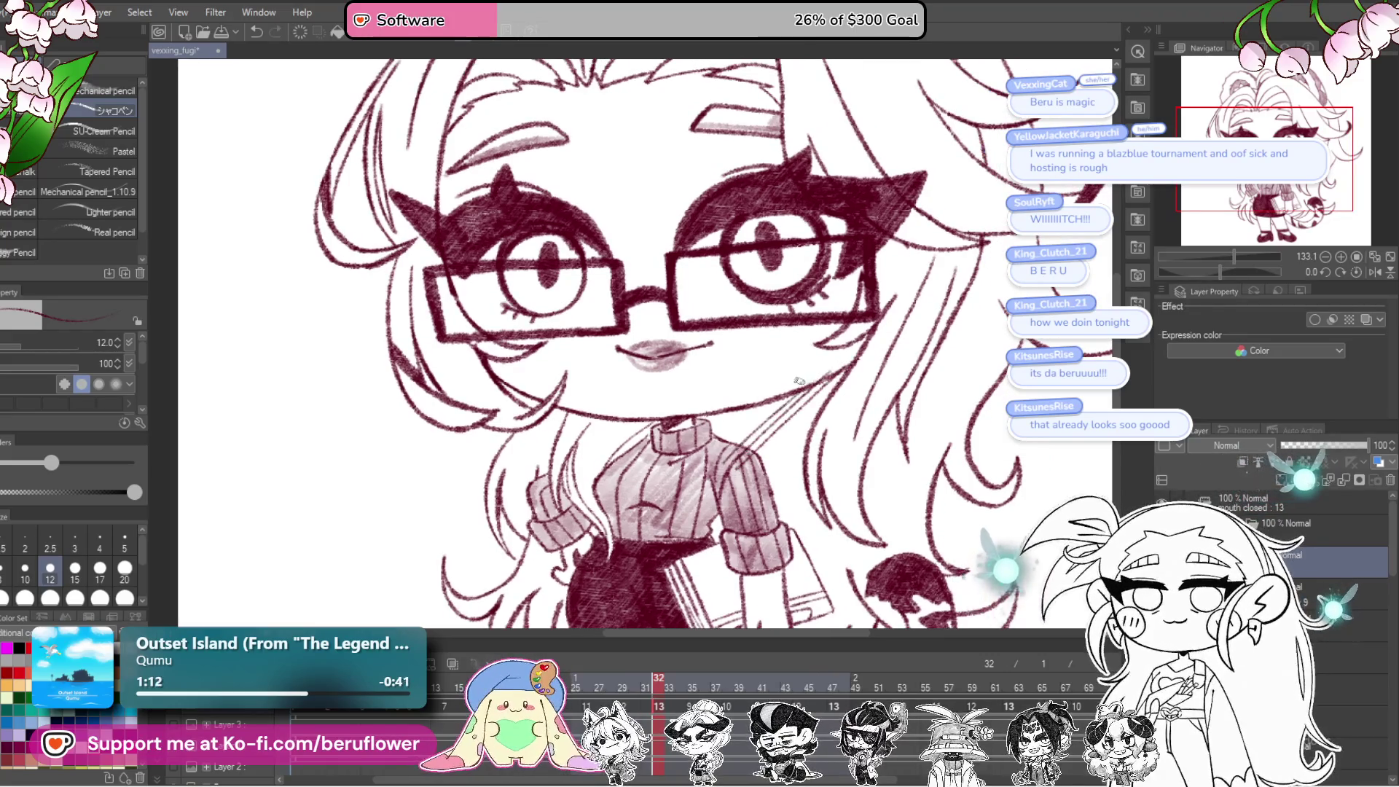
scroll(710, 544, down, 5)
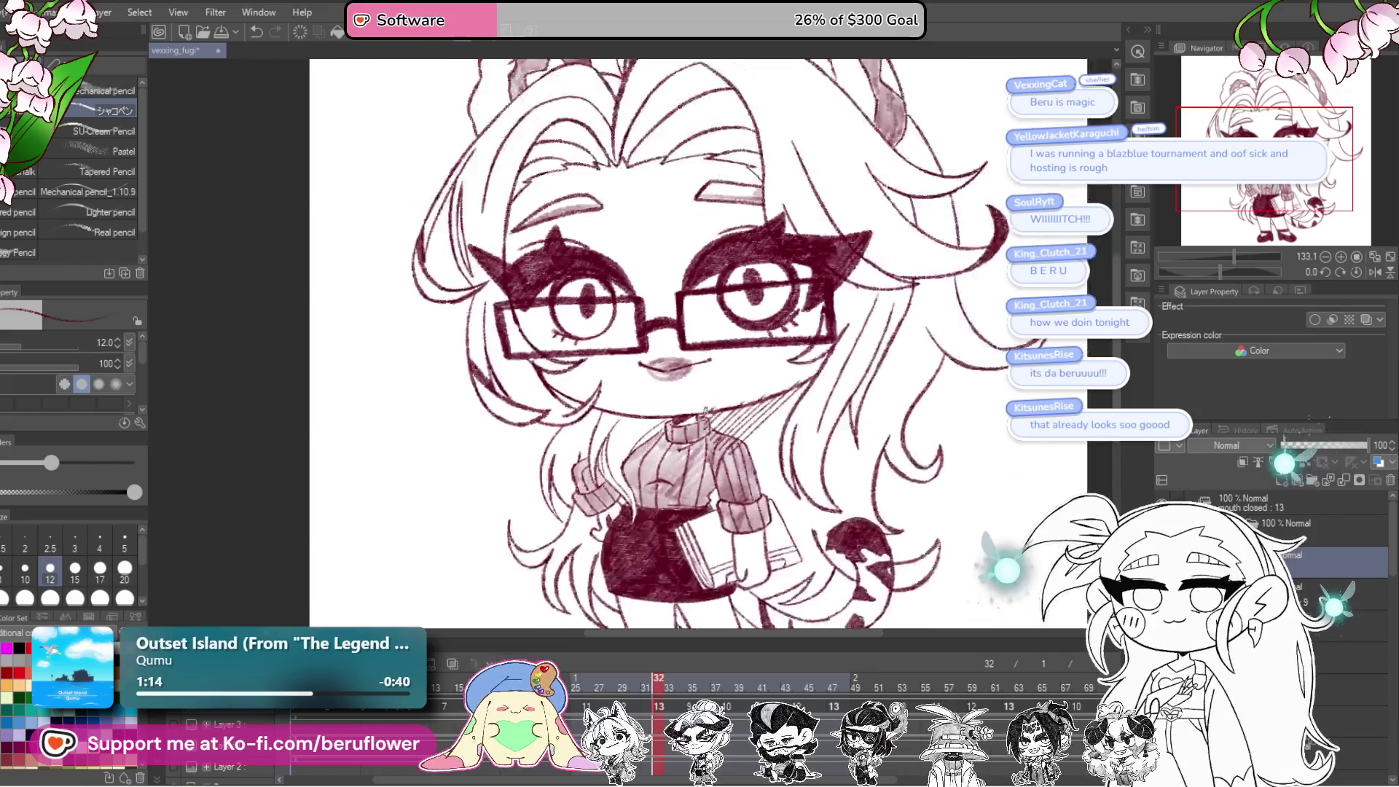
scroll(710, 544, up, 4)
drag(710, 543, 764, 362)
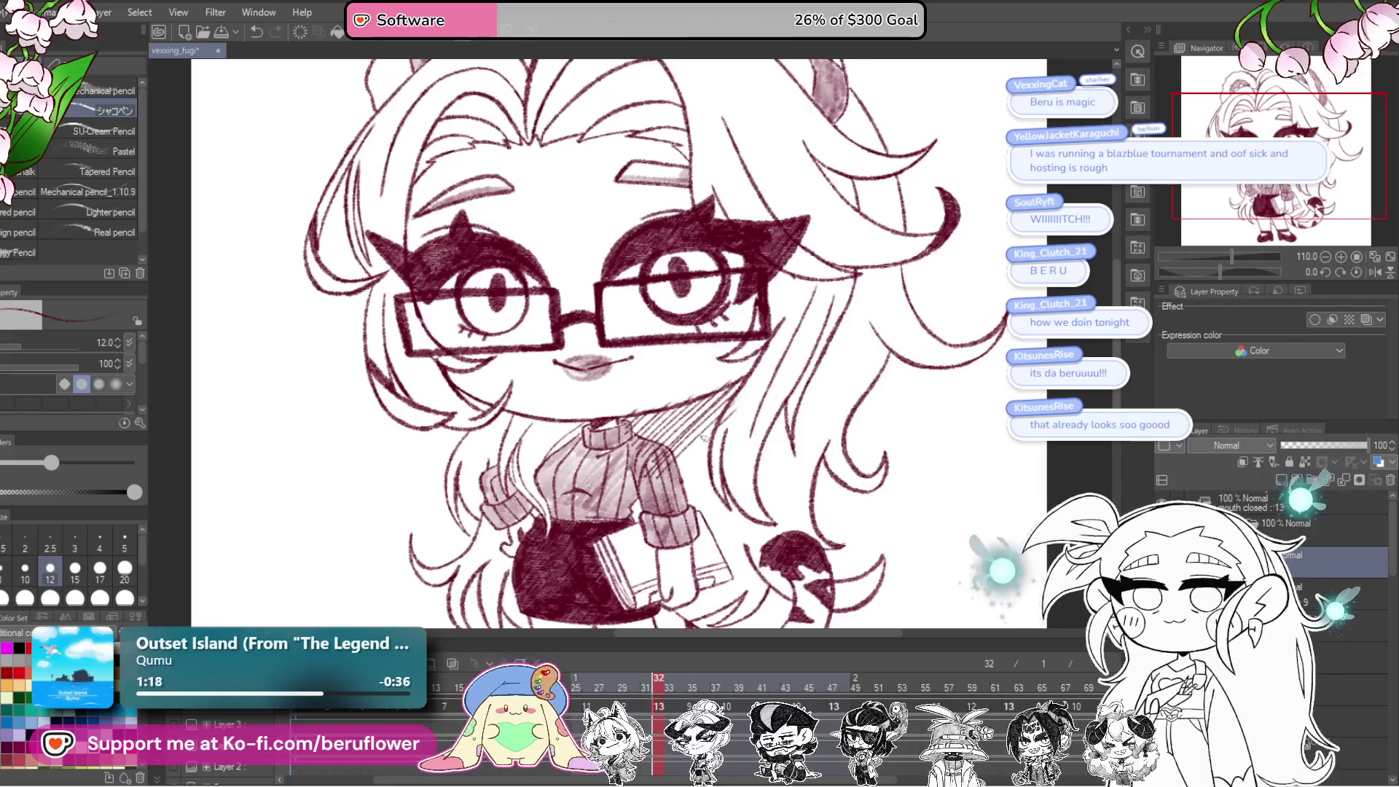
drag(695, 484, 706, 508)
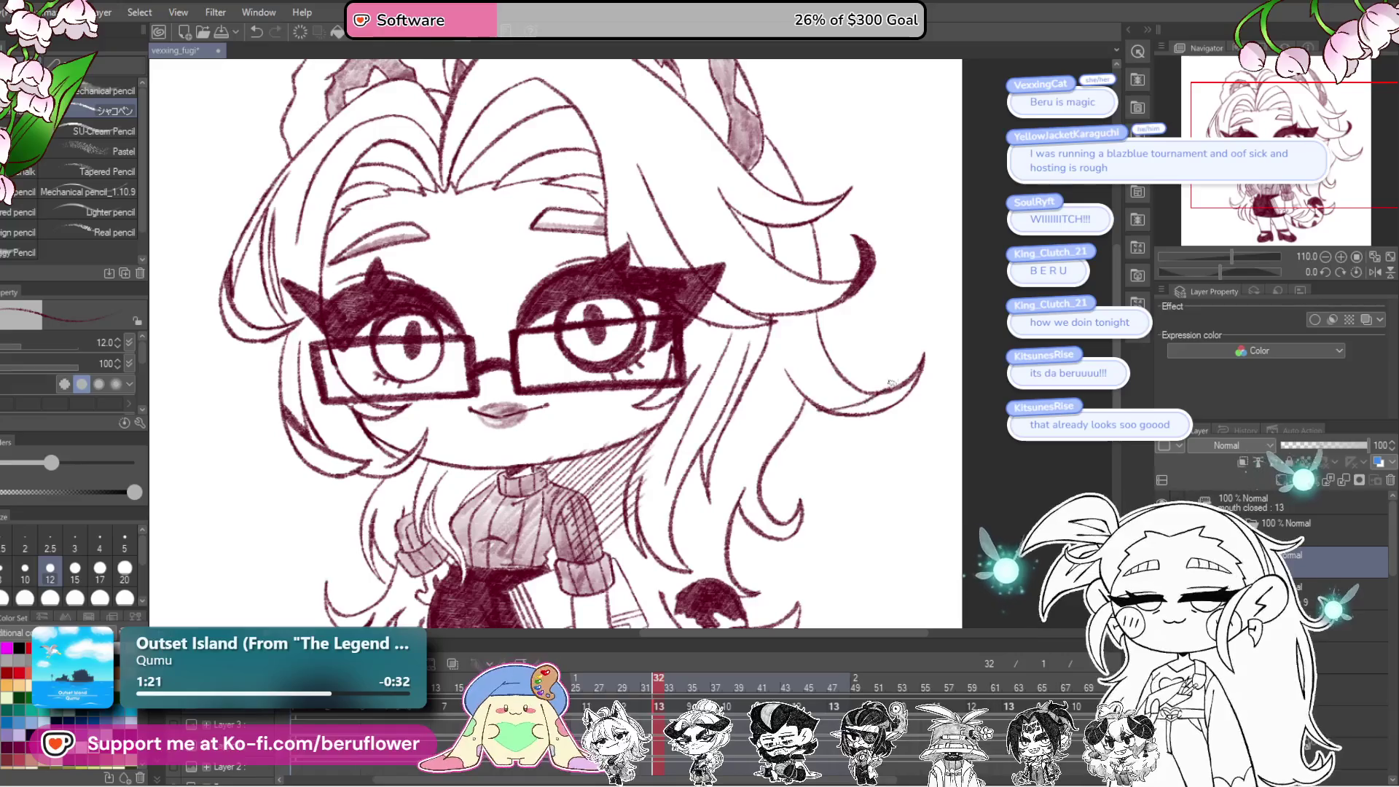
scroll(890, 384, up, 3)
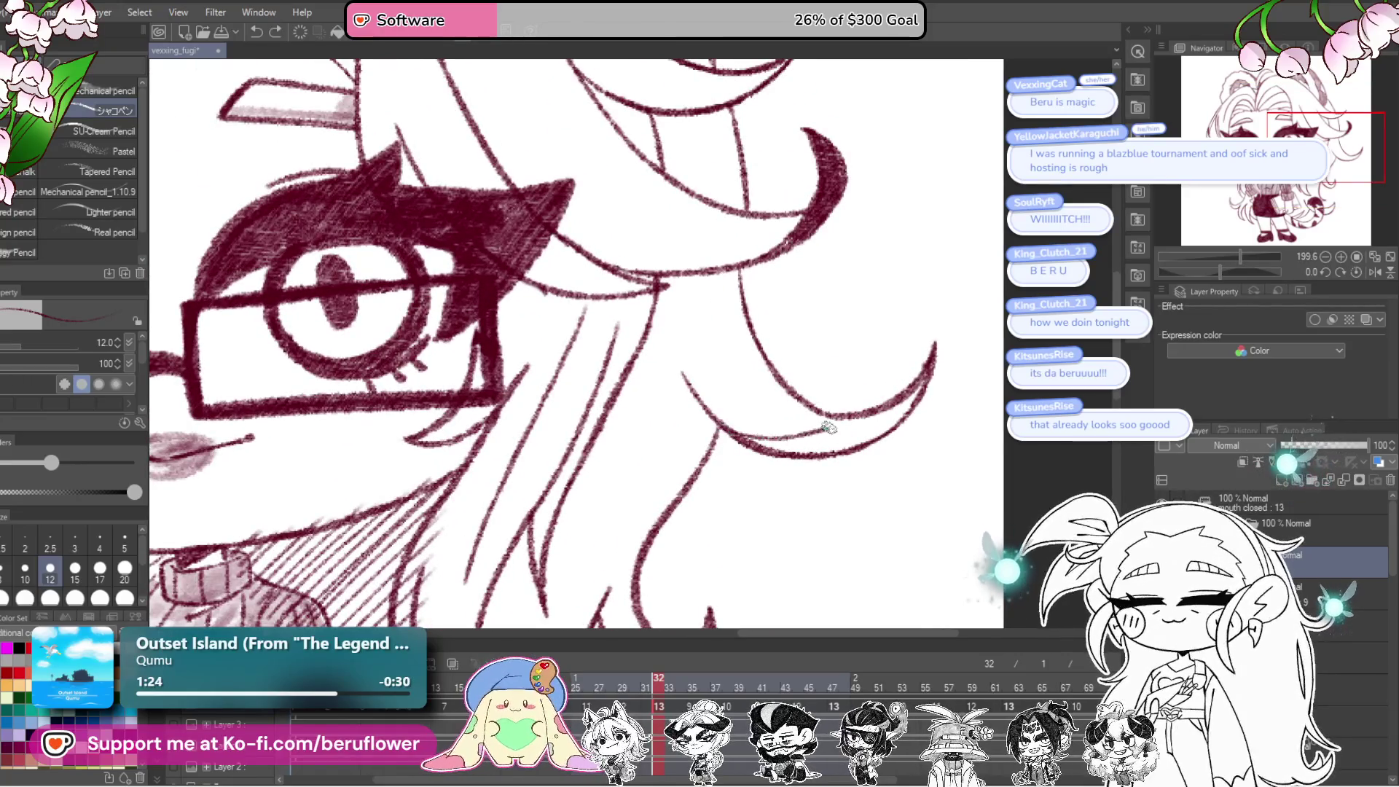
Step: Hatch the curved hair strand beside the glasses and the area over the book
drag(920, 398, 868, 410)
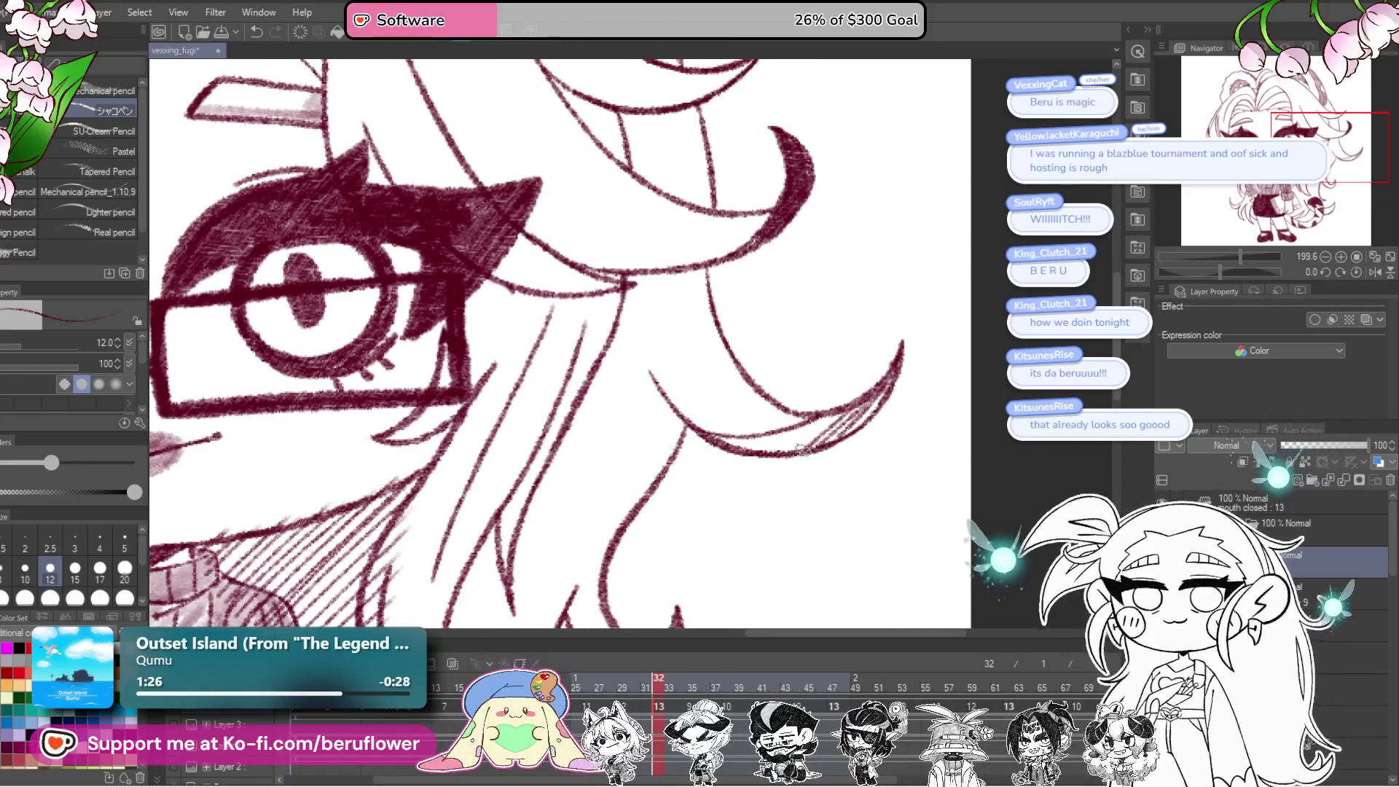
drag(803, 448, 775, 443)
scroll(732, 447, down, 5)
scroll(682, 502, up, 3)
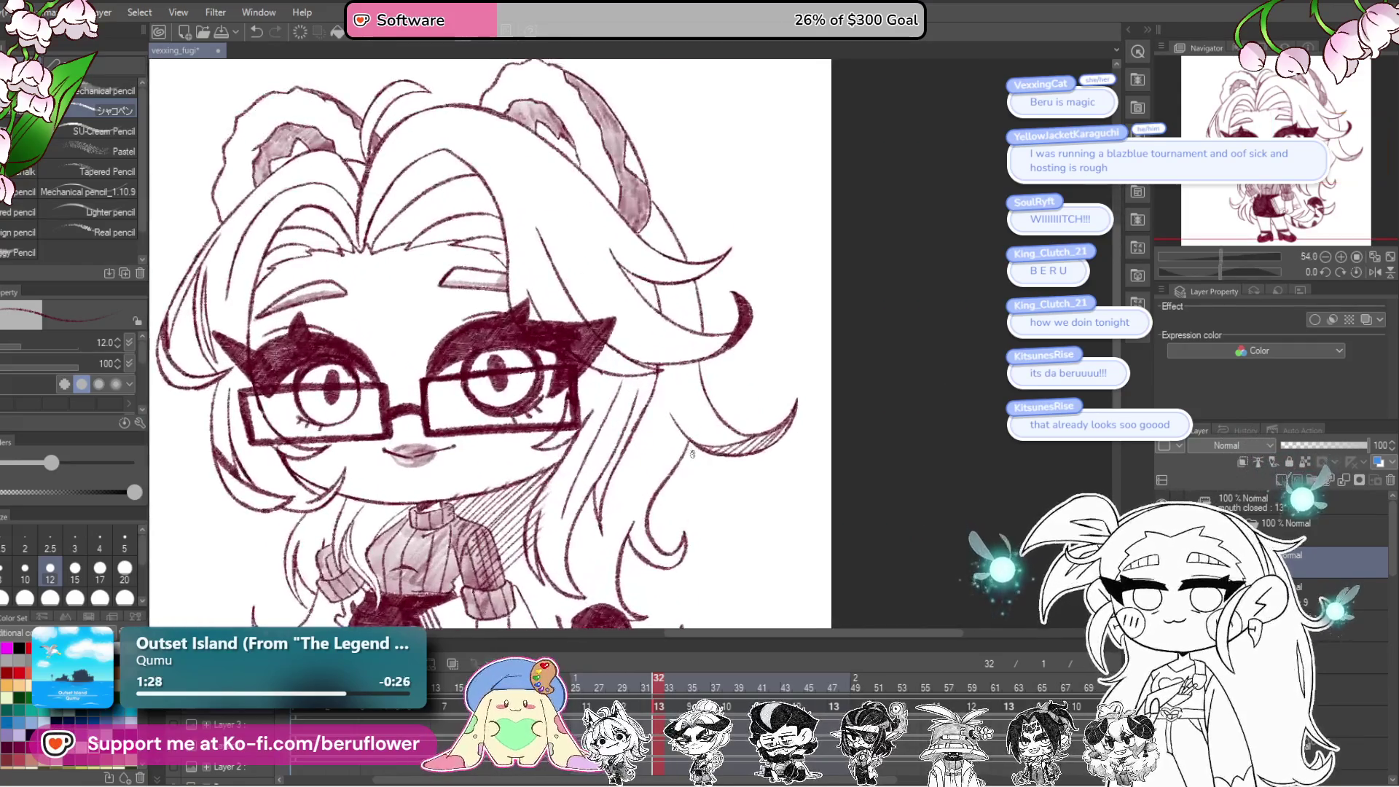
drag(682, 501, 722, 413)
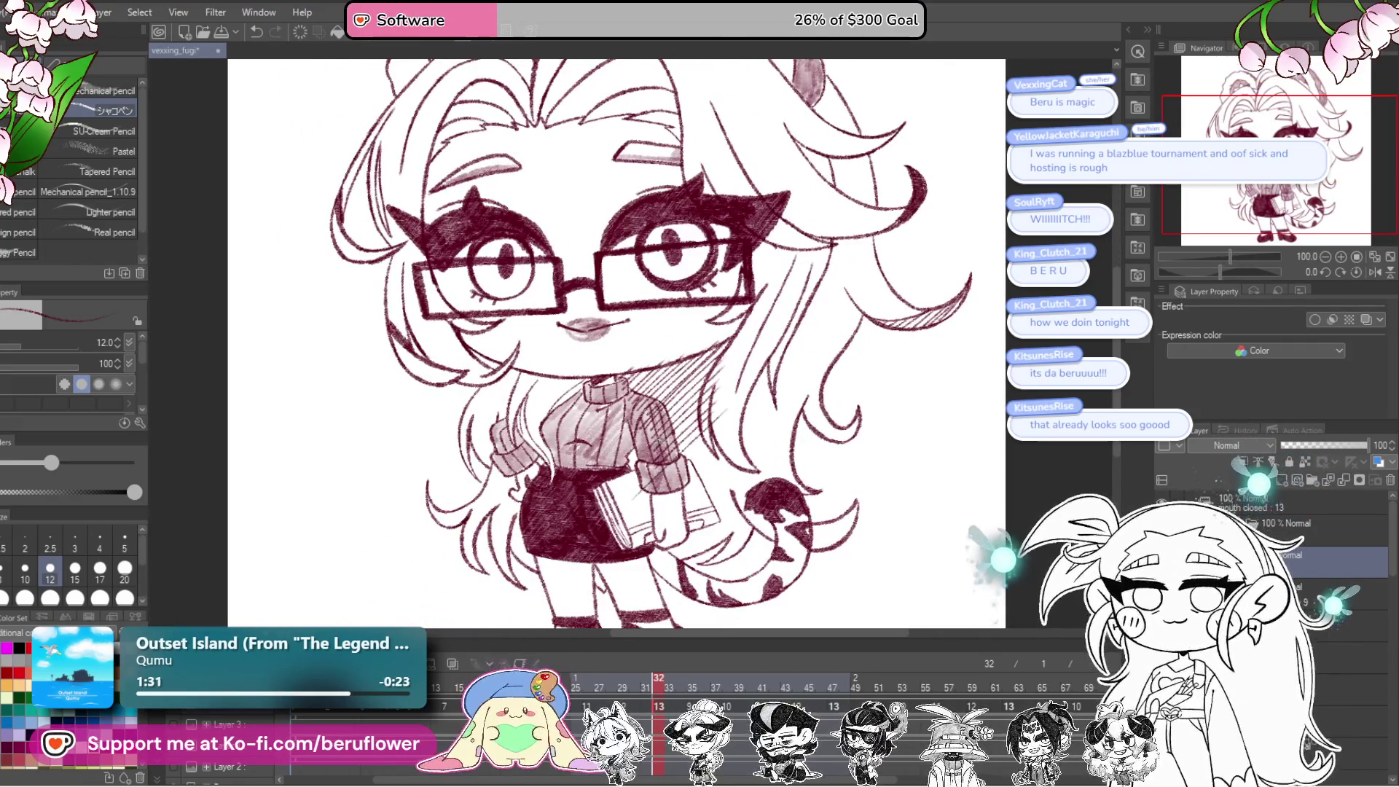
drag(645, 448, 653, 498)
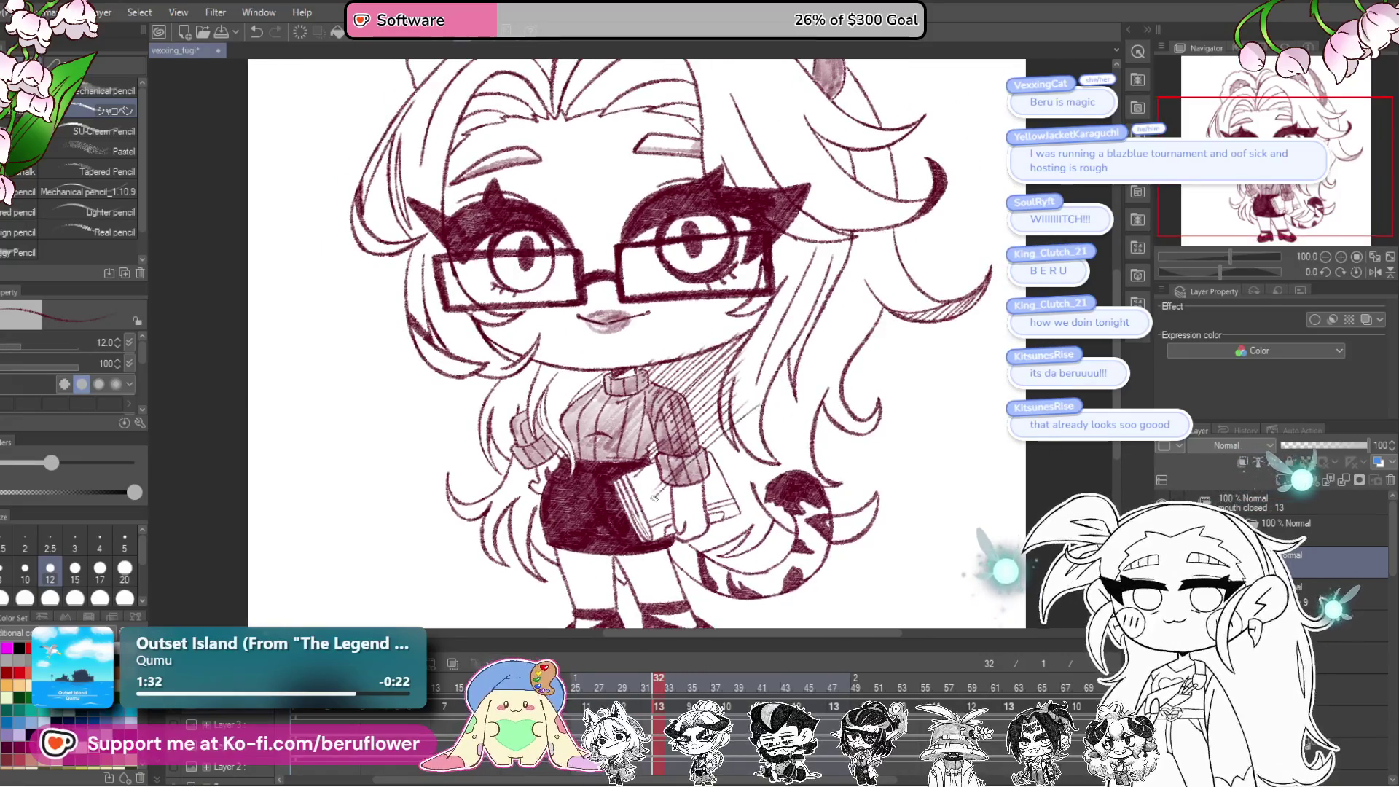
drag(758, 434, 694, 490)
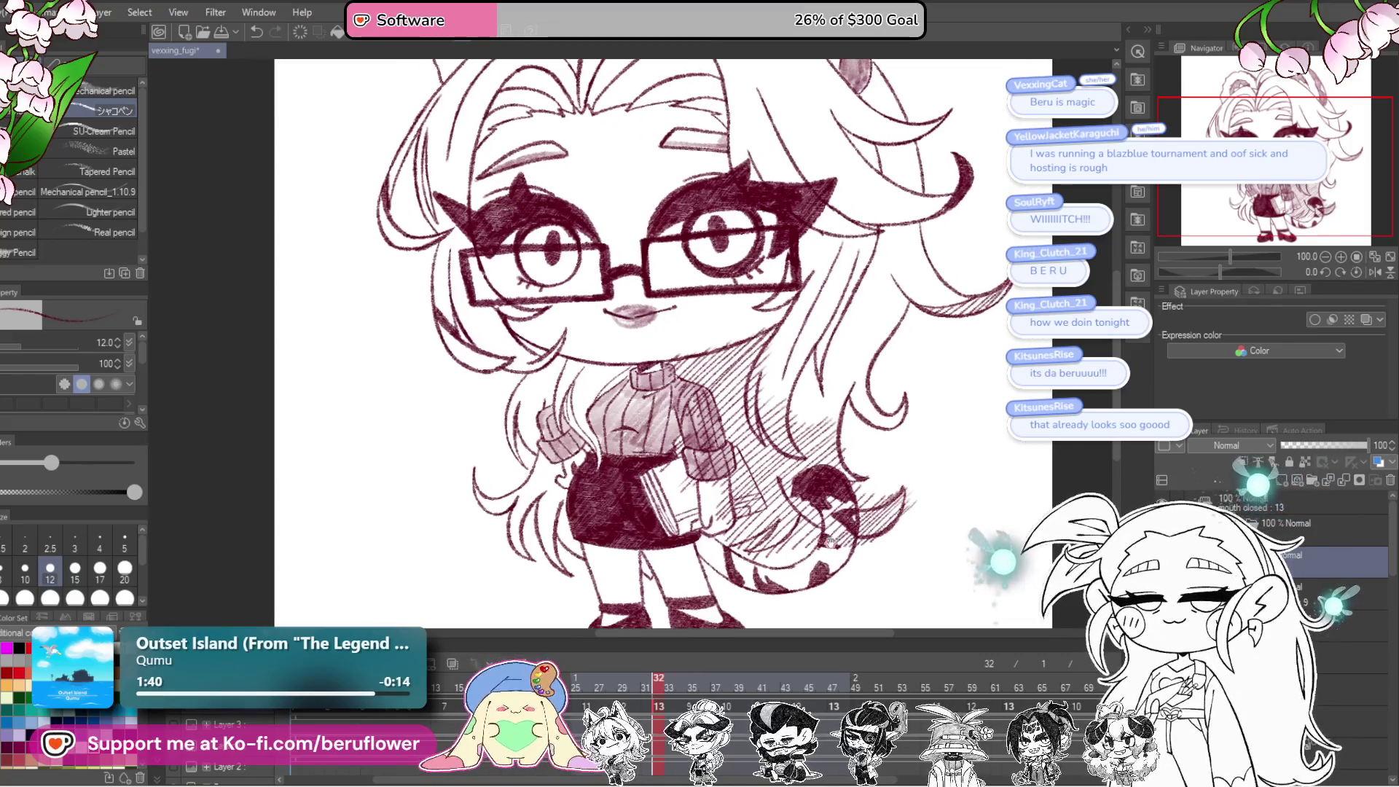
Step: Add diagonal hatching to the hair beside the sweater, then look over the tail and lower hair
drag(786, 502, 812, 498)
mouse_move(634, 314)
mouse_down()
mouse_move(671, 312)
mouse_move(747, 364)
mouse_up()
drag(678, 410, 635, 467)
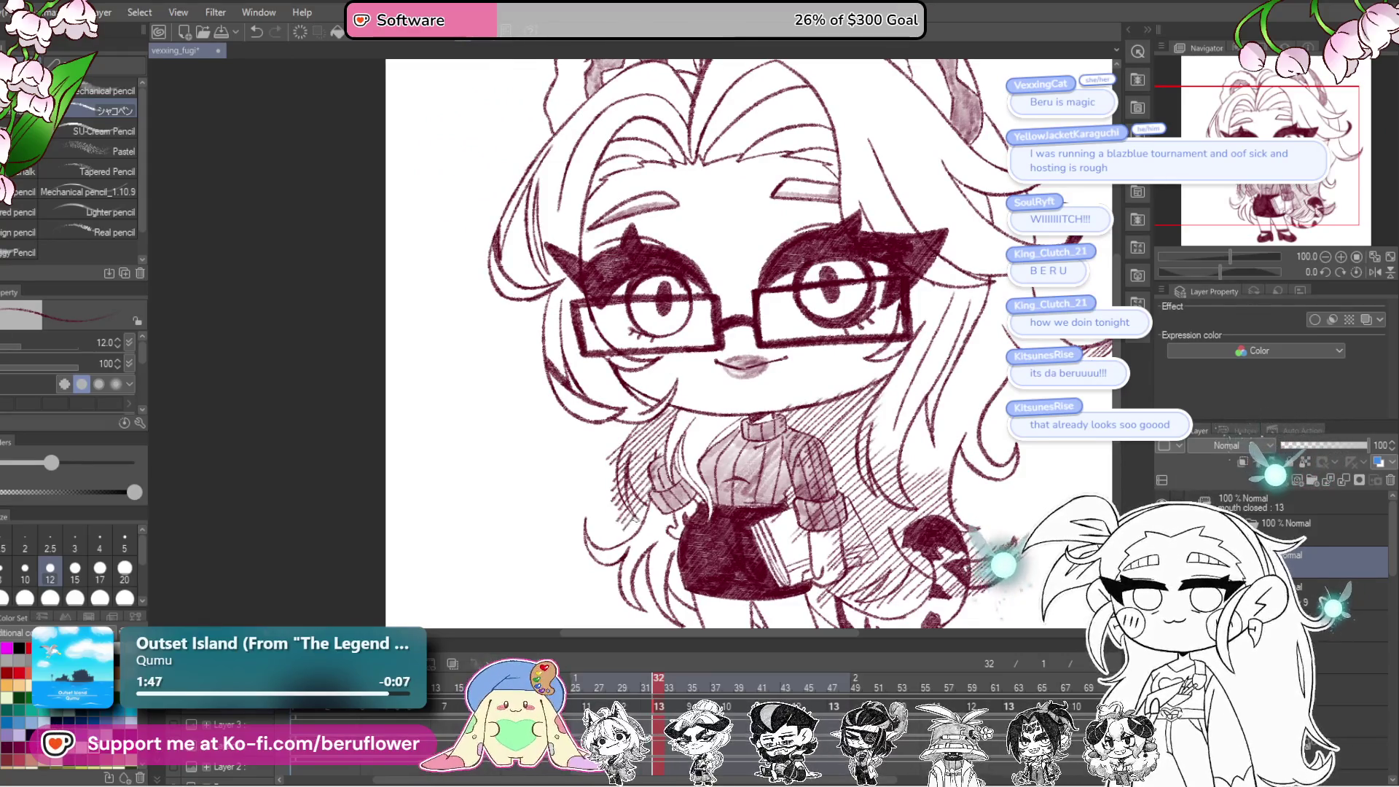
drag(579, 529, 601, 494)
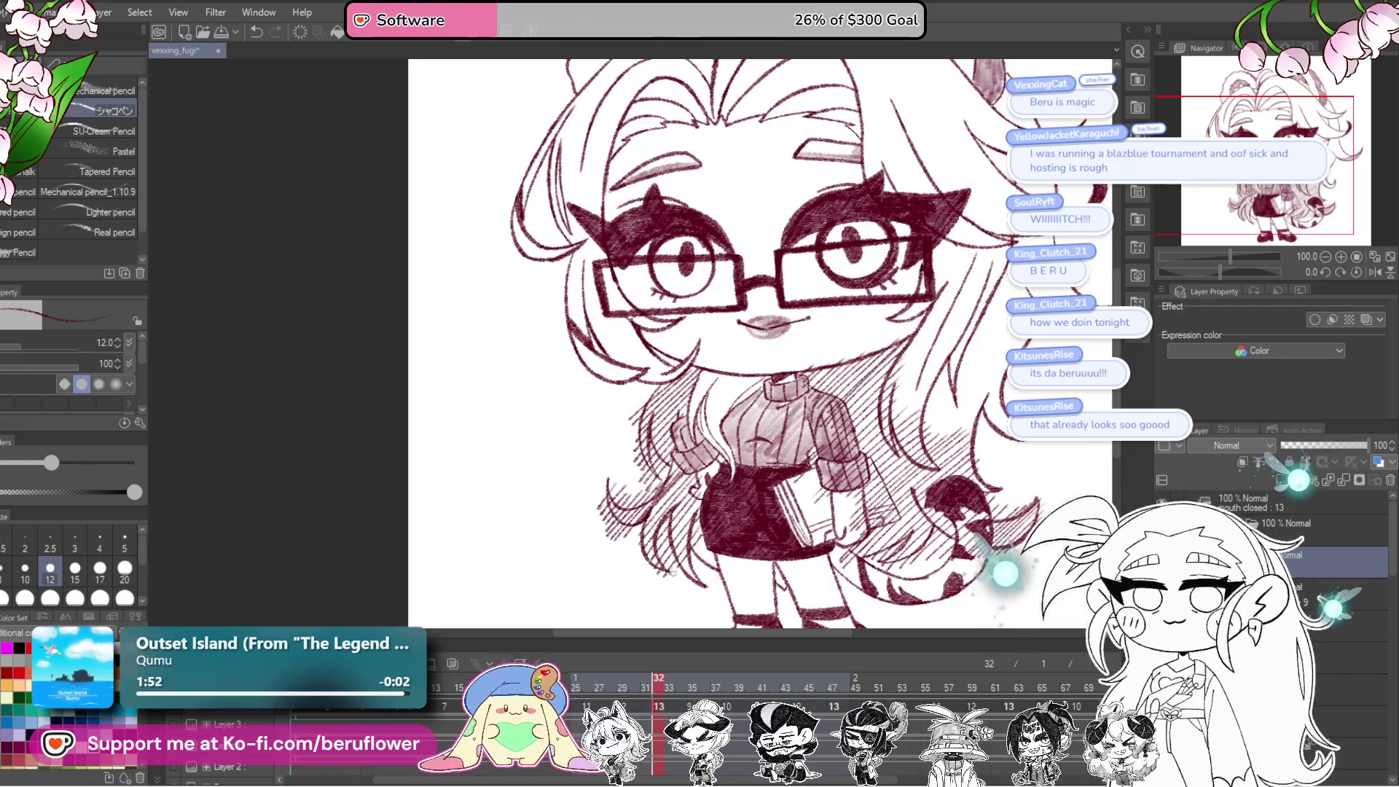
mouse_move(1049, 471)
mouse_down()
mouse_move(884, 570)
mouse_move(931, 548)
mouse_move(932, 510)
mouse_up()
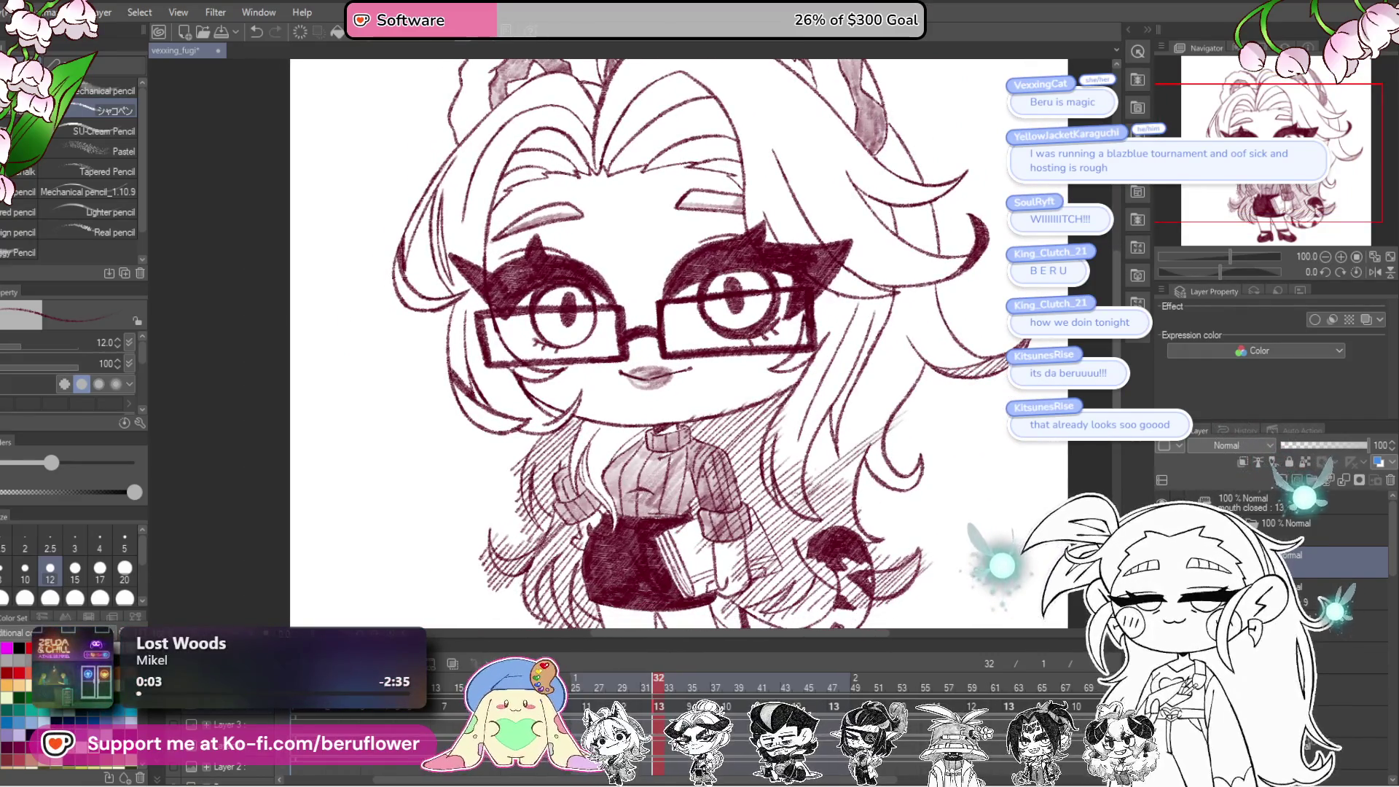
drag(863, 405, 912, 374)
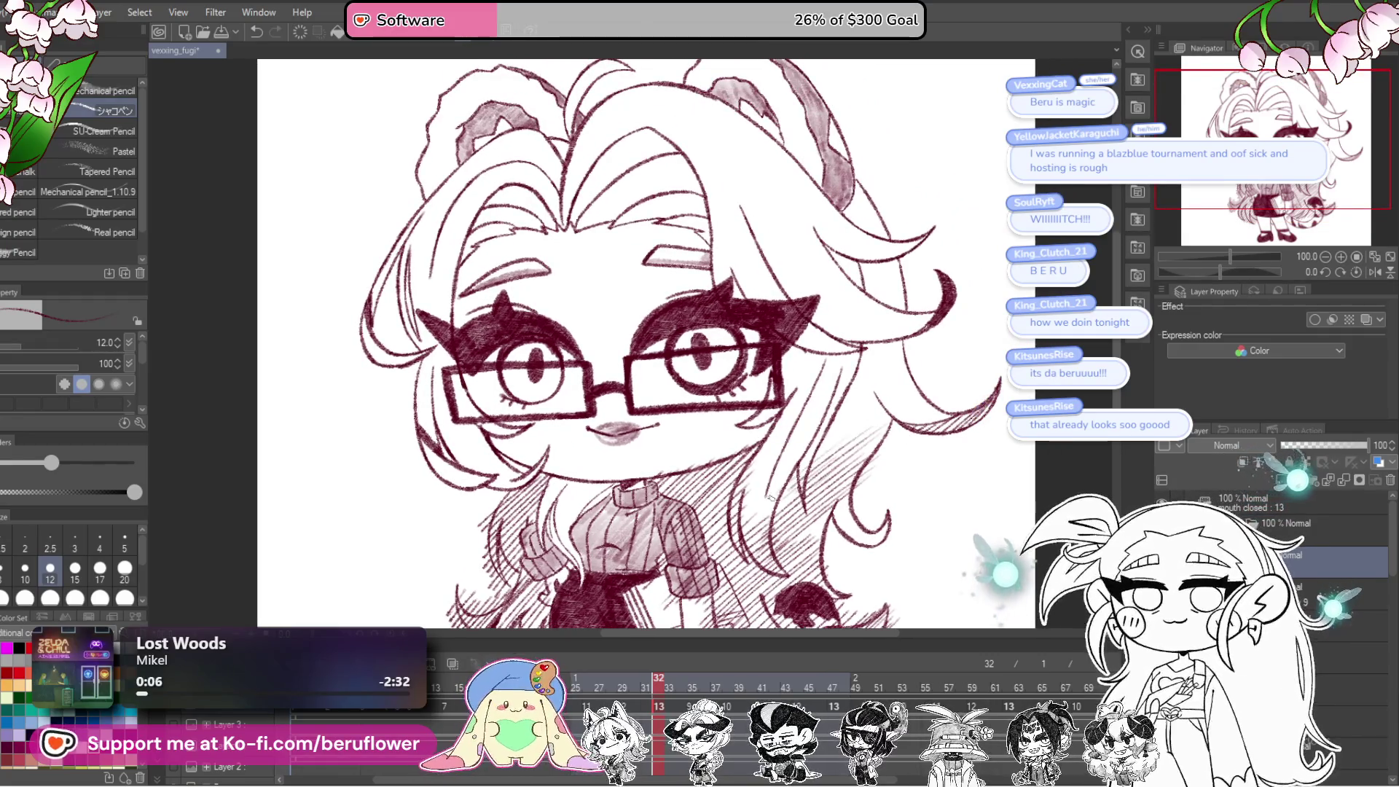
Step: Undo the last three hair strokes
scroll(831, 511, down, 1)
scroll(881, 522, up, 3)
scroll(881, 522, up, 4)
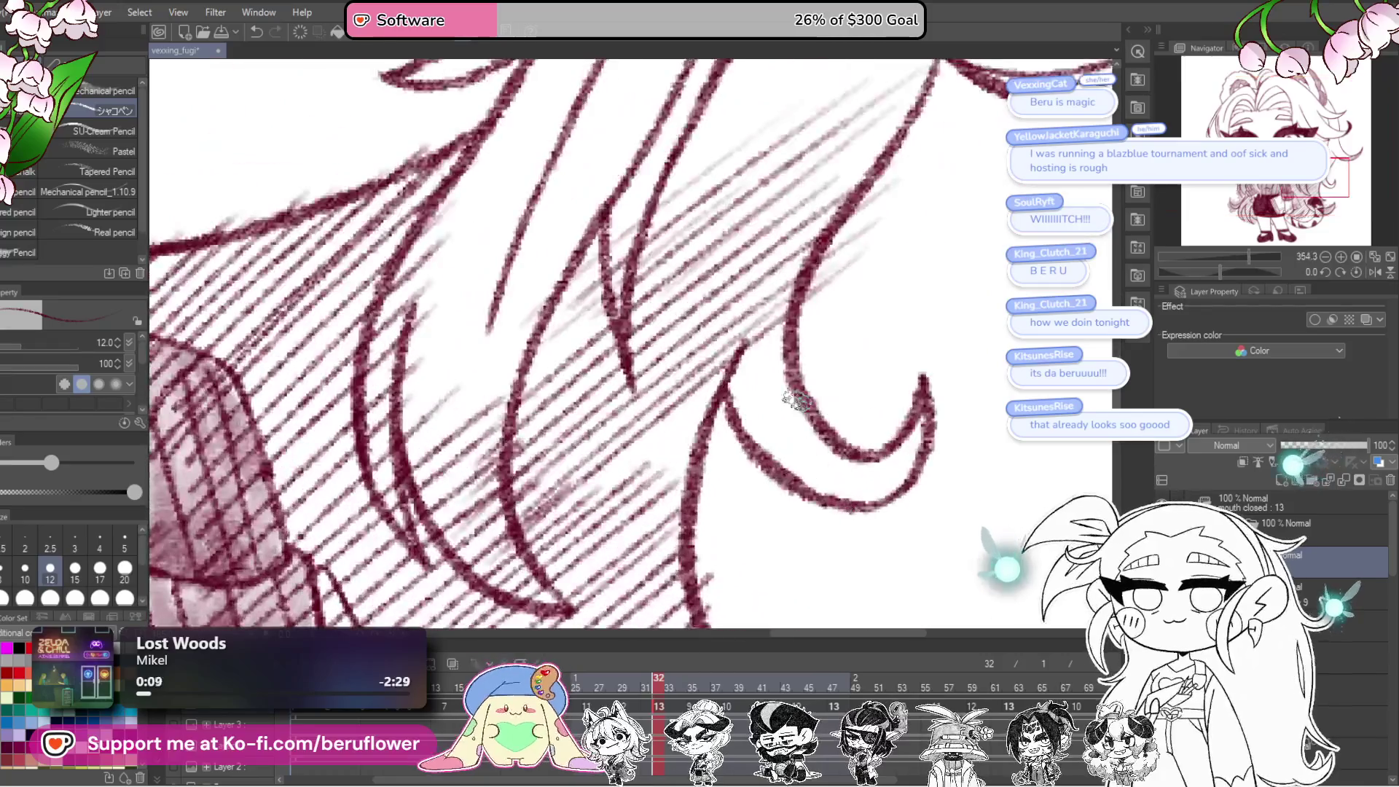
key(ctrl+z)
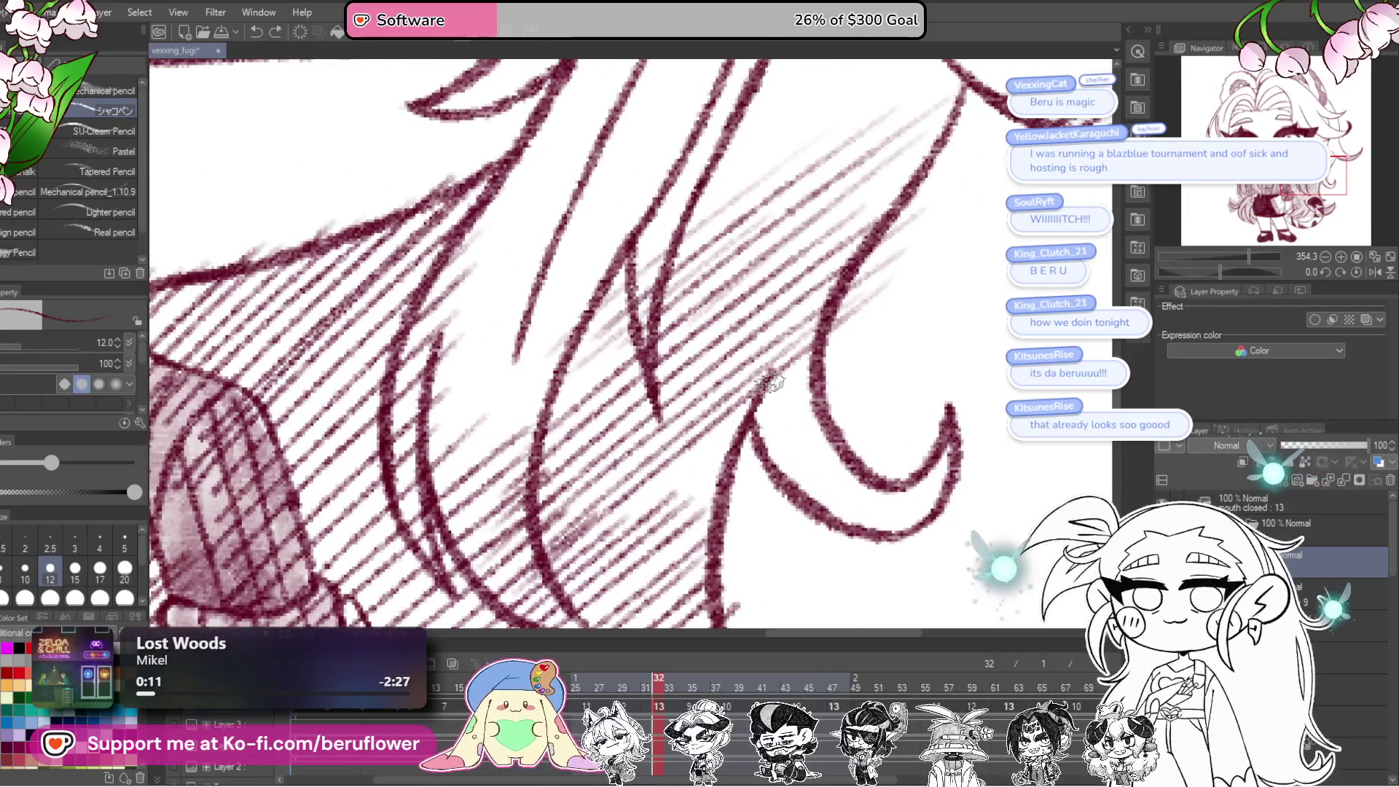
key(ctrl+z)
key(ctrl+z)
key(ctrl+z)
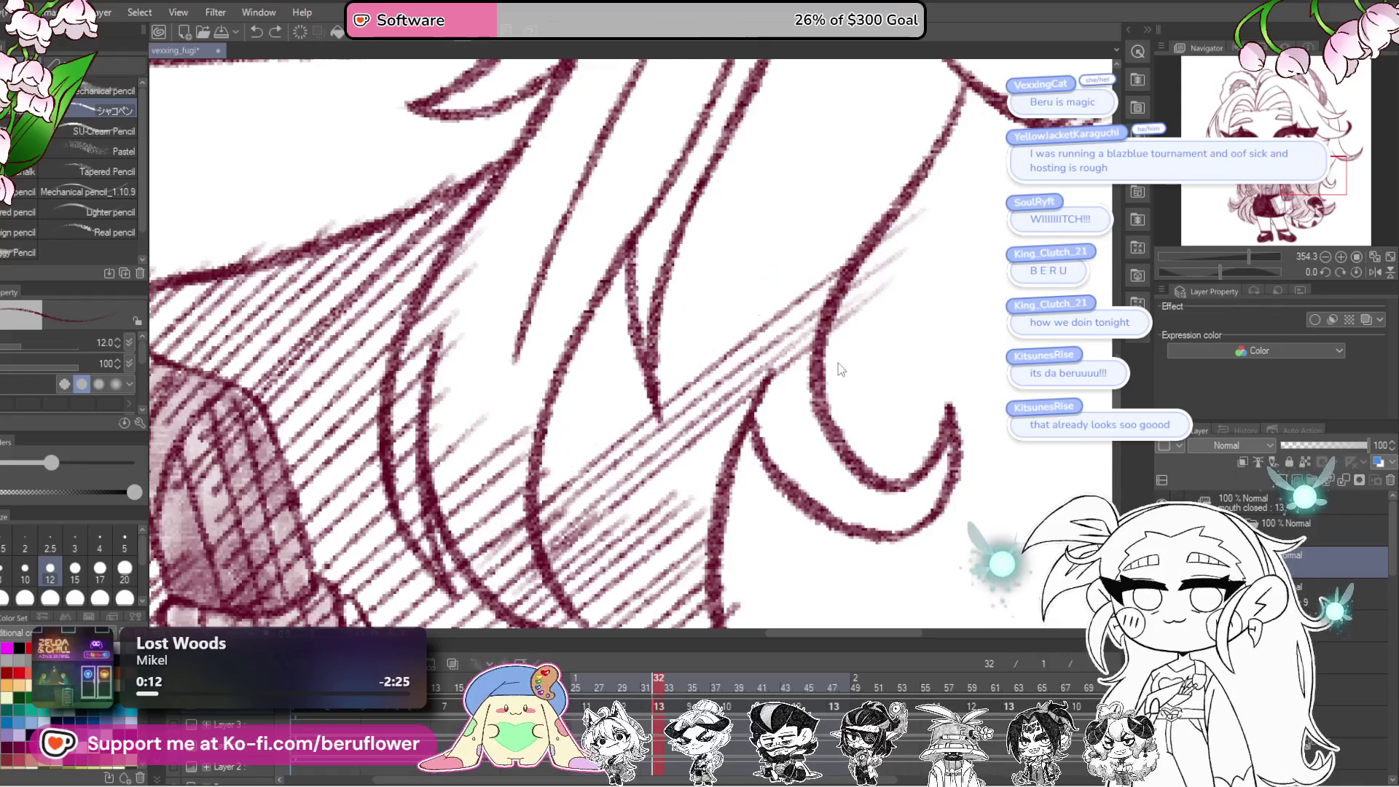
scroll(839, 363, down, 5)
scroll(888, 488, up, 4)
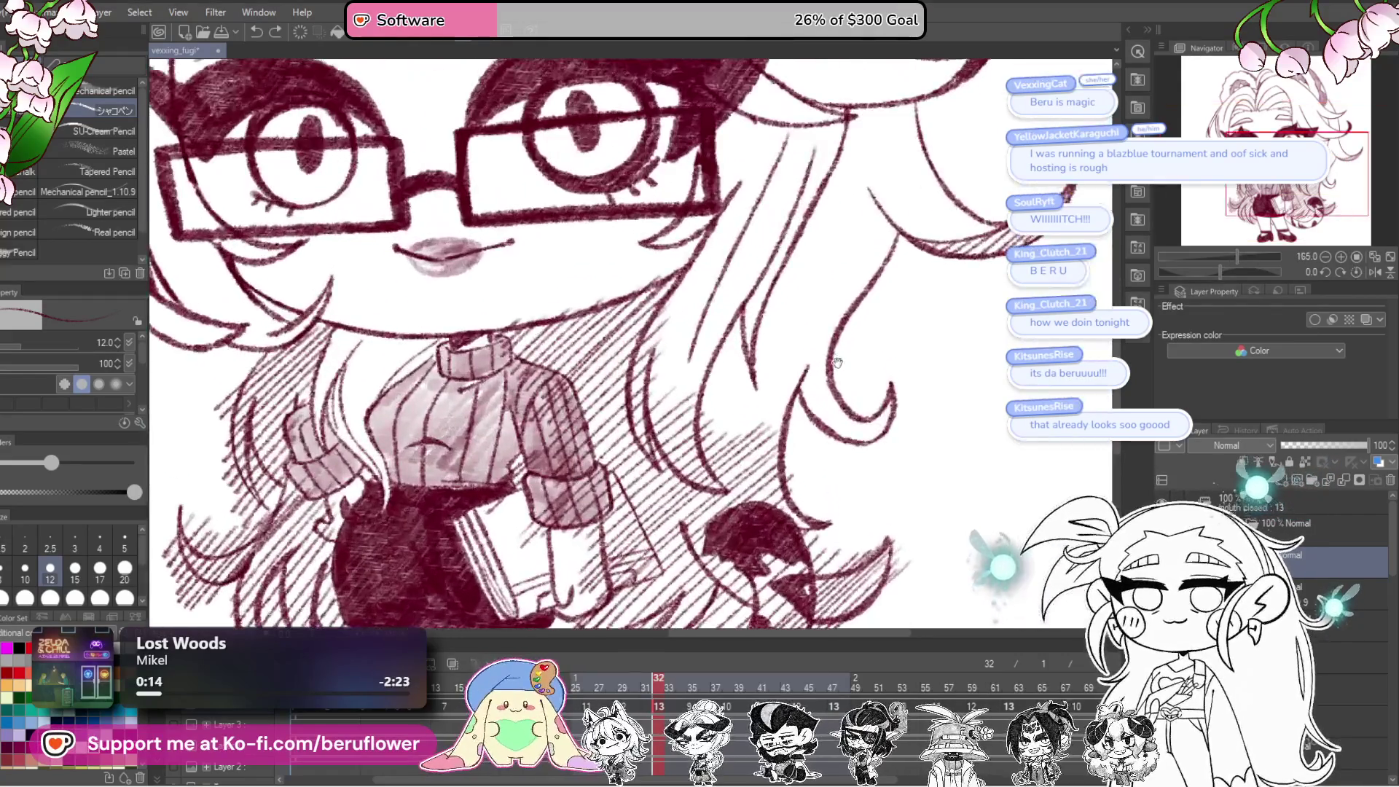
scroll(867, 321, up, 1)
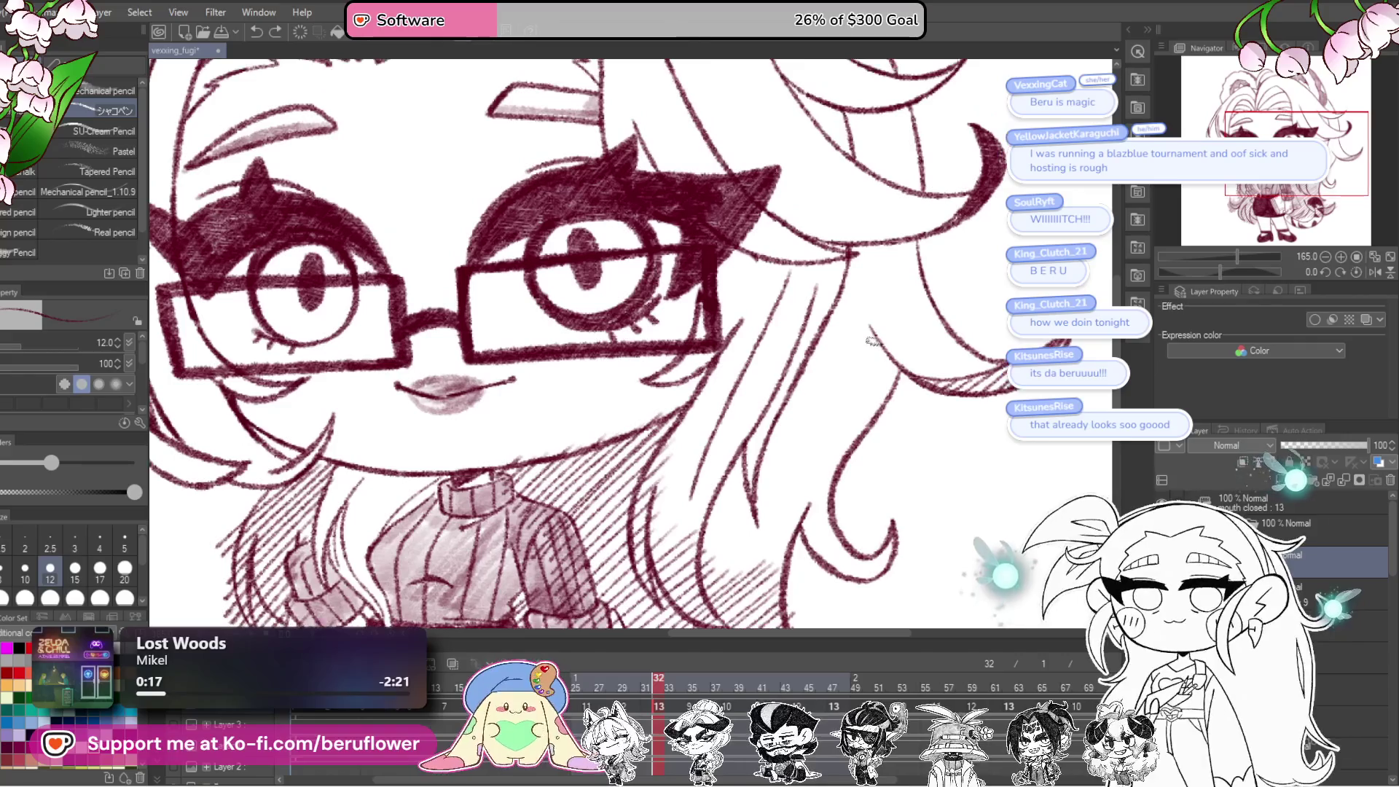
key(ctrl+z)
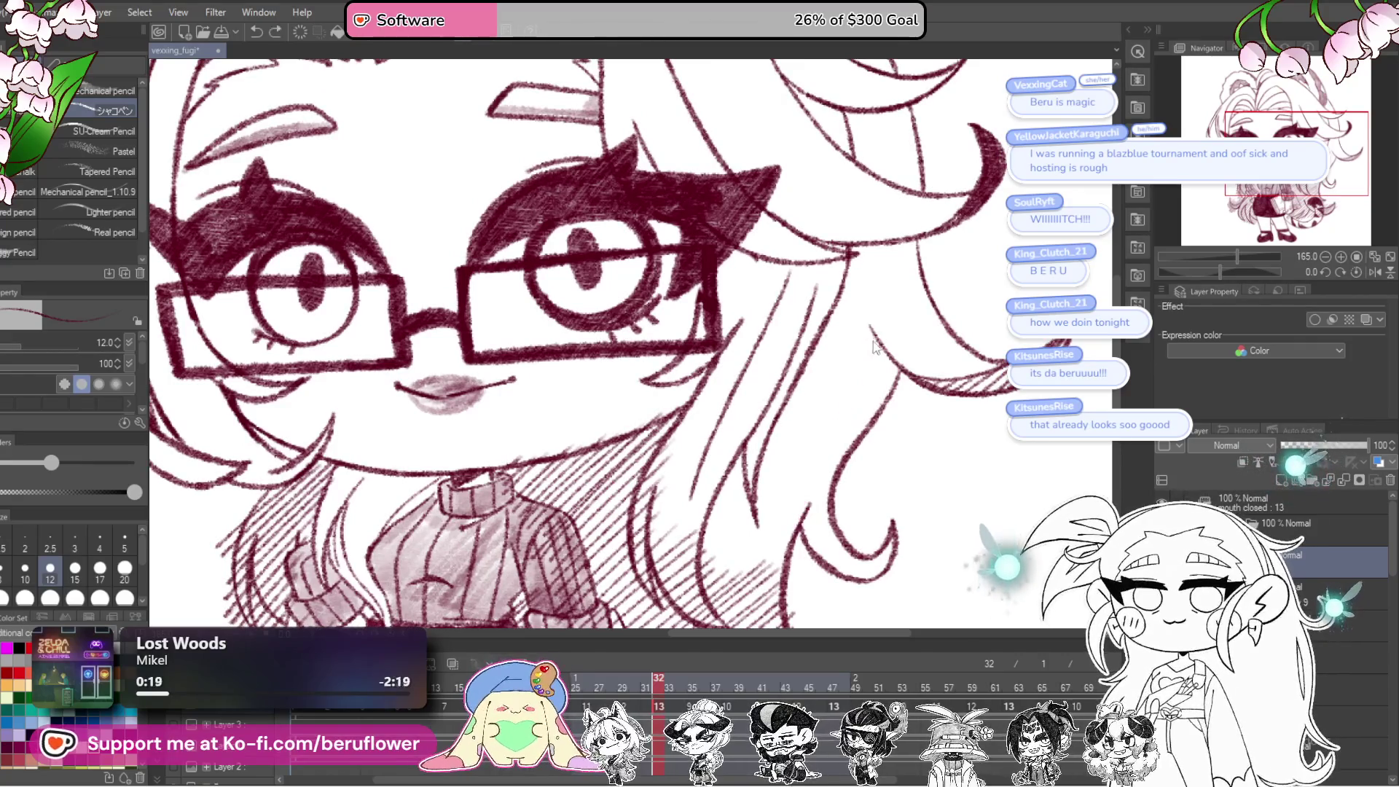
Step: Redraw the hair strand right of the face, add a short strand beside it, and fit the drawing
drag(884, 334, 840, 408)
scroll(1036, 391, up, 5)
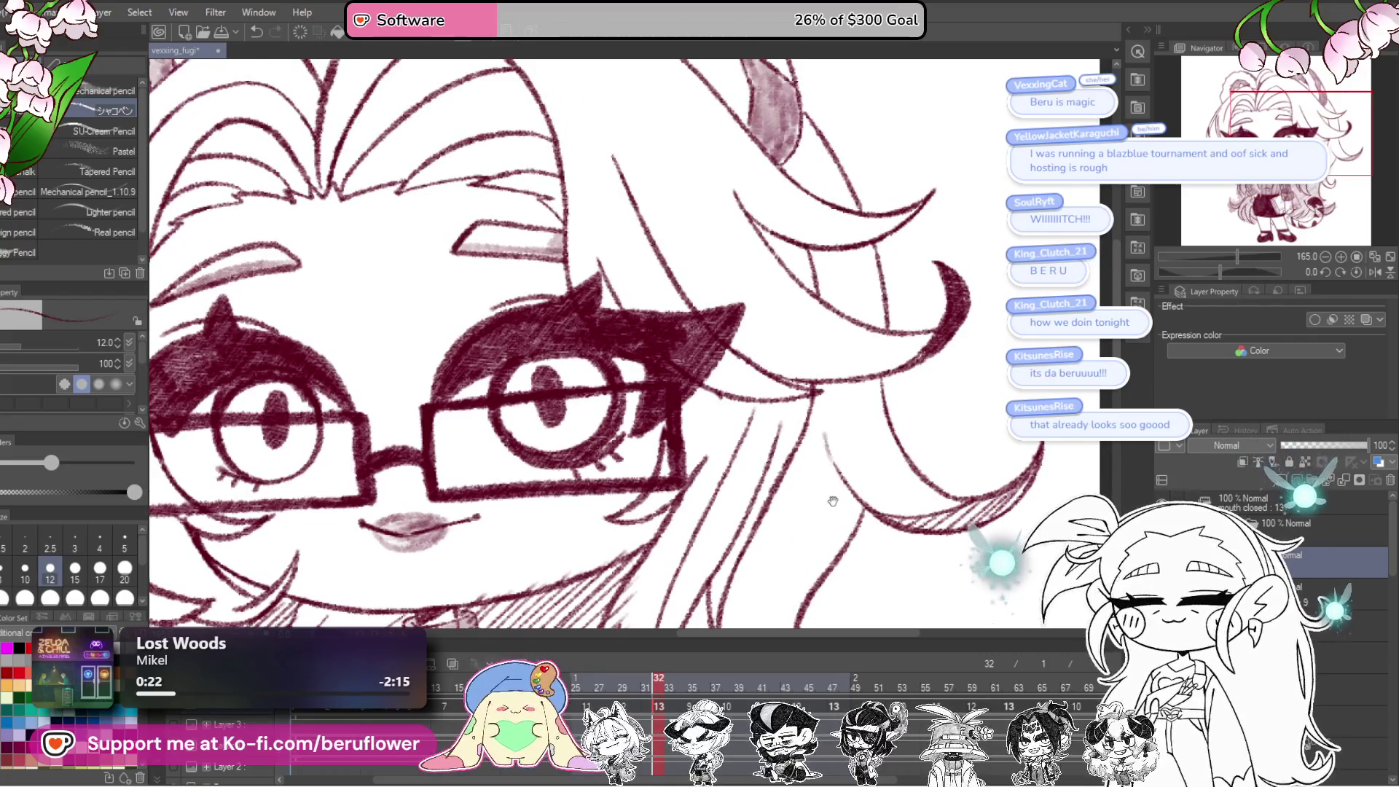
scroll(833, 502, down, 5)
drag(817, 319, 814, 386)
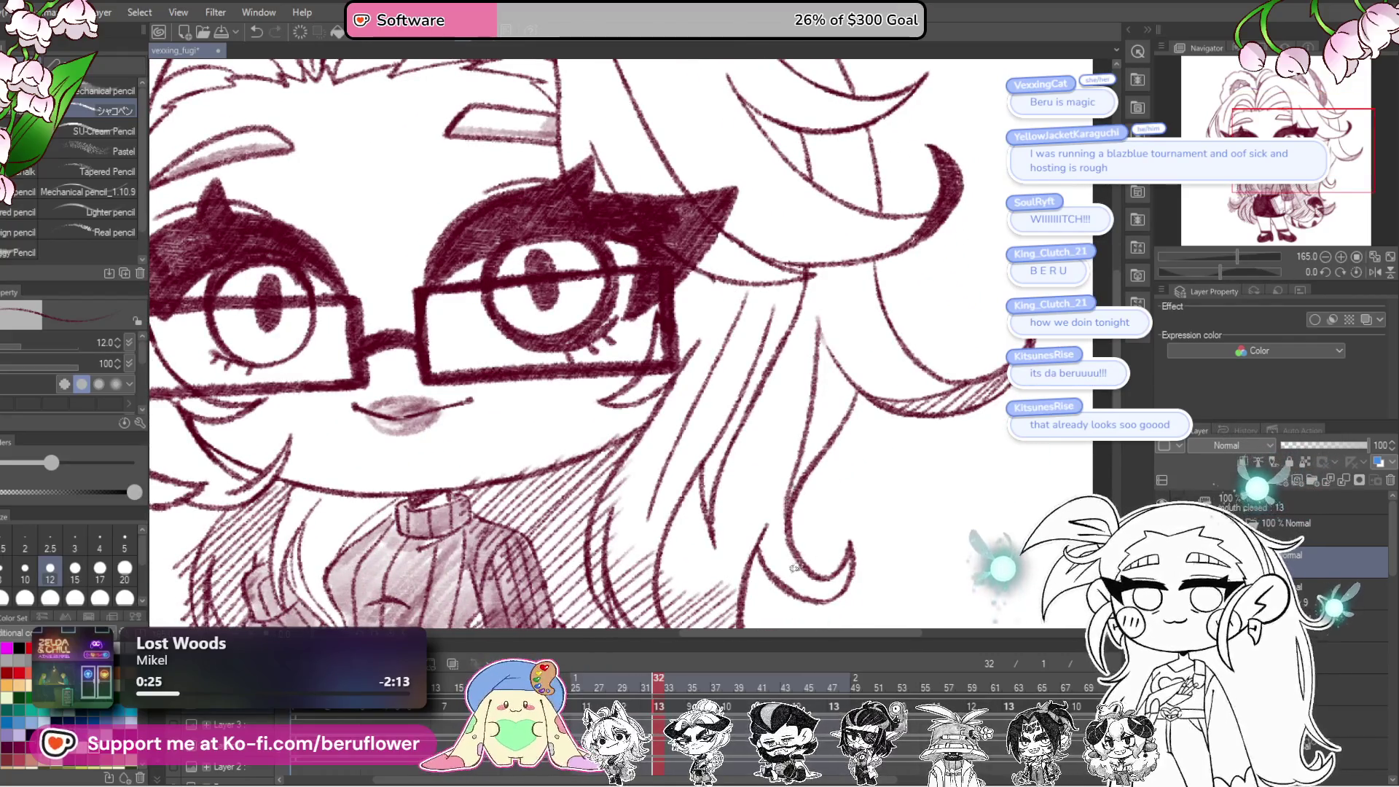
key(ctrl+0)
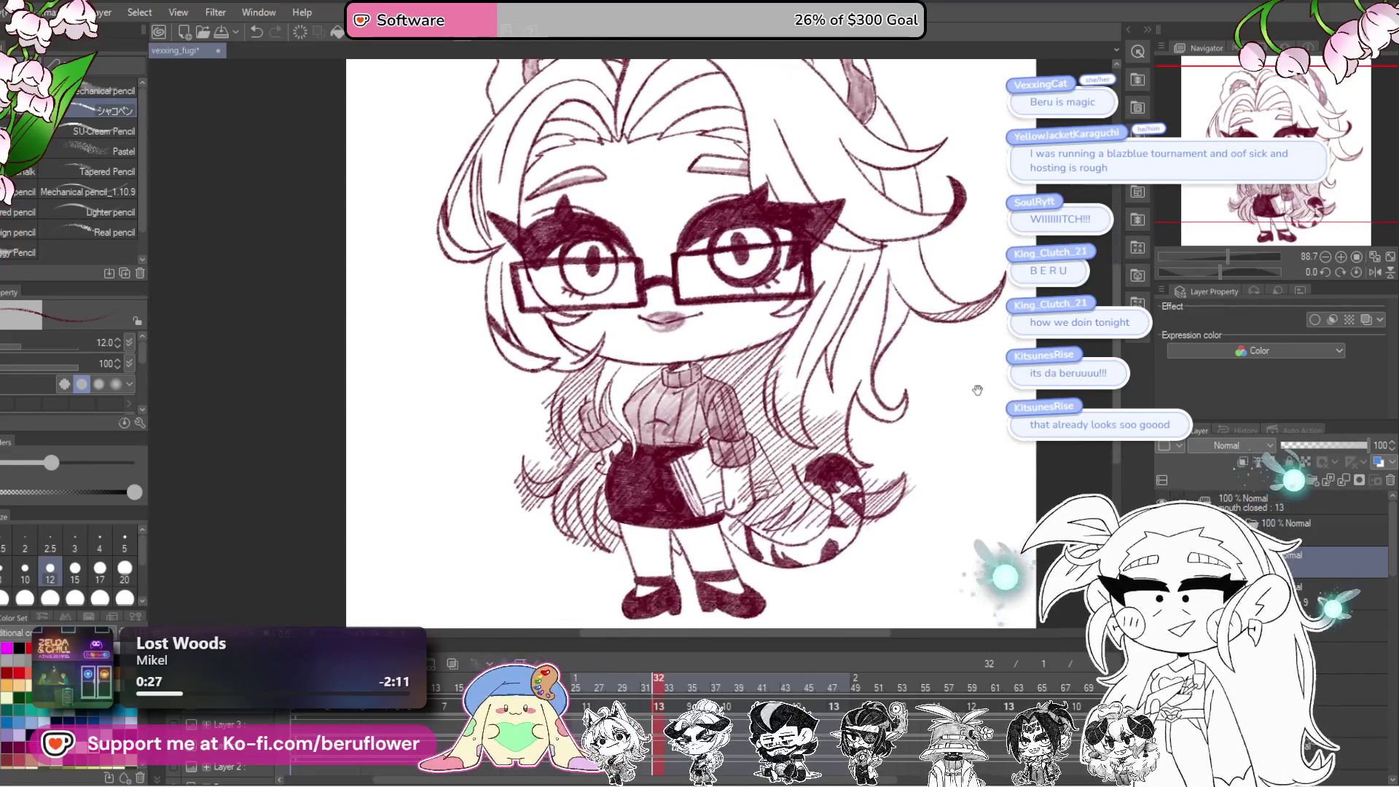
scroll(929, 438, up, 4)
mouse_move(929, 471)
mouse_down()
mouse_move(938, 428)
mouse_move(897, 550)
mouse_move(900, 476)
mouse_move(892, 574)
mouse_up()
scroll(794, 430, up, 5)
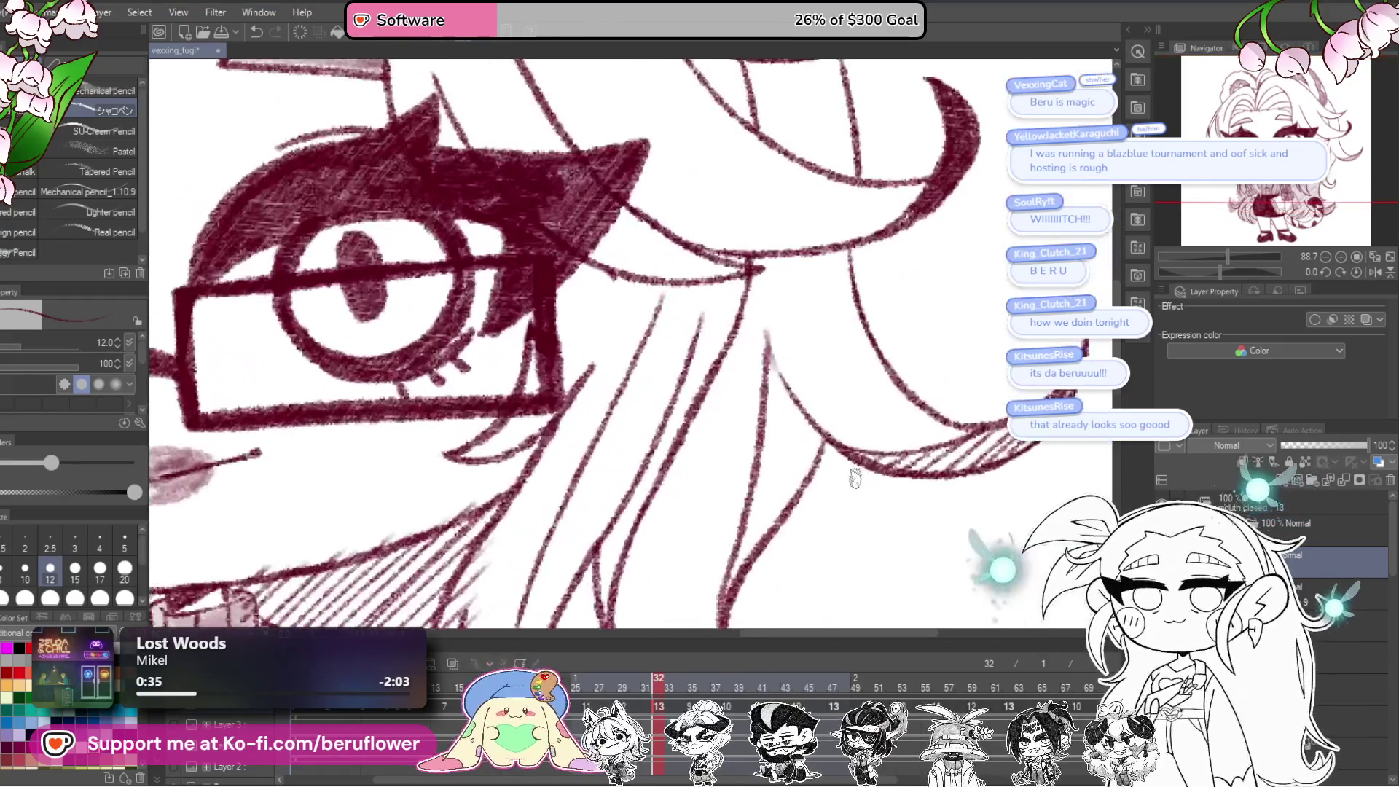
Step: Extend the line rightward off the glasses' edge
drag(712, 398, 787, 403)
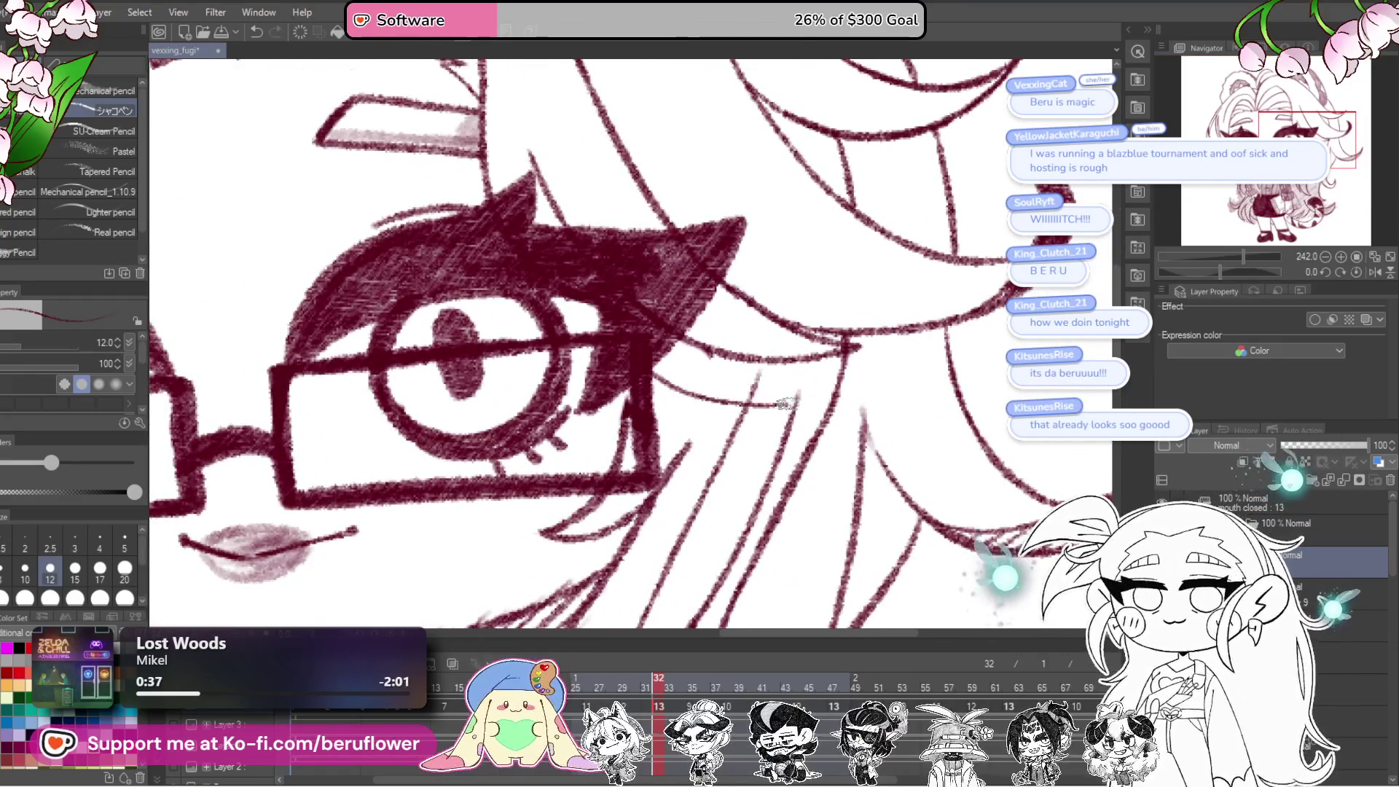
drag(865, 375, 882, 374)
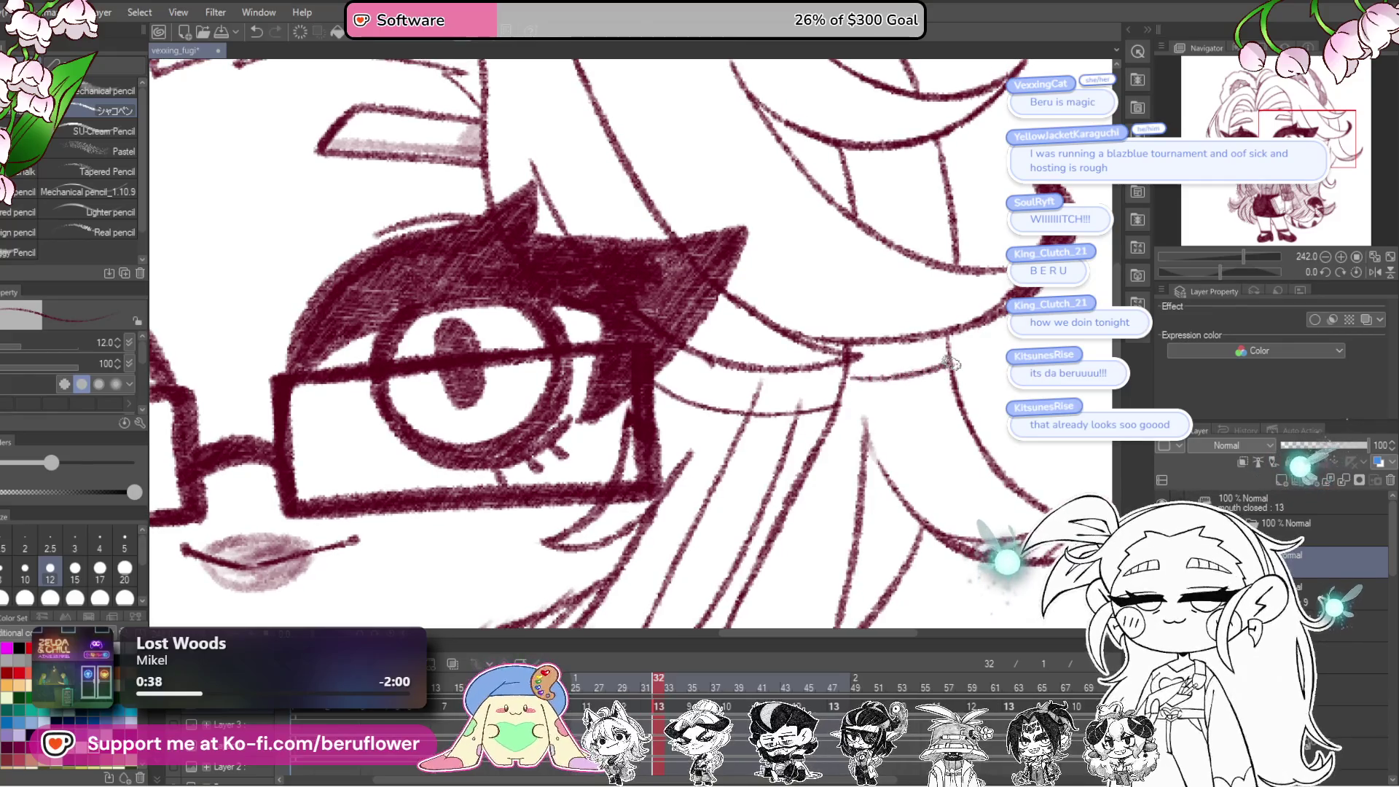
scroll(957, 355, down, 8)
scroll(958, 355, up, 7)
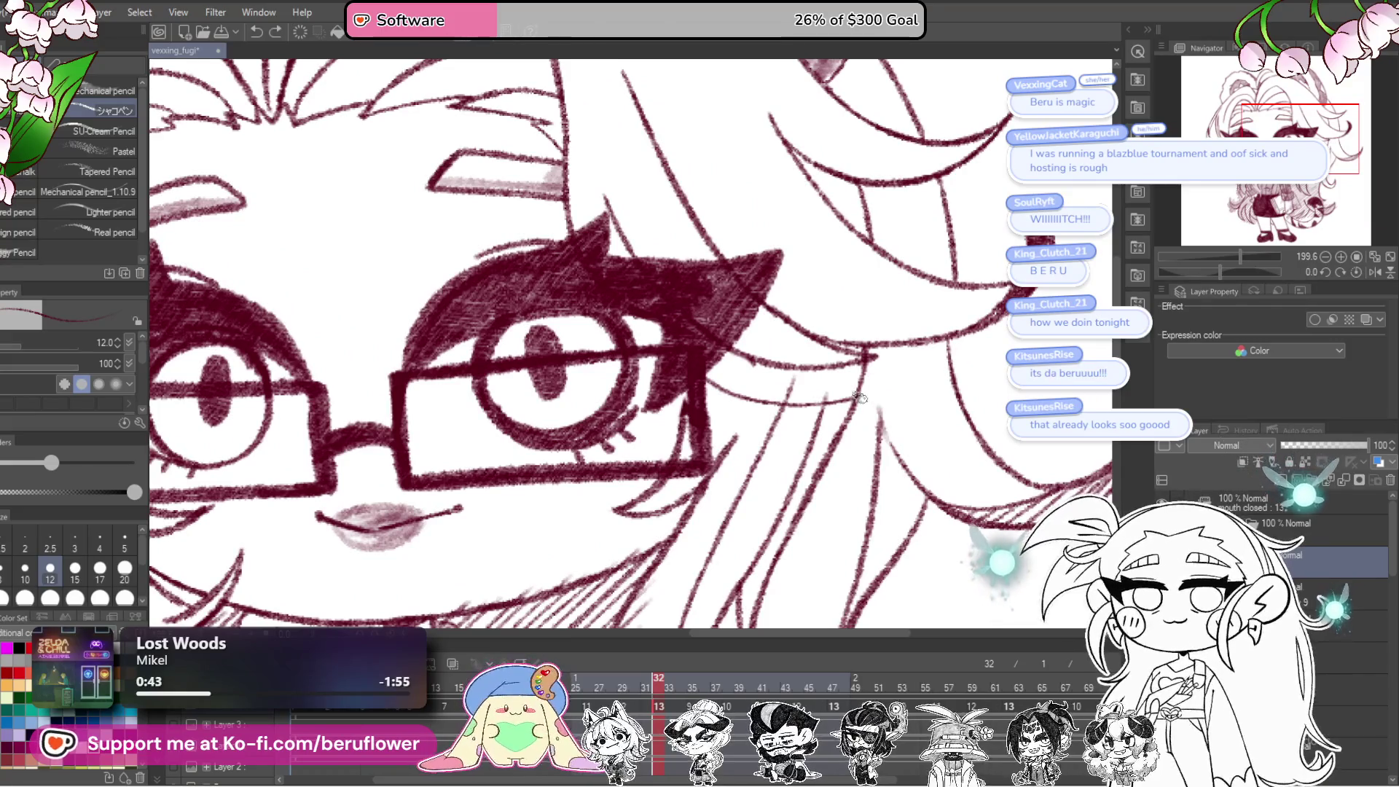
scroll(947, 354, down, 6)
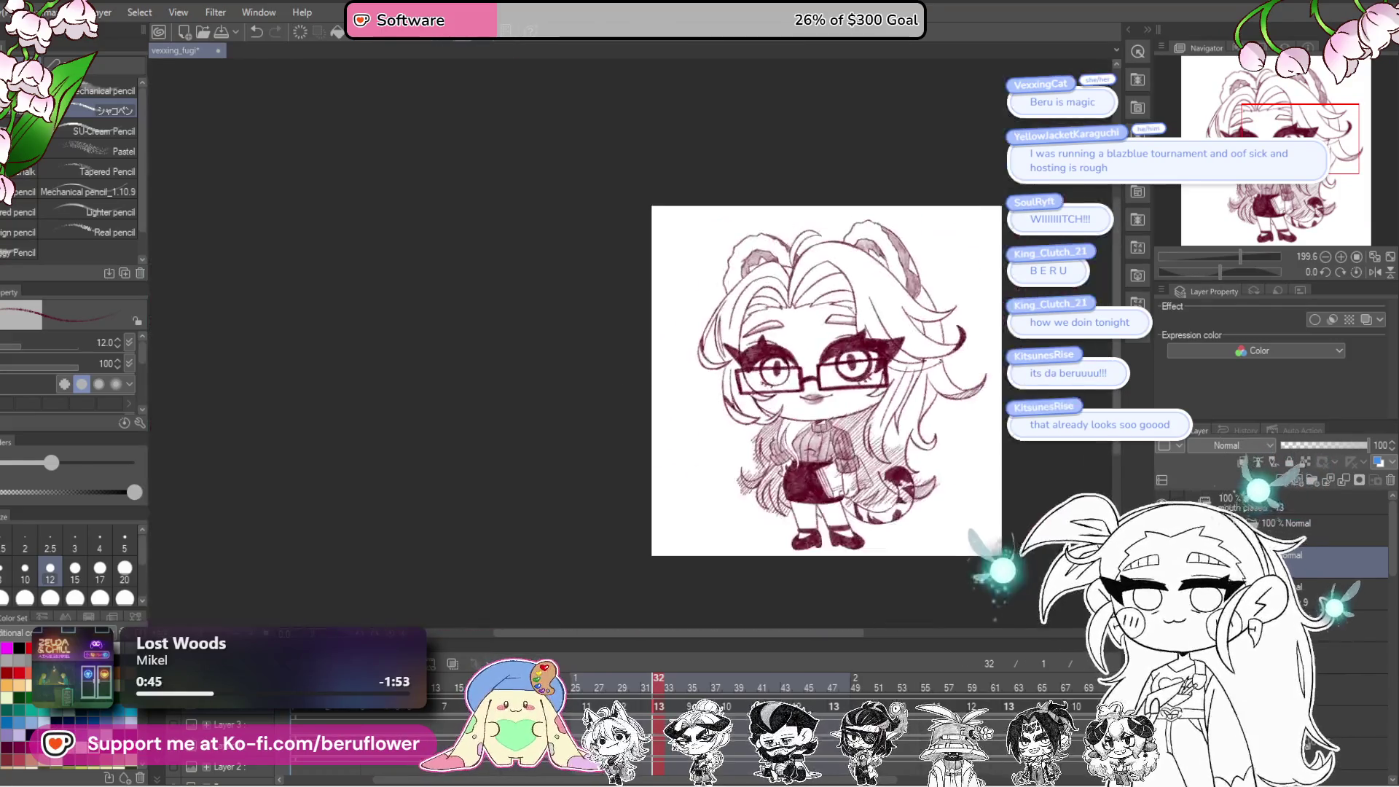
scroll(947, 354, up, 5)
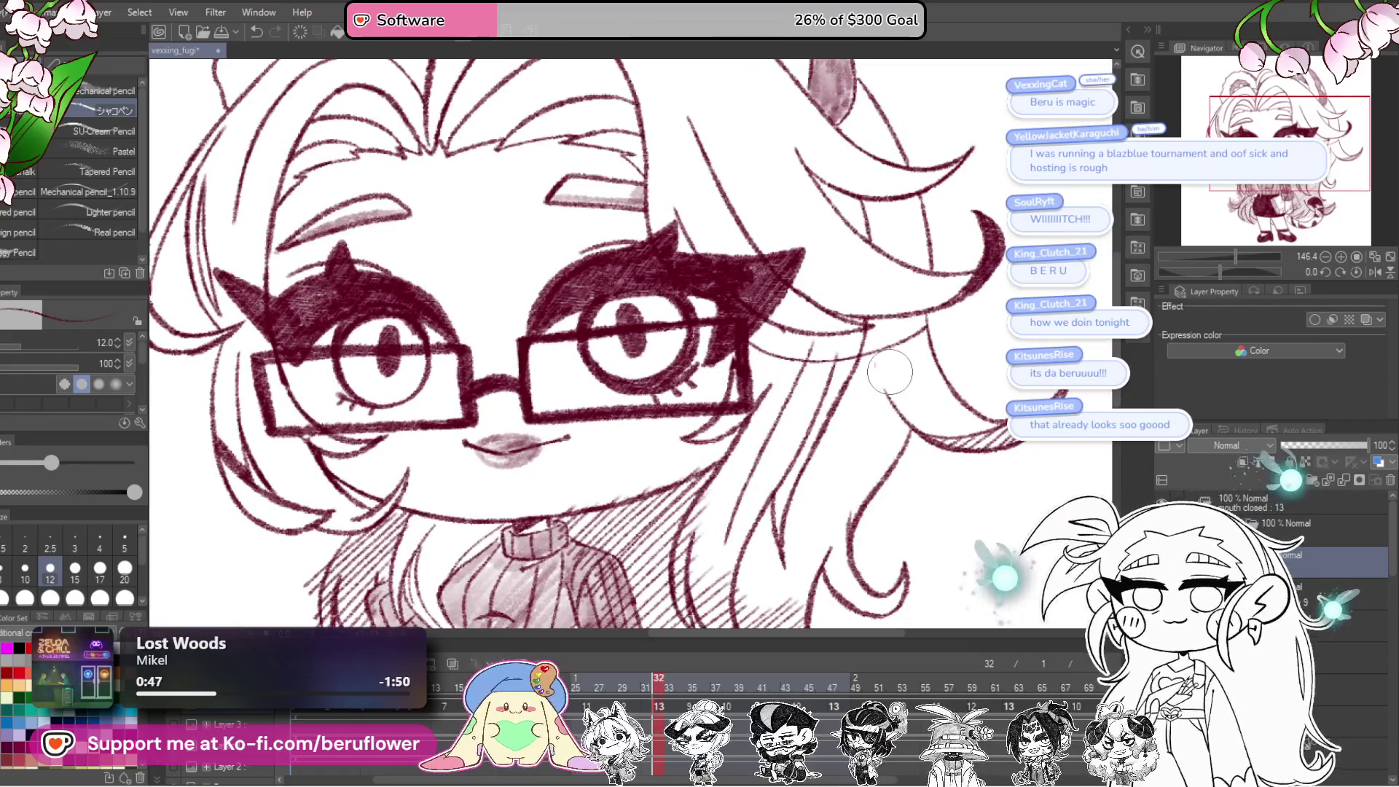
scroll(860, 505, down, 5)
scroll(875, 481, up, 4)
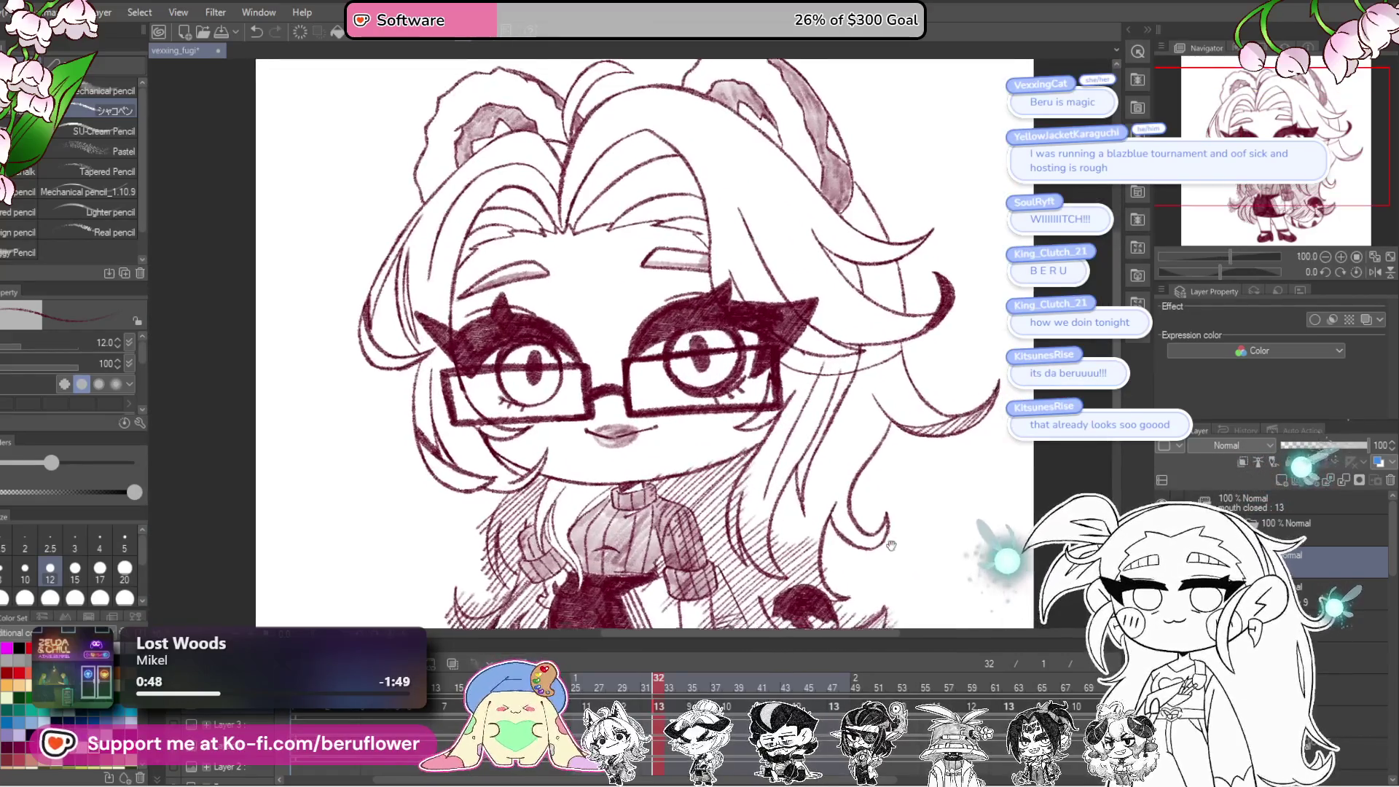
Step: Erase stray hatching around the lower hair and tail
drag(880, 467, 885, 401)
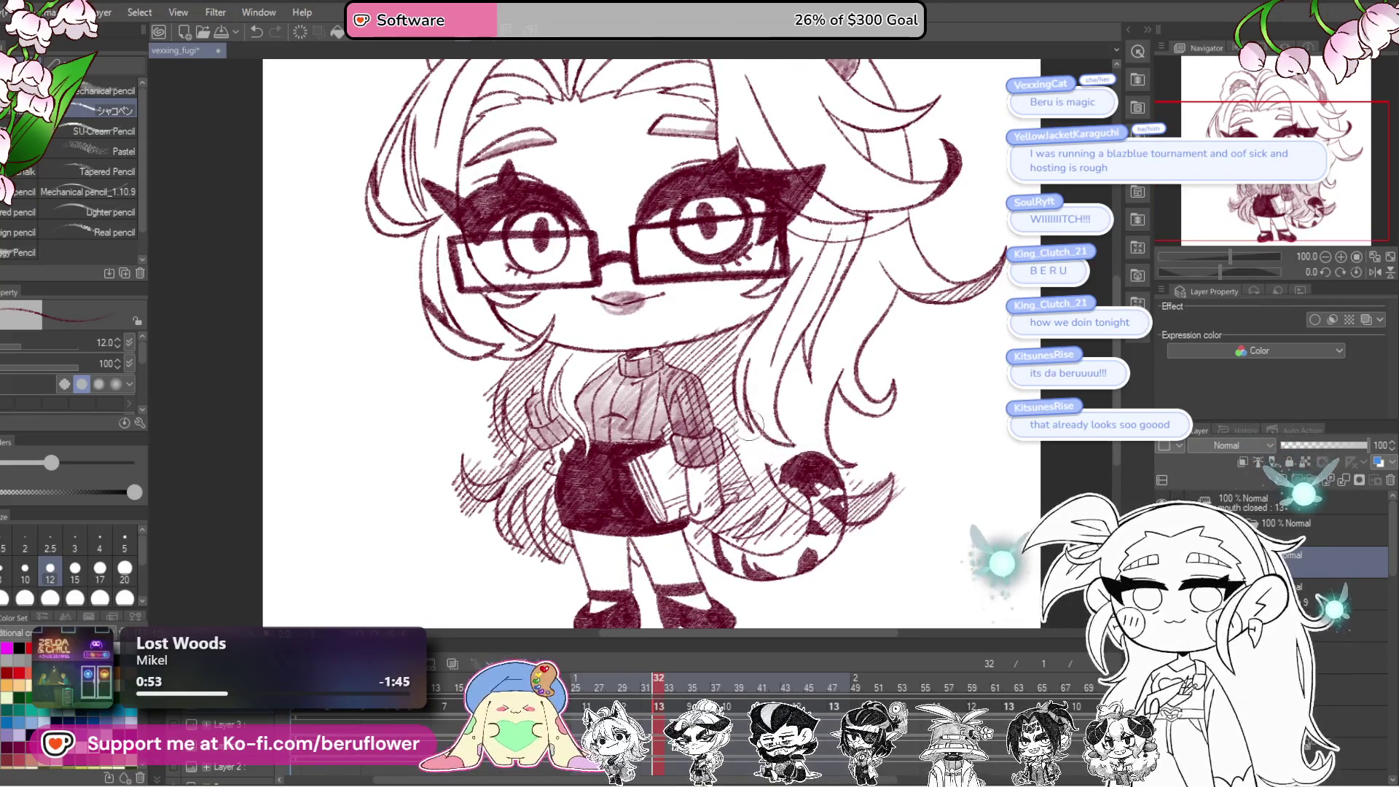
mouse_move(696, 448)
mouse_down()
mouse_move(736, 503)
mouse_move(795, 510)
mouse_move(891, 465)
mouse_up()
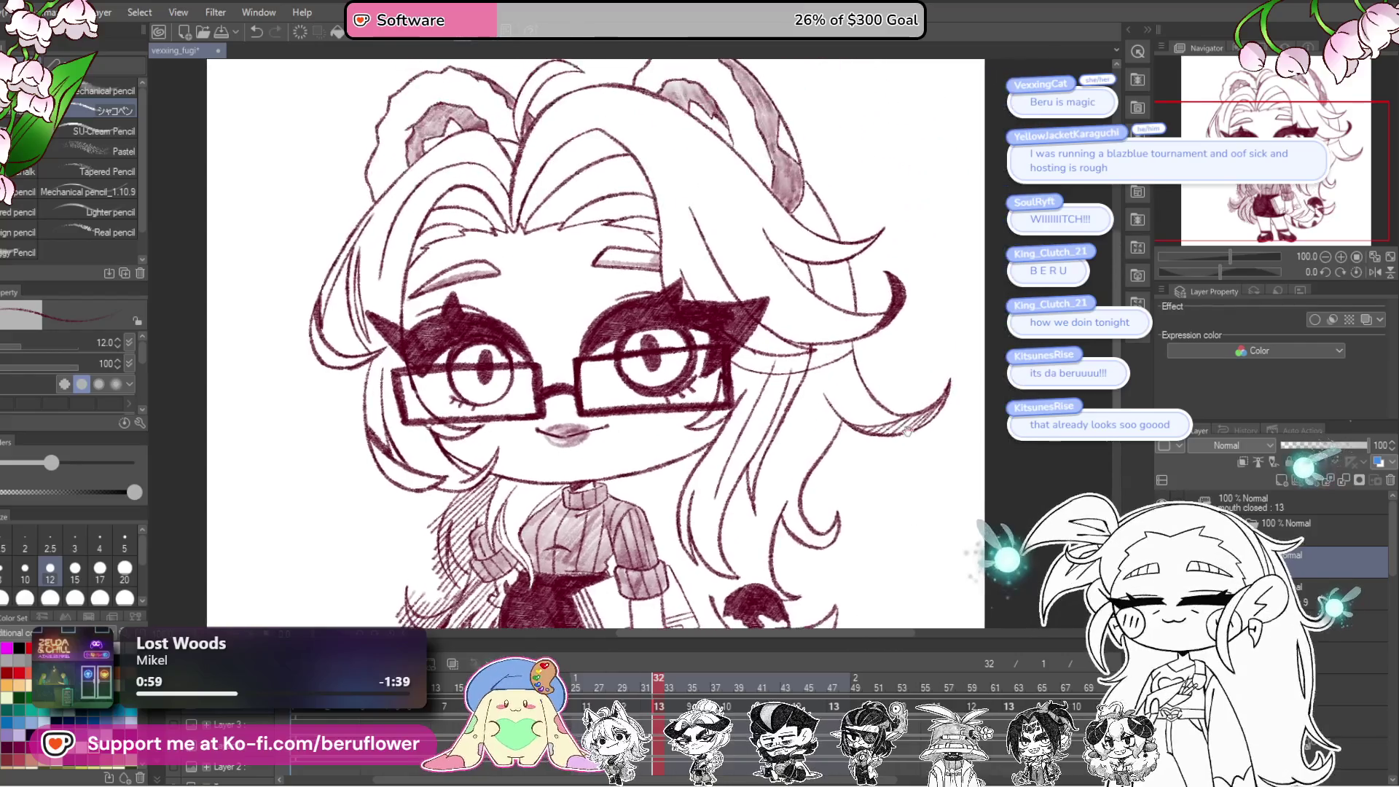
scroll(923, 529, up, 2)
scroll(900, 500, up, 1)
scroll(857, 394, up, 4)
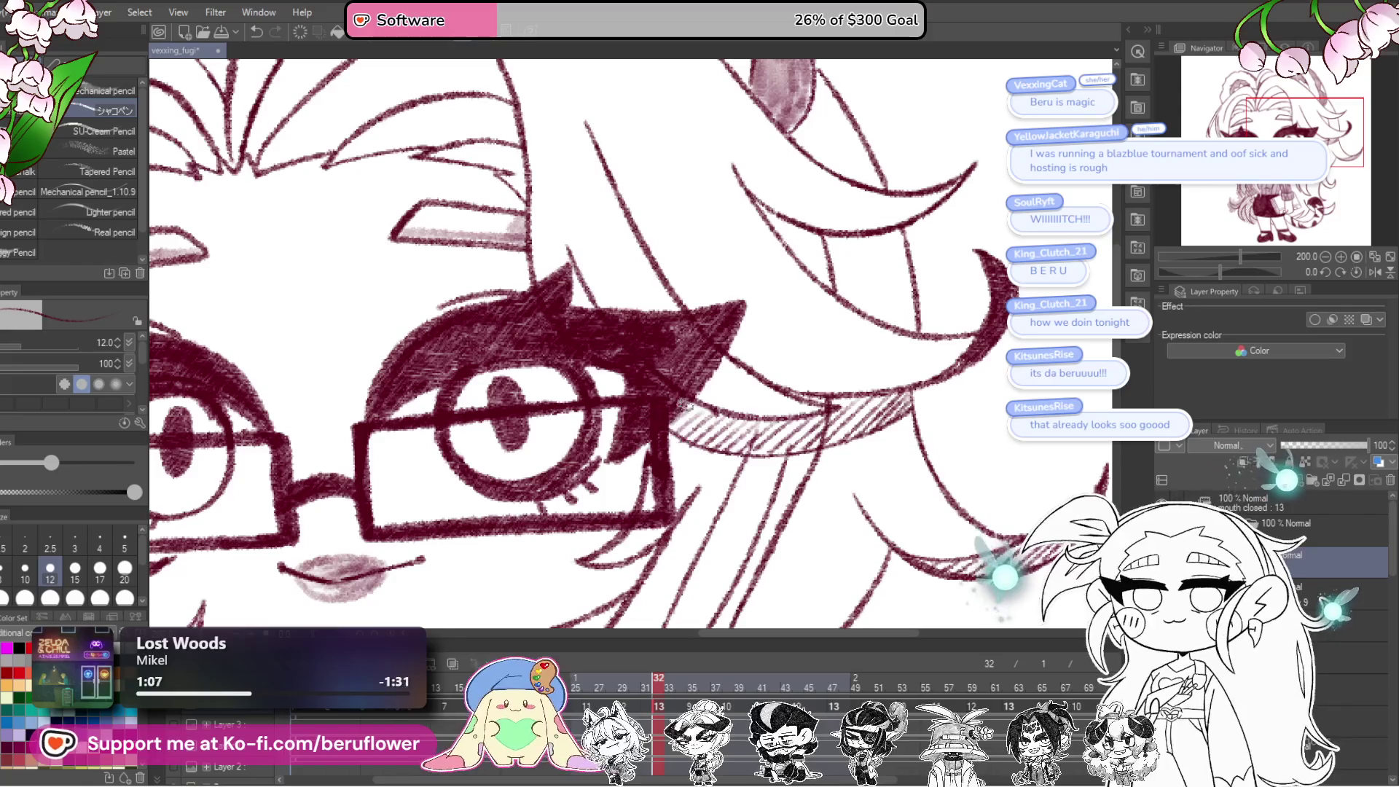
scroll(846, 401, down, 5)
mouse_move(937, 548)
mouse_down()
mouse_move(881, 507)
mouse_move(894, 476)
mouse_move(884, 508)
mouse_up()
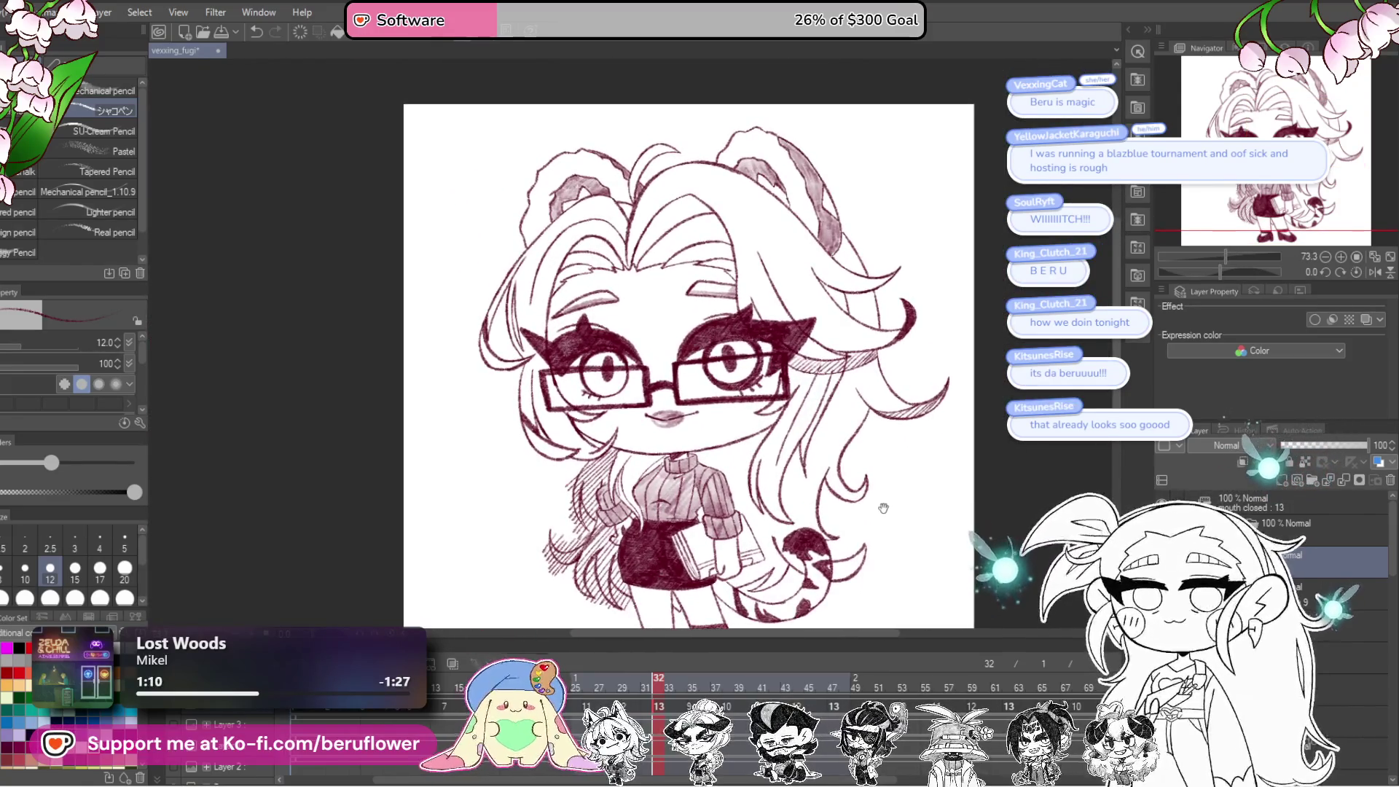
scroll(828, 519, up, 3)
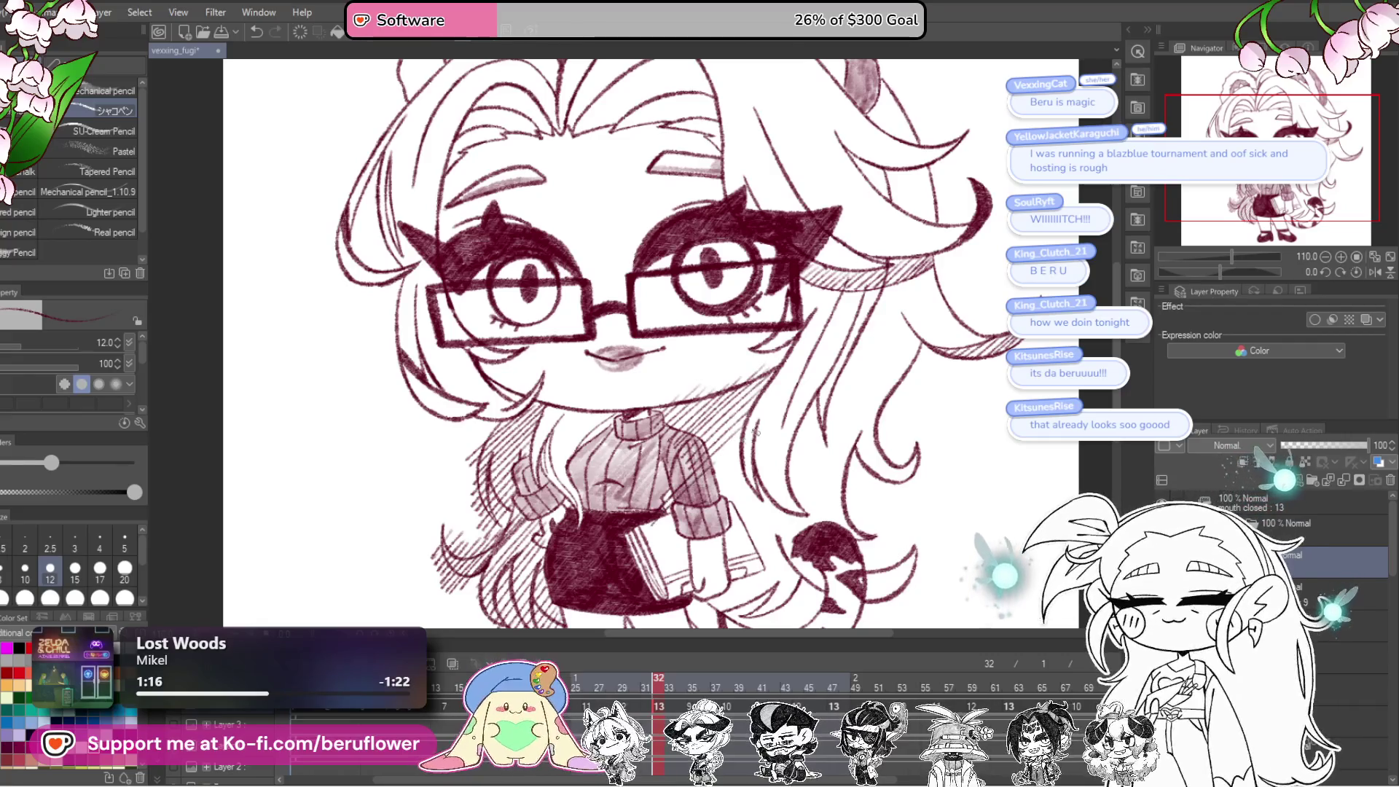
Step: Add diagonal hatching beside the sweater sleeve
scroll(758, 422, down, 2)
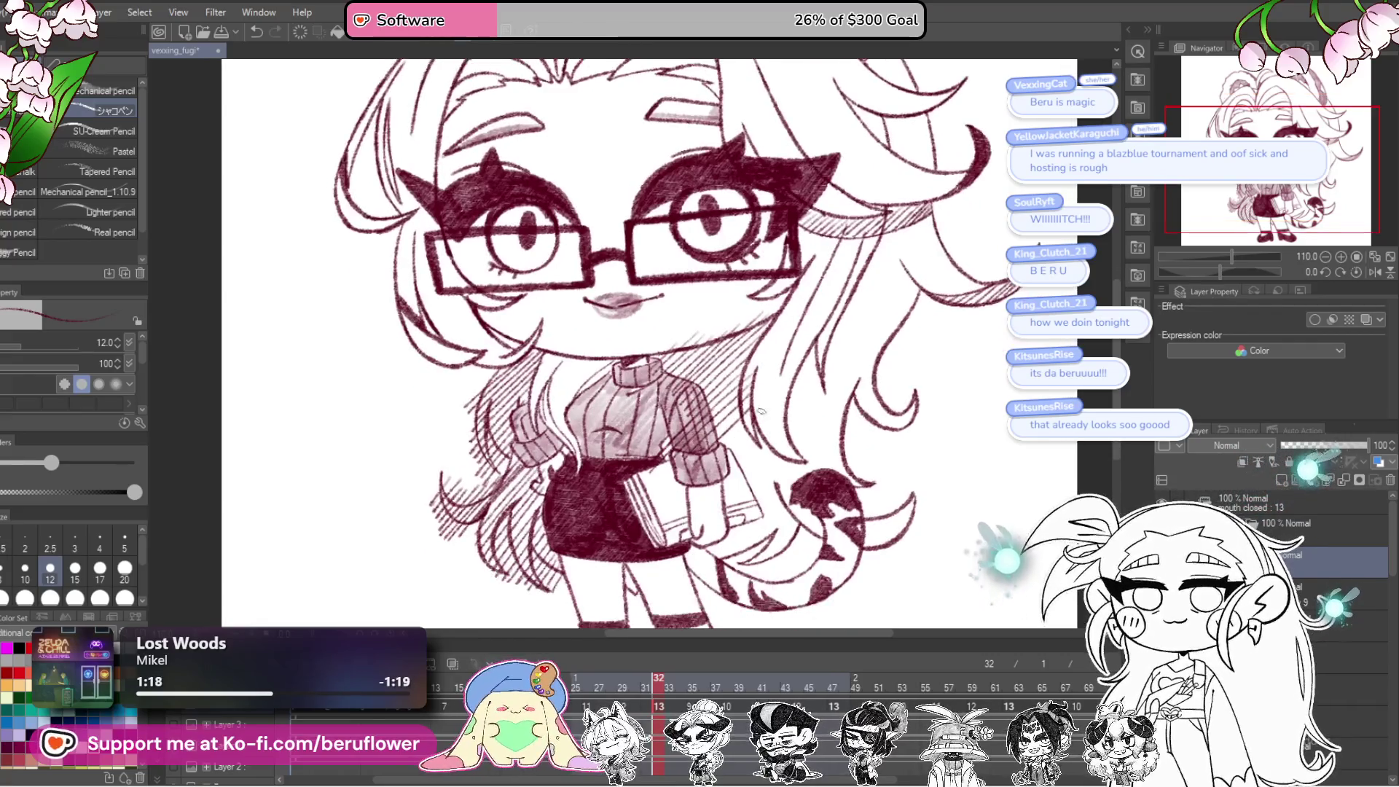
drag(718, 487, 789, 428)
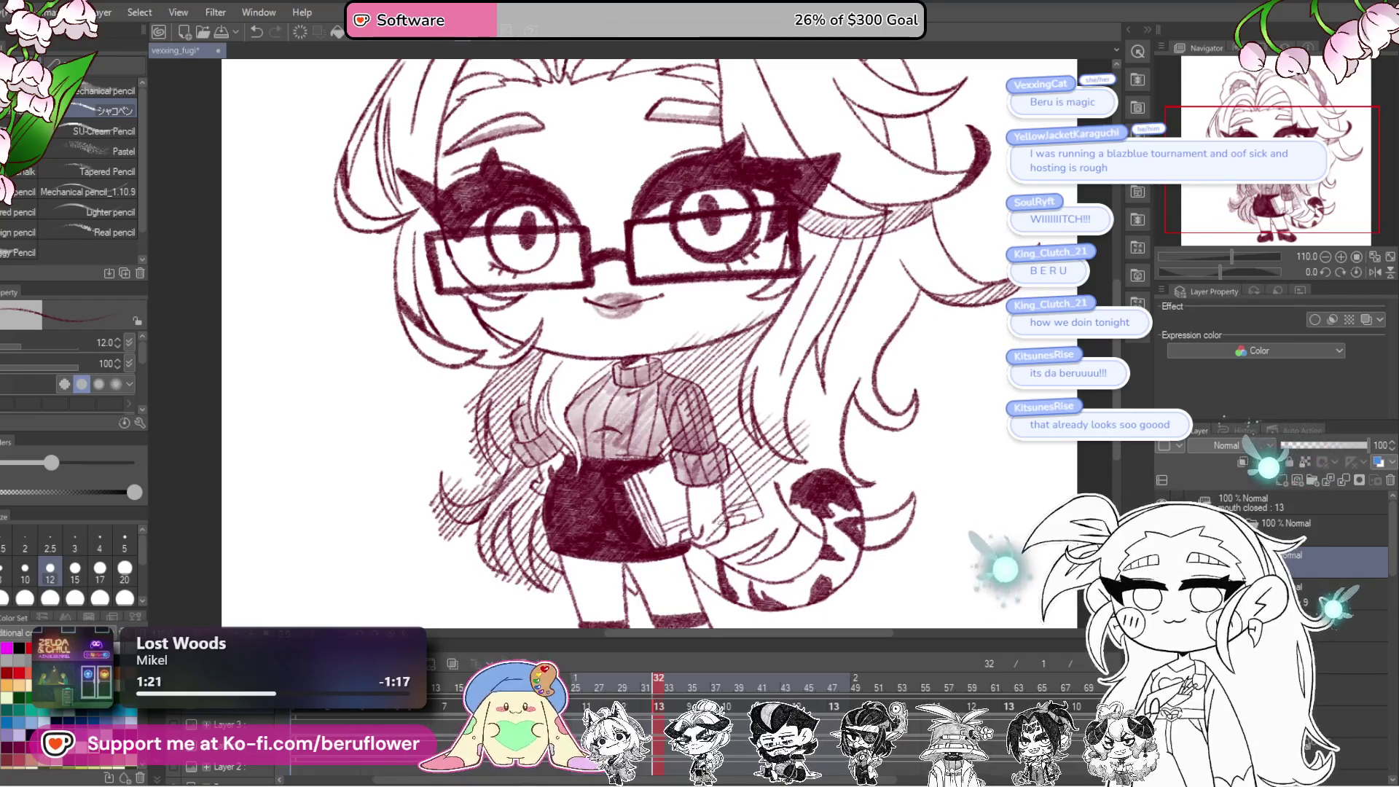
drag(878, 512, 869, 528)
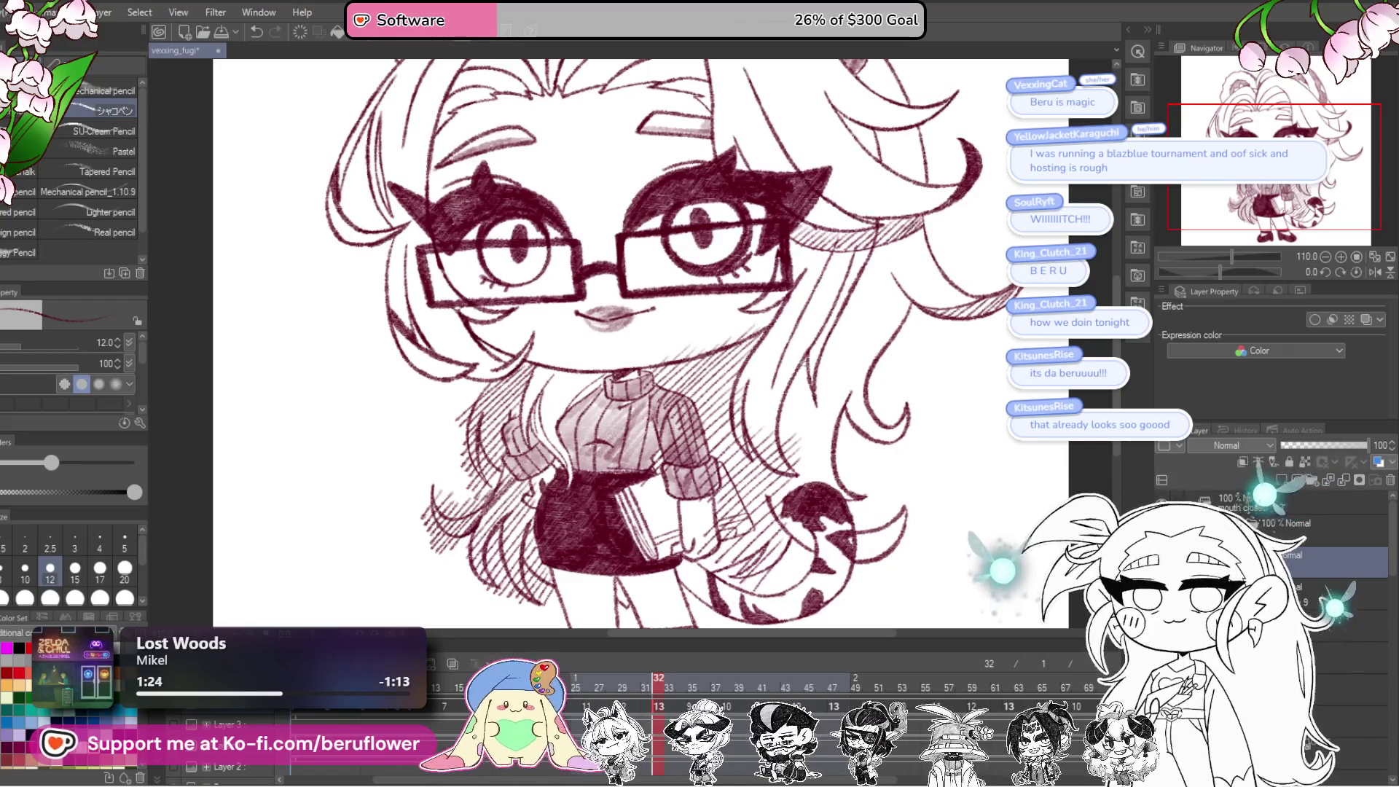
drag(872, 468, 873, 472)
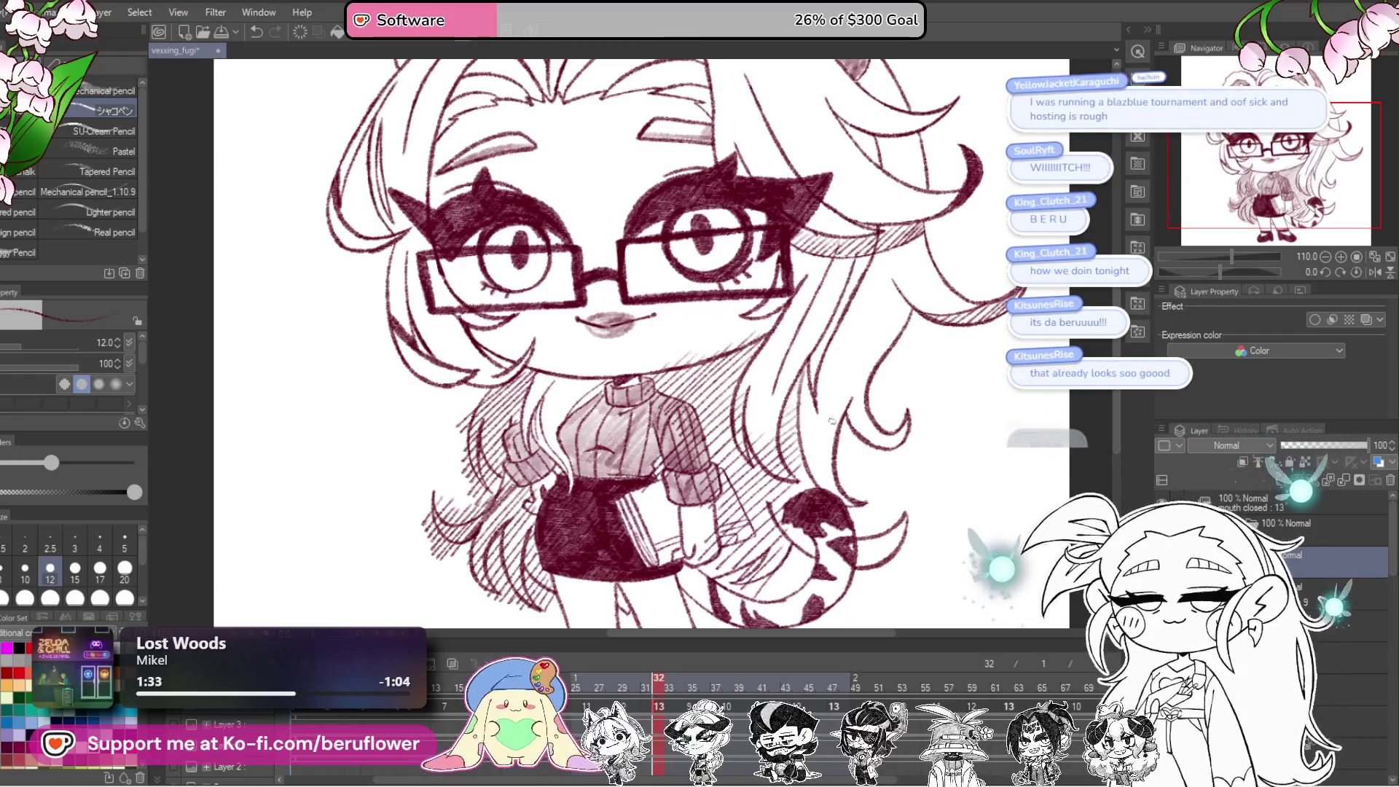
mouse_move(906, 496)
mouse_down()
mouse_move(850, 558)
mouse_move(849, 479)
mouse_move(894, 383)
mouse_up()
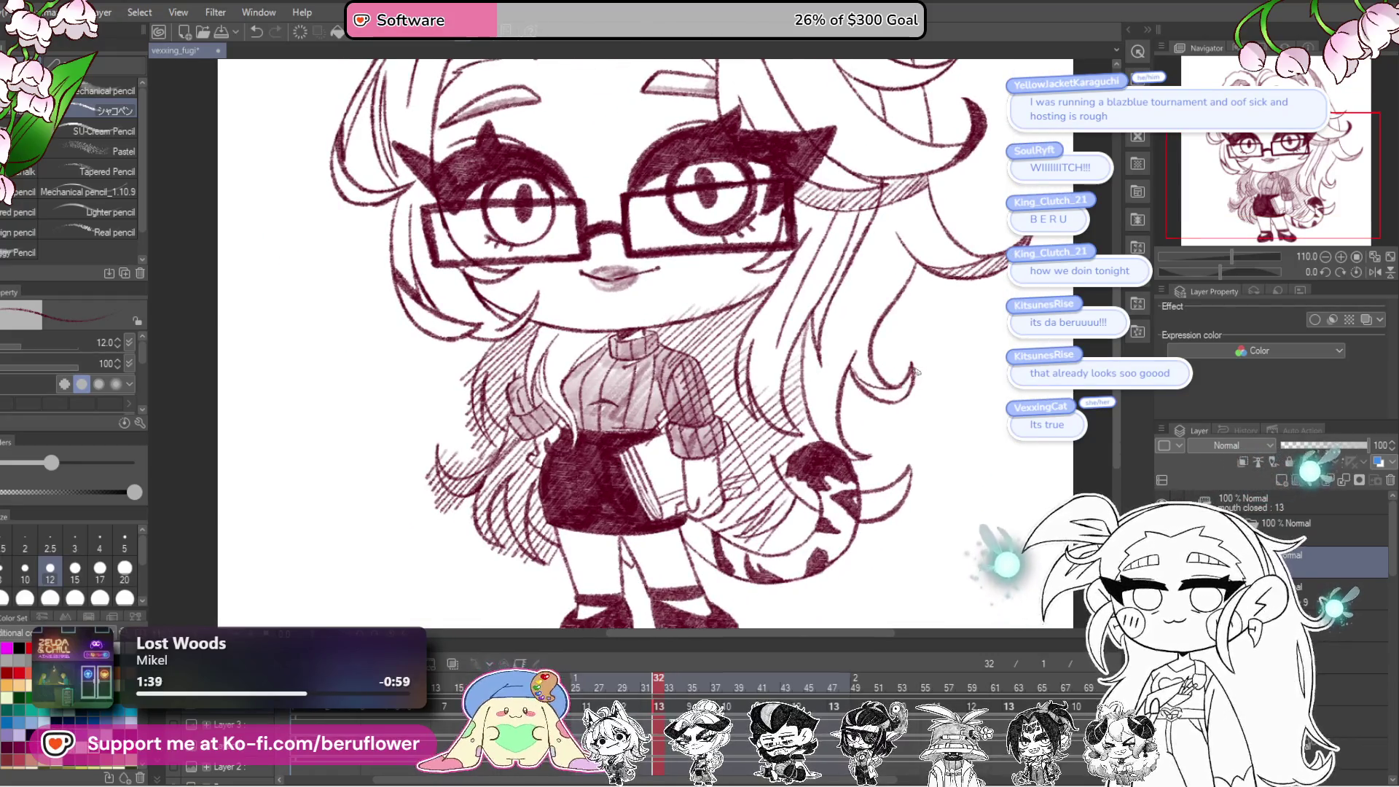
Step: Darken the hair strand next to the tail and tilt the canvas slightly
scroll(884, 455, down, 3)
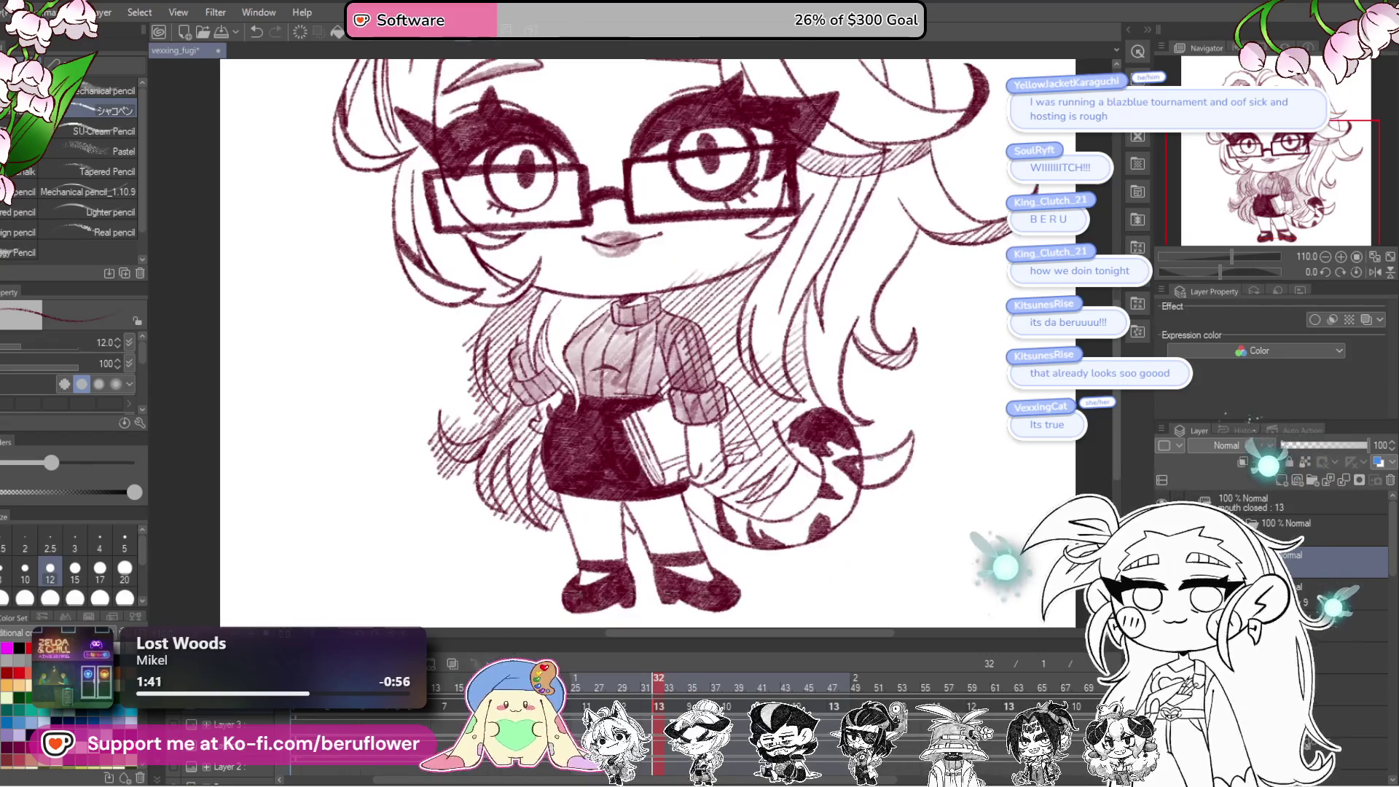
drag(929, 409, 888, 450)
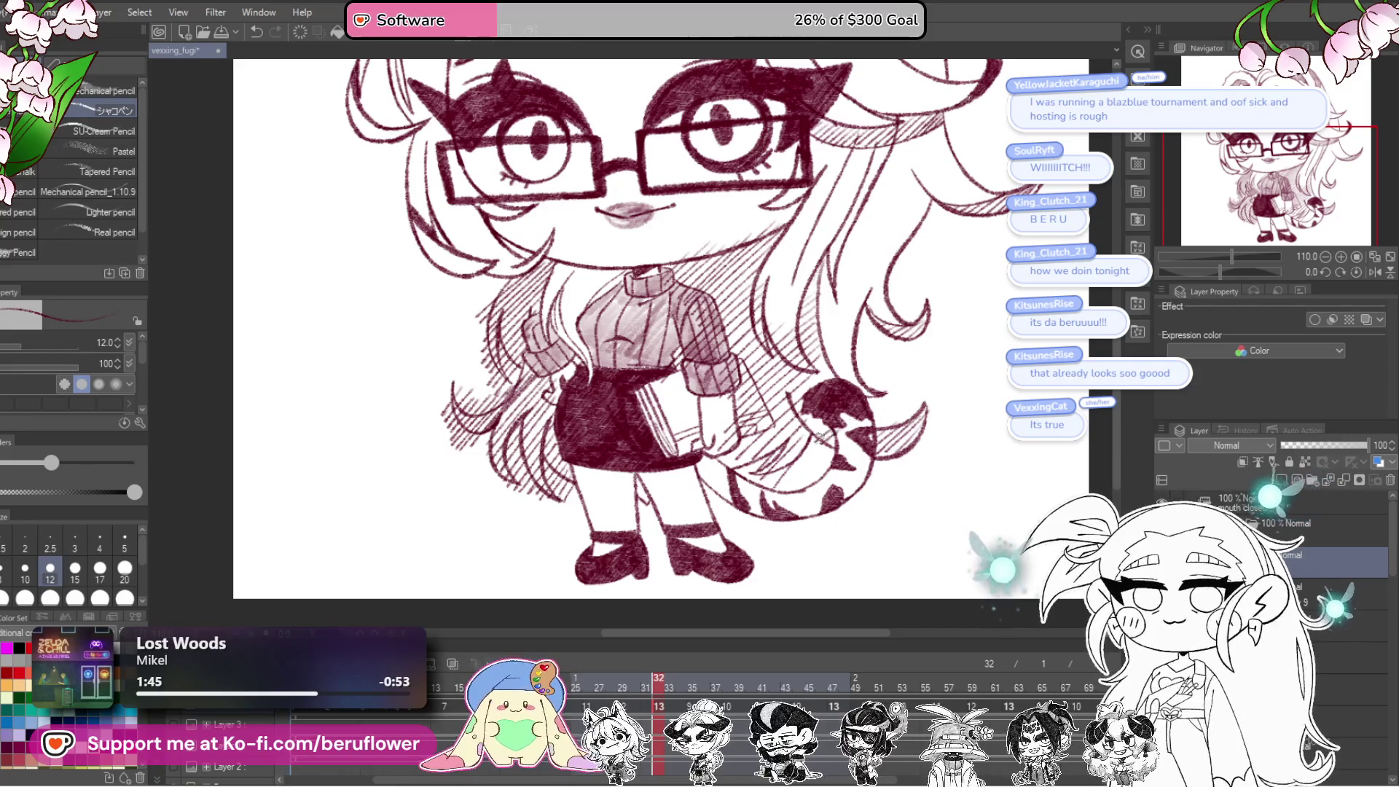
drag(767, 460, 774, 451)
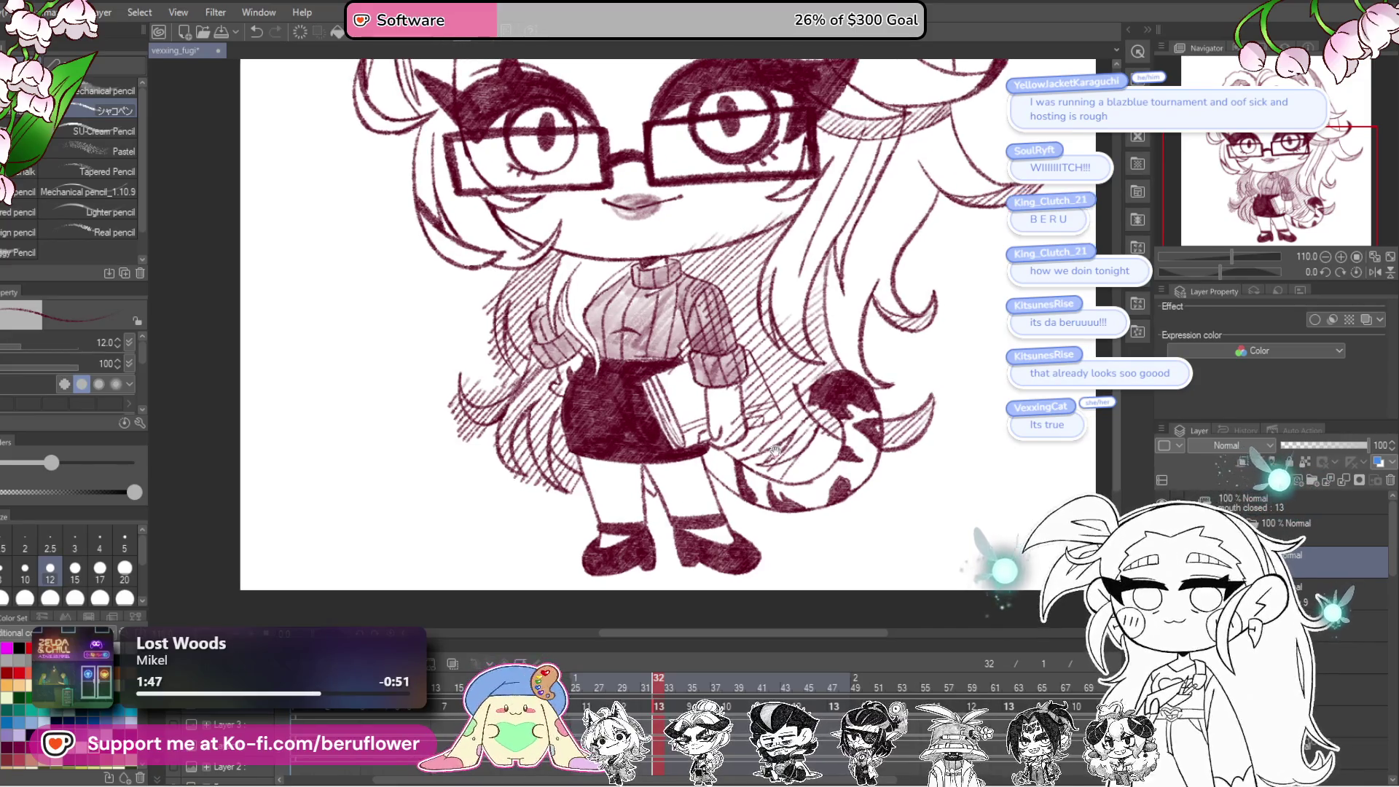
drag(643, 475, 878, 379)
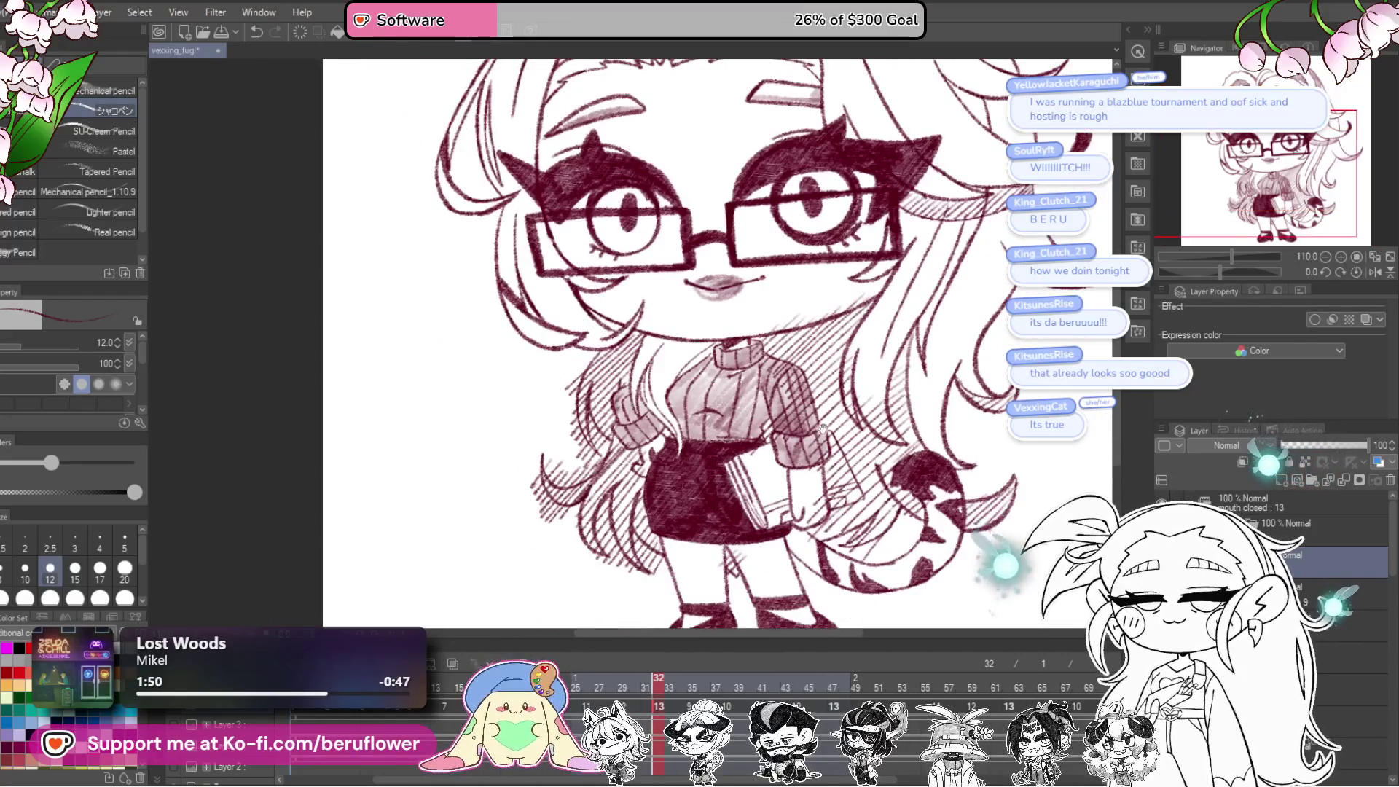
mouse_move(1241, 272)
mouse_down()
mouse_move(1221, 276)
mouse_move(1239, 272)
mouse_up()
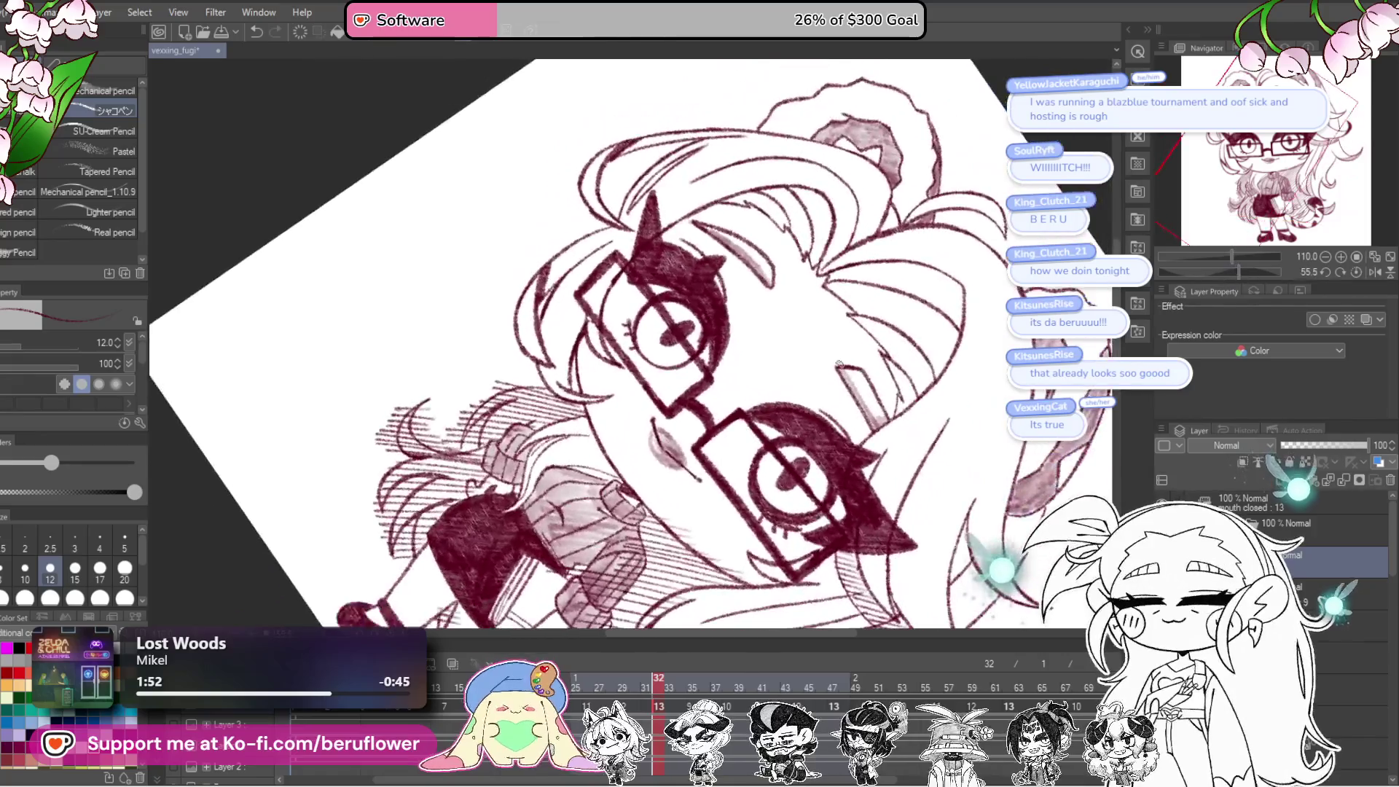
Step: Rotate the canvas back to 0 and zoom in then out to check the character
scroll(583, 450, up, 4)
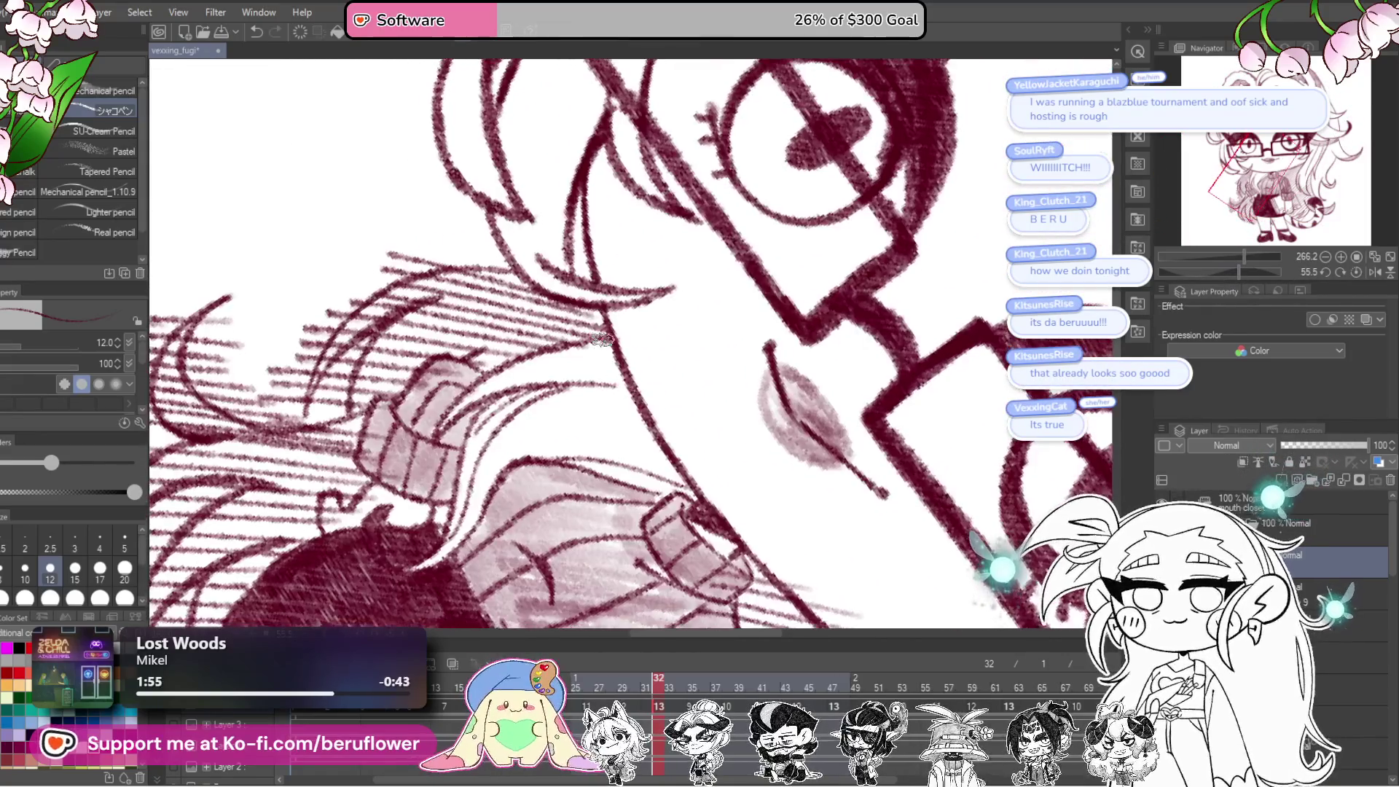
mouse_move(1243, 256)
mouse_down()
mouse_move(1219, 255)
mouse_move(1235, 257)
mouse_up()
drag(1244, 272, 1220, 272)
scroll(726, 371, up, 2)
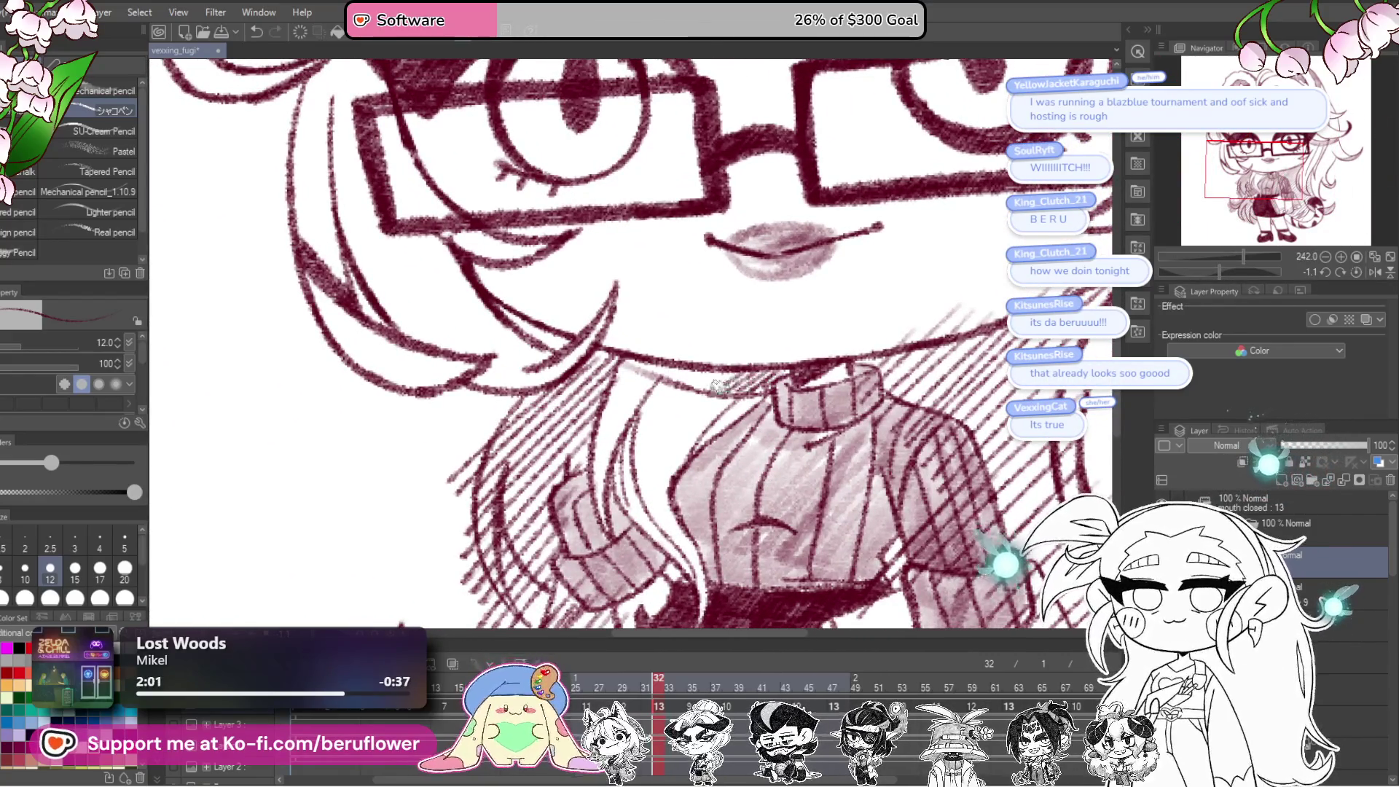
scroll(651, 364, down, 5)
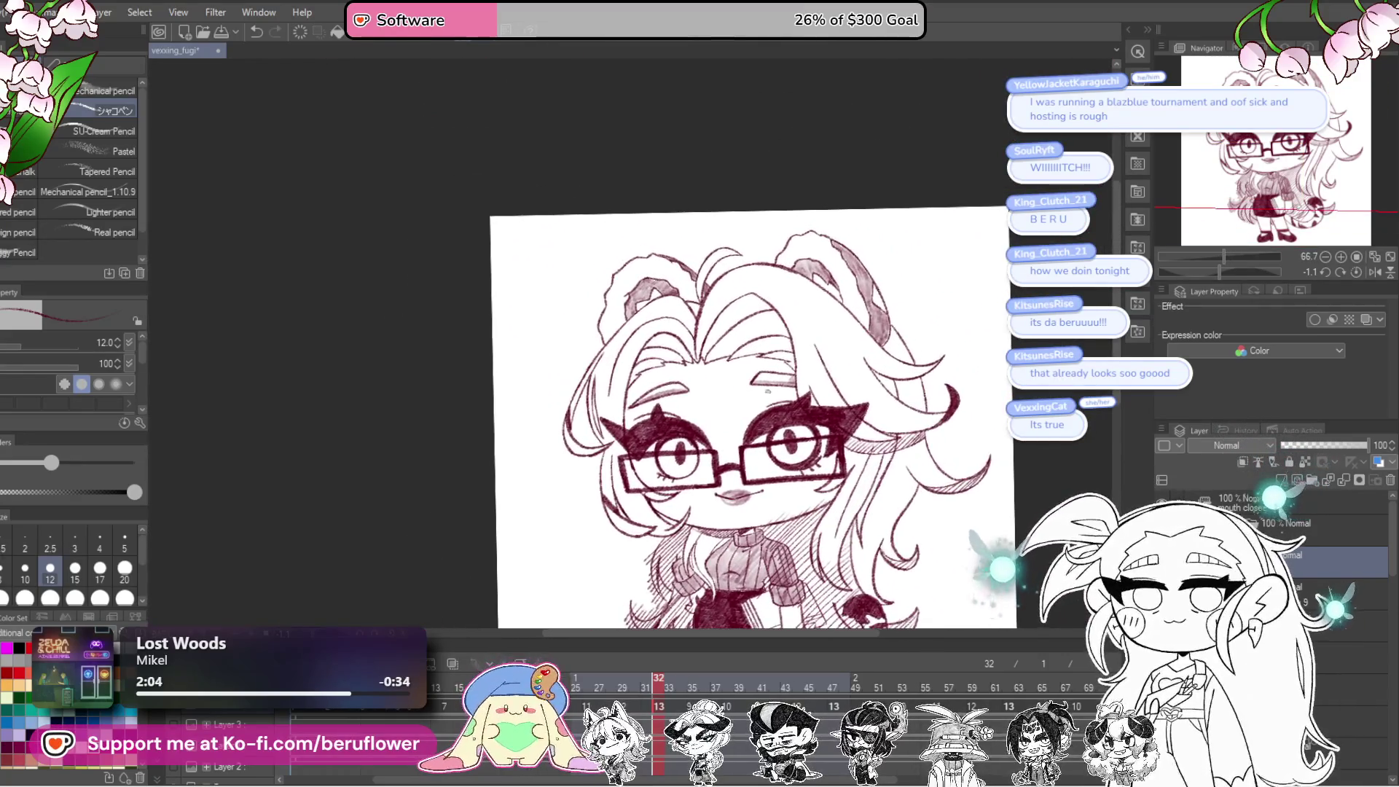
Step: Hatch the hair between the ears with a series of diagonal strokes
scroll(793, 344, up, 3)
mouse_move(769, 250)
mouse_down()
mouse_move(674, 337)
mouse_move(742, 294)
mouse_move(651, 406)
mouse_up()
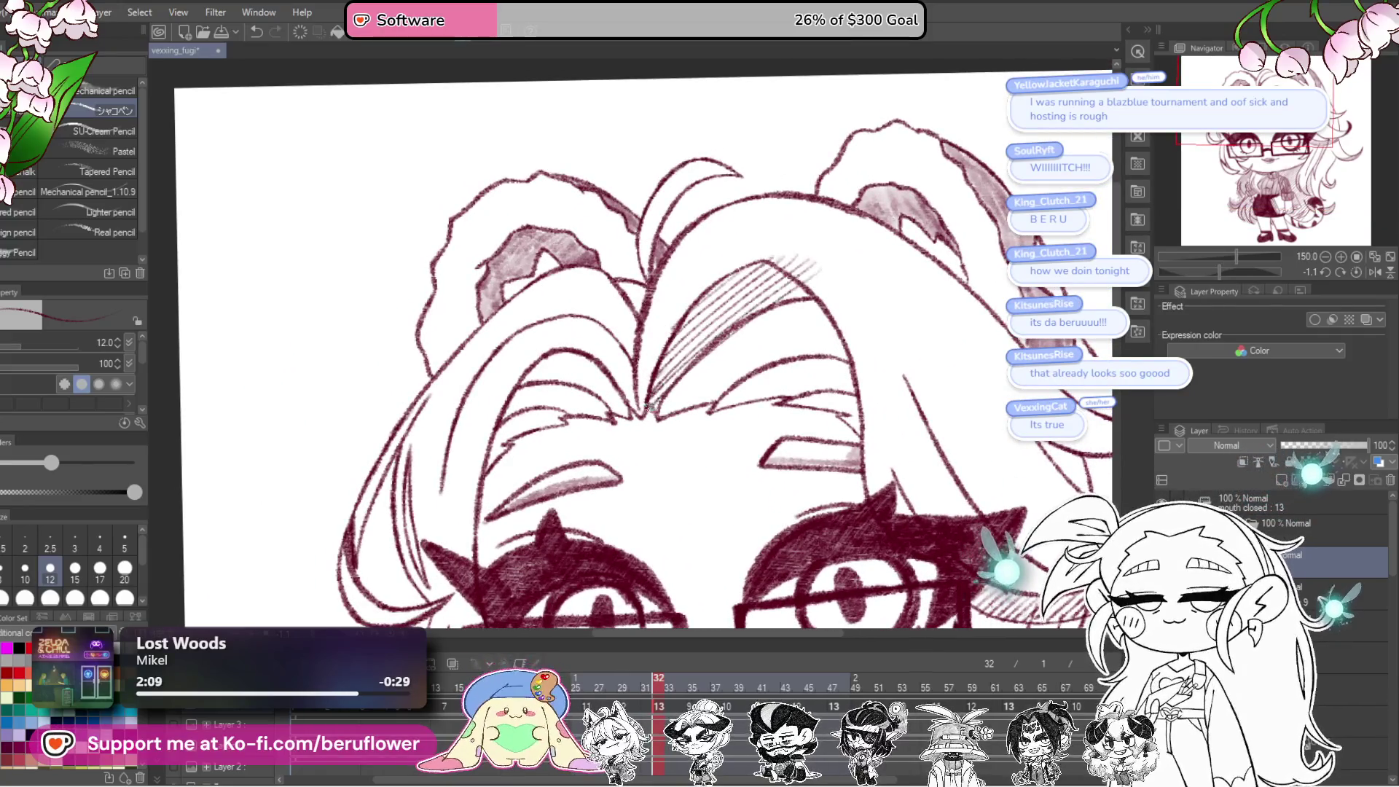
drag(831, 285, 663, 415)
mouse_move(831, 288)
mouse_down()
mouse_move(726, 355)
mouse_move(685, 419)
mouse_up()
drag(809, 323, 701, 410)
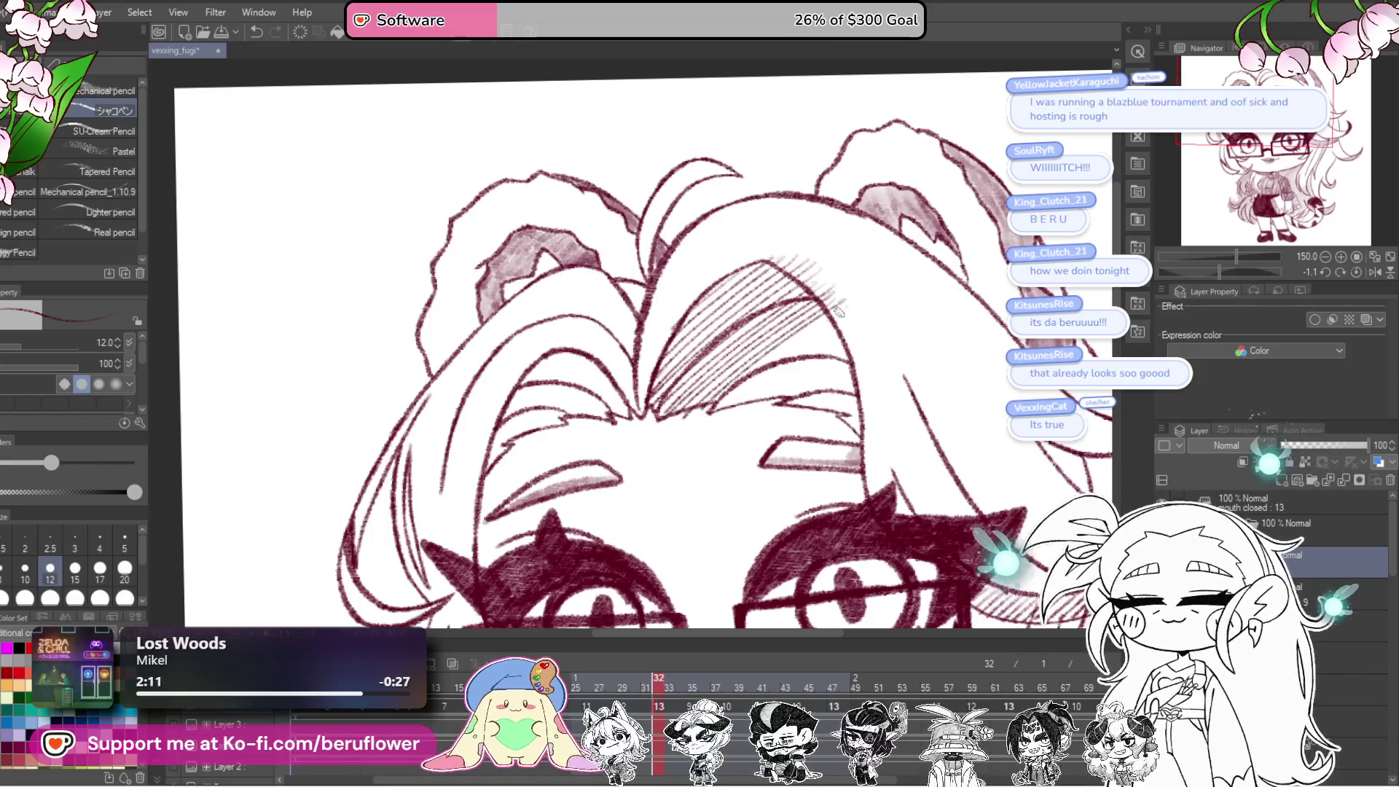
drag(860, 321, 732, 415)
mouse_move(868, 342)
mouse_down()
mouse_move(758, 422)
mouse_move(794, 419)
mouse_up()
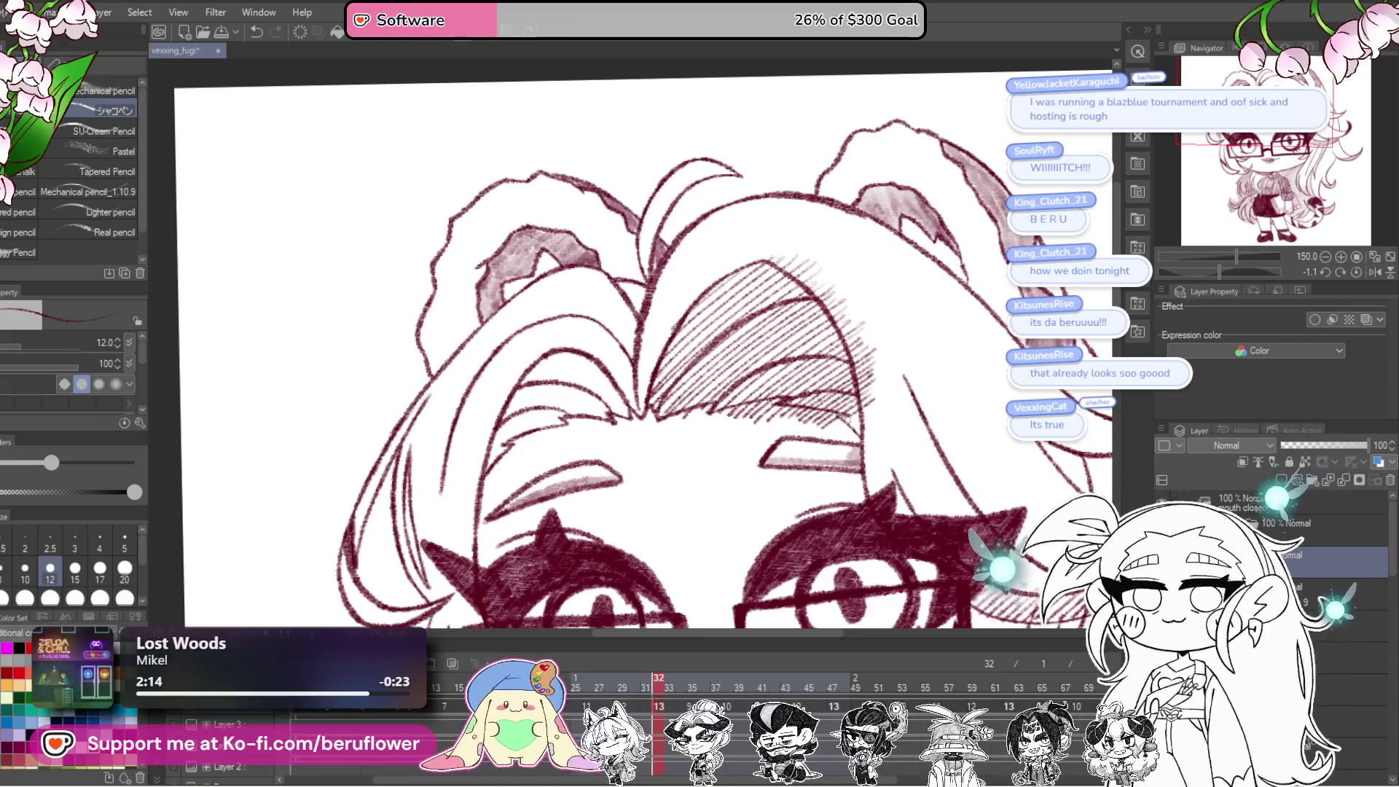
Step: Hatch and darken the hair's left side, shading the gap at the parting
mouse_move(711, 475)
mouse_down()
mouse_move(863, 416)
mouse_move(760, 319)
mouse_move(700, 354)
mouse_up()
drag(784, 304, 692, 375)
drag(761, 335, 670, 408)
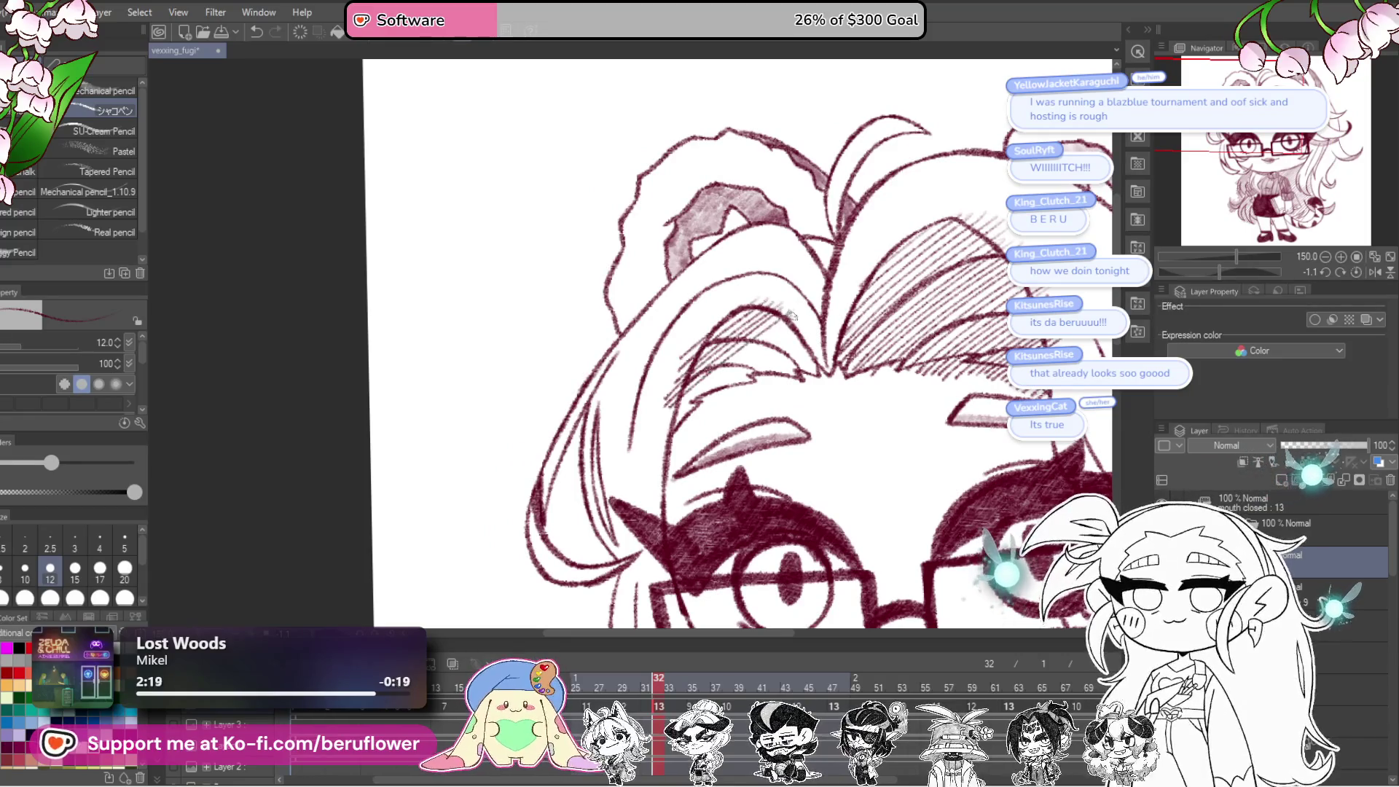
mouse_move(800, 315)
mouse_down()
mouse_move(674, 419)
mouse_move(716, 390)
mouse_up()
drag(812, 323, 703, 409)
drag(817, 347, 771, 384)
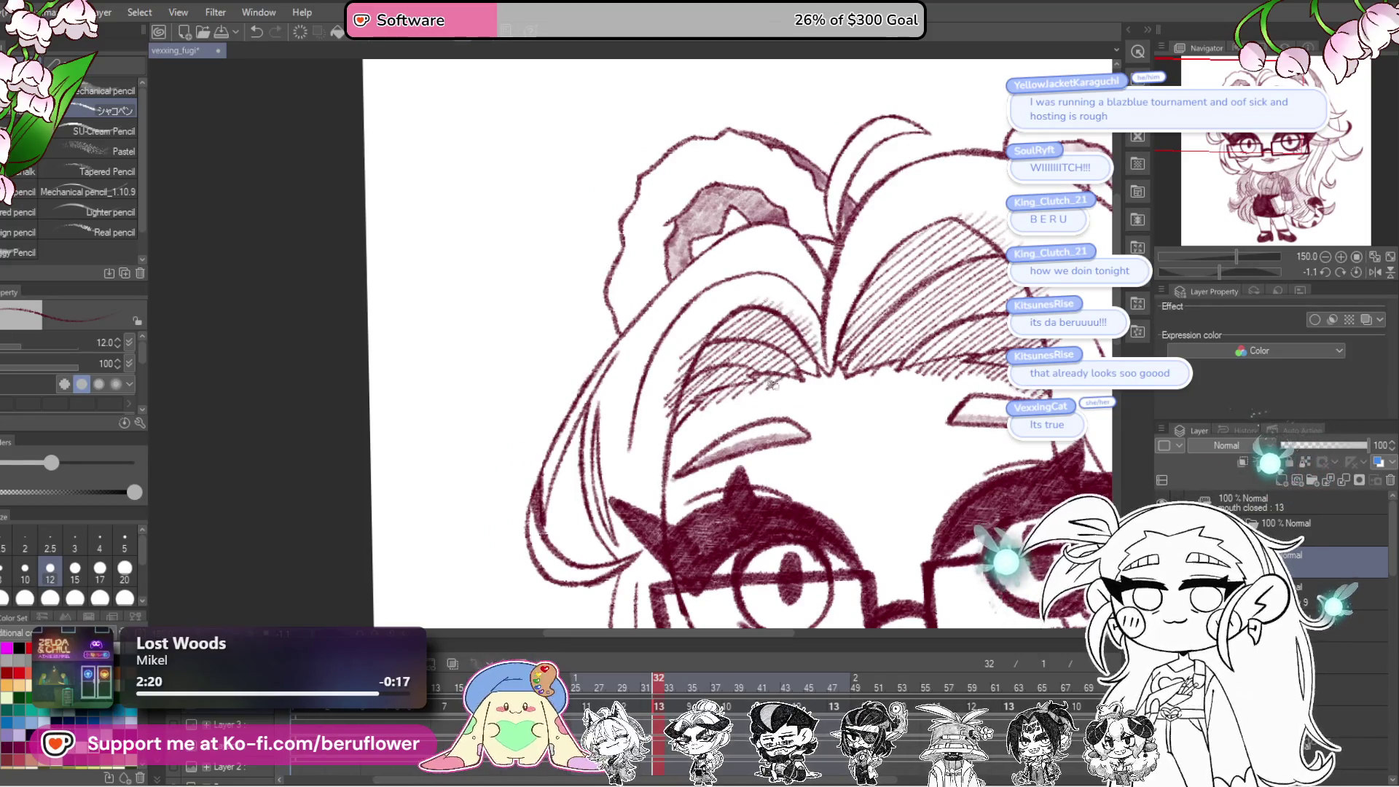
scroll(716, 408, up, 3)
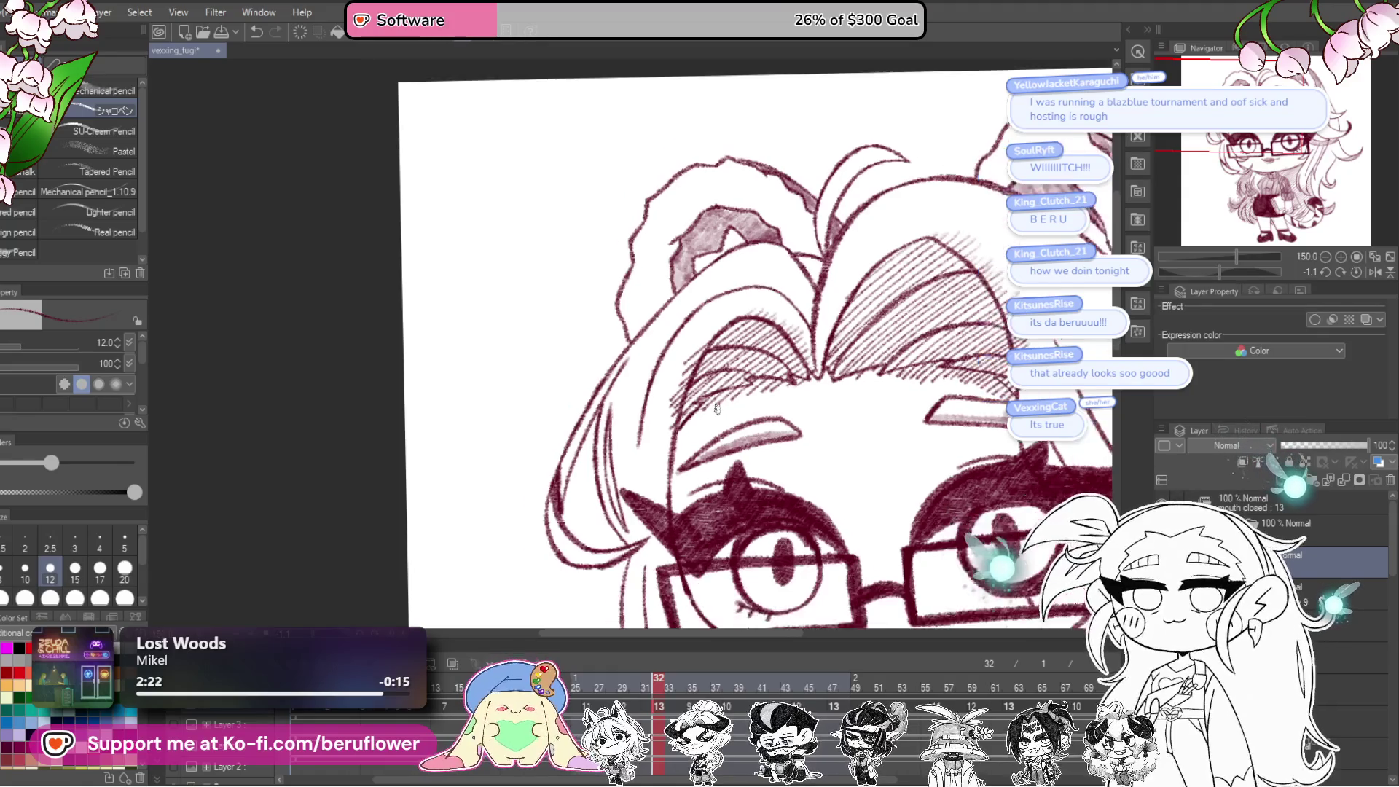
mouse_move(753, 344)
mouse_down()
mouse_move(762, 321)
mouse_move(736, 314)
mouse_up()
scroll(861, 467, down, 6)
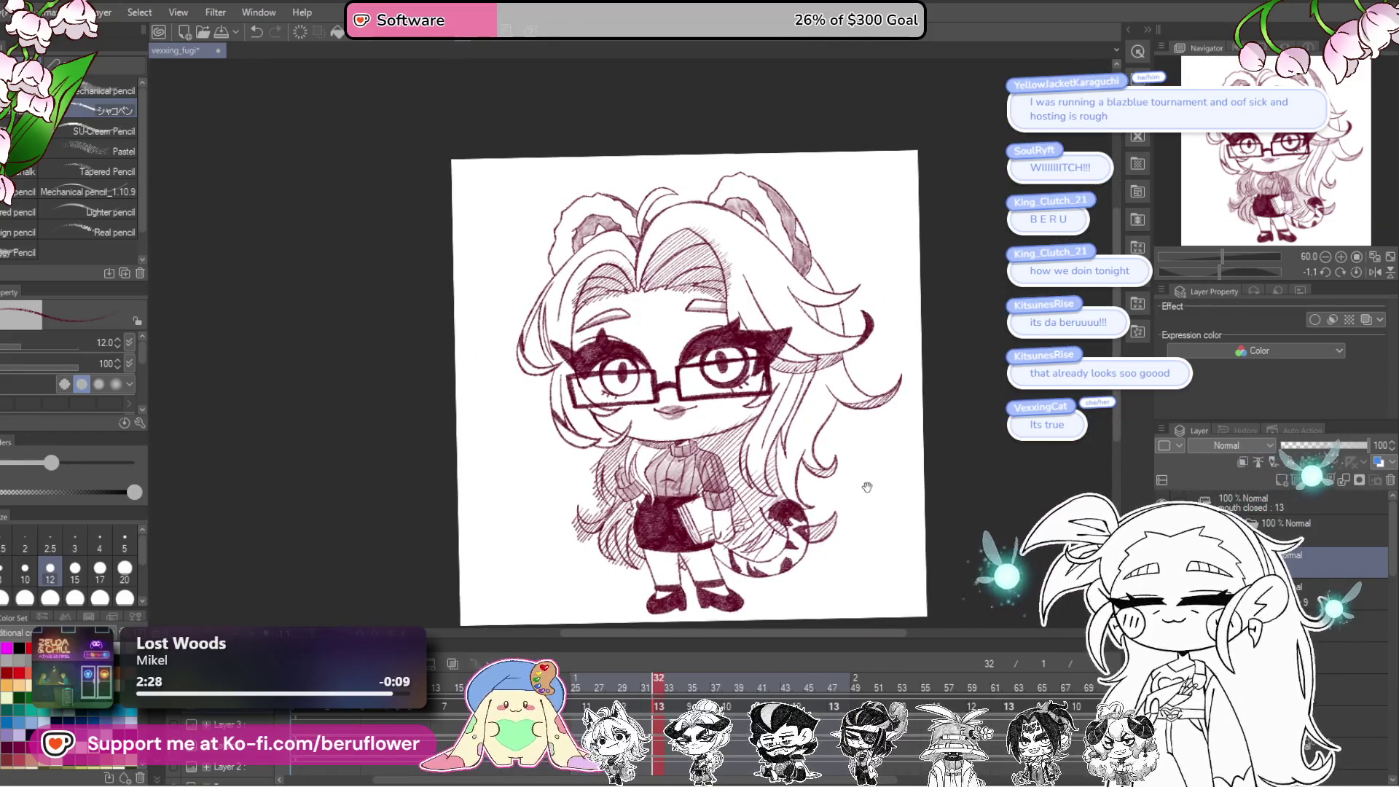
Step: Hatch the strand beside the glasses with the canvas rotated, then straighten and fit the view
mouse_move(867, 487)
mouse_down()
mouse_move(862, 428)
mouse_move(887, 454)
mouse_move(880, 479)
mouse_up()
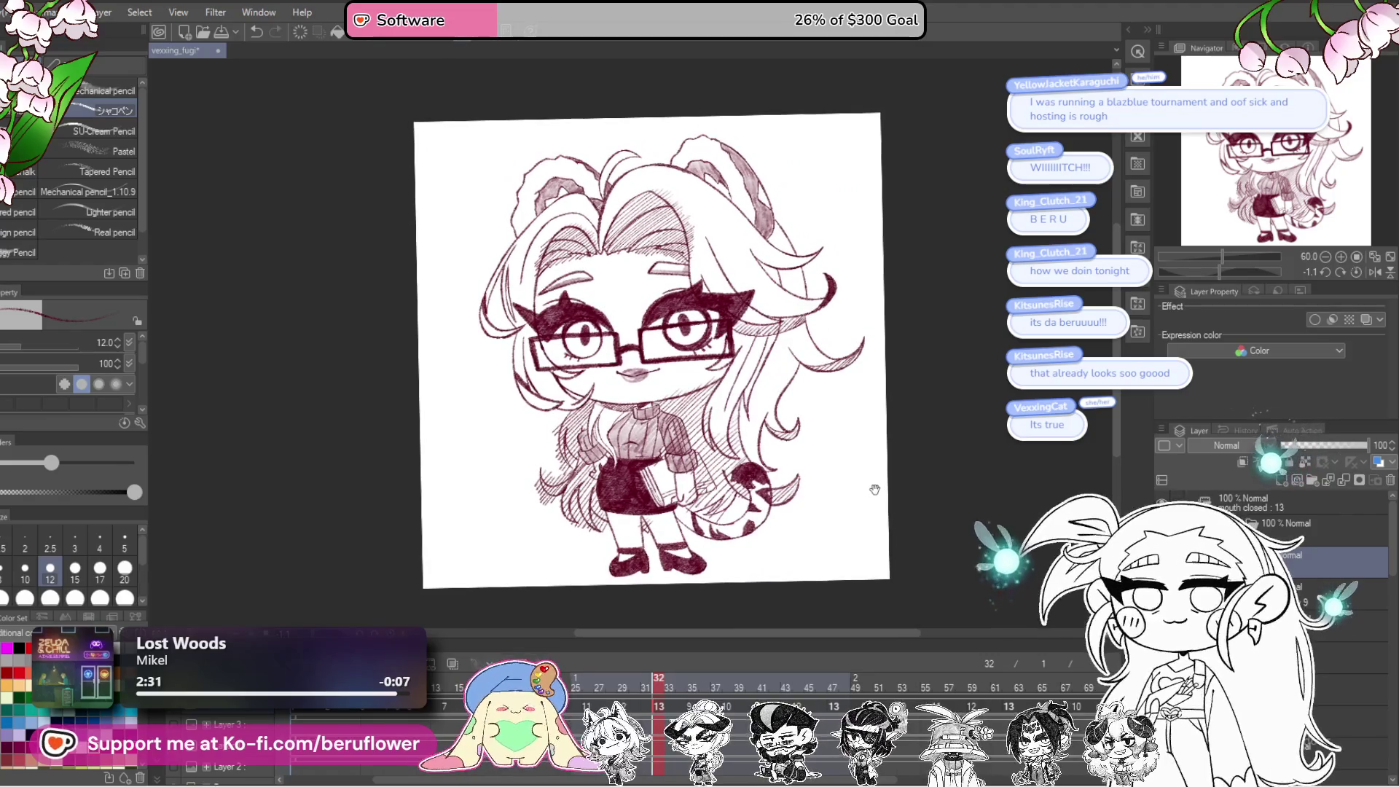
scroll(875, 489, up, 6)
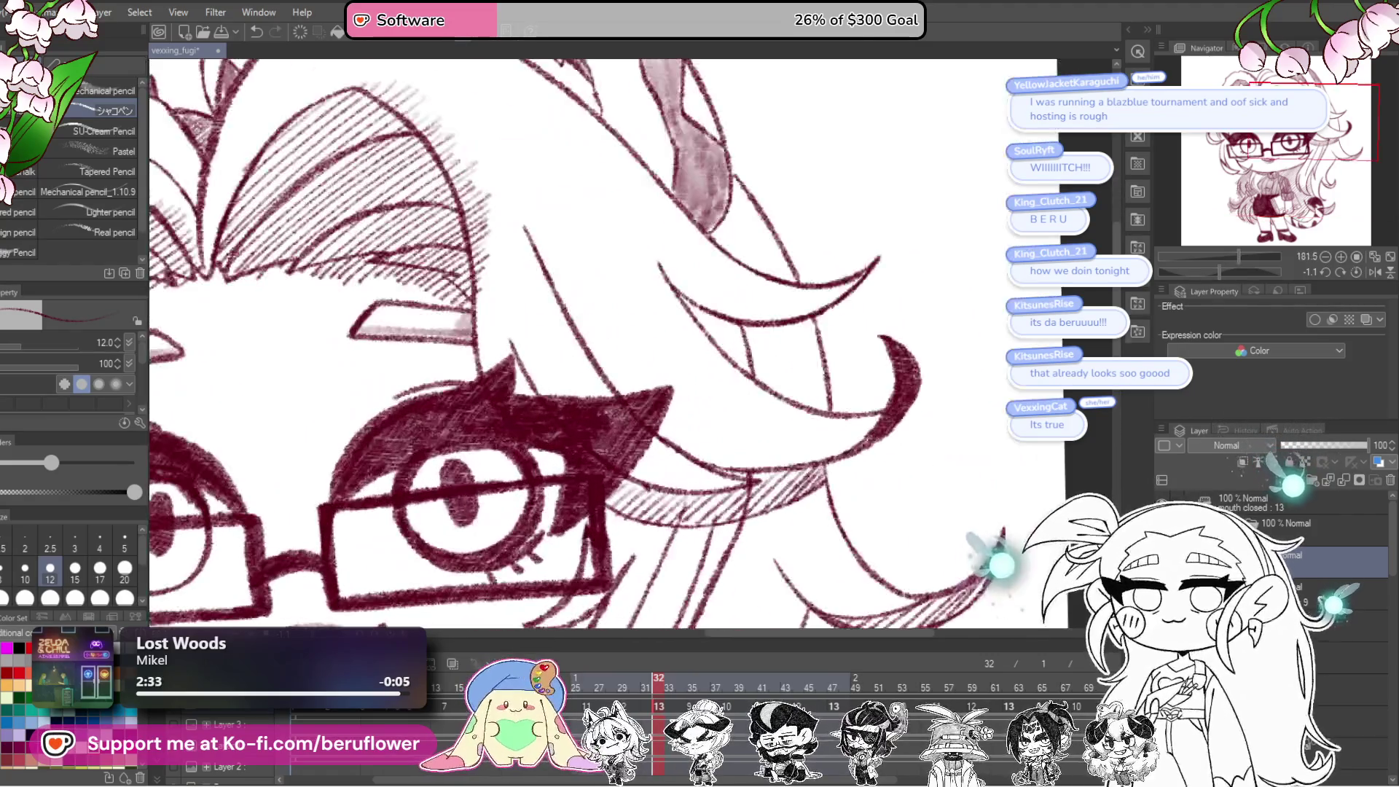
drag(1226, 273, 1250, 272)
mouse_move(714, 360)
mouse_down()
mouse_move(694, 456)
mouse_move(707, 485)
mouse_up()
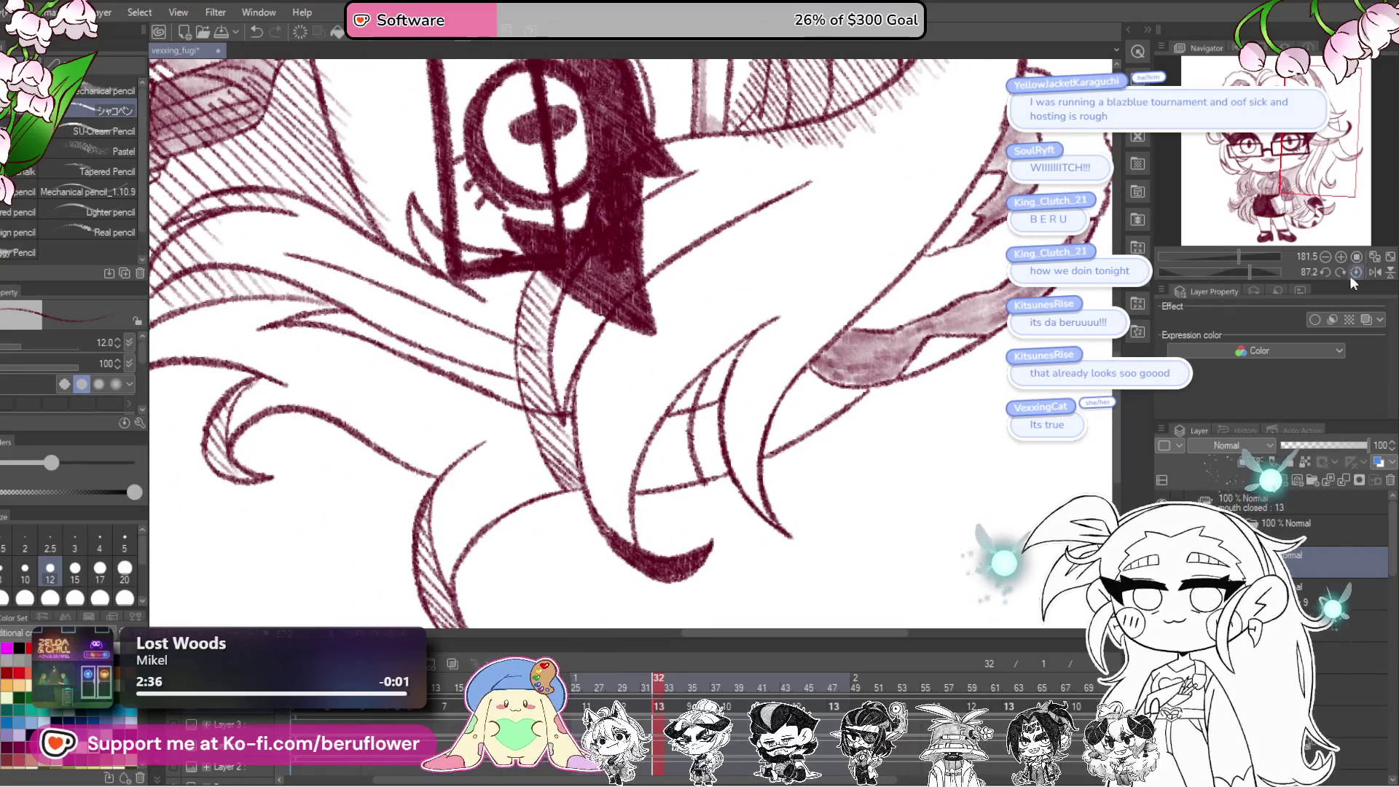
click(1356, 272)
mouse_move(868, 403)
mouse_down()
mouse_move(874, 438)
mouse_move(874, 397)
mouse_up()
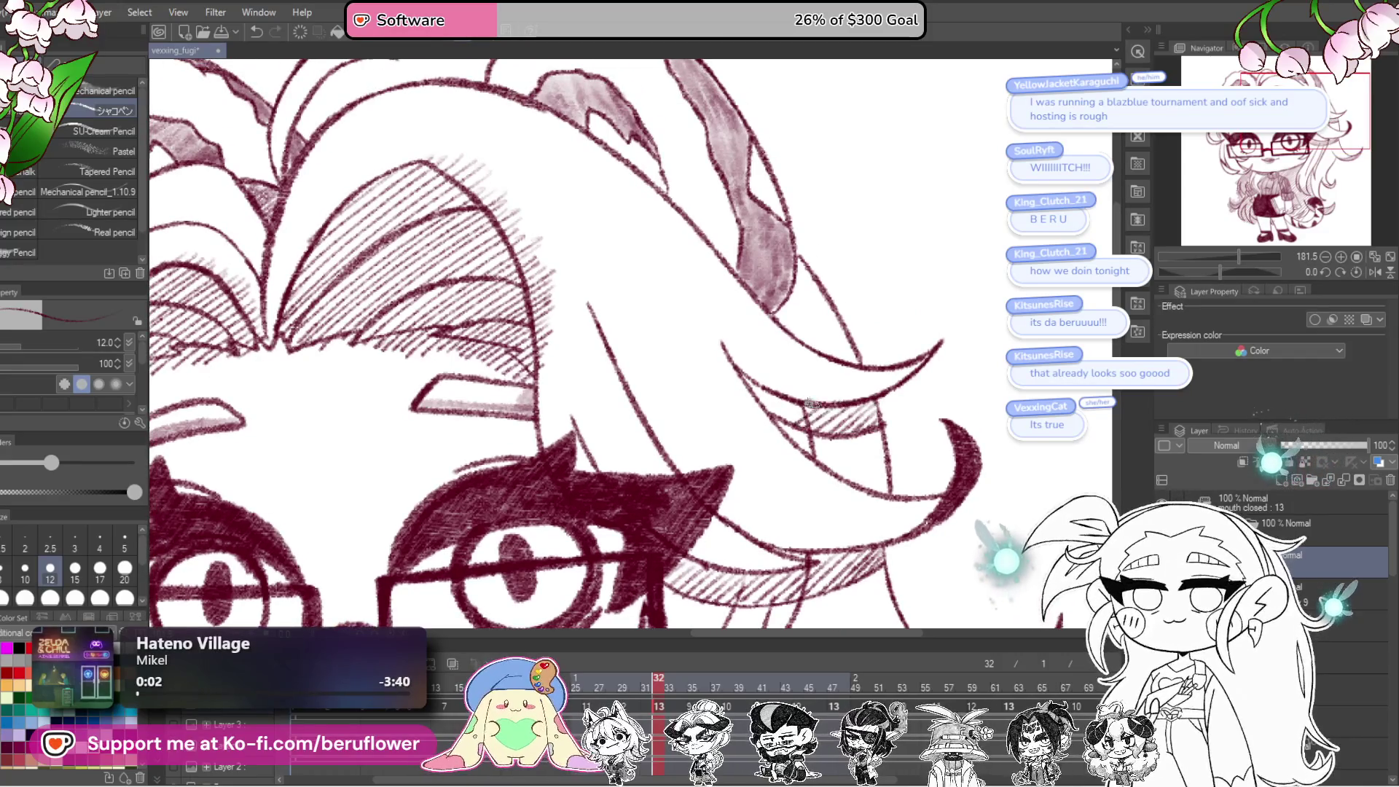
key(ctrl+0)
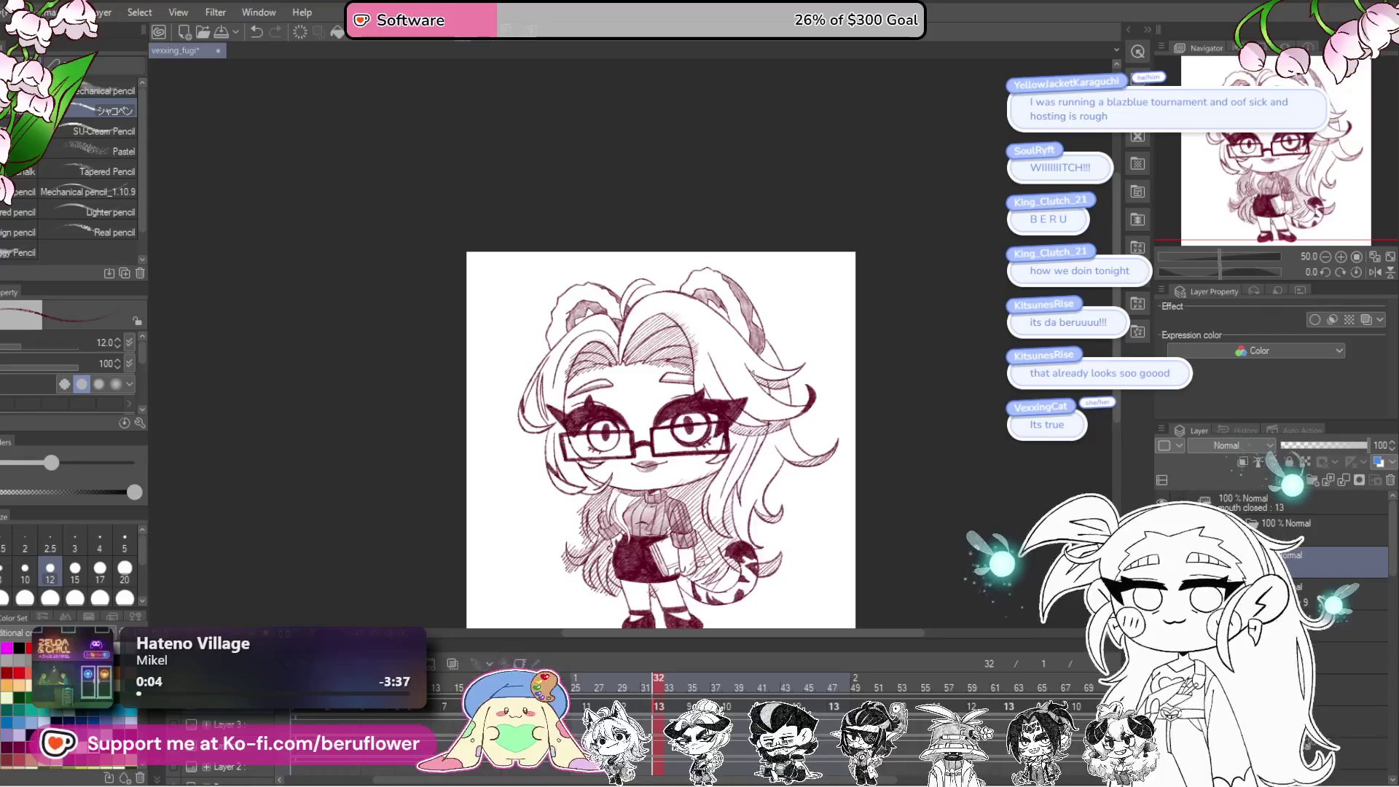
Step: Zoom to 165% and pan across the face, torso and the hair's left side
scroll(758, 379, up, 3)
scroll(751, 372, down, 3)
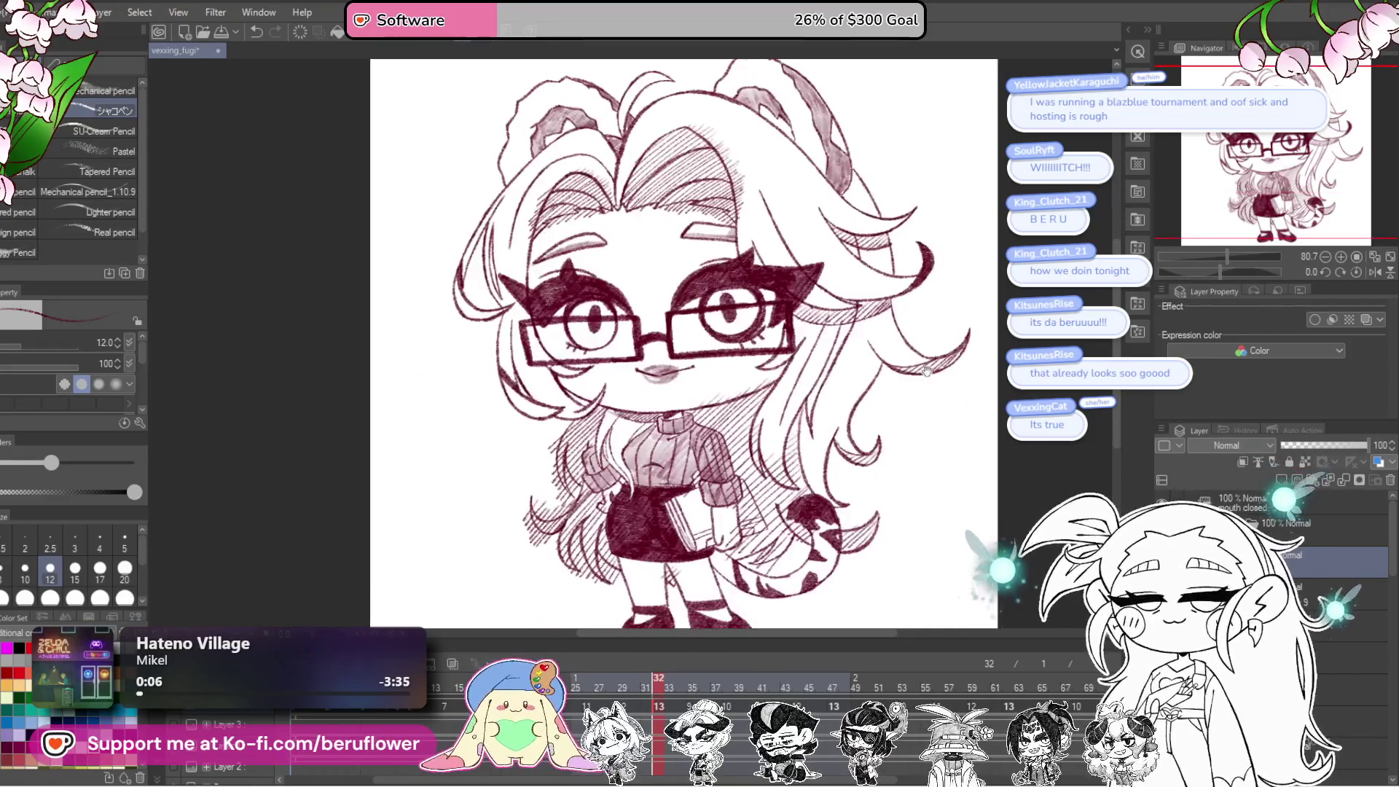
mouse_move(933, 453)
mouse_down()
mouse_move(941, 463)
mouse_move(928, 465)
mouse_up()
scroll(928, 465, up, 5)
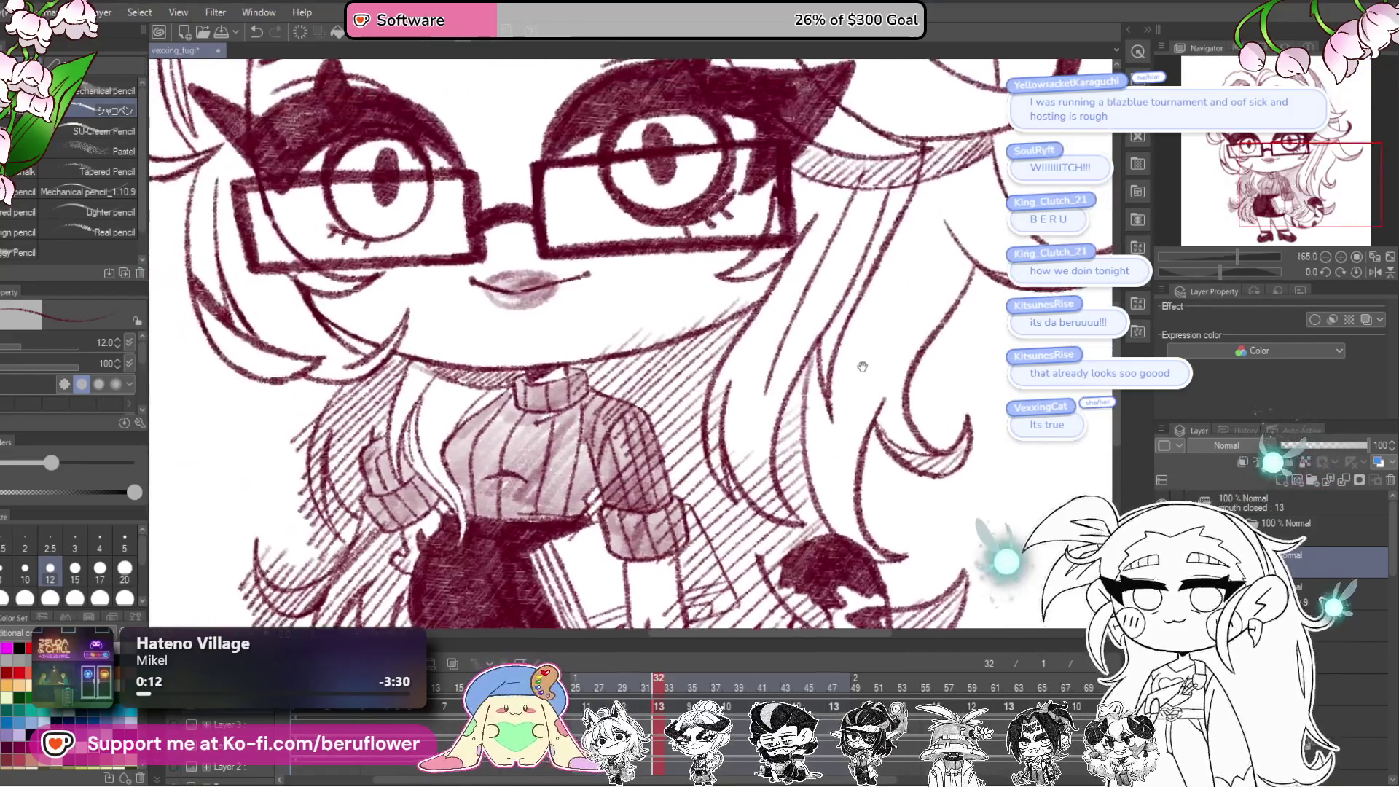
drag(793, 335, 887, 353)
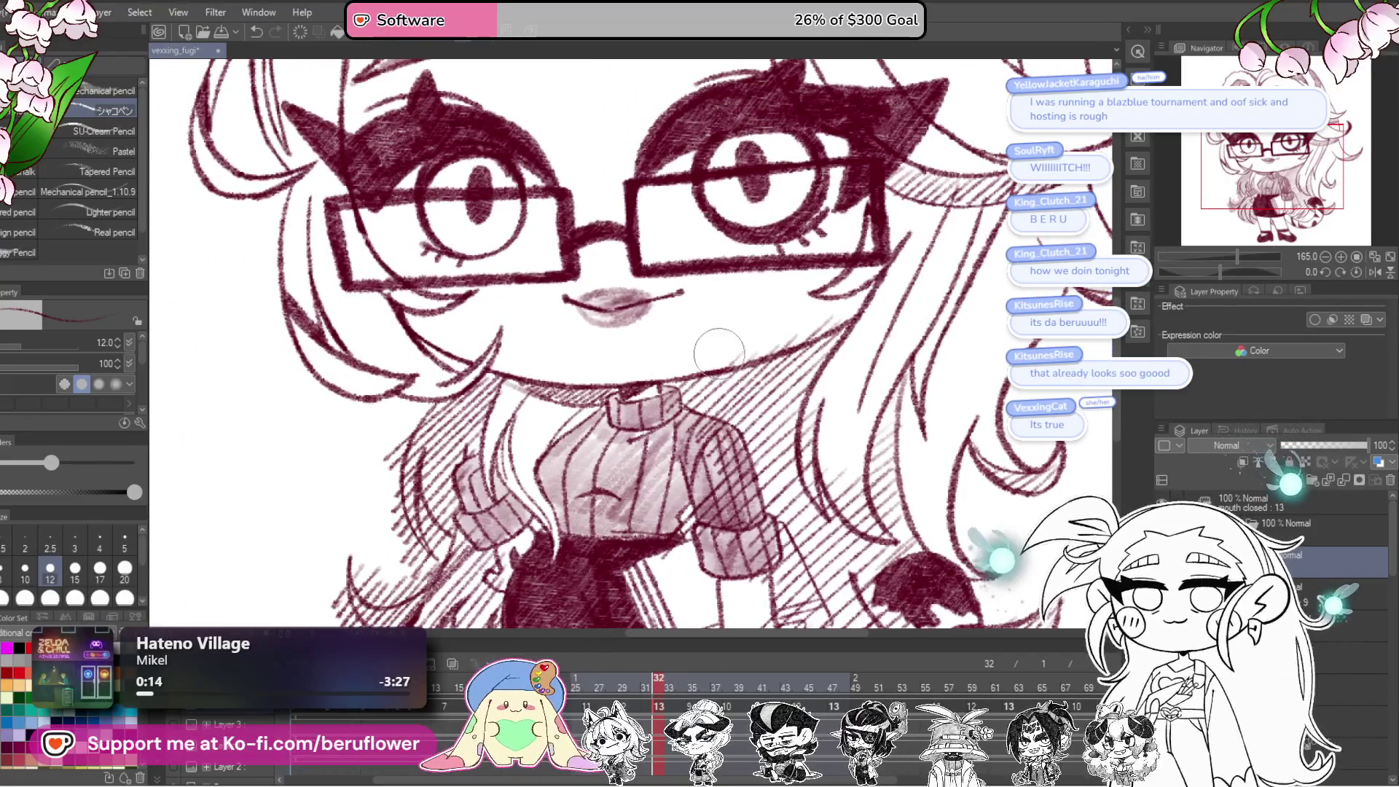
drag(879, 280, 855, 264)
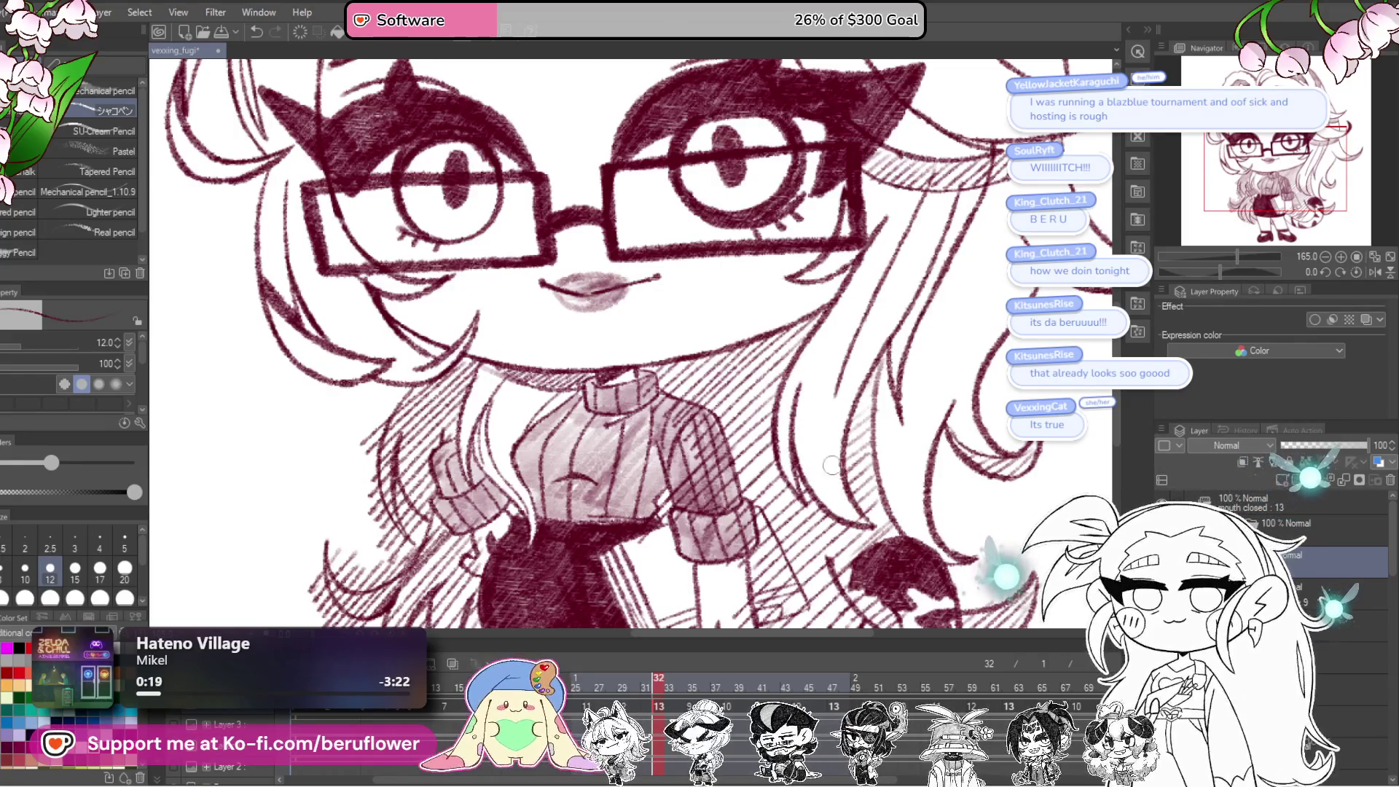
mouse_move(787, 467)
mouse_down()
mouse_move(868, 401)
mouse_move(915, 457)
mouse_up()
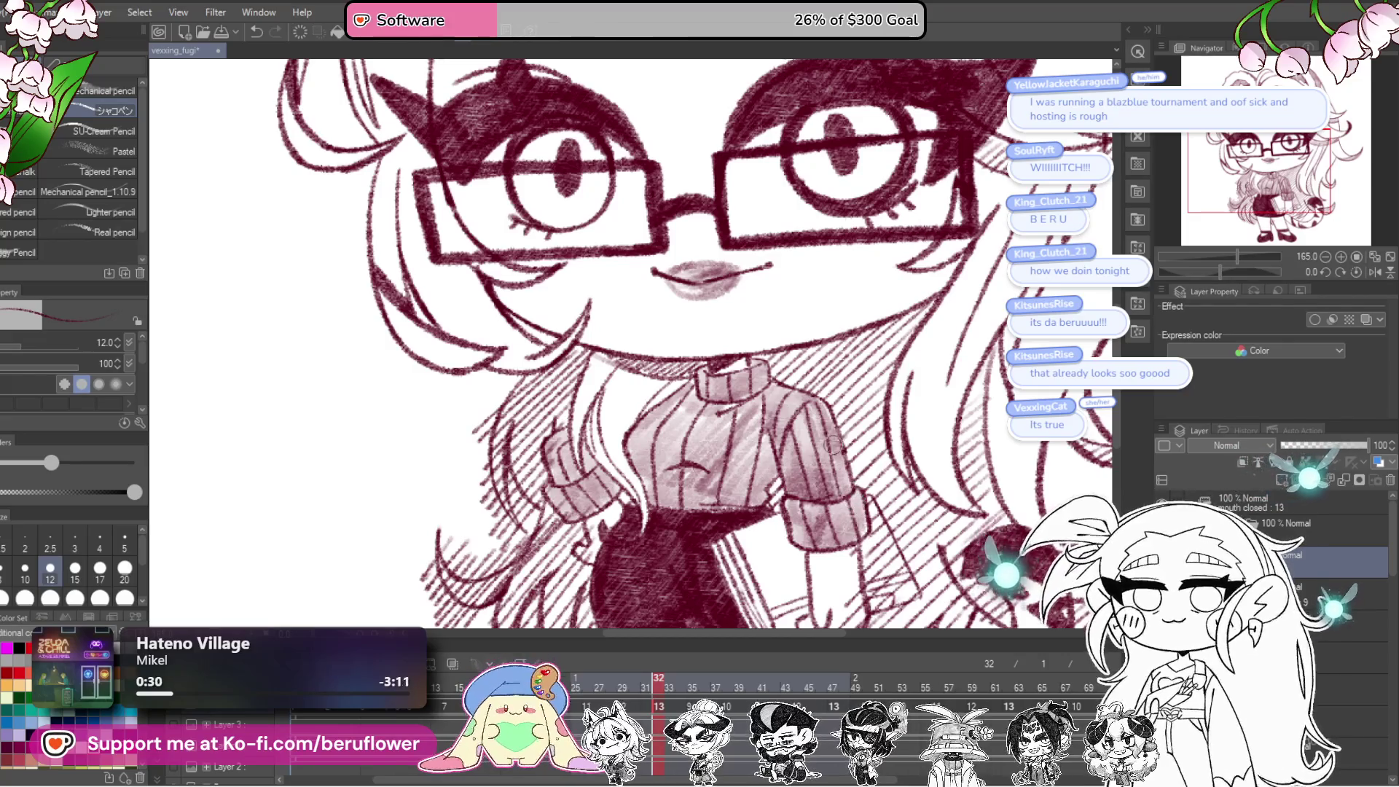
Step: Check the skirt and tail, then hatch the lower-left hair edge beside the skirt
drag(858, 530, 805, 407)
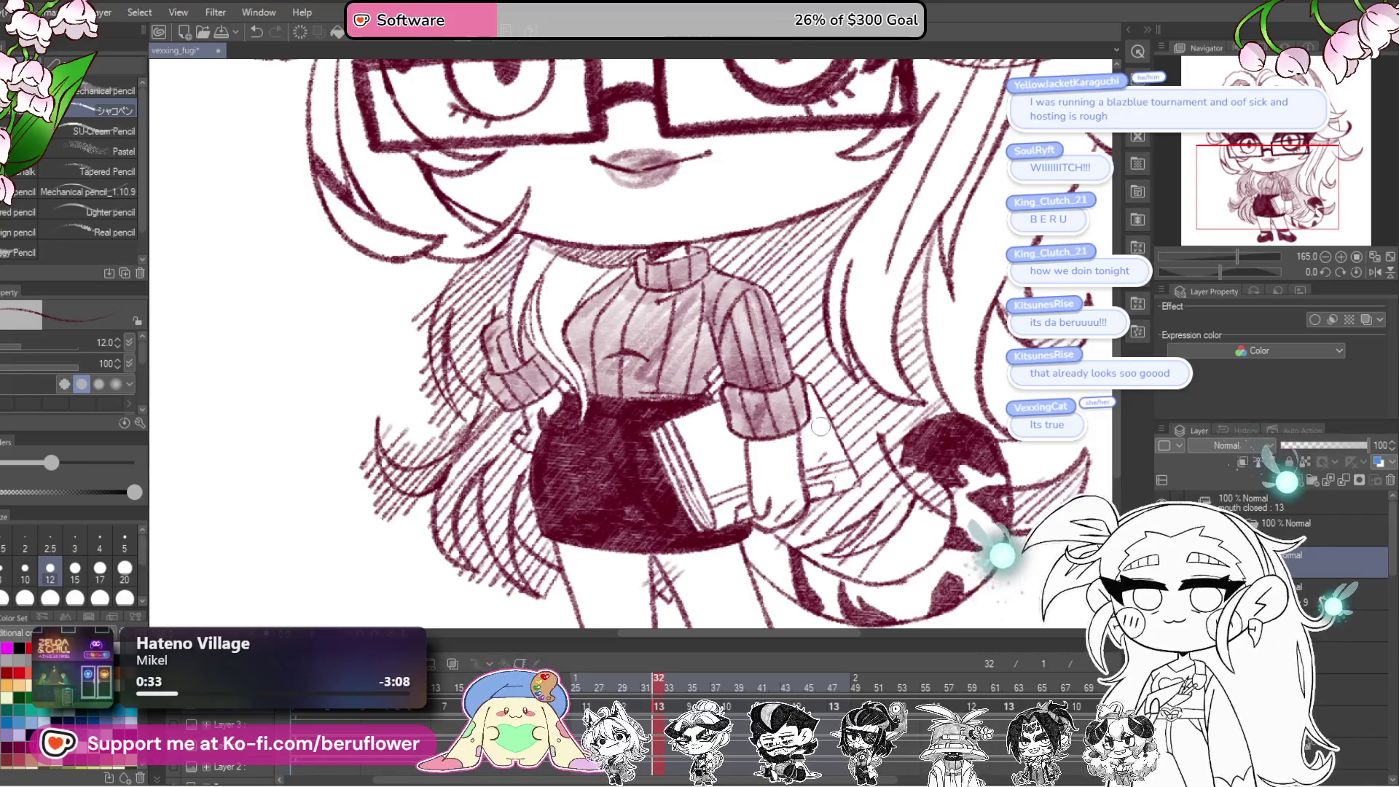
scroll(789, 503, down, 2)
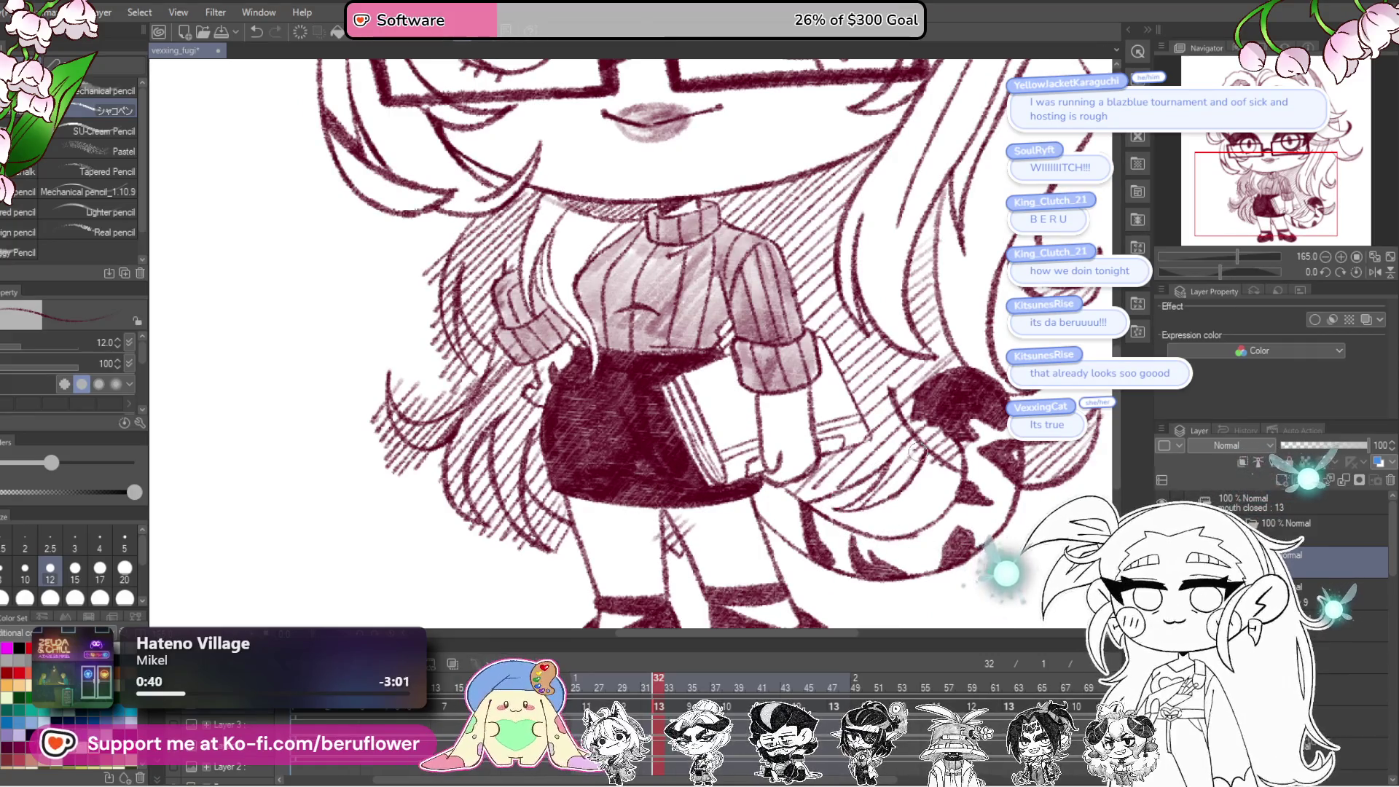
scroll(911, 478, up, 1)
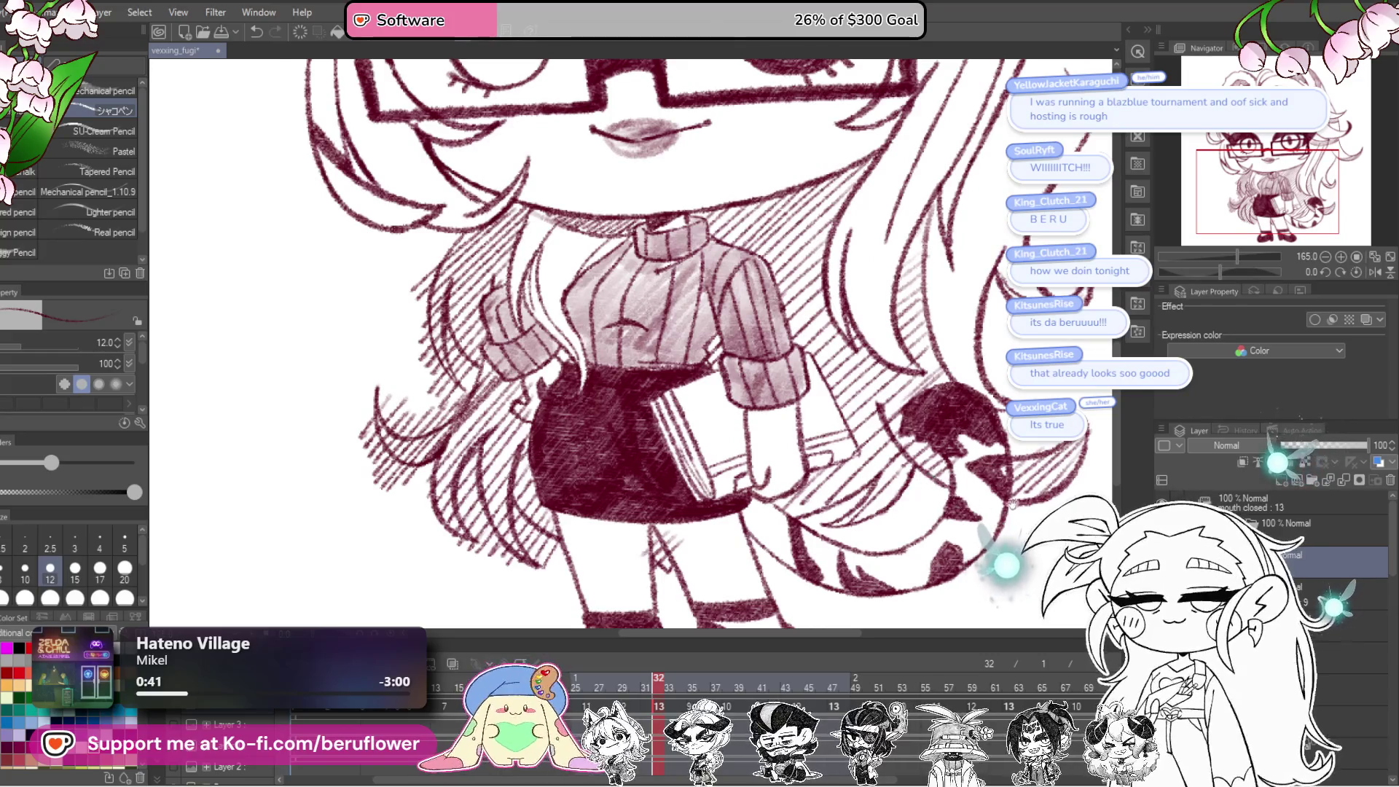
drag(1012, 503, 992, 508)
scroll(968, 454, left, 8)
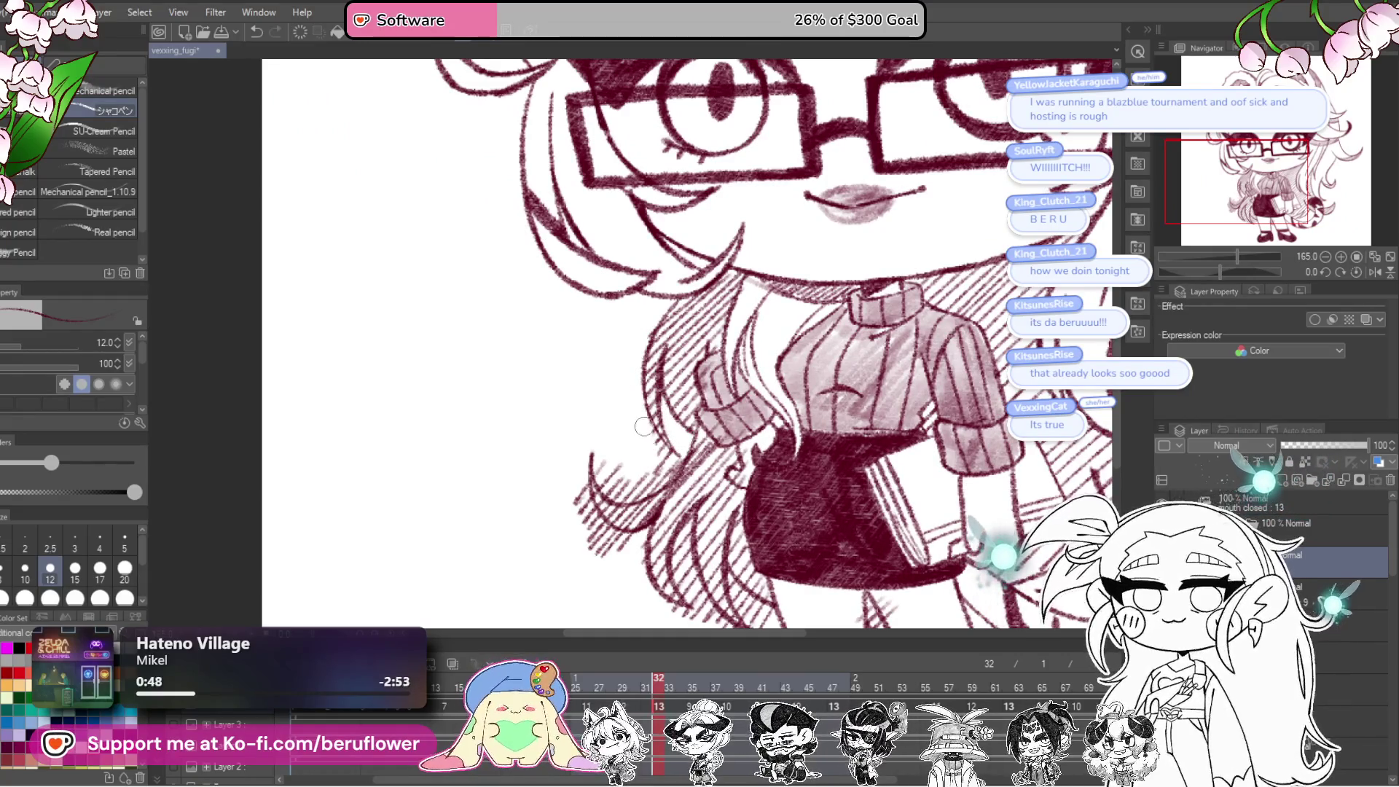
drag(685, 462, 700, 434)
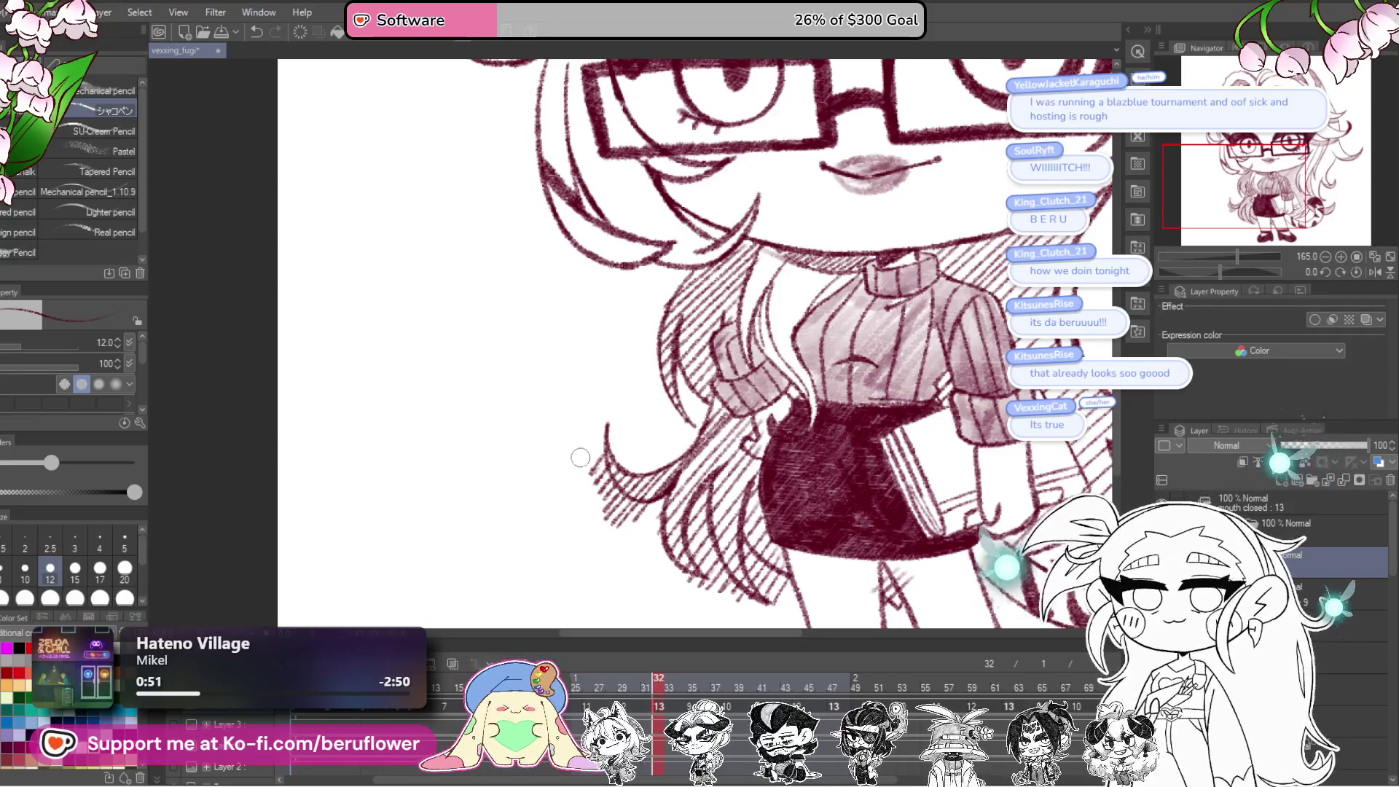
mouse_move(620, 523)
mouse_down()
mouse_move(601, 504)
mouse_move(643, 496)
mouse_up()
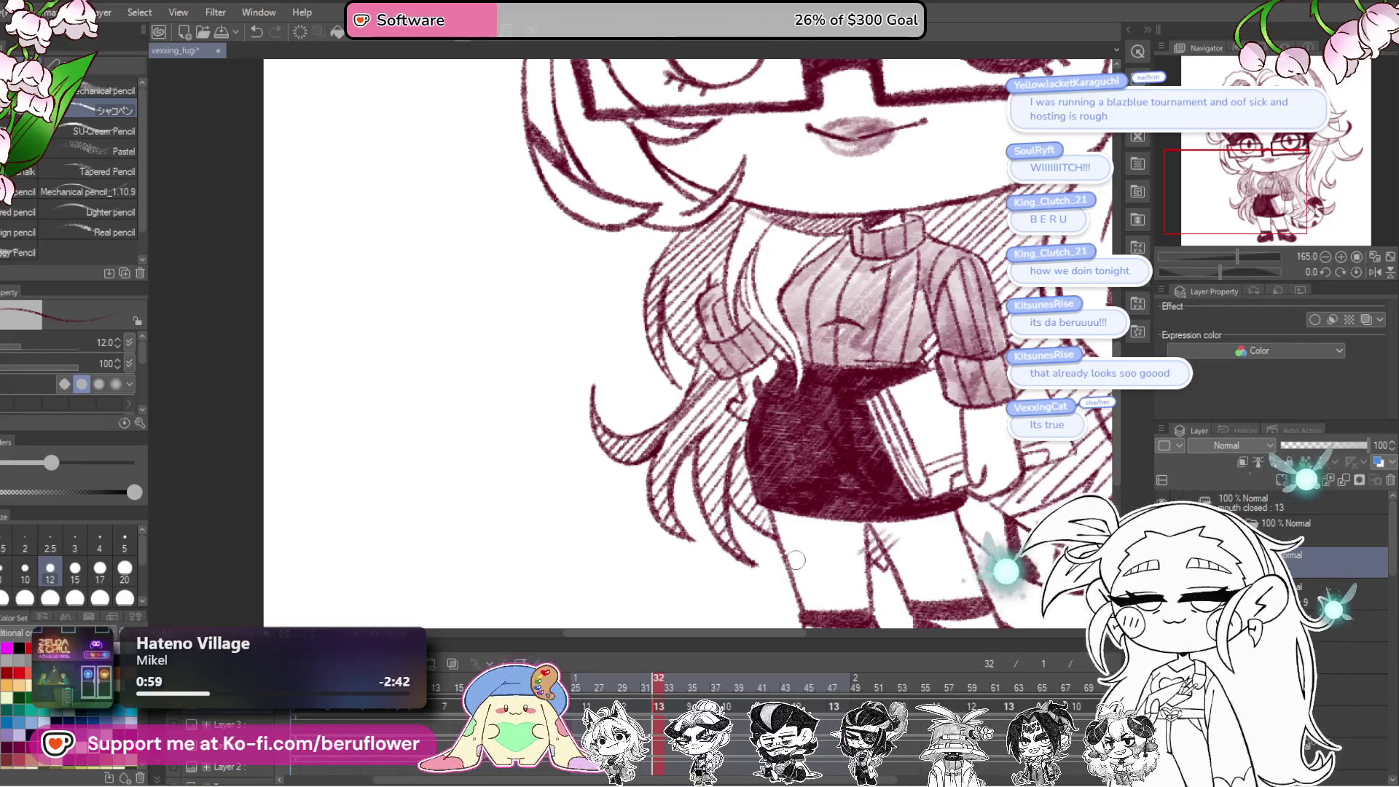
scroll(799, 557, down, 7)
Step: Erase hatching along the hair strand's left edge, then tilt the view over the head
scroll(800, 556, up, 2)
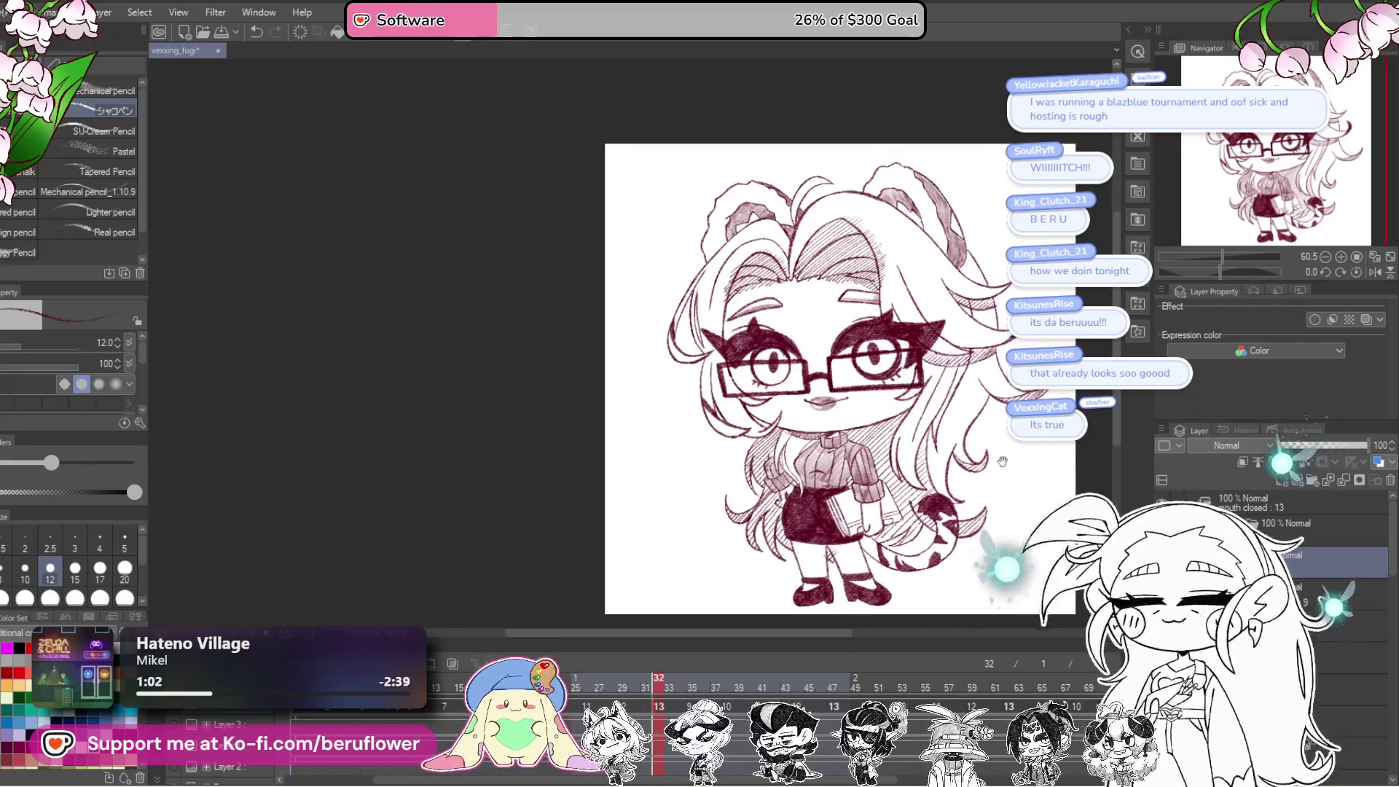
mouse_move(1223, 257)
mouse_down()
mouse_move(1236, 257)
mouse_move(1224, 275)
mouse_move(1210, 272)
mouse_up()
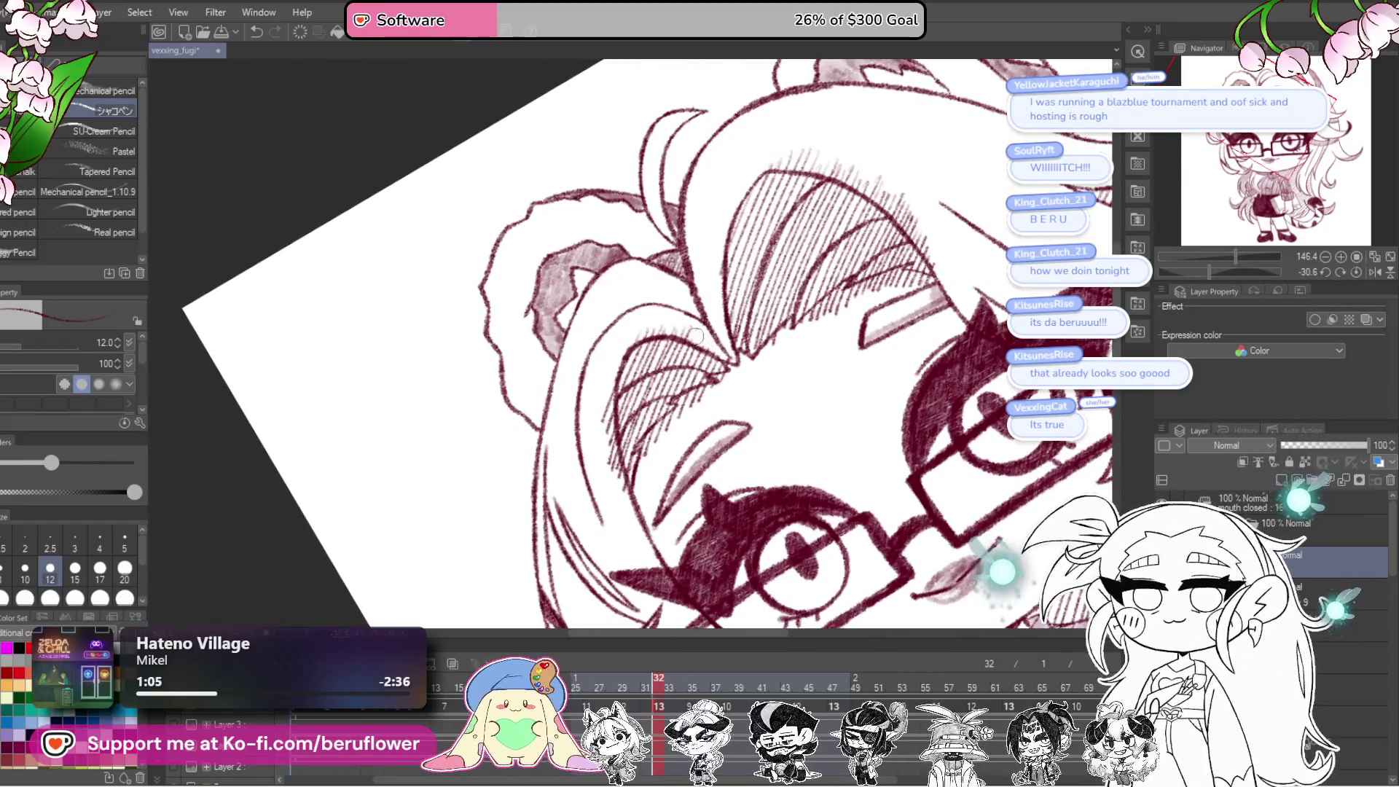
drag(610, 360, 625, 487)
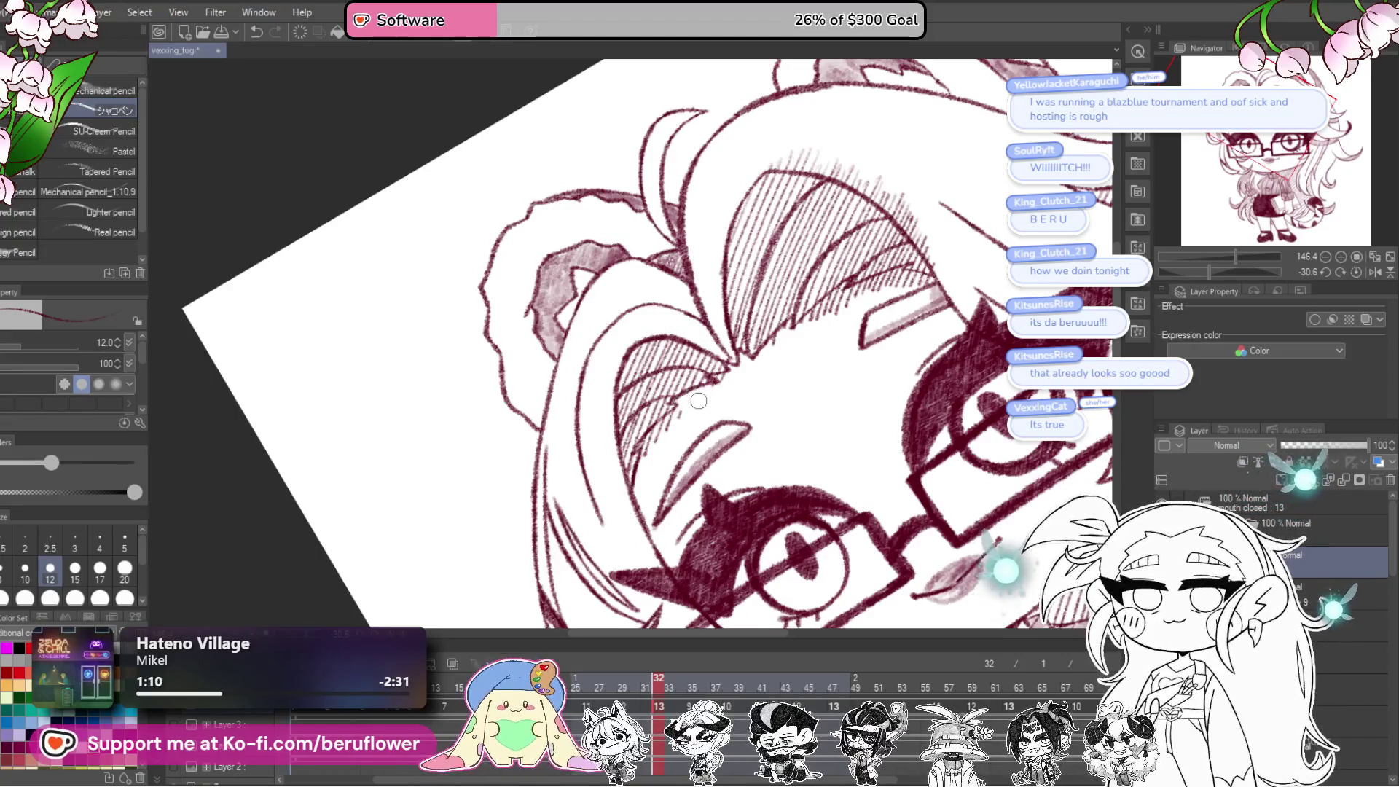
drag(772, 364, 734, 430)
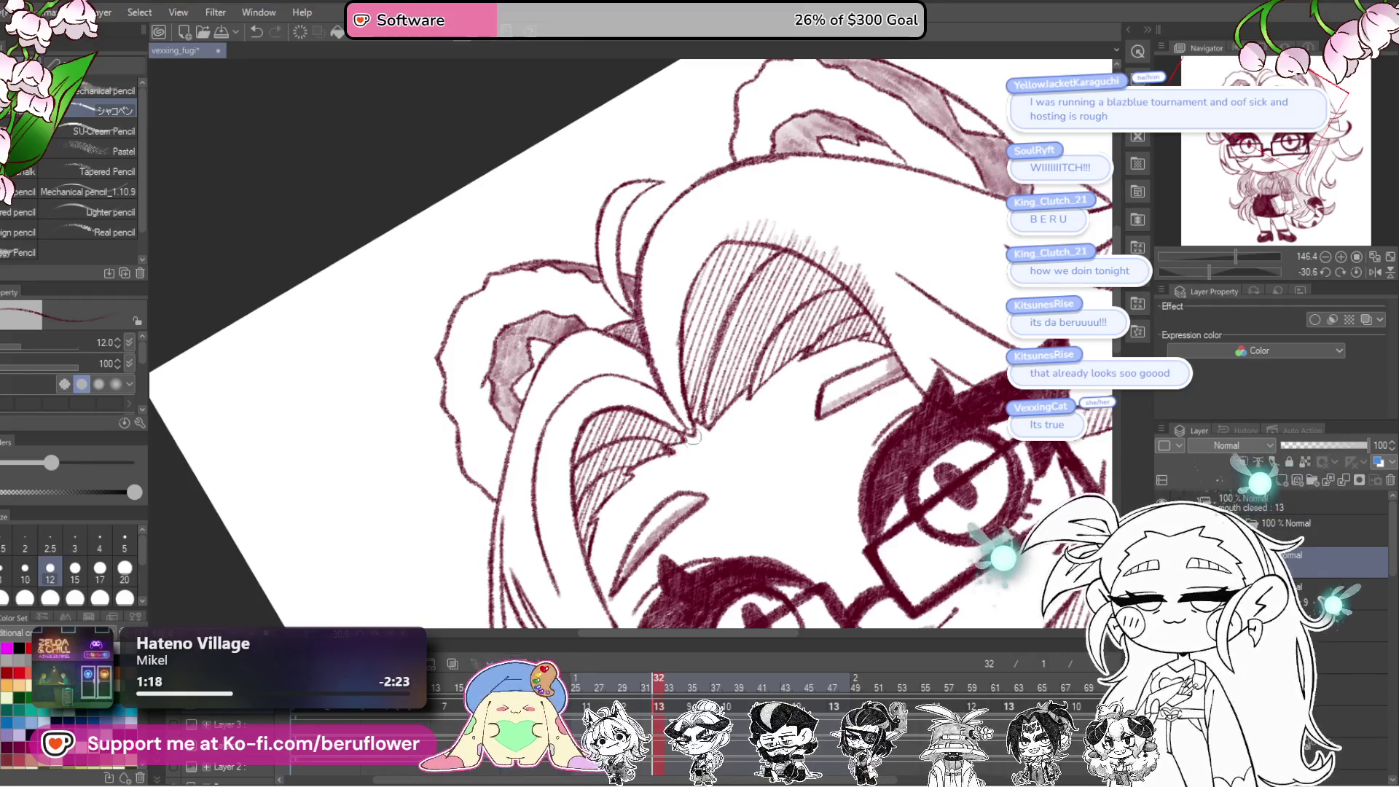
drag(693, 436, 676, 458)
drag(735, 220, 739, 247)
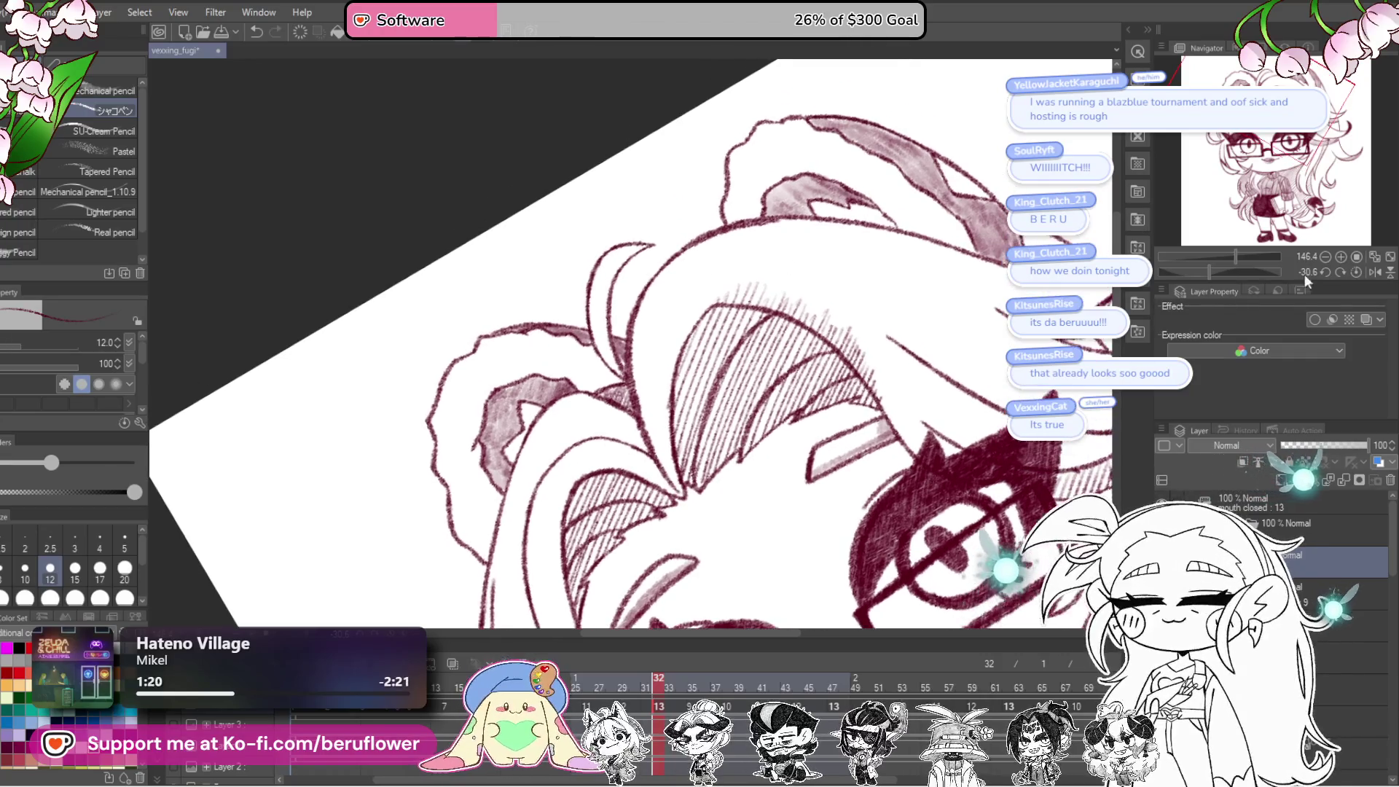
click(1229, 267)
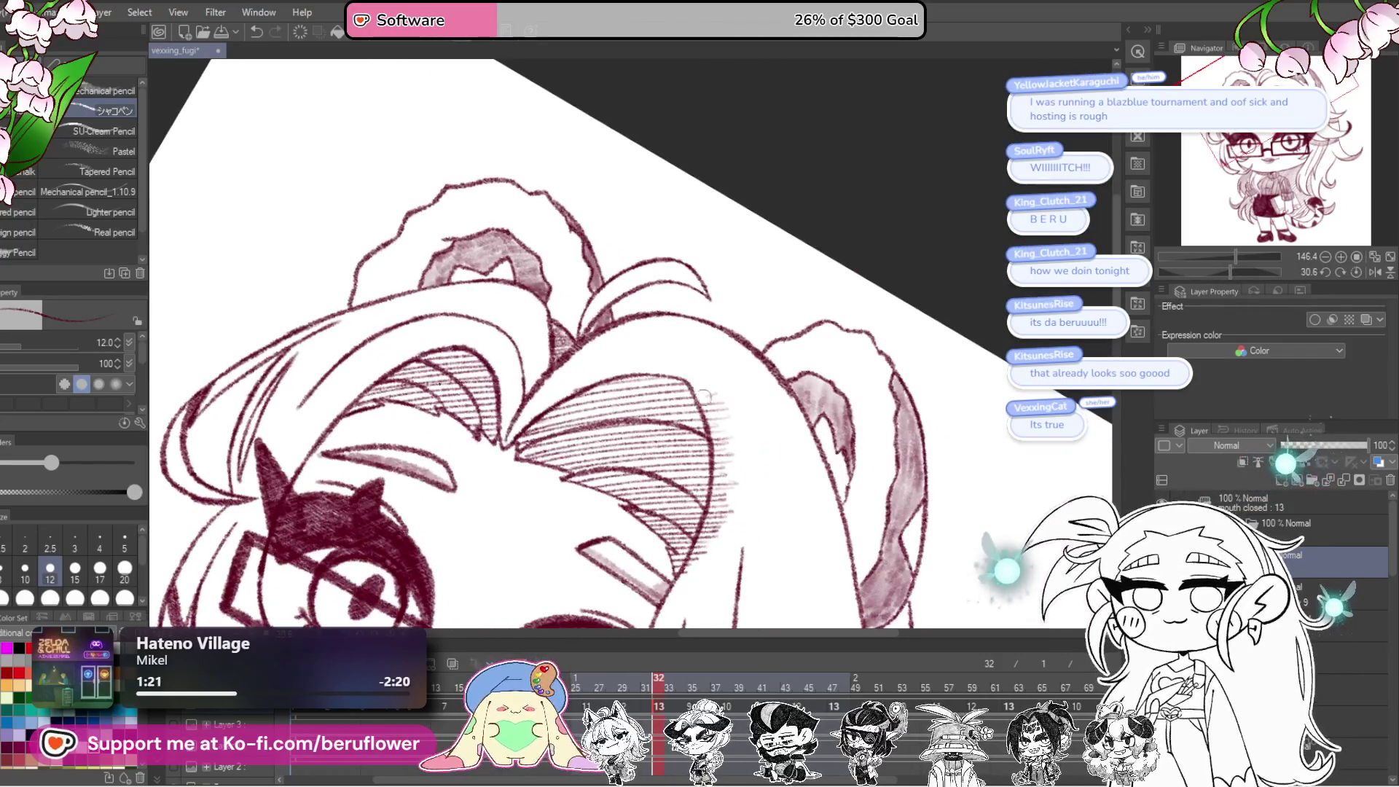
drag(722, 492, 752, 365)
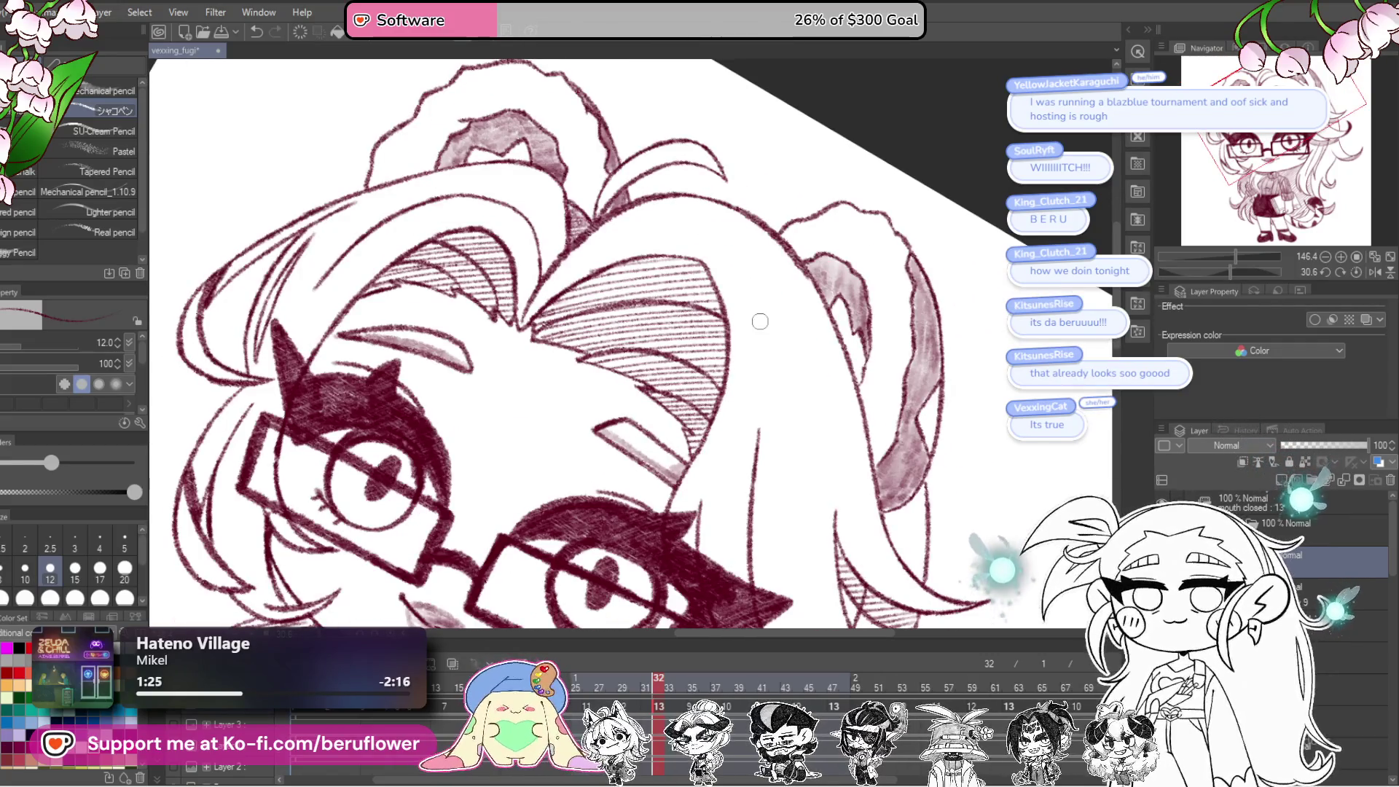
Step: Straighten the canvas view and zoom out until the whole chibi girl fits
scroll(761, 321, down, 5)
drag(970, 496, 1021, 482)
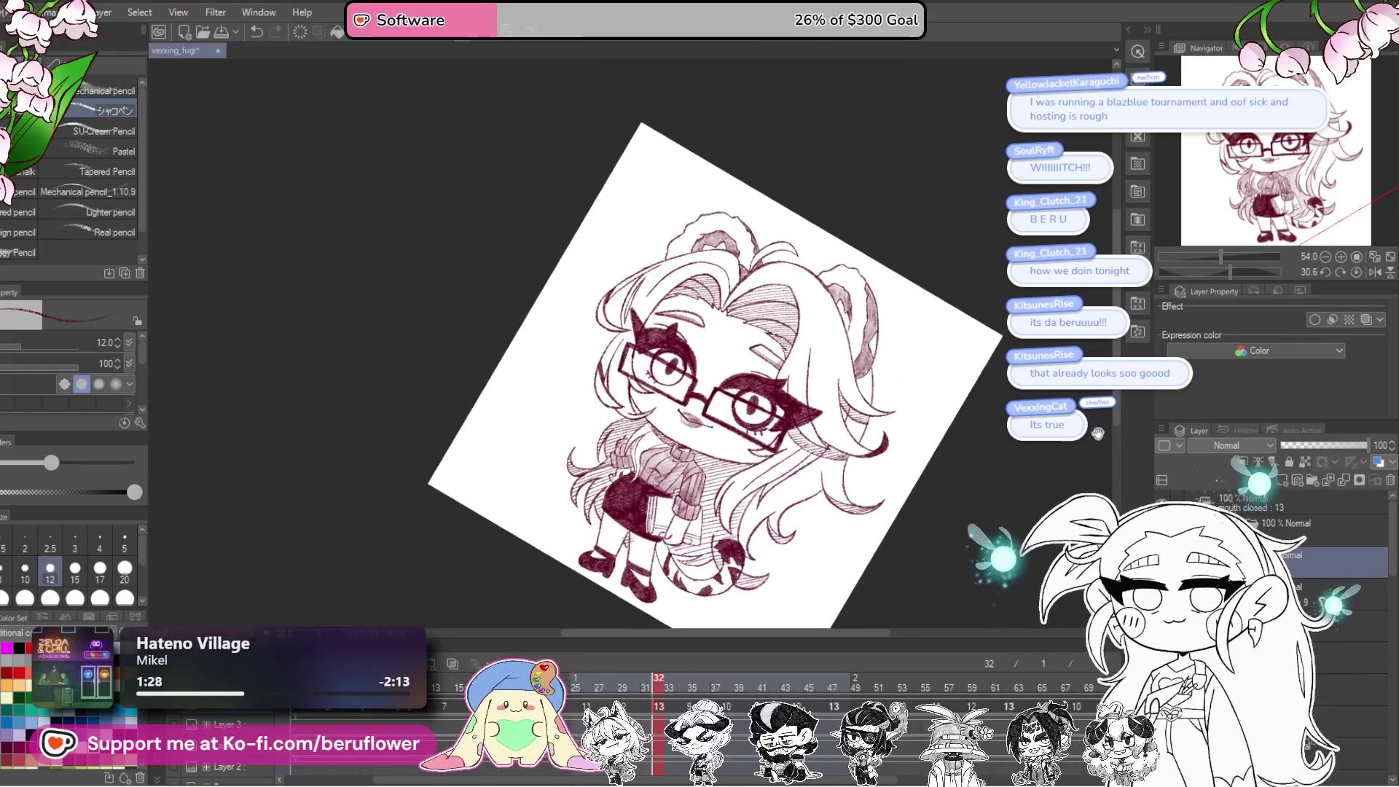
click(1357, 273)
scroll(755, 383, up, 8)
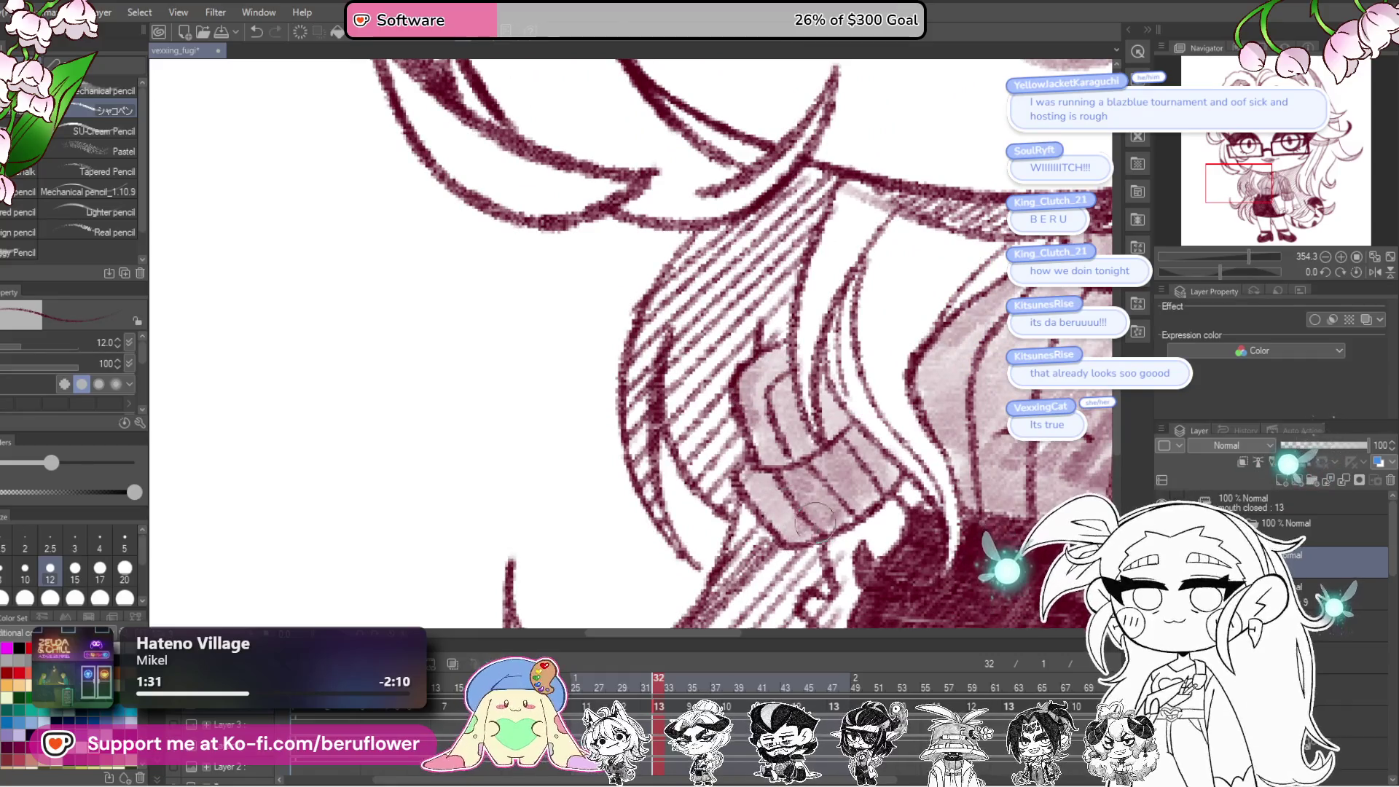
drag(855, 557, 833, 422)
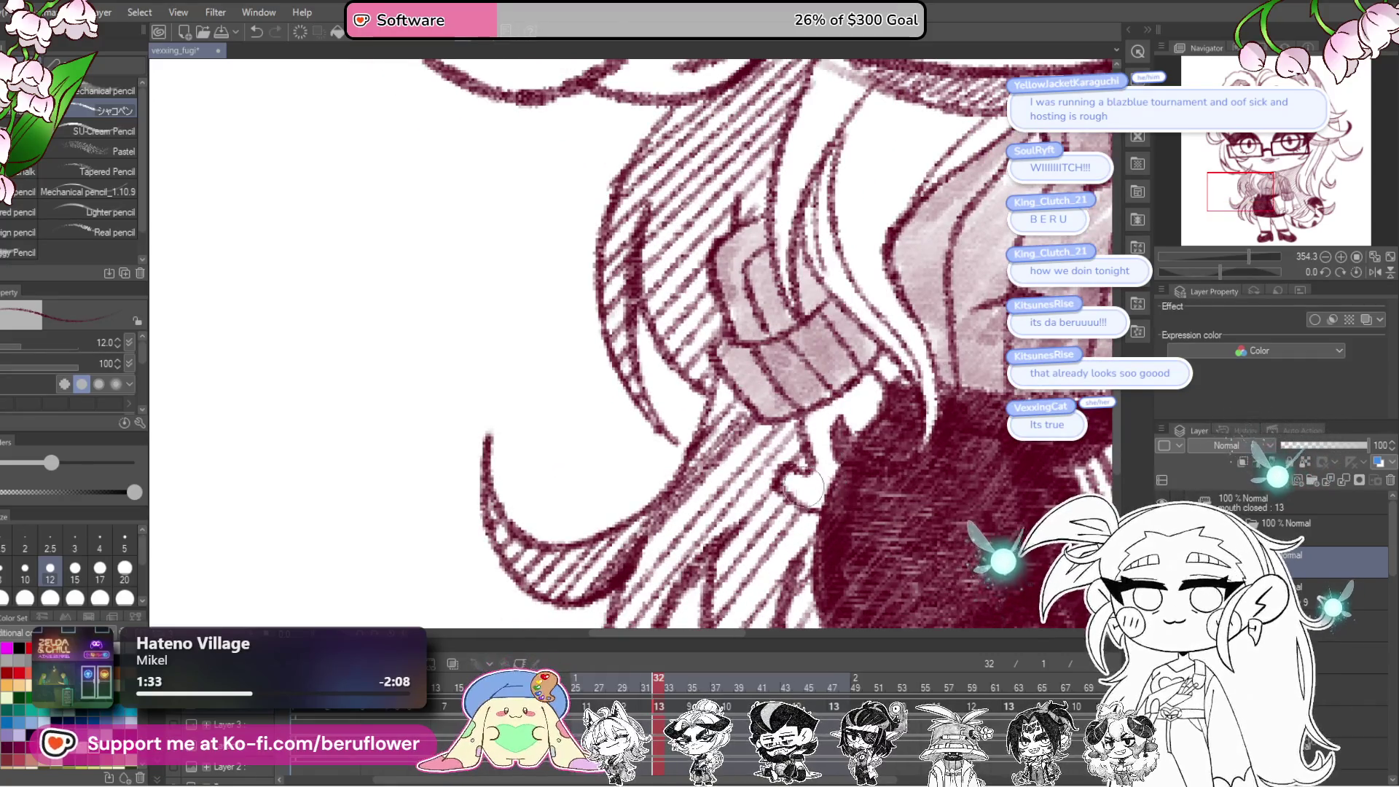
scroll(833, 421, down, 2)
scroll(823, 389, down, 3)
scroll(802, 347, up, 2)
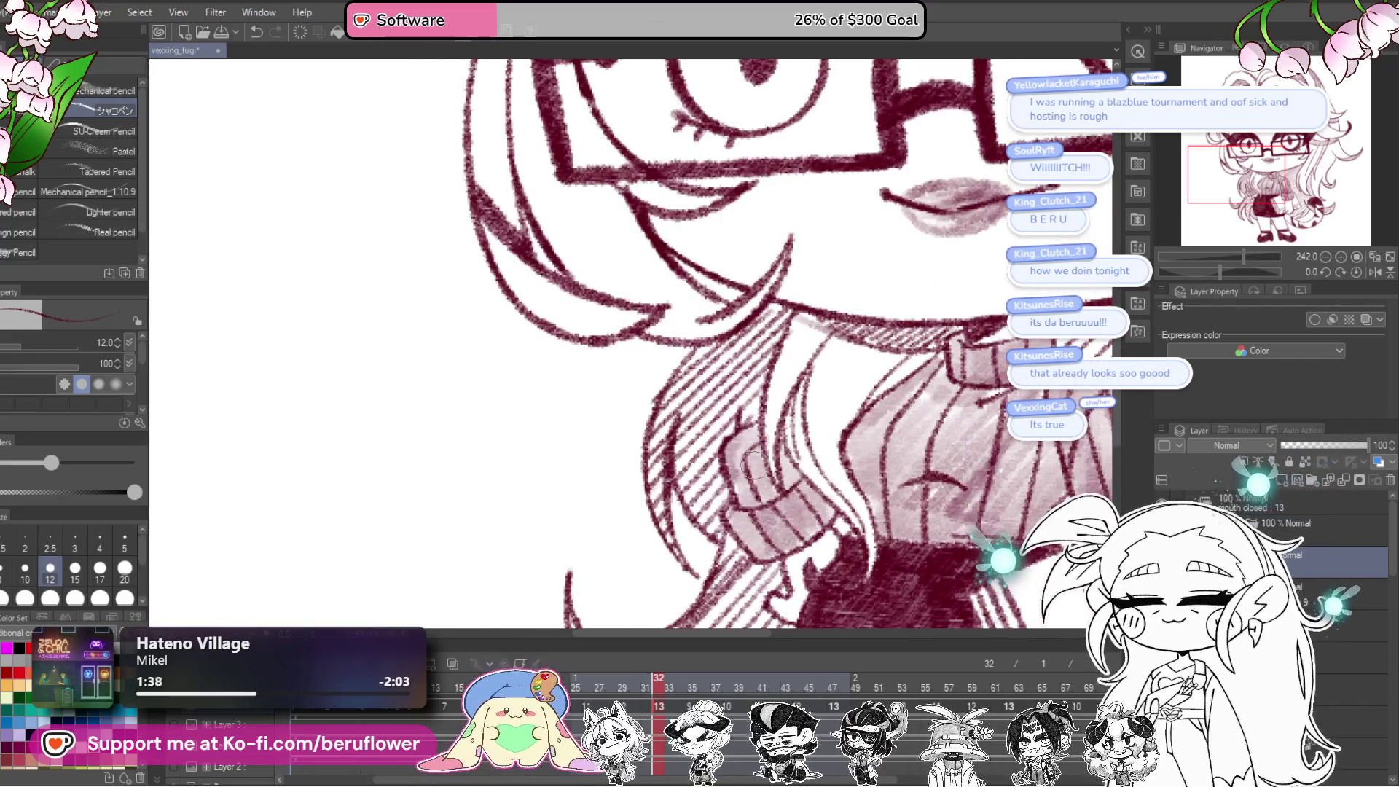
scroll(802, 347, down, 2)
scroll(879, 586, down, 1)
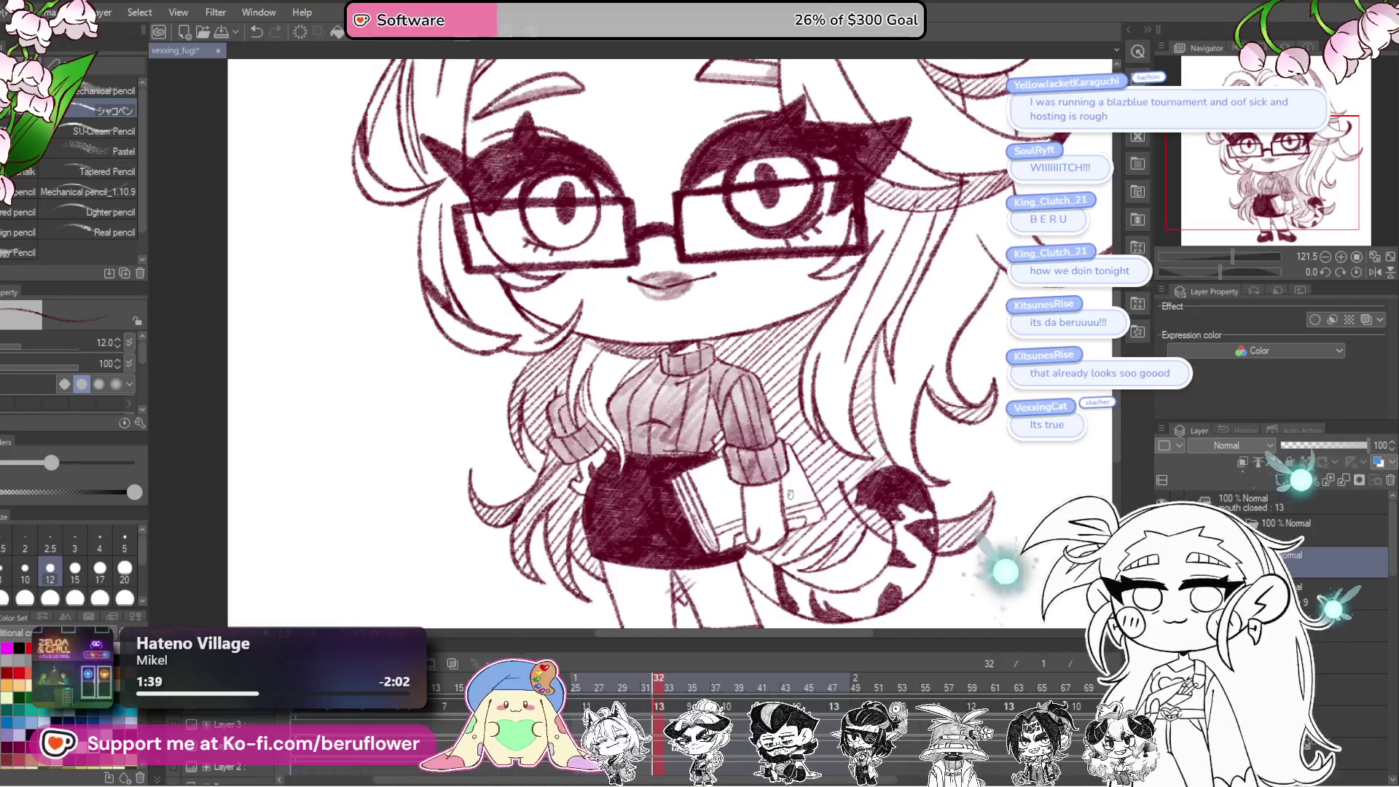
scroll(878, 587, down, 2)
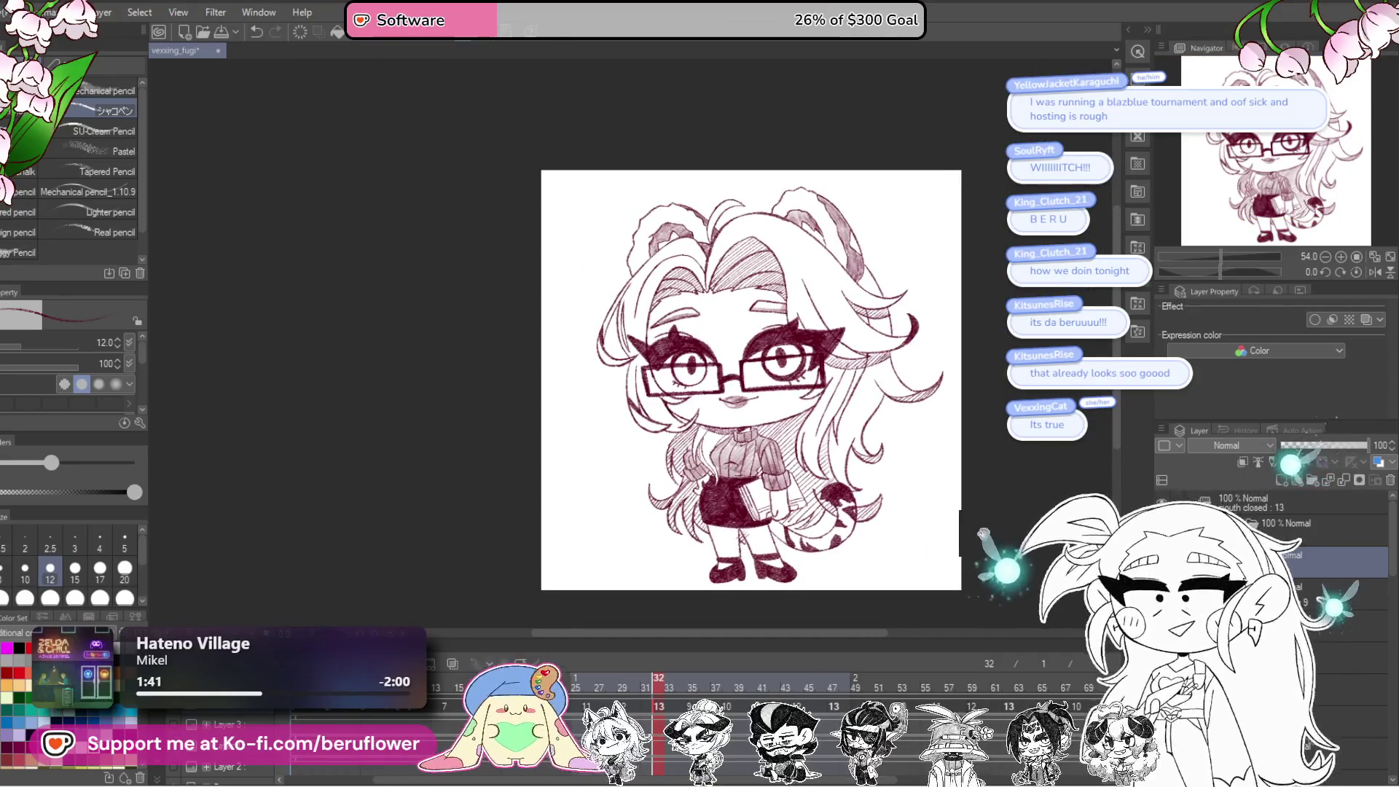
Step: Save the drawing with Ctrl+S, then flip to frame 30 and back to frame 29
mouse_move(1044, 536)
mouse_down()
mouse_move(970, 502)
mouse_move(983, 522)
mouse_move(932, 563)
mouse_up()
key(ctrl+s)
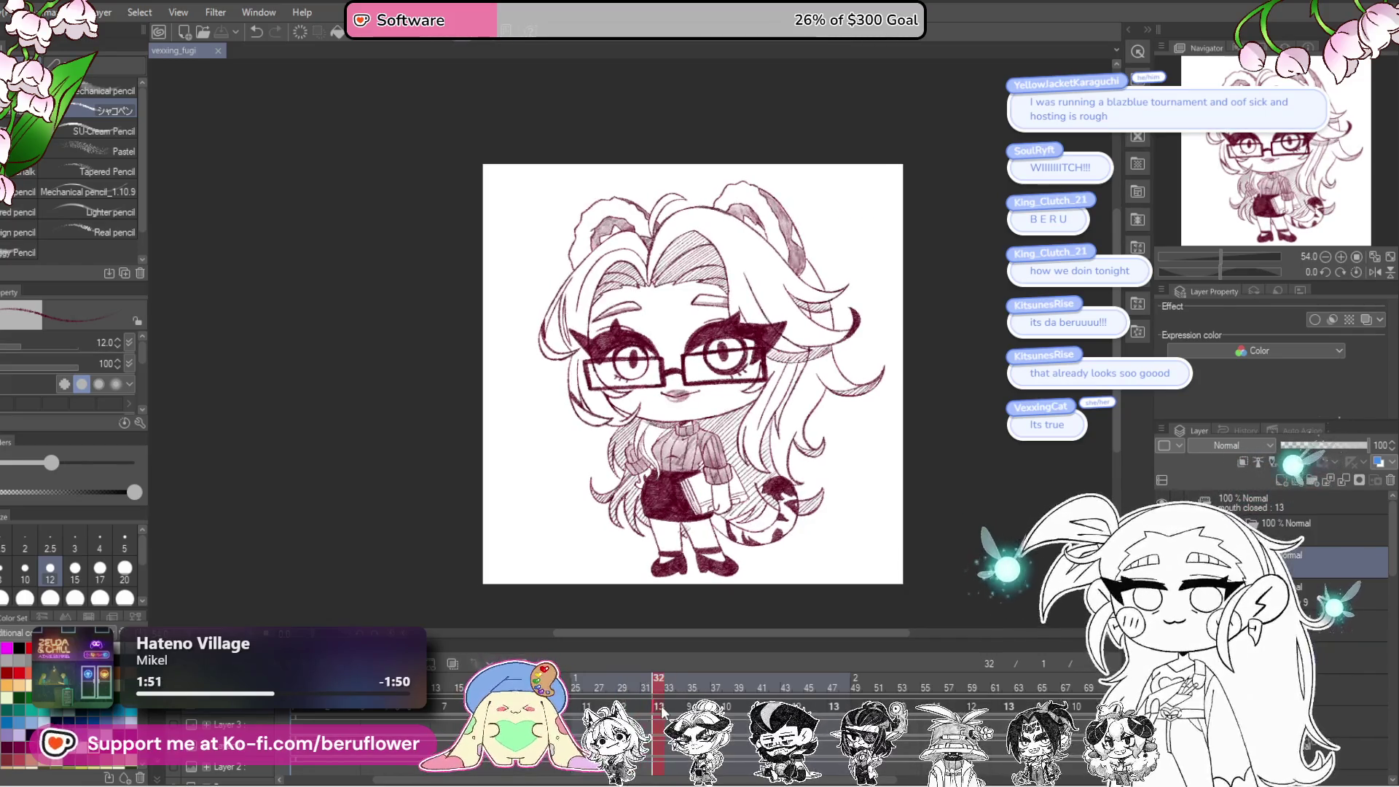
click(639, 711)
click(625, 708)
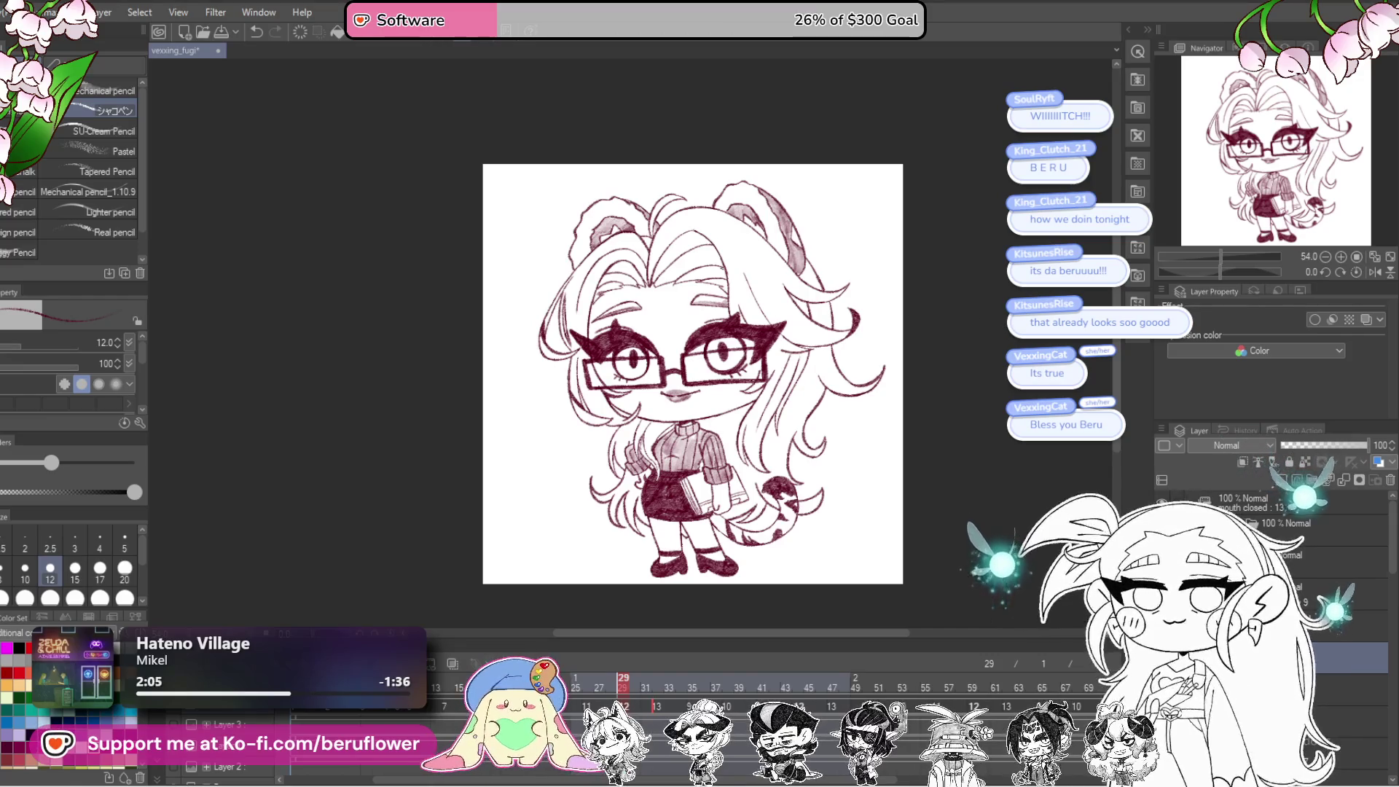
Step: Zoom in on the face and hatch the hair above the forehead right of the parting
scroll(694, 260, up, 3)
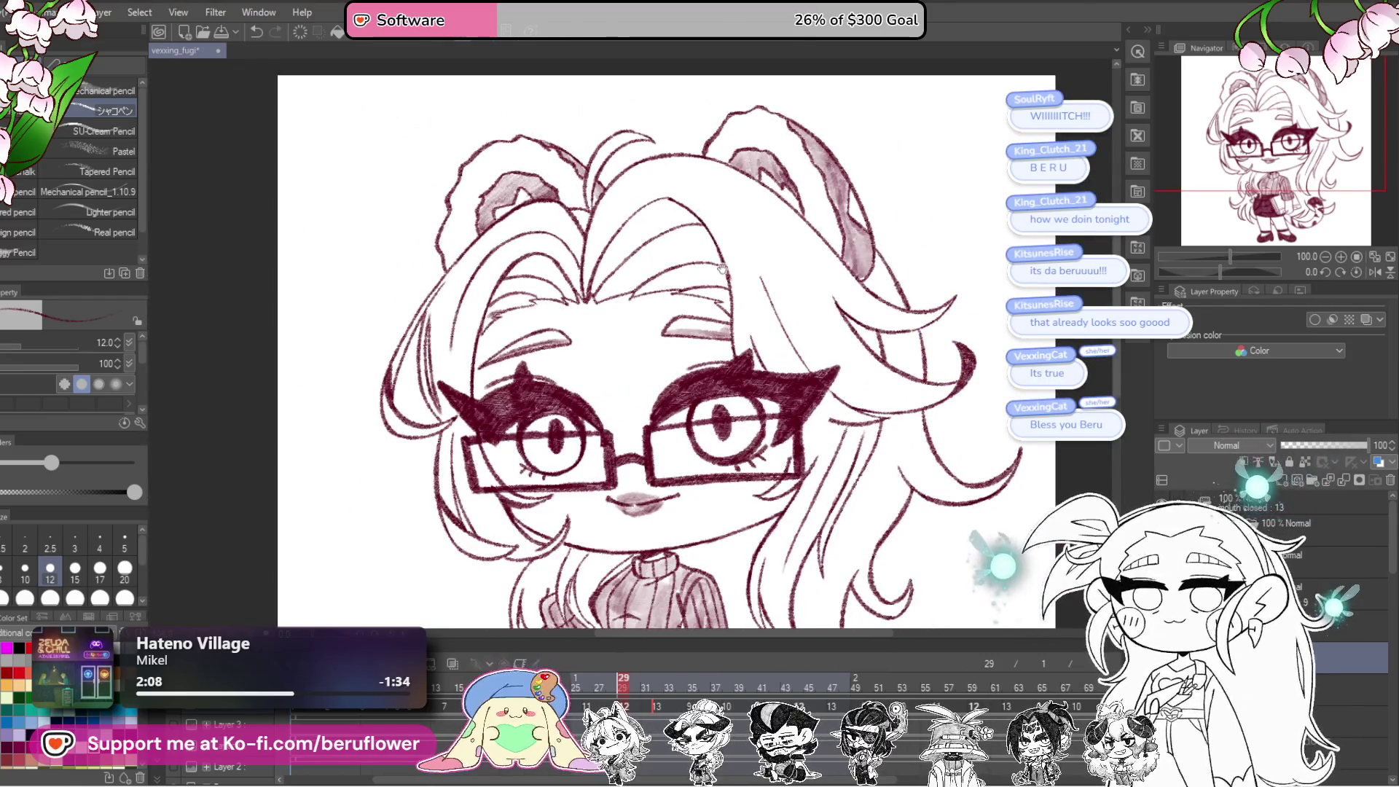
scroll(722, 269, up, 2)
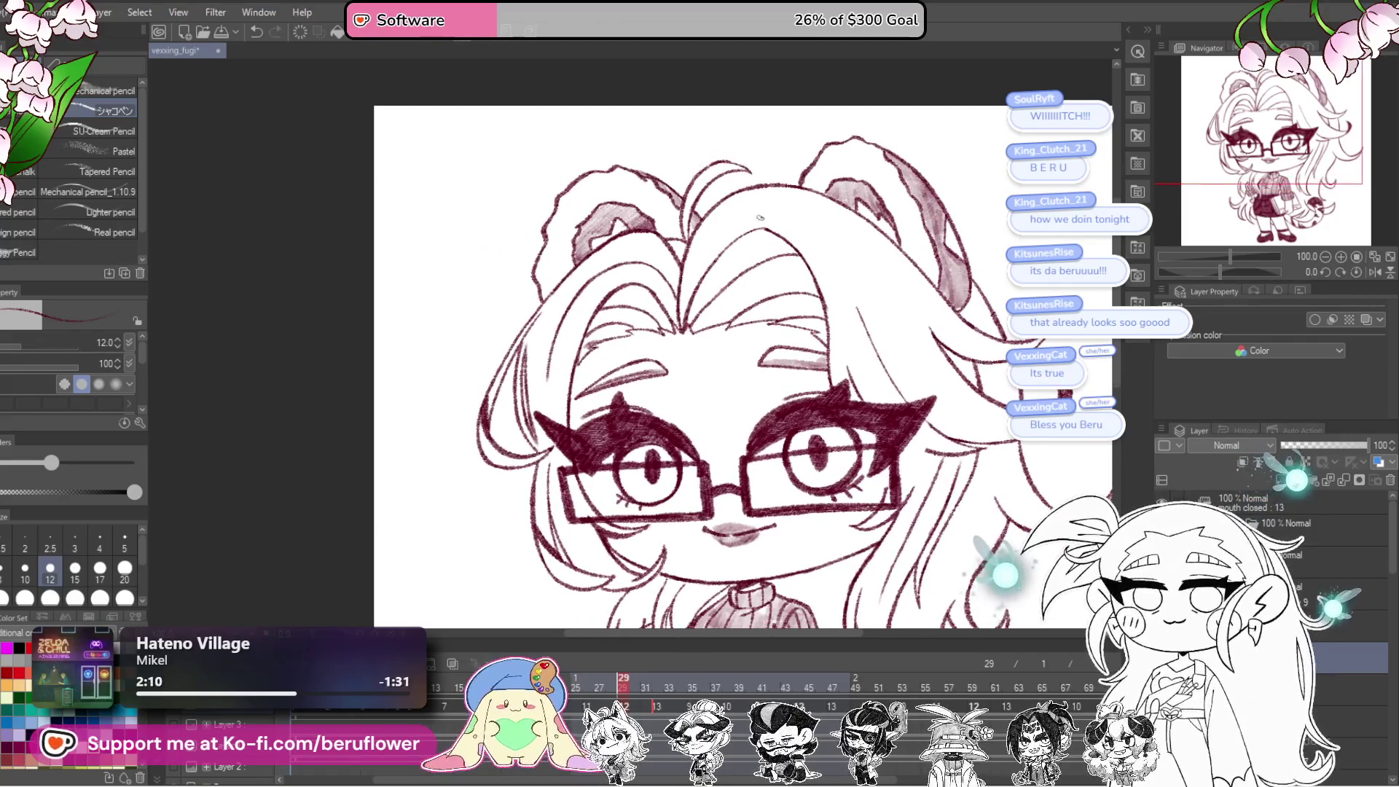
mouse_move(760, 217)
mouse_down()
mouse_move(685, 295)
mouse_move(706, 288)
mouse_up()
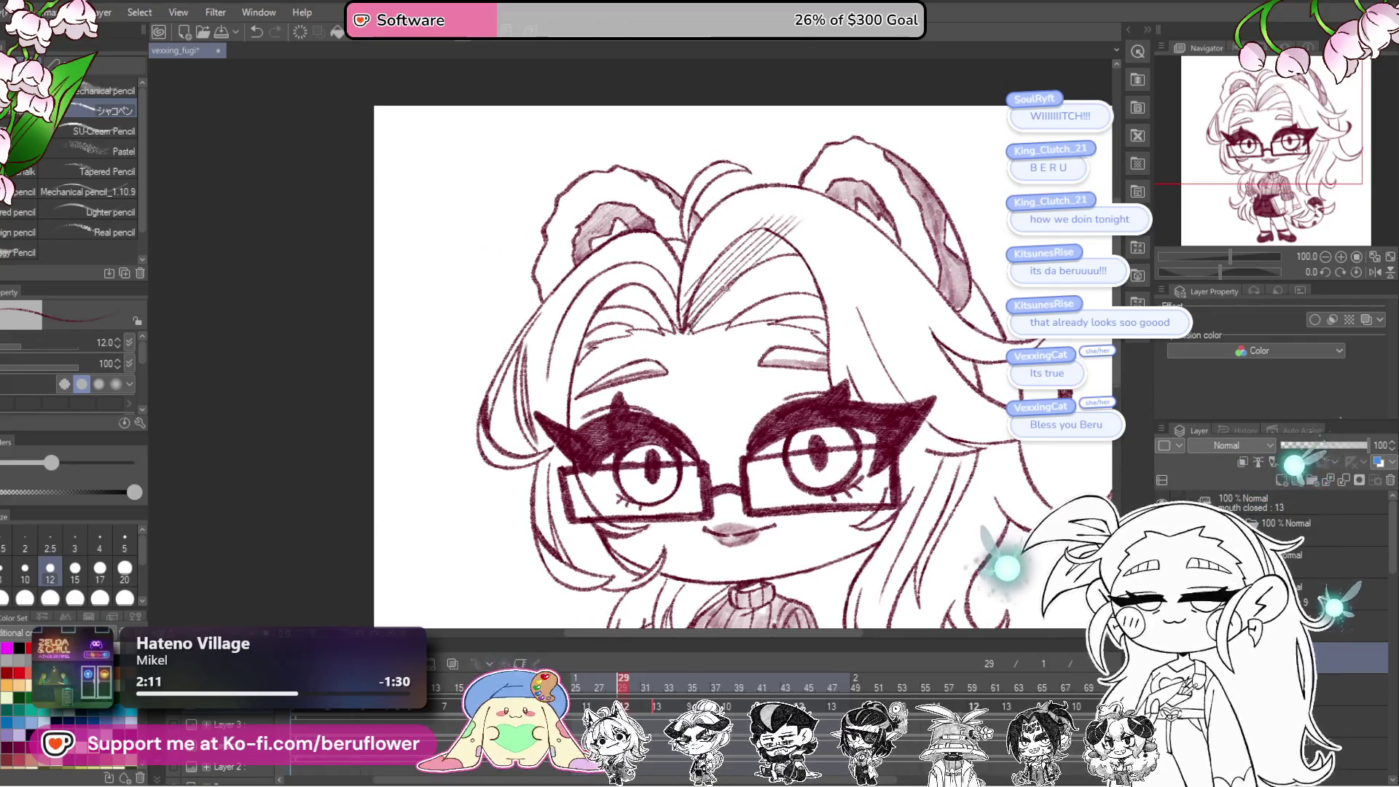
mouse_move(802, 255)
mouse_down()
mouse_move(722, 334)
mouse_move(751, 343)
mouse_up()
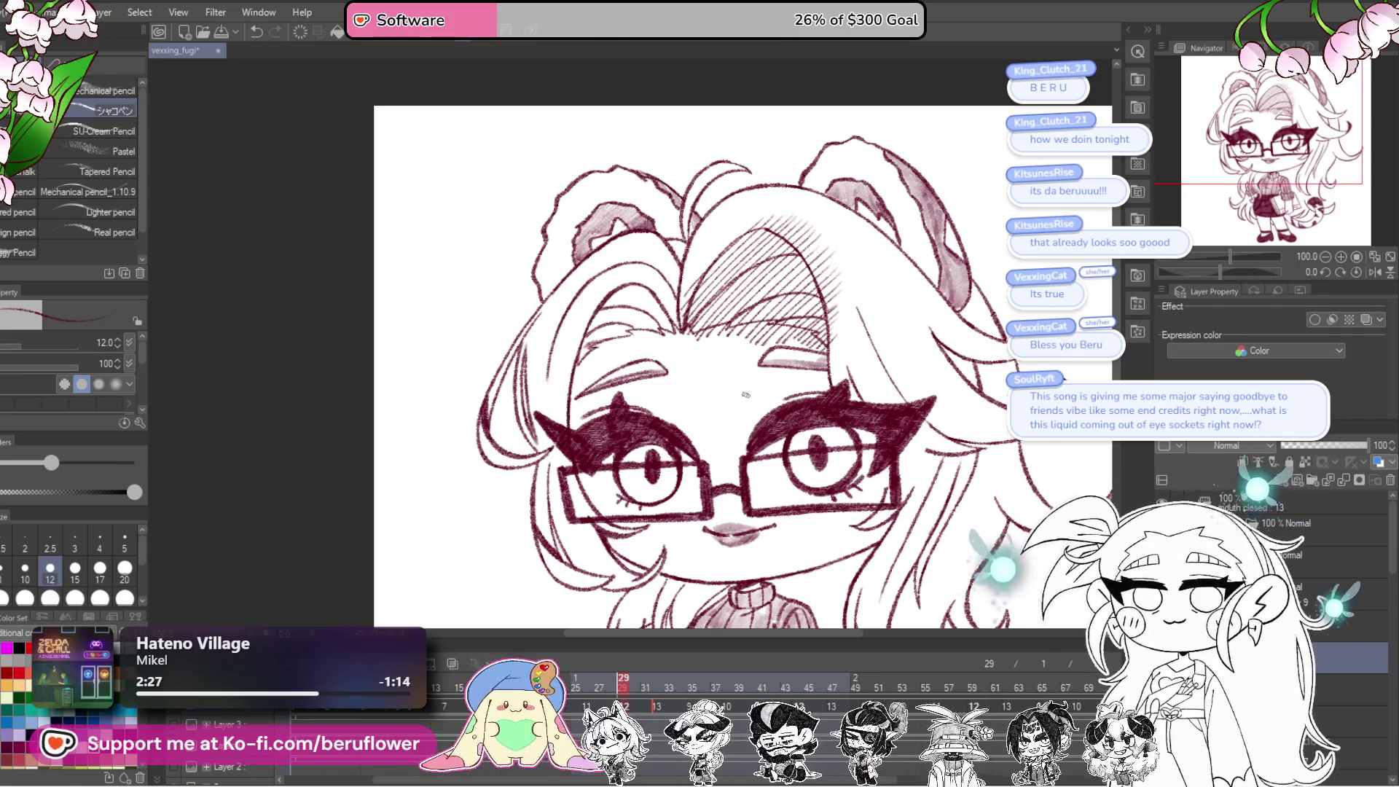
Step: Hatch the hair left of the parting, then zoom out and enable onion skin
drag(727, 416, 792, 439)
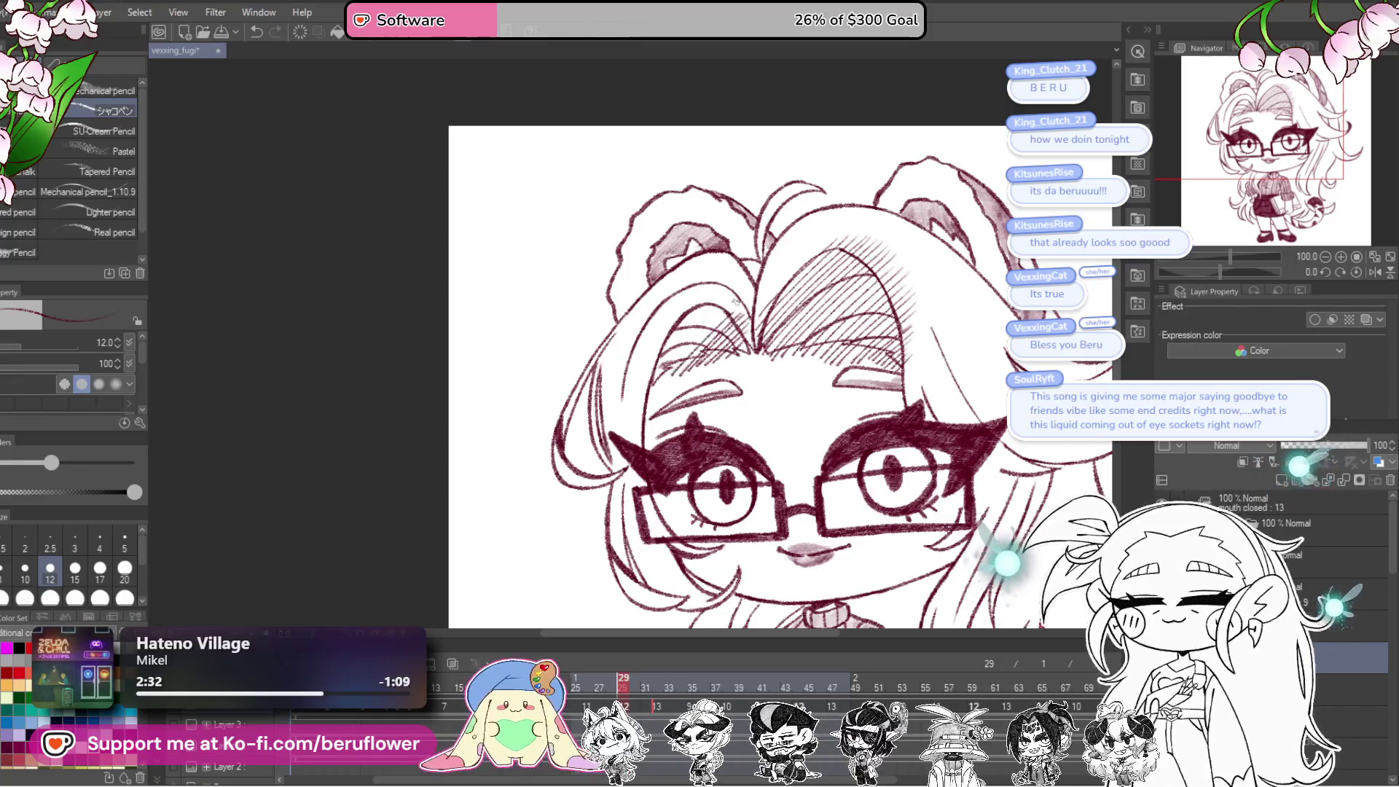
mouse_move(733, 300)
mouse_down()
mouse_move(675, 368)
mouse_move(649, 370)
mouse_up()
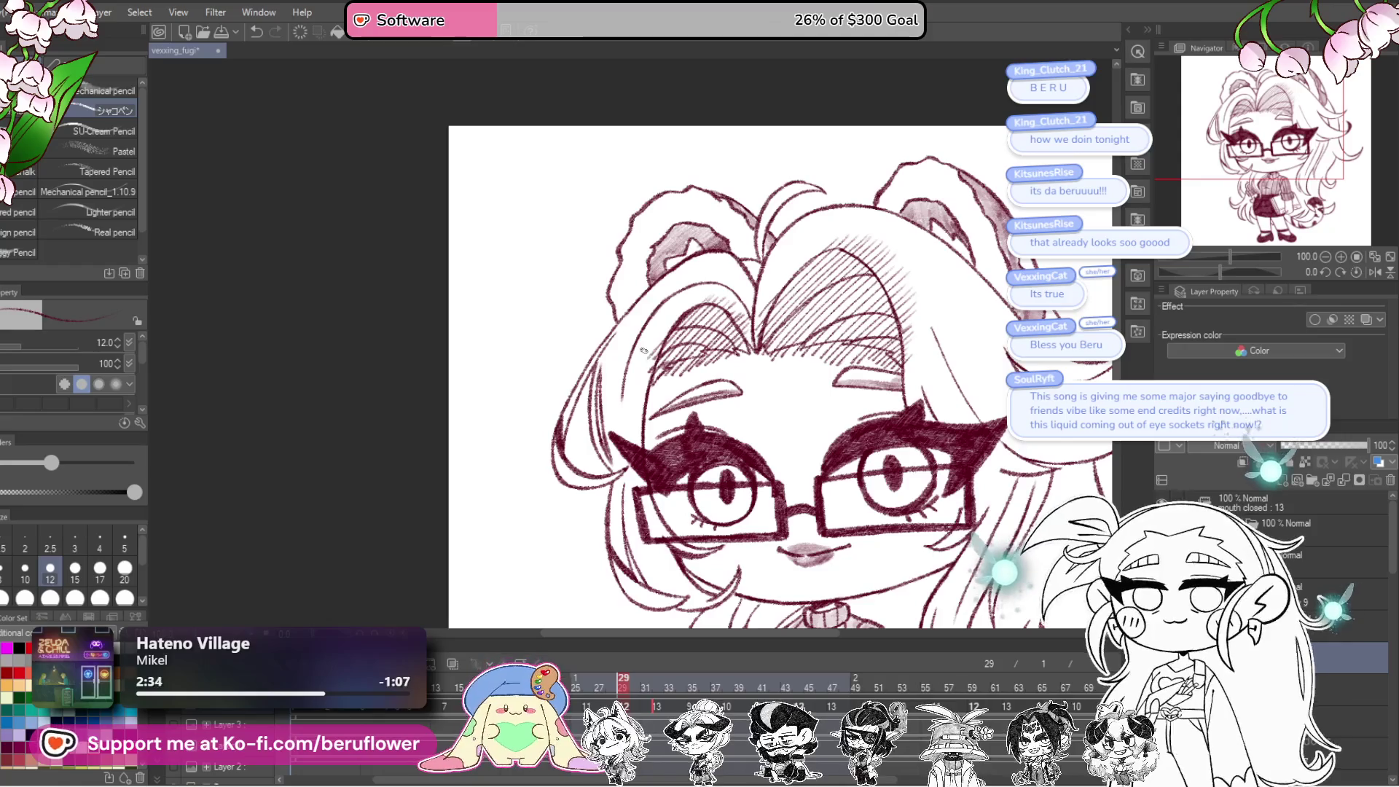
scroll(875, 521, down, 3)
drag(875, 520, 870, 438)
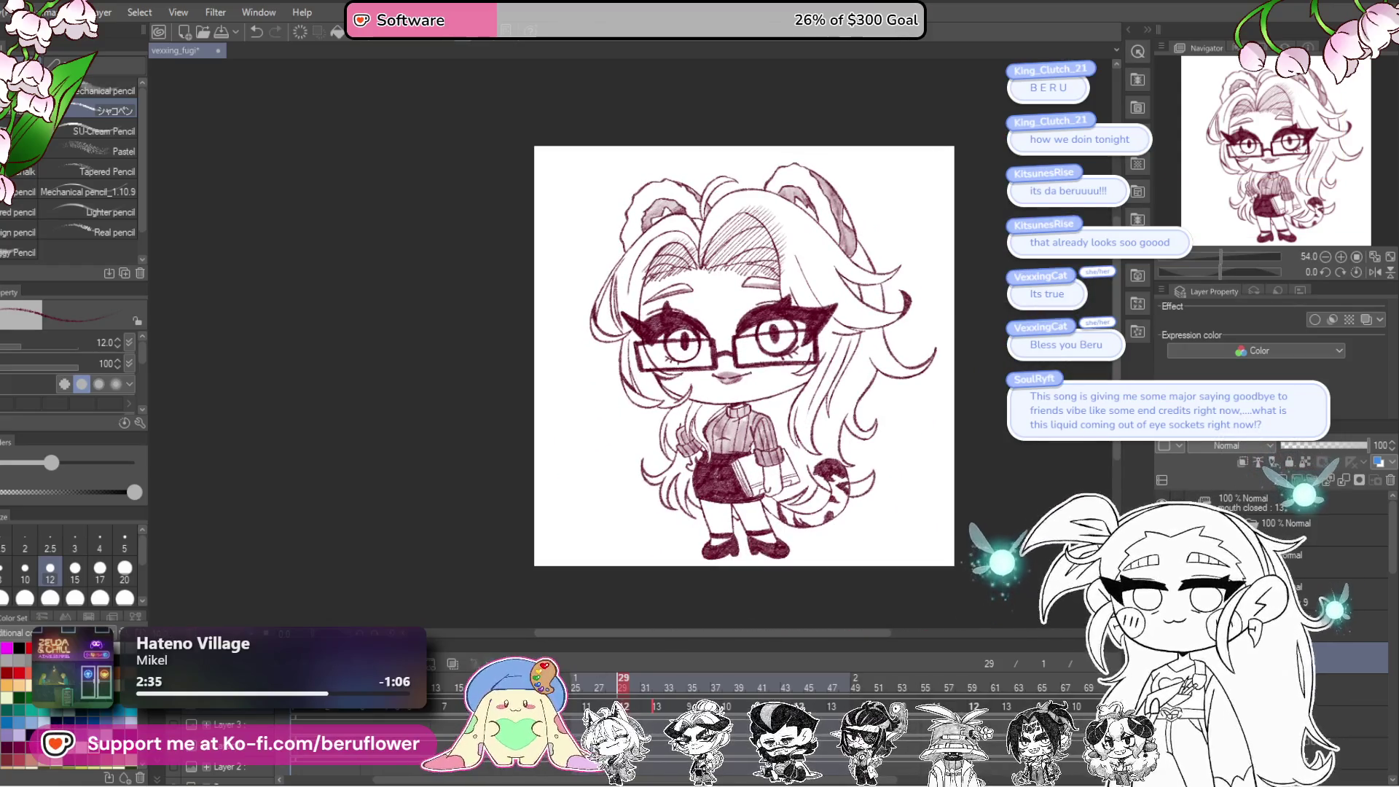
click(457, 661)
Step: Darken the shading by the eyelash's outer end and compare it with frame 32
scroll(733, 343, up, 5)
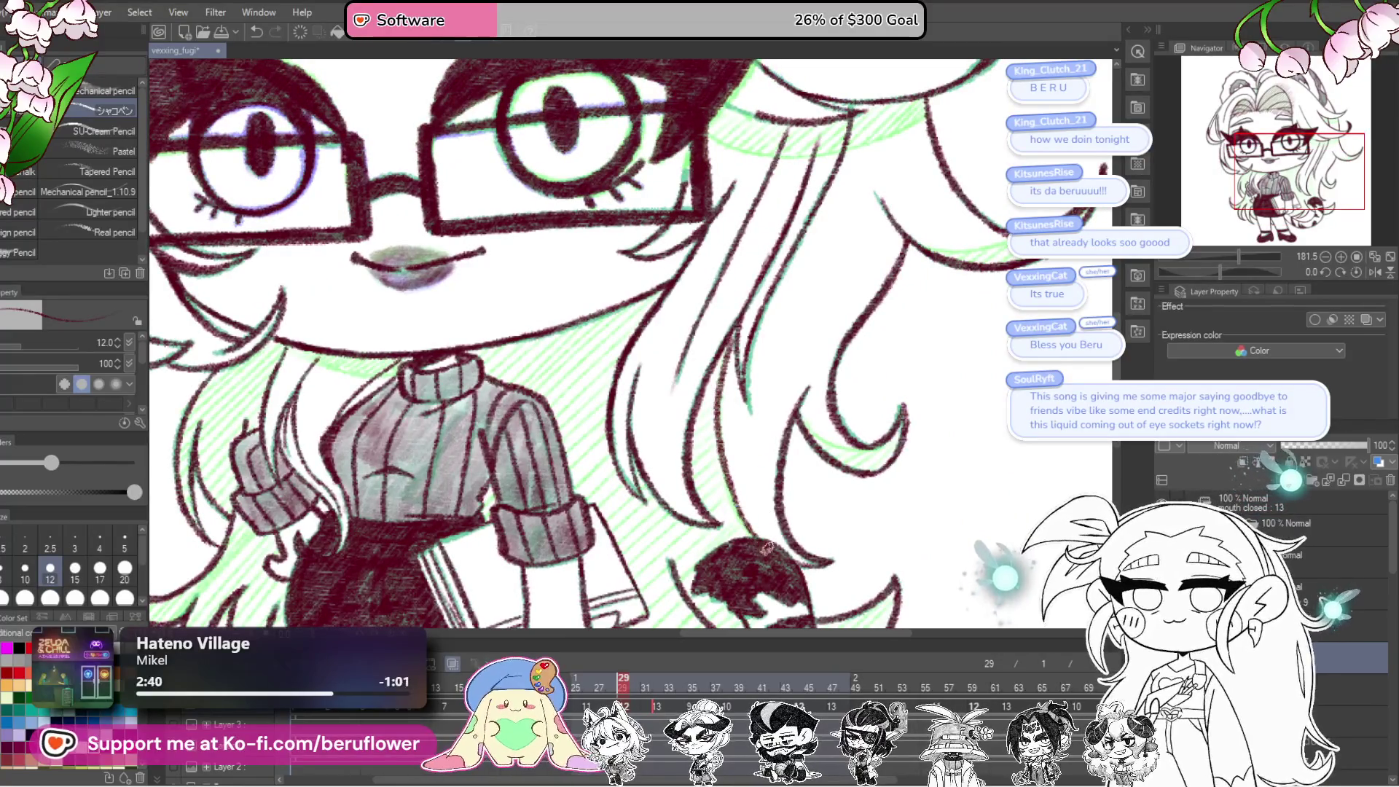
scroll(934, 404, up, 6)
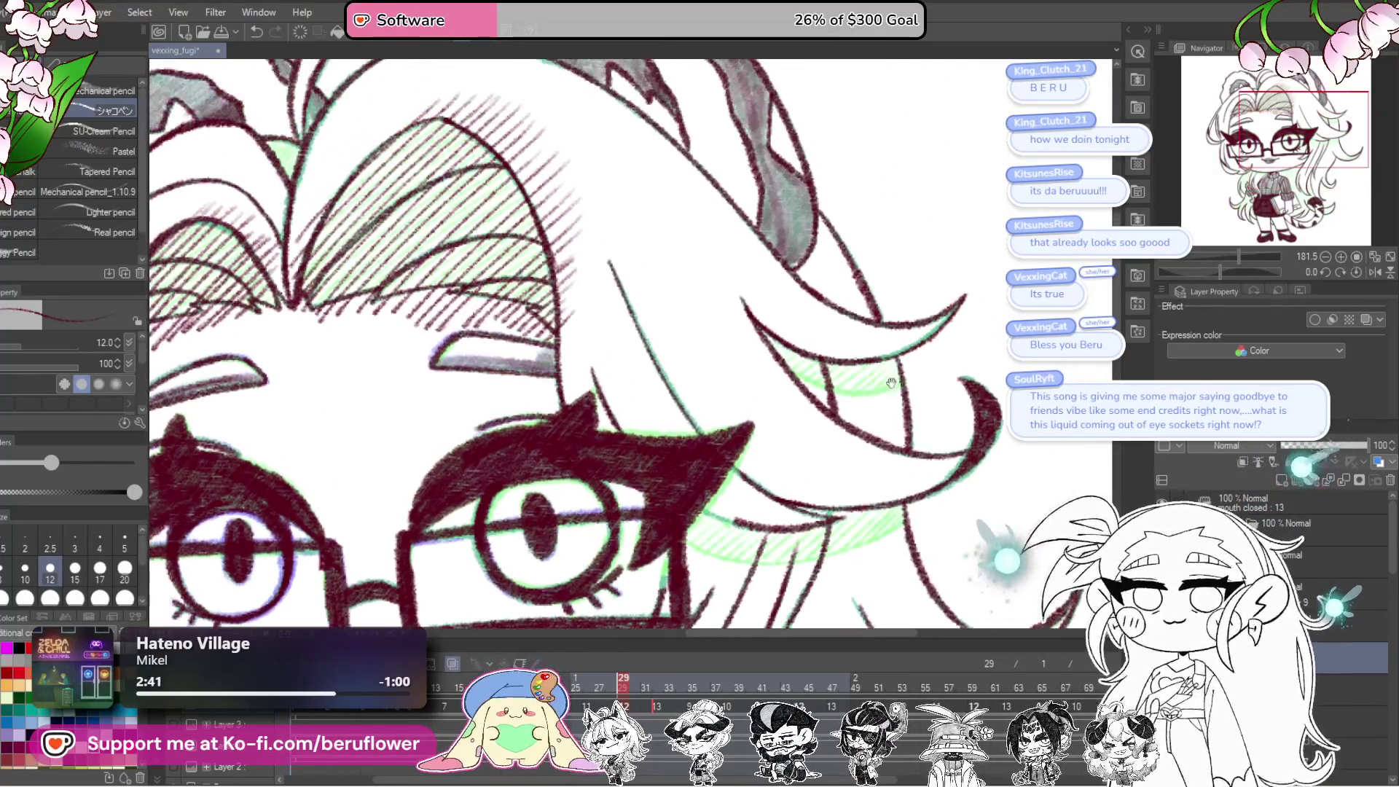
drag(1218, 271, 1245, 271)
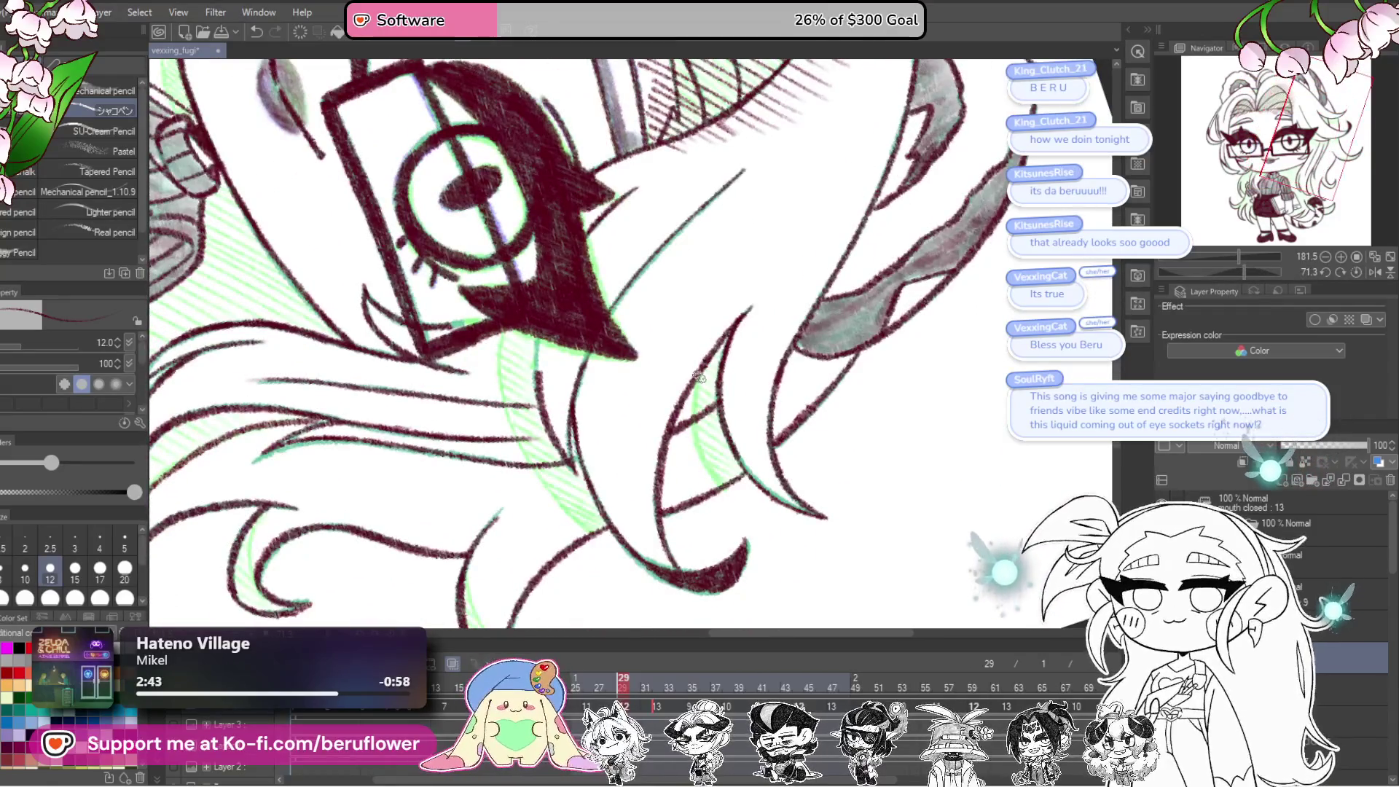
scroll(656, 440, up, 2)
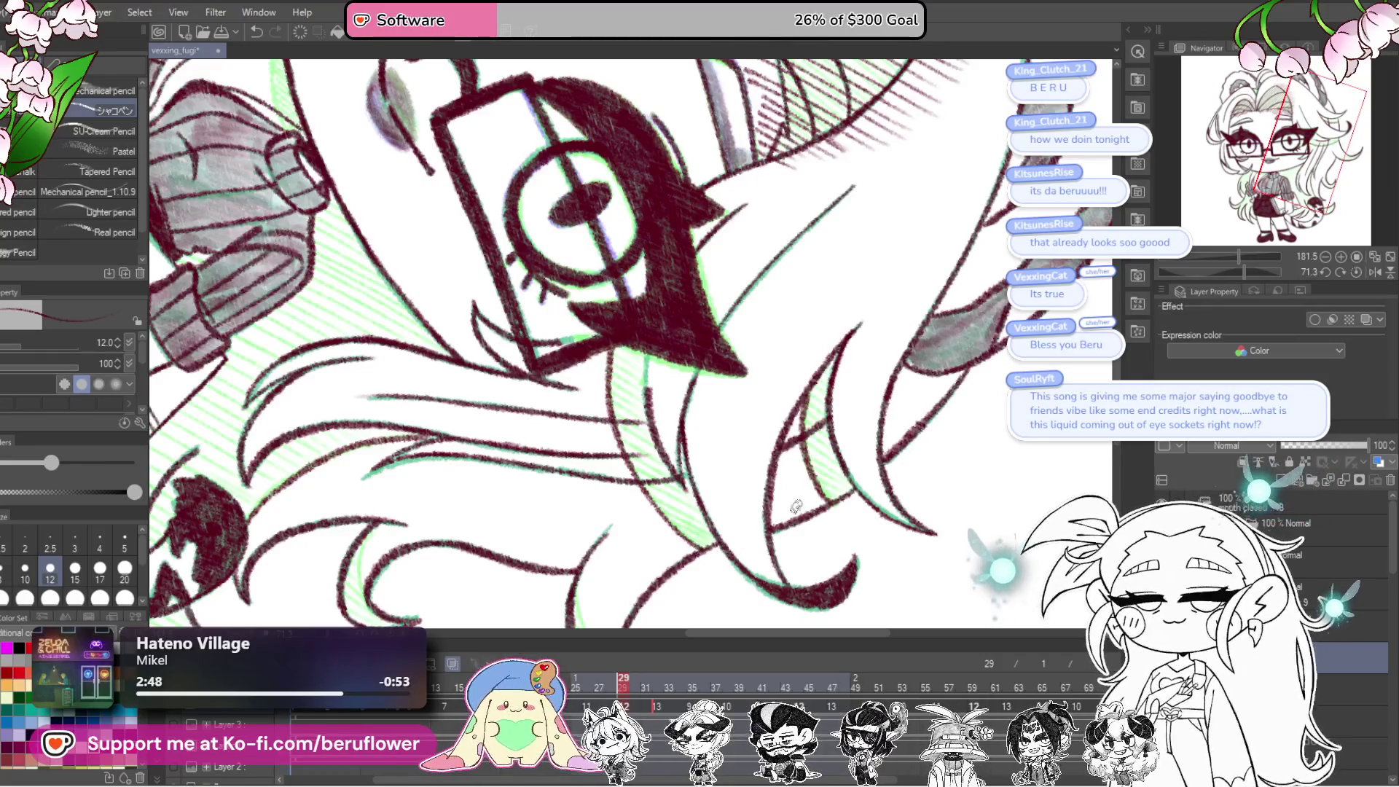
click(1342, 271)
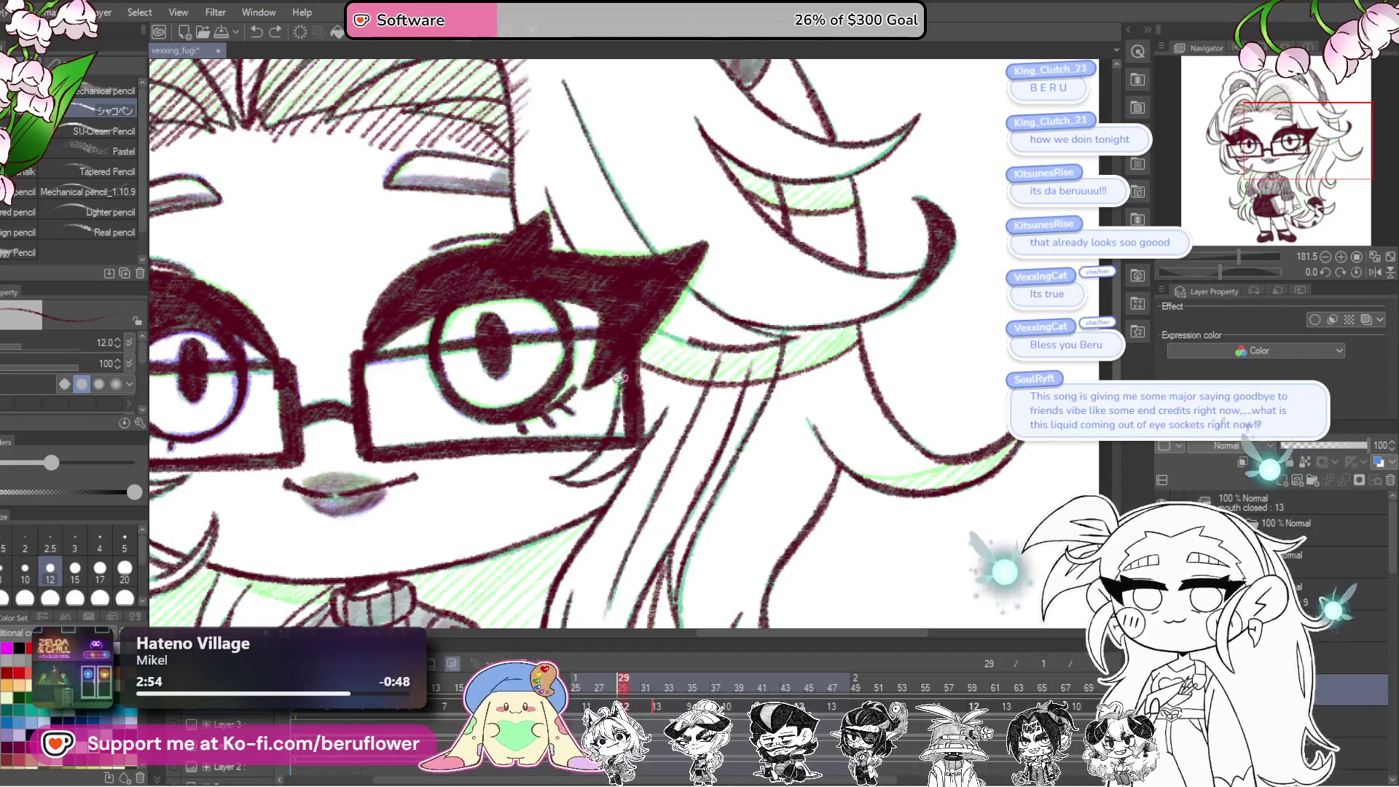
drag(602, 339, 618, 396)
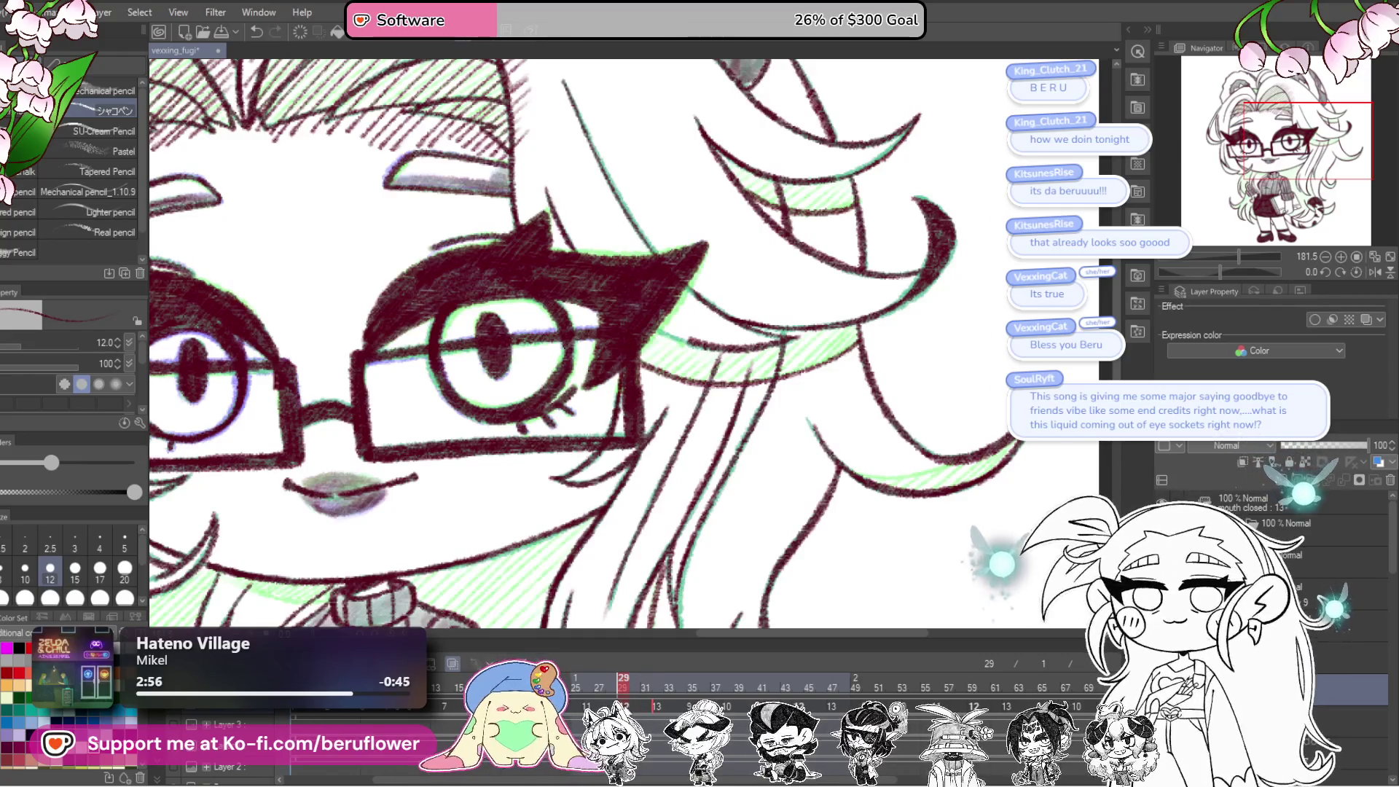
click(657, 706)
click(626, 678)
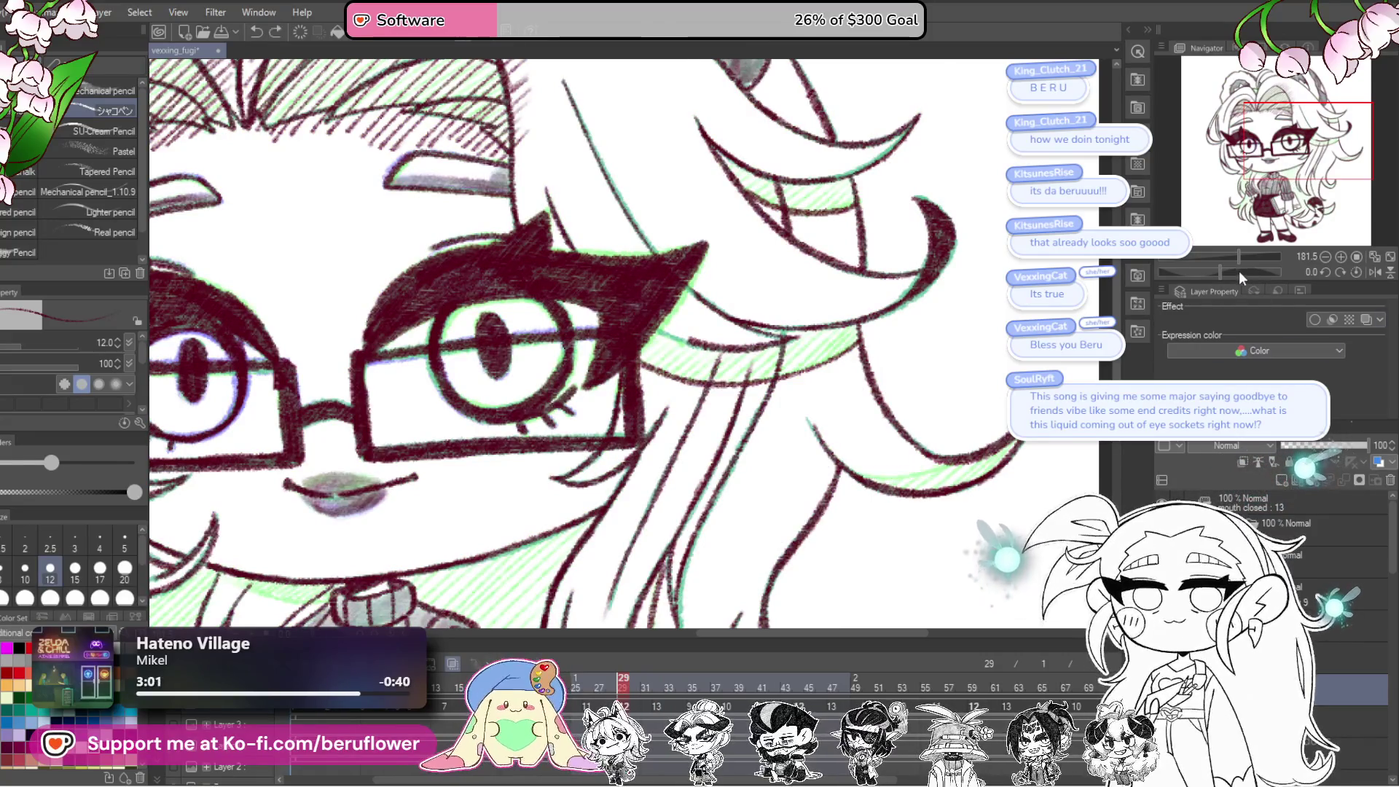
Step: Add thin dark strokes along a hair curl and near the sleeve, then reset rotation and fit
drag(1239, 271, 1254, 272)
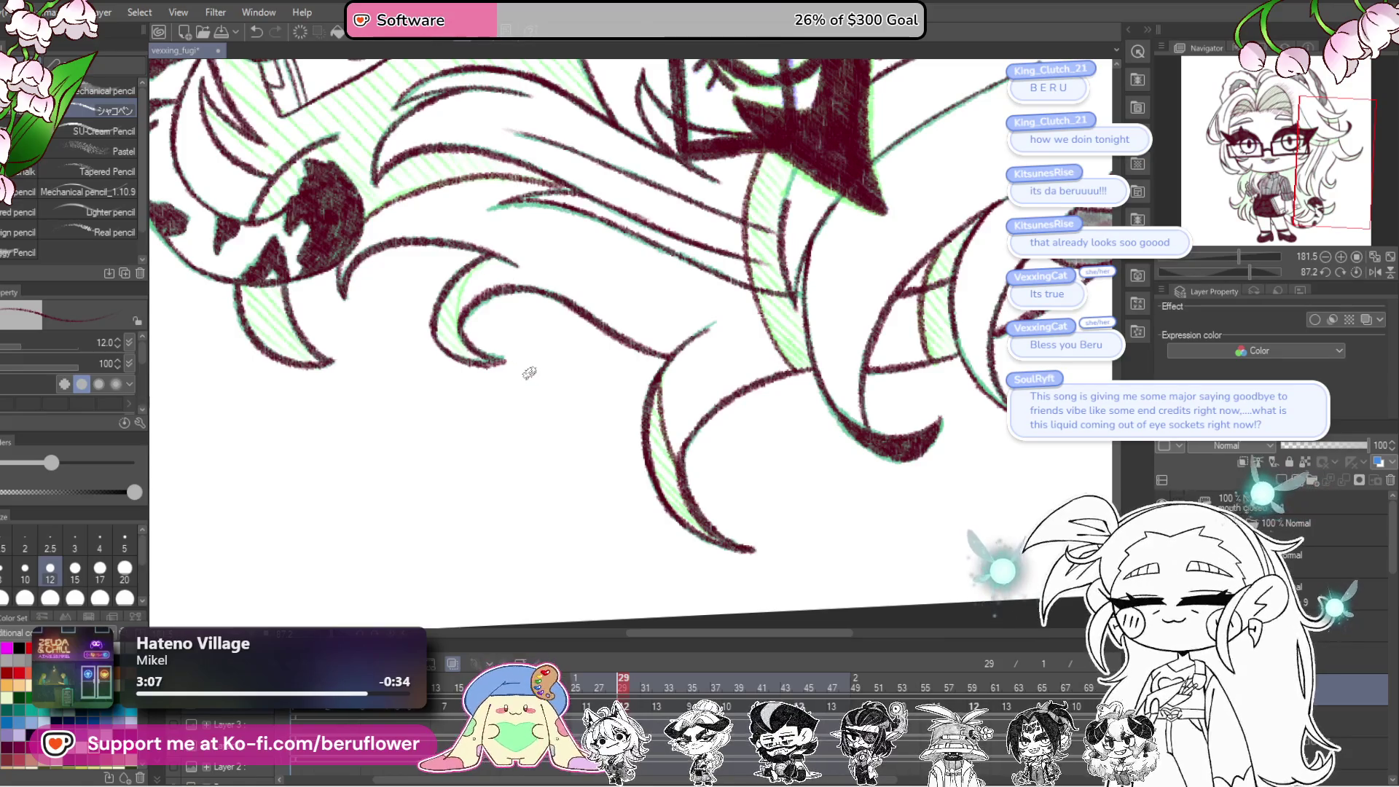
scroll(530, 373, up, 4)
scroll(530, 373, up, 5)
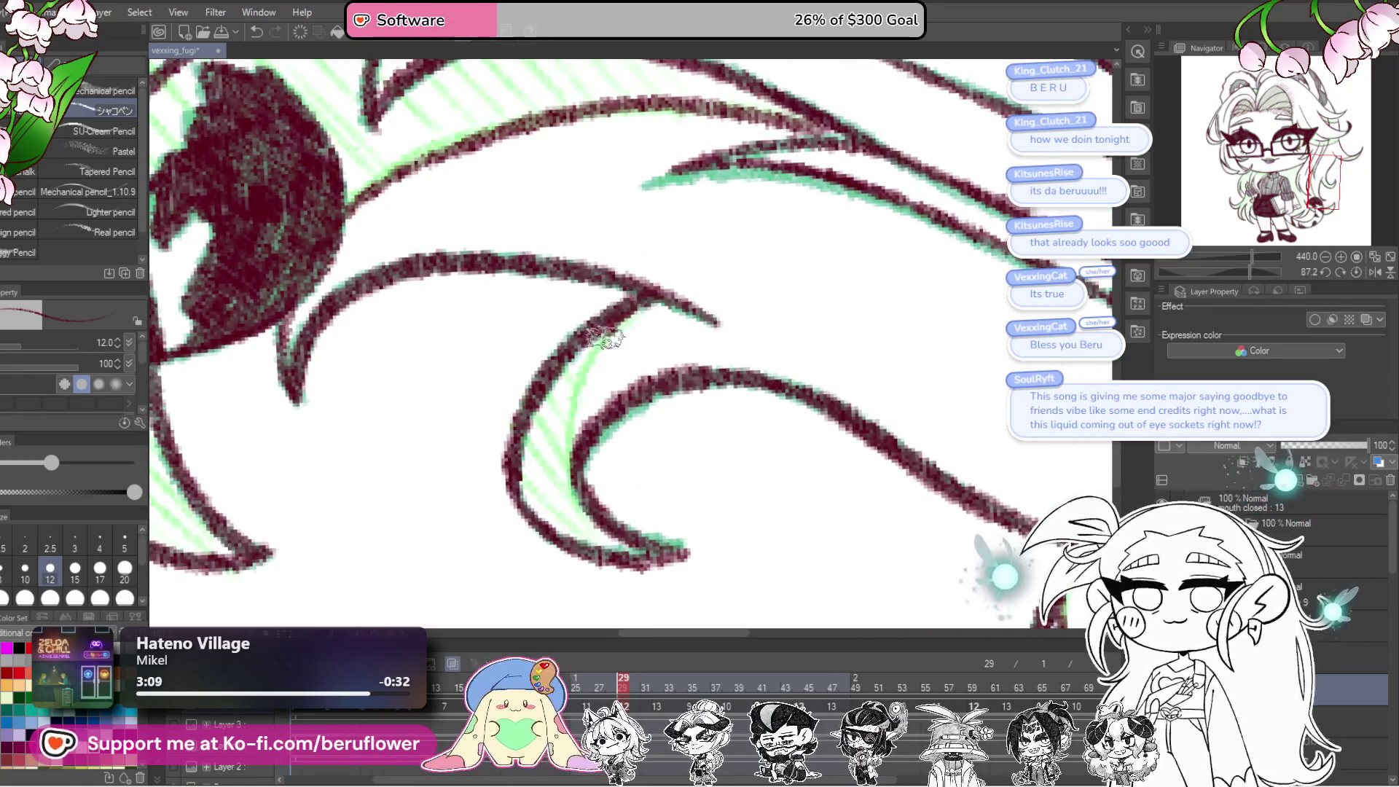
drag(605, 332, 577, 503)
scroll(575, 507, down, 5)
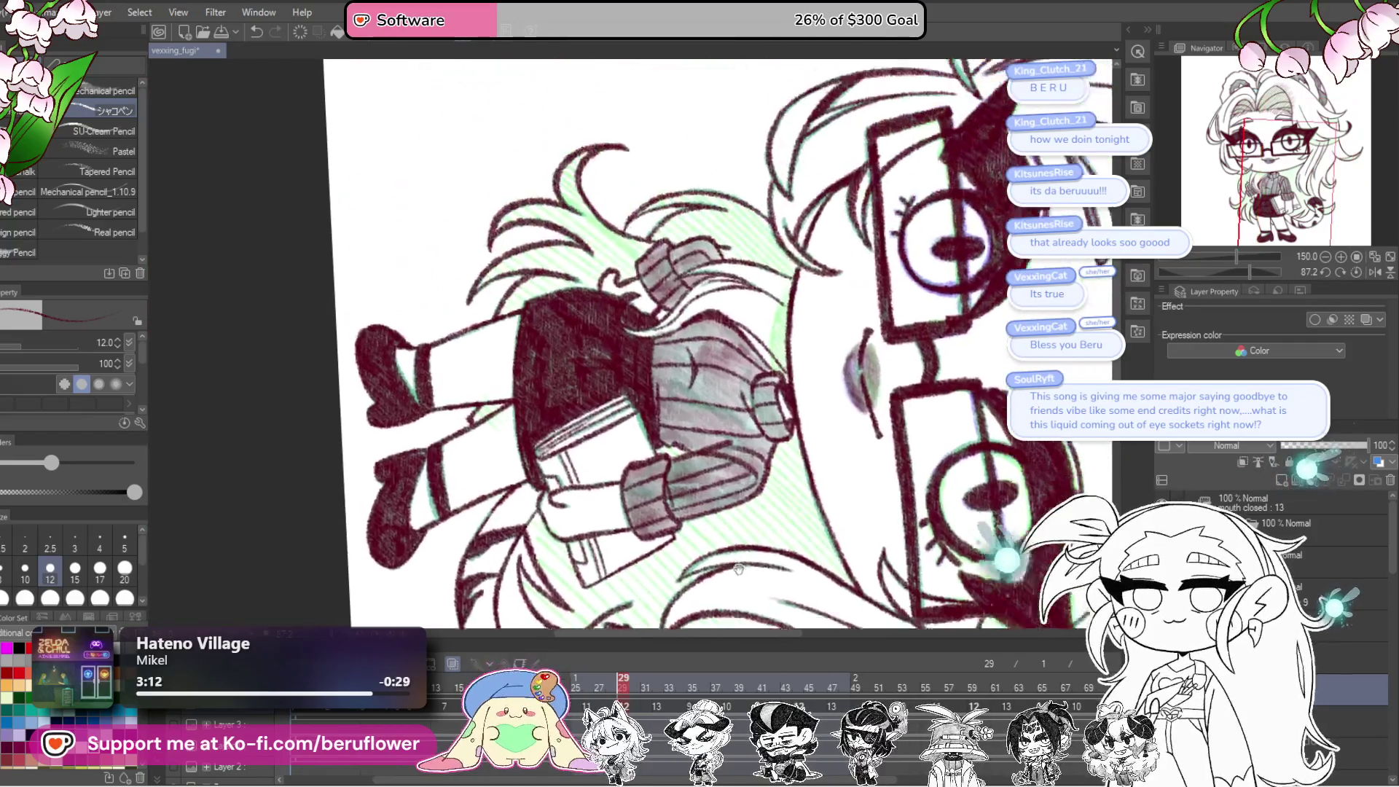
scroll(840, 283, up, 4)
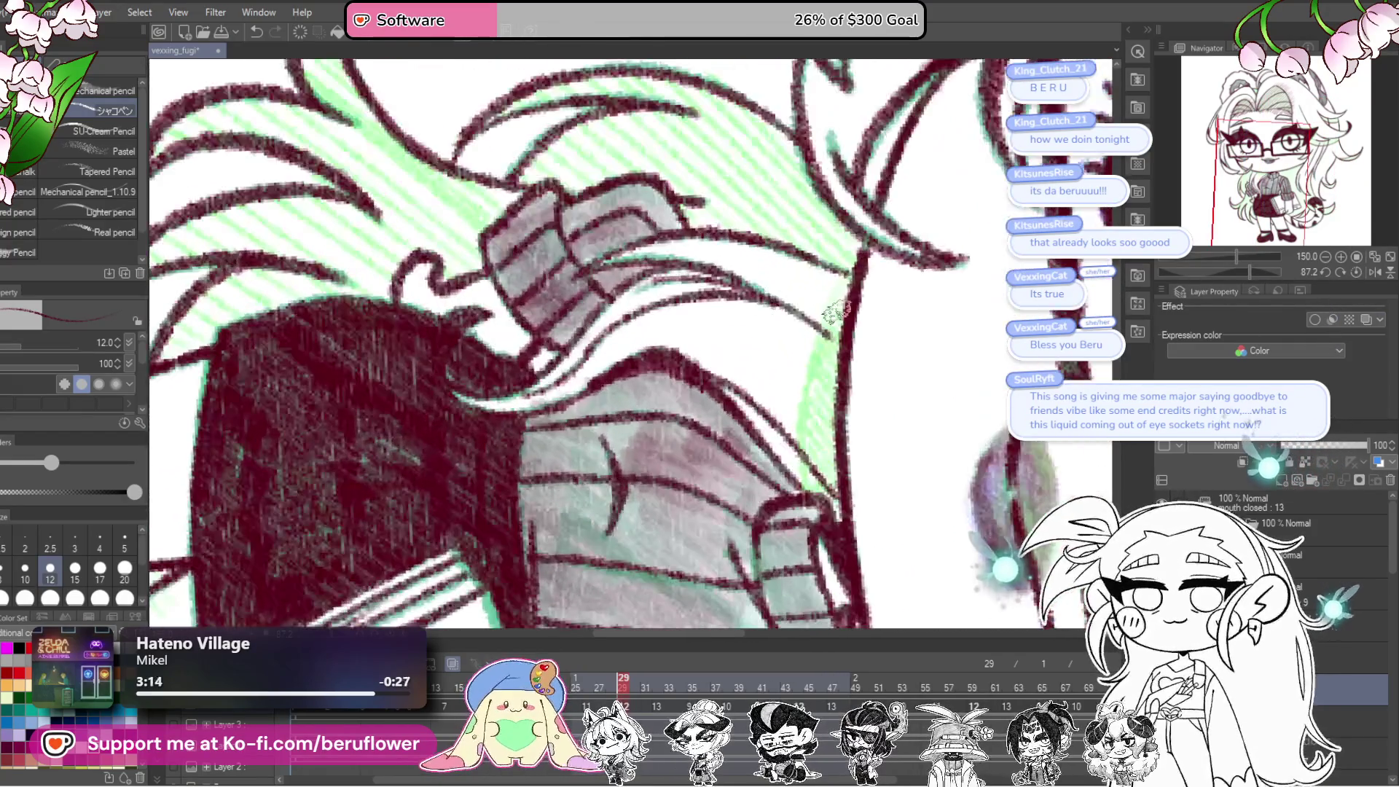
drag(838, 282, 794, 415)
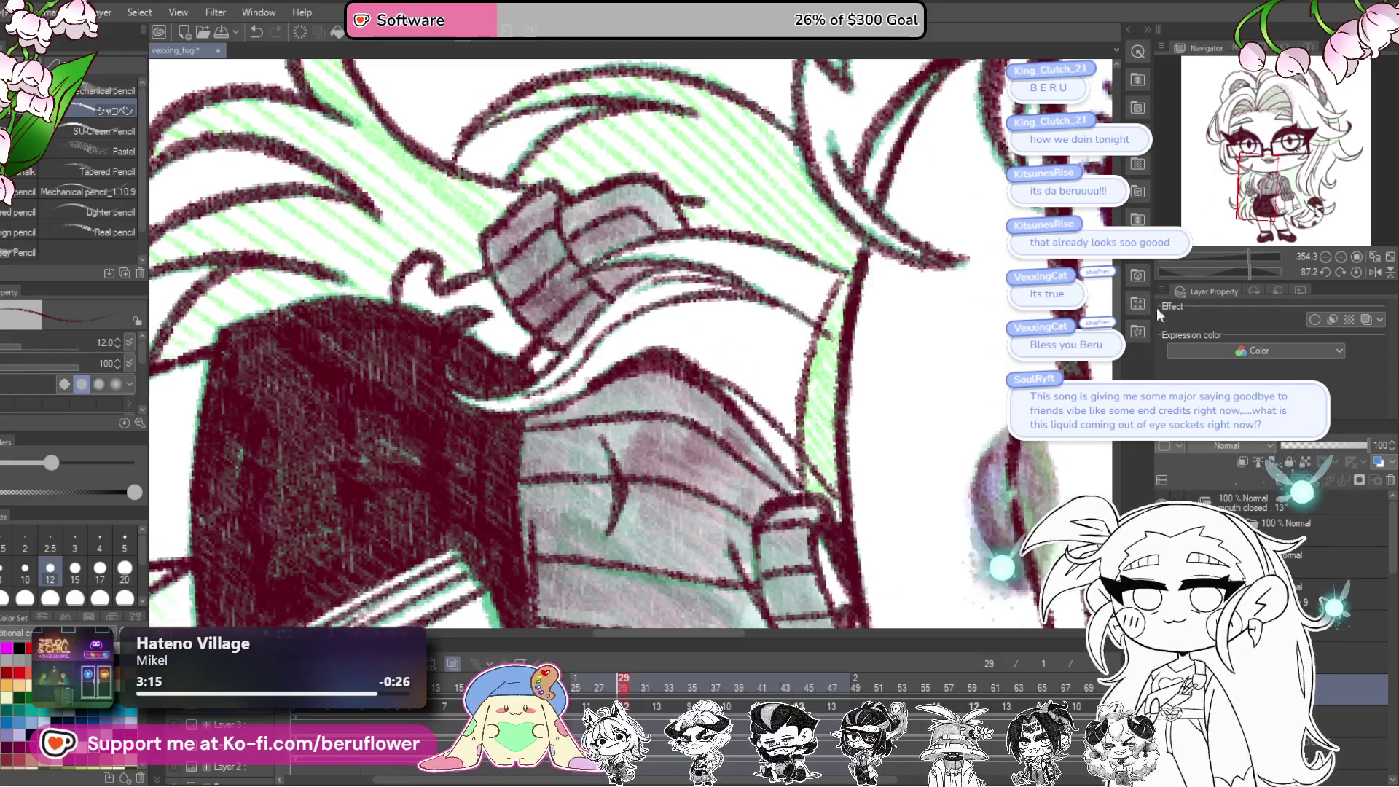
click(1326, 257)
click(1357, 257)
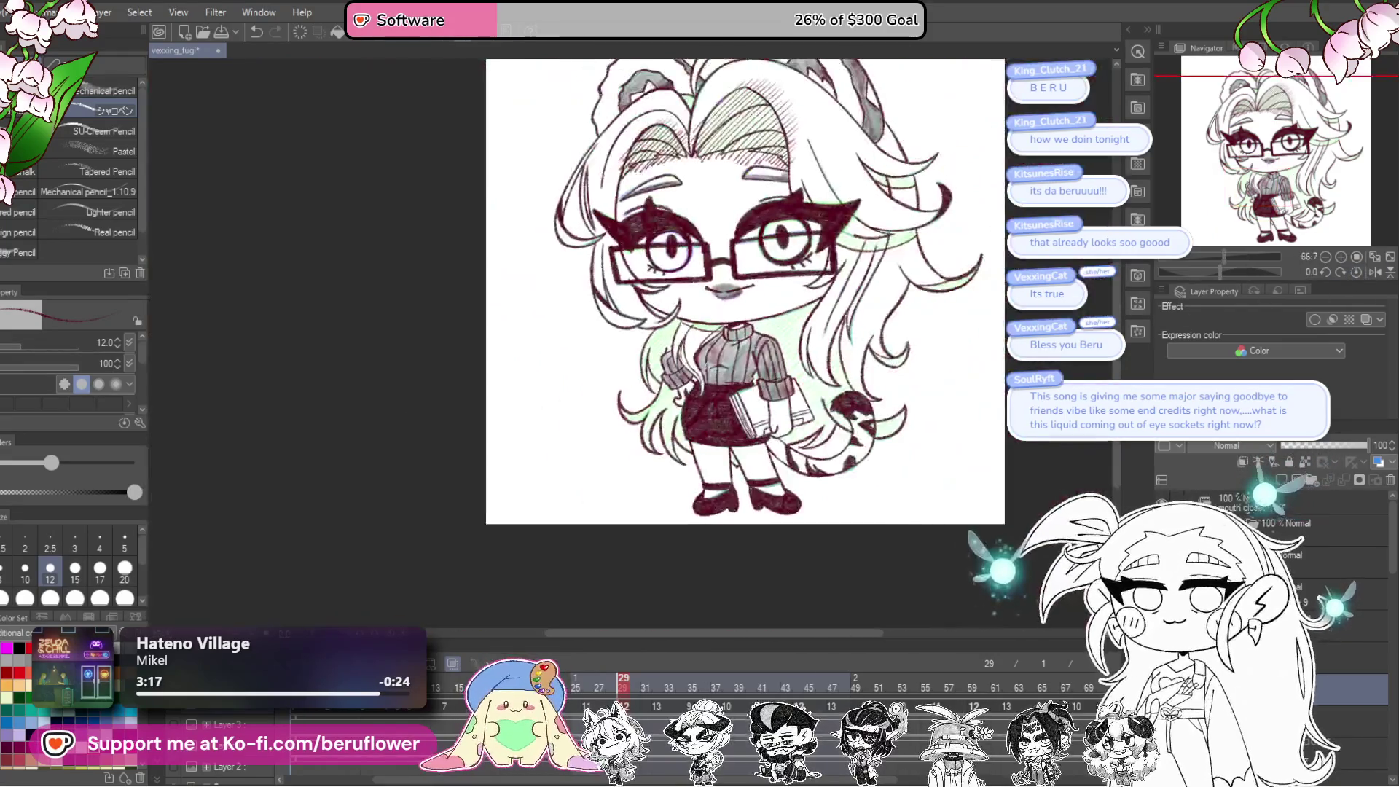
Step: Add a patch of diagonal hatching beside the sweater collar
mouse_move(897, 424)
mouse_down()
mouse_move(867, 496)
mouse_move(890, 595)
mouse_up()
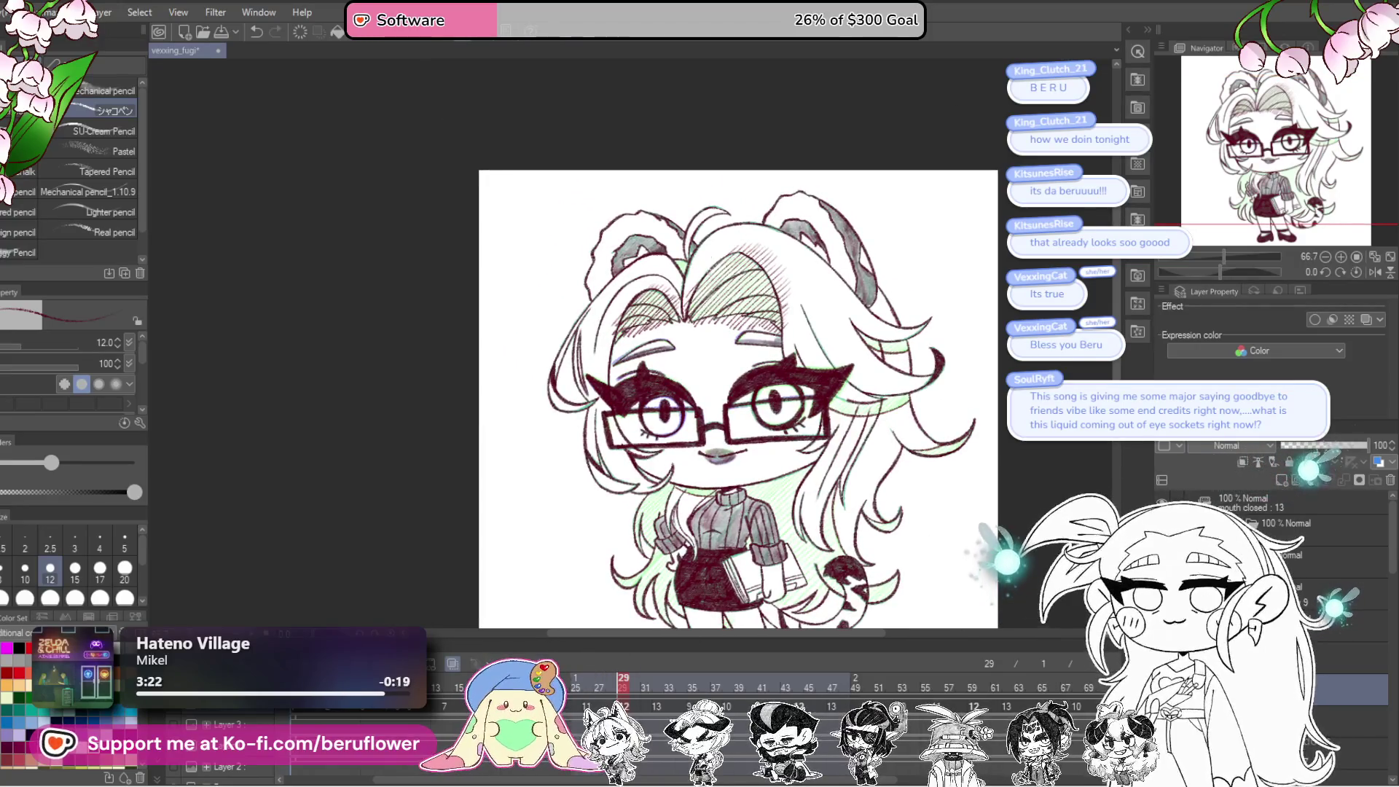
scroll(682, 301, up, 5)
scroll(681, 301, up, 2)
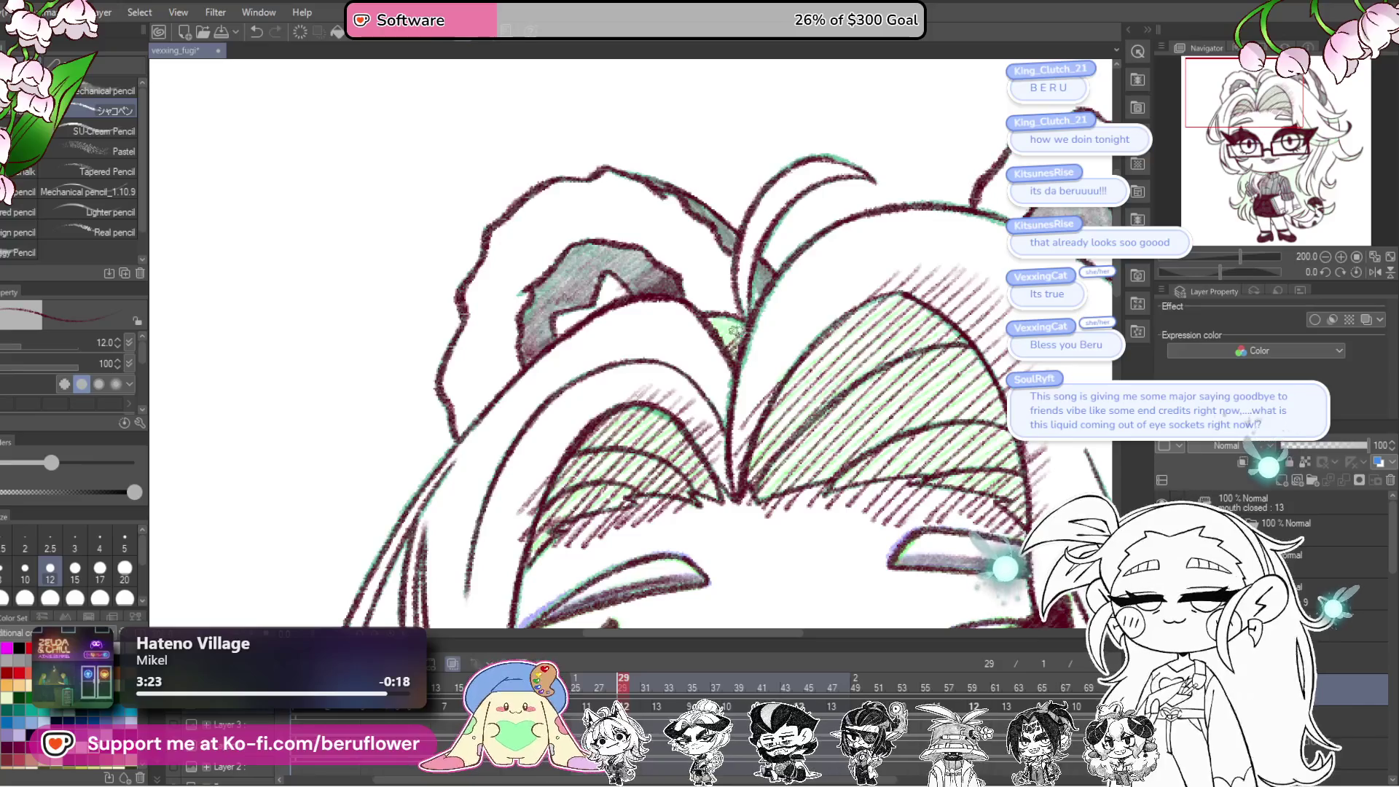
scroll(711, 337, down, 4)
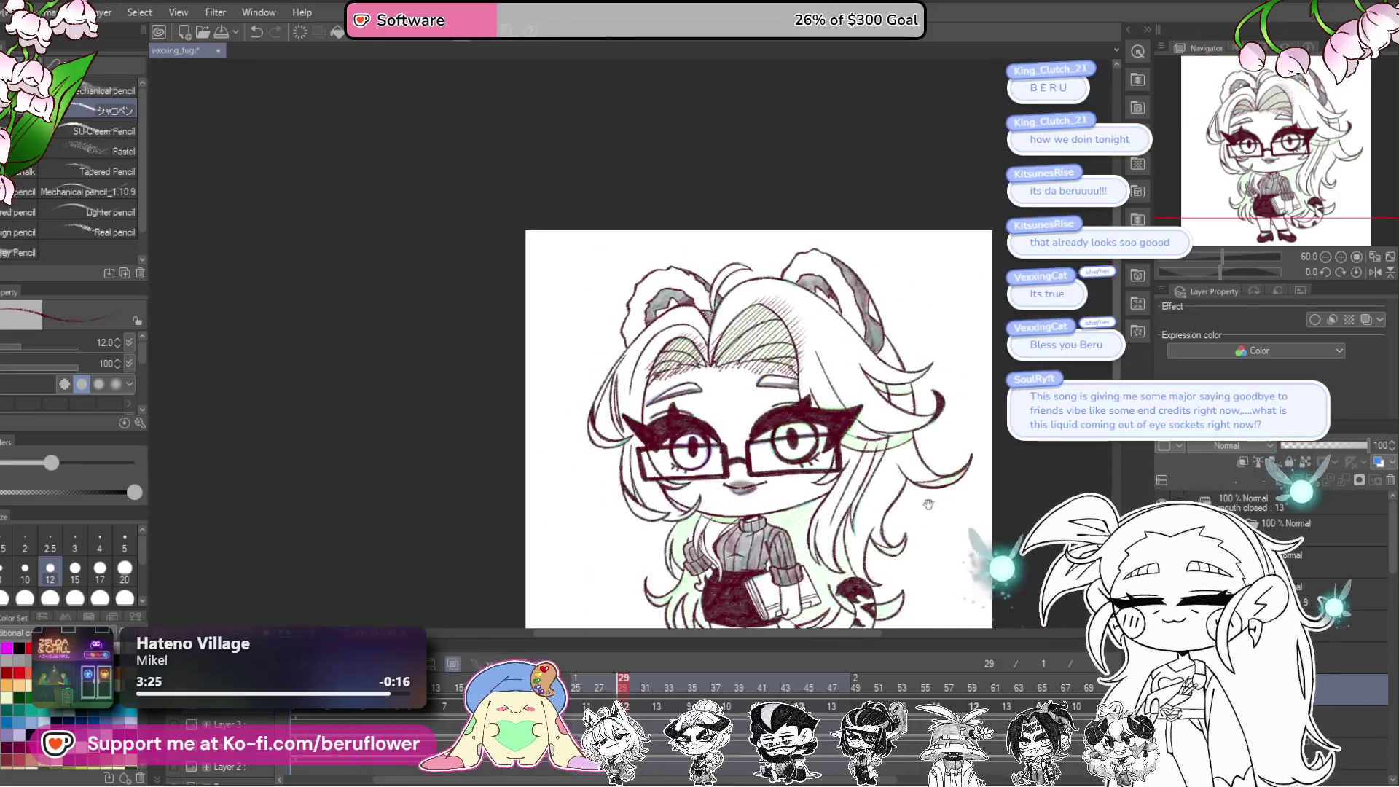
drag(876, 561, 876, 395)
scroll(876, 396, up, 5)
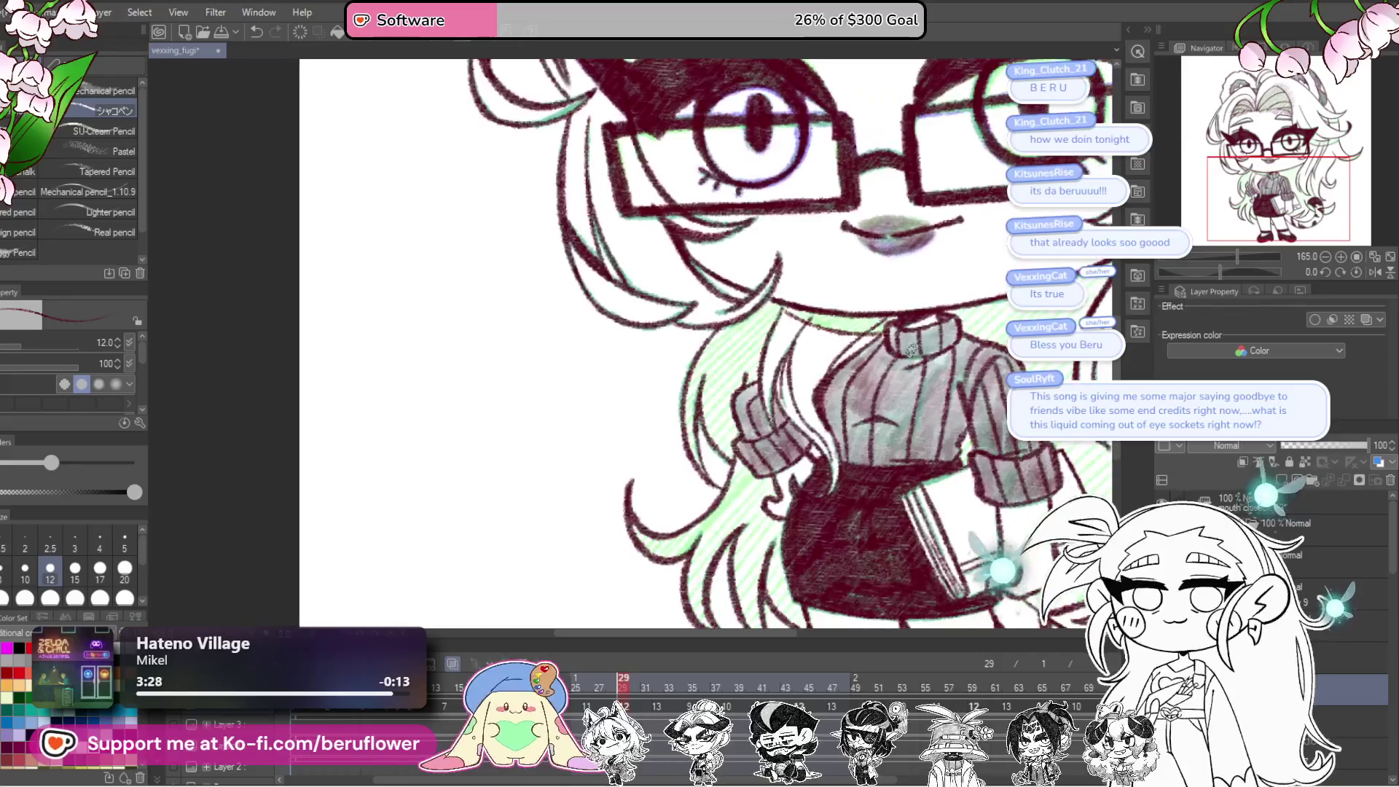
scroll(856, 363, up, 3)
mouse_move(896, 302)
mouse_down()
mouse_move(830, 328)
mouse_move(731, 298)
mouse_up()
scroll(731, 298, down, 5)
scroll(904, 481, up, 3)
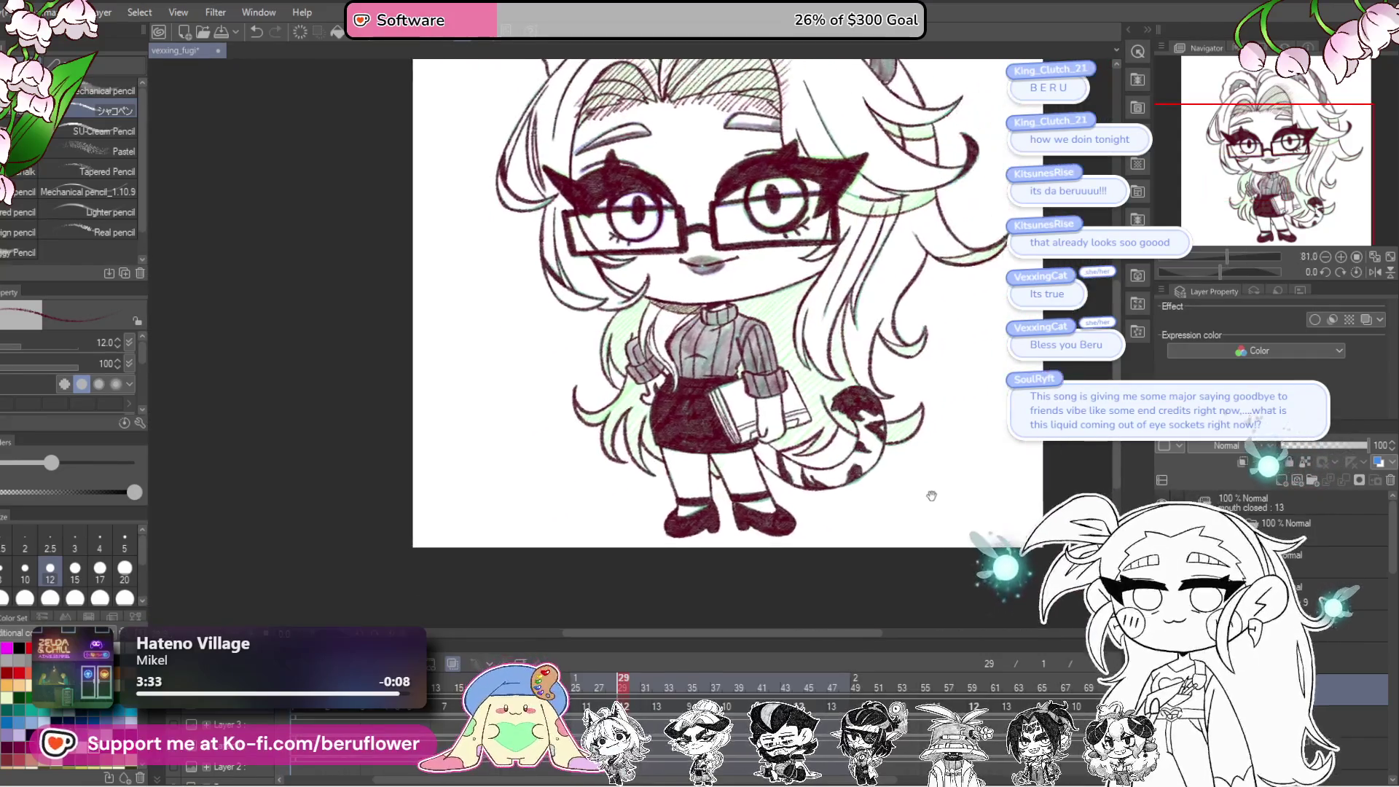
scroll(887, 470, up, 4)
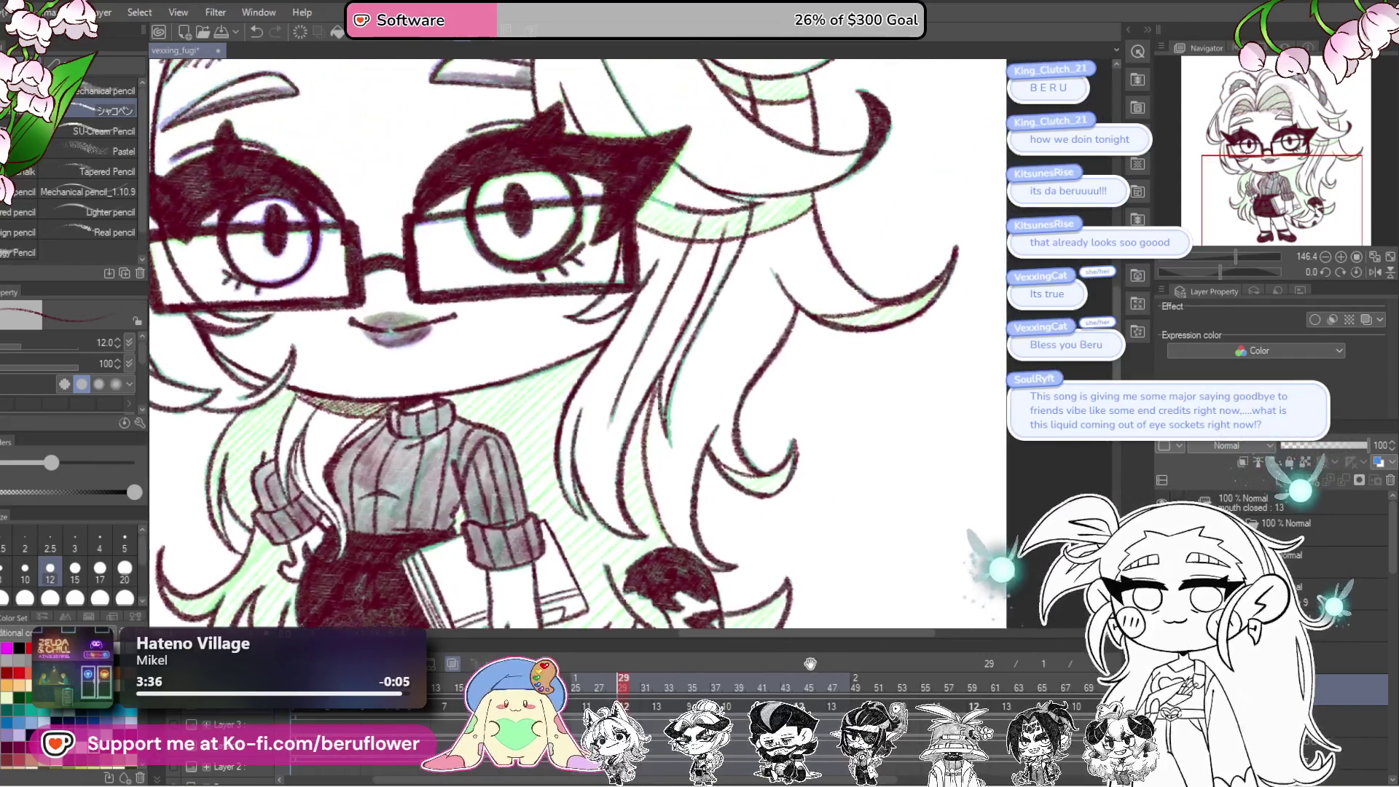
Step: Frame the glasses and hair, then flip between neighbouring cels to compare
mouse_move(888, 466)
mouse_down()
mouse_move(818, 531)
mouse_move(875, 378)
mouse_up()
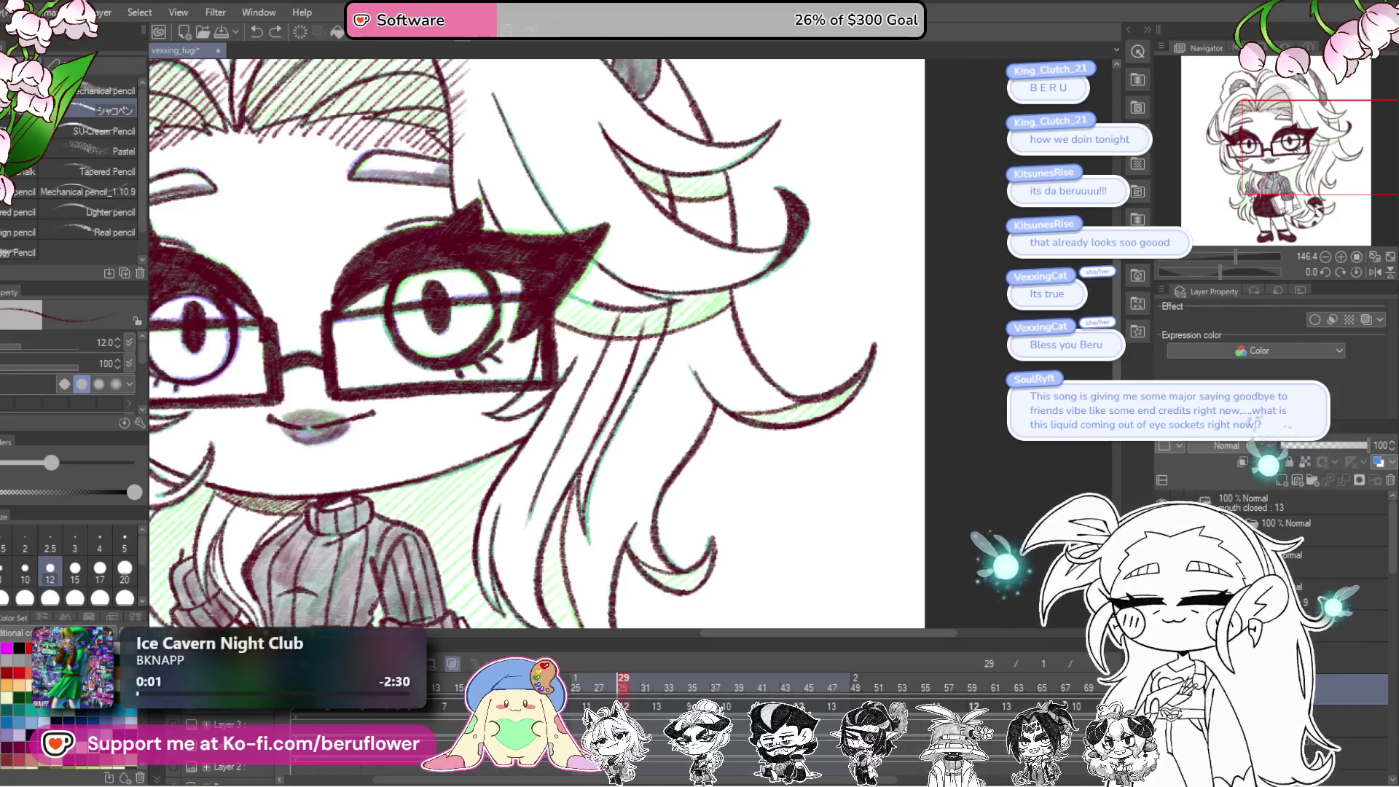
key(ctrl+Right)
key(ctrl+Left)
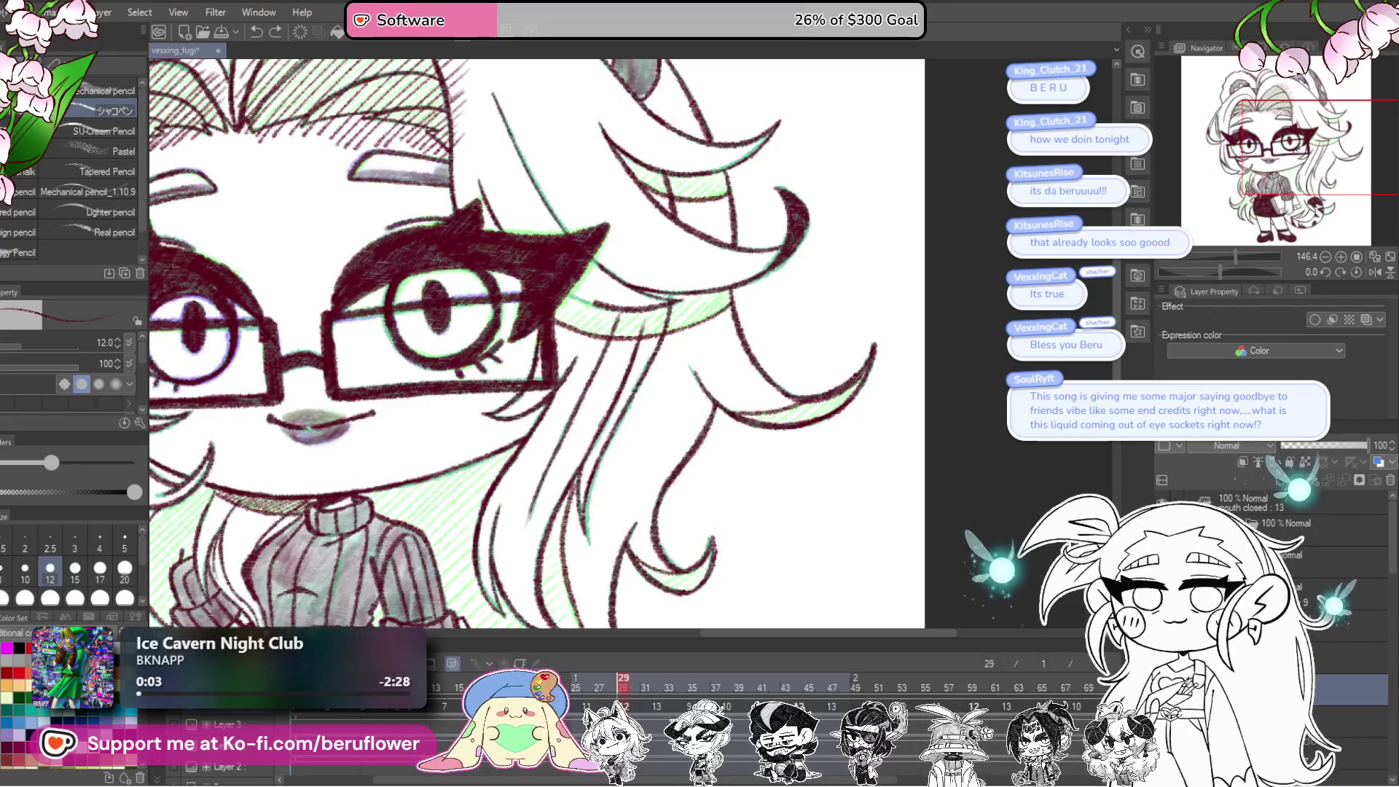
scroll(851, 537, down, 5)
key(ctrl+Right)
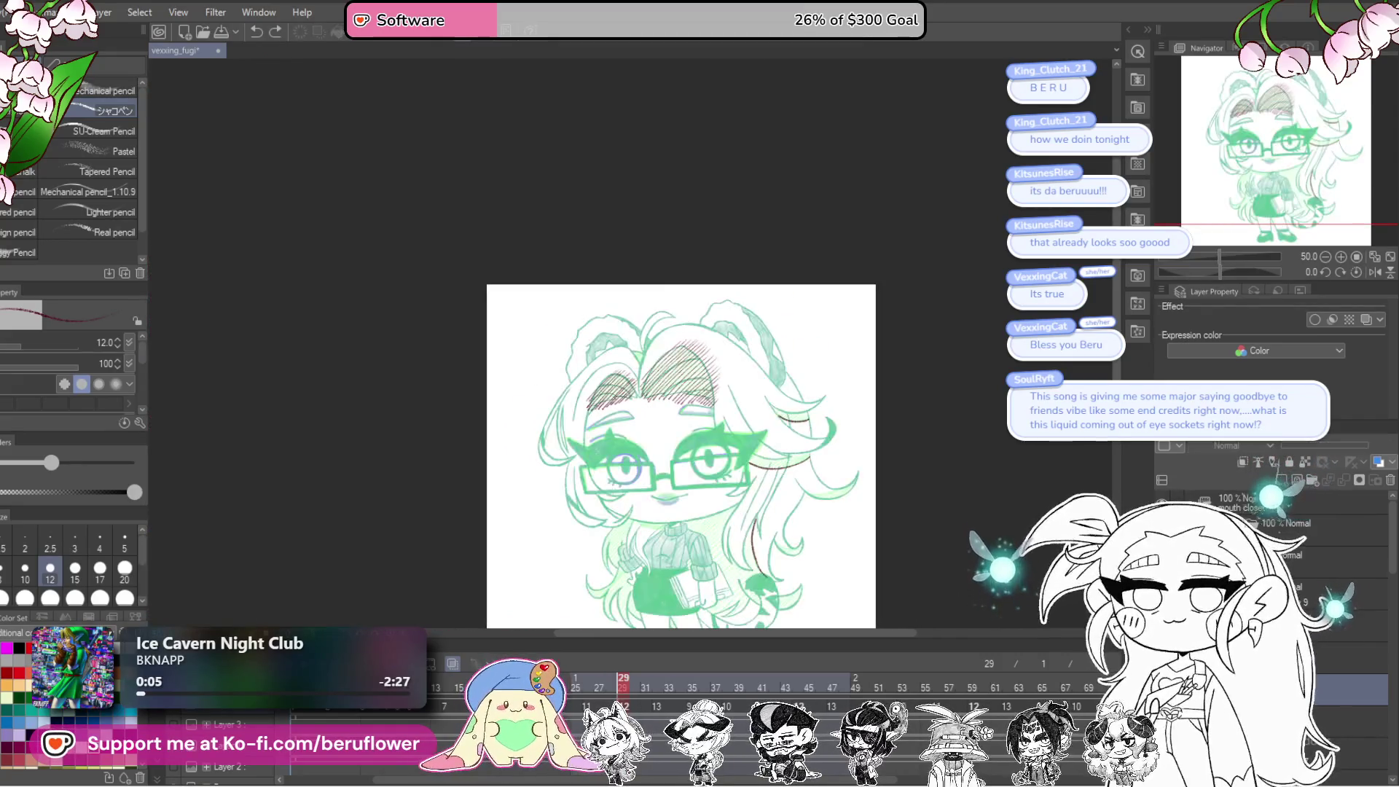
Step: Return to the previous cel and work over the eyes, glasses and fringe
key(ctrl+Left)
scroll(866, 532, up, 5)
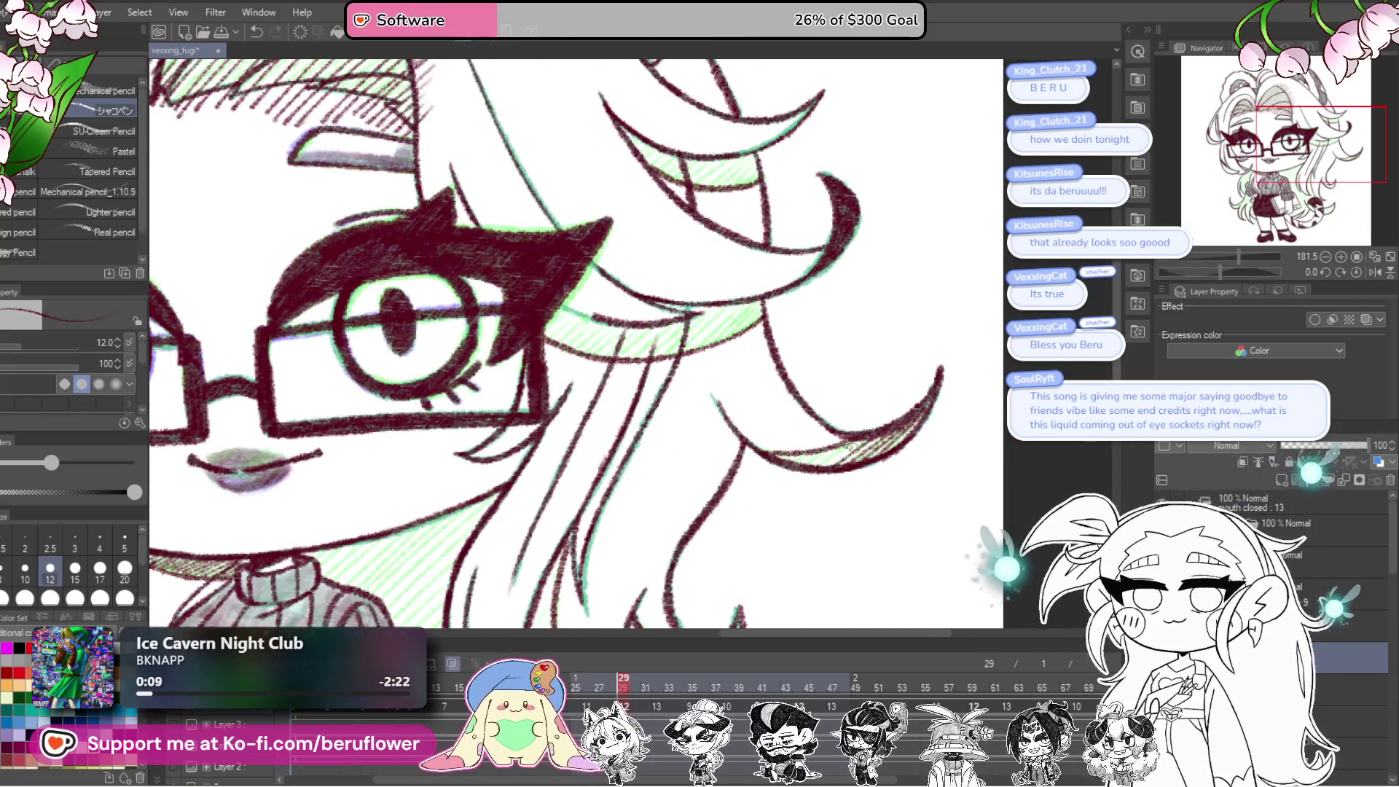
drag(788, 456, 958, 400)
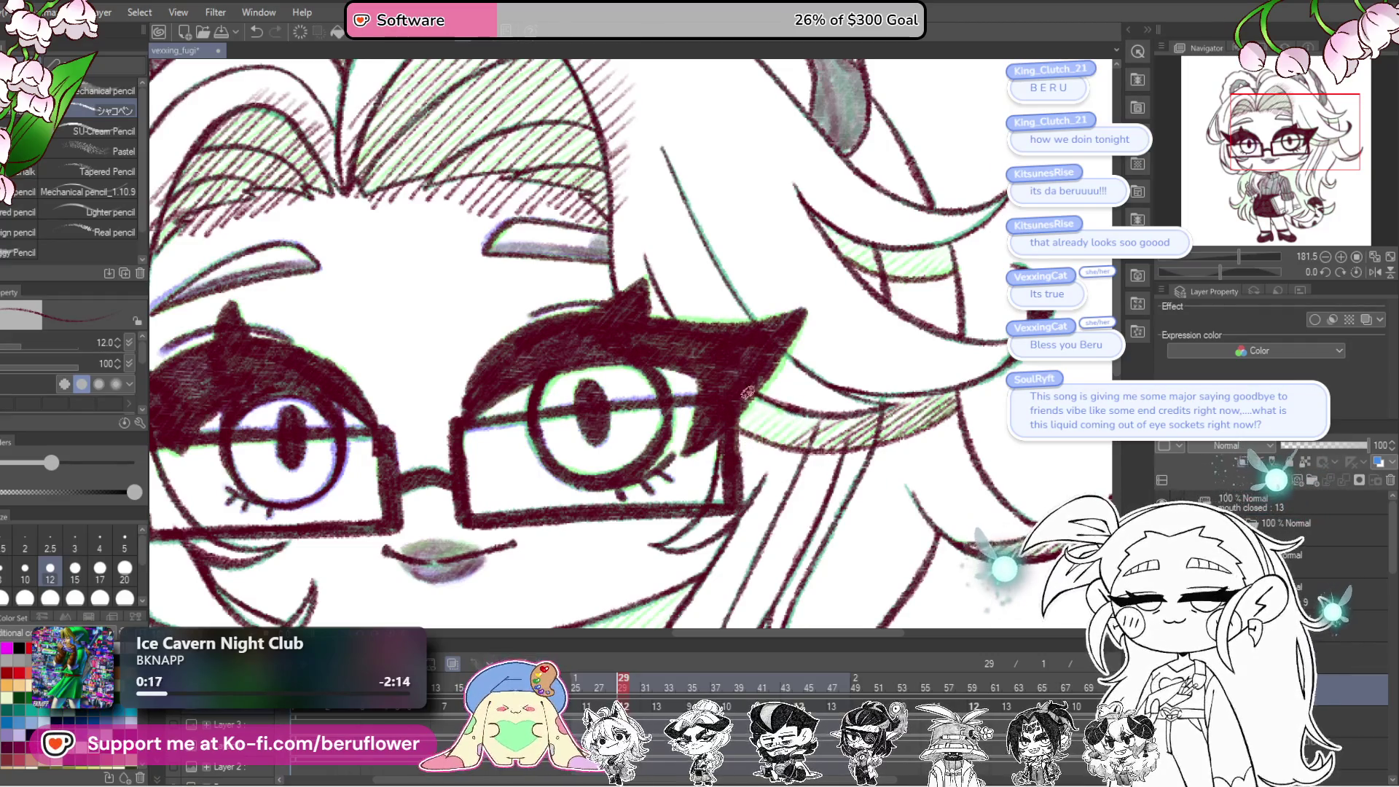
drag(918, 383, 996, 367)
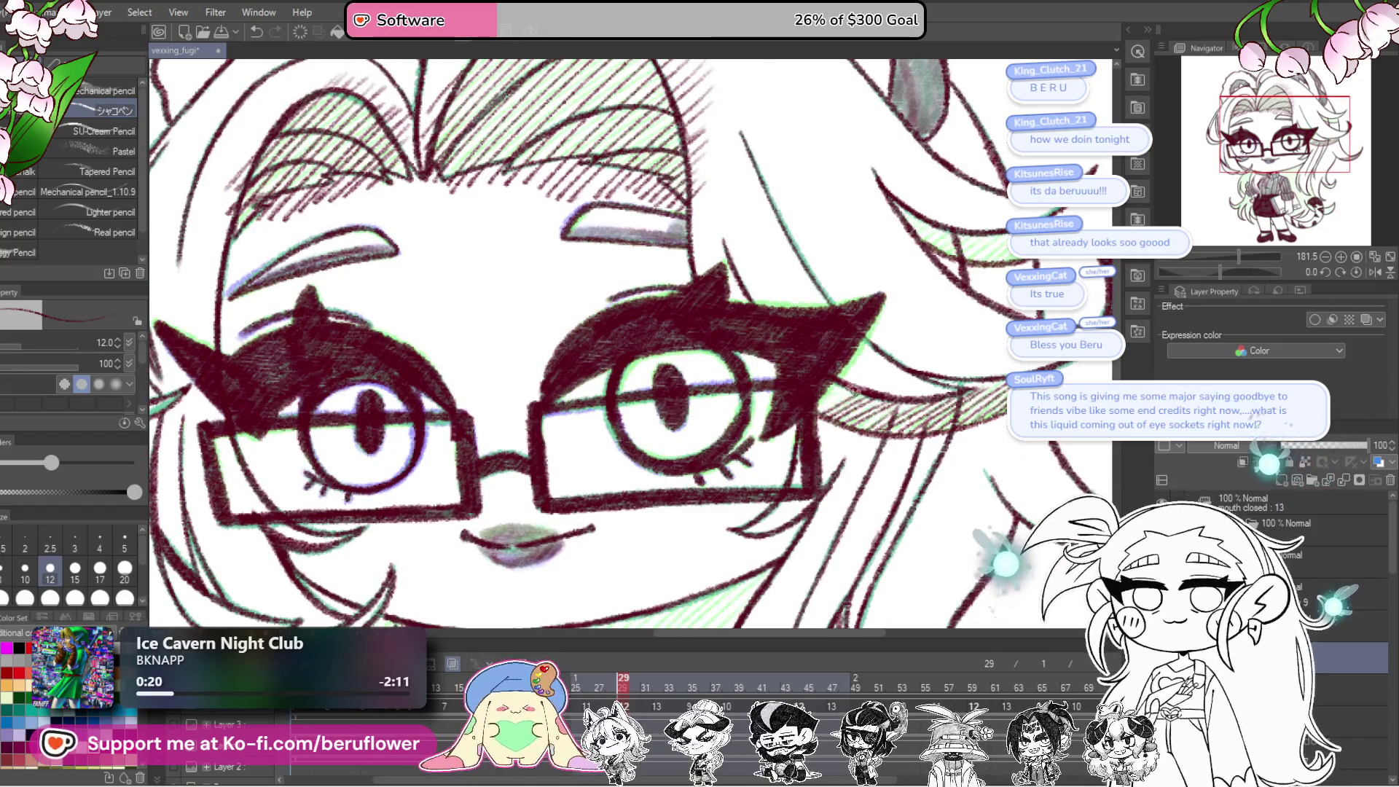
drag(809, 394, 699, 511)
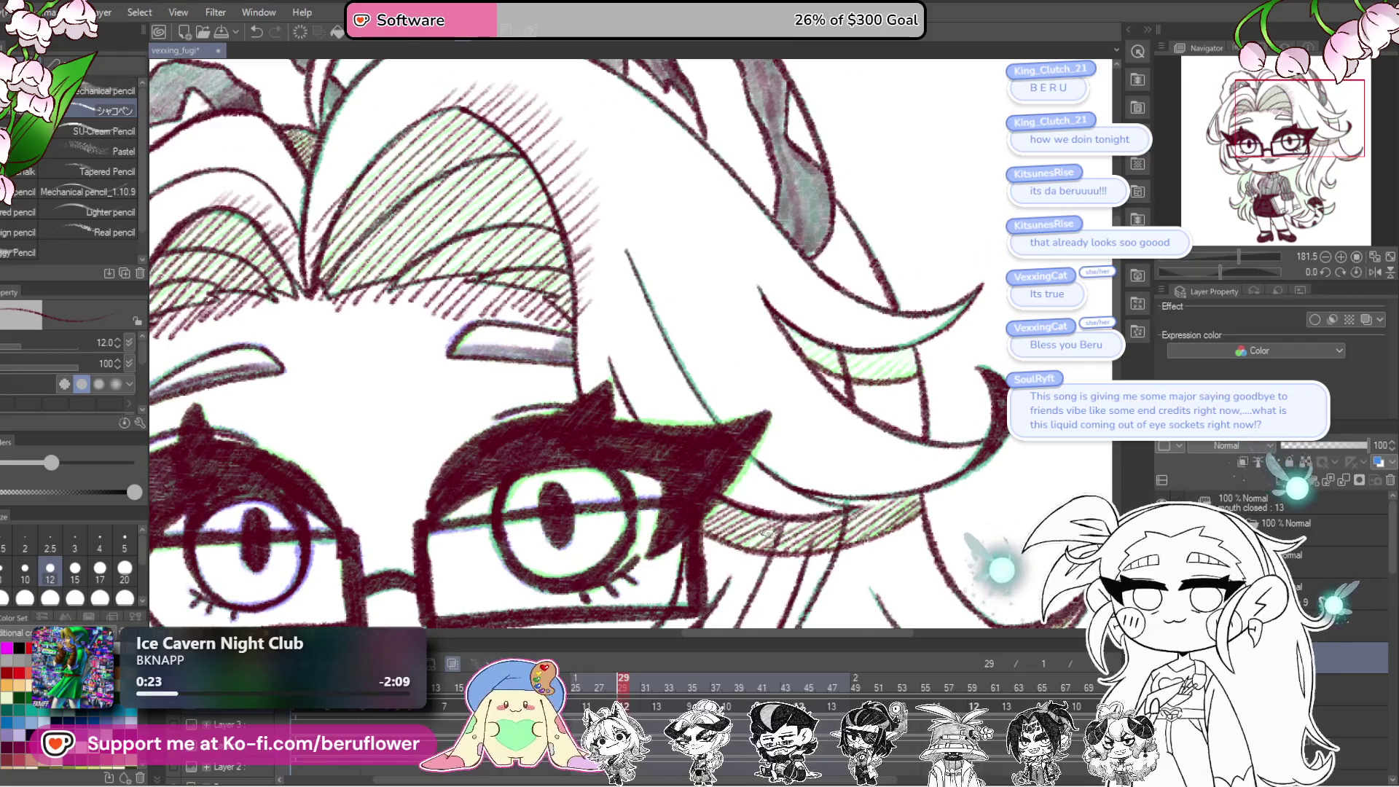
drag(917, 446, 910, 457)
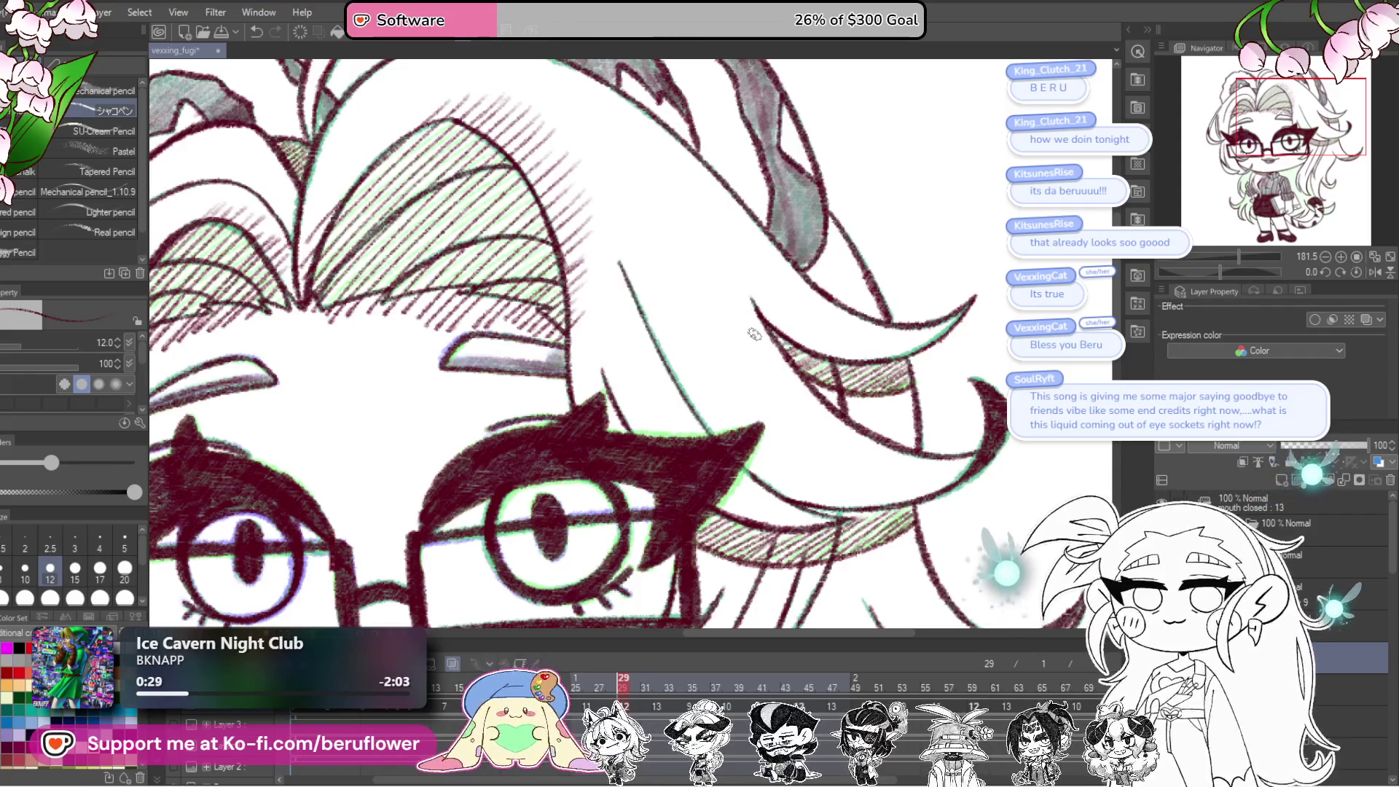
scroll(754, 334, down, 5)
scroll(846, 475, up, 5)
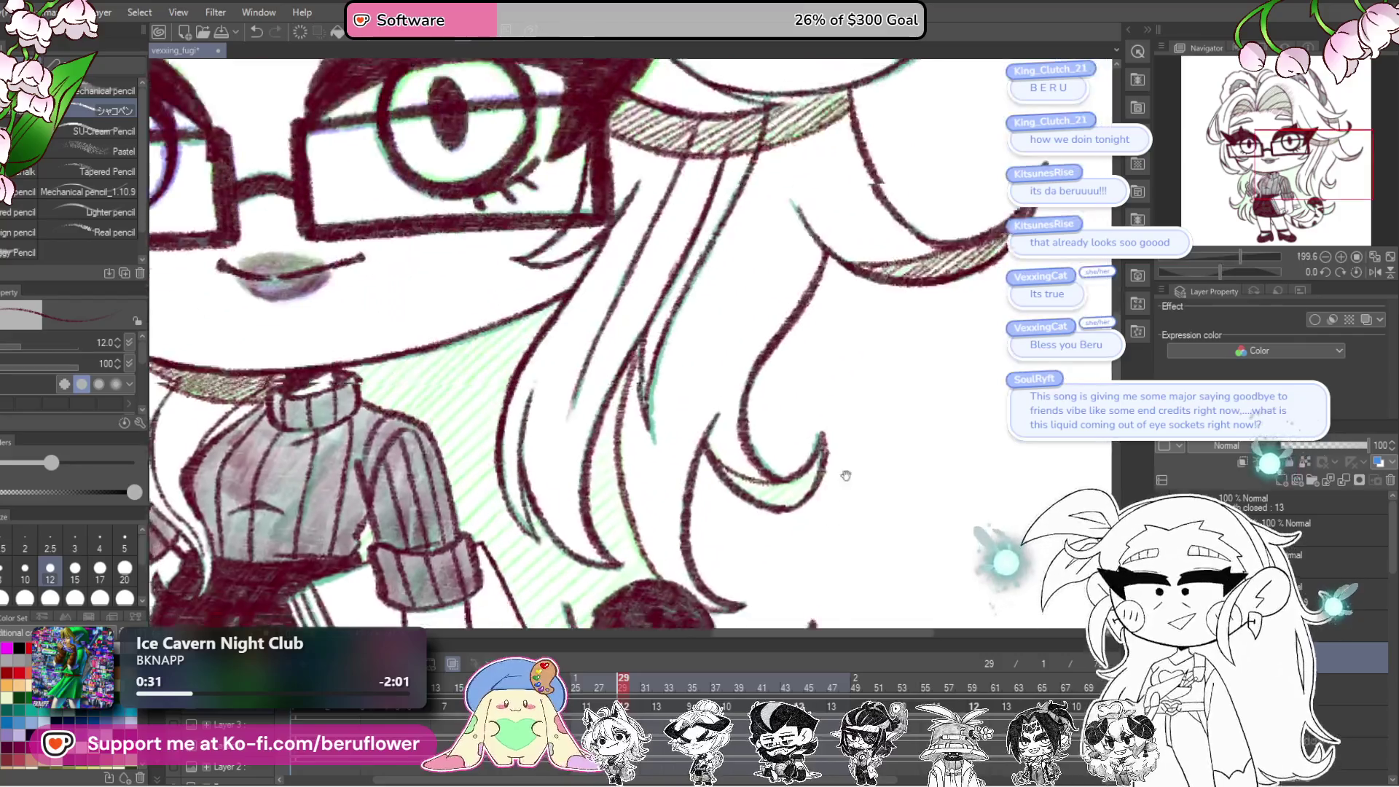
scroll(845, 475, down, 3)
scroll(826, 420, up, 5)
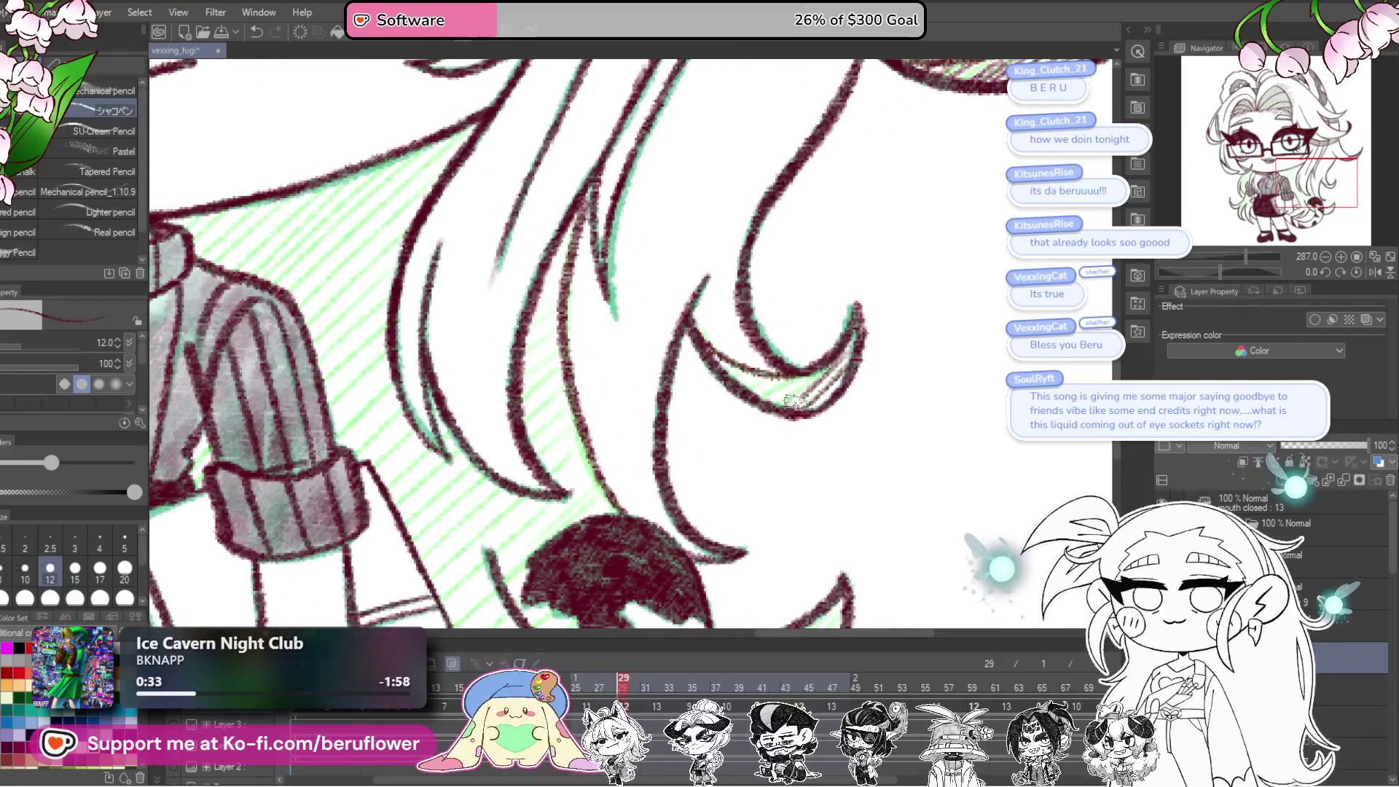
scroll(718, 365, down, 5)
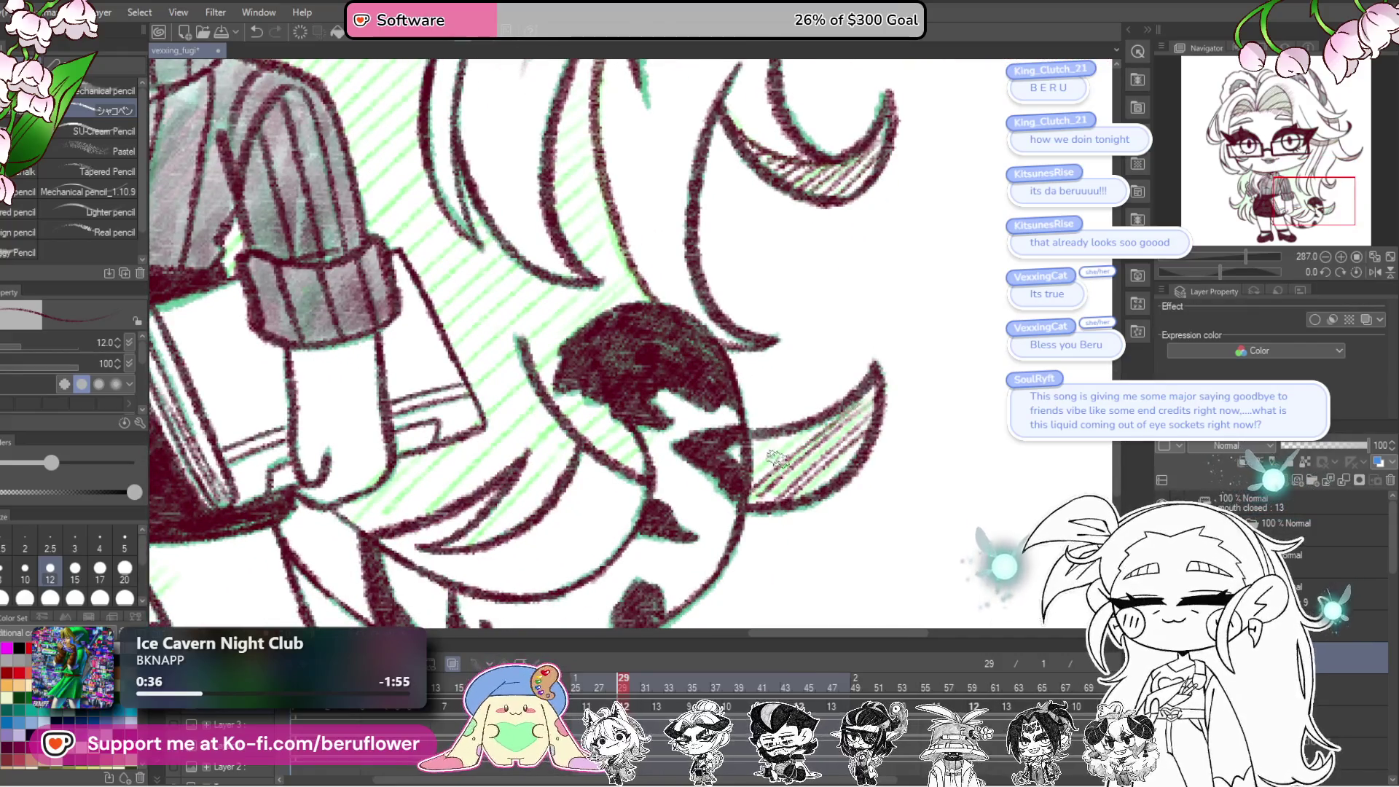
scroll(753, 494, left, 5)
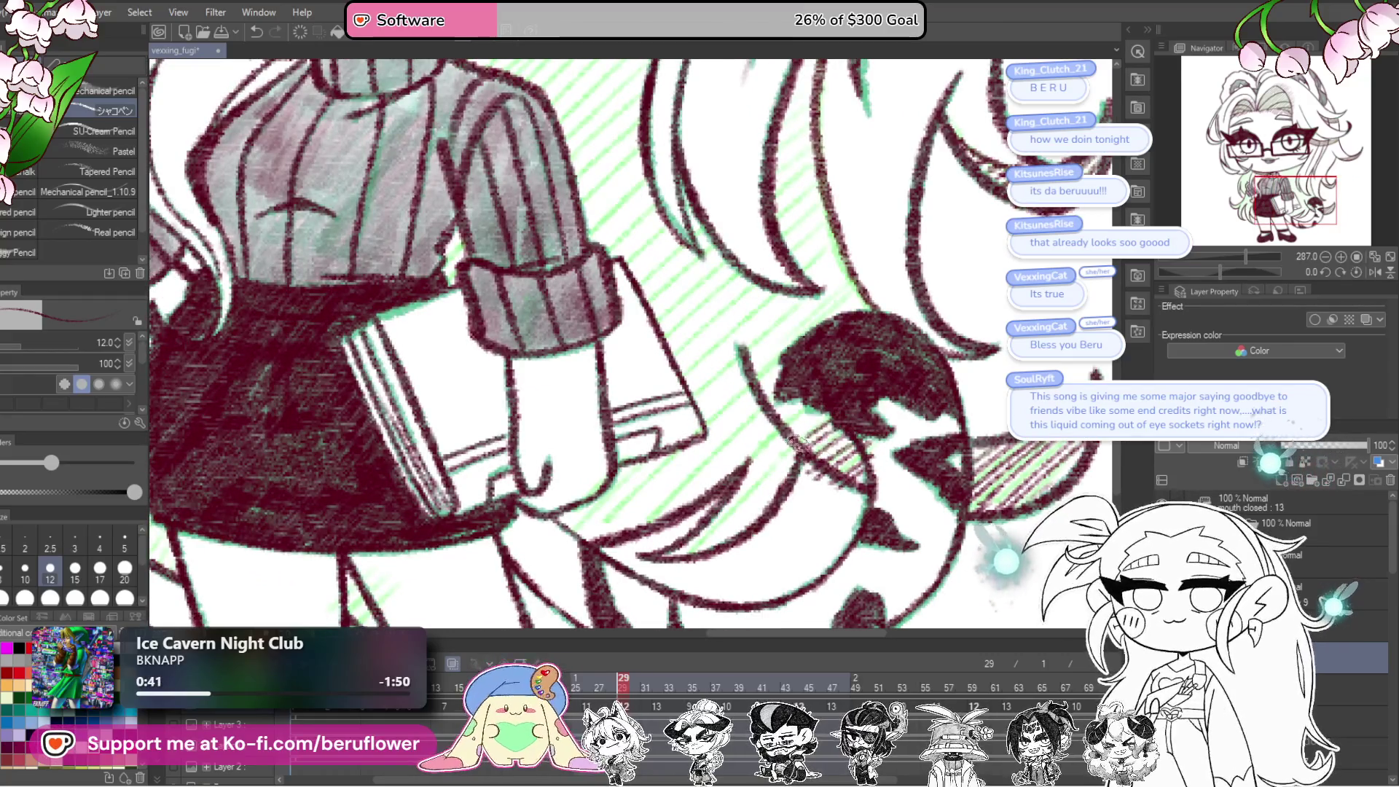
scroll(795, 400, down, 5)
scroll(729, 371, up, 2)
scroll(718, 362, up, 3)
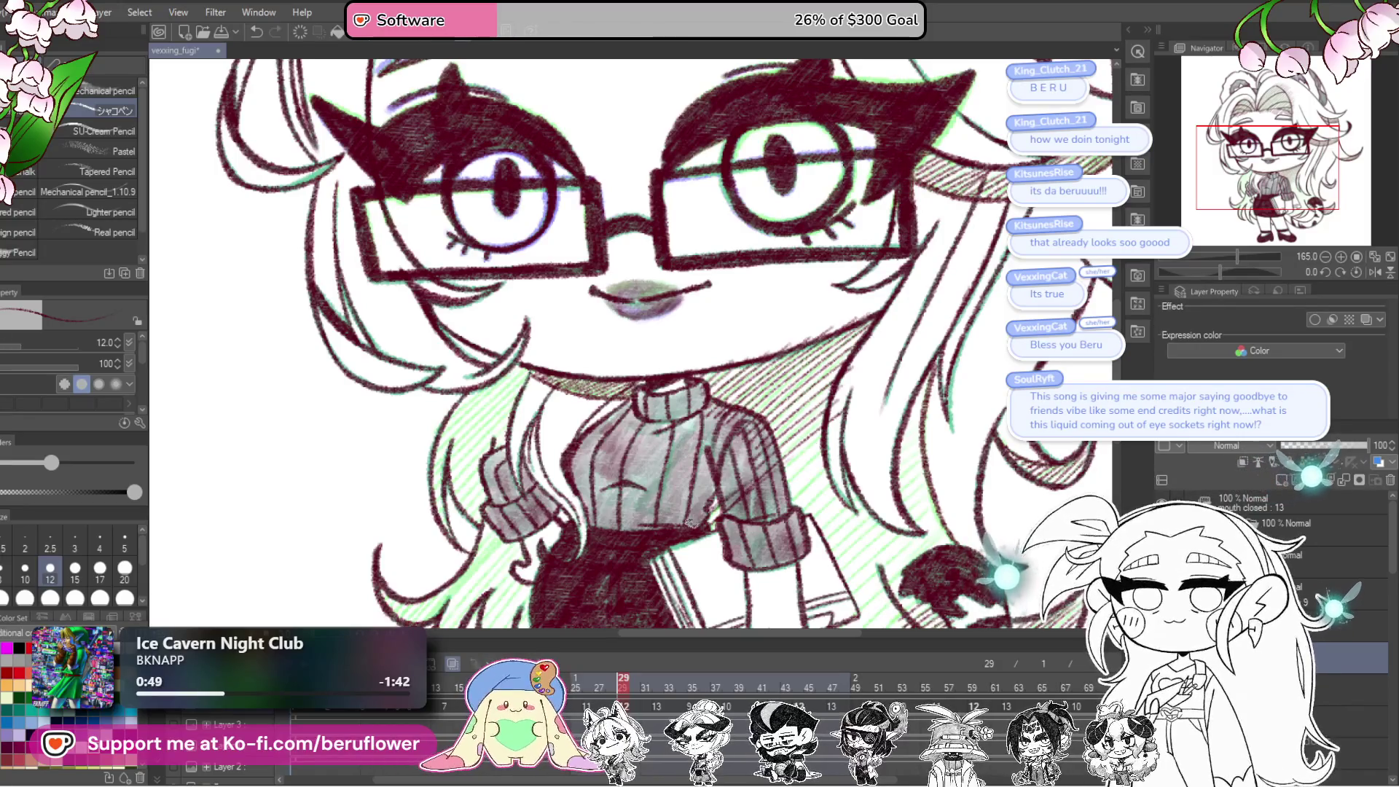
Step: Move down over the face, sweater, skirt and tail
drag(727, 501, 775, 419)
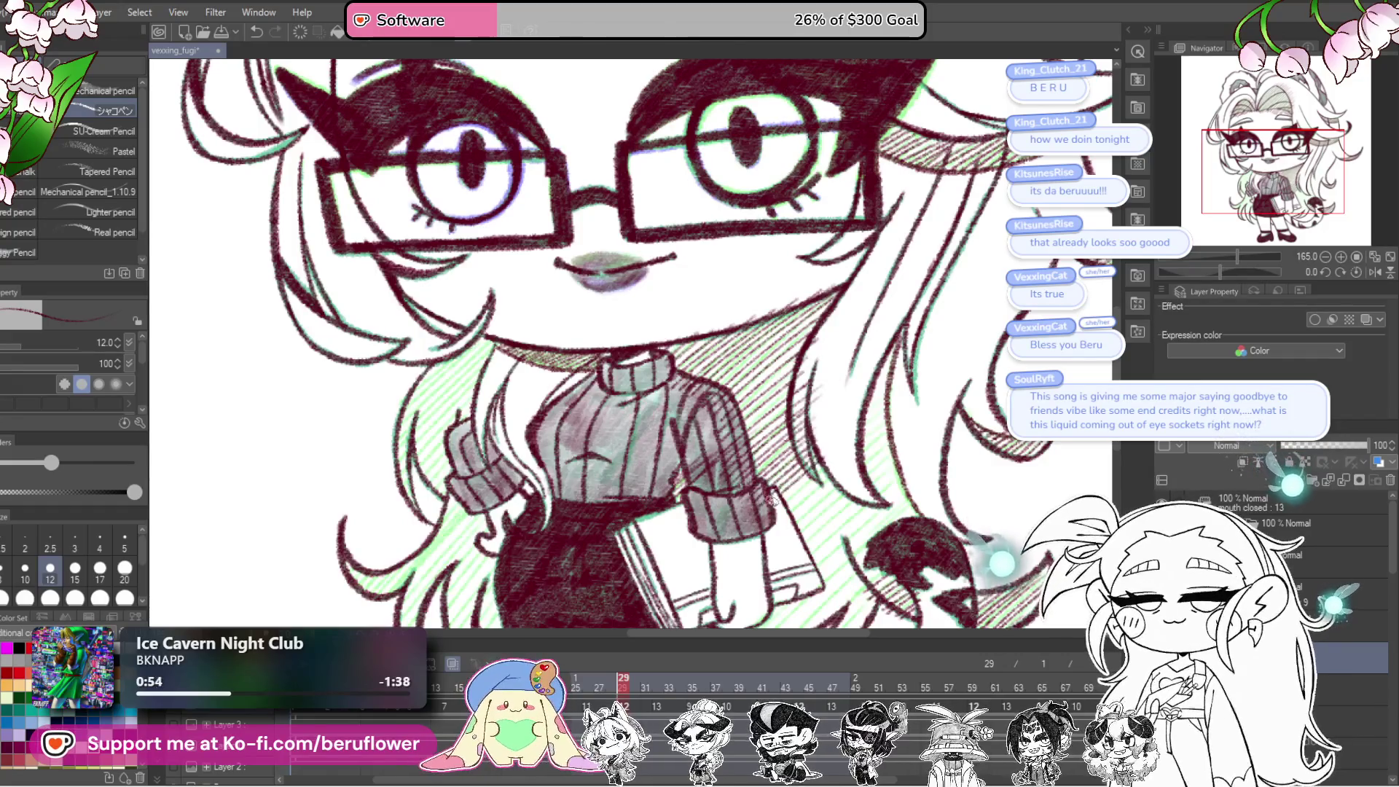
mouse_move(807, 493)
mouse_down()
mouse_move(851, 384)
mouse_move(825, 394)
mouse_up()
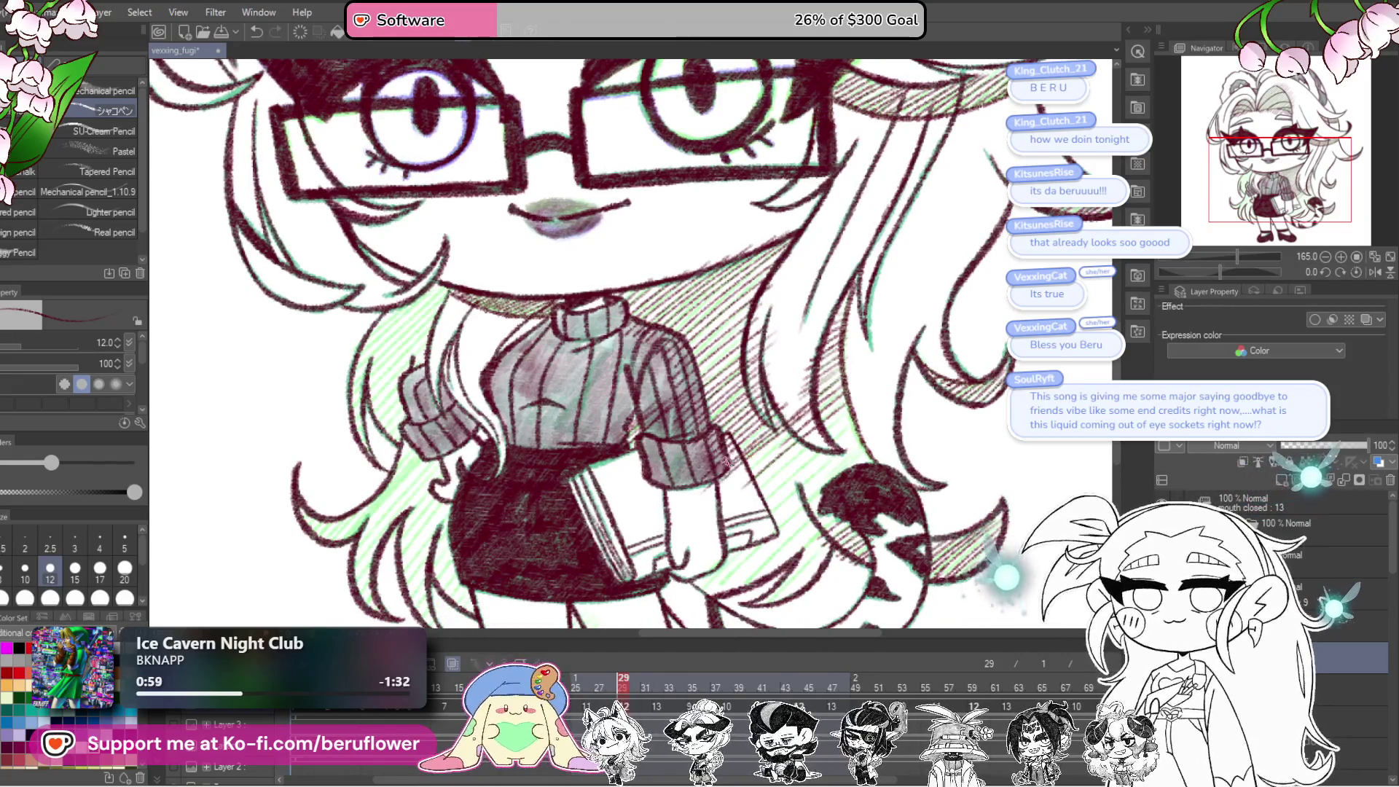
drag(727, 462, 823, 409)
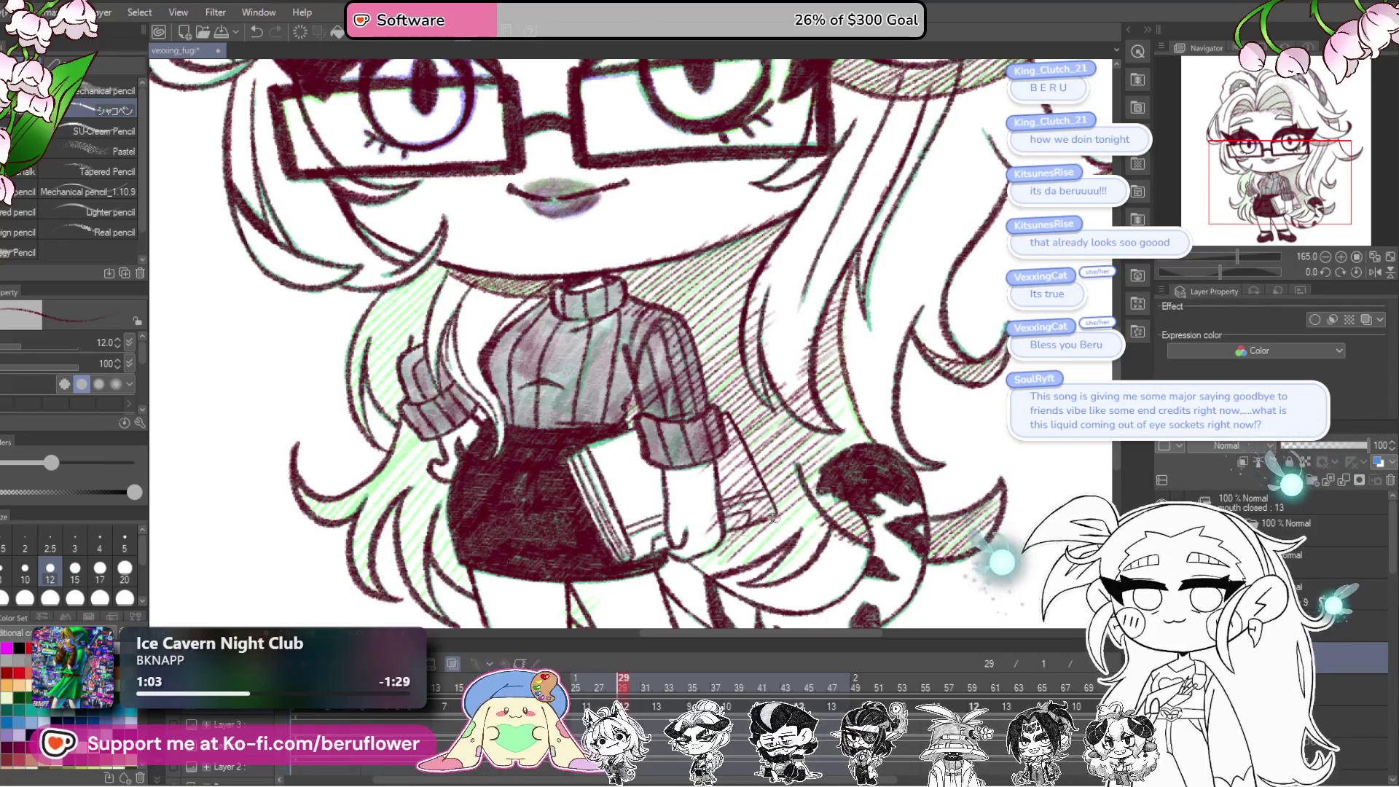
drag(742, 563, 830, 483)
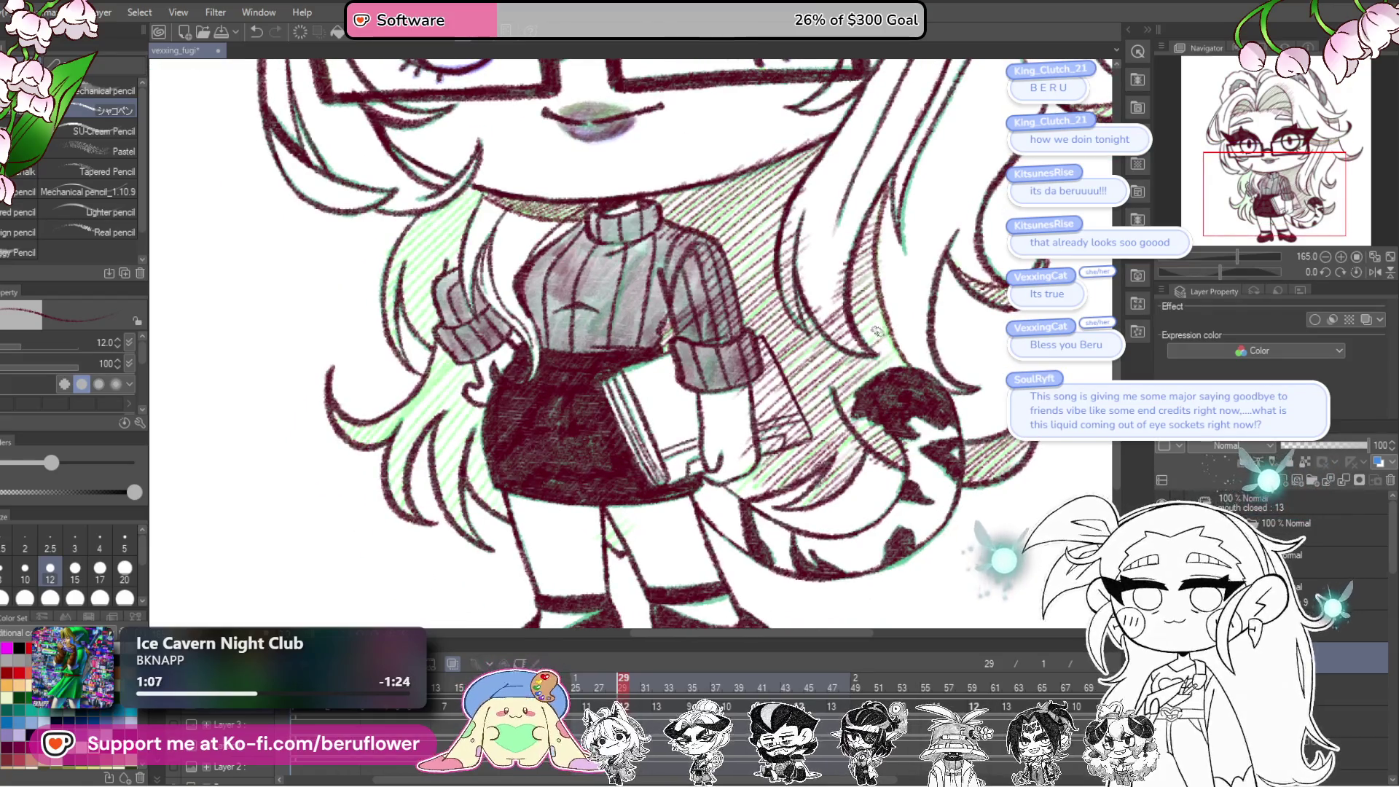
drag(796, 504, 862, 475)
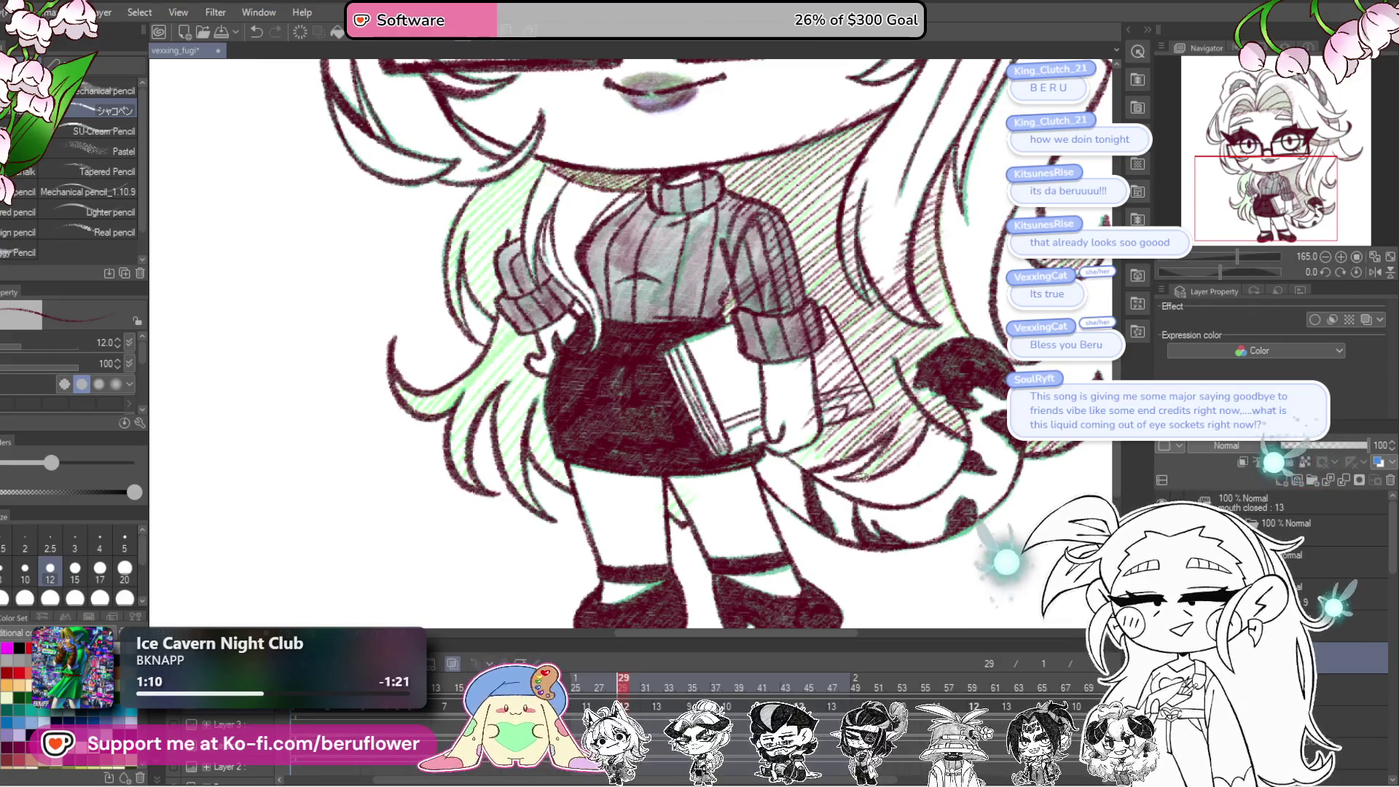
drag(873, 454, 887, 475)
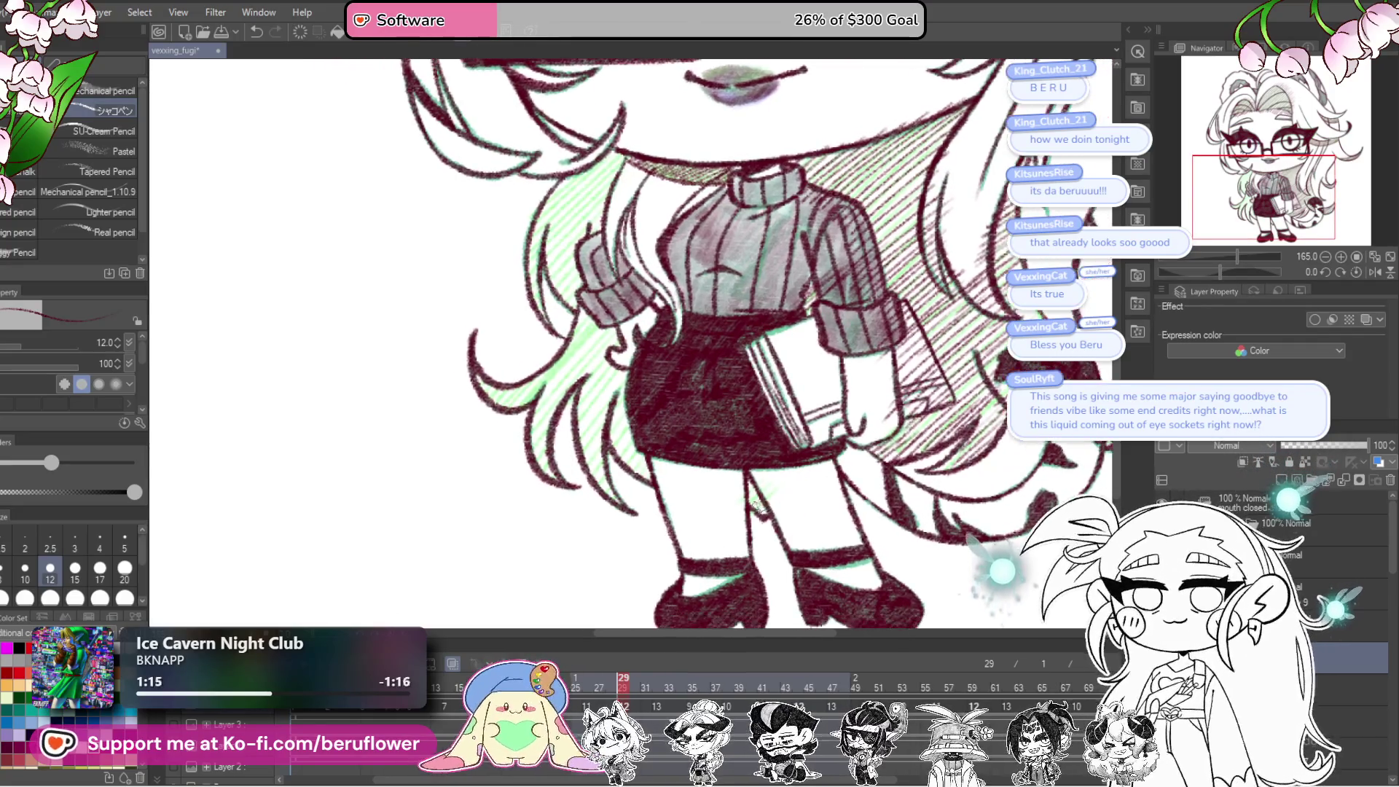
Step: Compare with frame 32, return to frame 29, and tilt and enlarge the view on the head
click(643, 682)
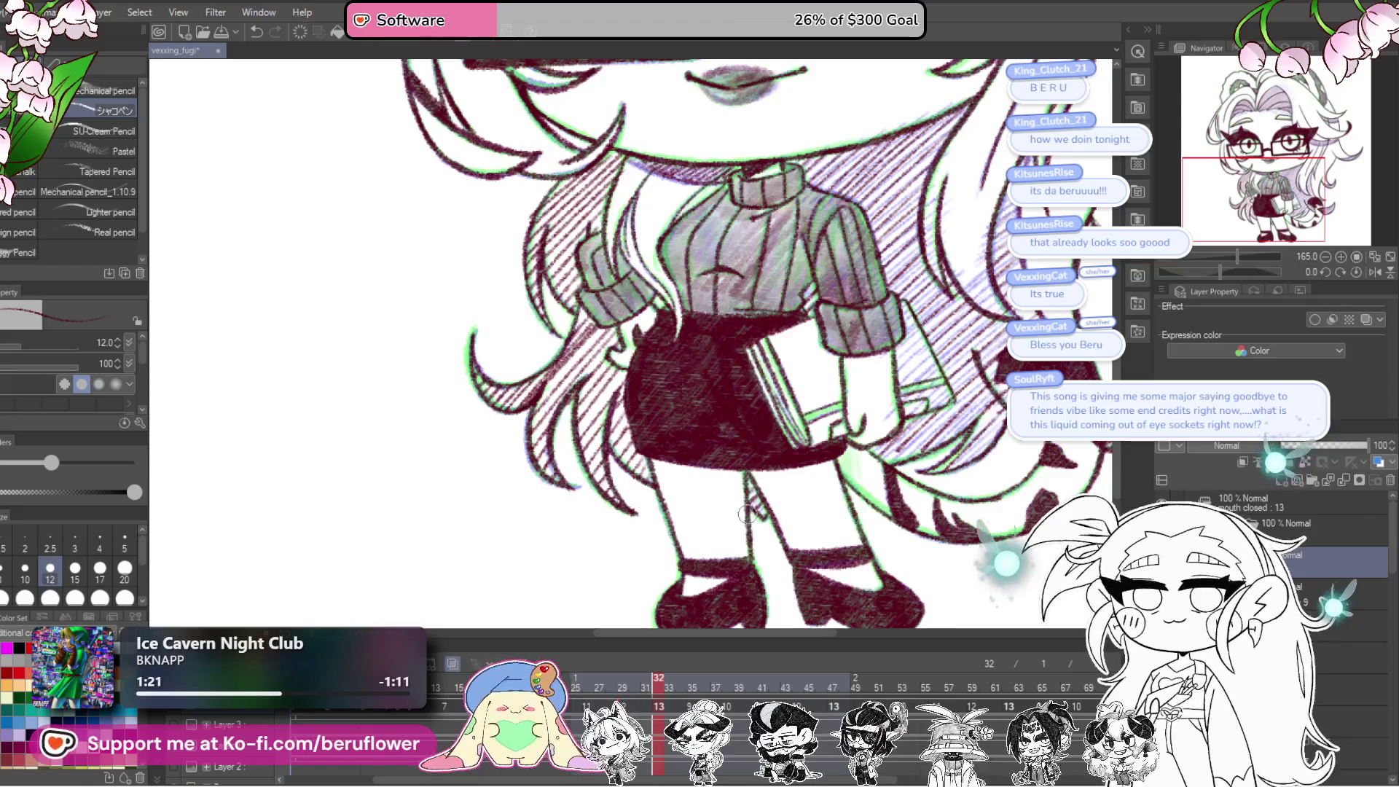
click(623, 685)
drag(727, 437, 788, 554)
drag(661, 281, 672, 336)
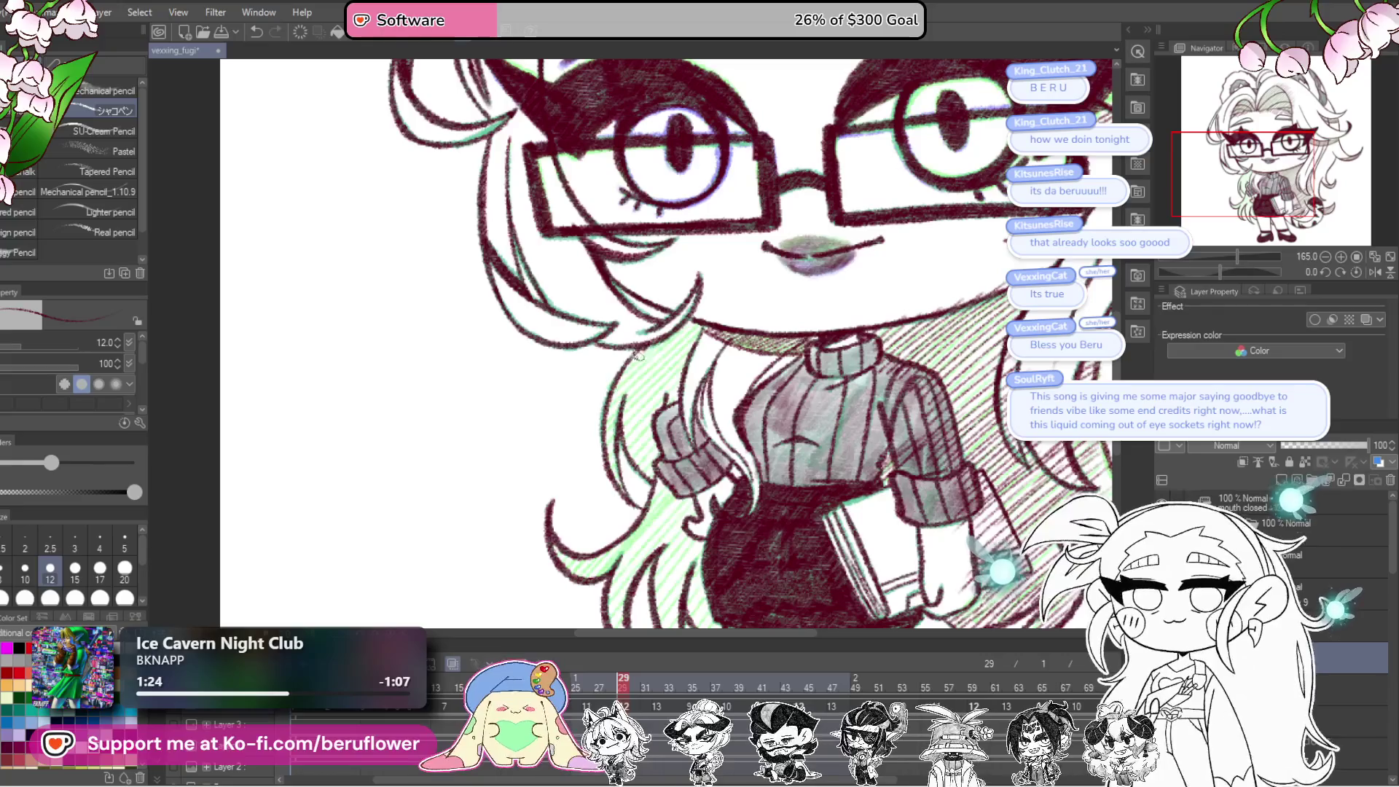
scroll(672, 335, down, 2)
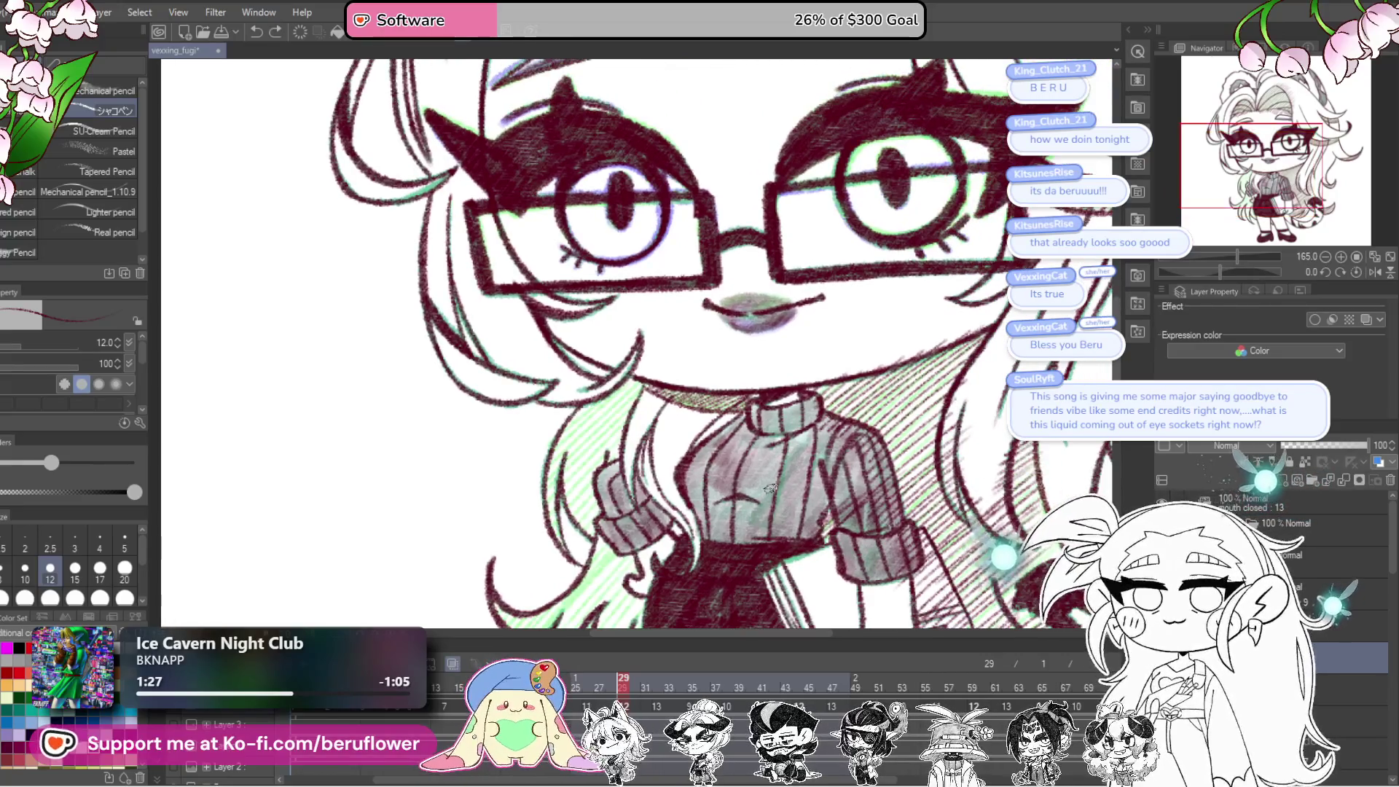
scroll(672, 335, down, 3)
drag(1219, 257, 1207, 272)
scroll(786, 441, up, 3)
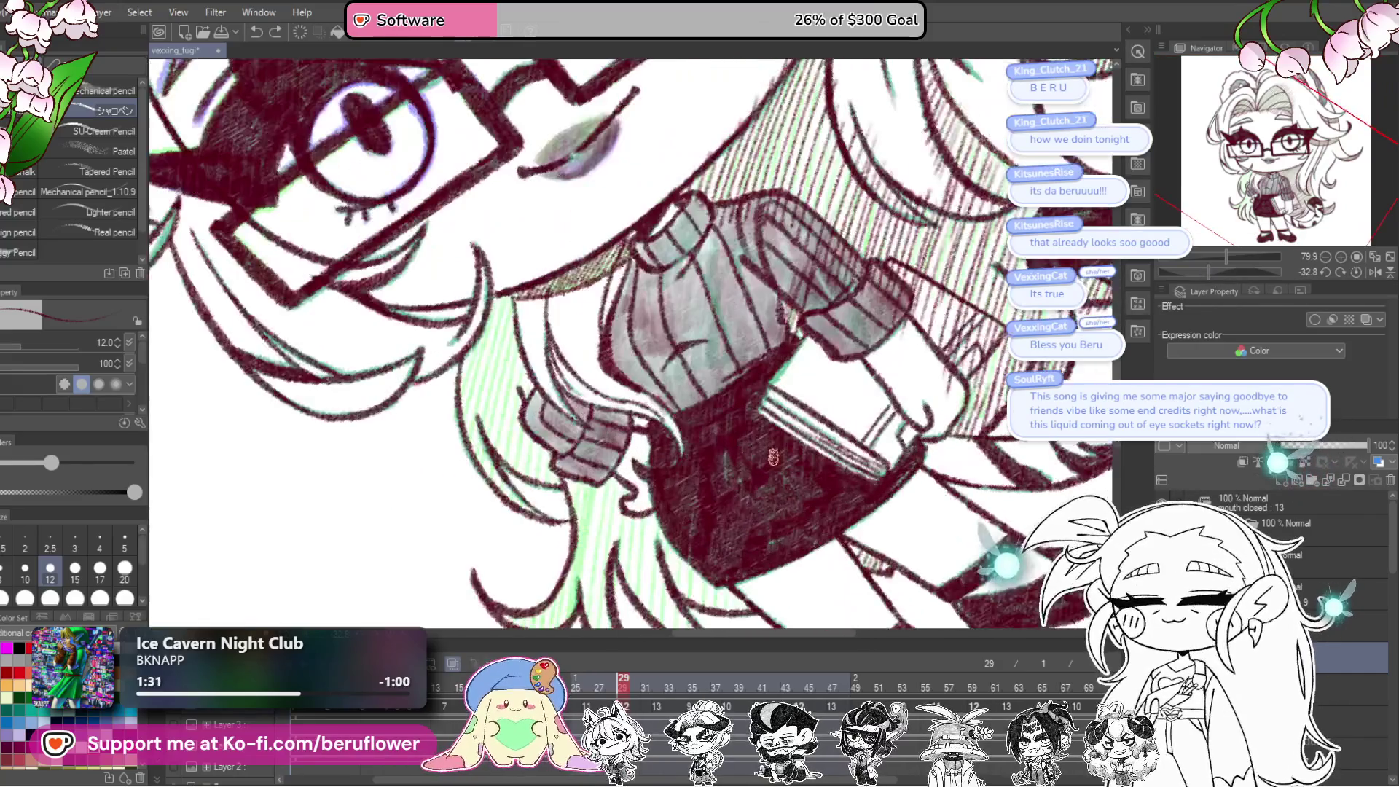
Step: Hatch the long hair beside the skirt and legs on the tilted canvas, then zoom out to review
drag(785, 441, 793, 448)
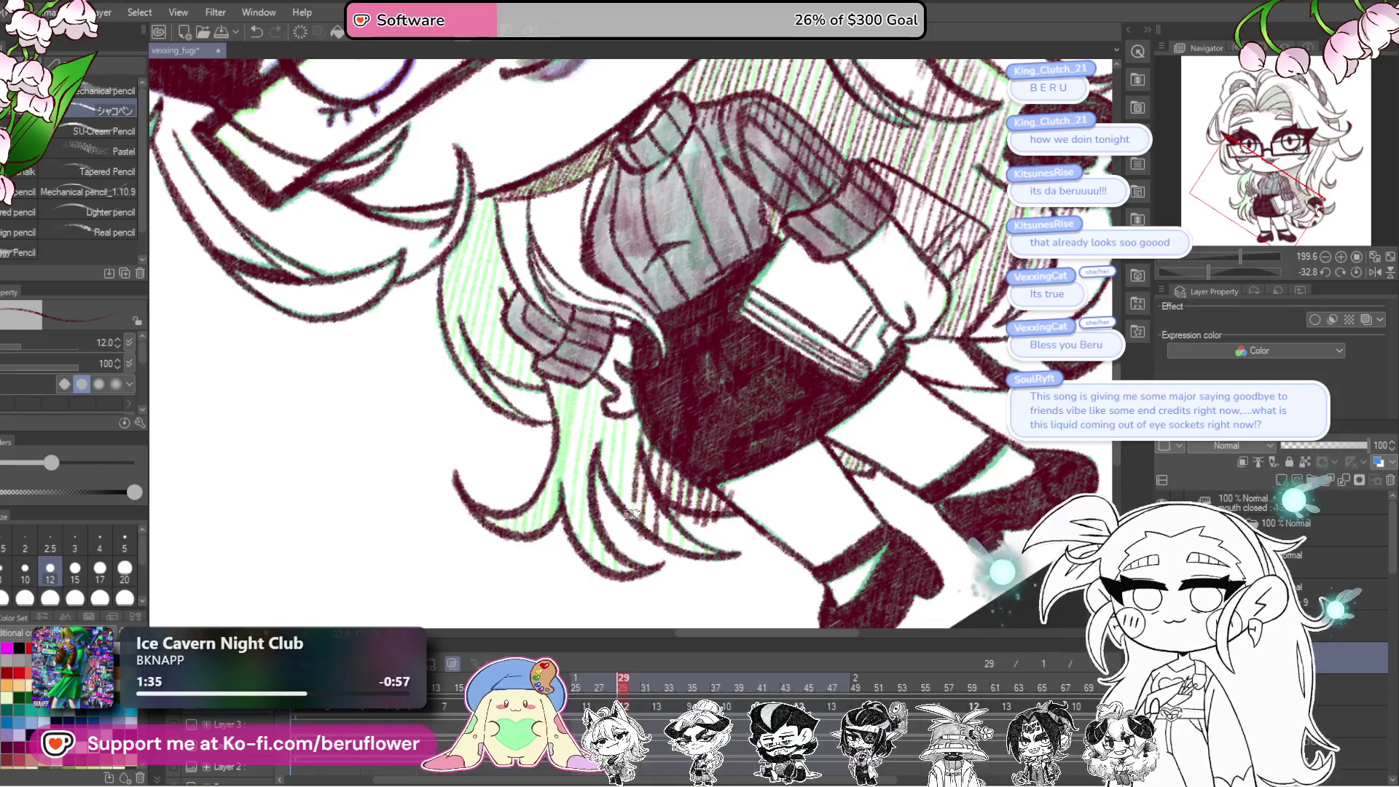
drag(581, 371, 605, 406)
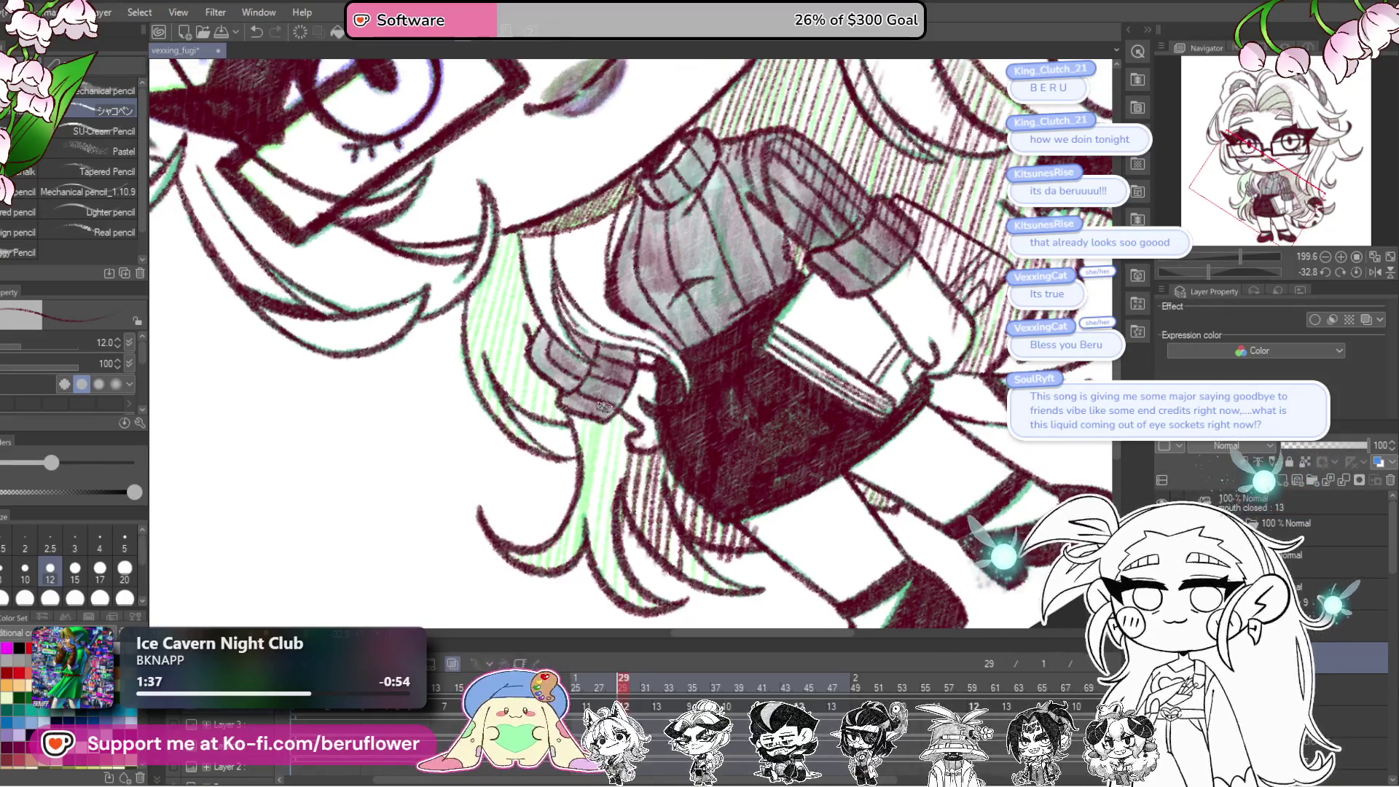
scroll(605, 487, down, 3)
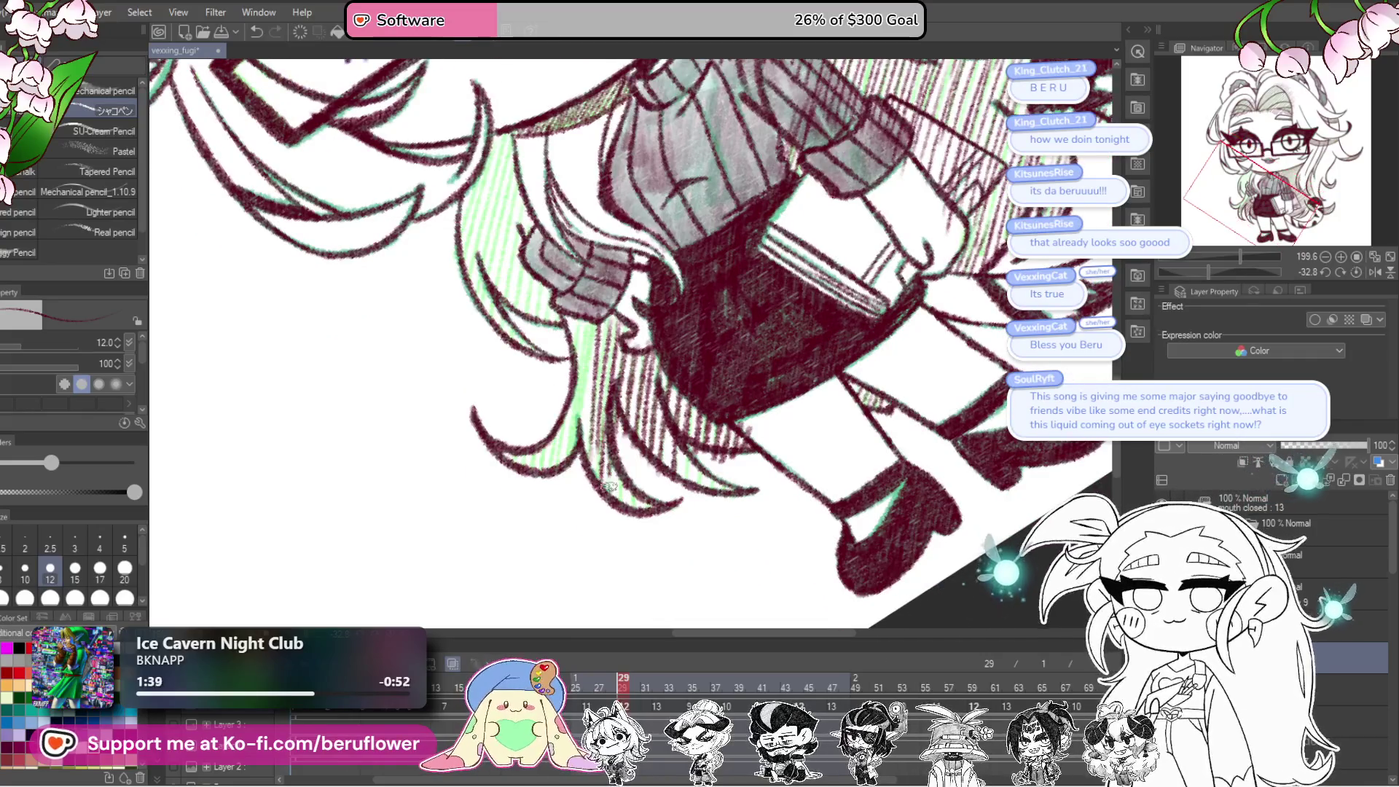
drag(676, 556, 682, 569)
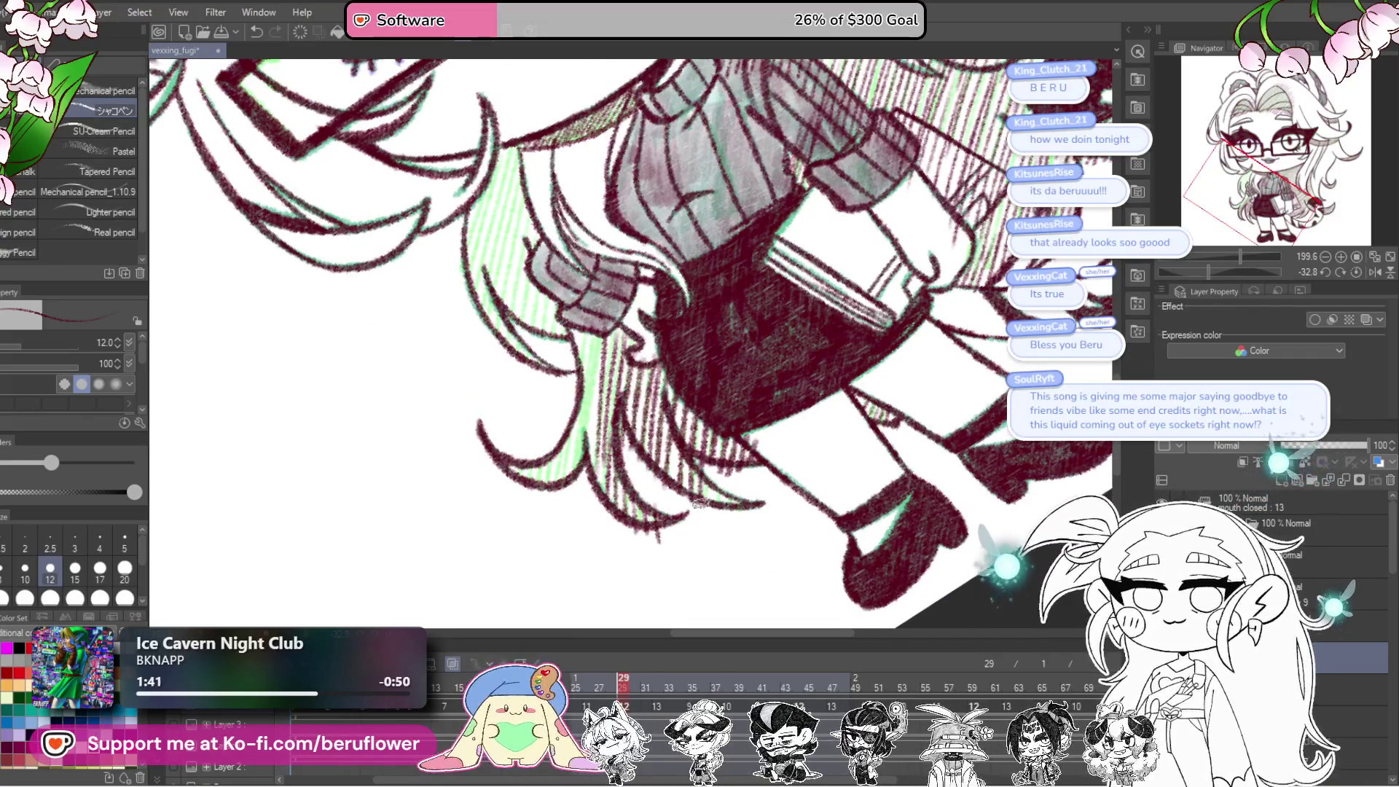
scroll(725, 500, up, 5)
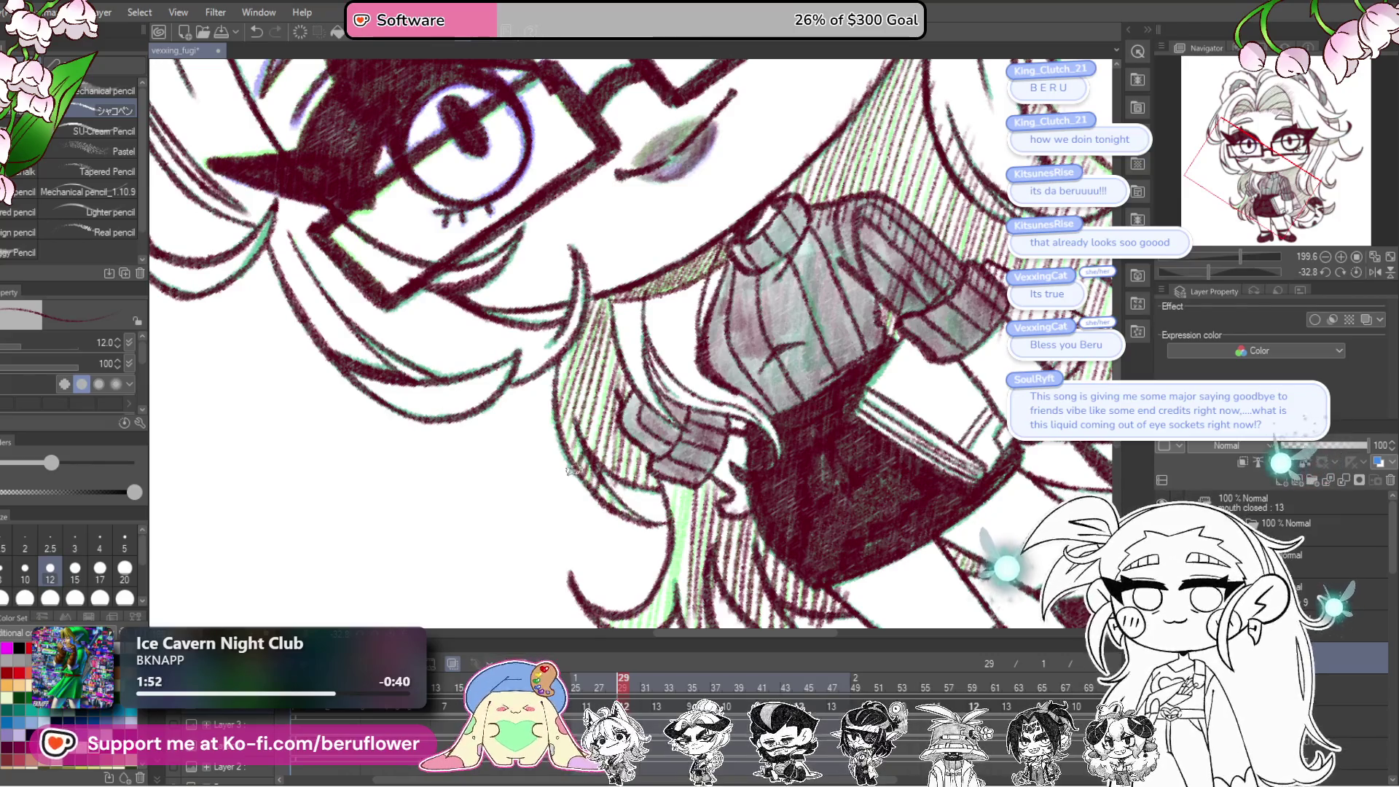
drag(706, 562, 700, 458)
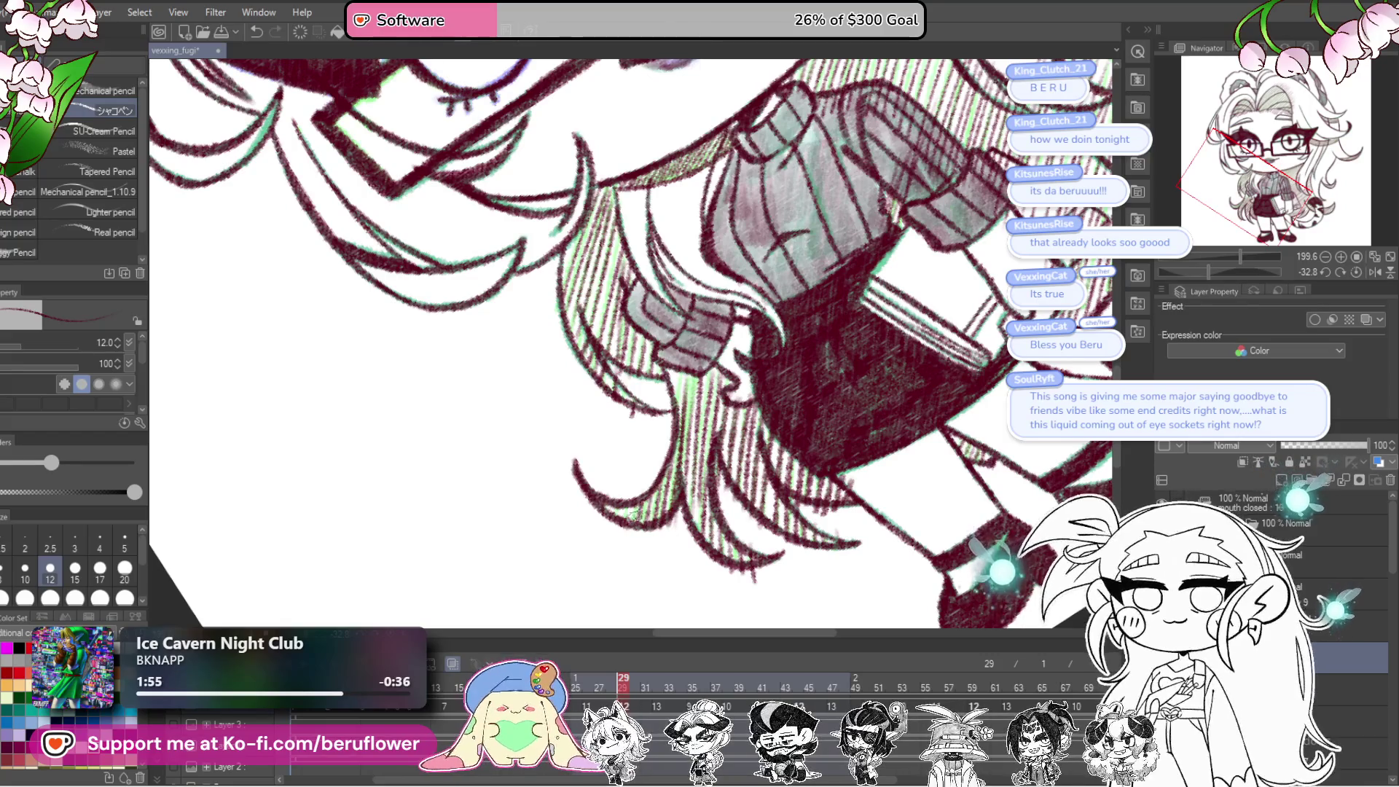
scroll(597, 503, down, 4)
scroll(599, 502, up, 4)
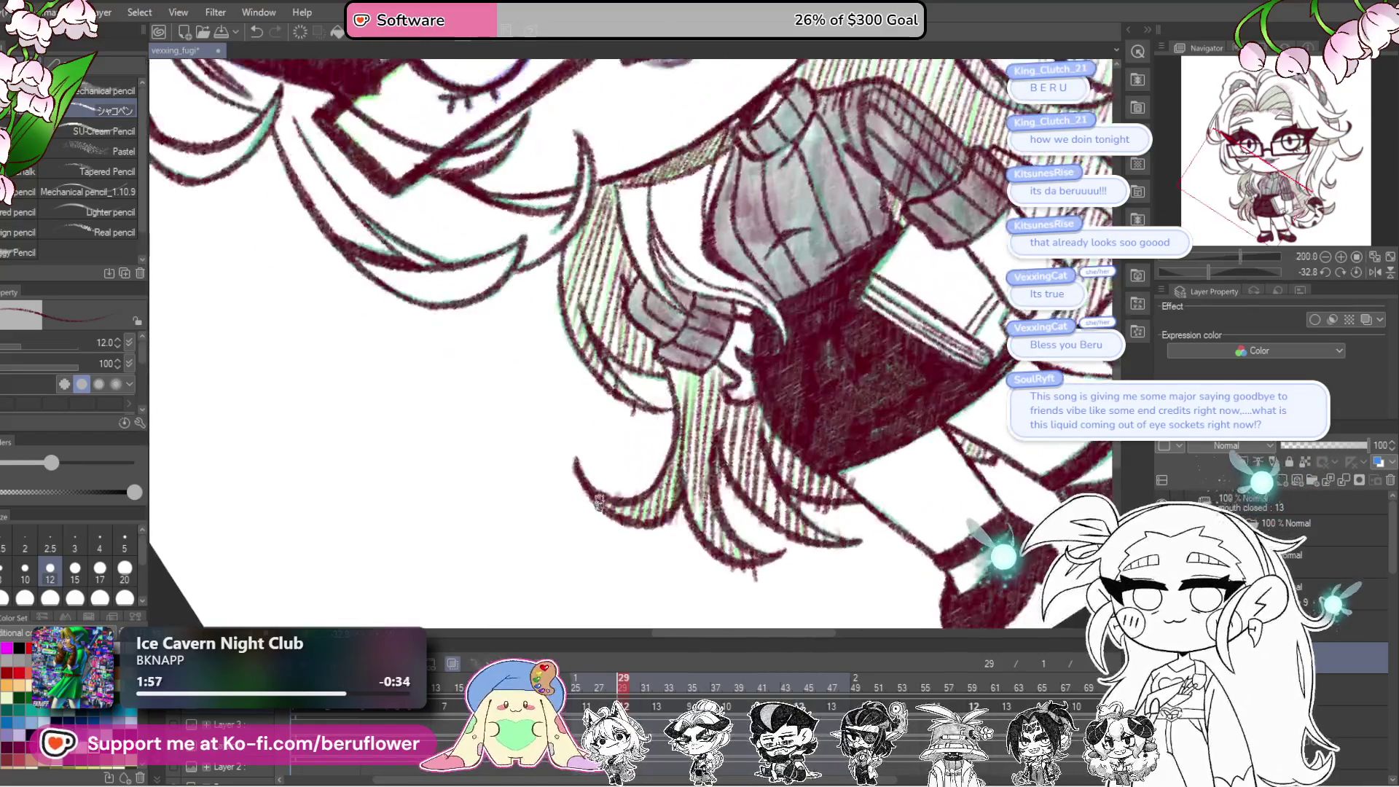
scroll(670, 472, down, 4)
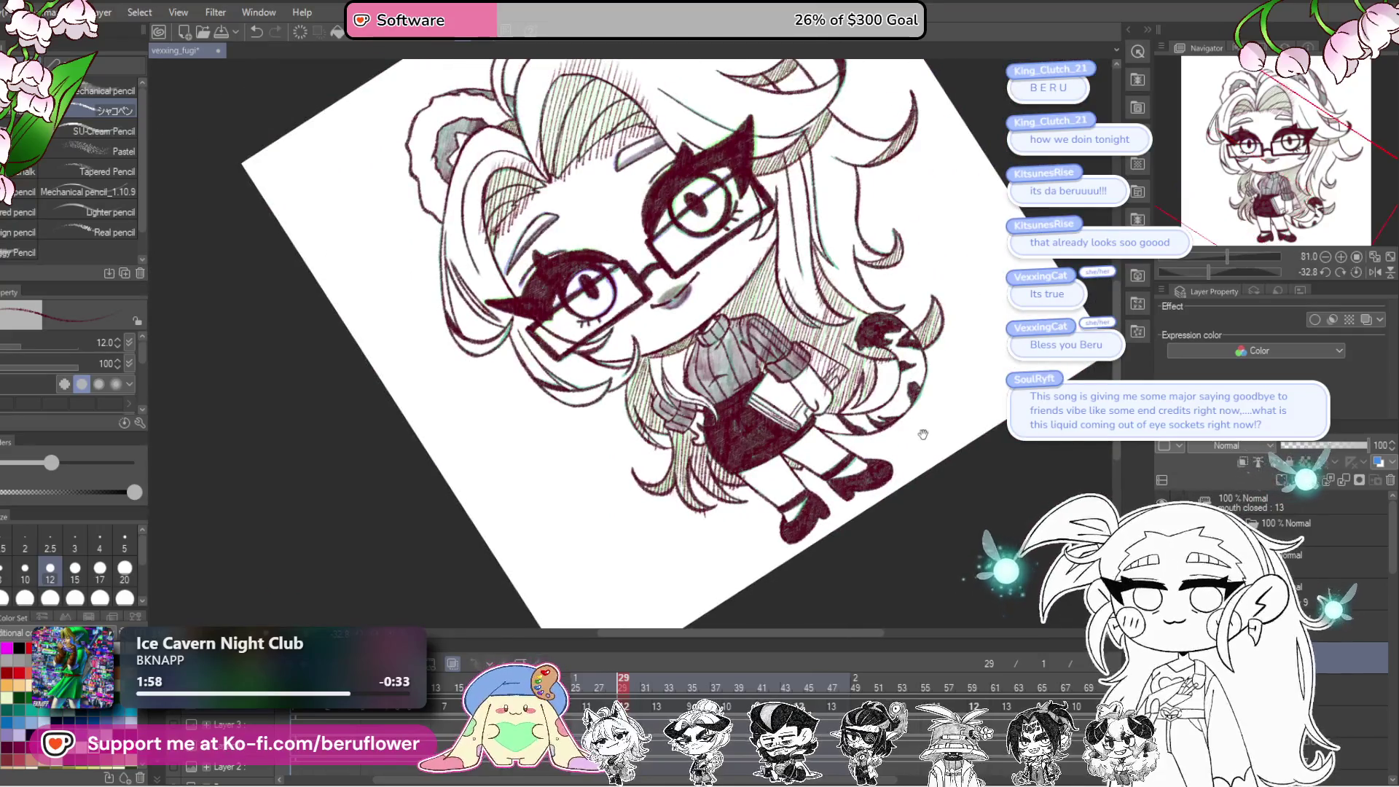
Step: Erase the stray hatching below the eye and where it spills past the hair outline
drag(923, 435, 885, 522)
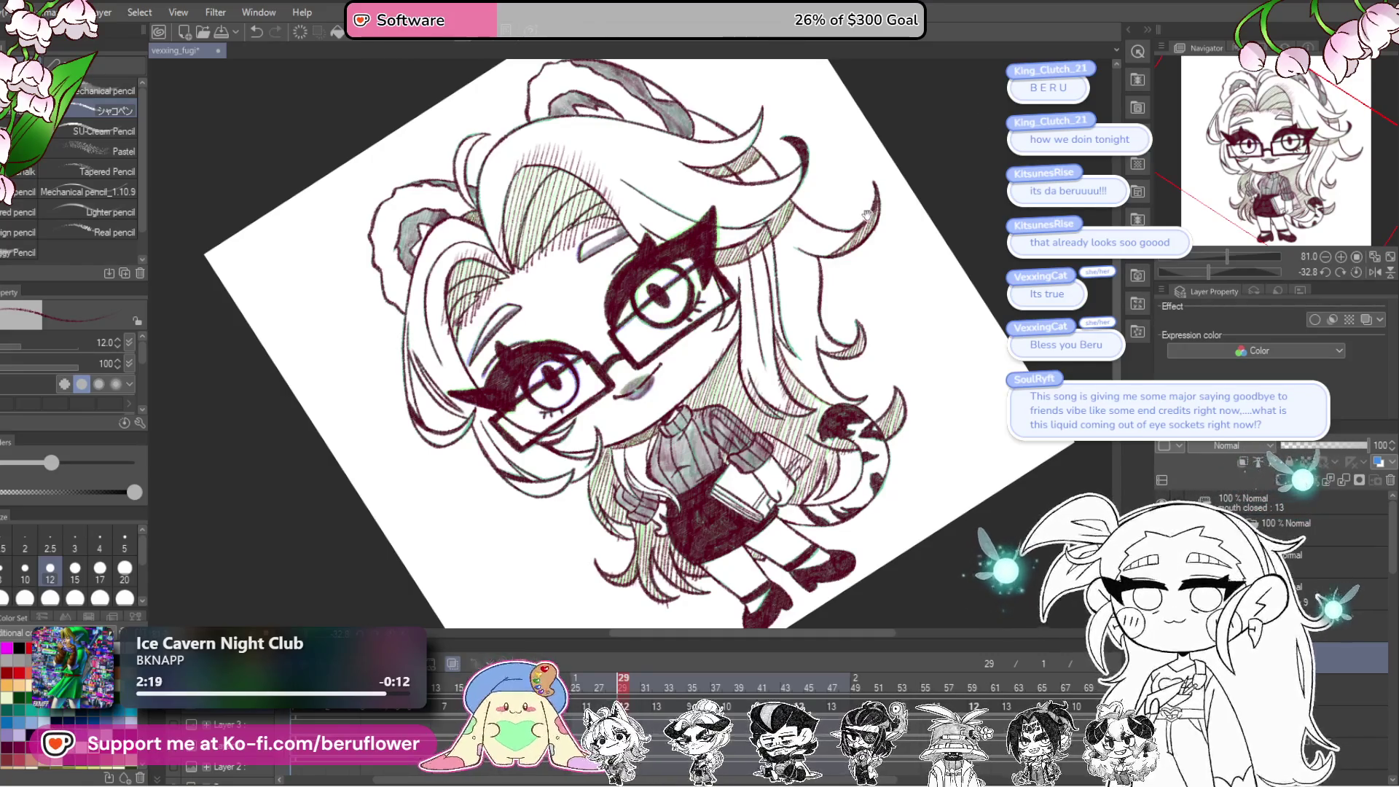
drag(1209, 272, 1196, 272)
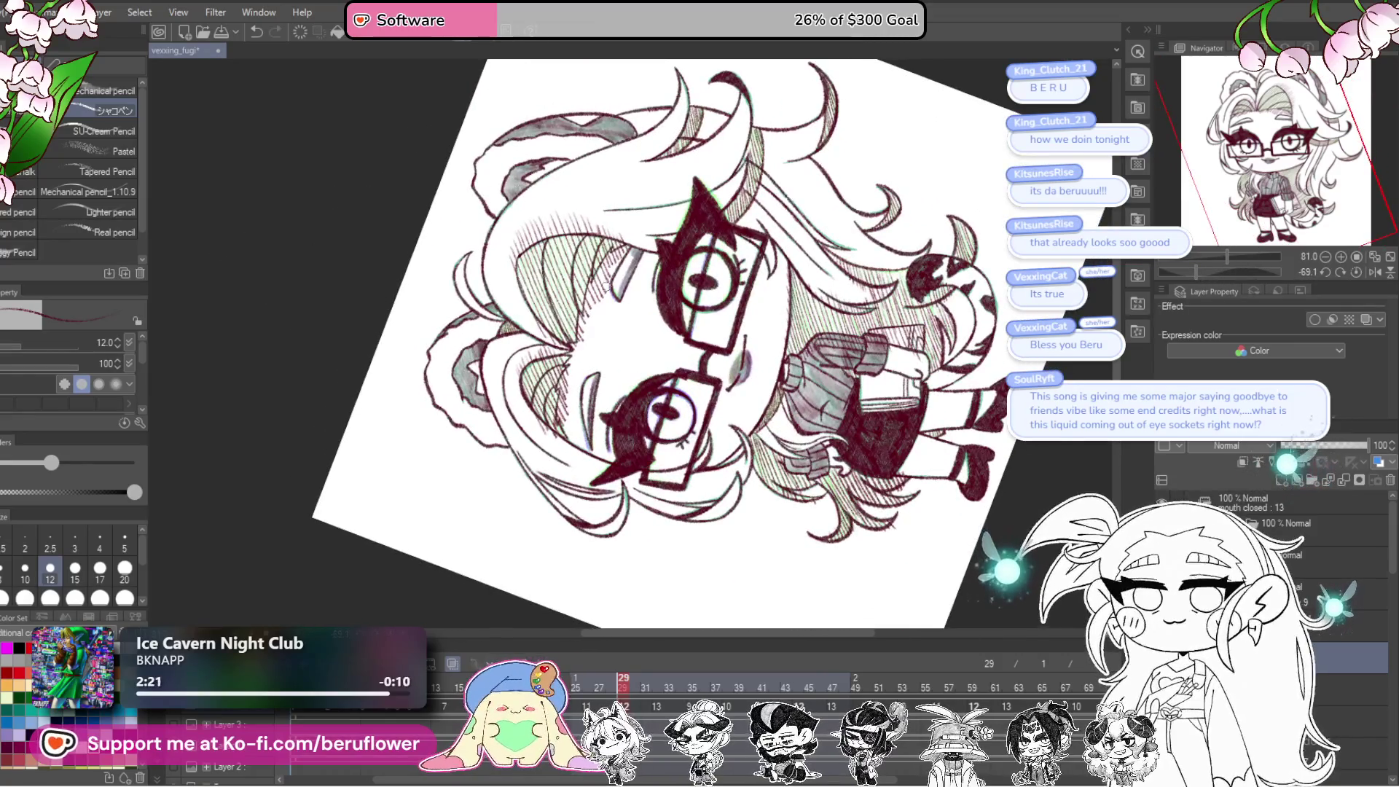
scroll(606, 286, up, 5)
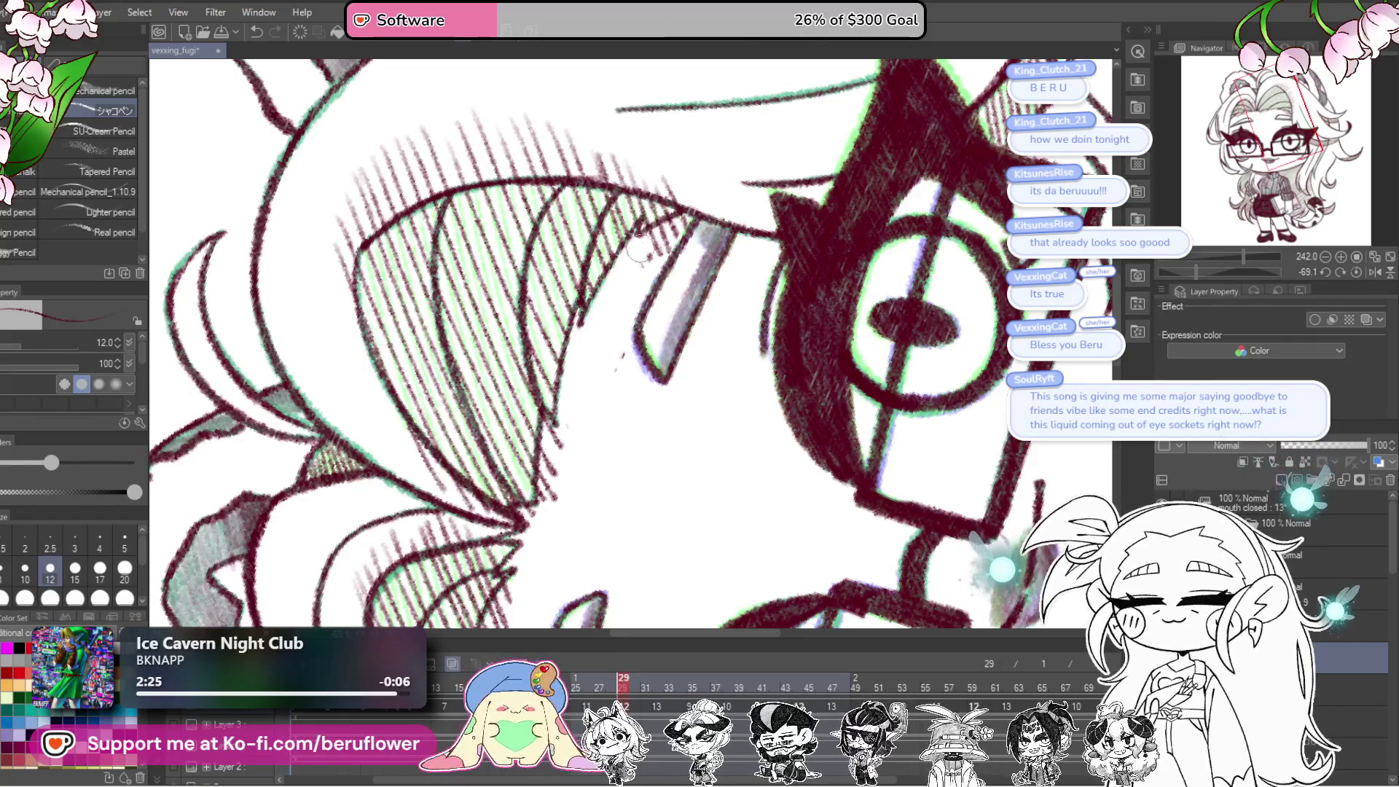
mouse_move(574, 430)
mouse_down()
mouse_move(553, 475)
mouse_move(567, 515)
mouse_move(785, 363)
mouse_move(663, 398)
mouse_move(665, 380)
mouse_up()
scroll(638, 394, down, 3)
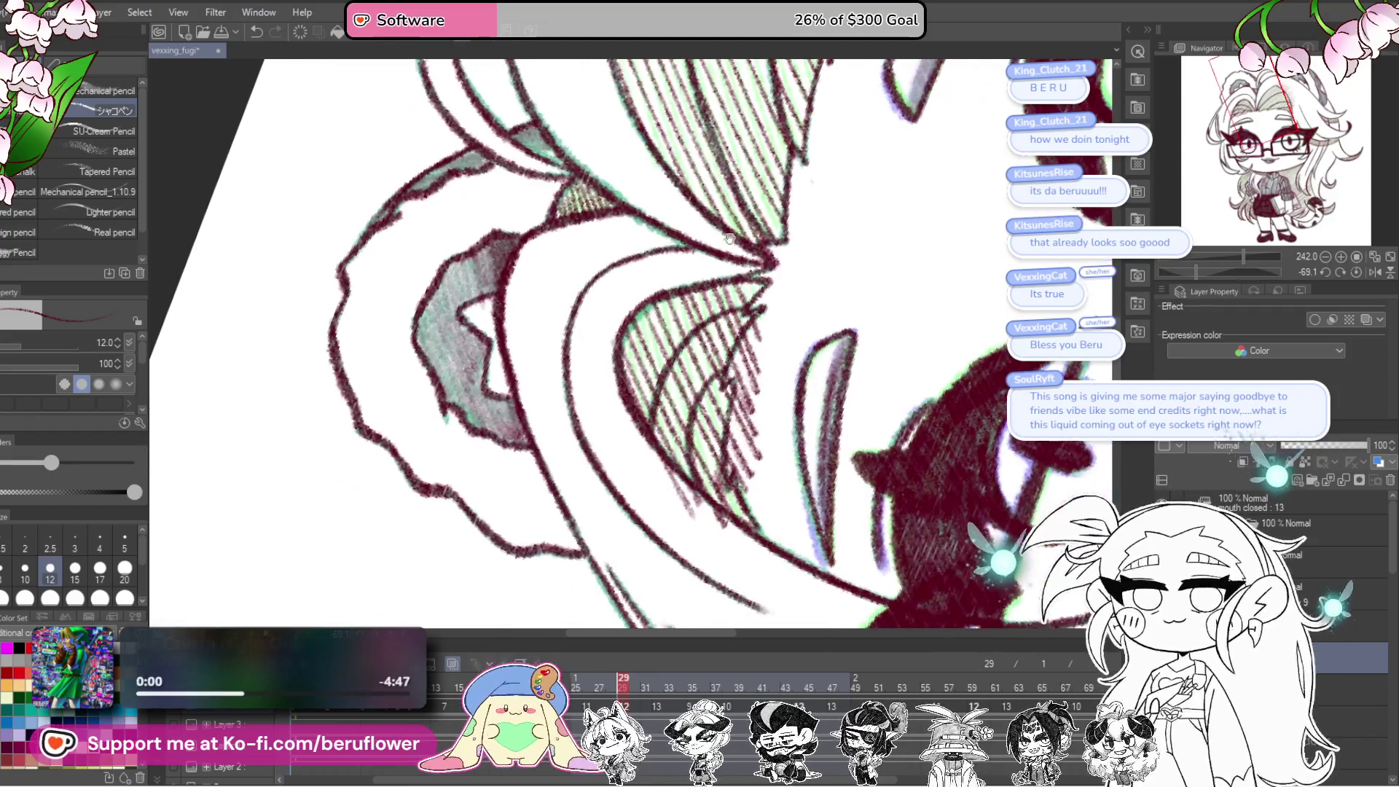
drag(750, 356, 755, 407)
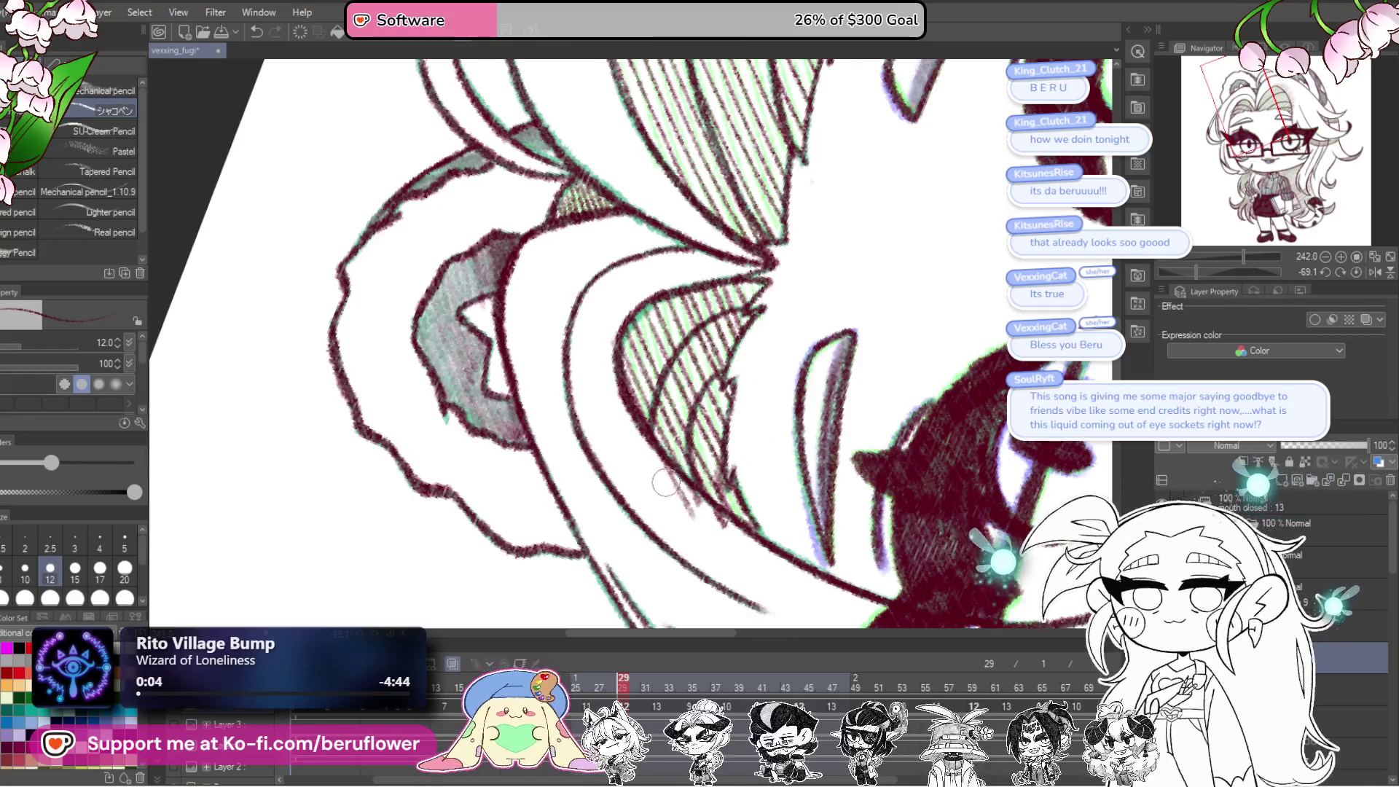
scroll(728, 536, down, 5)
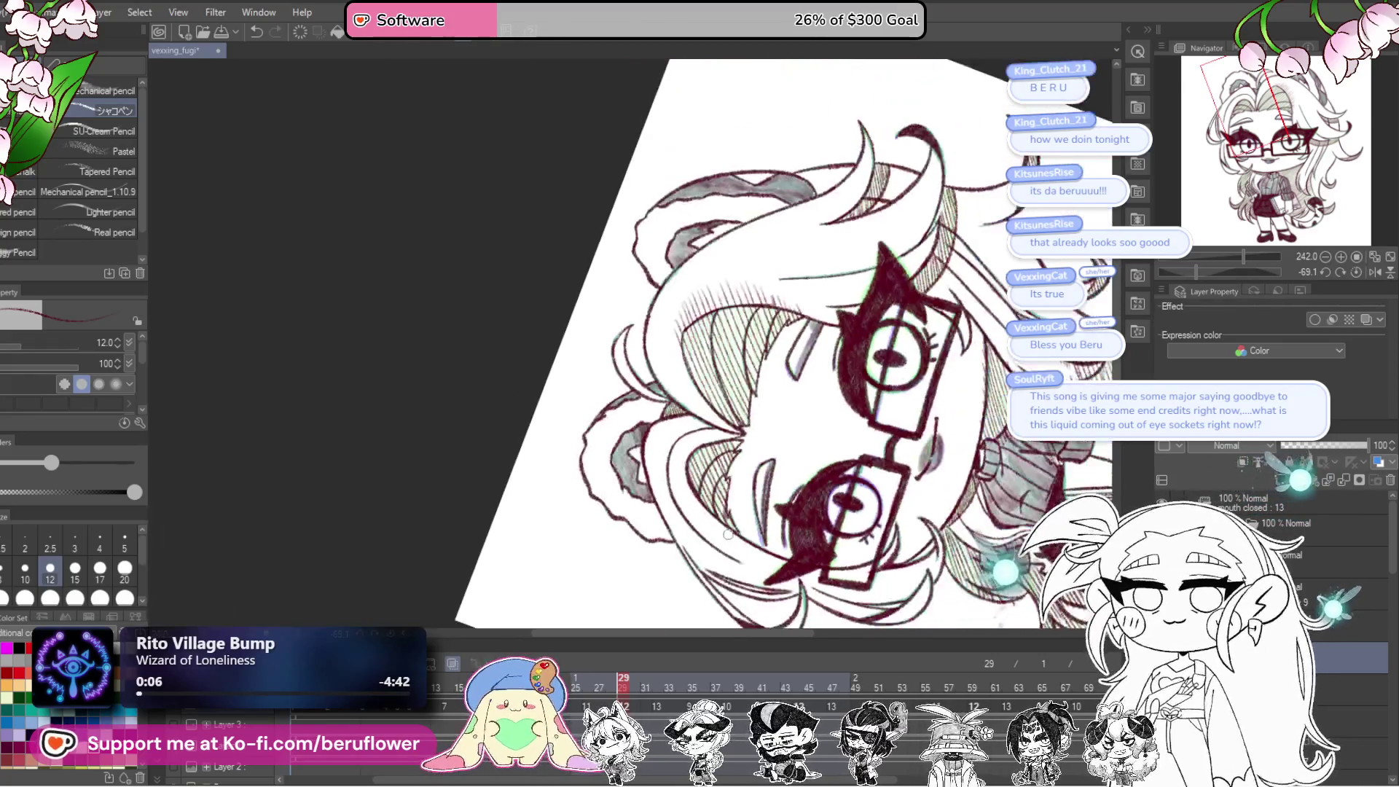
scroll(771, 411, up, 5)
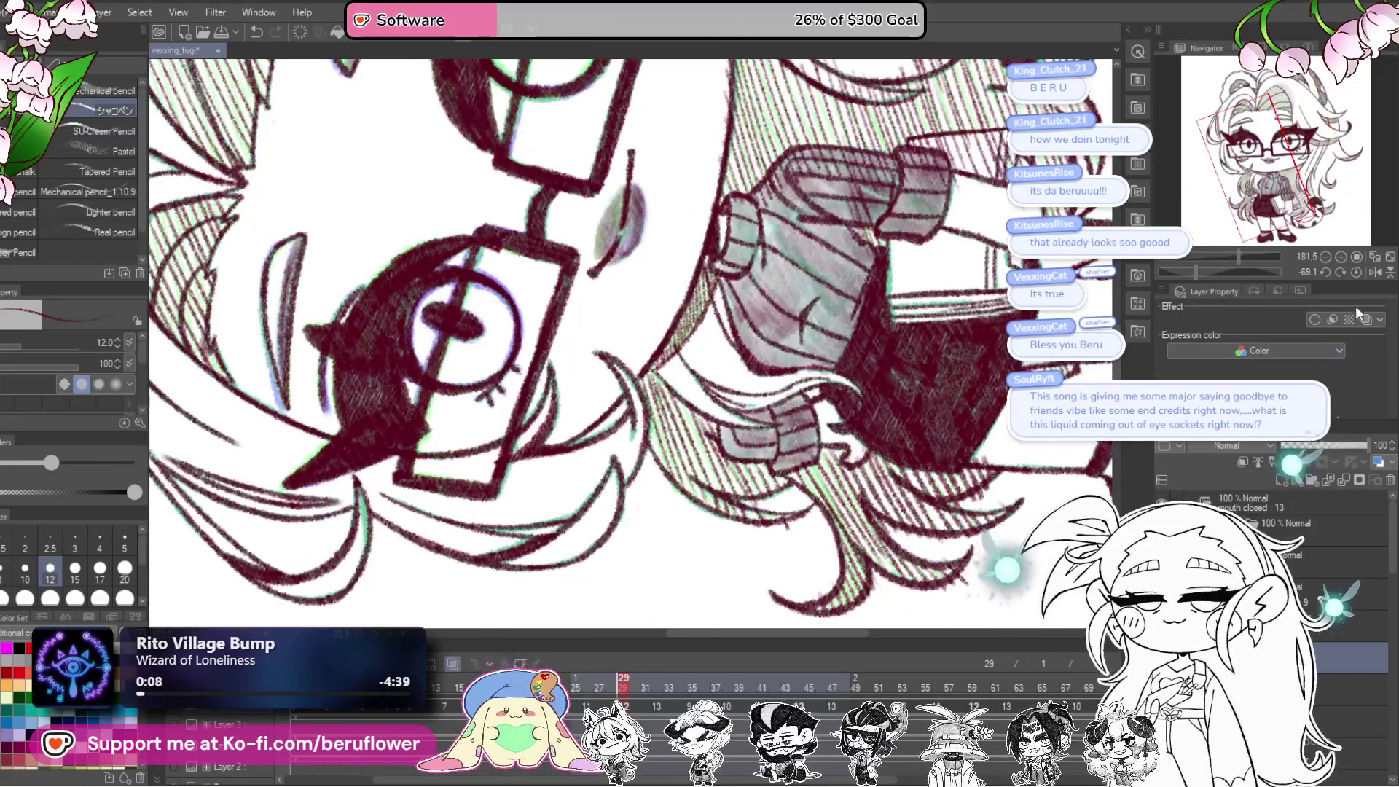
key(ctrl+0)
scroll(648, 591, down, 4)
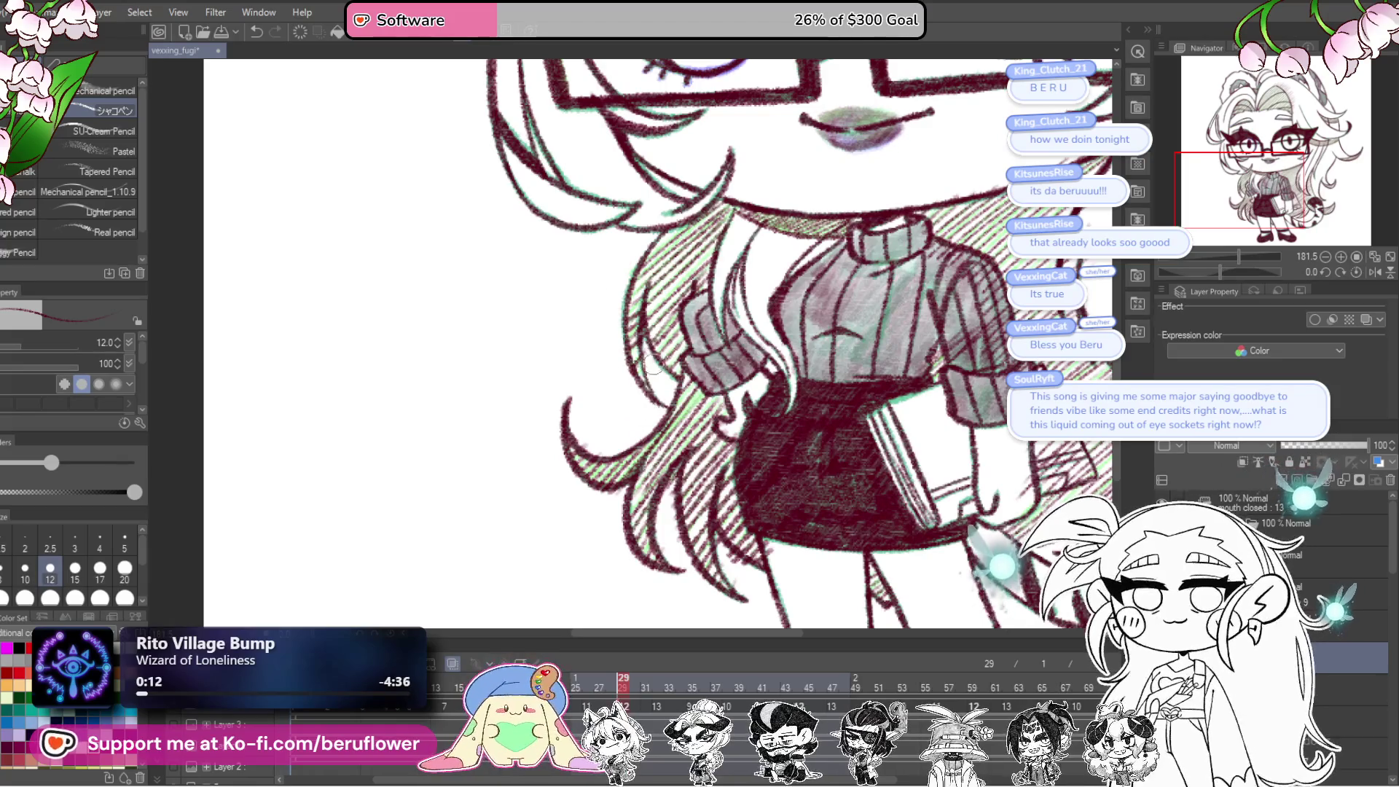
scroll(659, 437, down, 1)
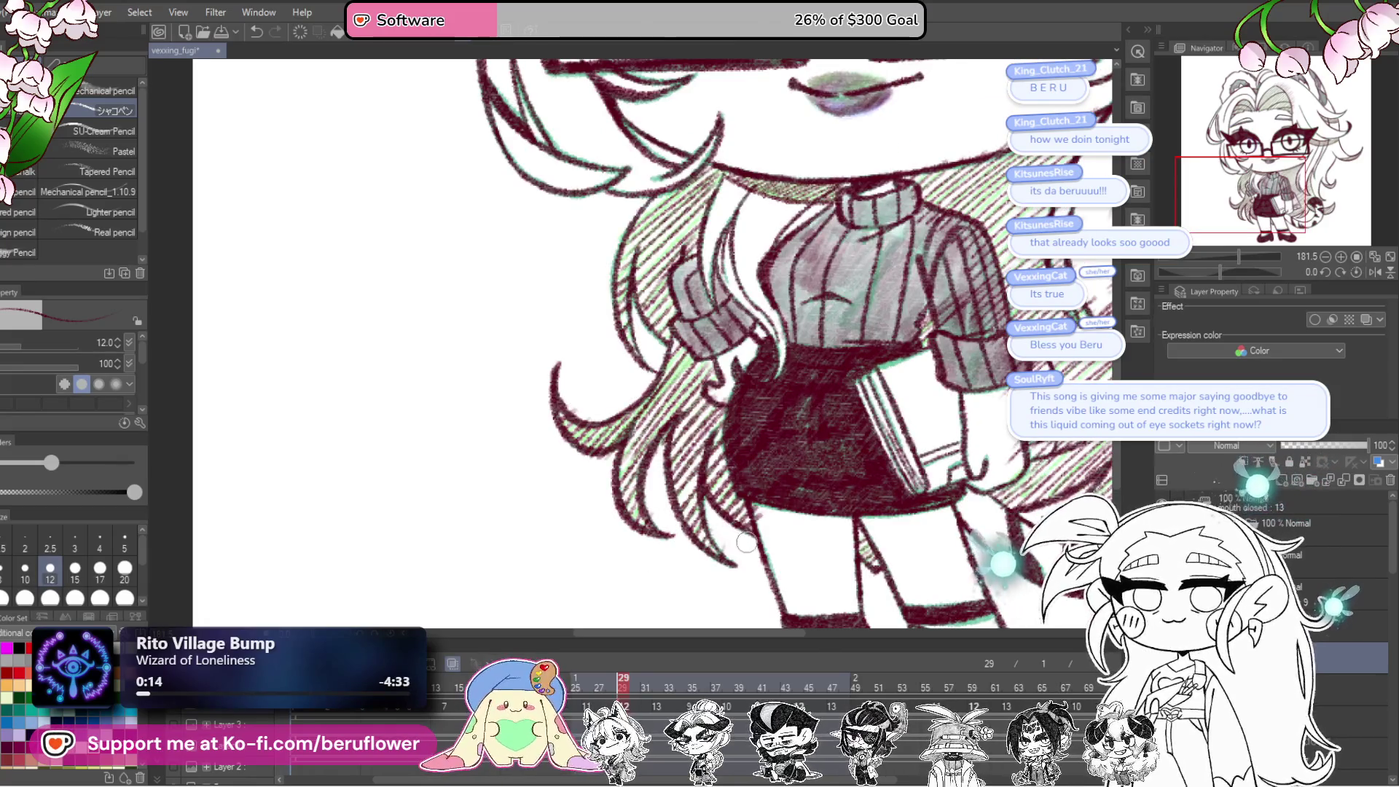
scroll(761, 512, right, 5)
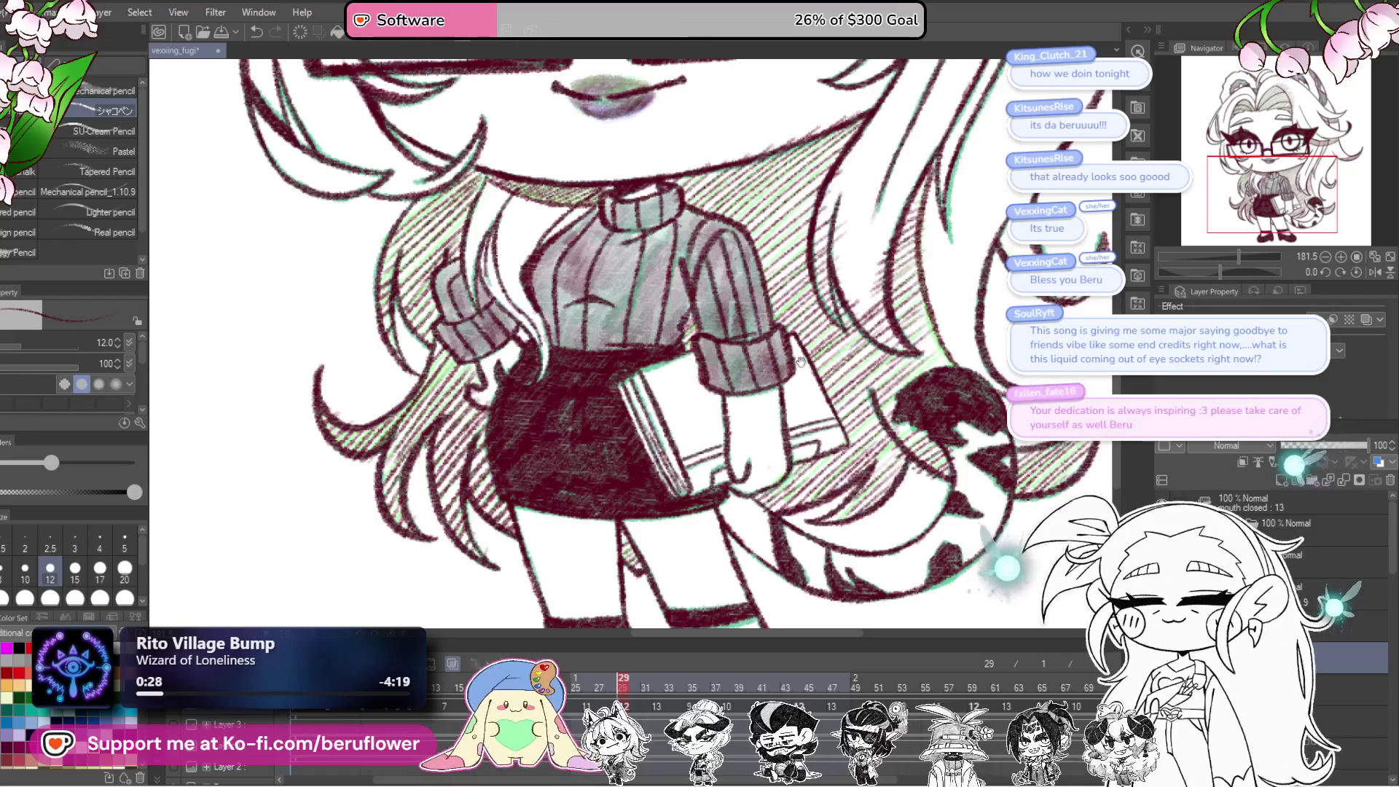
drag(769, 321, 798, 379)
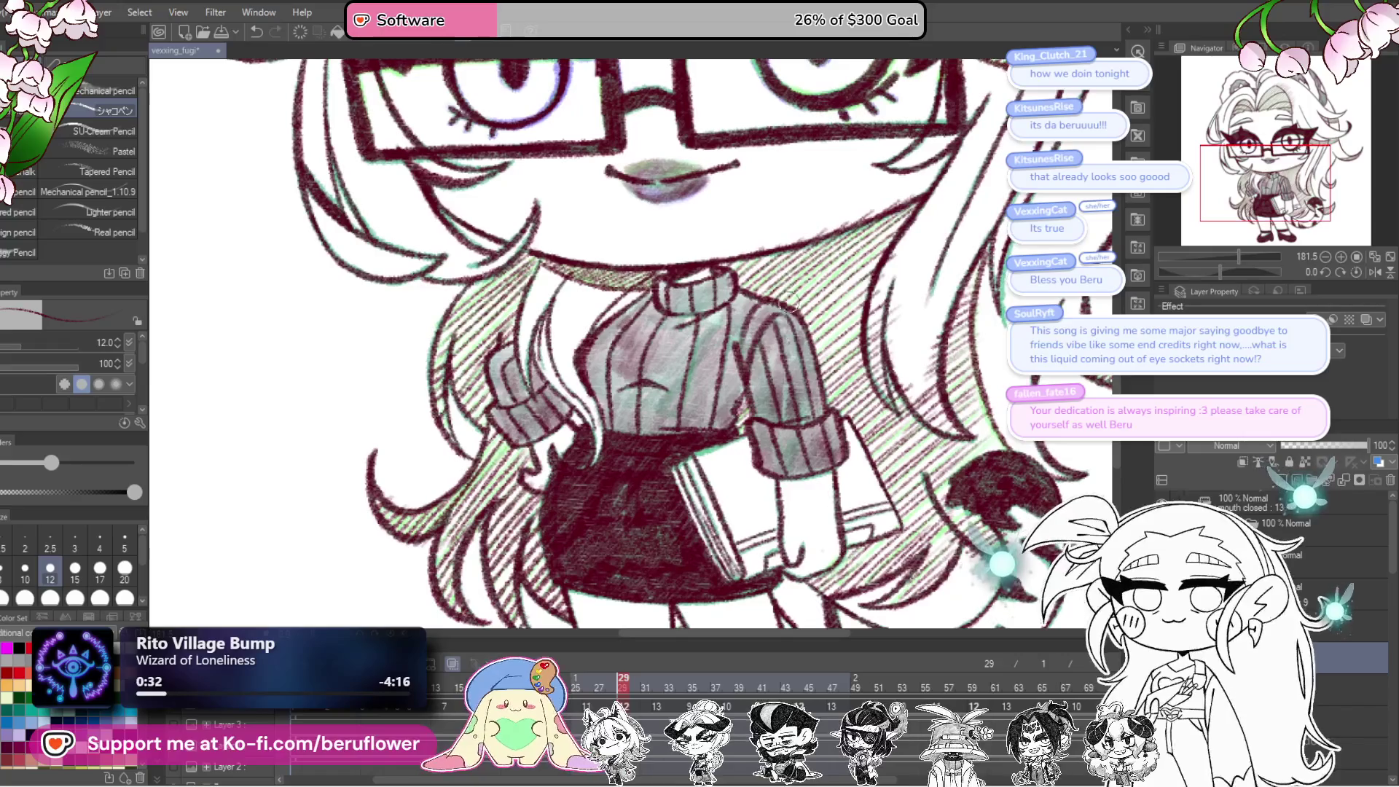
mouse_move(762, 365)
mouse_down()
mouse_move(711, 299)
mouse_move(758, 293)
mouse_move(821, 325)
mouse_up()
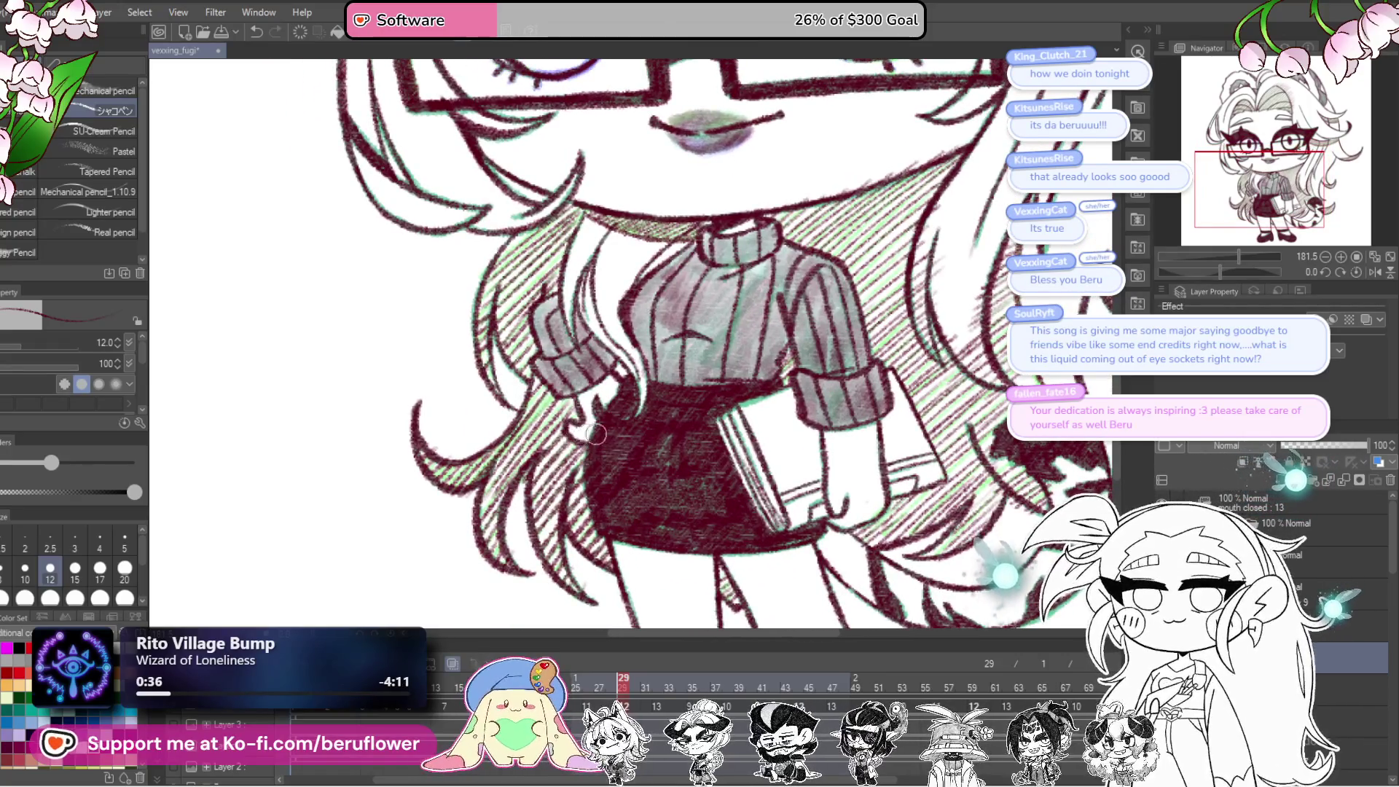
mouse_move(1034, 454)
mouse_down()
mouse_move(850, 535)
mouse_move(793, 585)
mouse_up()
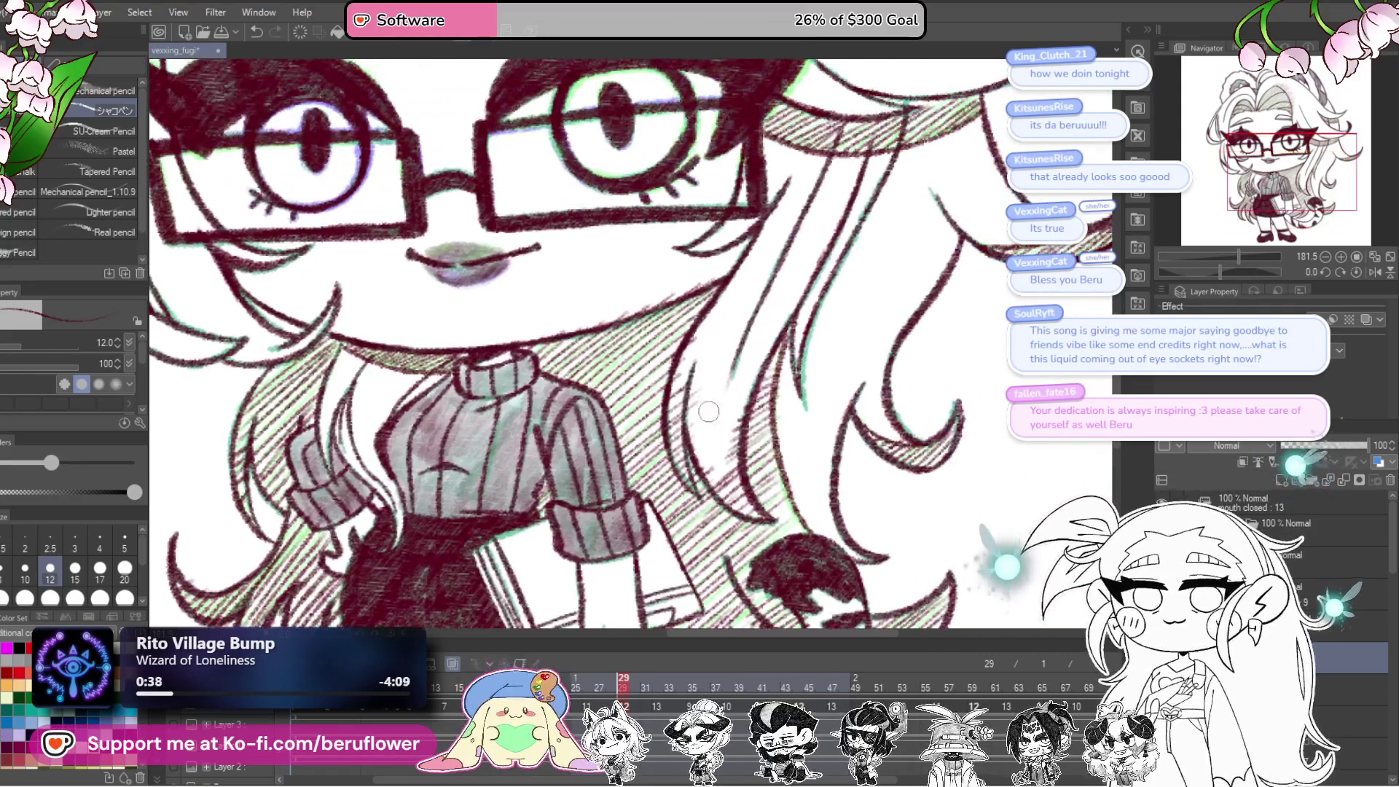
drag(690, 363, 667, 362)
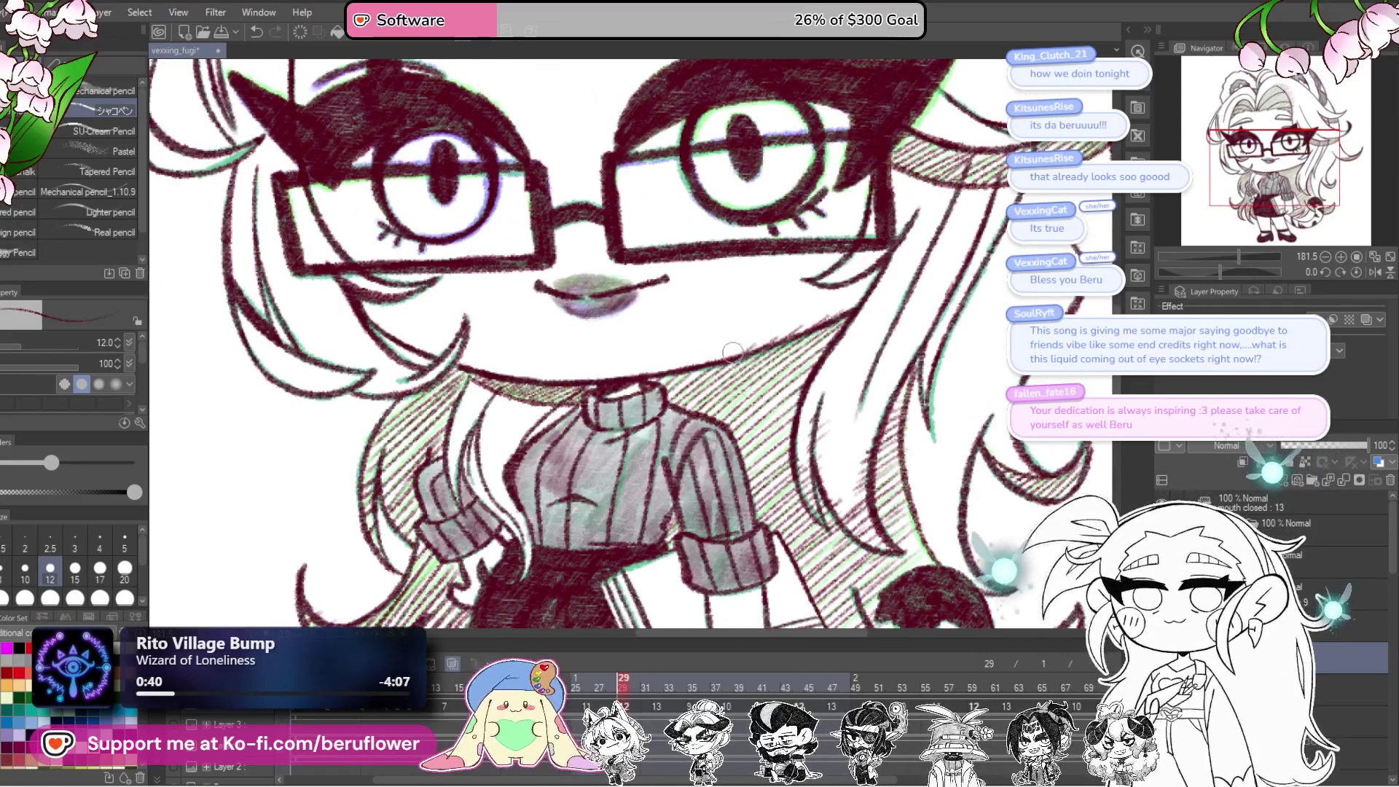
drag(894, 330, 802, 372)
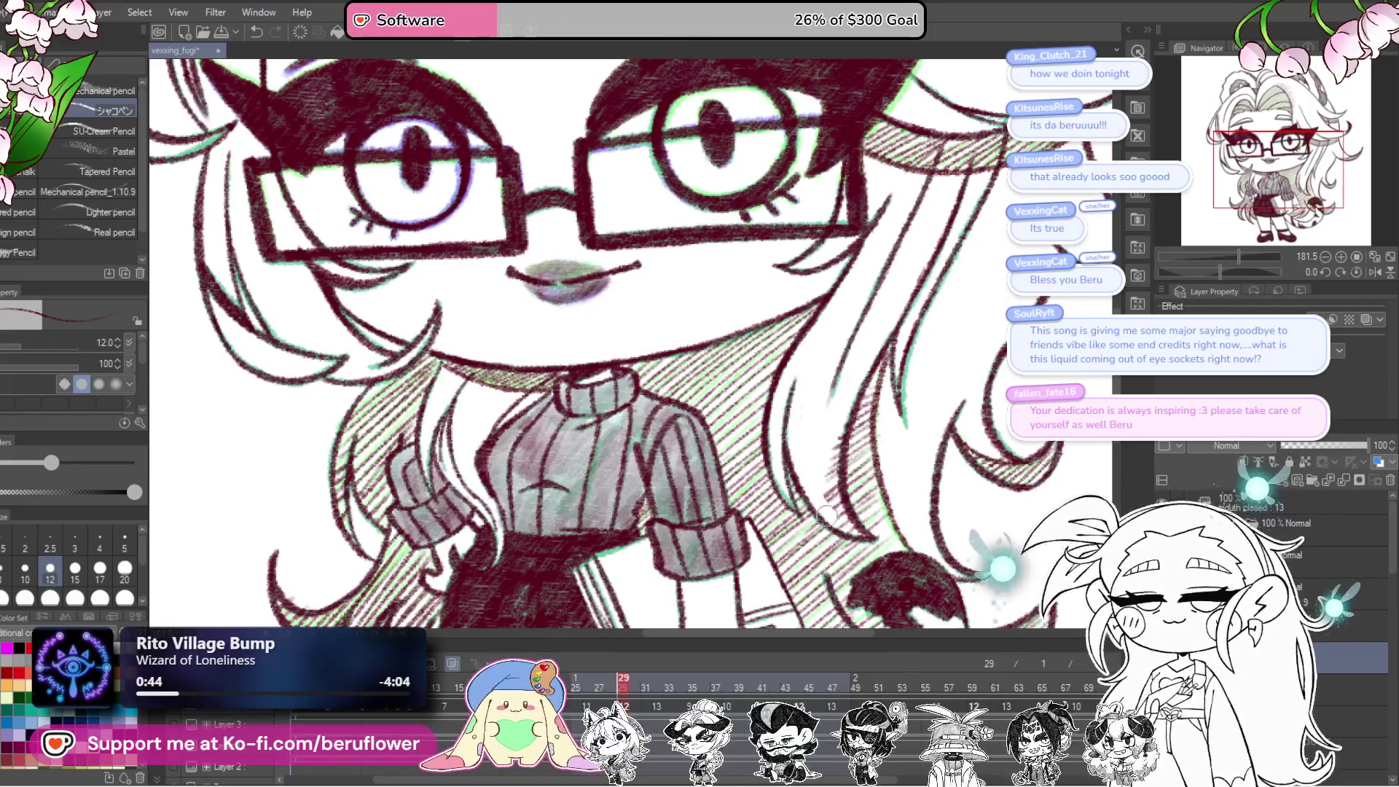
mouse_move(914, 342)
mouse_down()
mouse_move(820, 353)
mouse_move(803, 375)
mouse_up()
scroll(904, 316, down, 3)
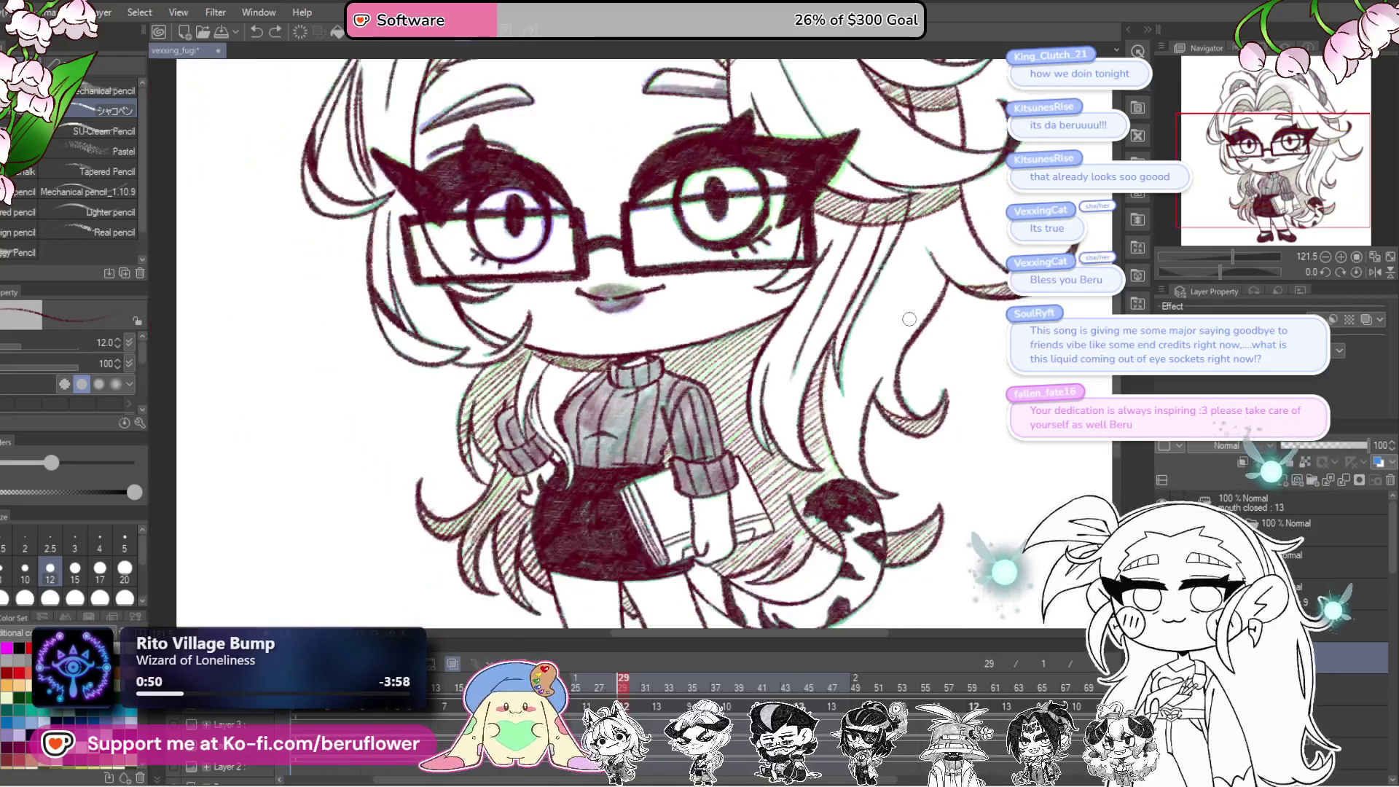
scroll(907, 318, up, 3)
scroll(909, 318, up, 2)
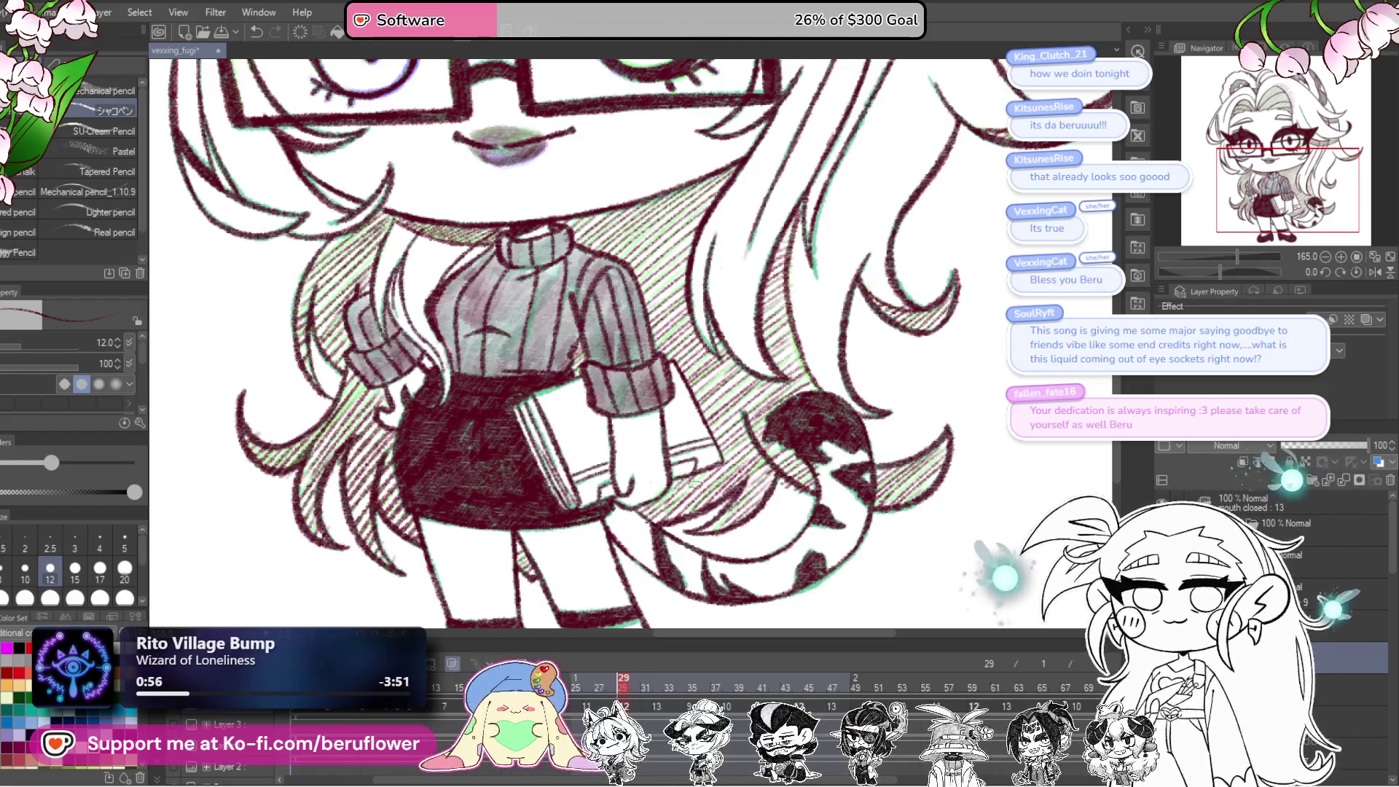
key(ctrl+minus)
scroll(713, 423, up, 5)
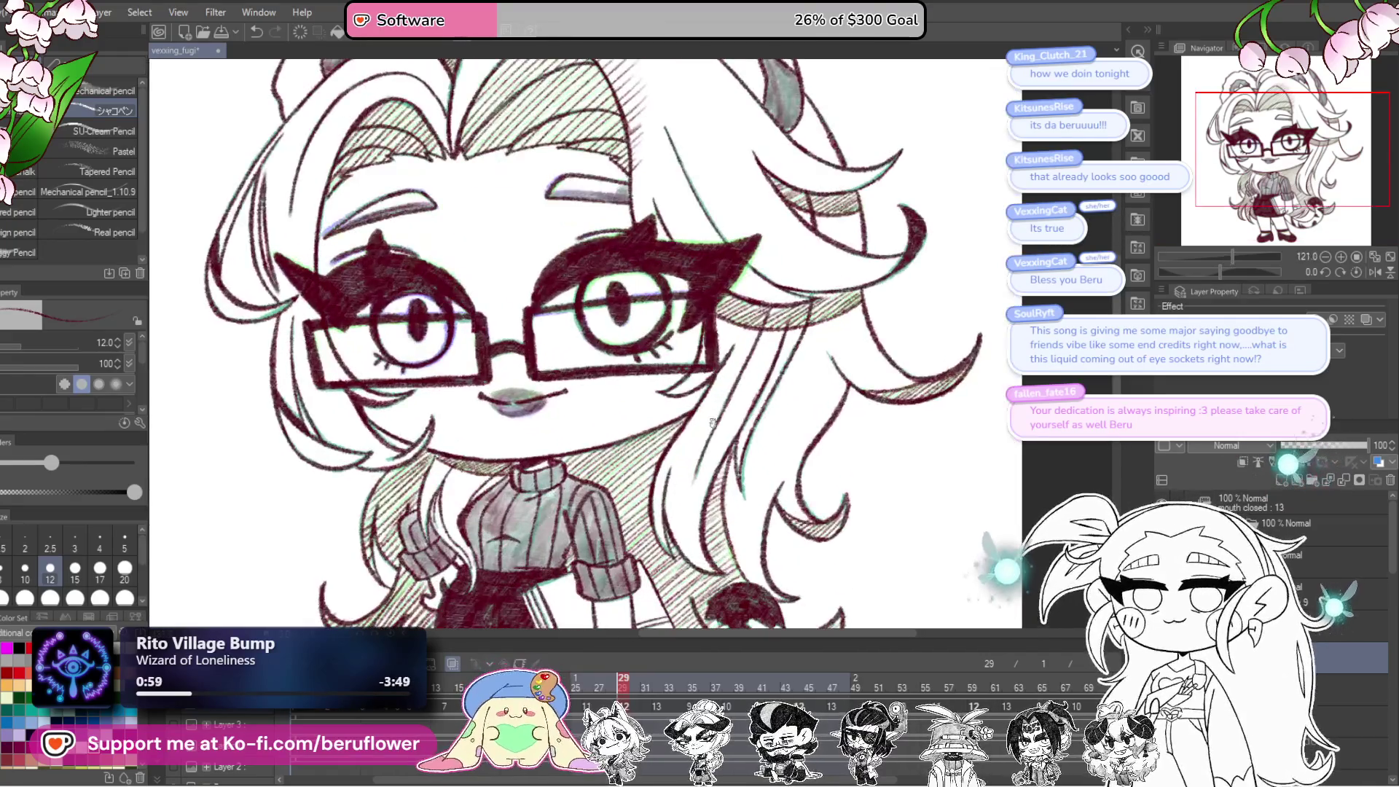
Step: Frame the face and save the drawing with Ctrl+S
drag(713, 423, 650, 267)
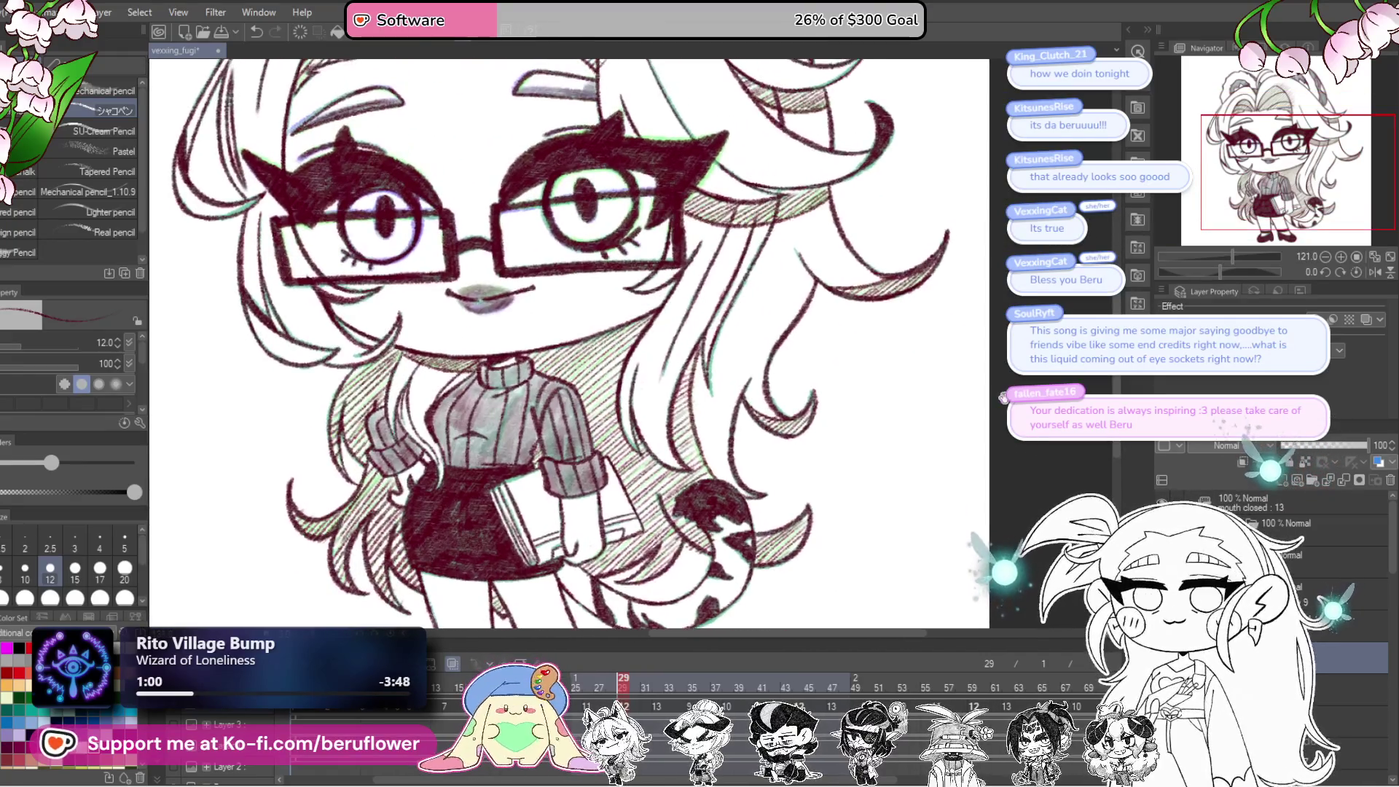
drag(997, 354, 1011, 516)
key(ctrl+s)
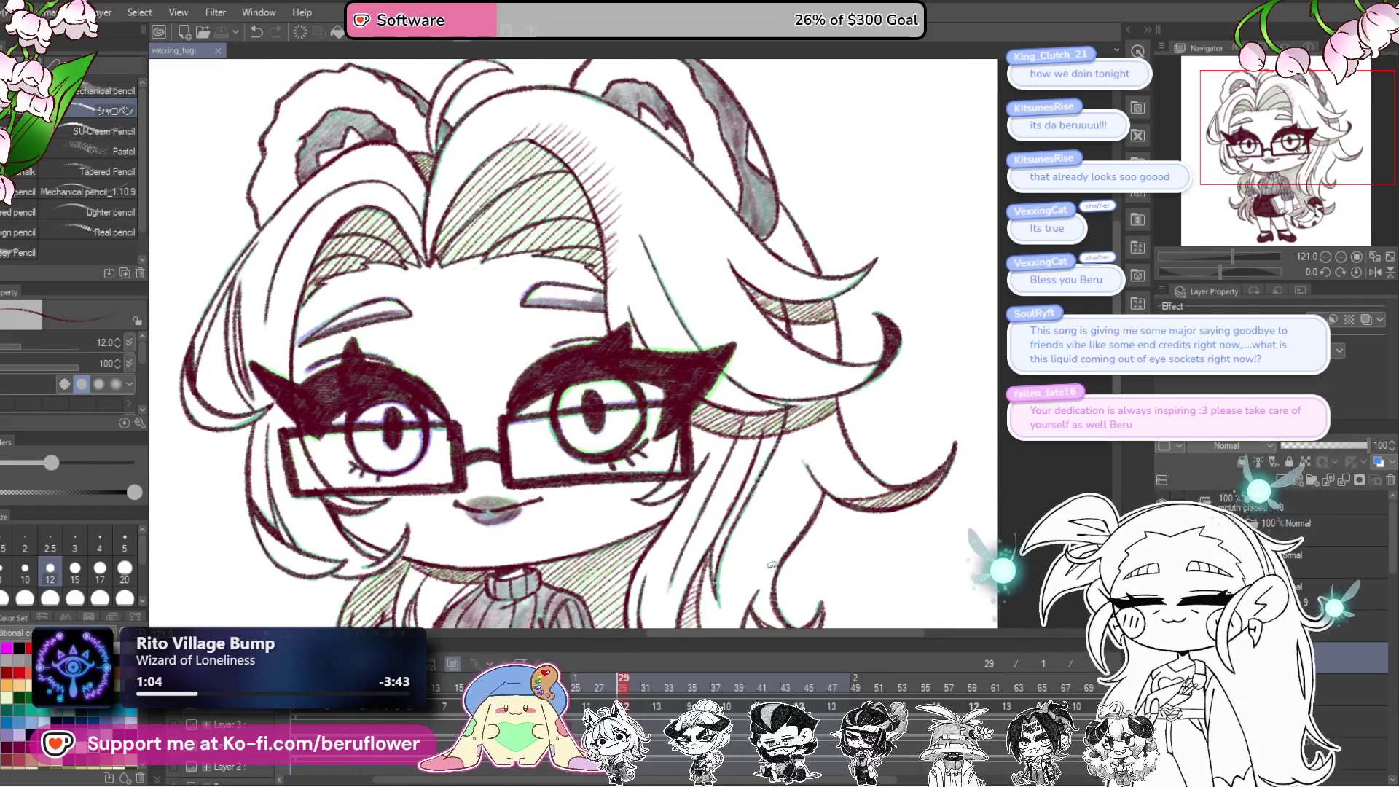
Step: Undo the stray hatching above the hair outline and save again
drag(773, 565, 820, 638)
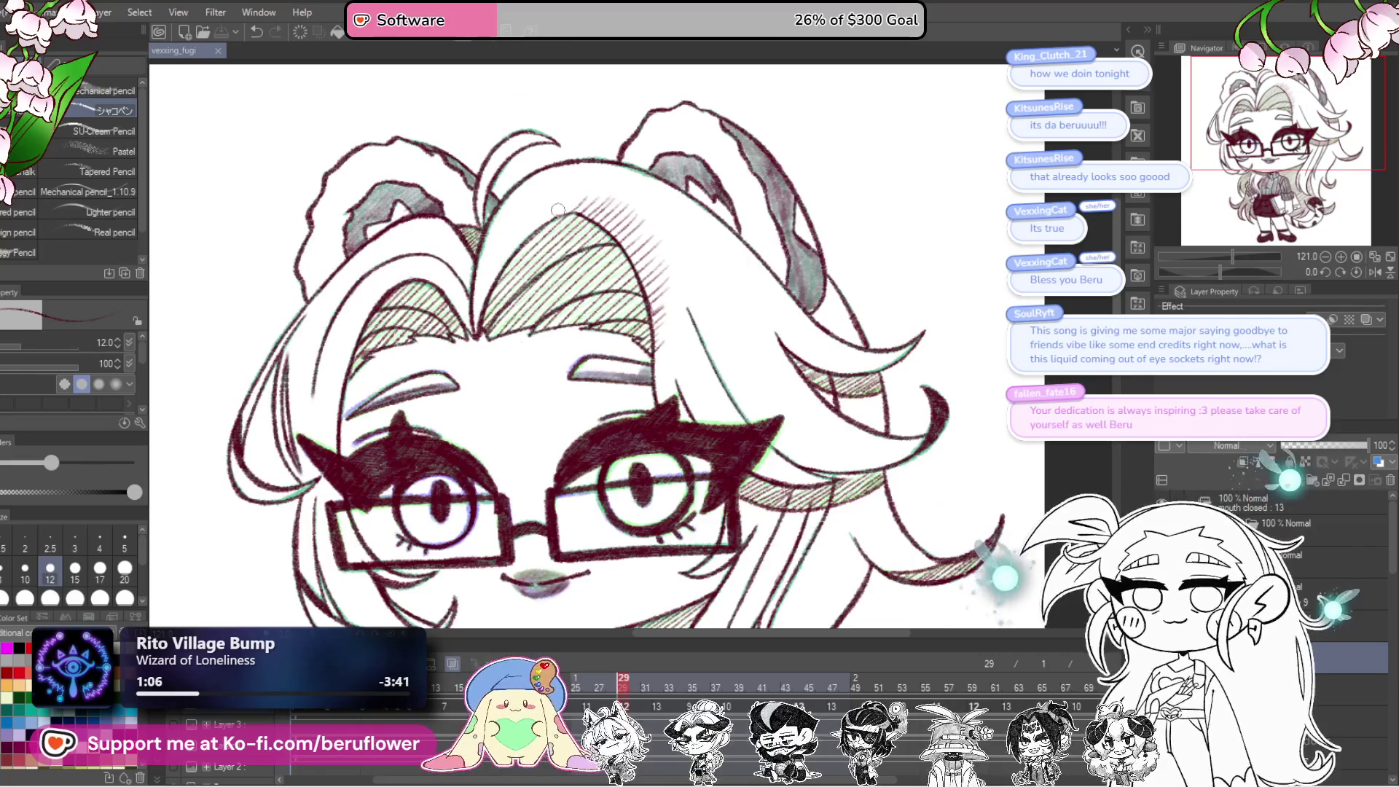
key(ctrl+z)
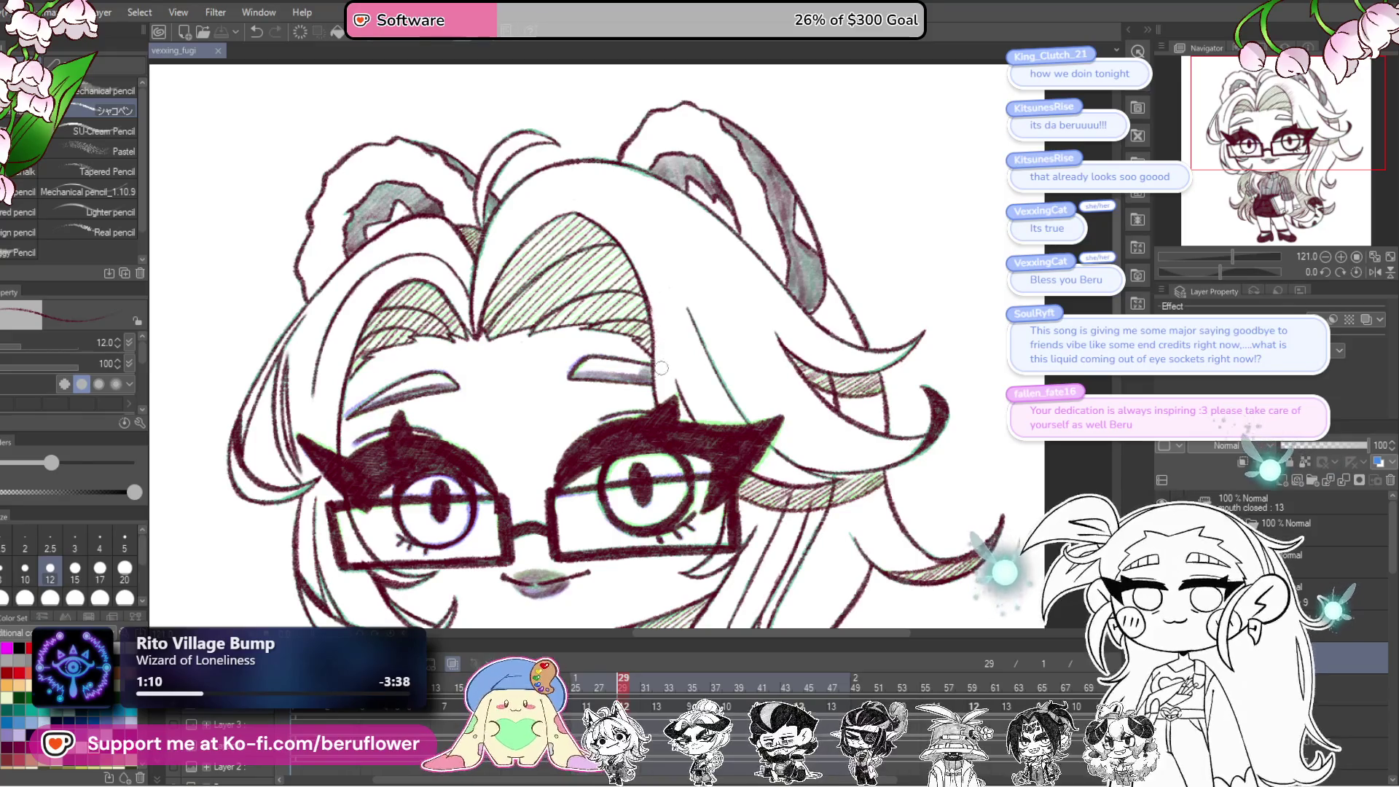
scroll(661, 325, down, 5)
scroll(962, 567, up, 3)
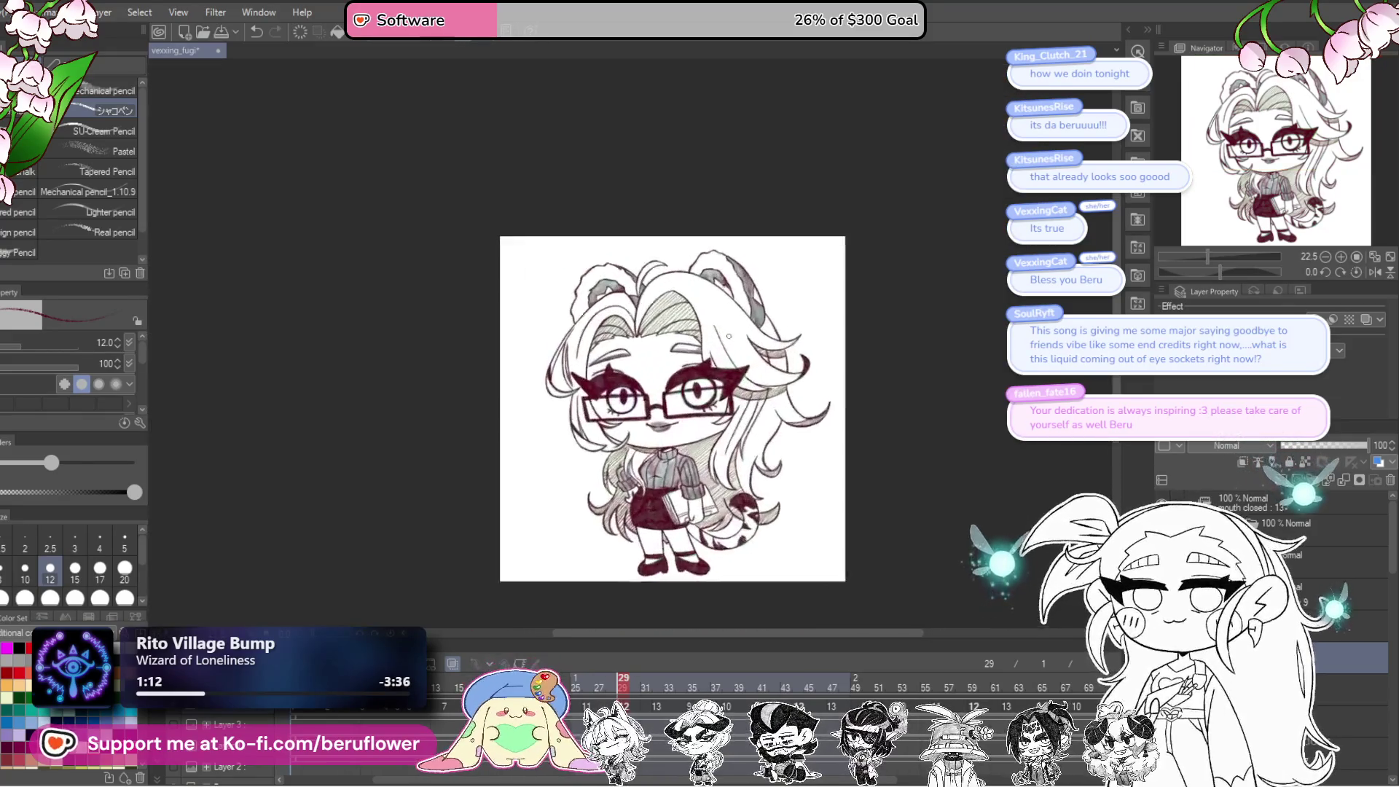
drag(962, 567, 898, 541)
key(ctrl+s)
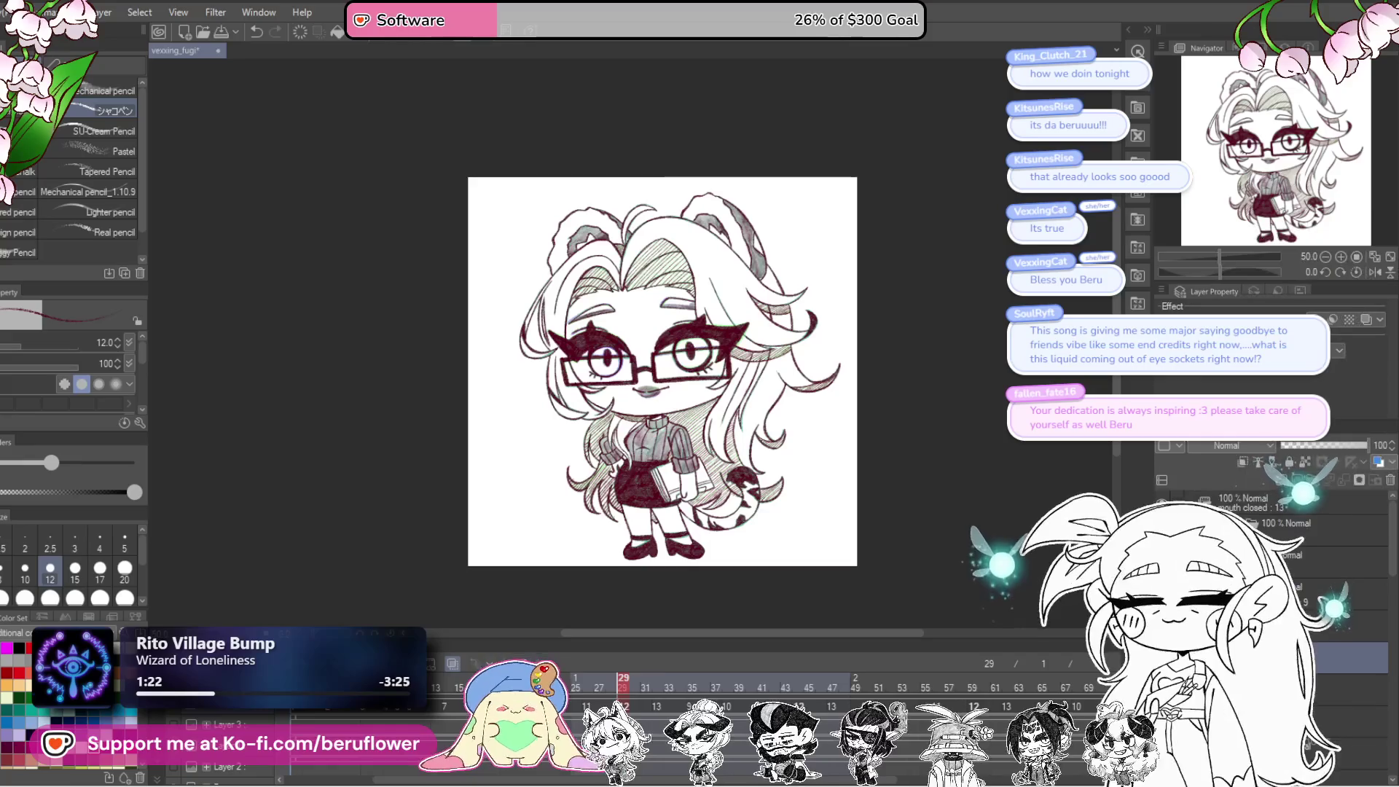
Step: Duplicate the coloured frame's layer as copy 9, then return to the green-line frame
key(space)
click(1161, 480)
click(1225, 282)
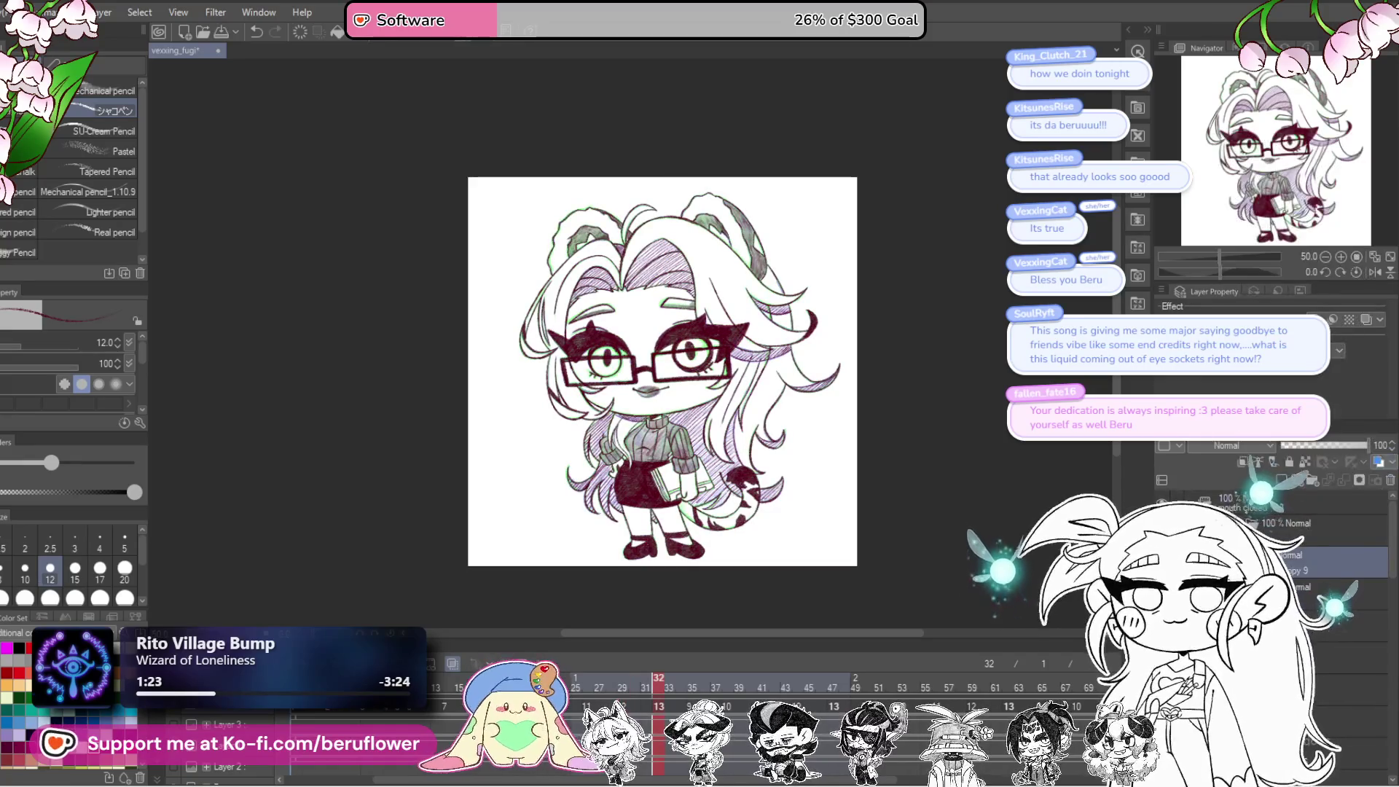
click(624, 687)
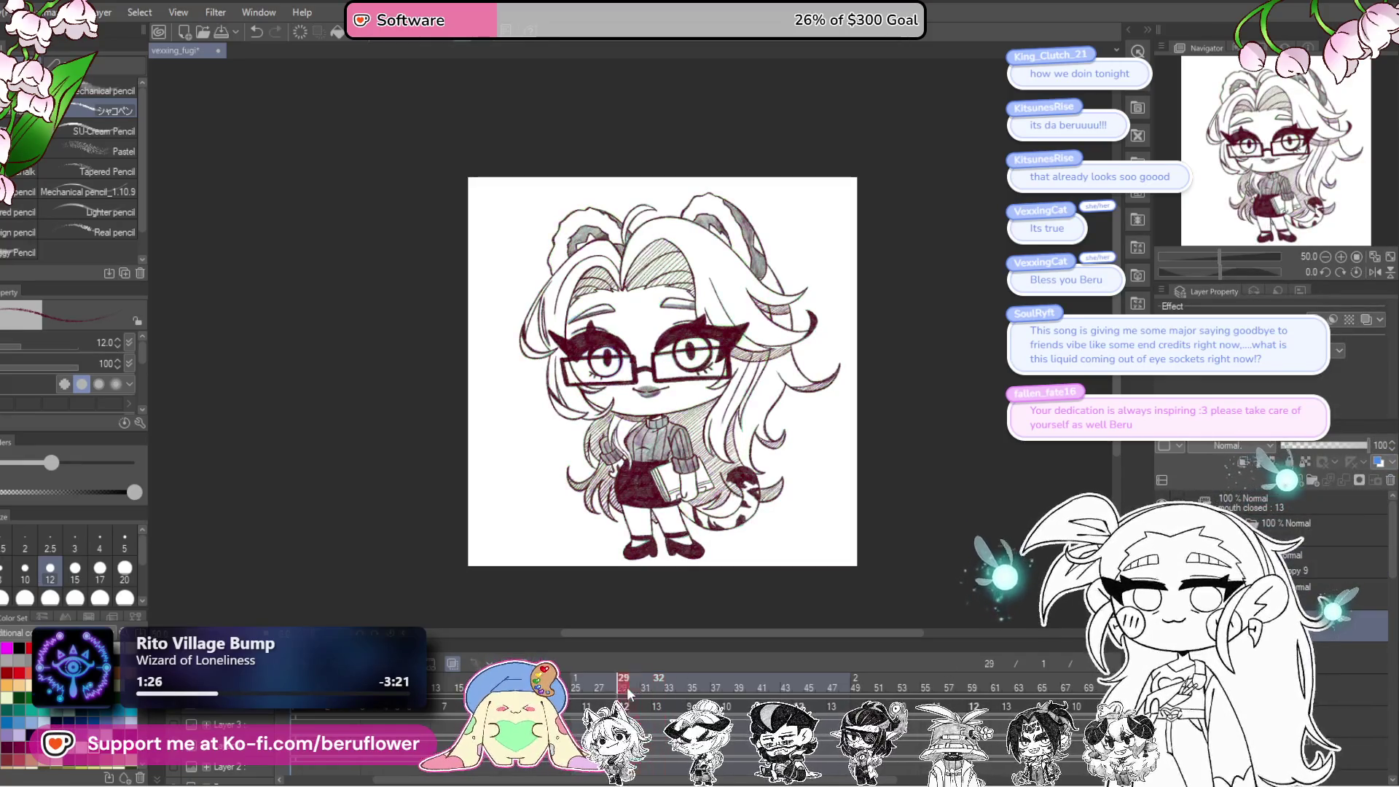
click(587, 688)
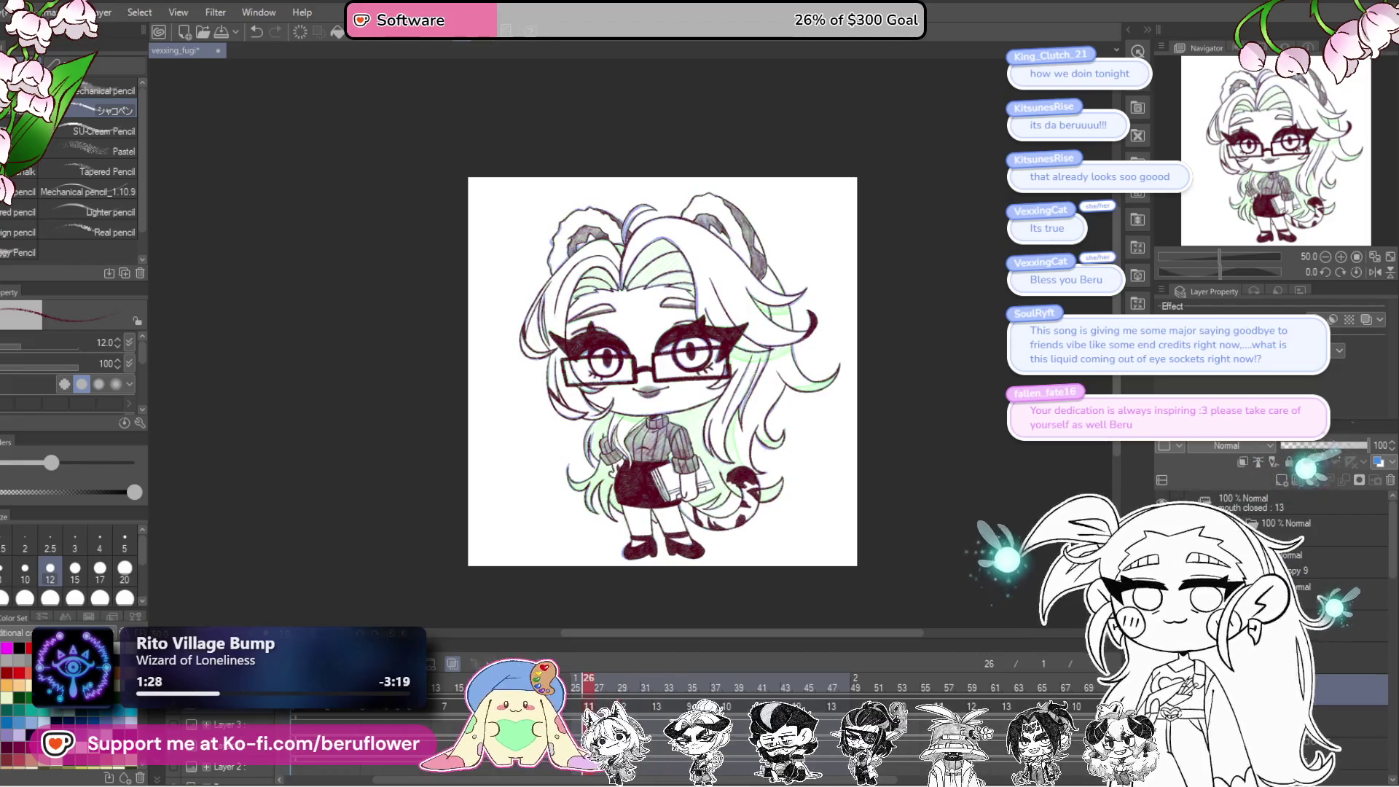
Step: Hatch dense diagonal strokes over the hair and neck beside the sweater
scroll(831, 546, up, 3)
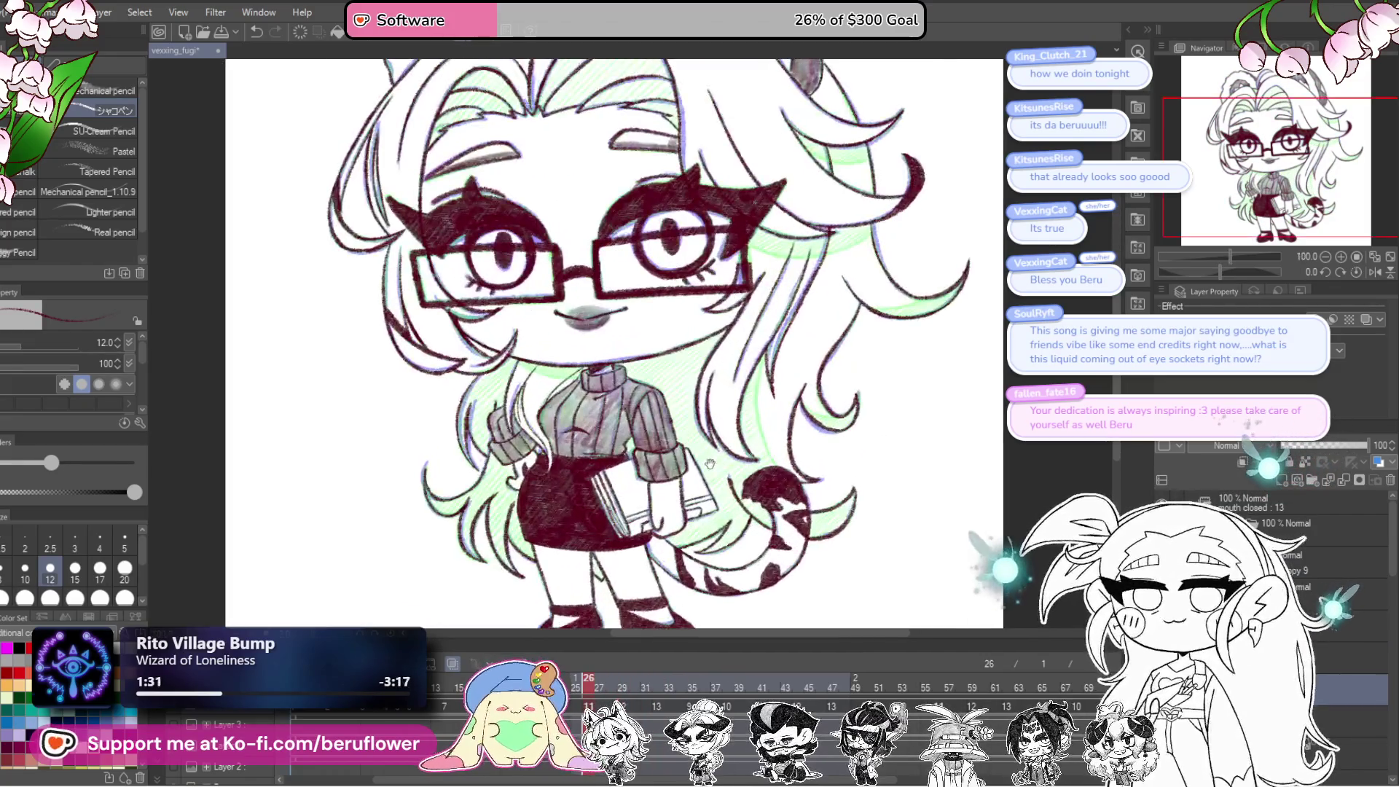
scroll(678, 336, up, 2)
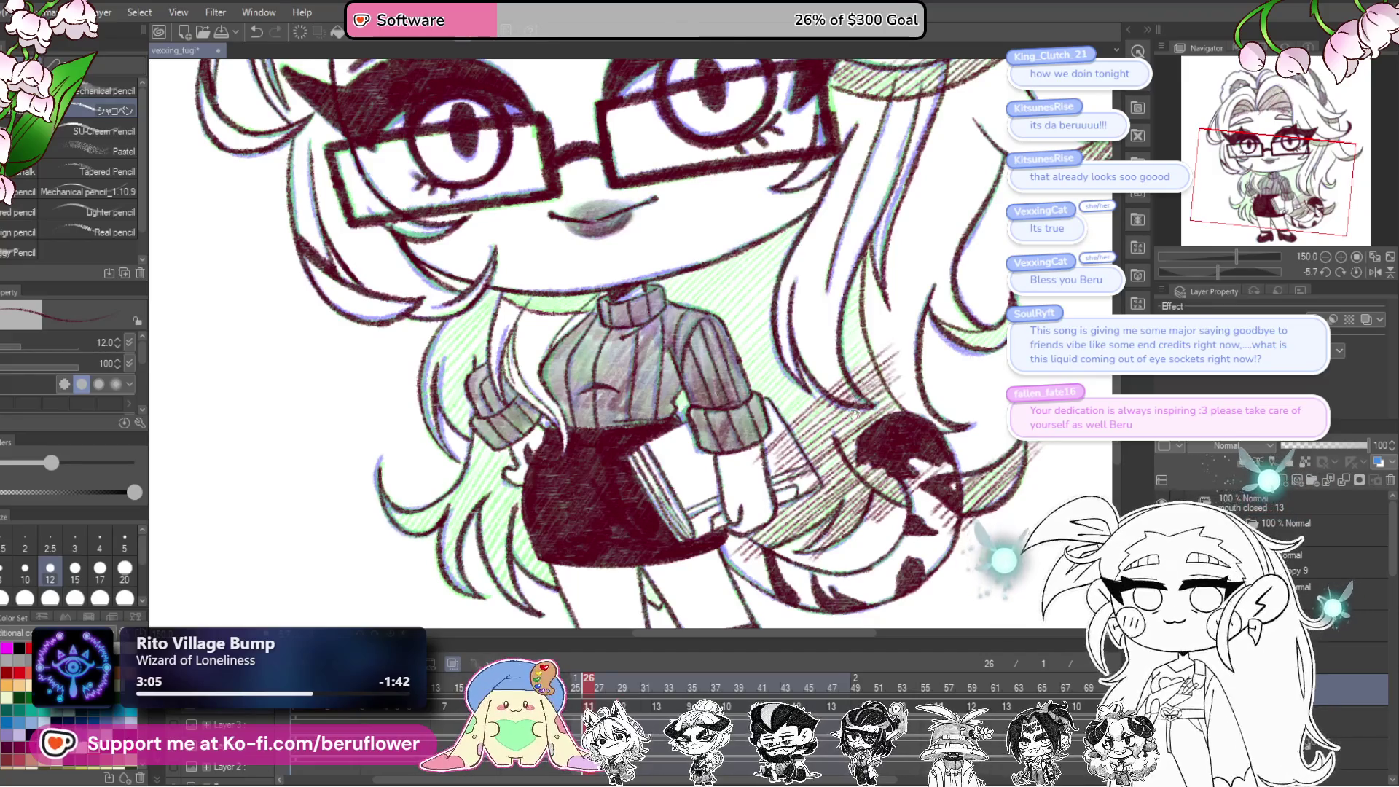
scroll(887, 406, up, 2)
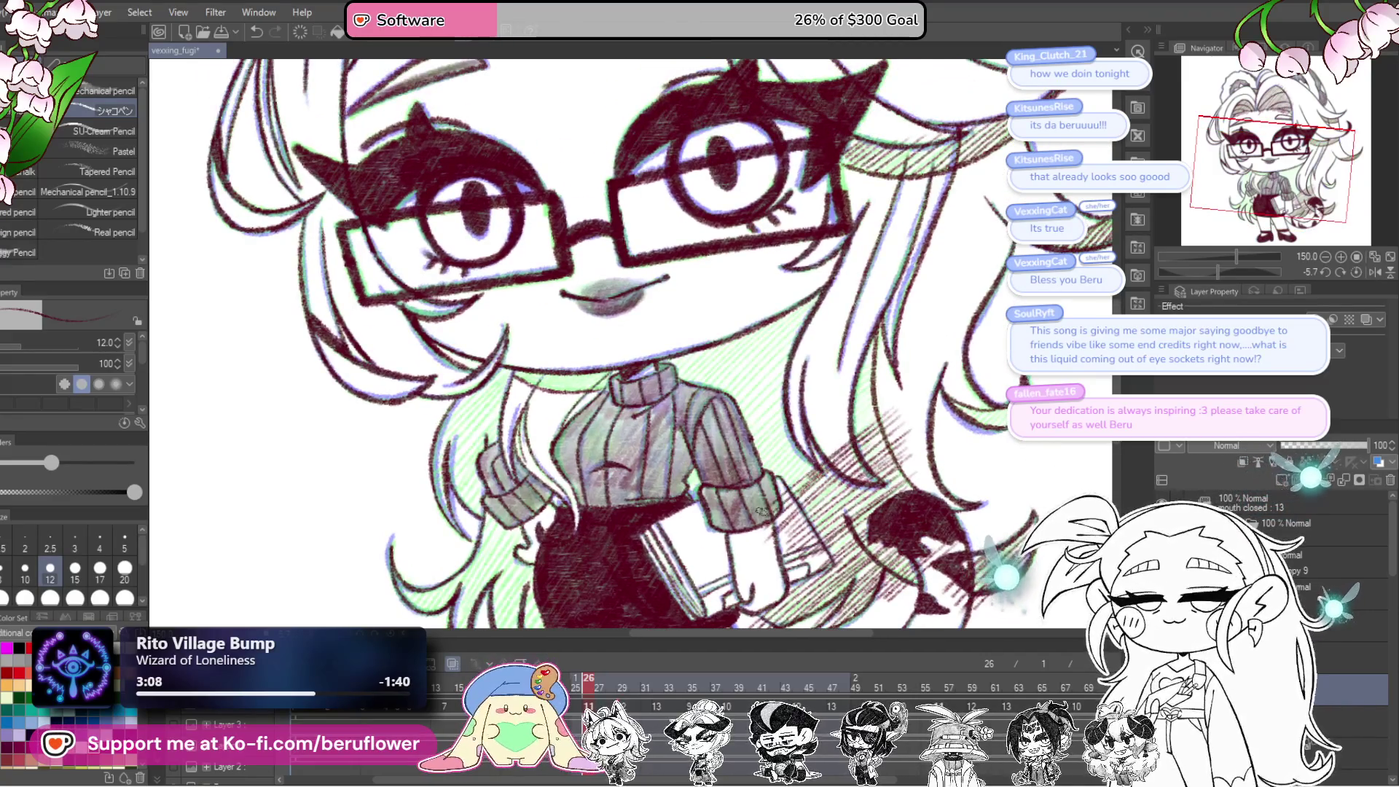
mouse_move(887, 406)
mouse_down()
mouse_move(833, 435)
mouse_move(889, 361)
mouse_move(765, 438)
mouse_up()
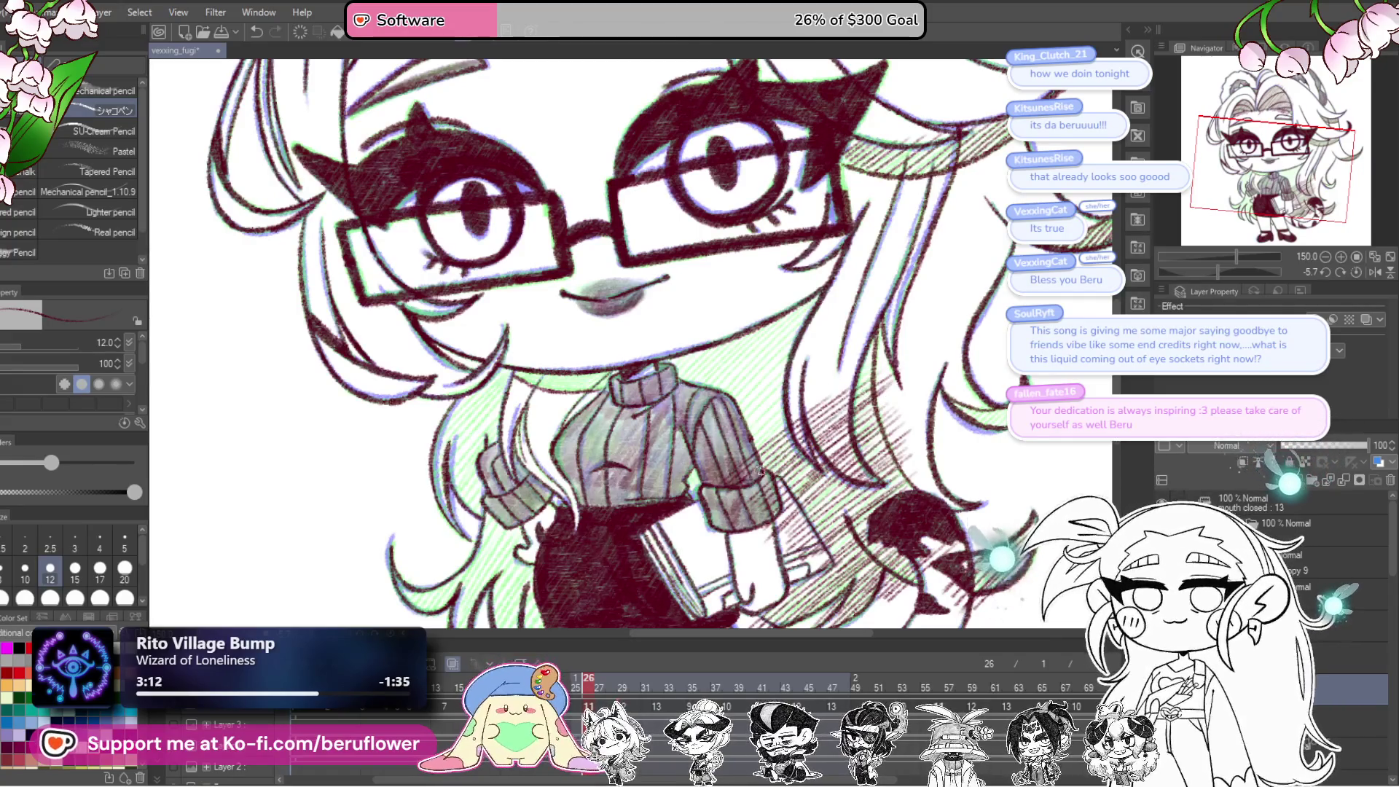
mouse_move(717, 465)
mouse_down()
mouse_move(820, 513)
mouse_move(760, 398)
mouse_move(776, 392)
mouse_up()
mouse_move(729, 461)
mouse_down()
mouse_move(809, 386)
mouse_move(848, 381)
mouse_up()
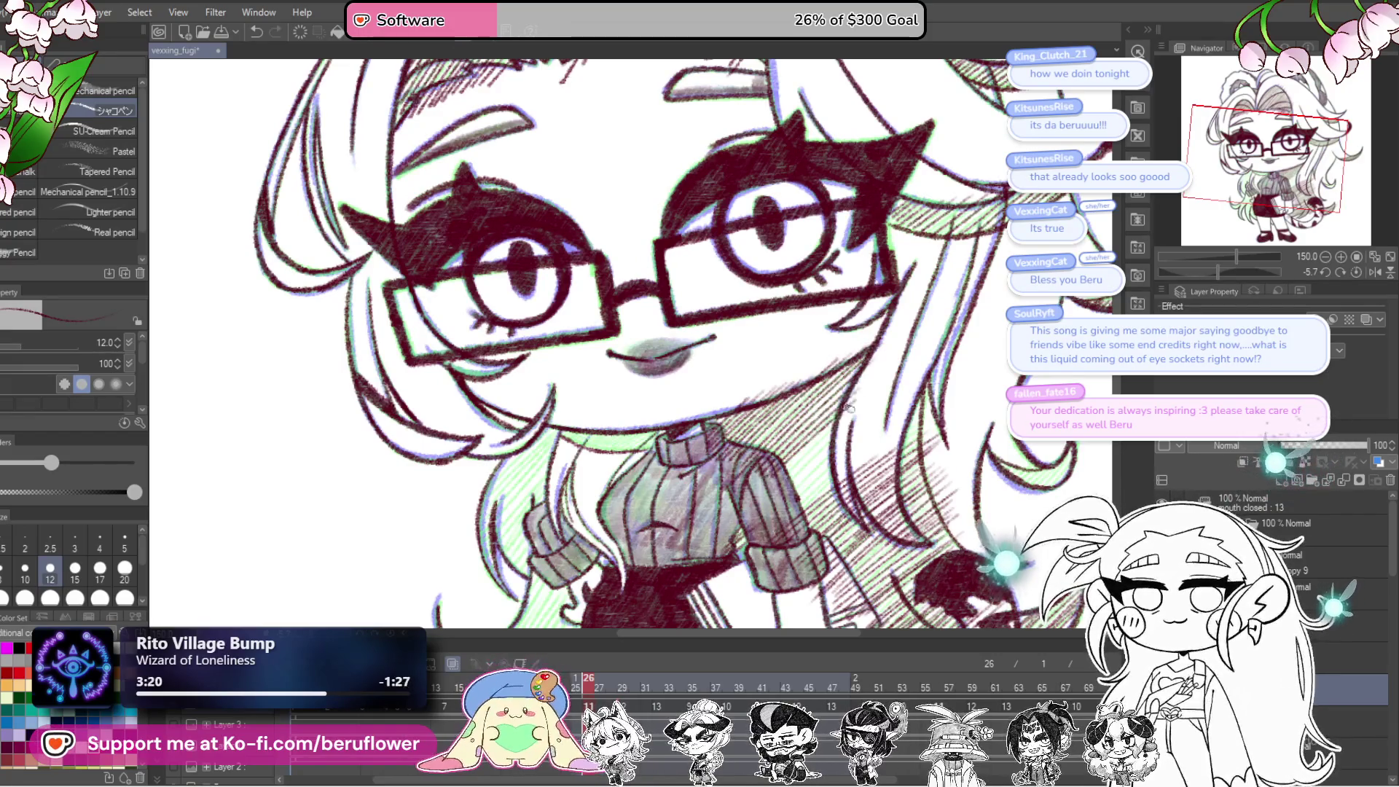
mouse_move(791, 502)
mouse_down()
mouse_move(700, 376)
mouse_move(747, 379)
mouse_up()
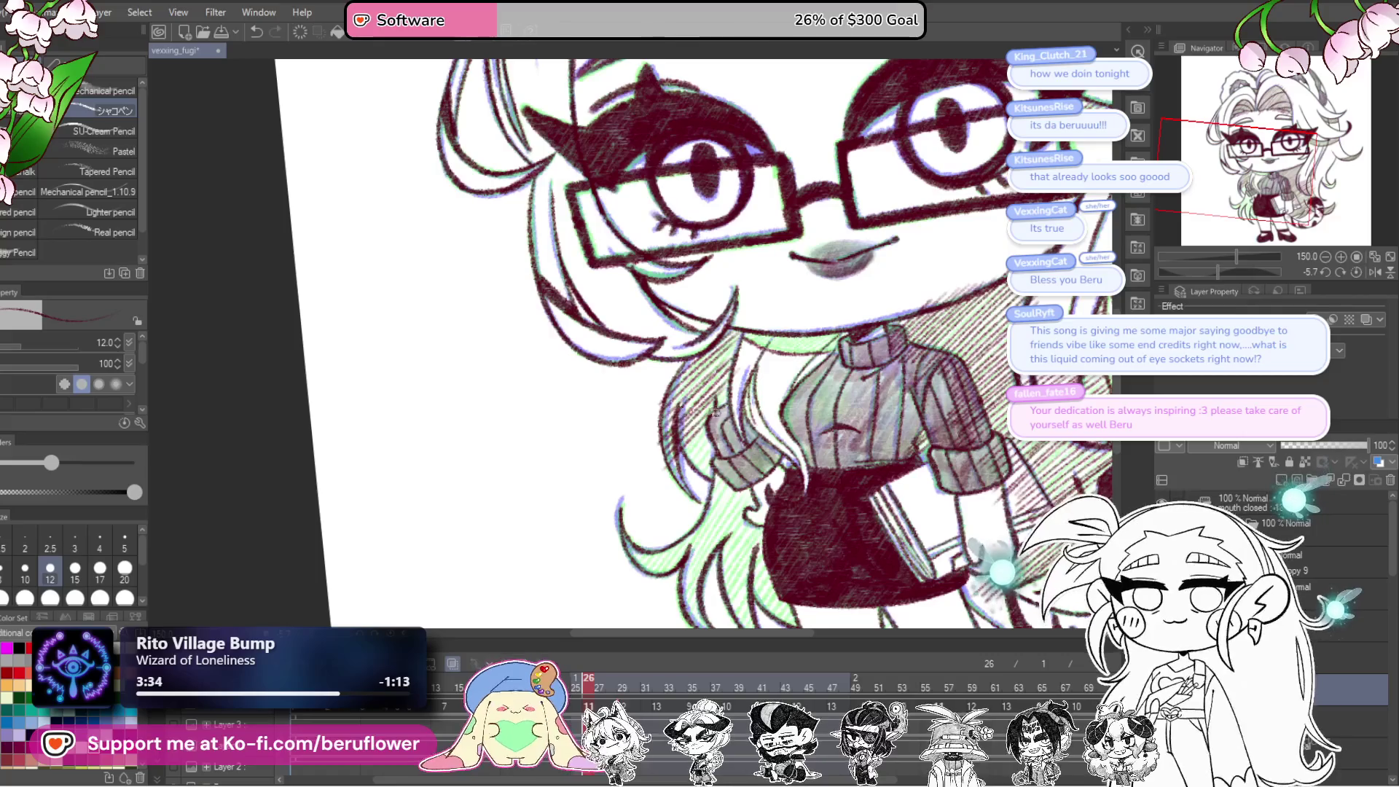
drag(710, 430, 716, 441)
drag(687, 494, 735, 419)
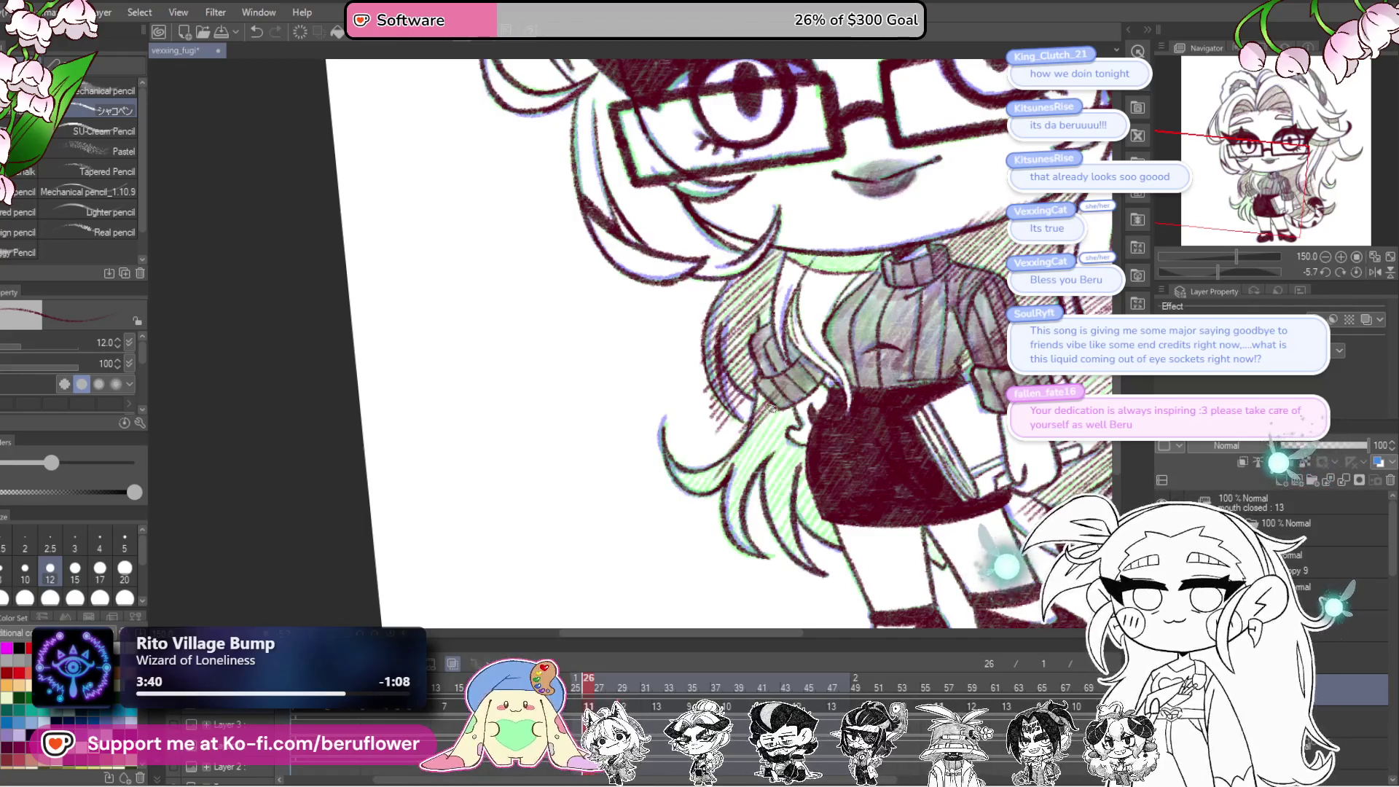
mouse_move(726, 482)
mouse_down()
mouse_move(805, 404)
mouse_move(749, 543)
mouse_up()
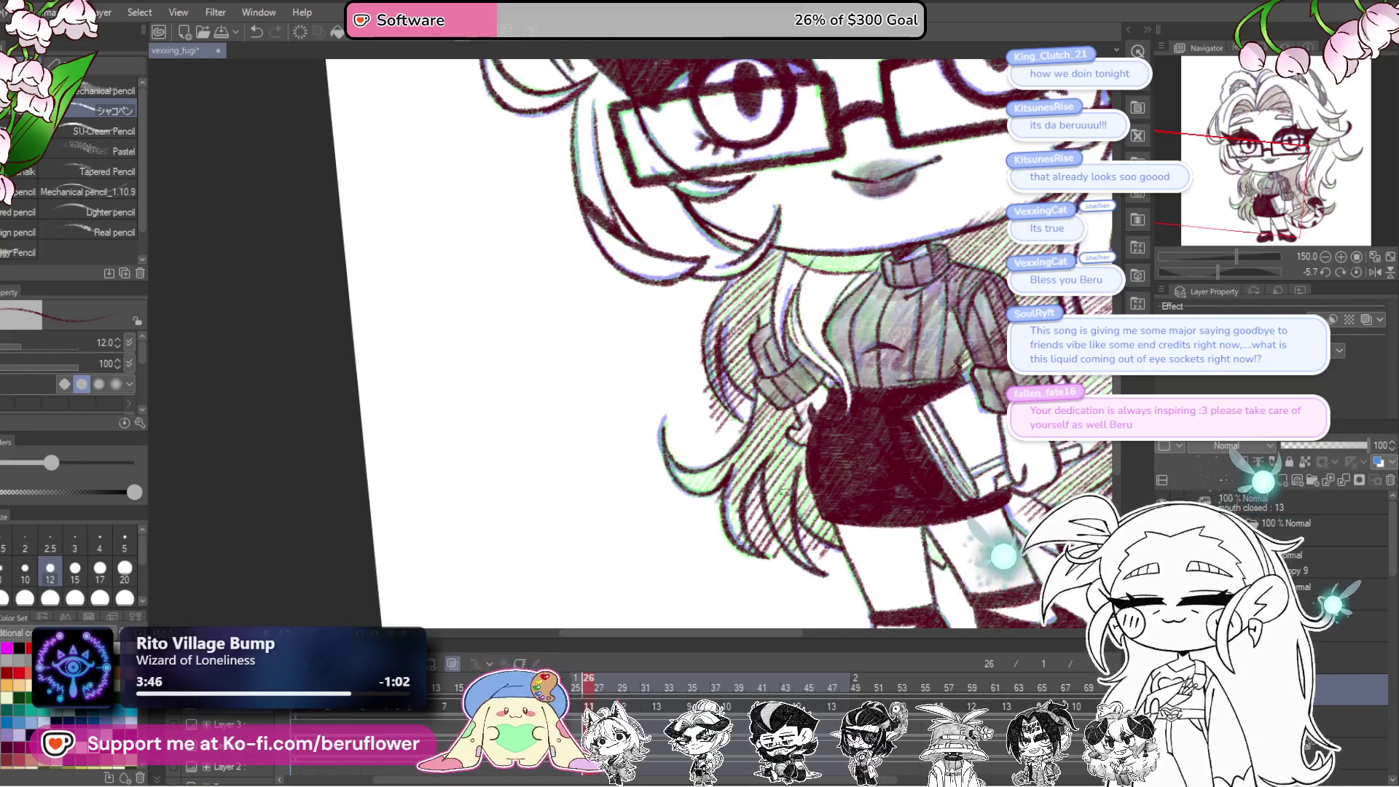
drag(749, 460, 702, 505)
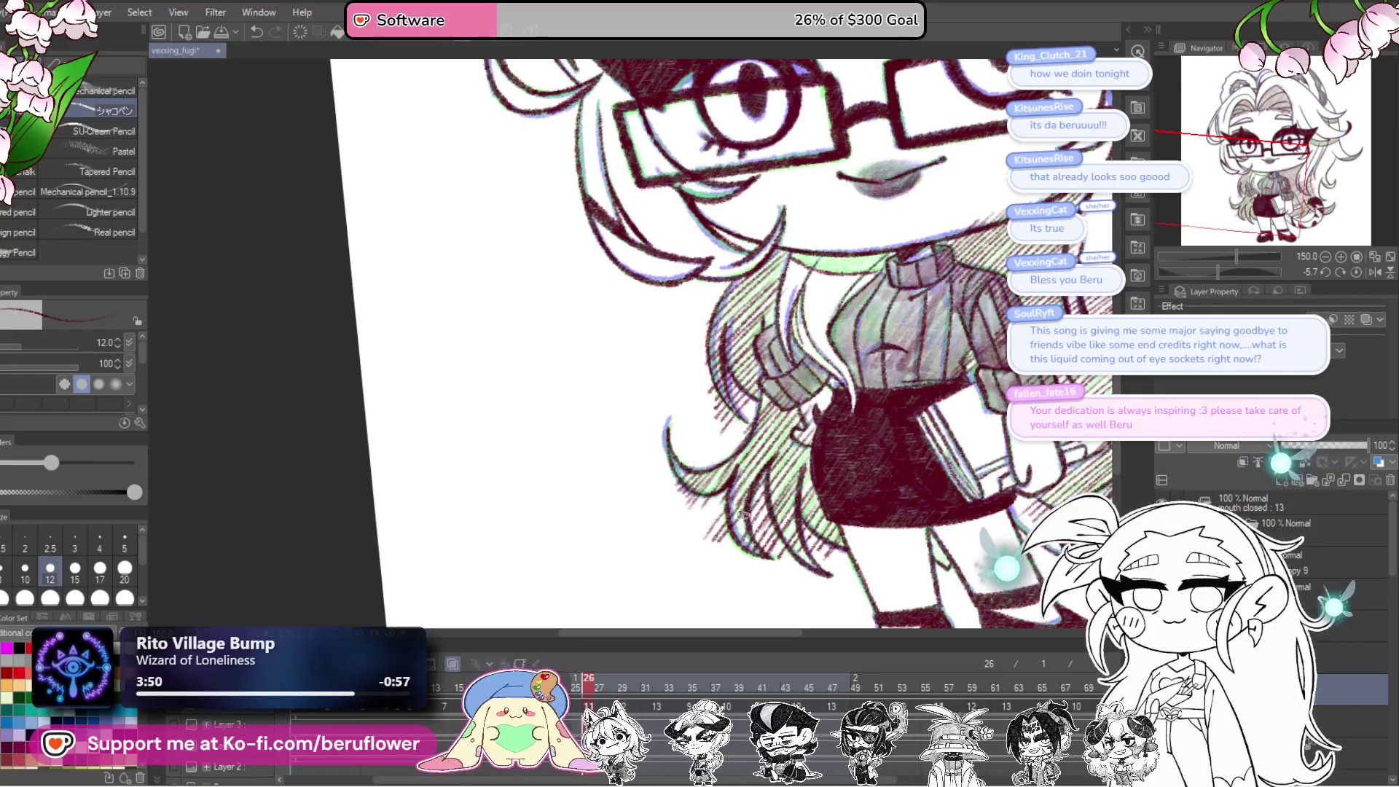
Step: Zoom in and pan to the hatched forehead bangs above the eyes
scroll(693, 607, down, 3)
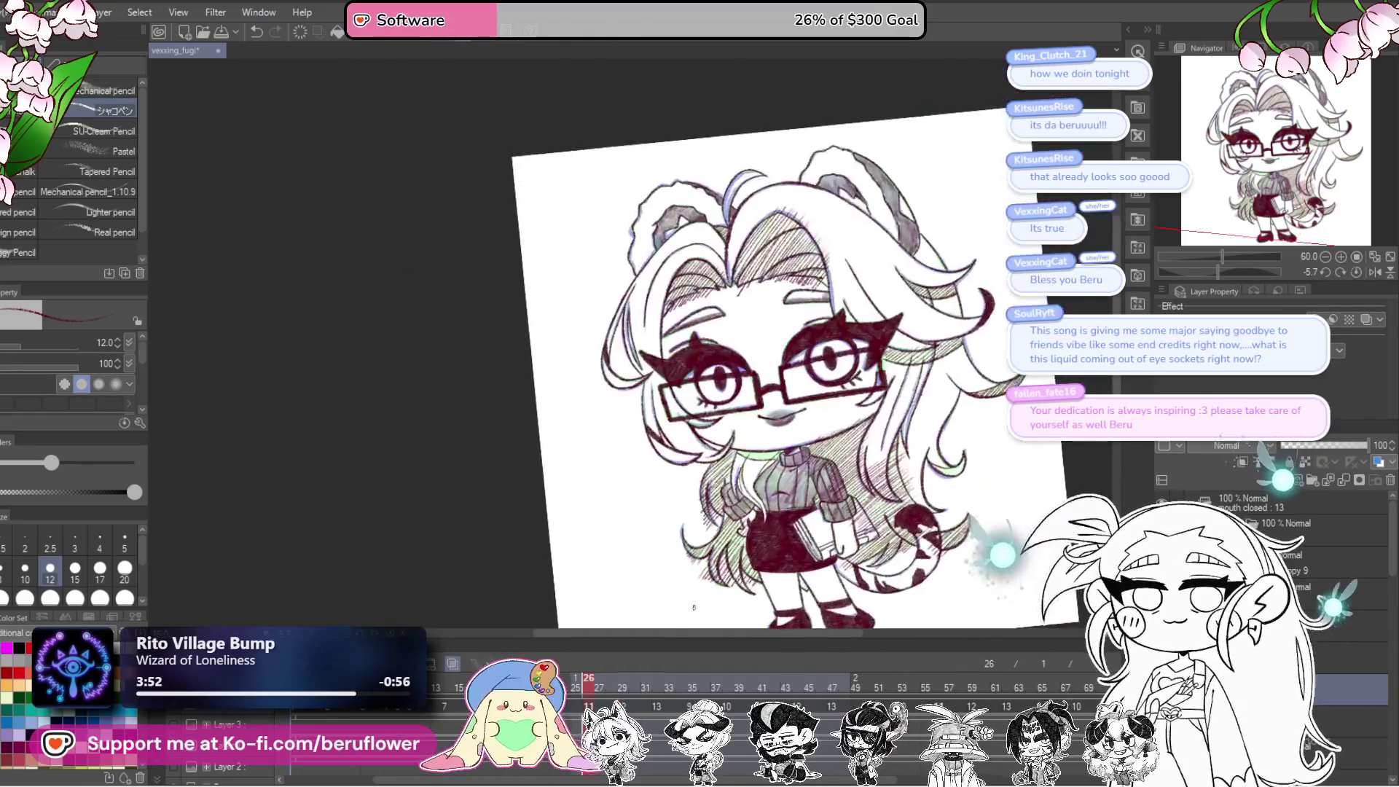
scroll(912, 389, up, 3)
scroll(912, 390, up, 4)
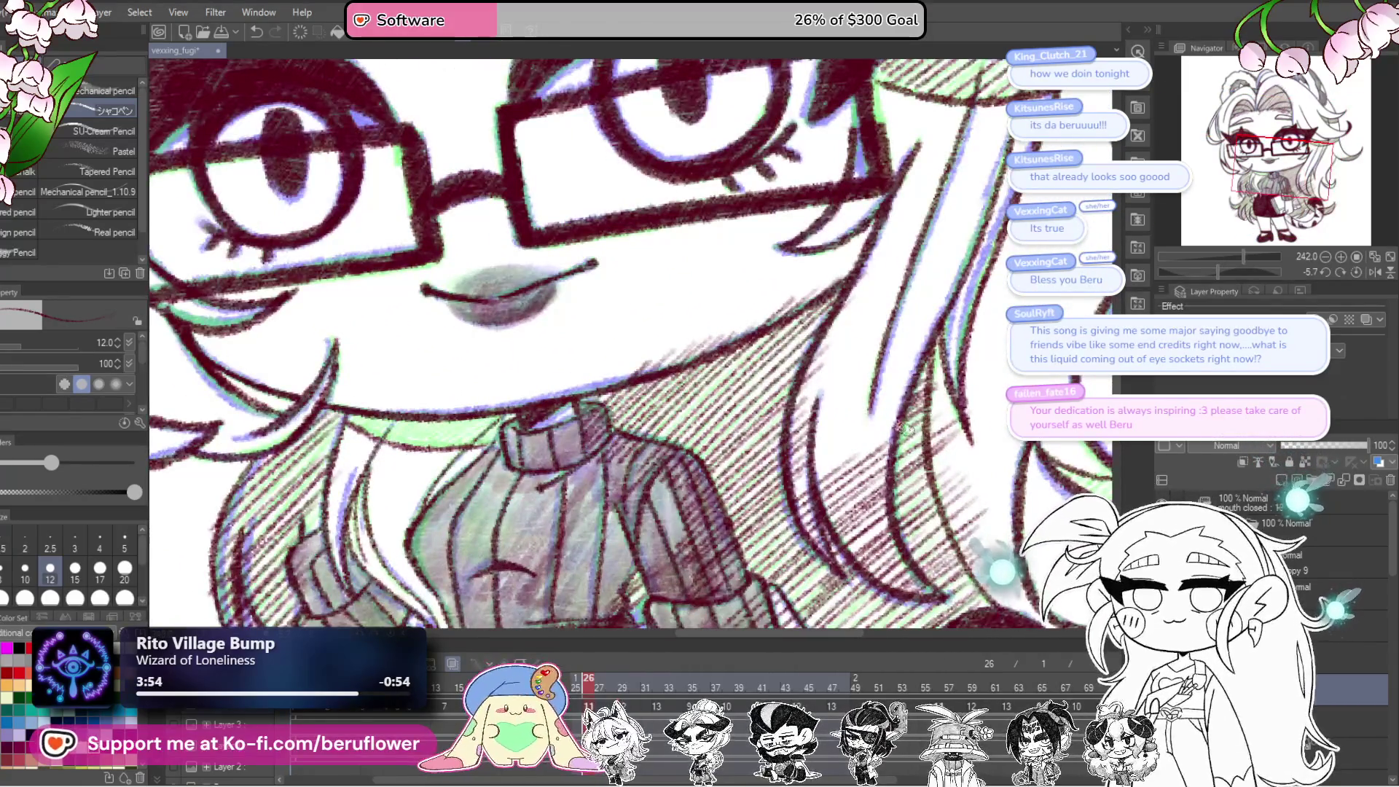
scroll(867, 436, down, 4)
scroll(887, 271, up, 4)
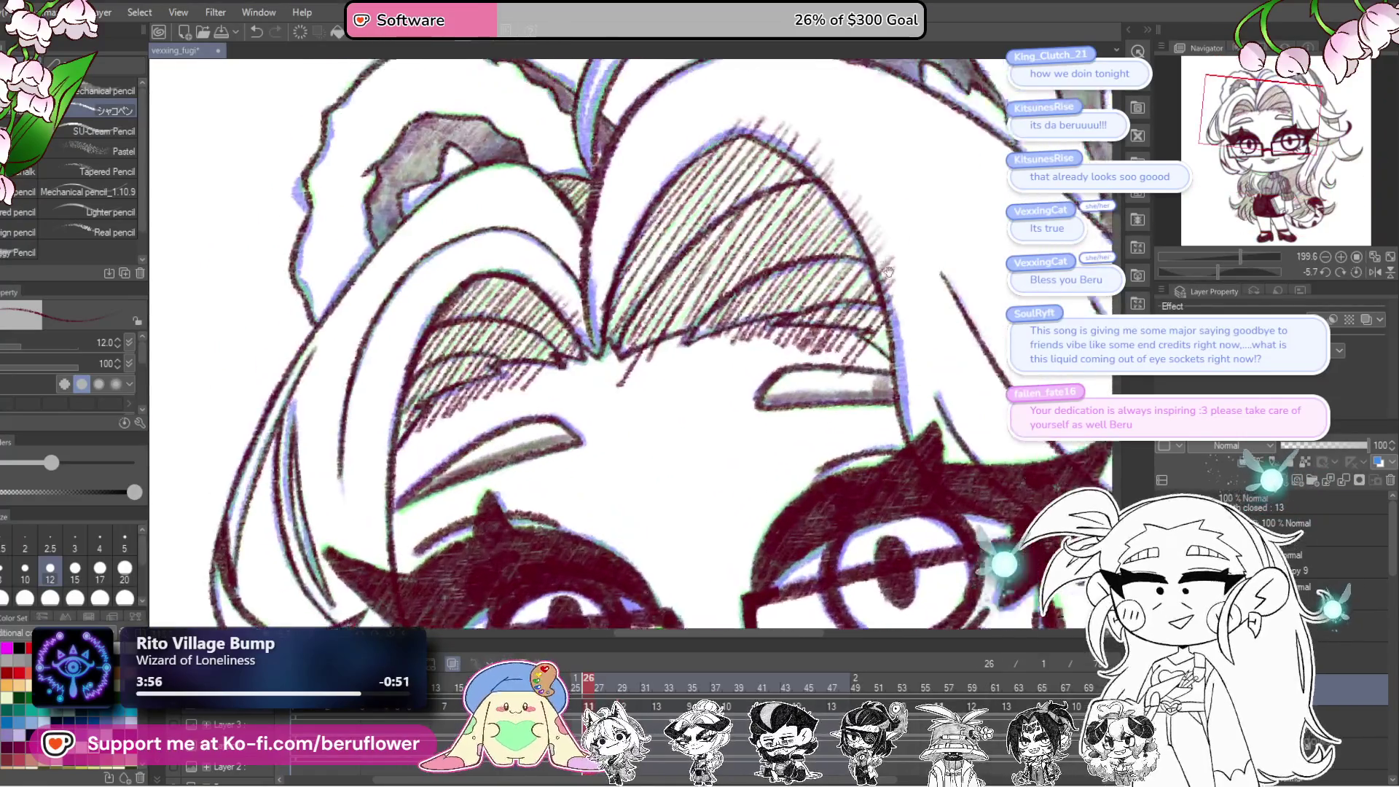
drag(887, 271, 896, 378)
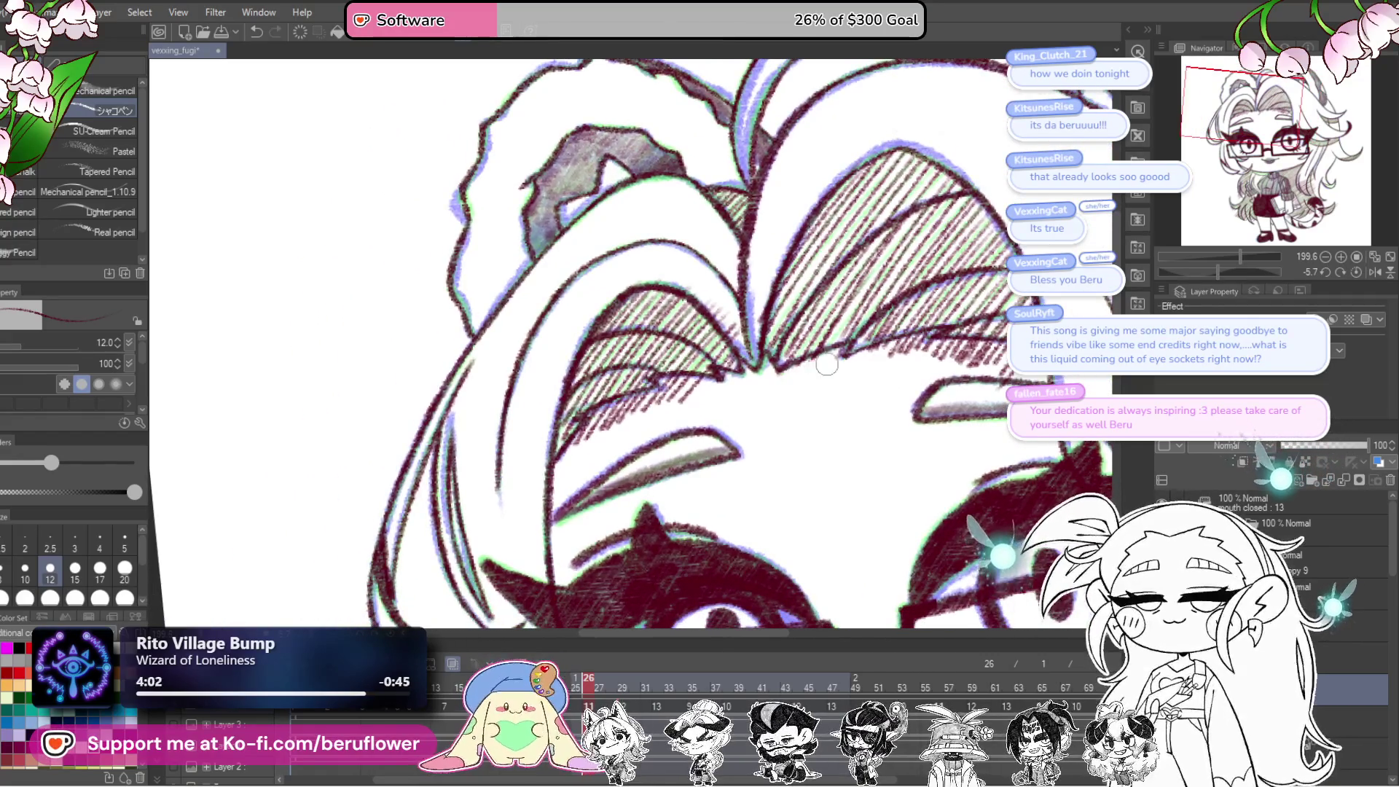
drag(748, 396, 805, 391)
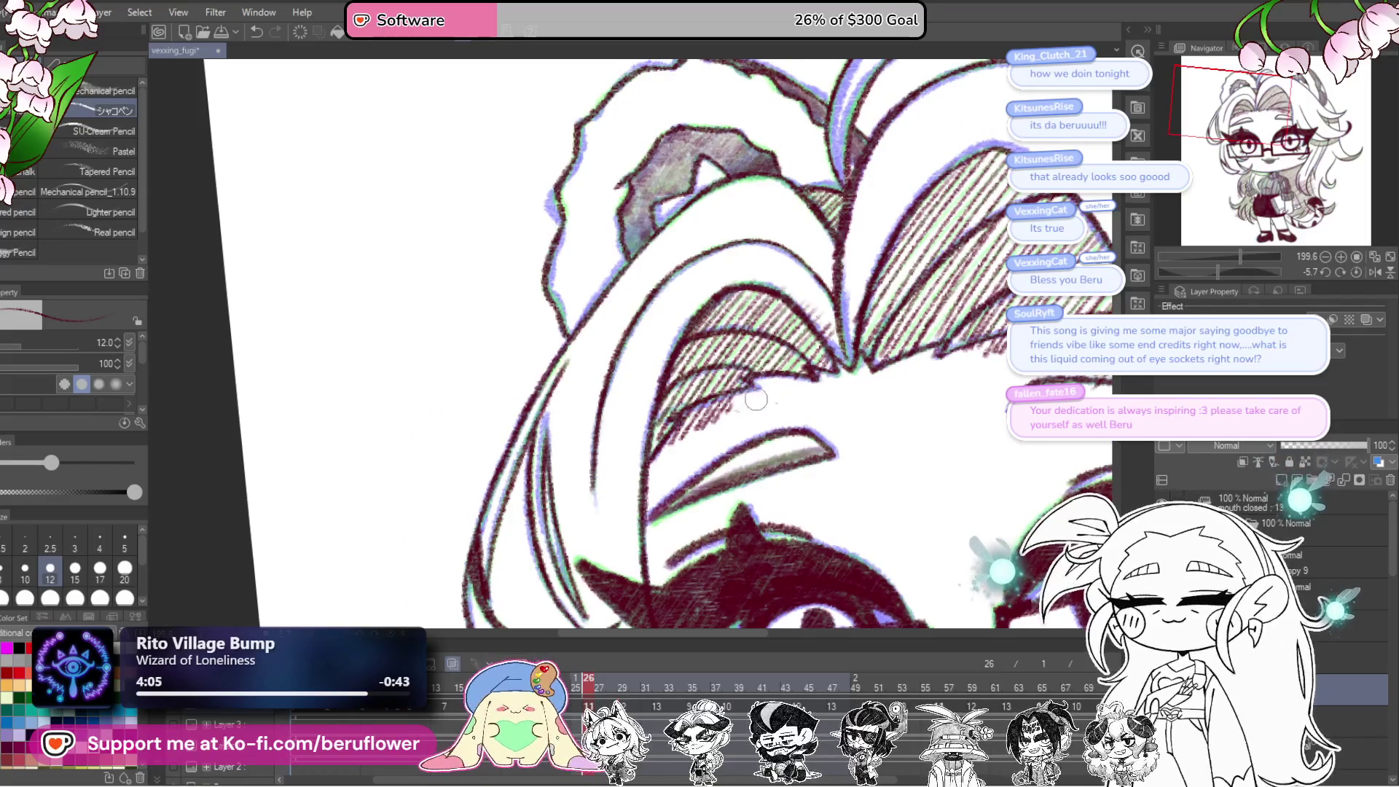
Step: Erase the stray pencil marks in the bangs, then zoom back out over the character
drag(692, 416, 724, 411)
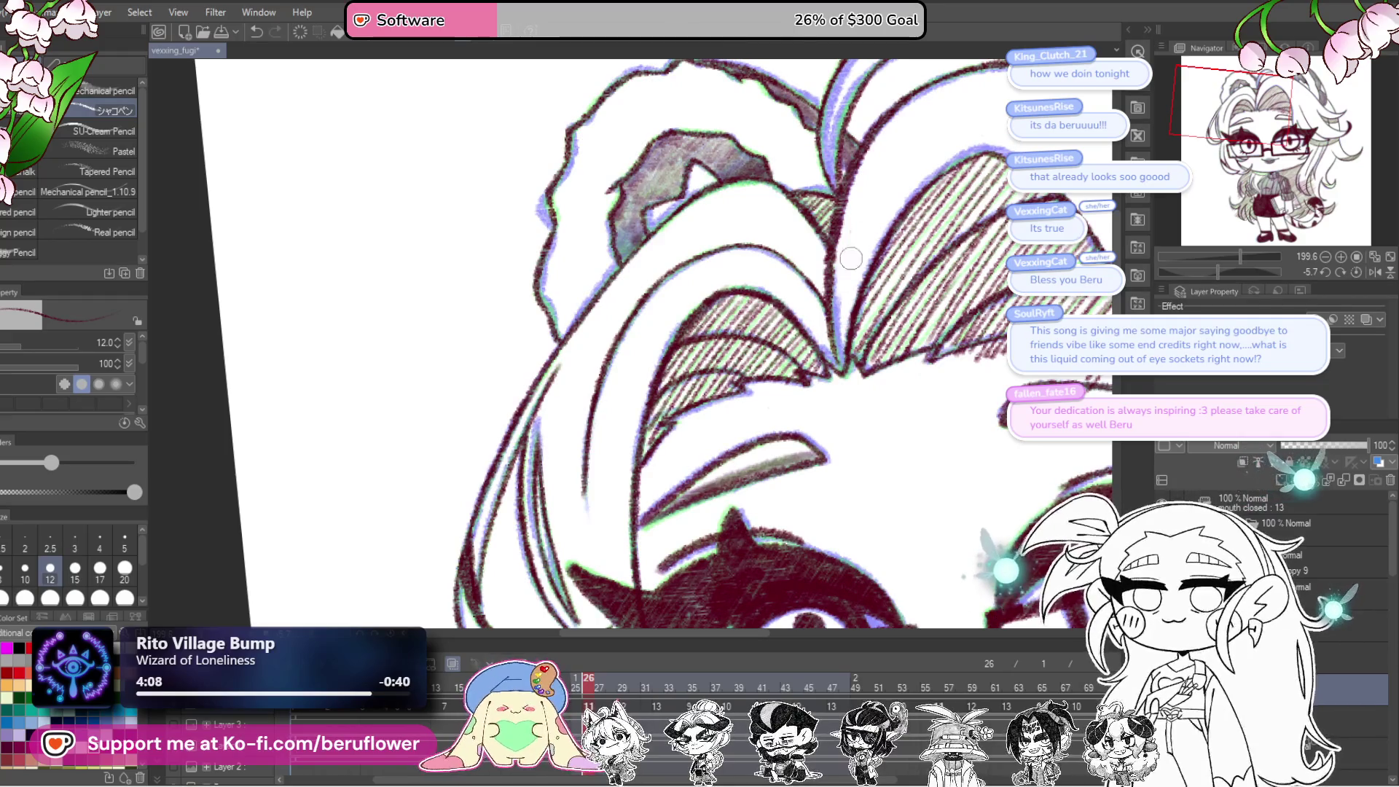
scroll(851, 259, right, 2)
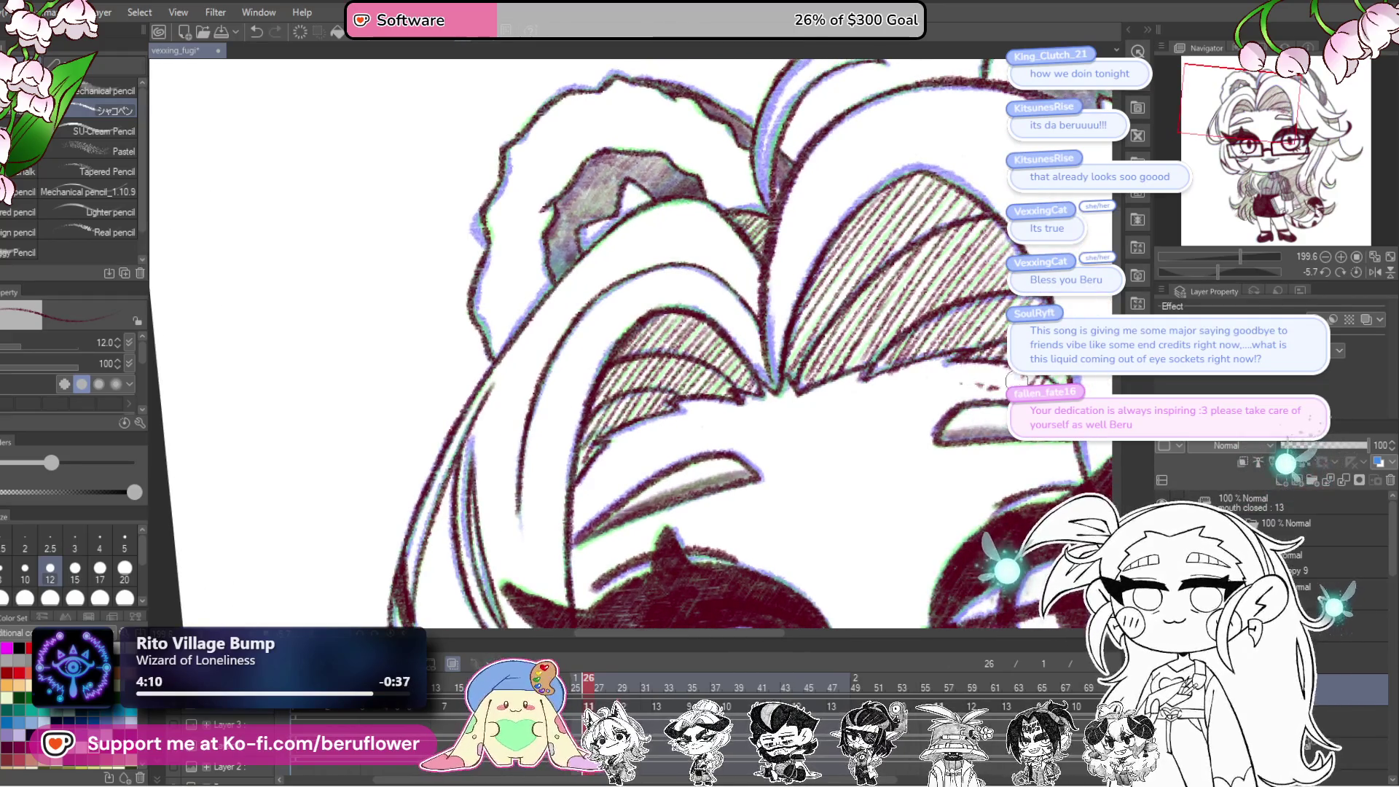
scroll(964, 384, right, 1)
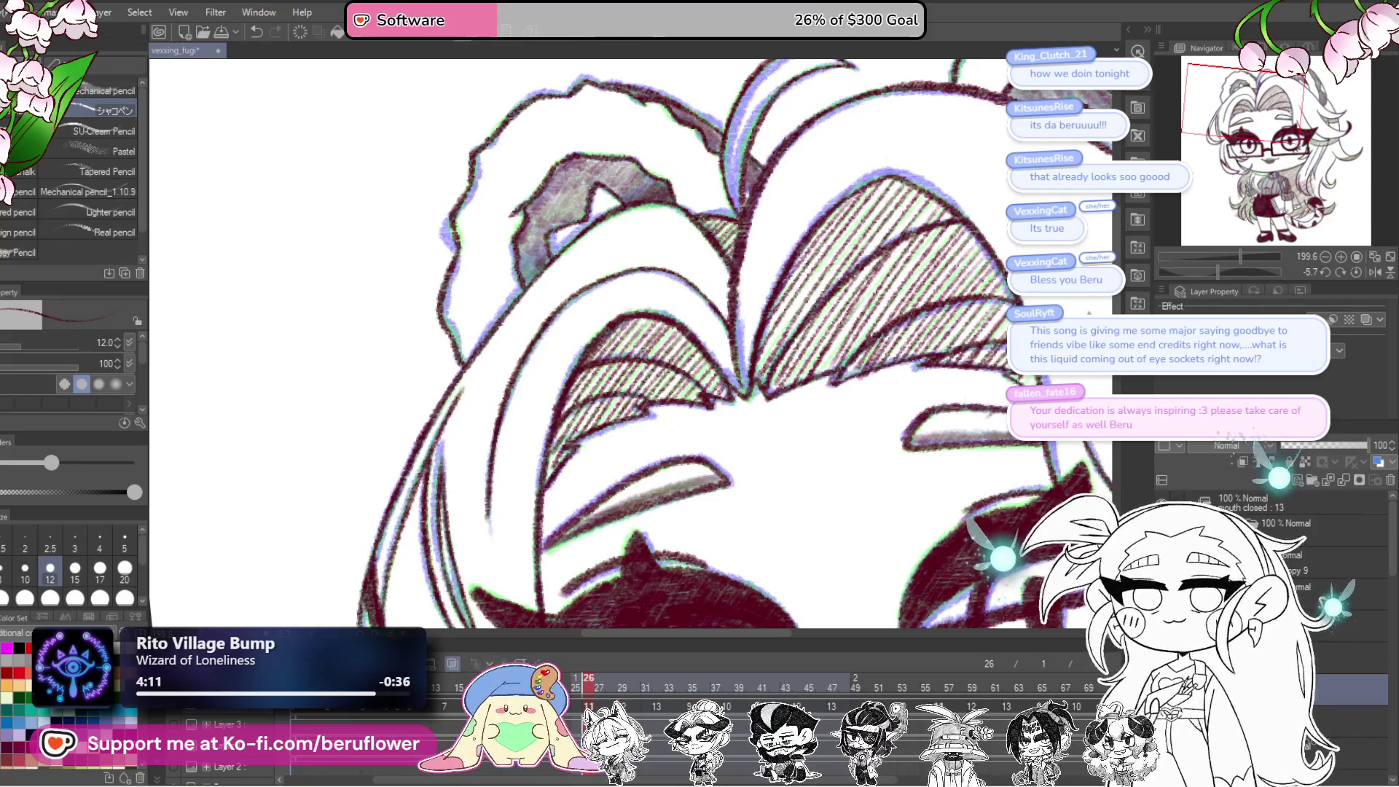
scroll(898, 412, down, 5)
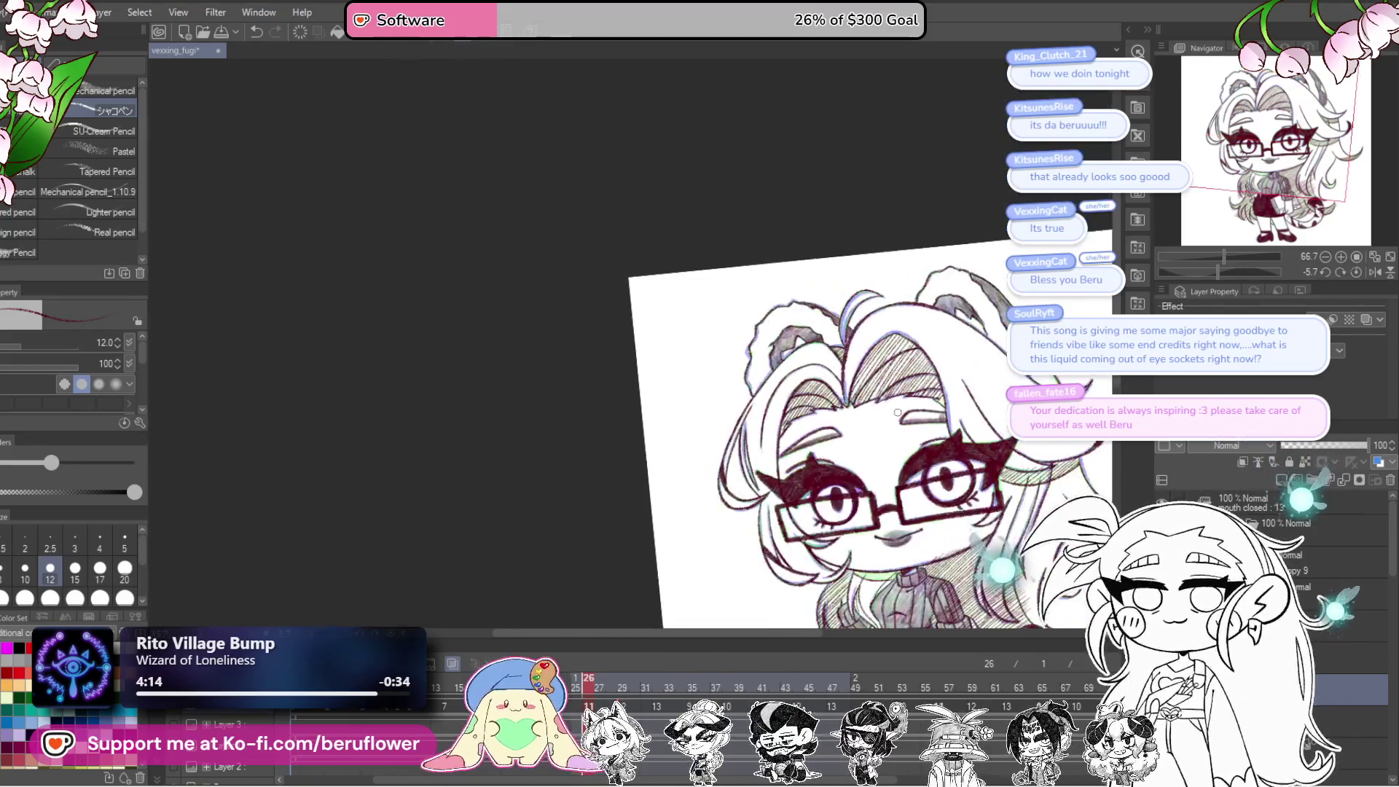
scroll(796, 479, up, 2)
scroll(799, 480, up, 5)
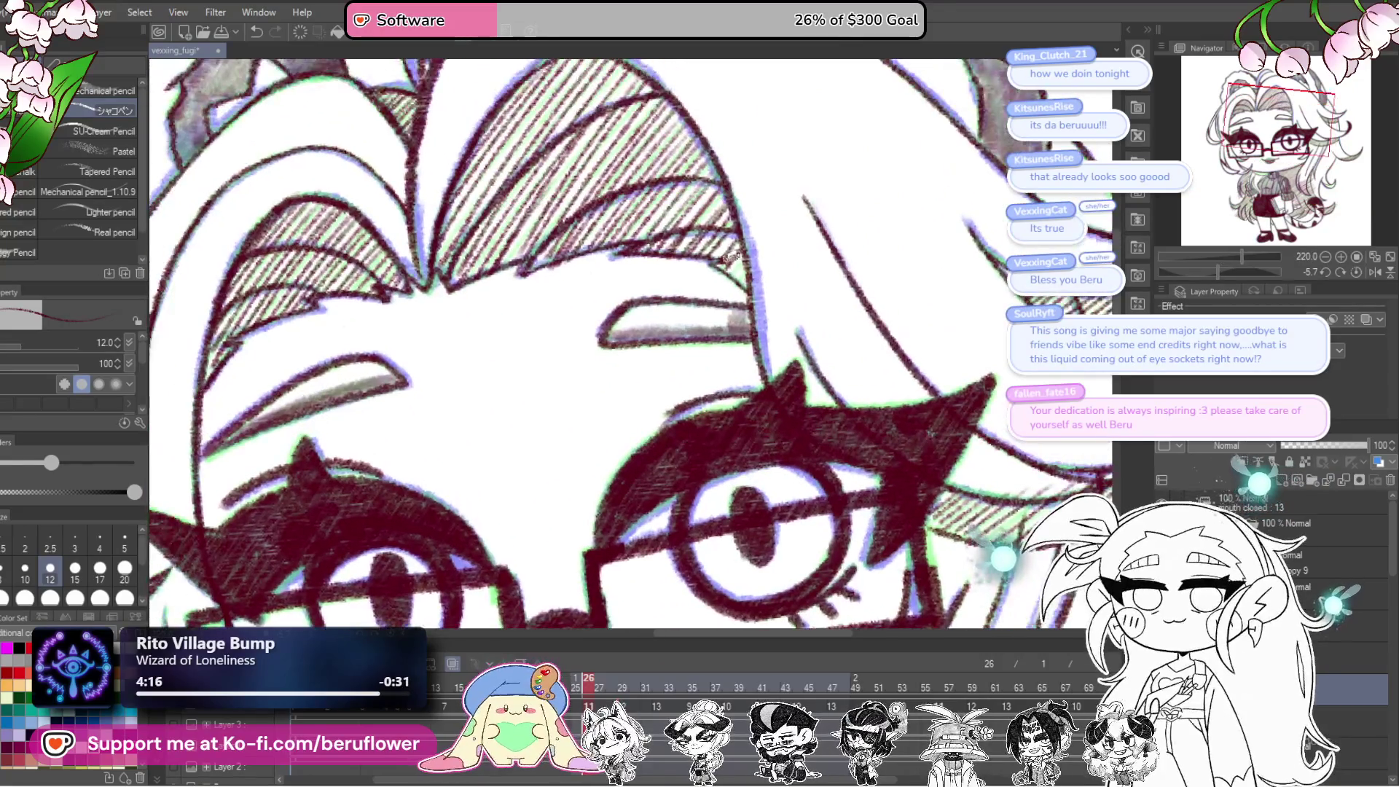
scroll(735, 269, down, 5)
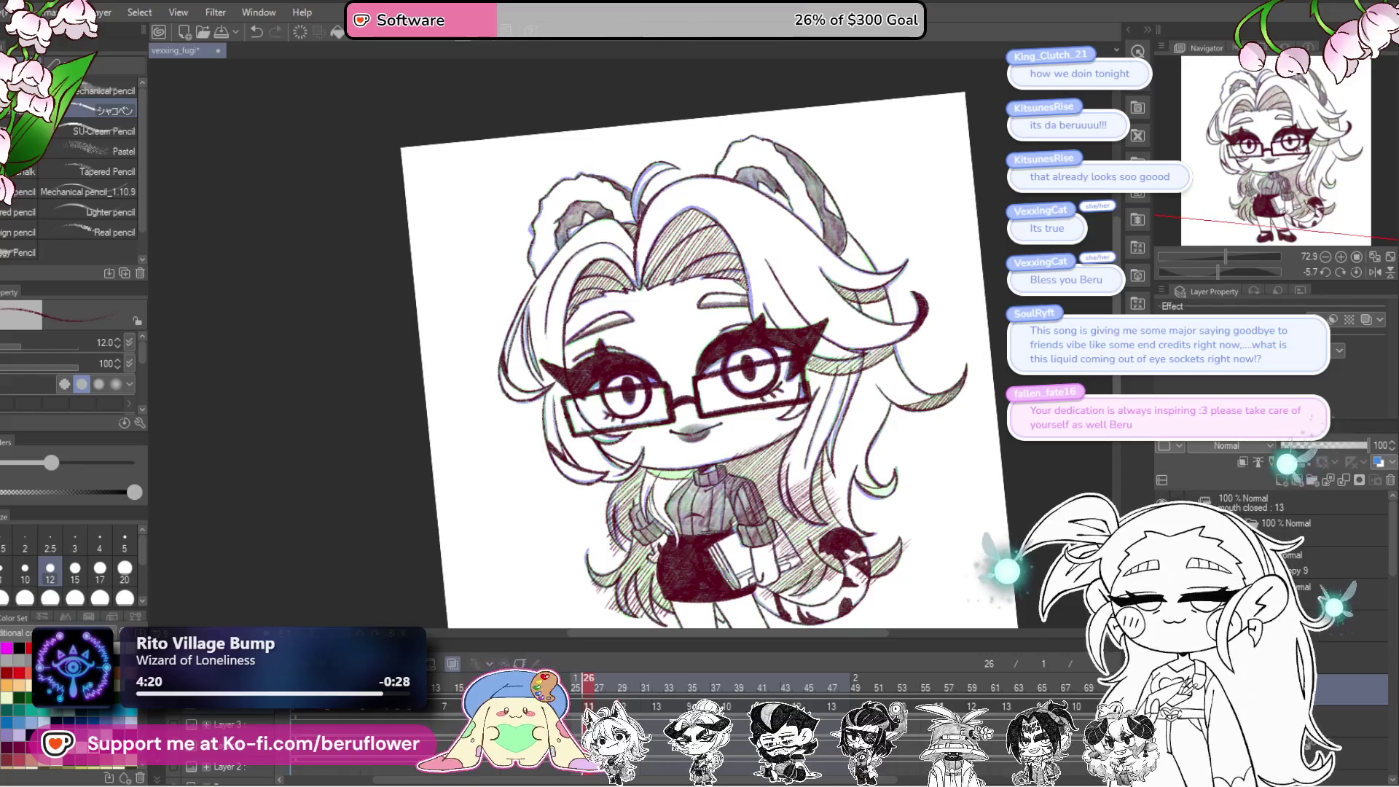
scroll(700, 328, up, 4)
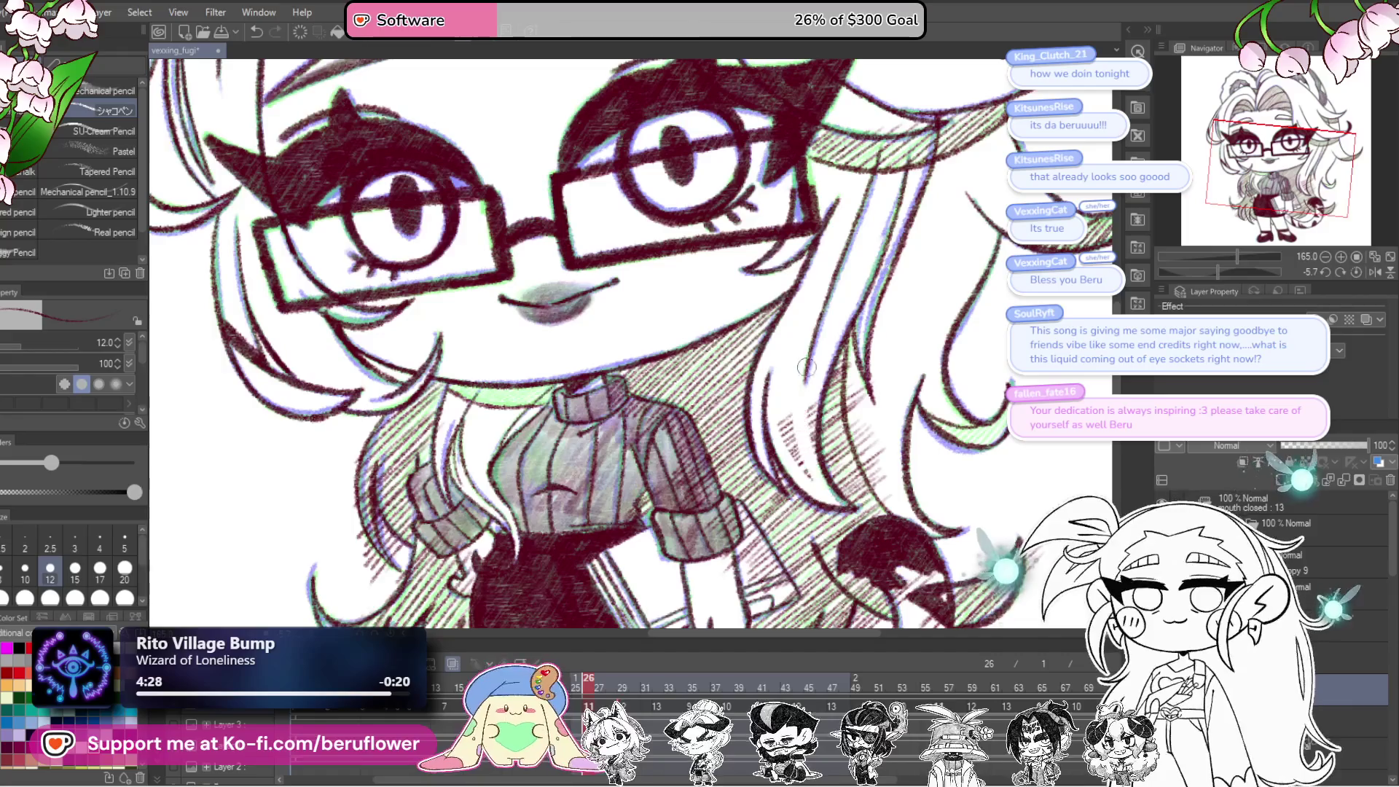
drag(912, 270, 894, 276)
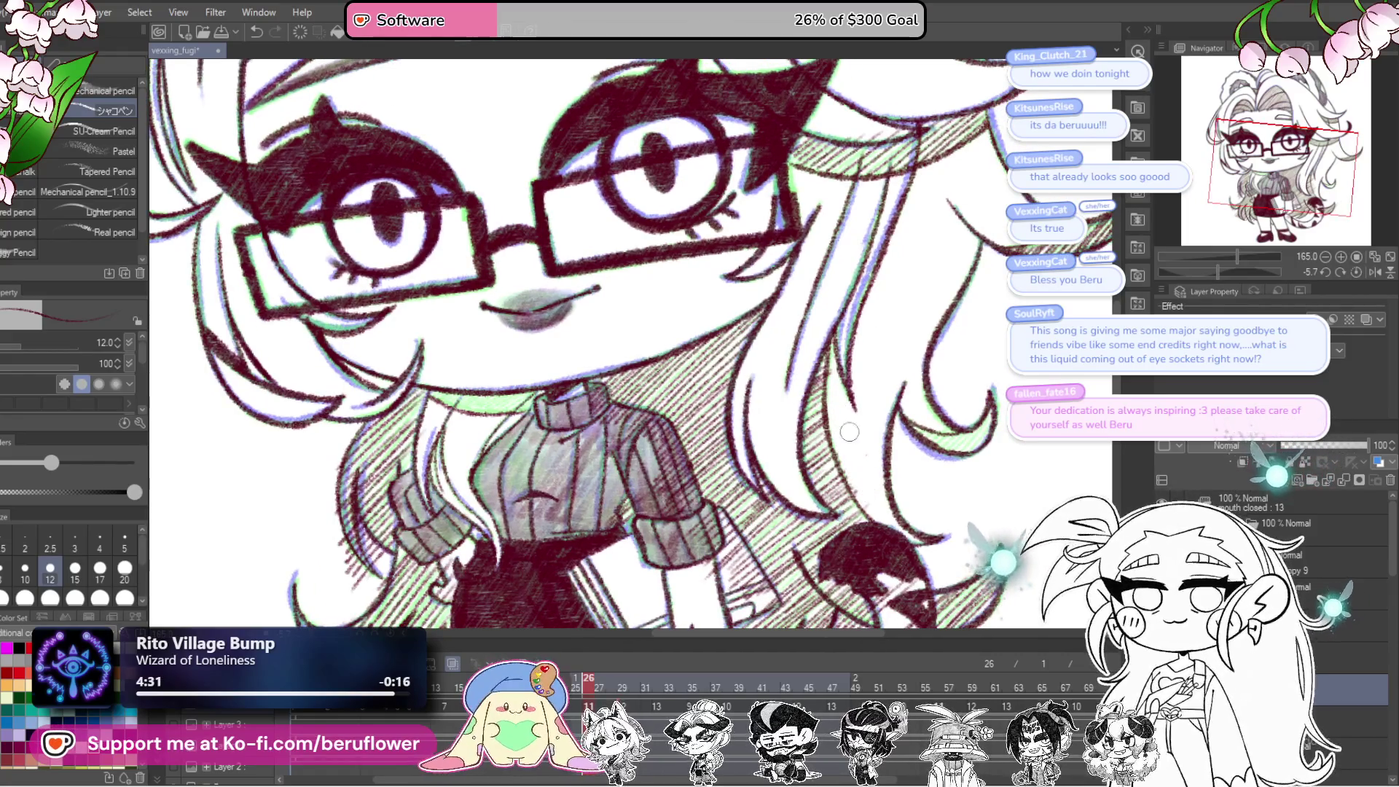
drag(932, 362, 888, 271)
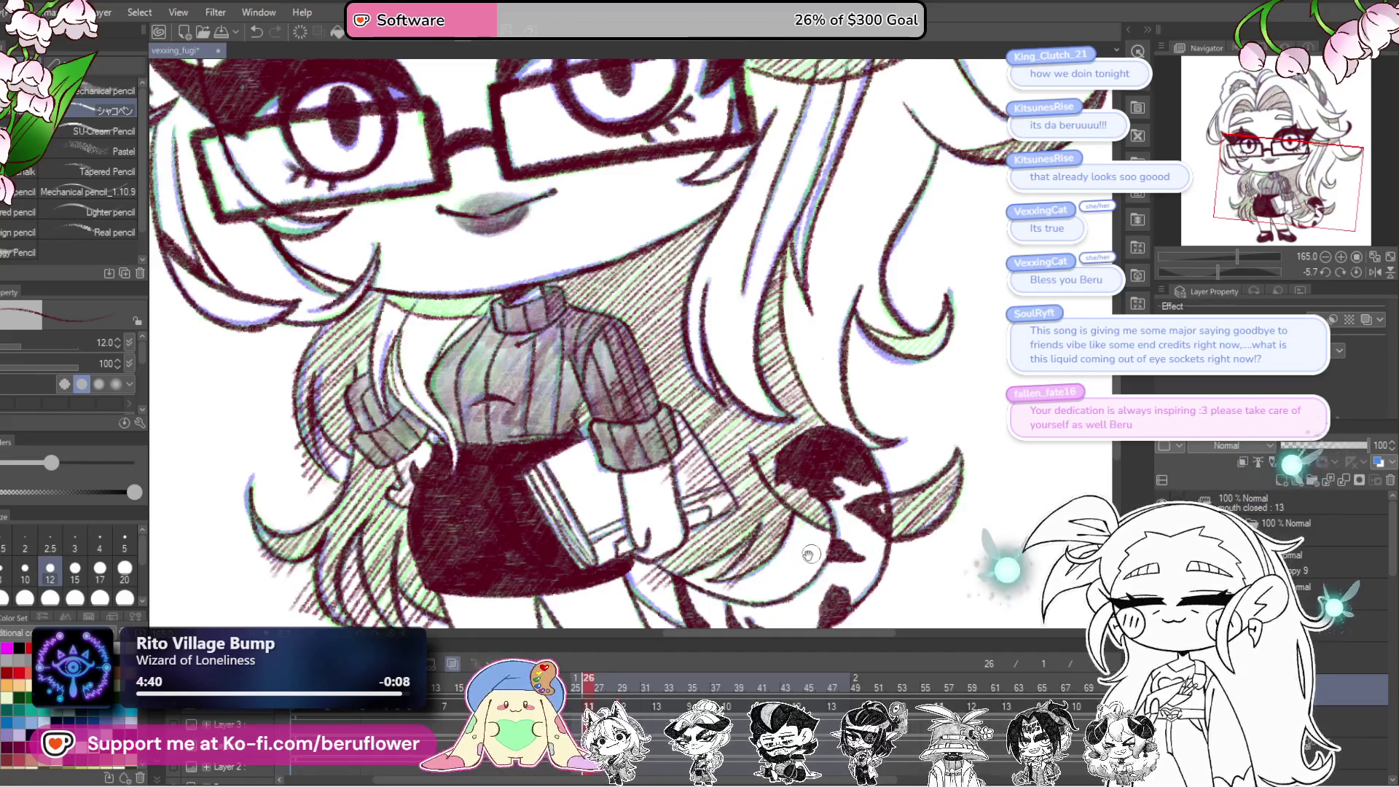
drag(809, 555, 875, 520)
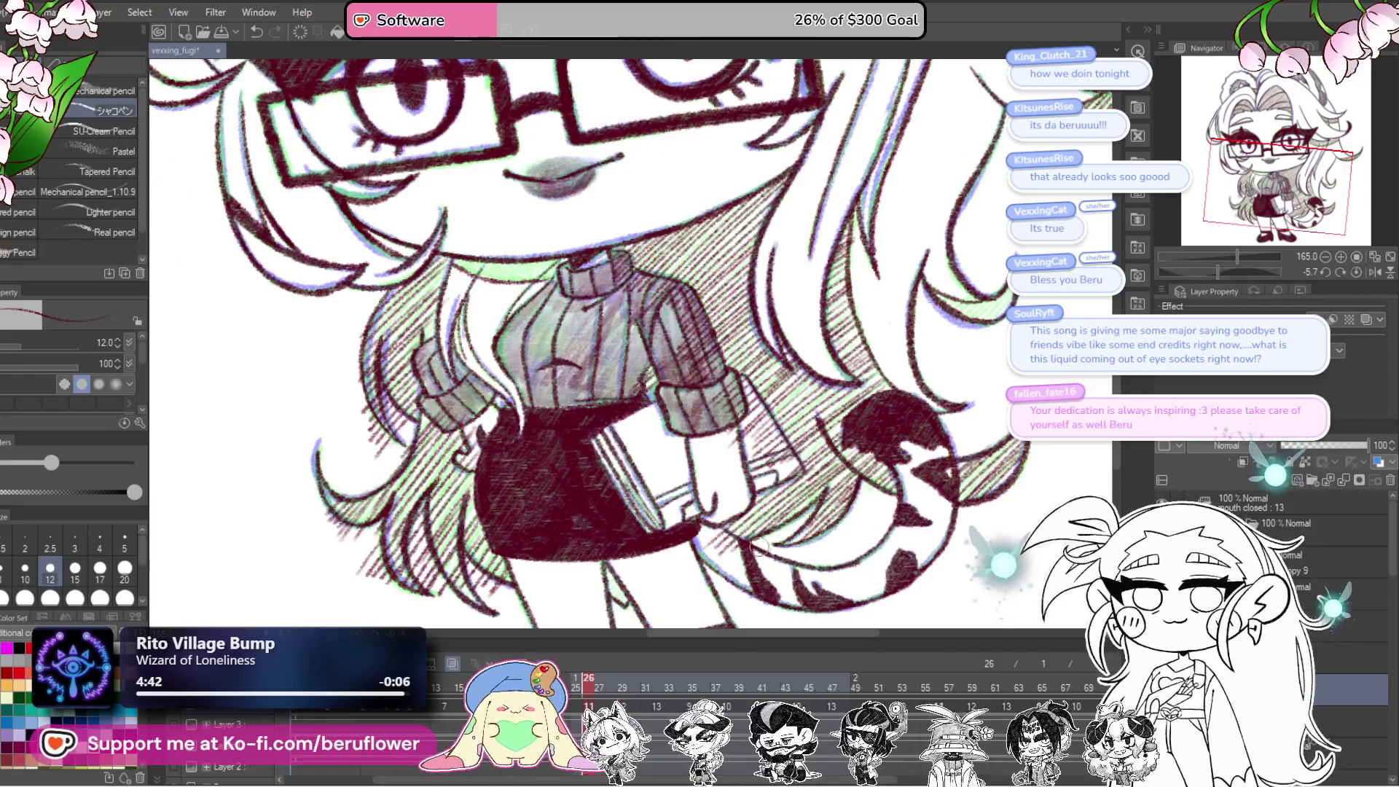
drag(777, 537, 799, 528)
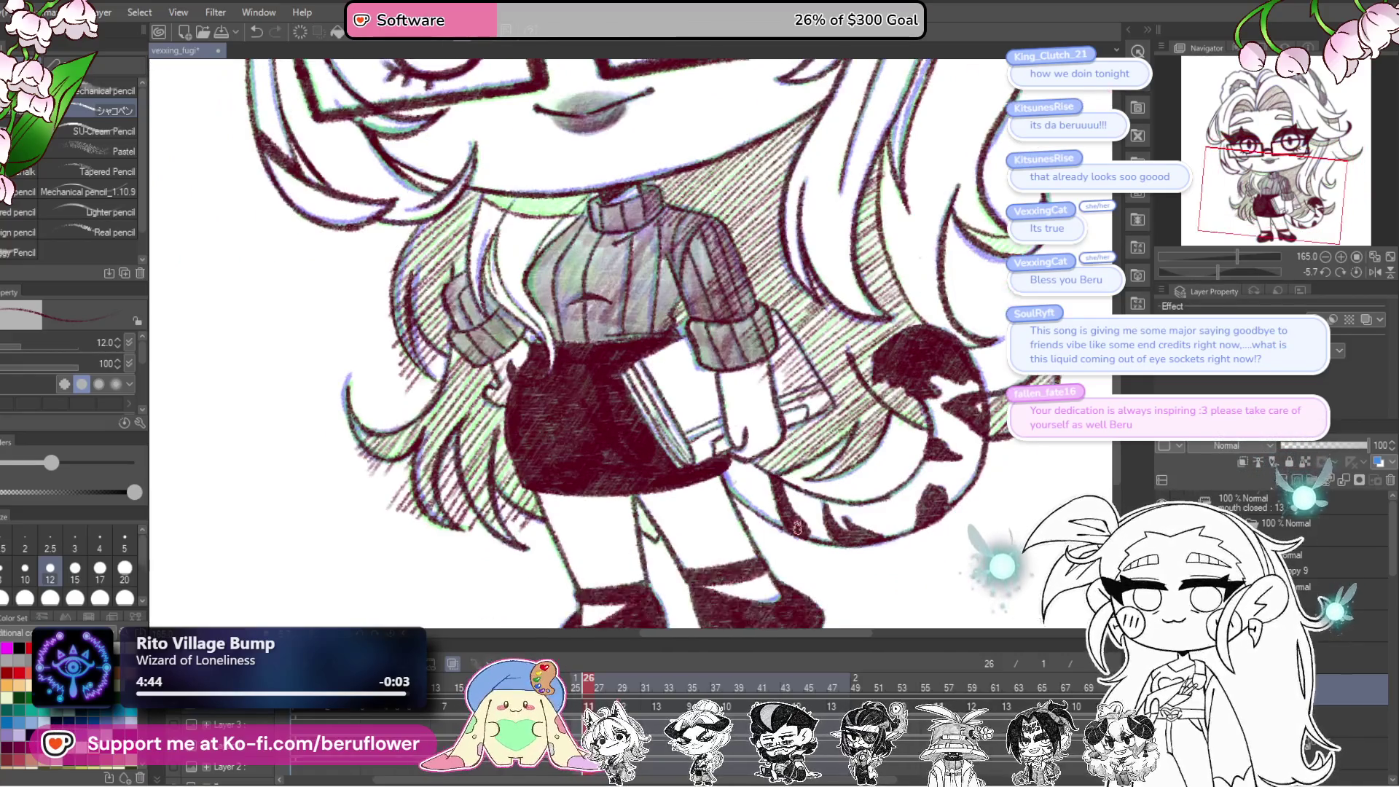
drag(710, 487, 722, 486)
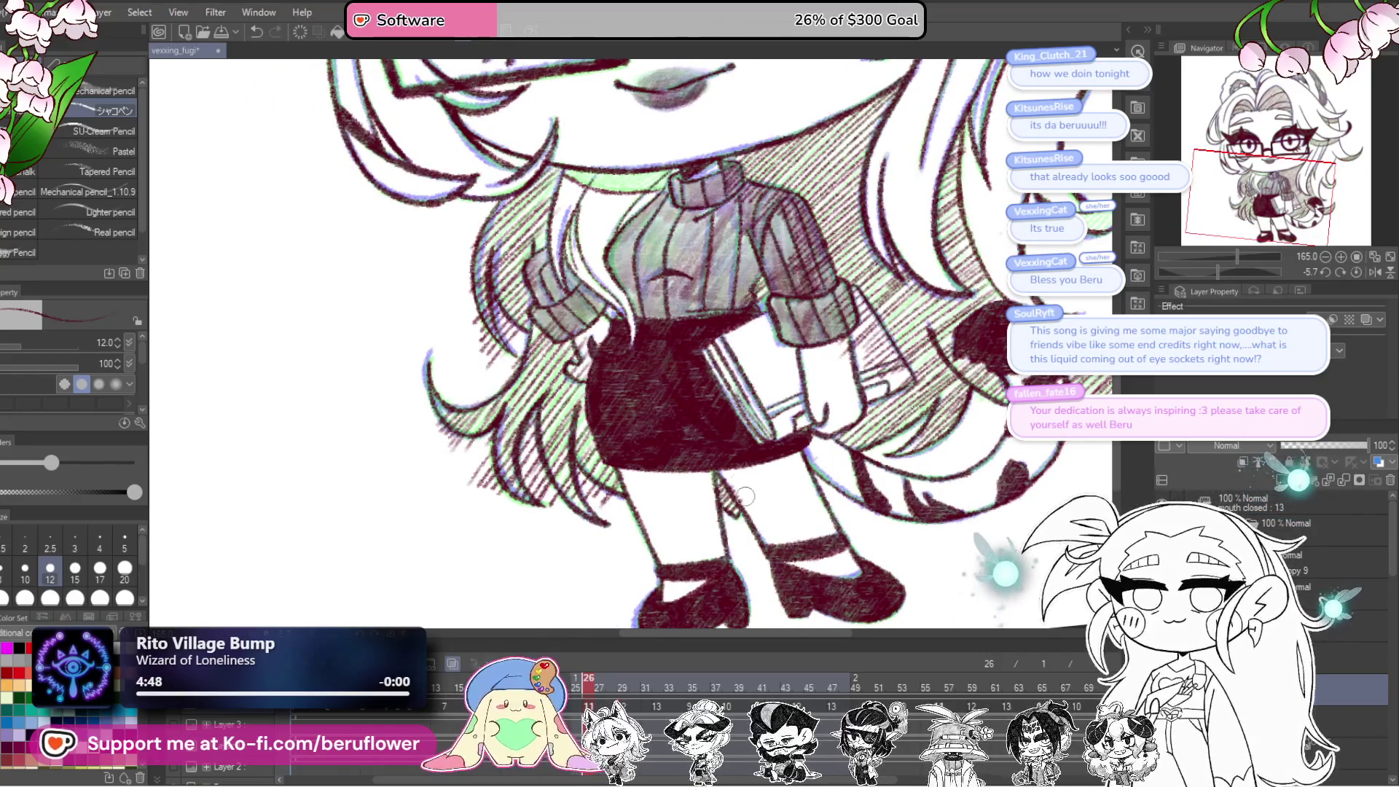
drag(740, 477, 820, 496)
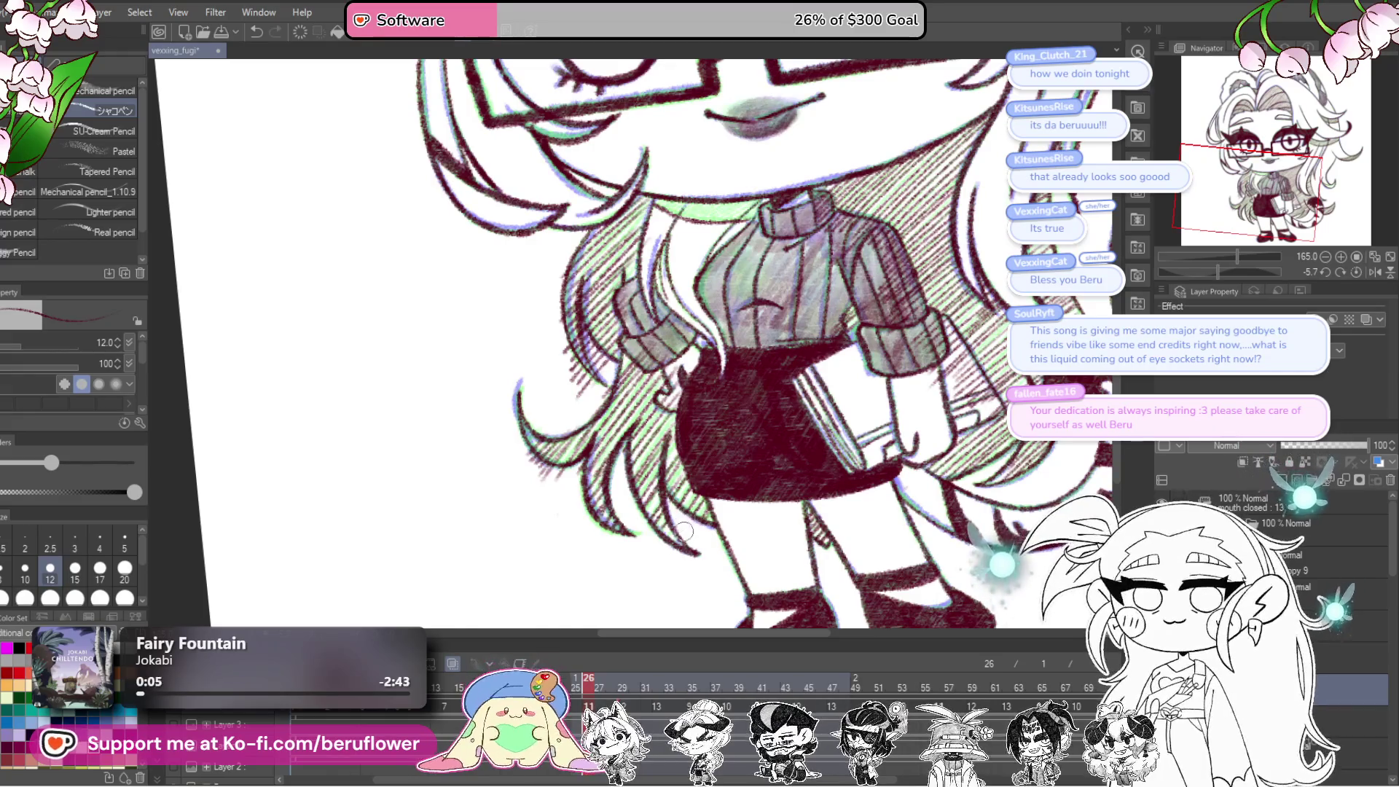
mouse_move(522, 455)
mouse_down()
mouse_move(572, 492)
mouse_move(584, 531)
mouse_up()
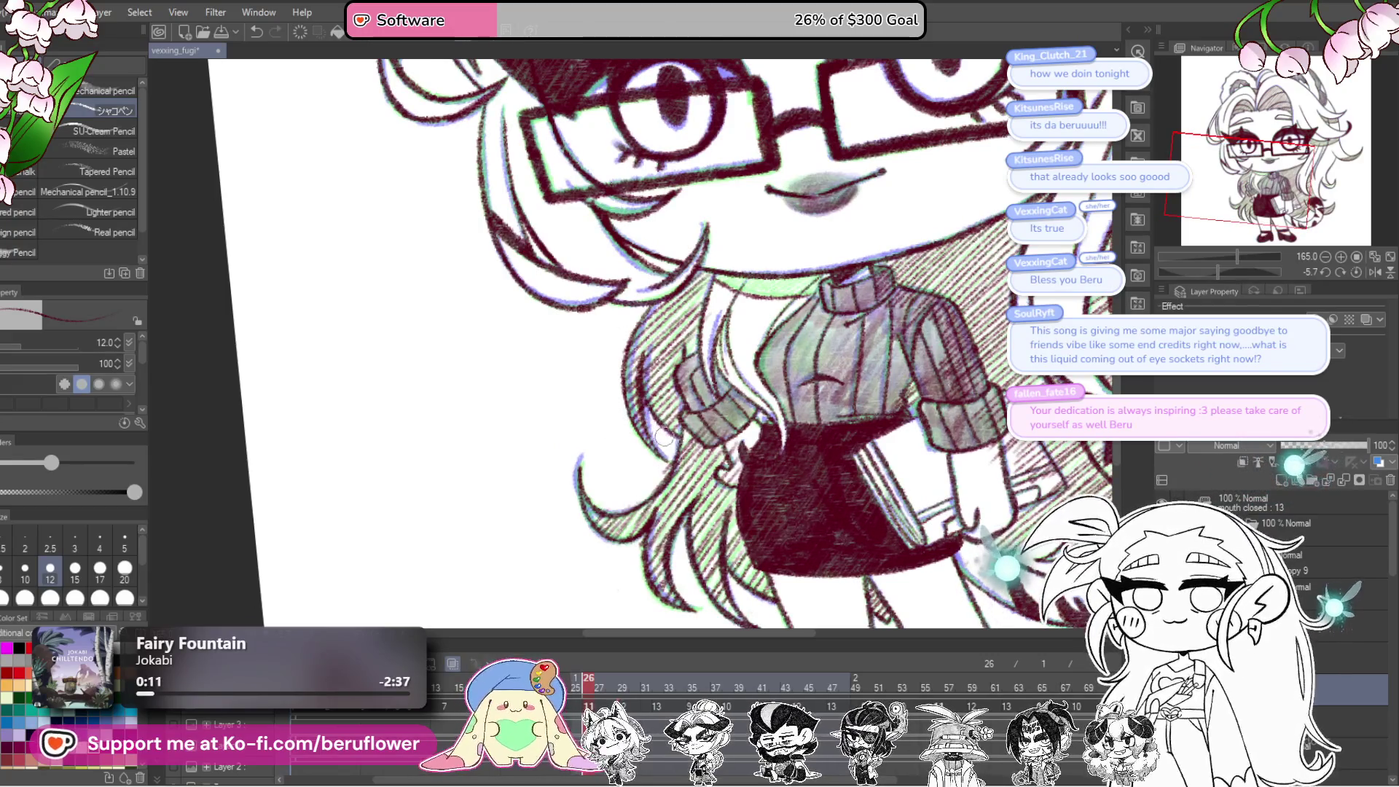
scroll(648, 430, up, 2)
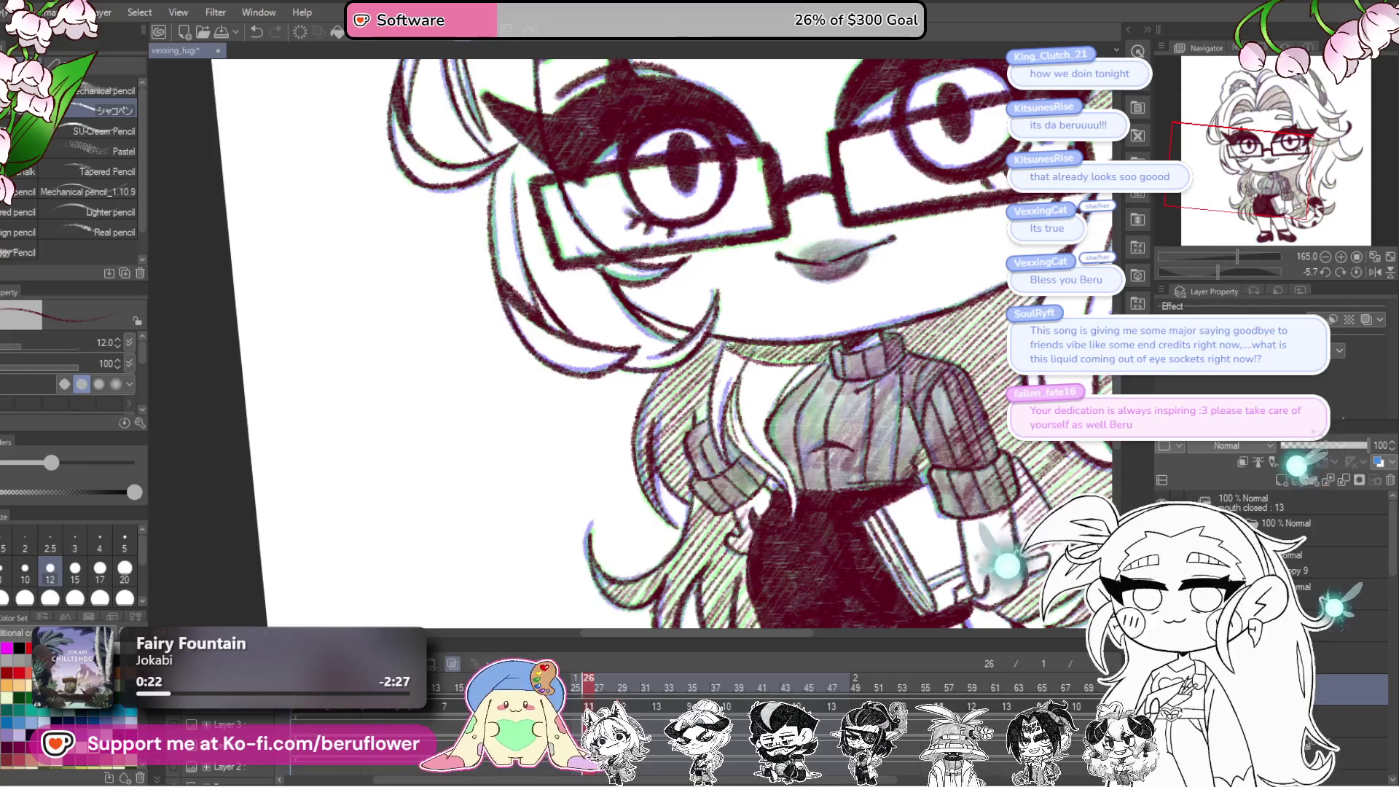
scroll(715, 343, down, 5)
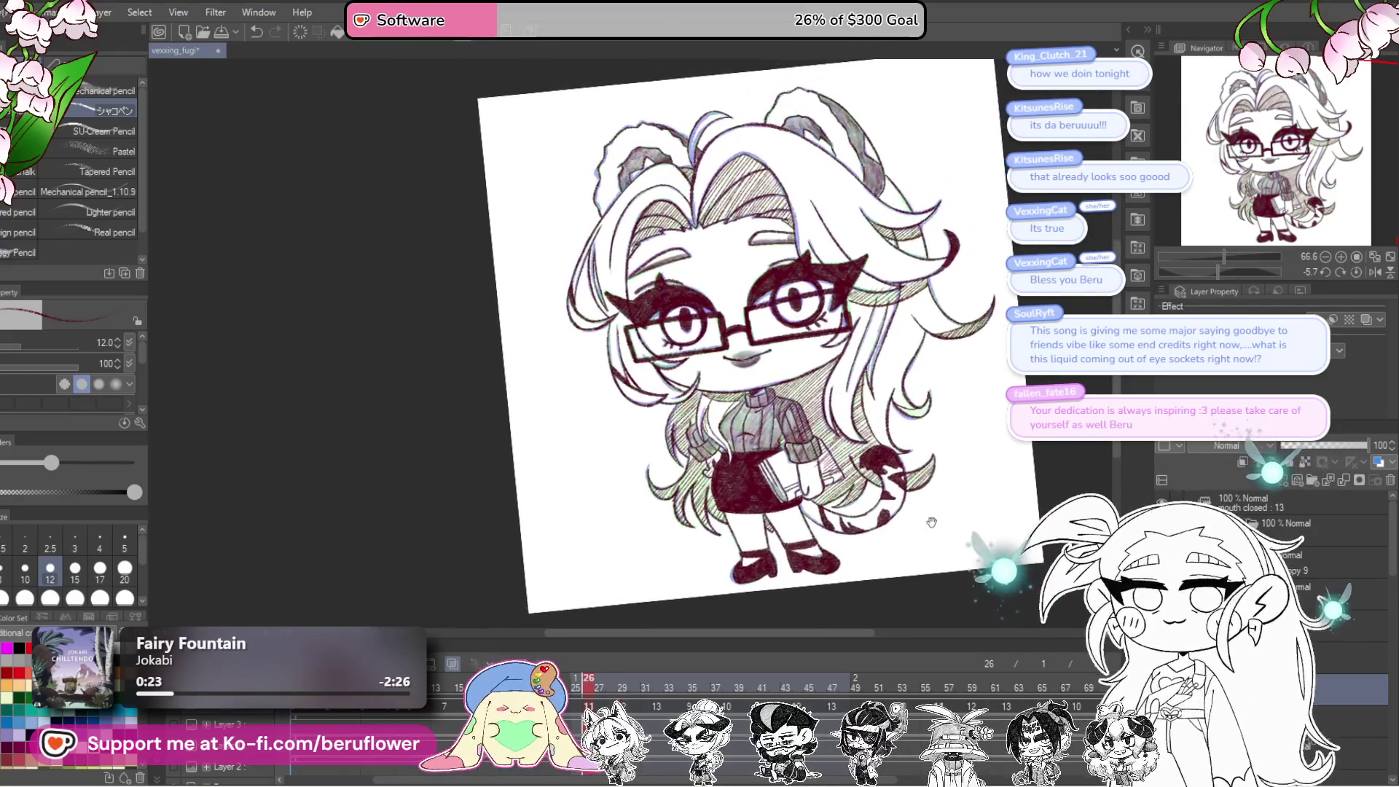
scroll(780, 506, up, 4)
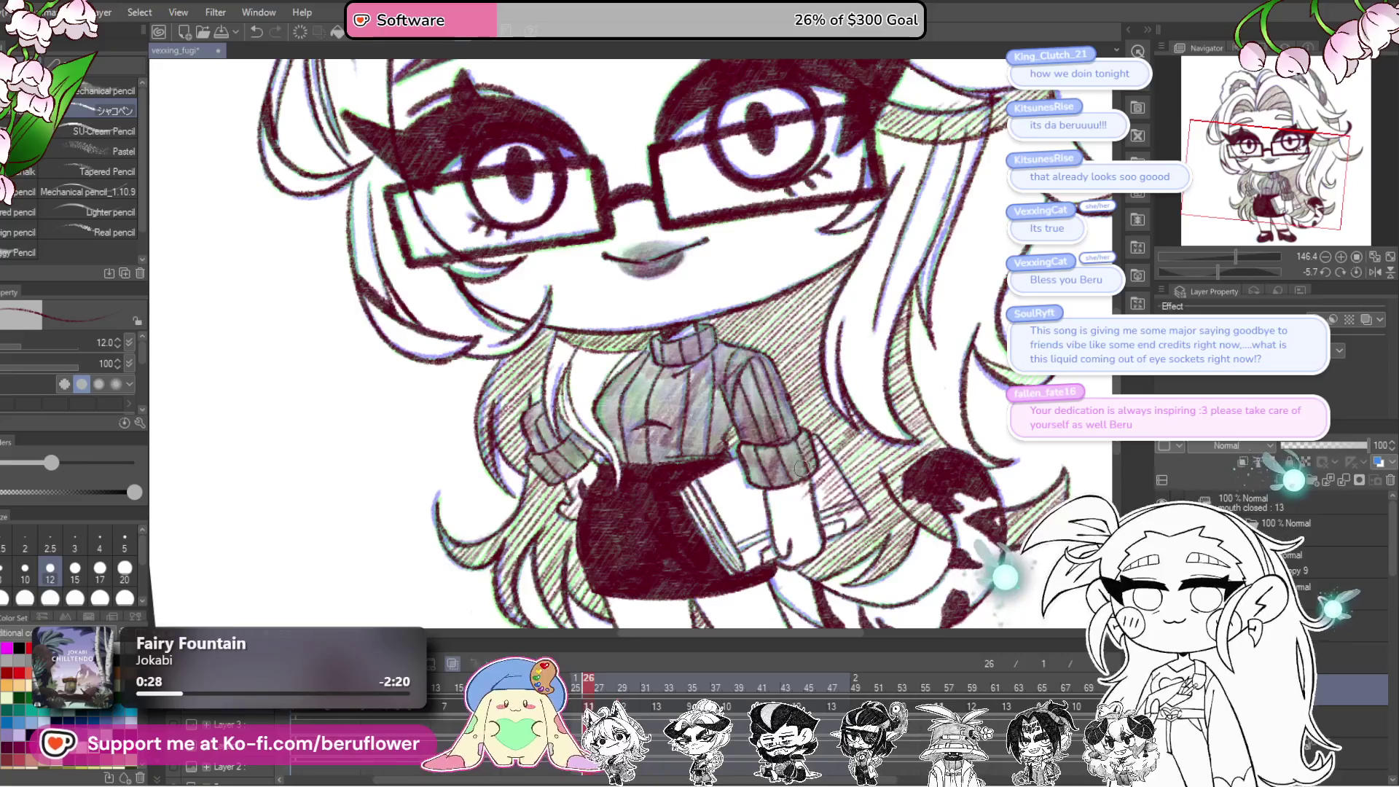
drag(793, 455, 765, 420)
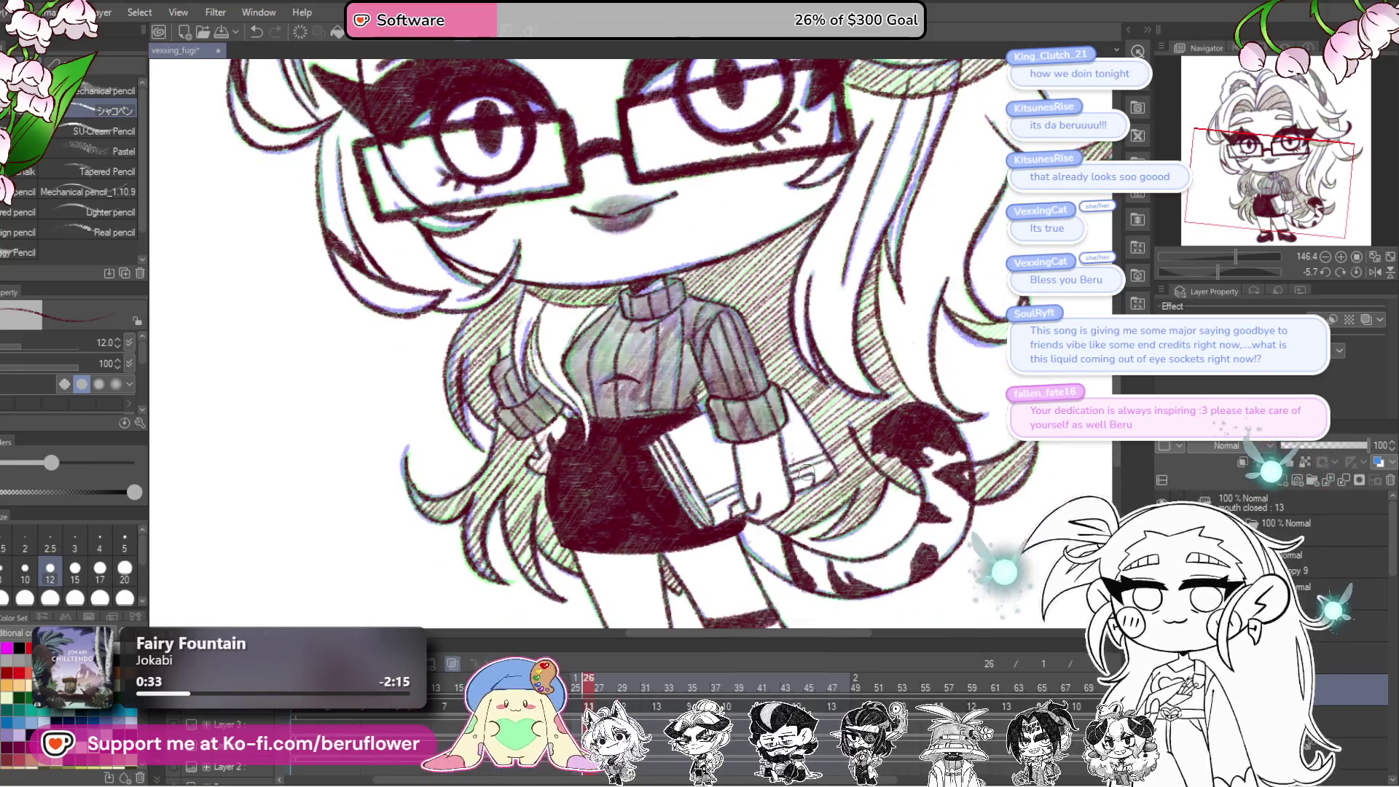
drag(1004, 424, 1019, 420)
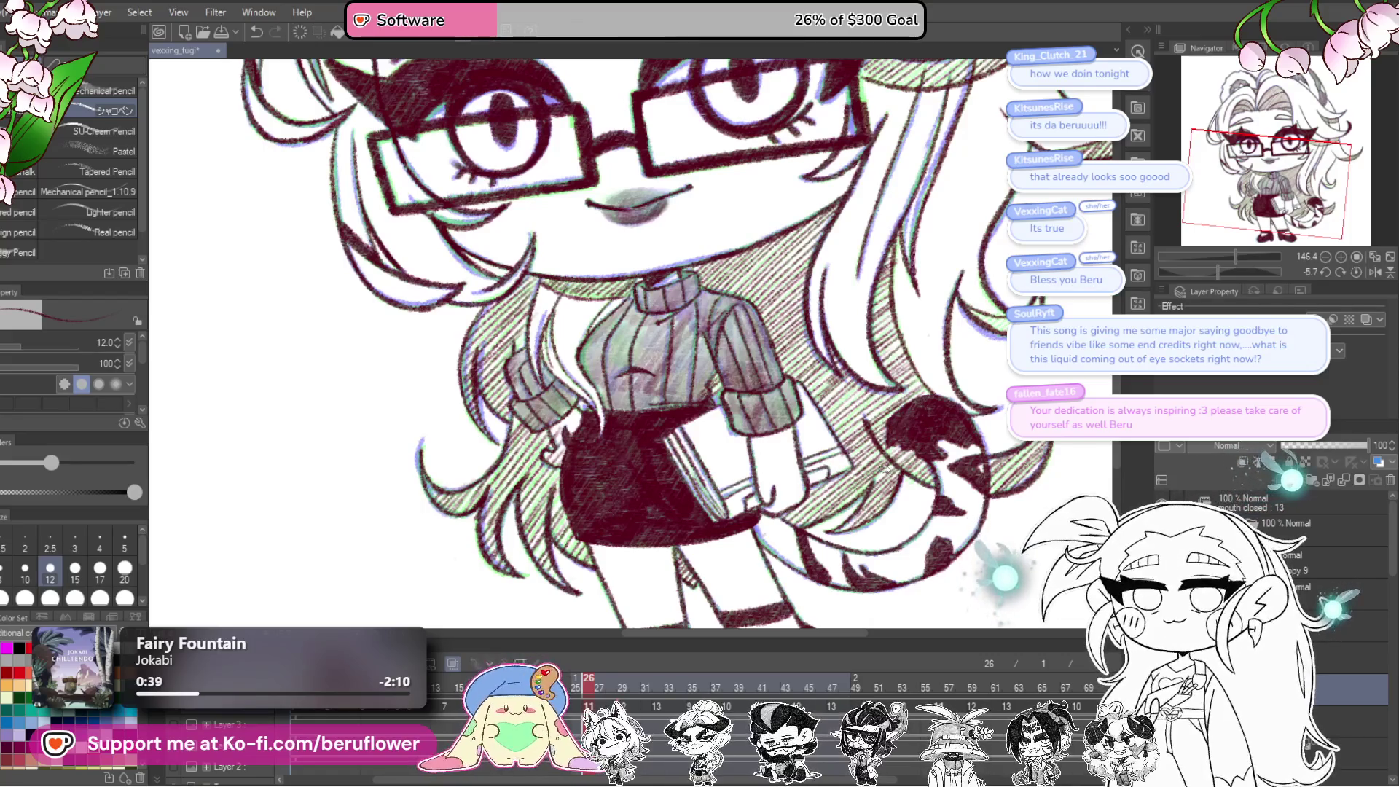
scroll(884, 469, down, 5)
scroll(884, 469, up, 5)
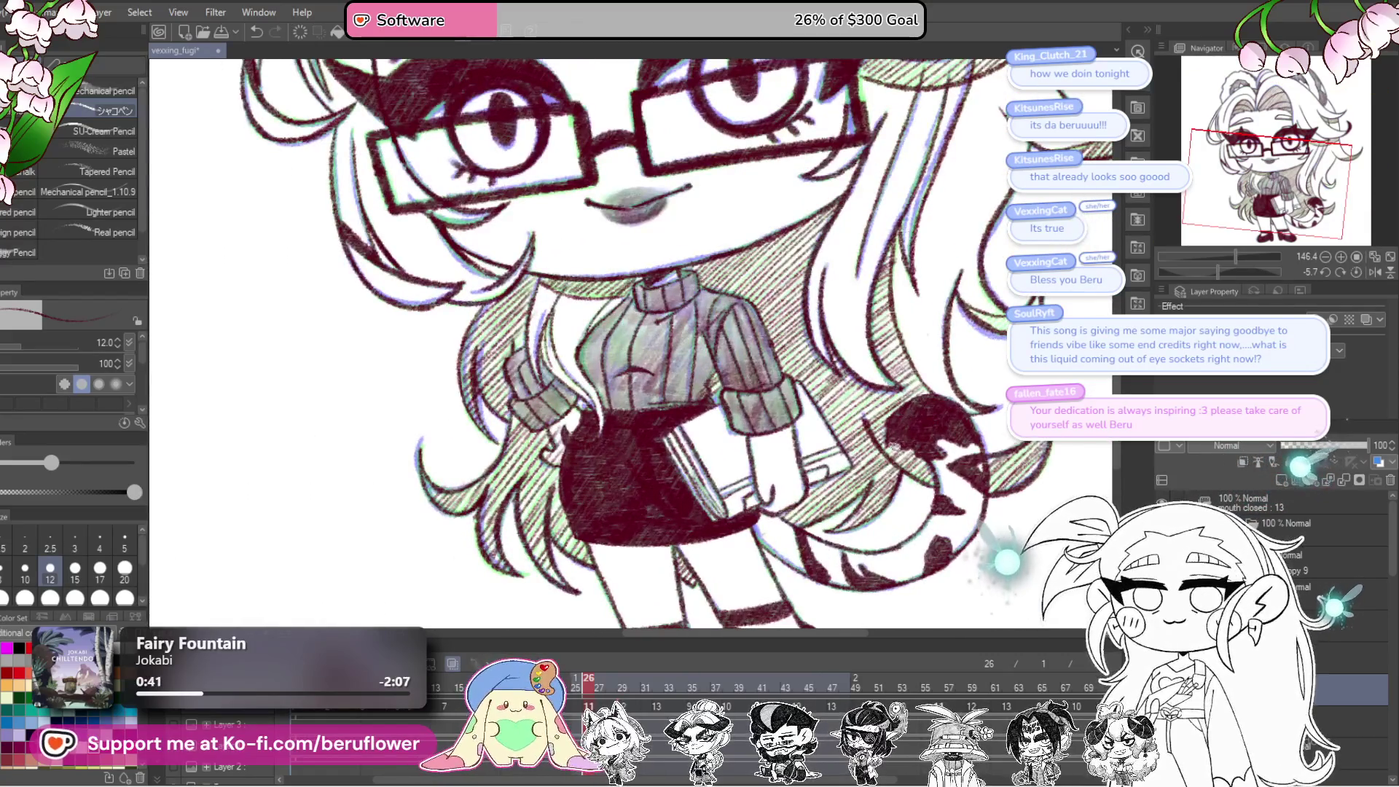
scroll(881, 475, down, 5)
scroll(882, 475, up, 4)
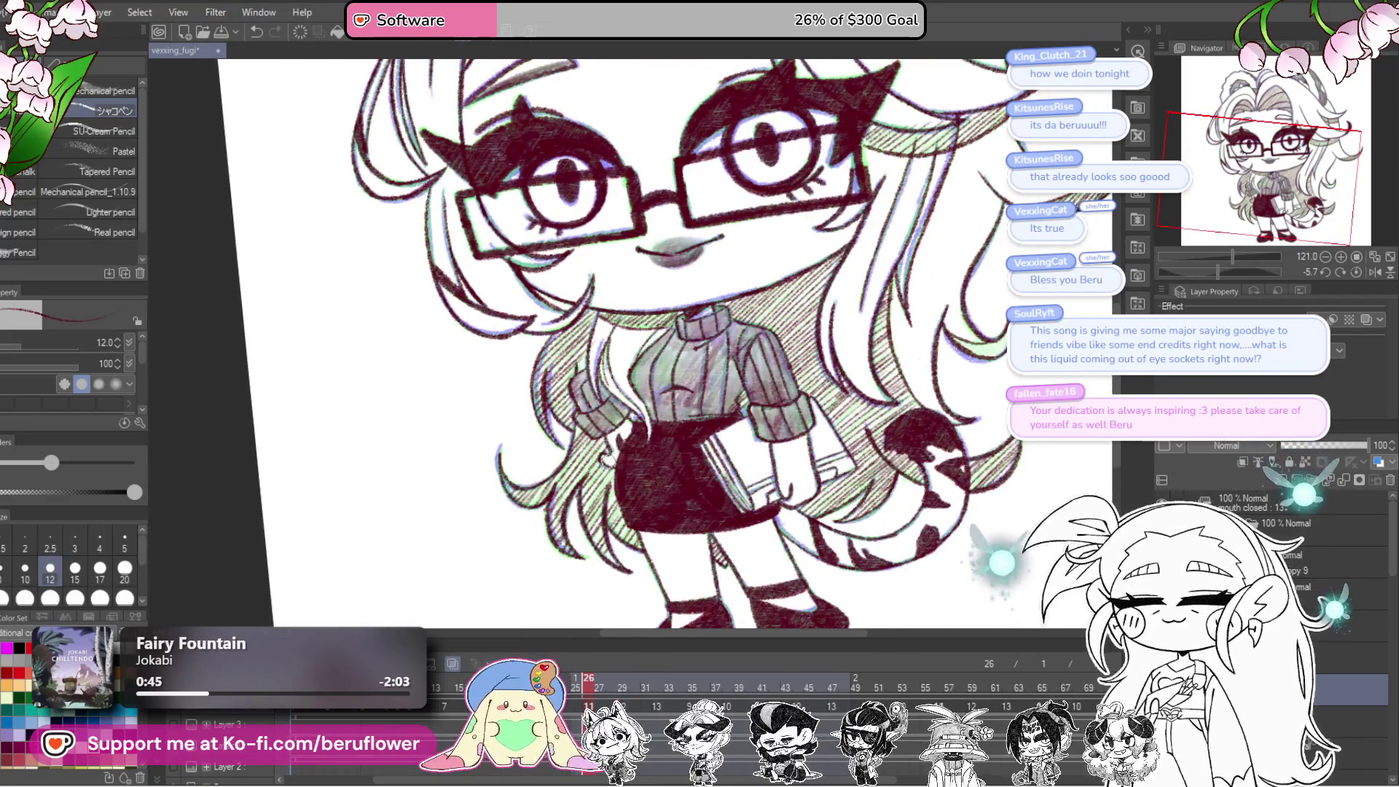
scroll(698, 564, down, 3)
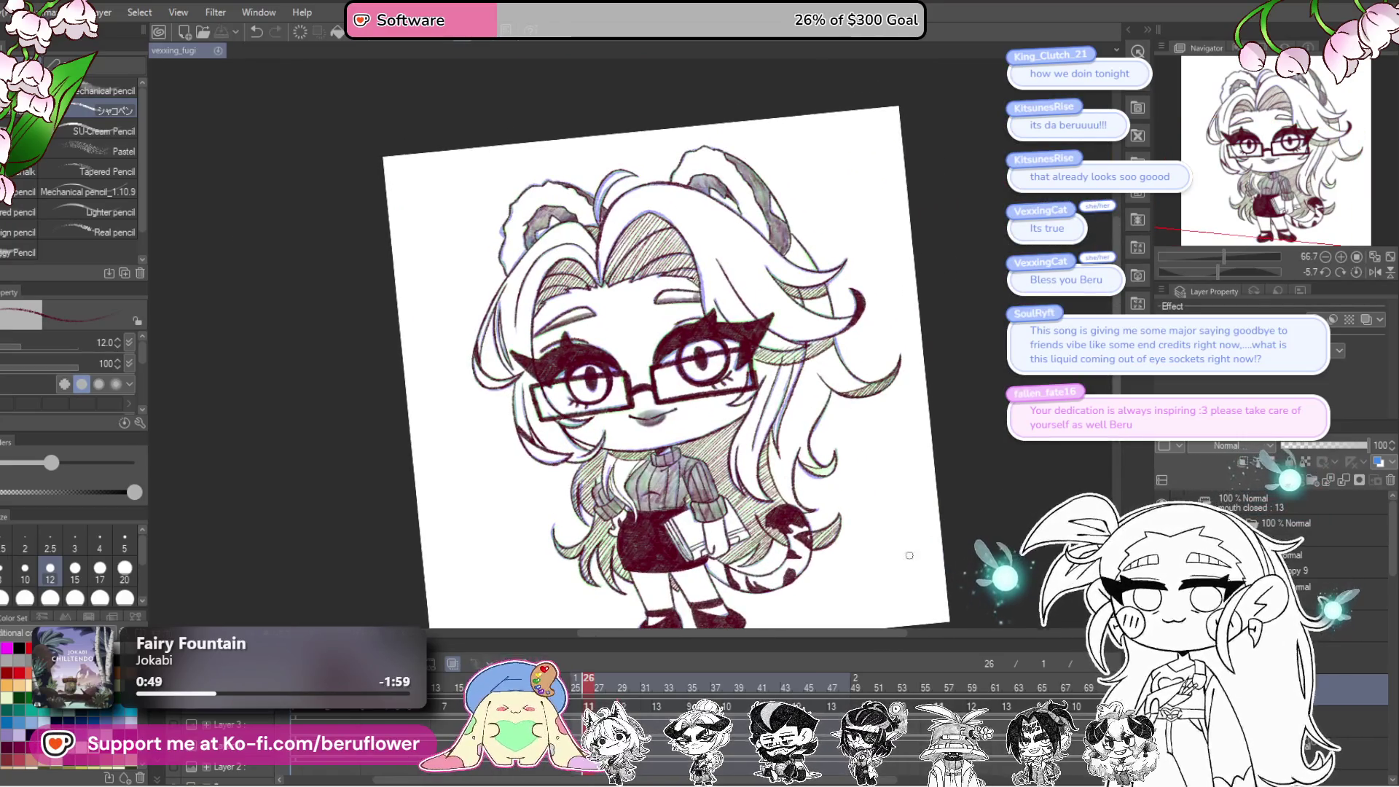
mouse_move(590, 681)
mouse_down()
mouse_move(699, 672)
mouse_move(565, 678)
mouse_up()
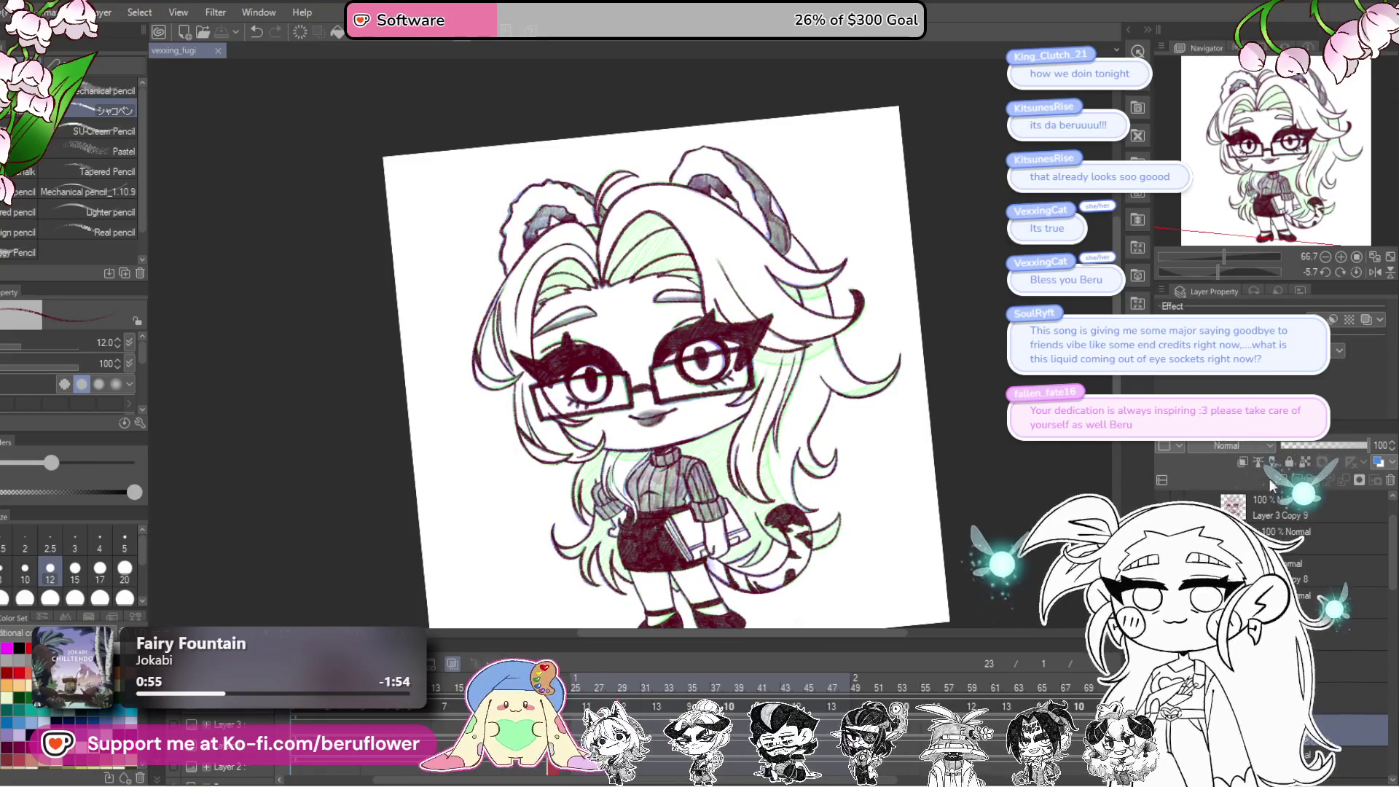
Step: Rotate and zoom onto the hair, then draw dark lines along two hair strands
drag(953, 557, 982, 617)
mouse_move(1222, 272)
mouse_down()
mouse_move(1261, 272)
mouse_move(1243, 272)
mouse_up()
scroll(683, 469, up, 5)
drag(683, 469, 605, 550)
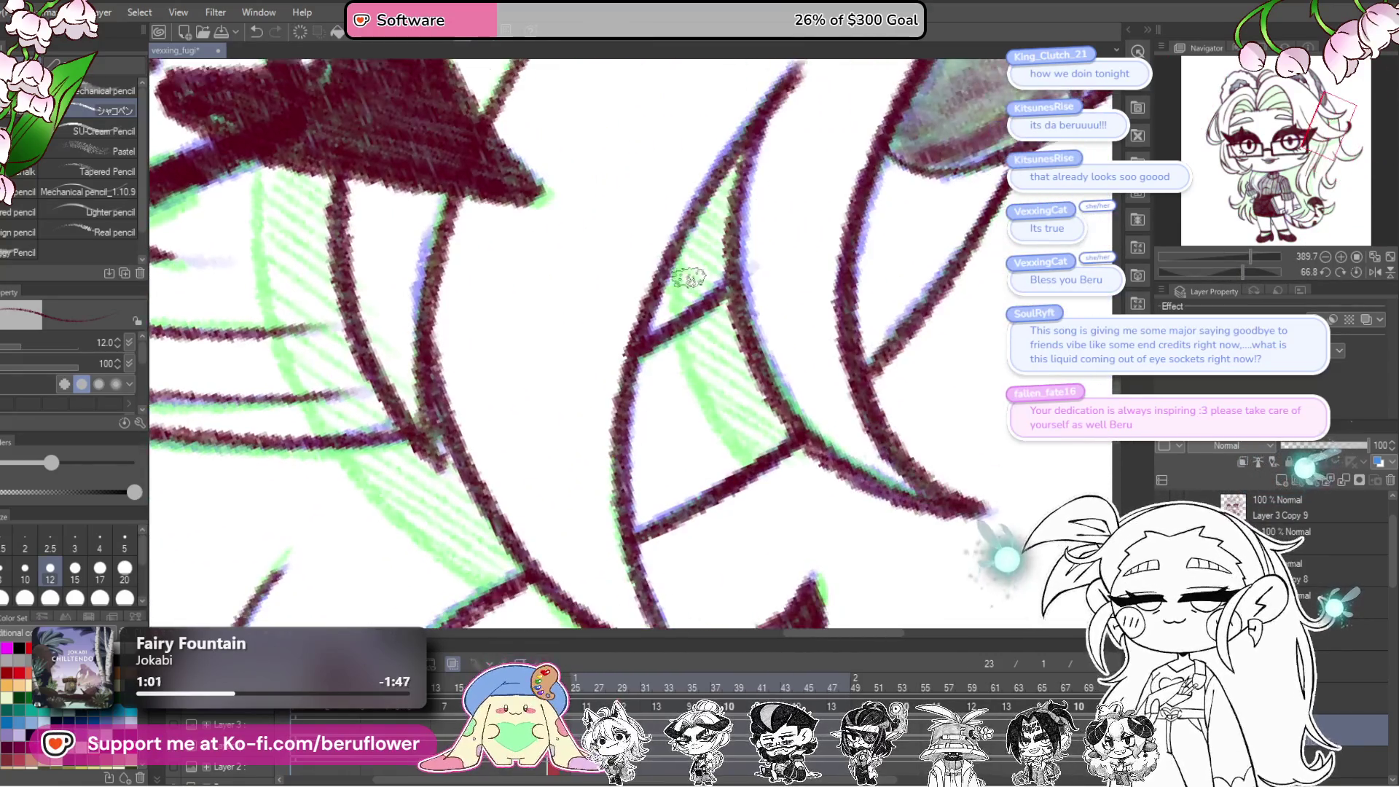
mouse_move(682, 247)
mouse_down()
mouse_move(678, 314)
mouse_move(711, 441)
mouse_move(743, 465)
mouse_move(734, 384)
mouse_move(712, 343)
mouse_move(694, 375)
mouse_move(747, 503)
mouse_move(802, 561)
mouse_up()
drag(802, 562, 755, 268)
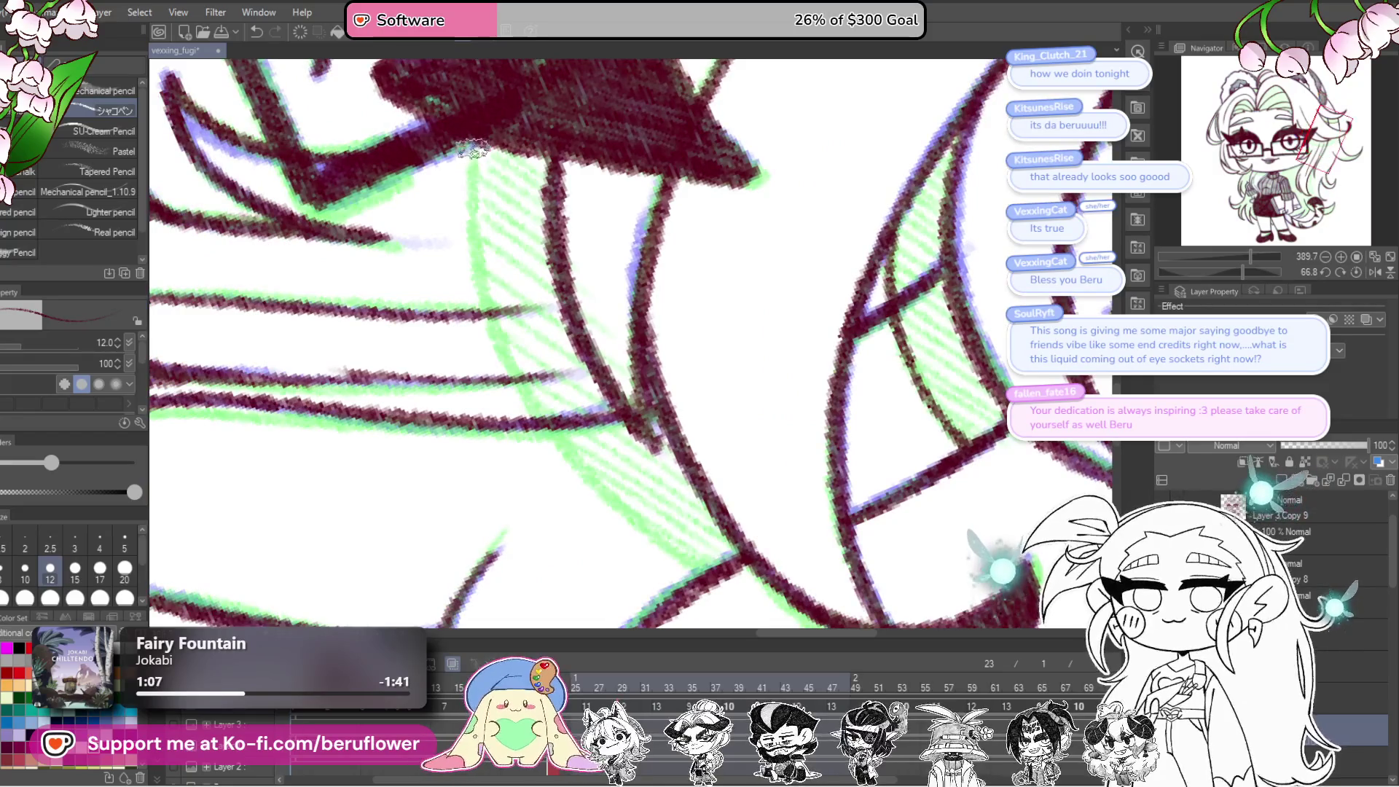
Step: Redraw the outline along the green hatching's left edge and line its lower edge
mouse_move(472, 146)
mouse_down()
mouse_move(482, 292)
mouse_move(538, 417)
mouse_move(587, 478)
mouse_up()
key(ctrl+z)
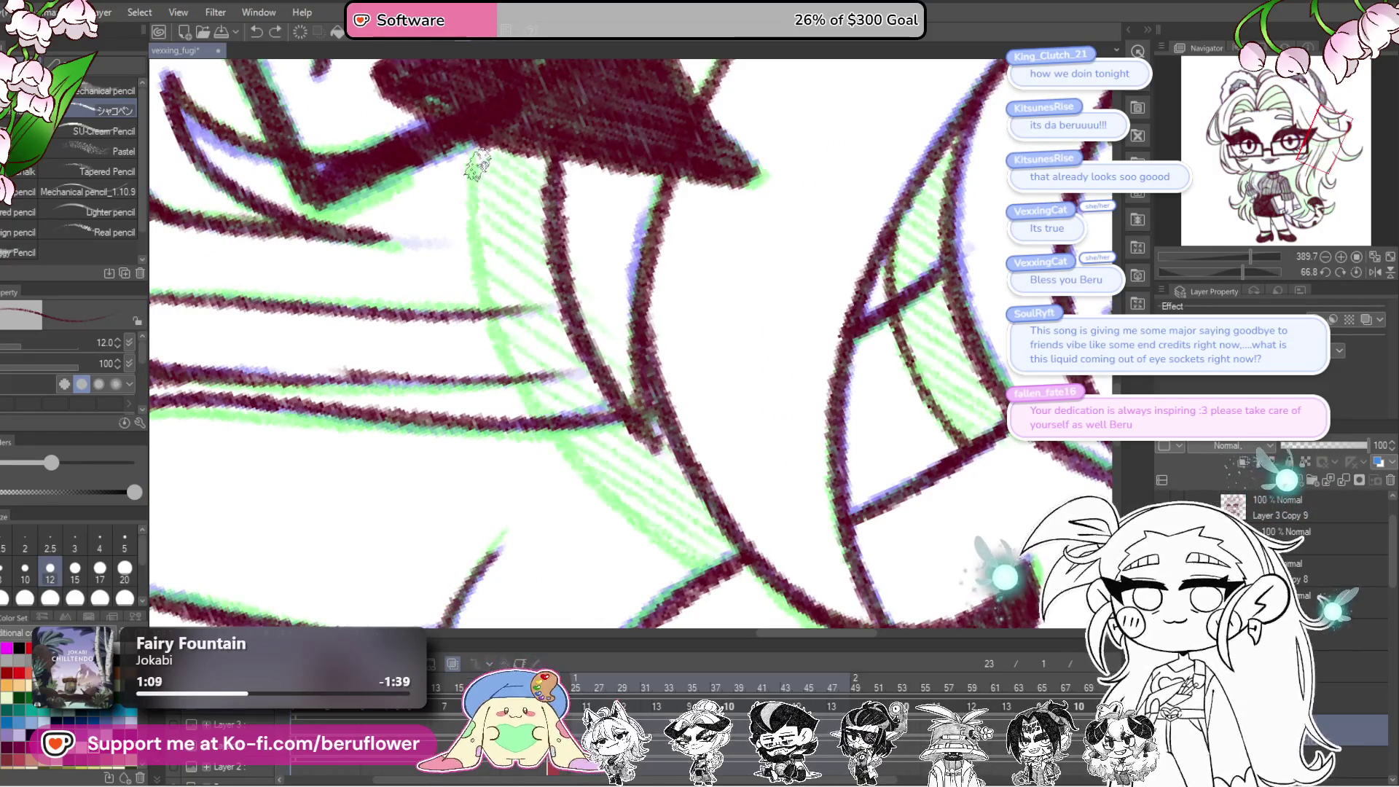
mouse_move(466, 142)
mouse_down()
mouse_move(481, 255)
mouse_move(572, 470)
mouse_move(656, 540)
mouse_move(729, 573)
mouse_move(762, 561)
mouse_up()
drag(1243, 271, 1221, 271)
scroll(1208, 262, down, 5)
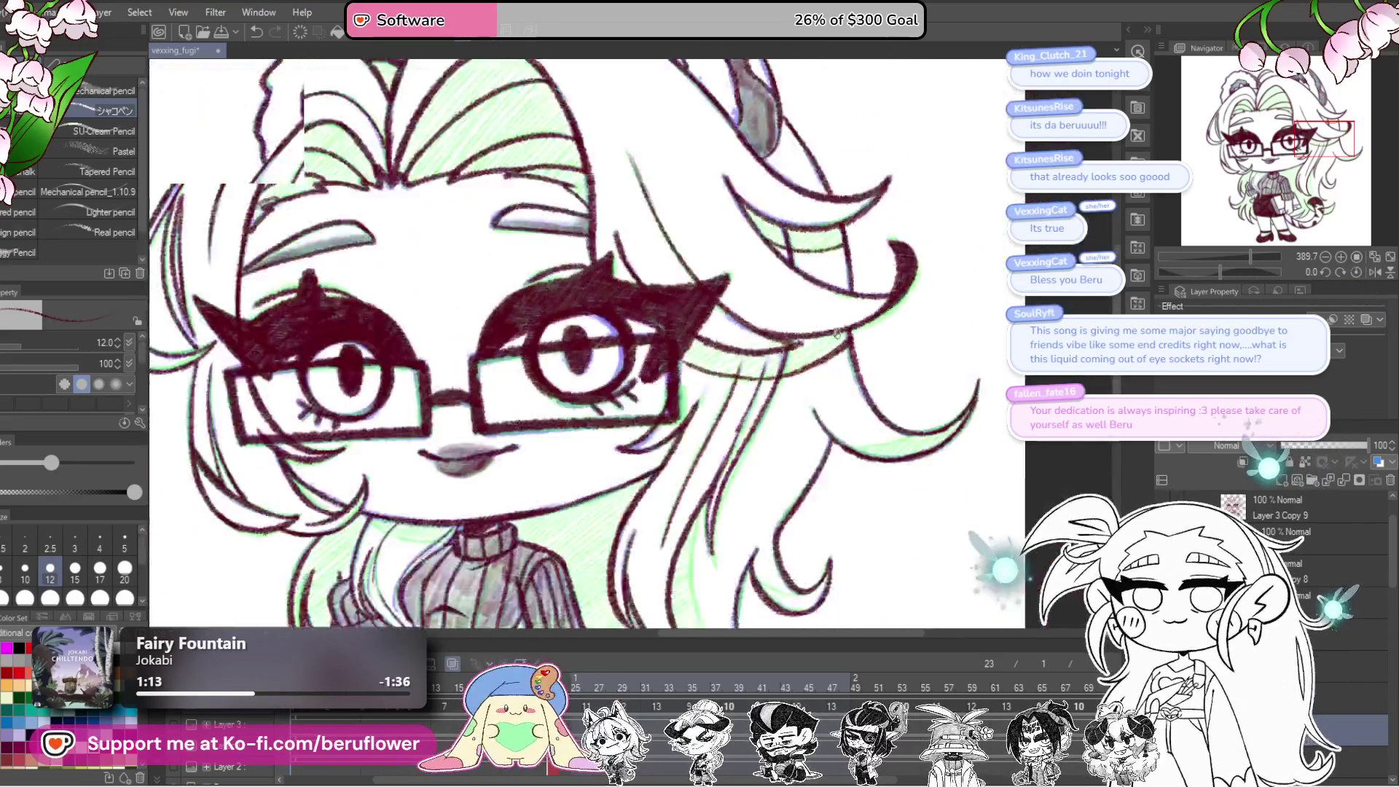
scroll(860, 428, up, 4)
scroll(809, 391, up, 8)
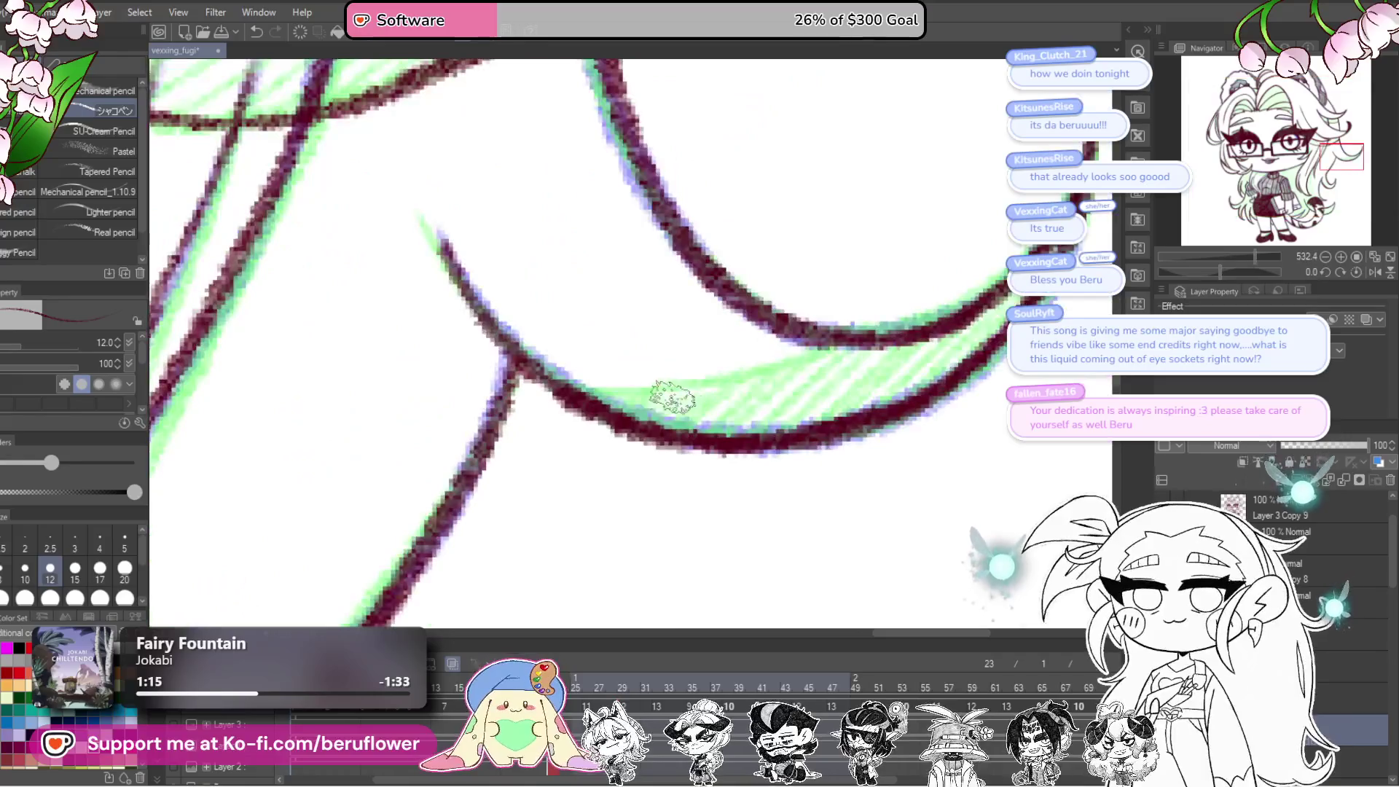
mouse_move(576, 384)
mouse_down()
mouse_move(759, 375)
mouse_move(860, 325)
mouse_up()
Step: Compare the timeline frames of the drawing, zooming out and back in on the face
scroll(860, 324, down, 6)
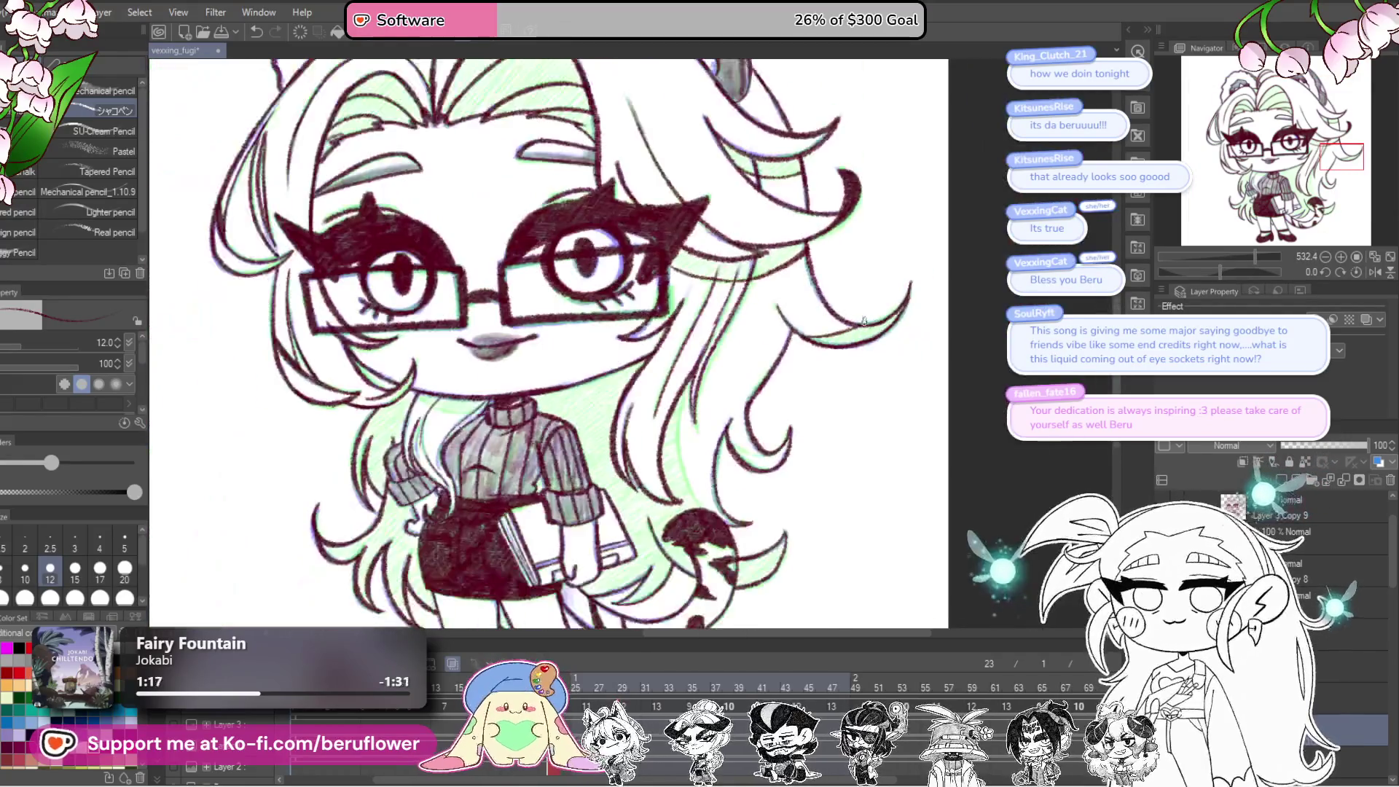
scroll(758, 436, up, 3)
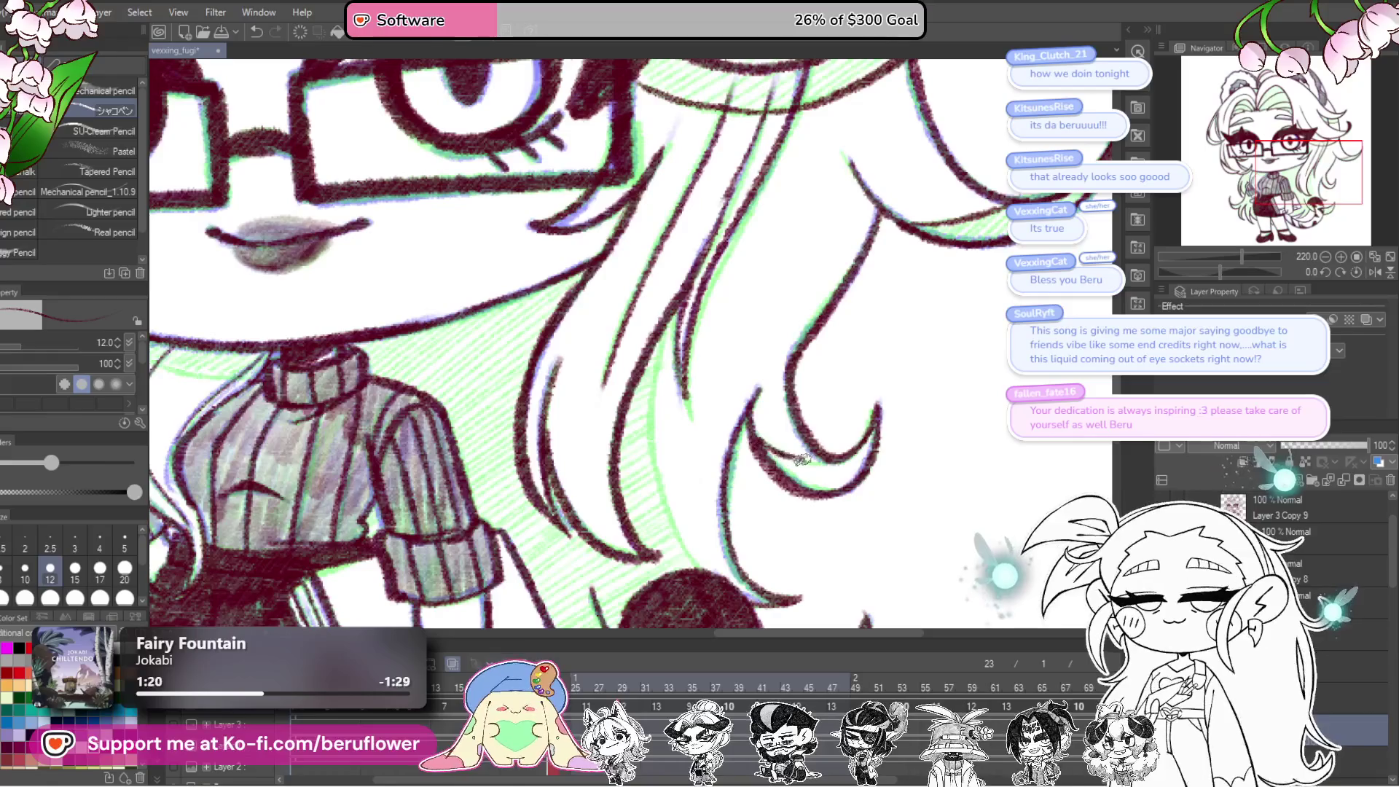
click(589, 695)
drag(856, 475, 832, 484)
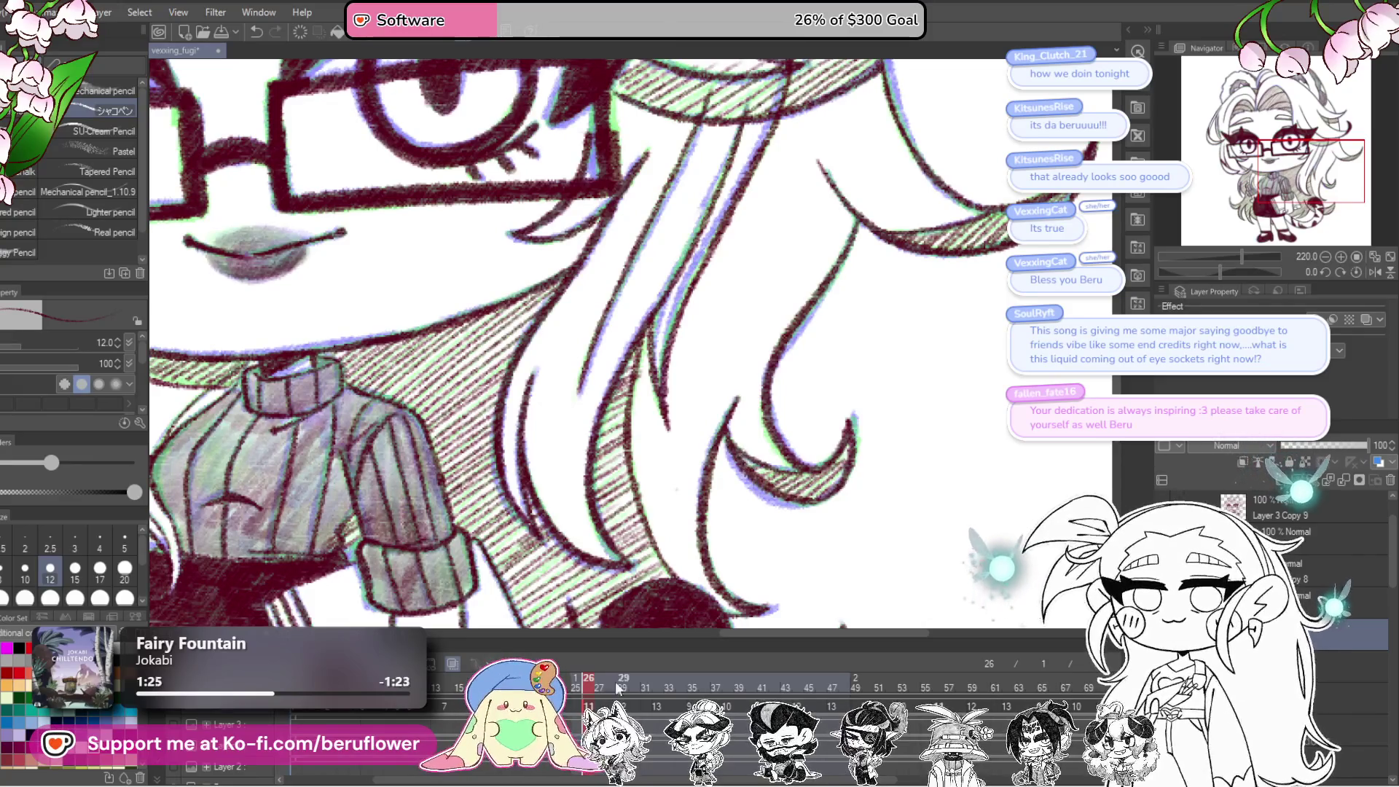
key(Left)
key(Right)
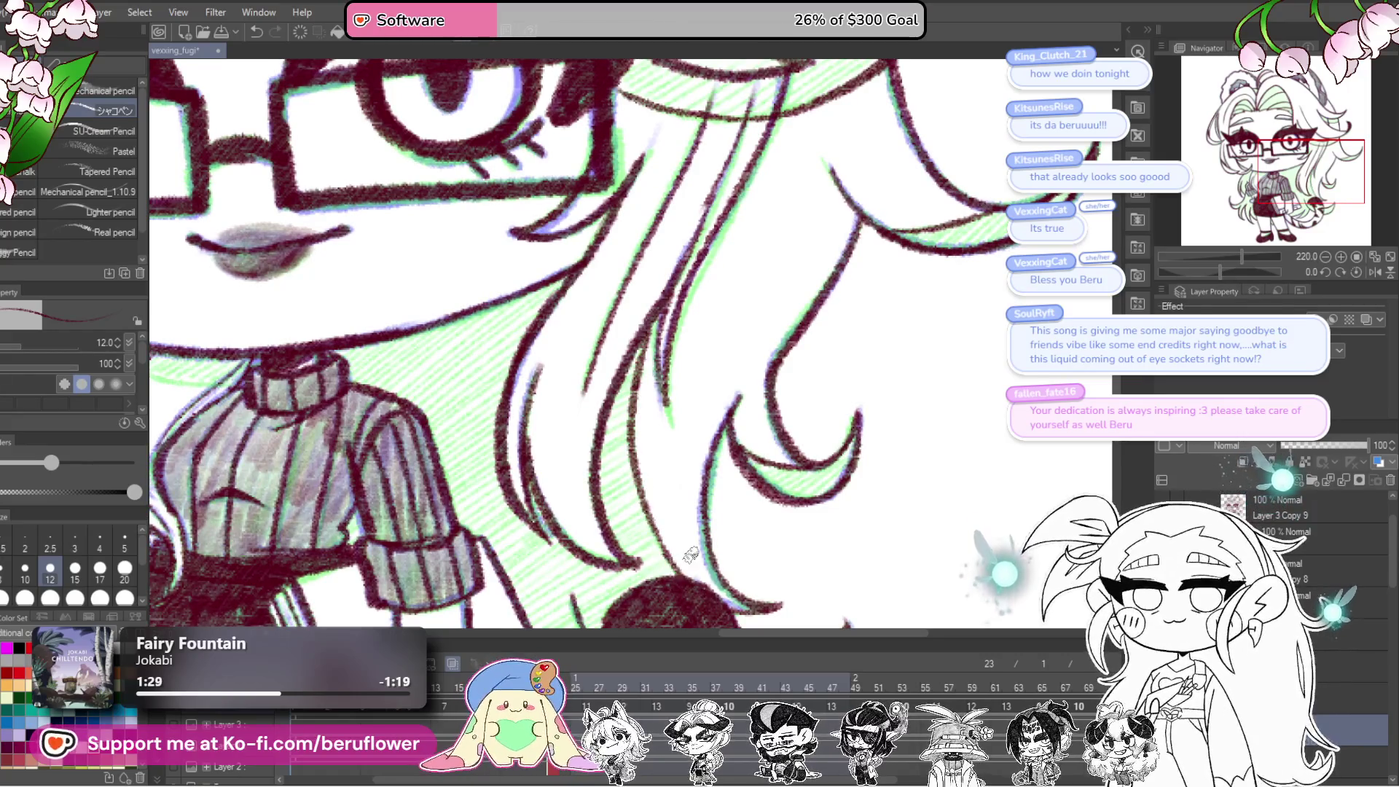
key(ctrl+minus)
key(ctrl+plus)
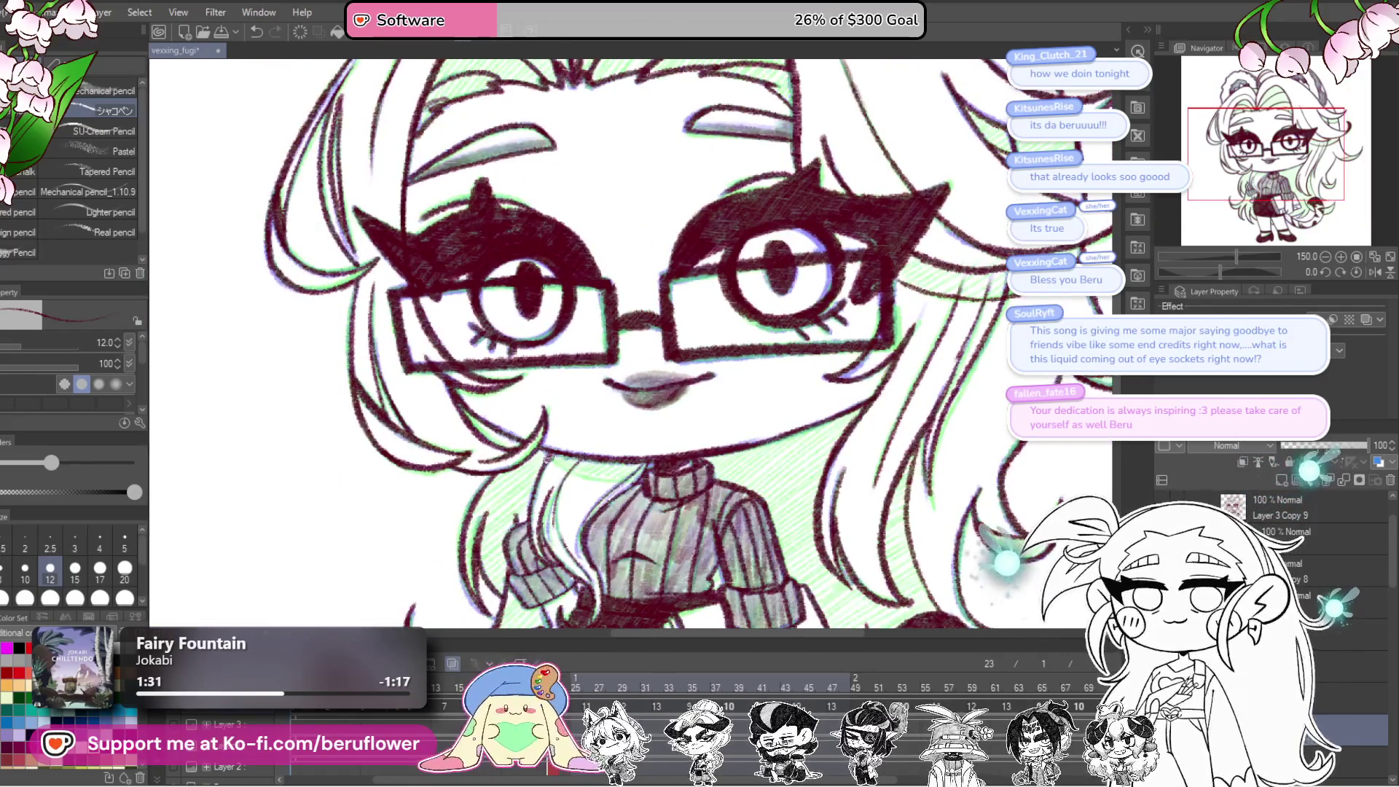
Step: Start dark diagonal hatching across the top hair with two long strokes
drag(953, 310, 536, 398)
key(ctrl+plus)
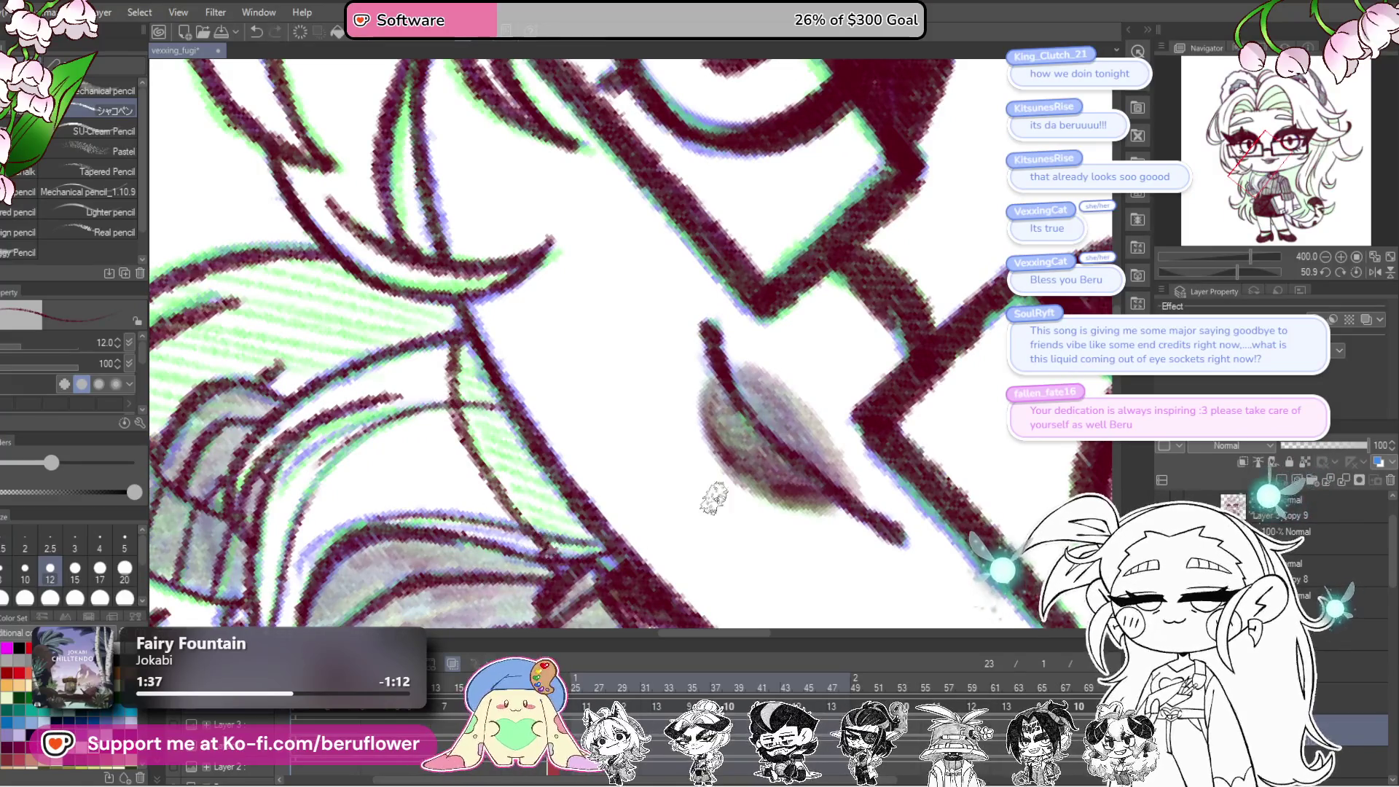
click(1340, 272)
scroll(729, 426, down, 6)
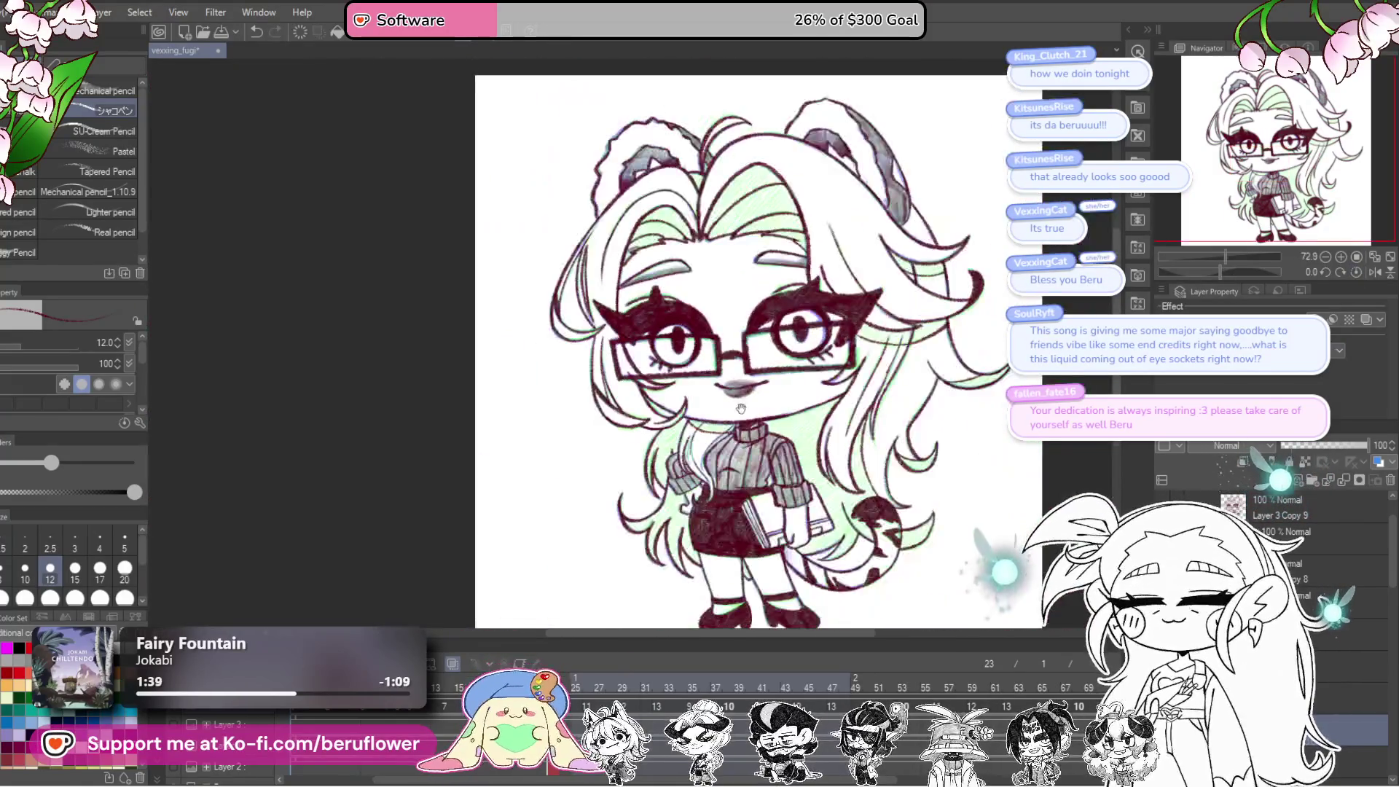
scroll(728, 427, up, 5)
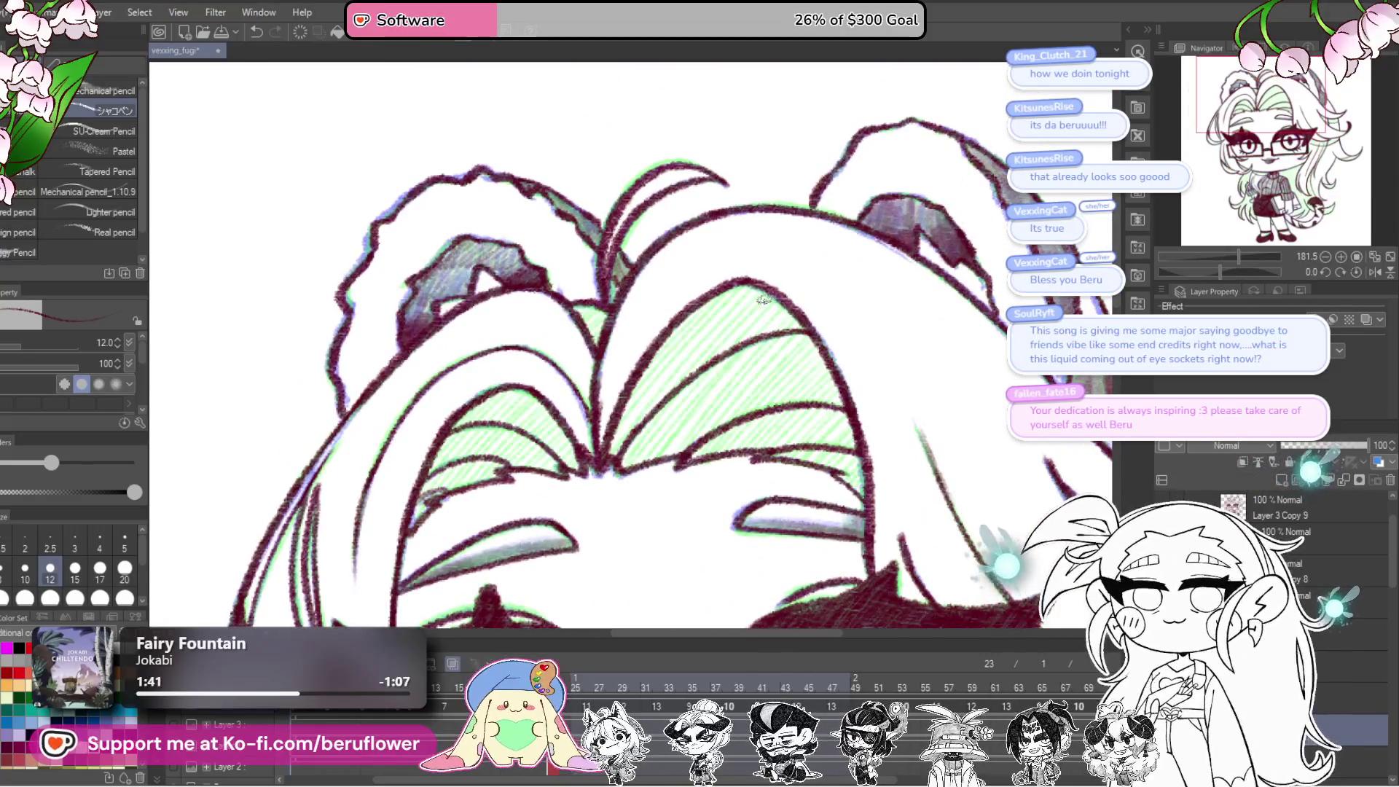
drag(729, 371, 665, 463)
drag(755, 344, 698, 446)
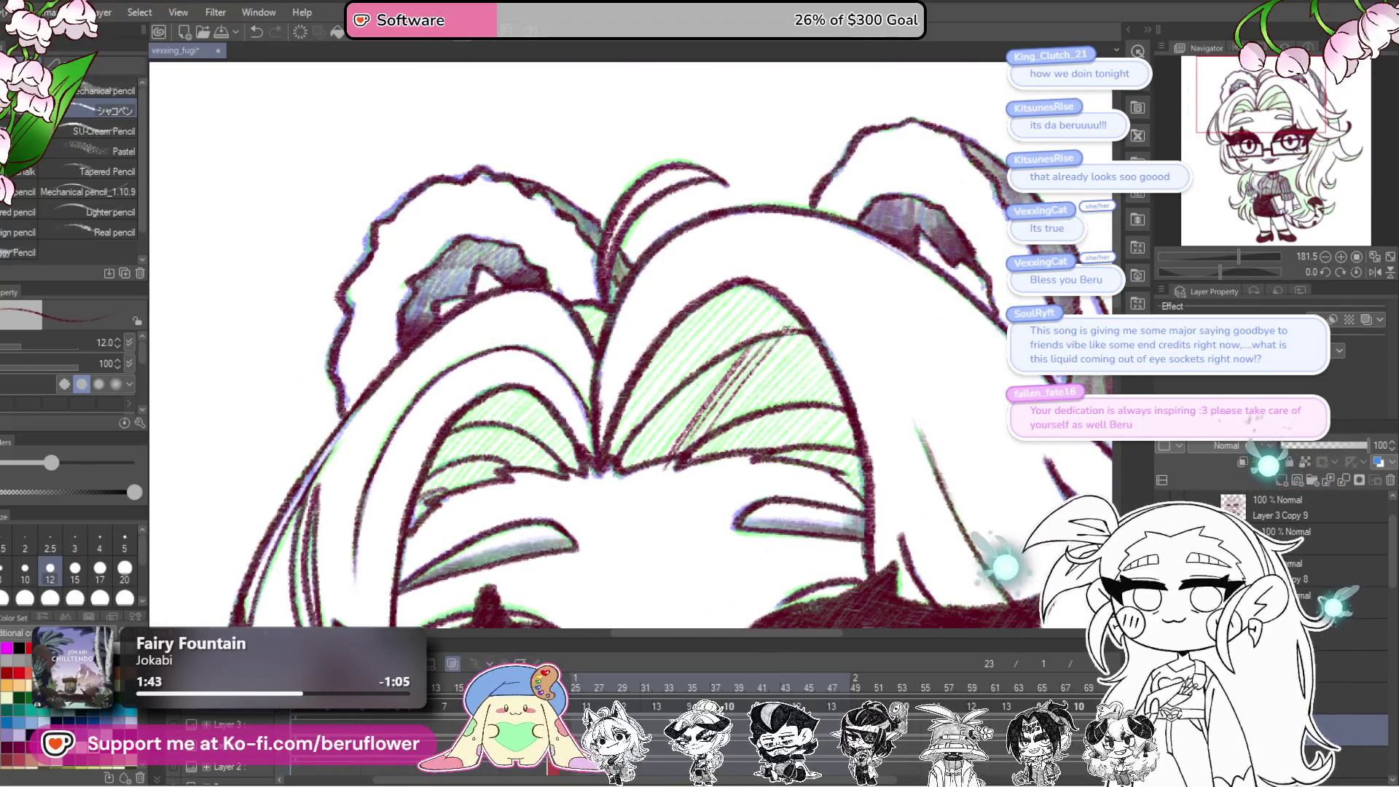
Step: Fill the bangs with repeated diagonal hatching strokes
drag(796, 328, 704, 453)
drag(815, 344, 726, 465)
scroll(789, 310, up, 1)
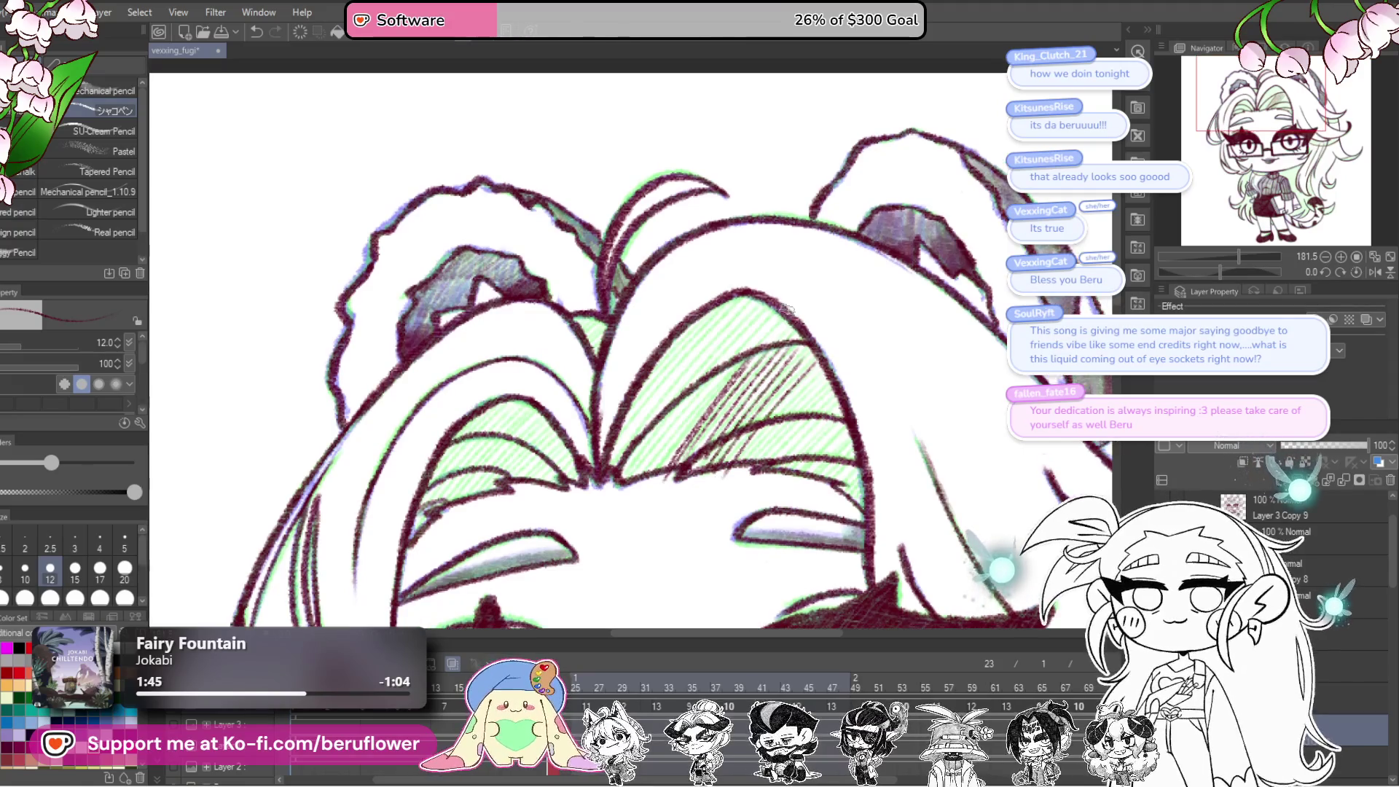
drag(794, 306, 635, 496)
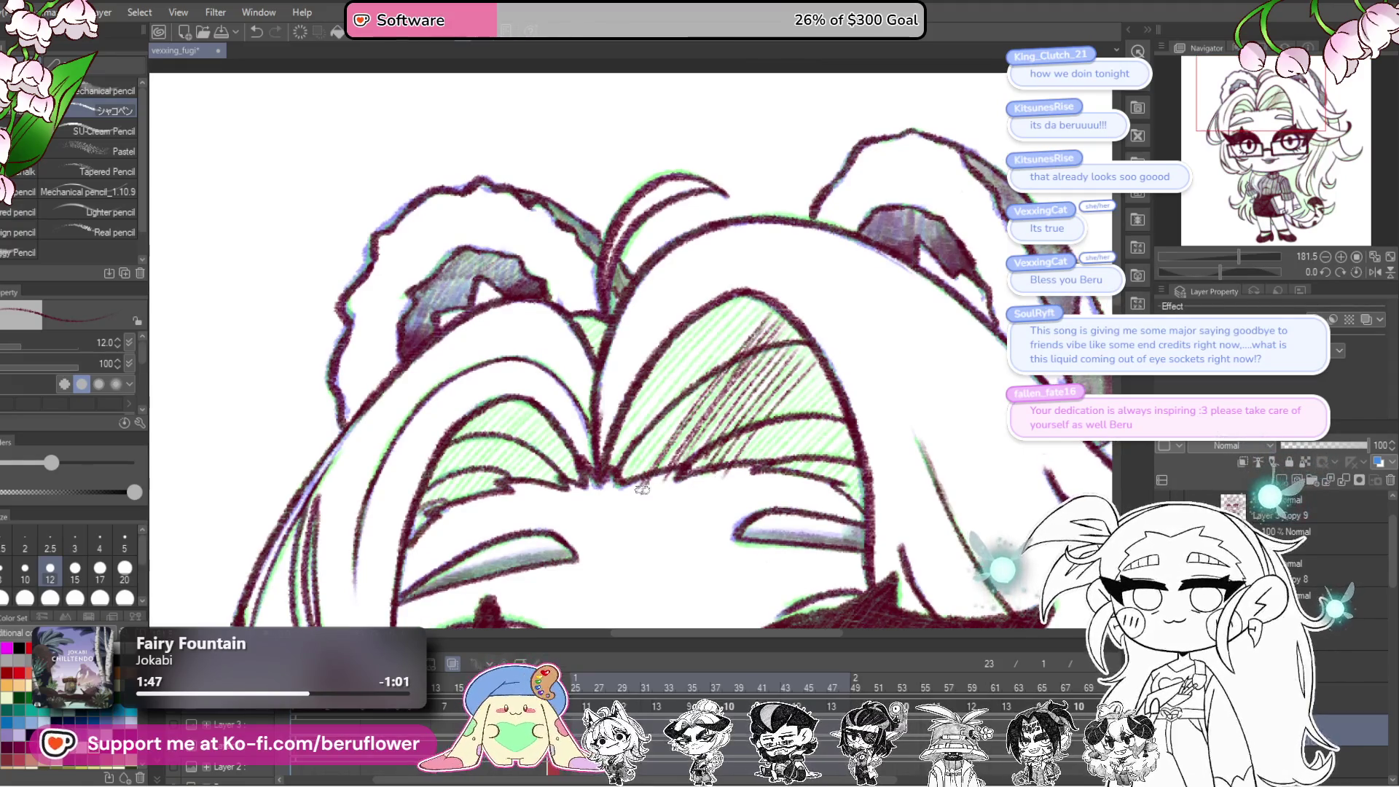
drag(717, 391, 652, 483)
mouse_move(762, 319)
mouse_down()
mouse_move(644, 470)
mouse_move(616, 484)
mouse_move(625, 470)
mouse_up()
drag(747, 298, 599, 473)
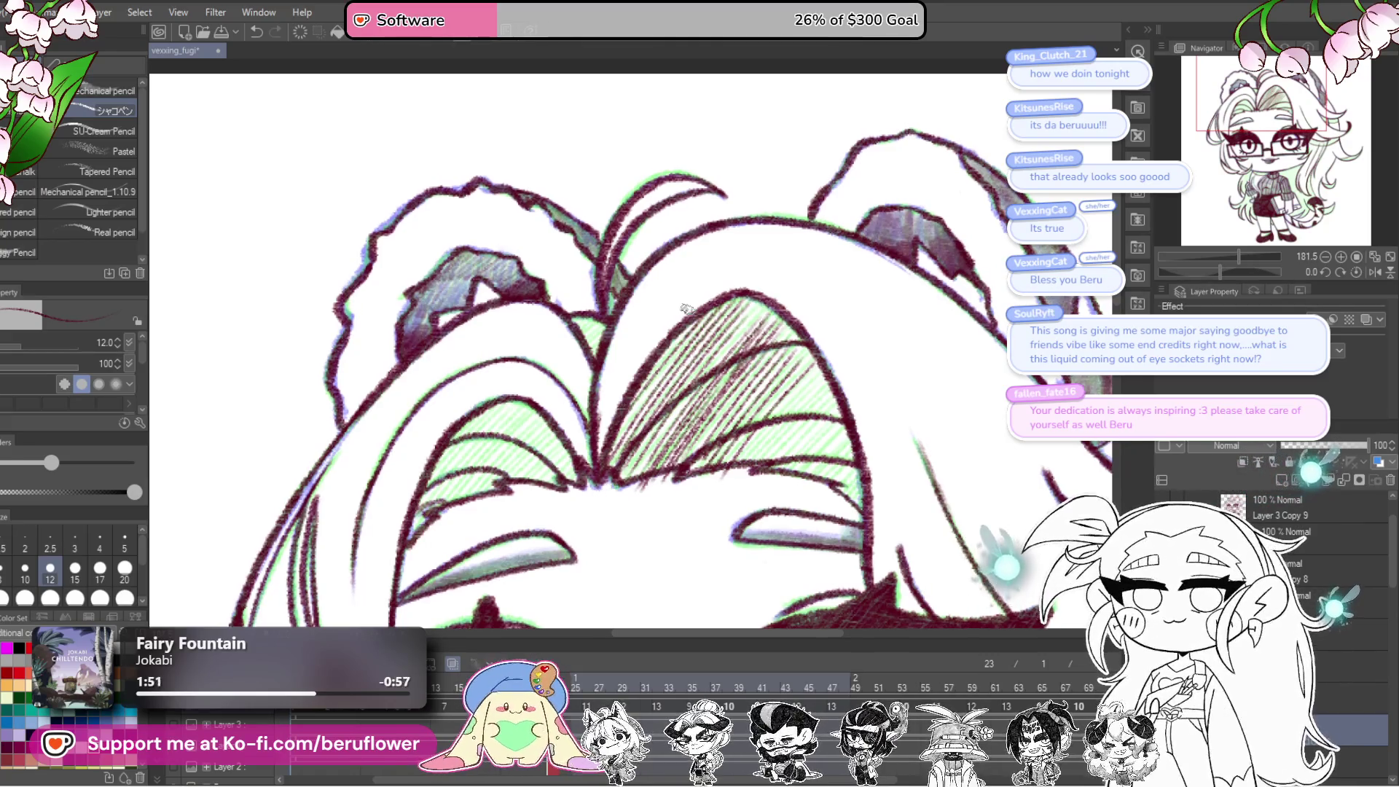
Step: Densify the bangs hatching and darken its right and lower edges, then zoom out to the face
drag(791, 357, 757, 389)
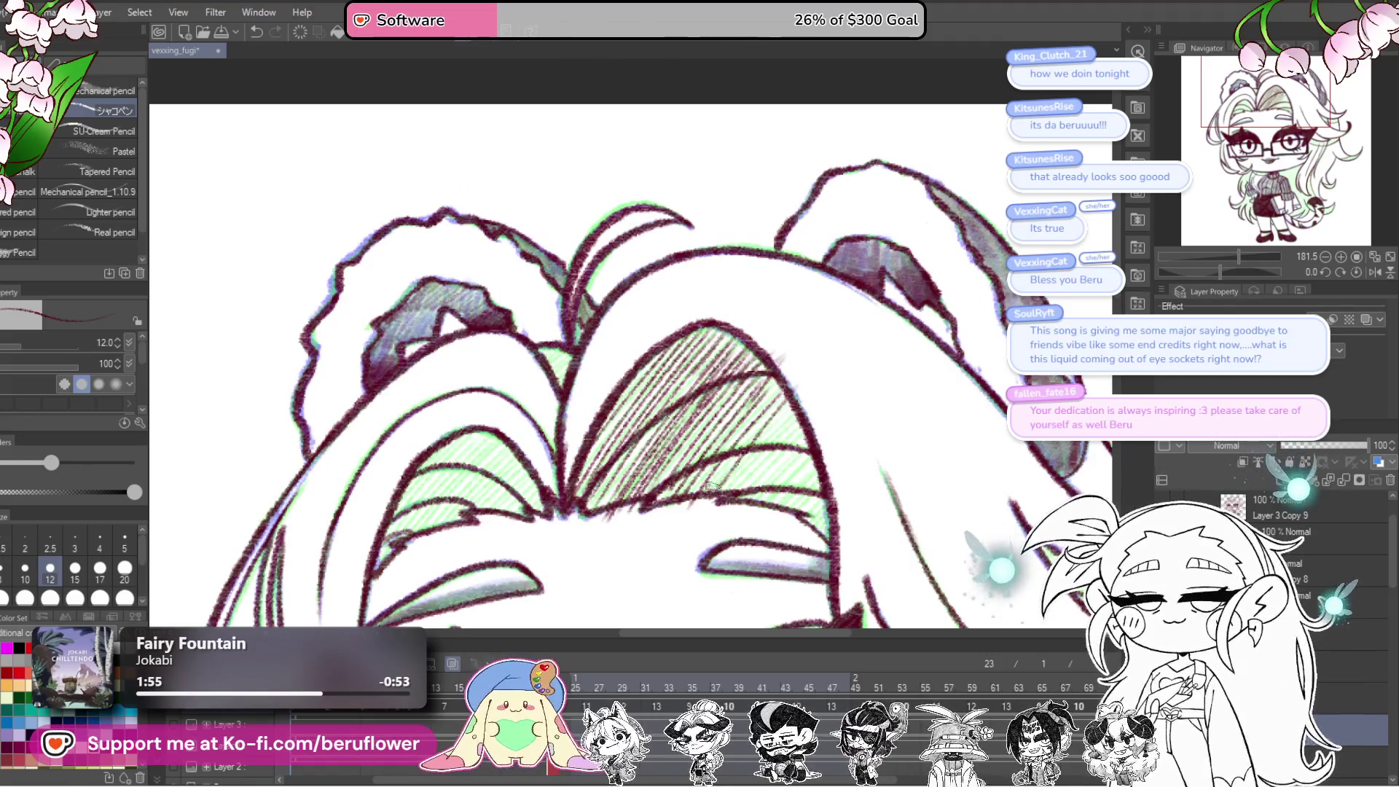
drag(807, 437, 753, 501)
mouse_move(830, 426)
mouse_down()
mouse_move(758, 504)
mouse_move(814, 536)
mouse_up()
drag(785, 394, 704, 509)
drag(778, 384, 738, 430)
mouse_move(686, 517)
mouse_down()
mouse_move(806, 475)
mouse_move(828, 484)
mouse_up()
mouse_move(724, 470)
mouse_down()
mouse_move(688, 490)
mouse_move(682, 444)
mouse_move(641, 408)
mouse_move(707, 392)
mouse_move(694, 384)
mouse_move(583, 533)
mouse_up()
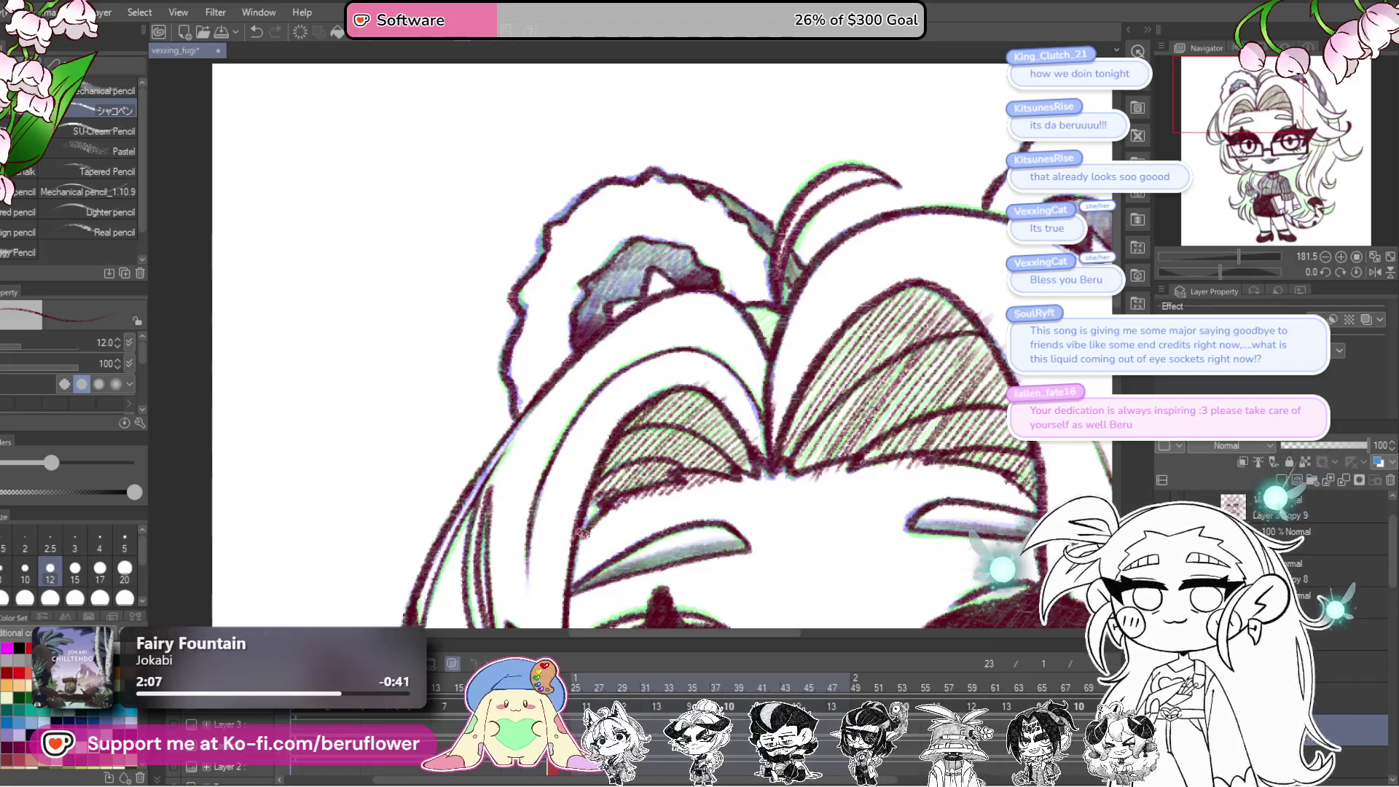
mouse_move(750, 369)
mouse_down()
mouse_move(716, 403)
mouse_move(738, 345)
mouse_up()
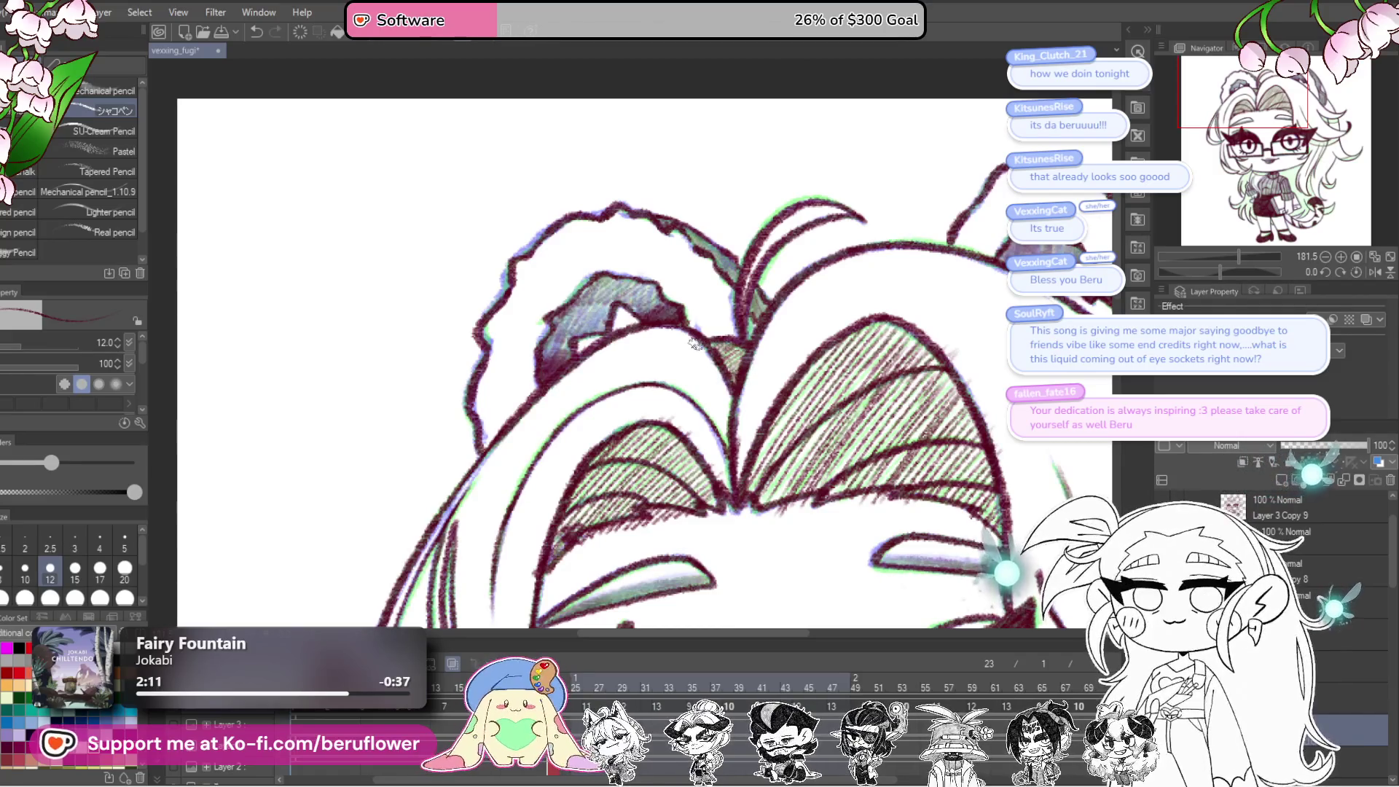
scroll(713, 349, down, 3)
mouse_move(1016, 533)
mouse_down()
mouse_move(901, 452)
mouse_move(930, 350)
mouse_up()
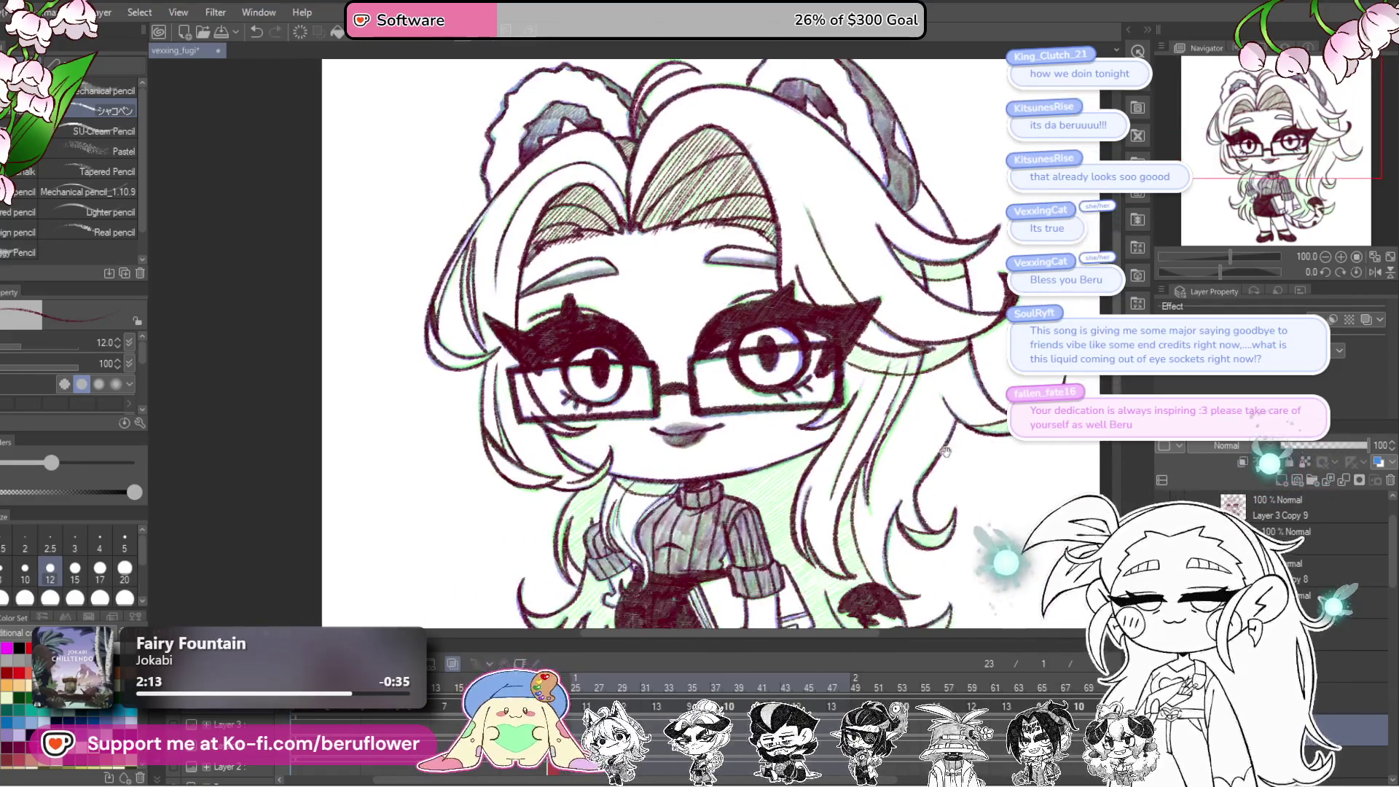
Step: Trace the hair-strand tip beside the tail and hatch it densely
drag(911, 452, 918, 365)
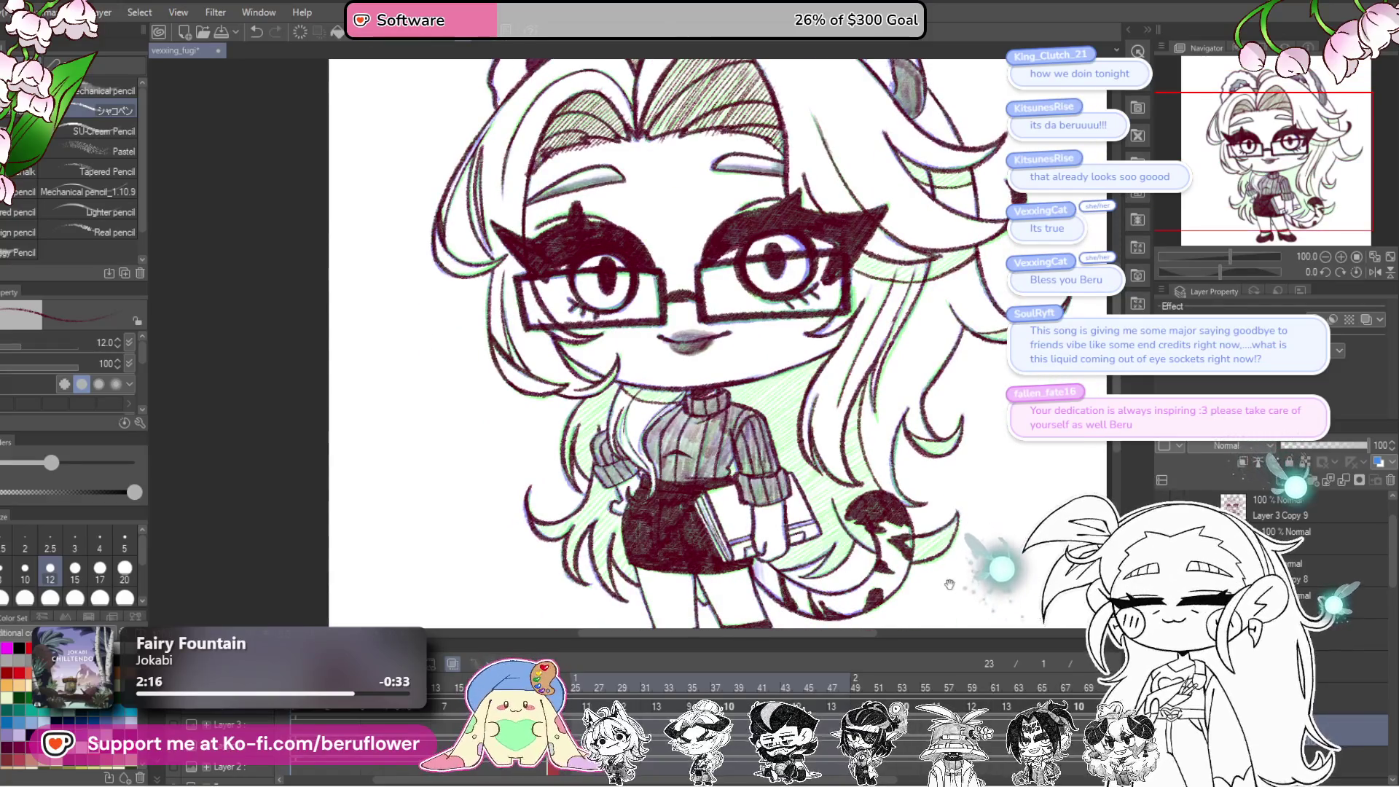
scroll(950, 584, up, 5)
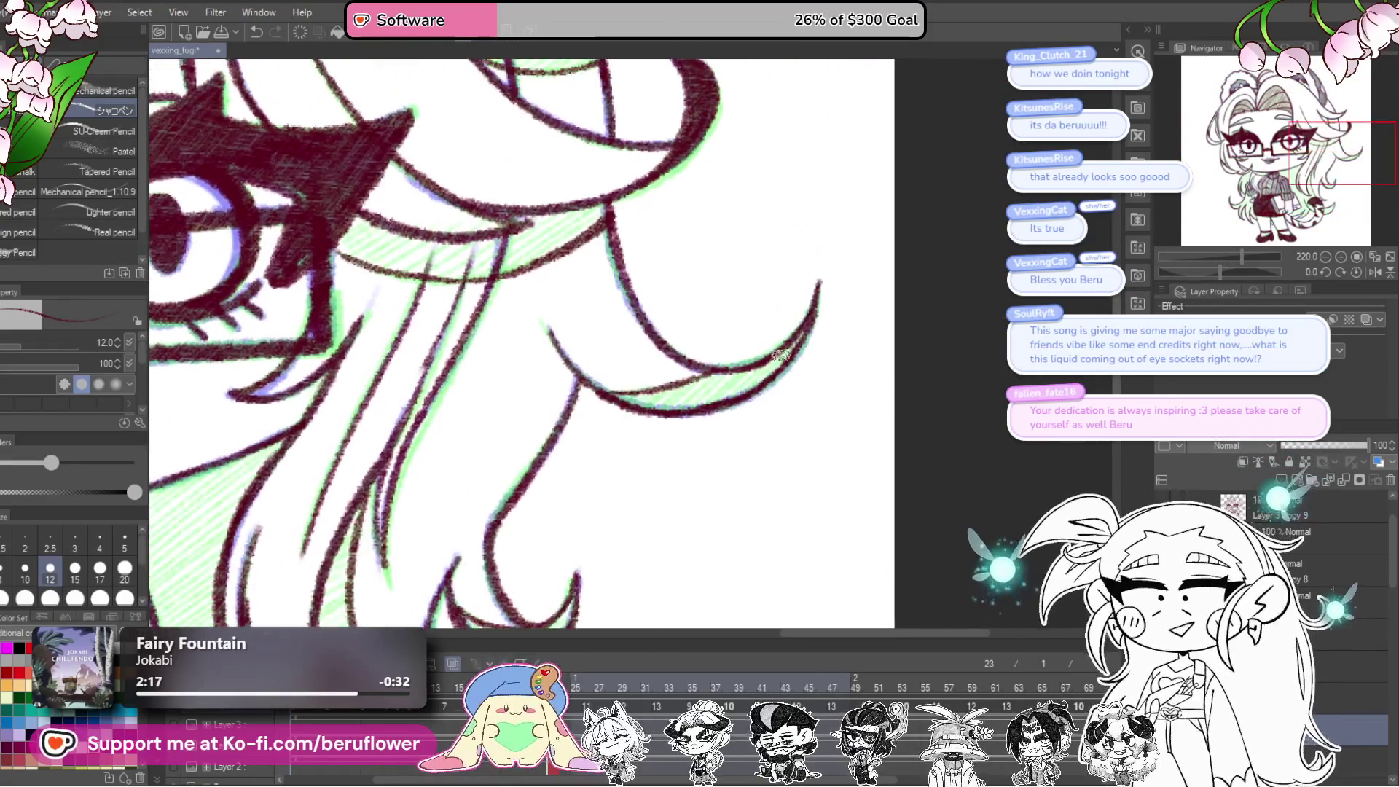
mouse_move(796, 338)
mouse_down()
mouse_move(744, 394)
mouse_move(635, 407)
mouse_up()
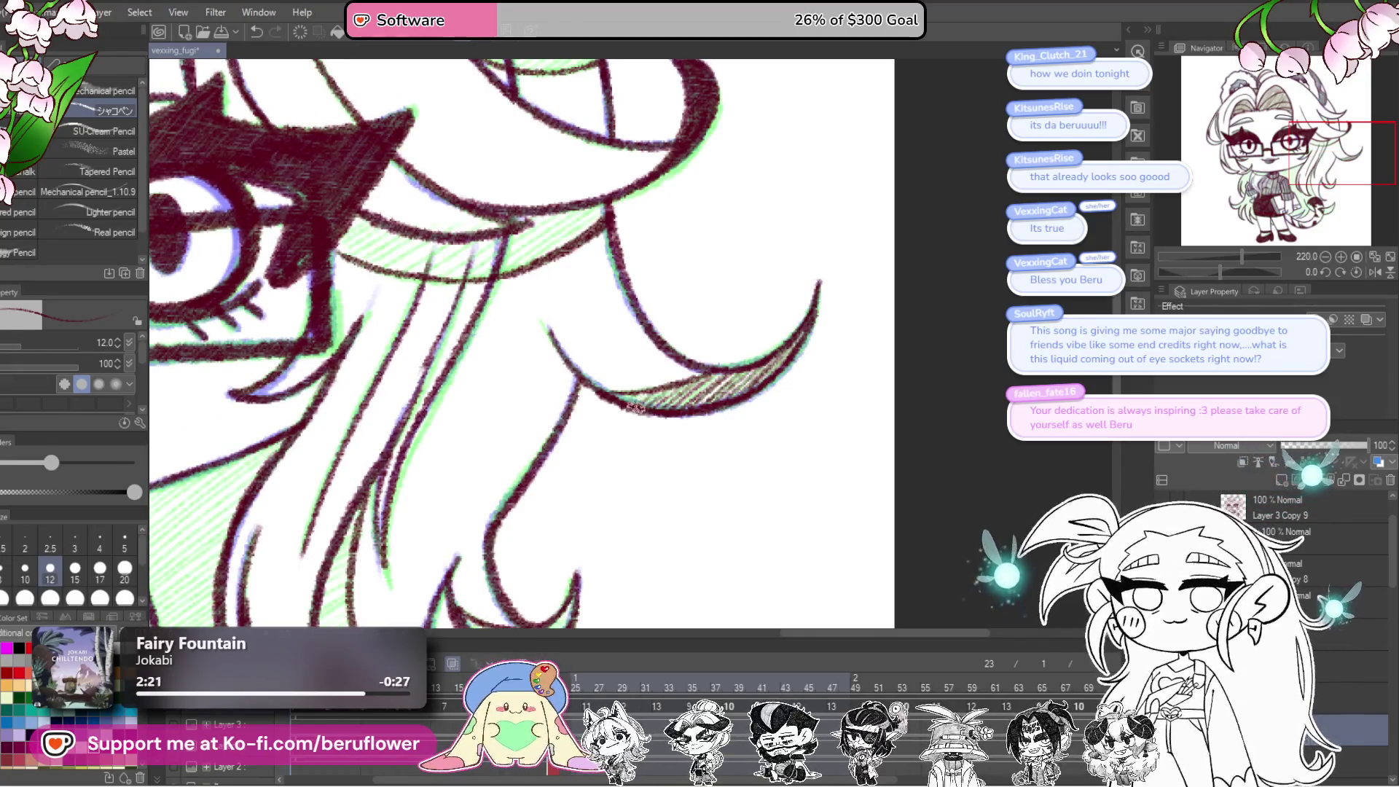
scroll(661, 374, down, 4)
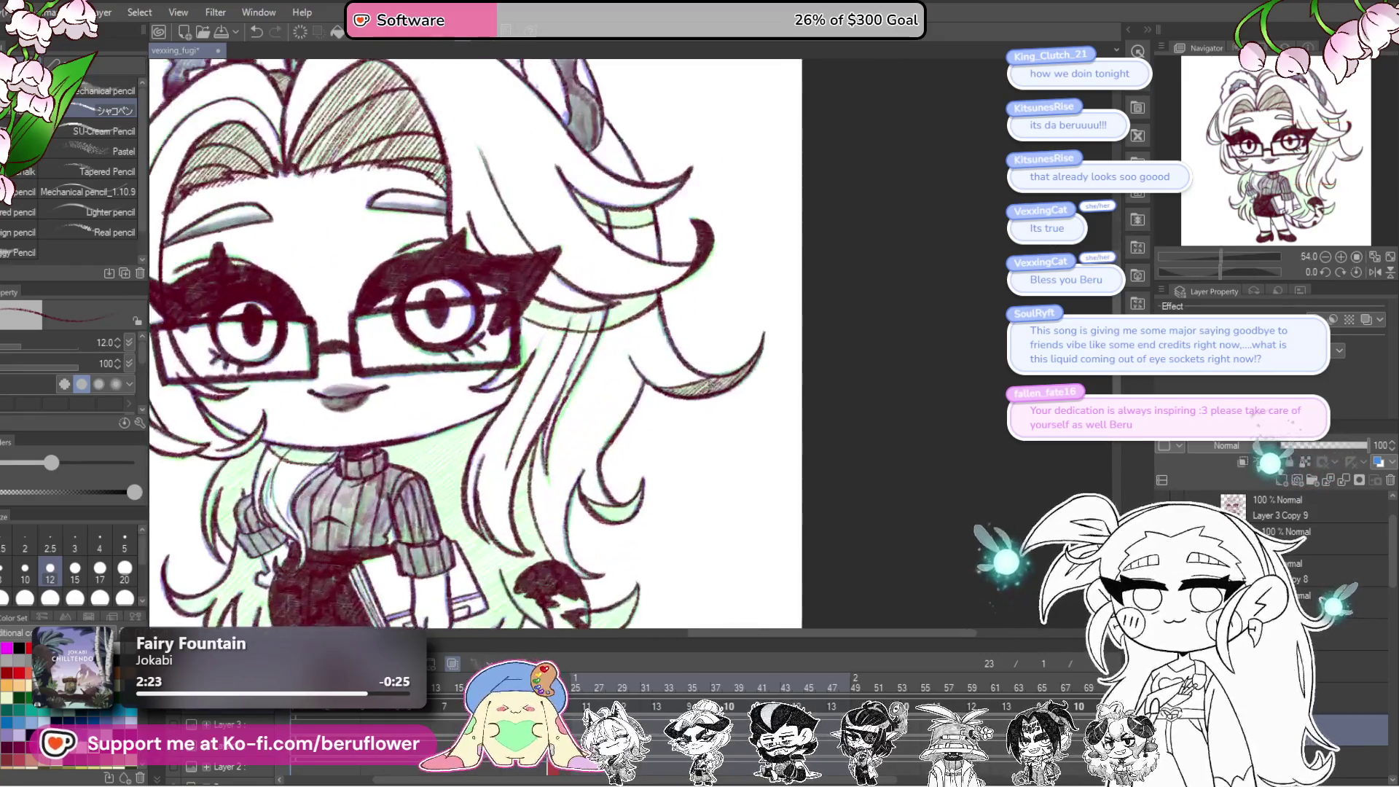
scroll(772, 446, up, 5)
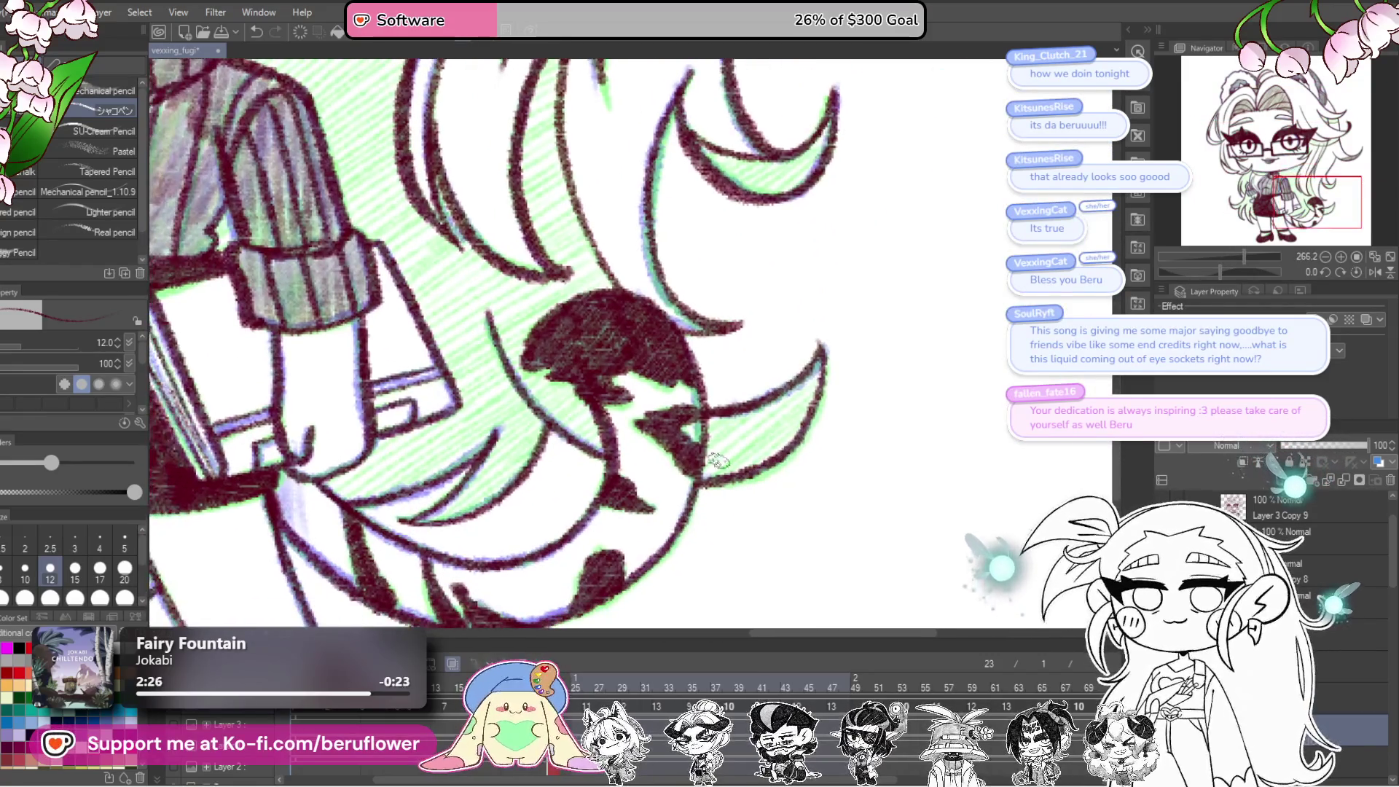
mouse_move(765, 411)
mouse_down()
mouse_move(721, 458)
mouse_move(795, 412)
mouse_move(773, 444)
mouse_move(806, 386)
mouse_move(718, 444)
mouse_up()
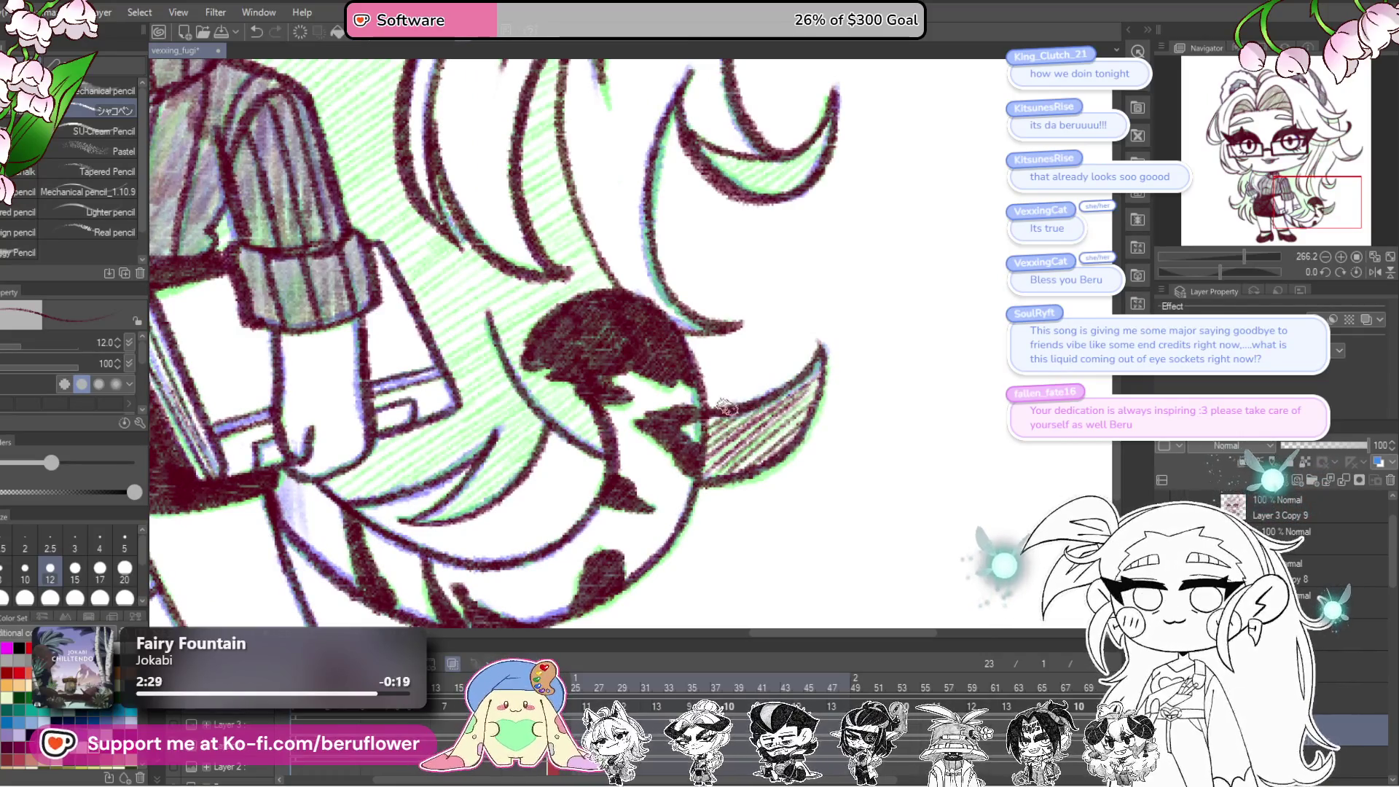
mouse_move(608, 430)
mouse_down()
mouse_move(738, 435)
mouse_move(769, 460)
mouse_move(728, 452)
mouse_move(727, 438)
mouse_move(700, 448)
mouse_up()
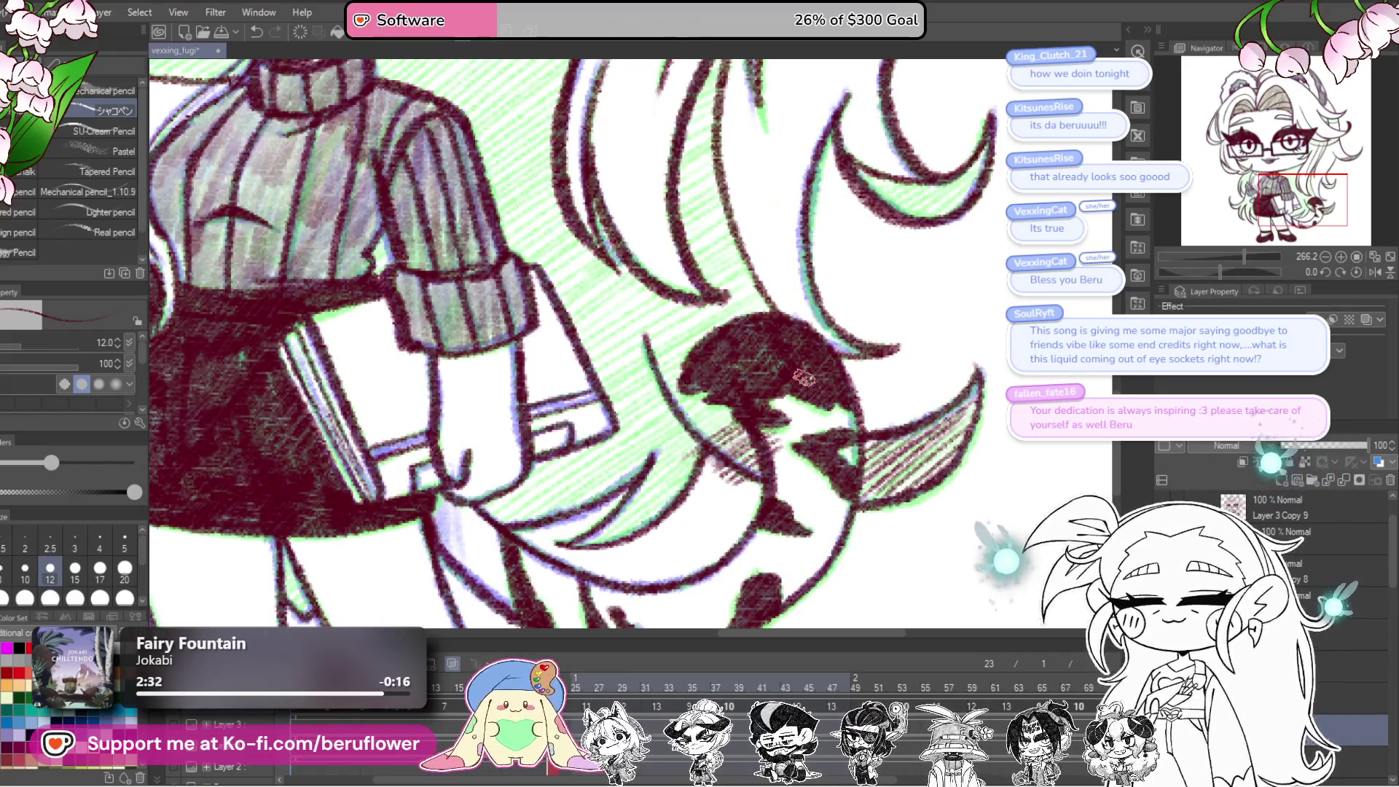
Step: Hatch the shadow under the chin and the shadow to the right of the sweater
scroll(773, 430, down, 3)
scroll(780, 445, up, 3)
mouse_move(417, 306)
mouse_down()
mouse_move(480, 412)
mouse_move(716, 430)
mouse_move(620, 414)
mouse_up()
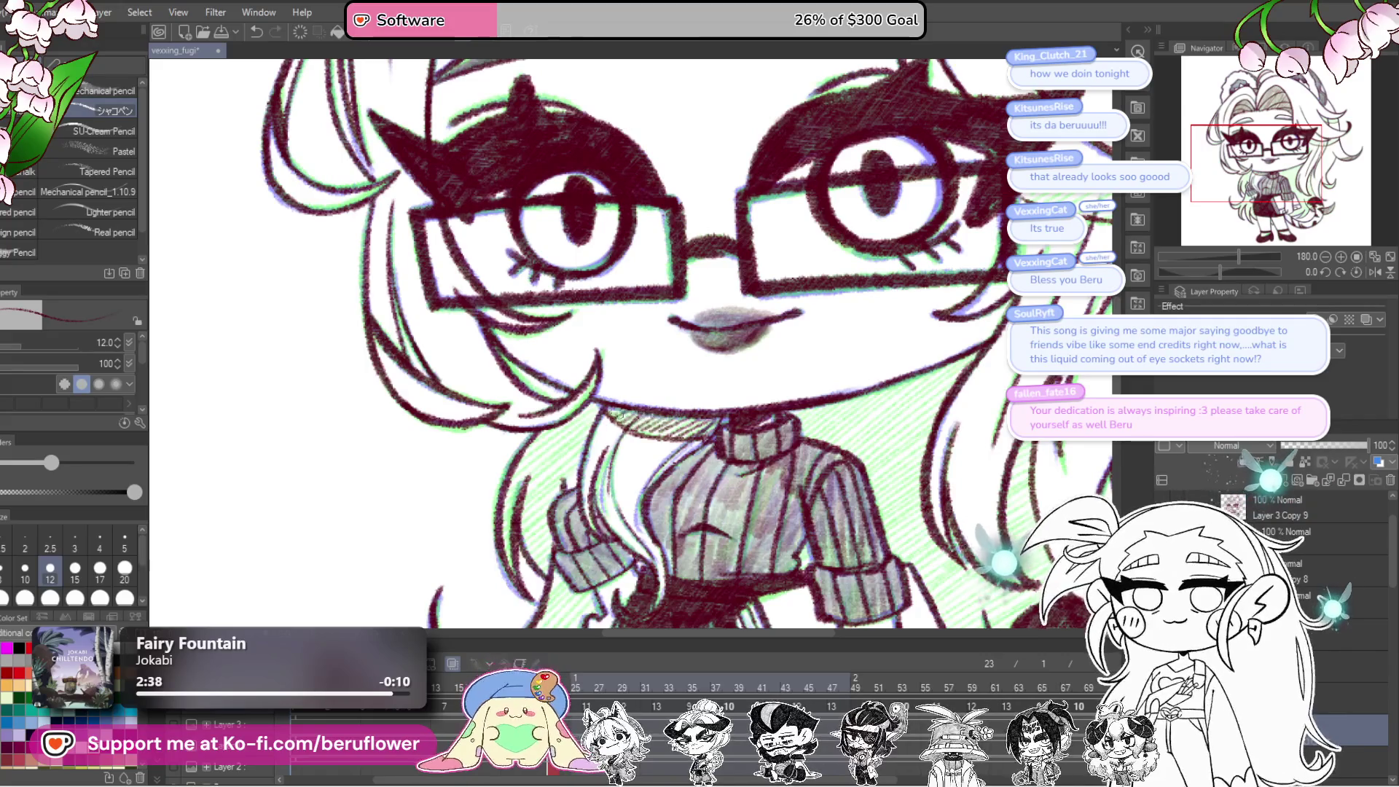
drag(707, 415, 629, 391)
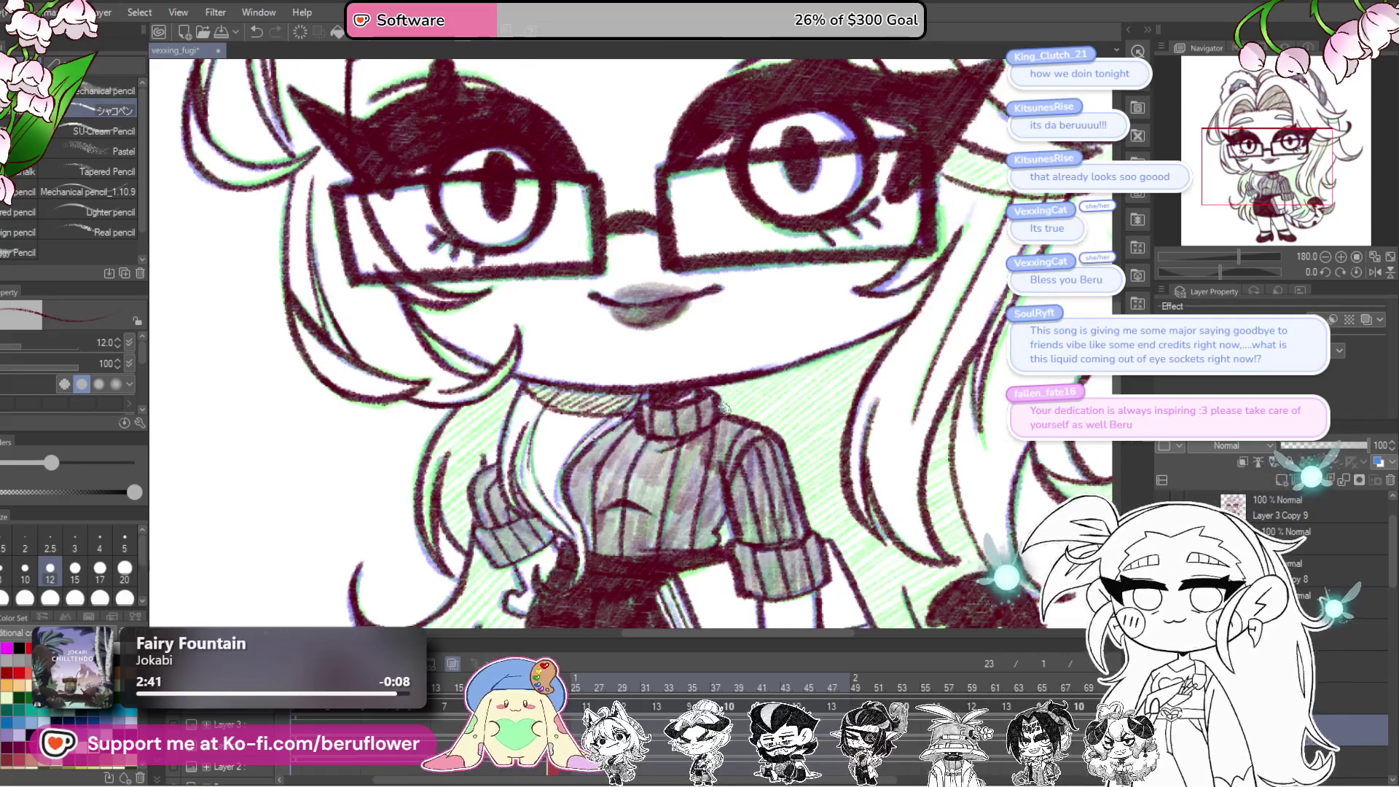
mouse_move(717, 391)
mouse_down()
mouse_move(837, 351)
mouse_move(832, 400)
mouse_move(758, 445)
mouse_move(779, 437)
mouse_move(767, 467)
mouse_up()
scroll(809, 341, down, 3)
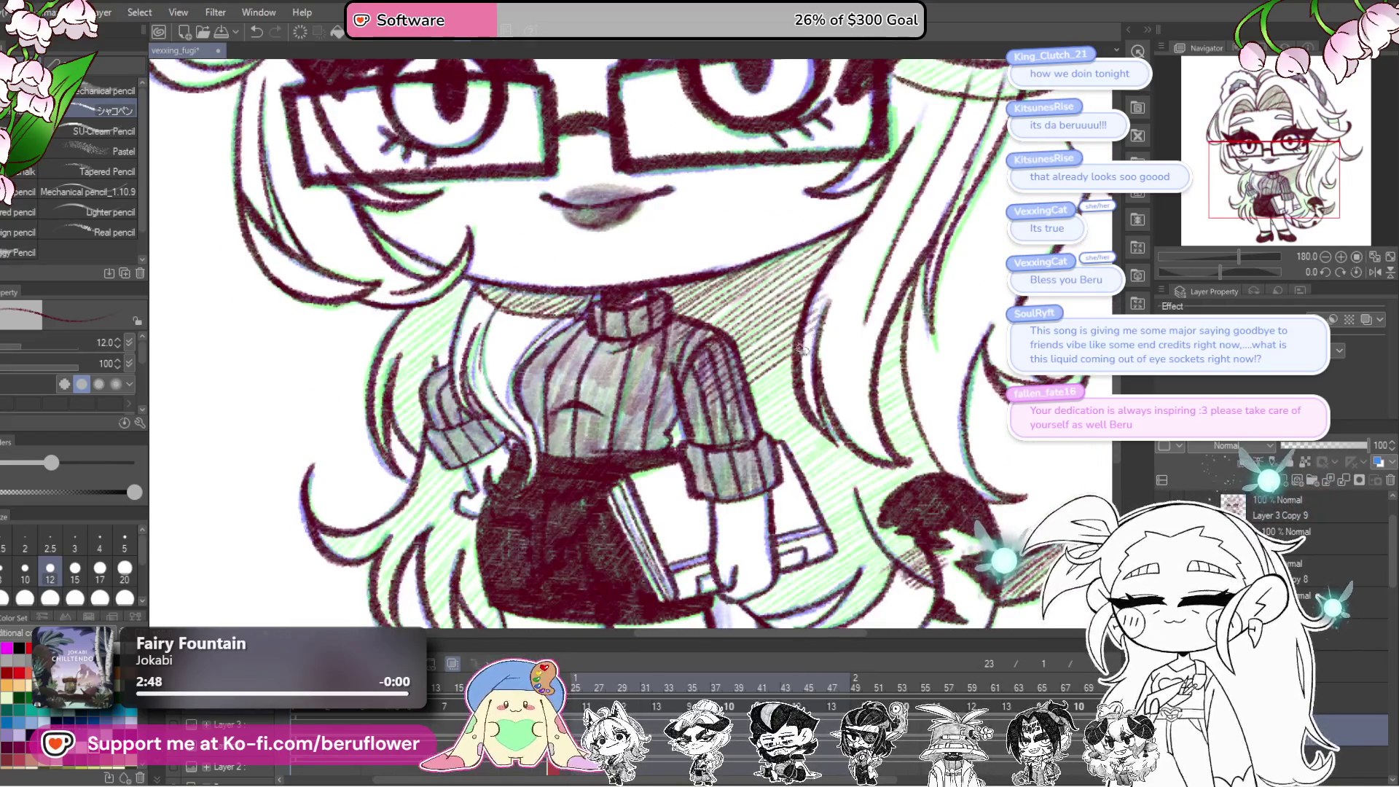
mouse_move(801, 348)
mouse_down()
mouse_move(737, 437)
mouse_move(802, 409)
mouse_move(812, 415)
mouse_move(794, 452)
mouse_move(670, 437)
mouse_move(689, 430)
mouse_up()
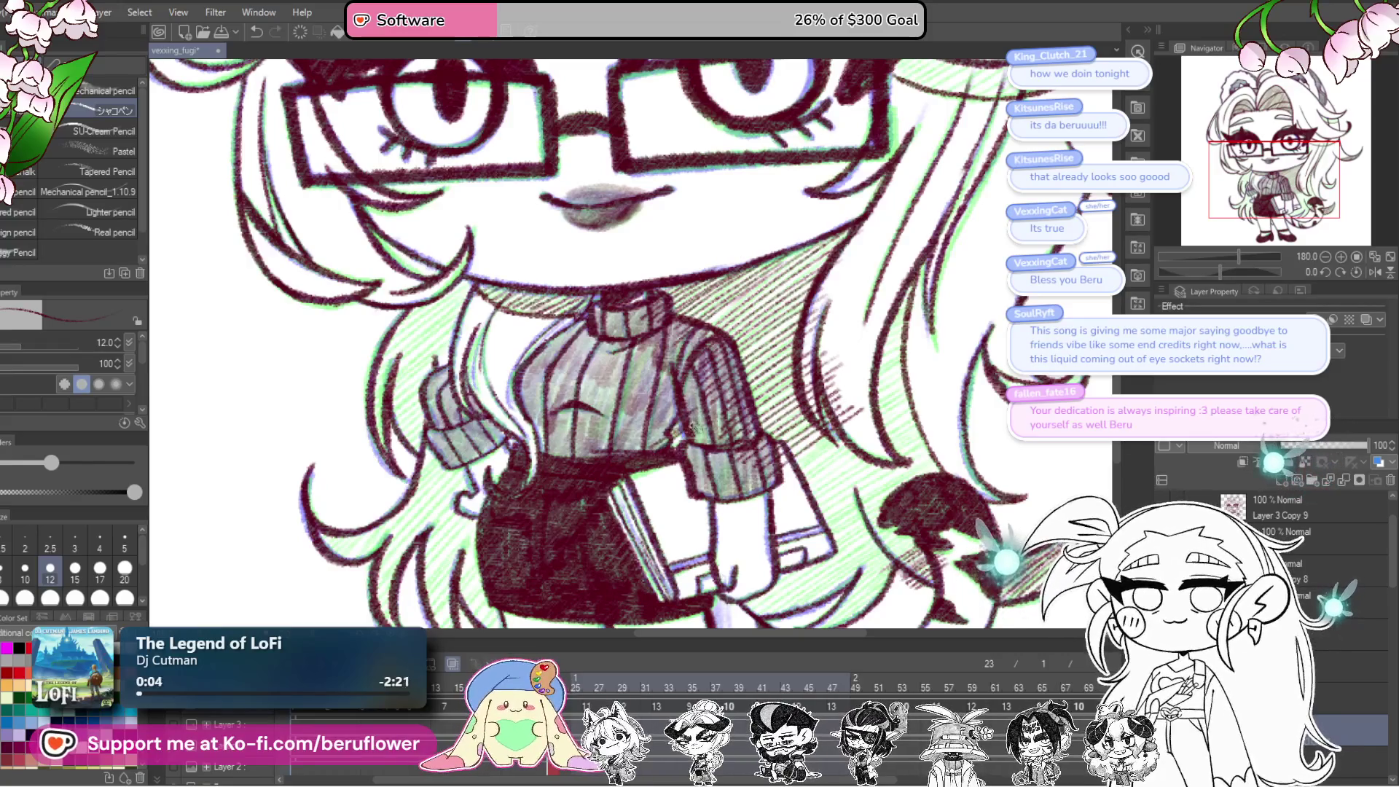
drag(964, 496, 862, 532)
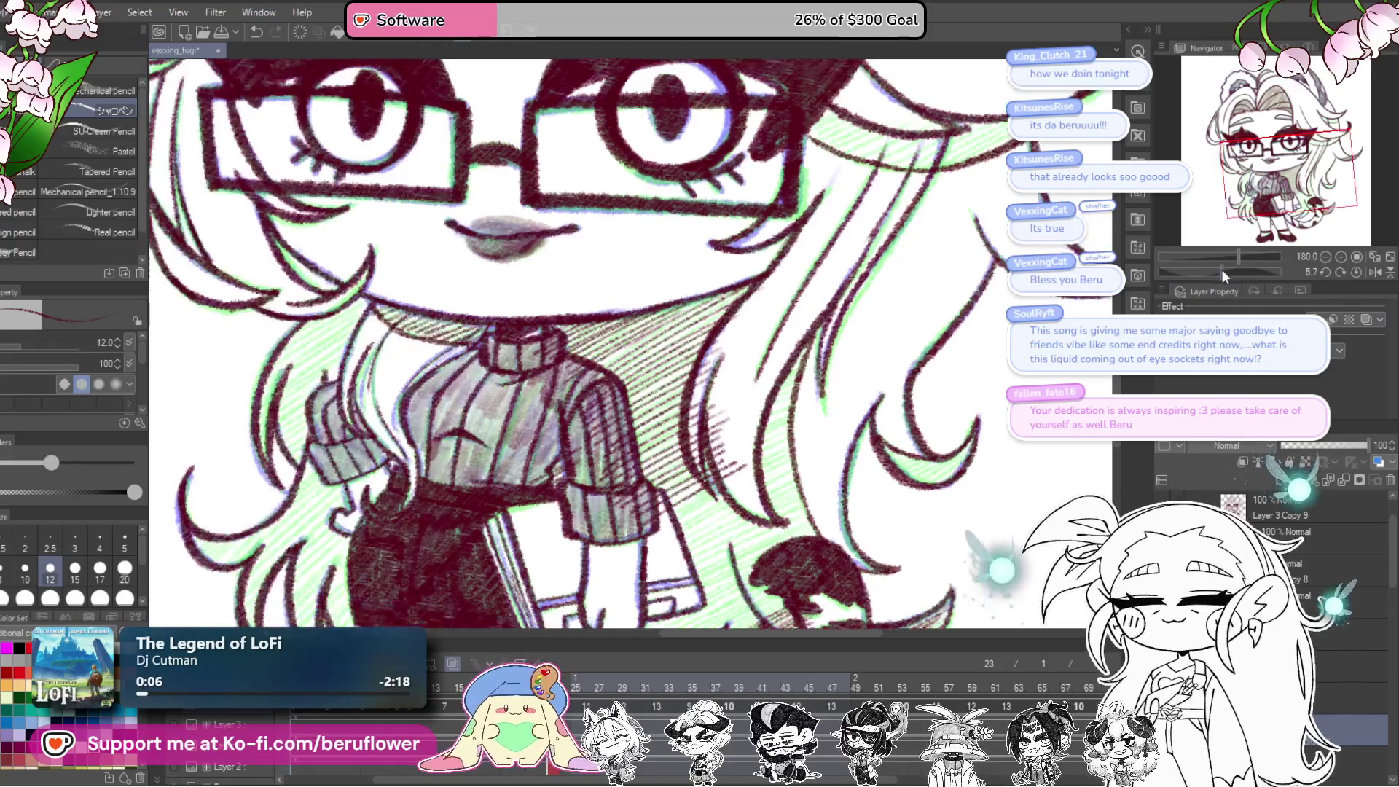
drag(1222, 271, 1209, 271)
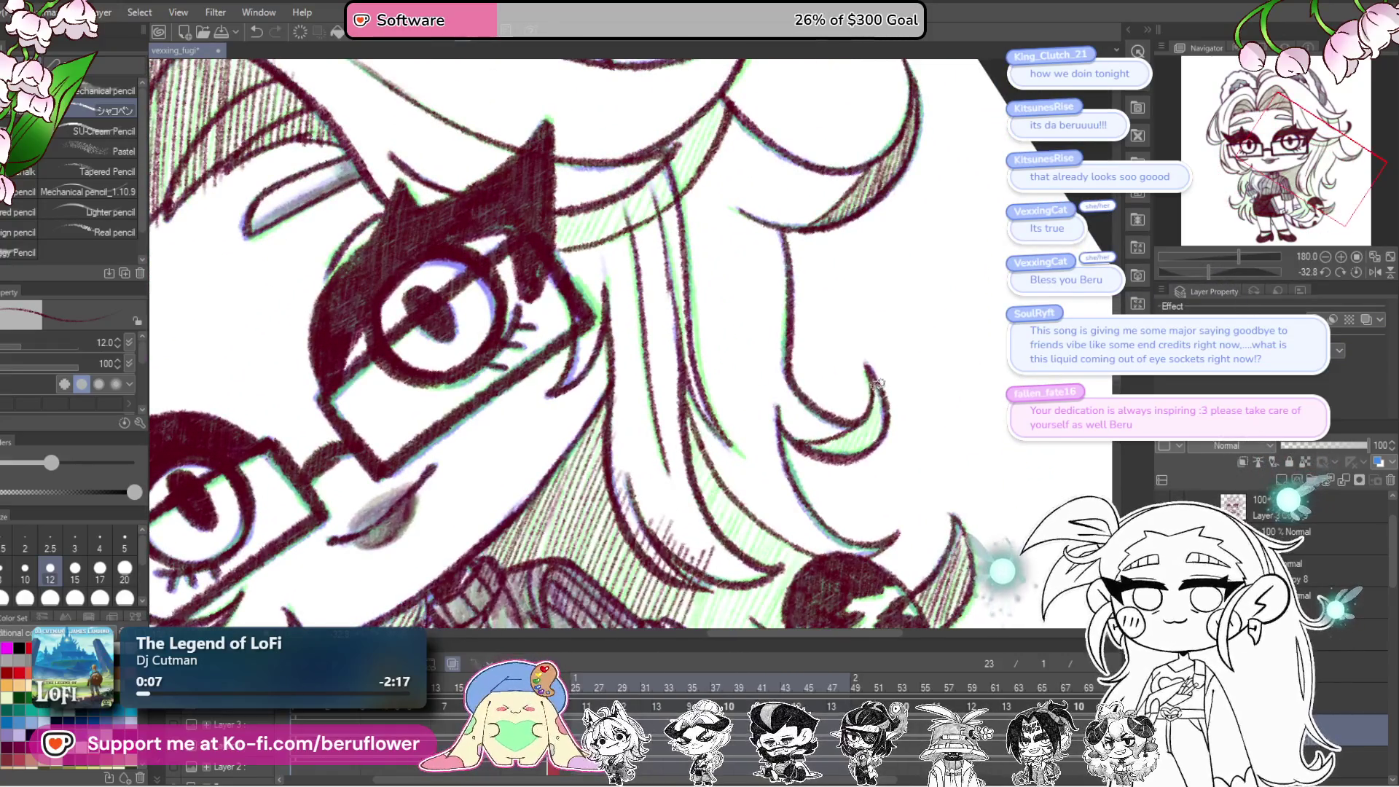
Step: Extend the hair-curl line and hatch the hair strands beside the face
mouse_move(879, 384)
mouse_down()
mouse_move(882, 433)
mouse_move(865, 446)
mouse_up()
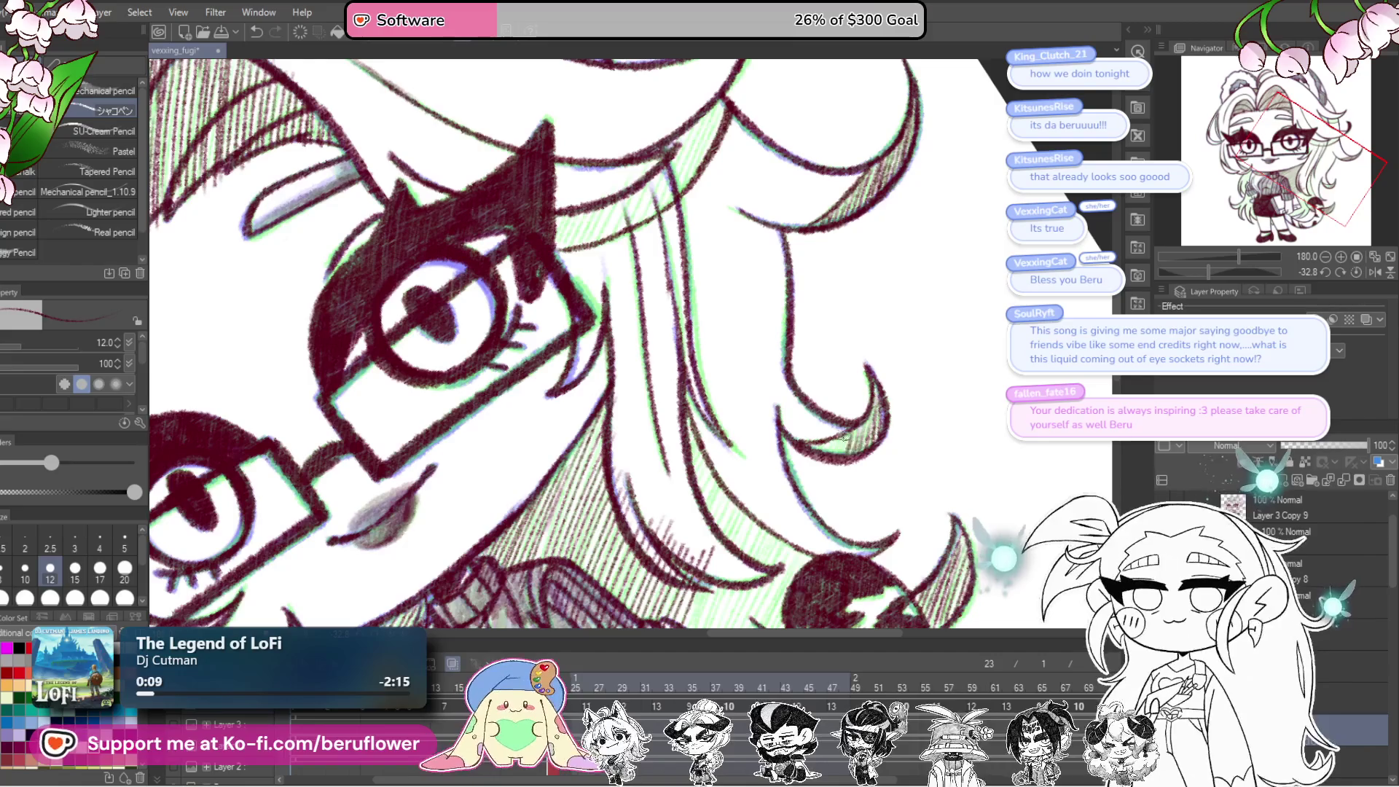
mouse_move(823, 589)
mouse_down()
mouse_move(797, 488)
mouse_move(773, 510)
mouse_move(779, 466)
mouse_up()
mouse_move(750, 454)
mouse_down()
mouse_move(725, 515)
mouse_move(751, 572)
mouse_up()
mouse_move(788, 517)
mouse_down()
mouse_move(762, 580)
mouse_move(802, 405)
mouse_move(765, 474)
mouse_move(800, 394)
mouse_up()
drag(753, 450, 707, 522)
mouse_move(755, 443)
mouse_down()
mouse_move(738, 470)
mouse_move(815, 475)
mouse_up()
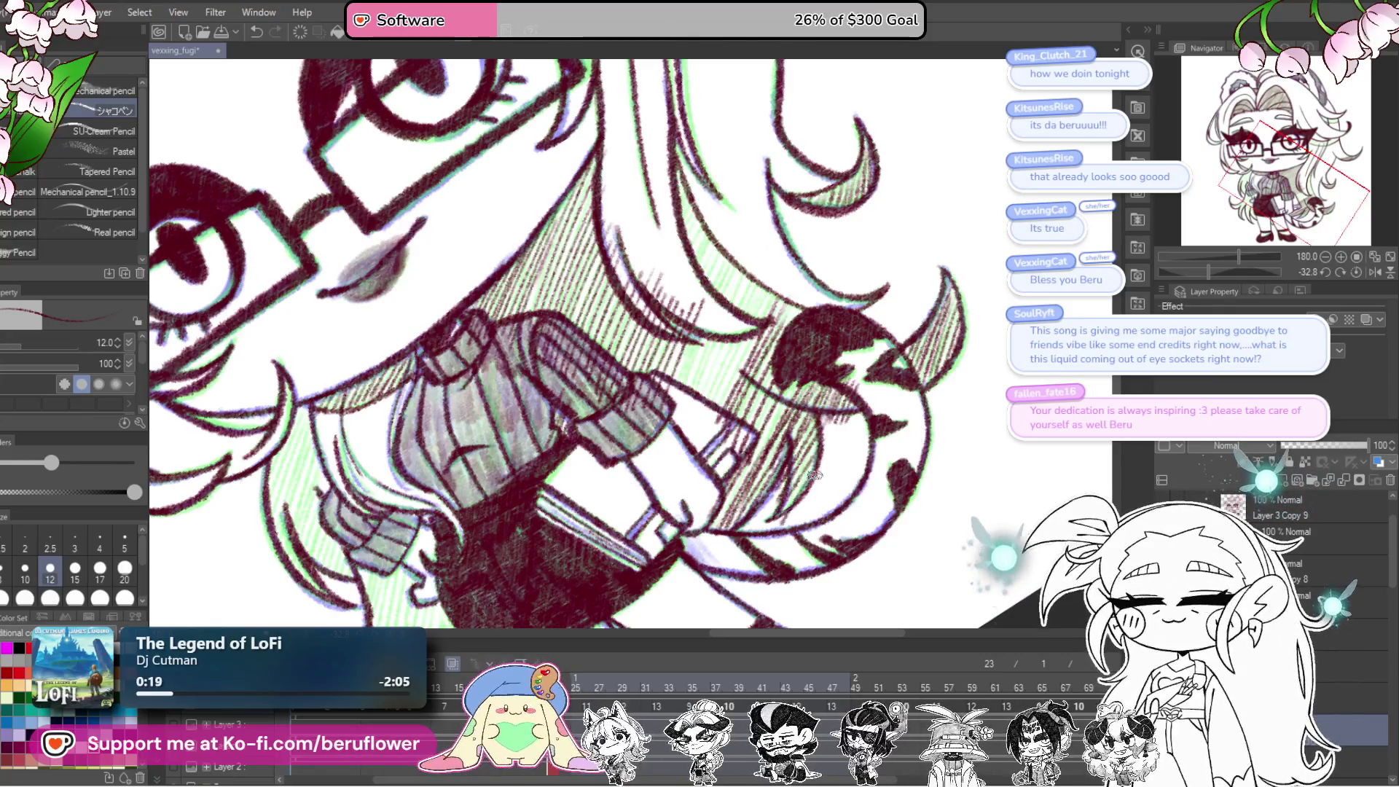
scroll(895, 366, up, 3)
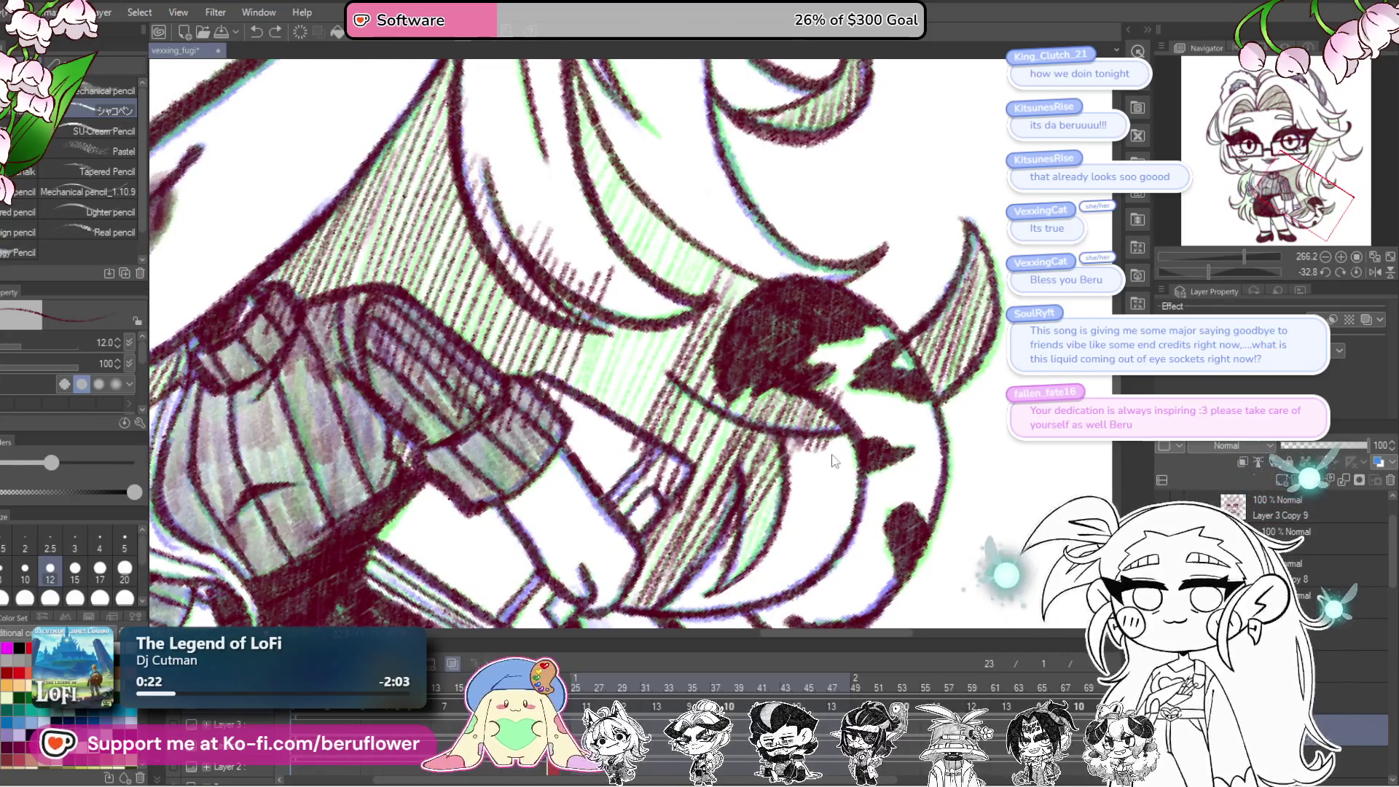
Step: Add diagonal hatching over the hair strands beside the sweater
drag(780, 434, 747, 525)
drag(783, 466, 732, 583)
drag(784, 503, 729, 601)
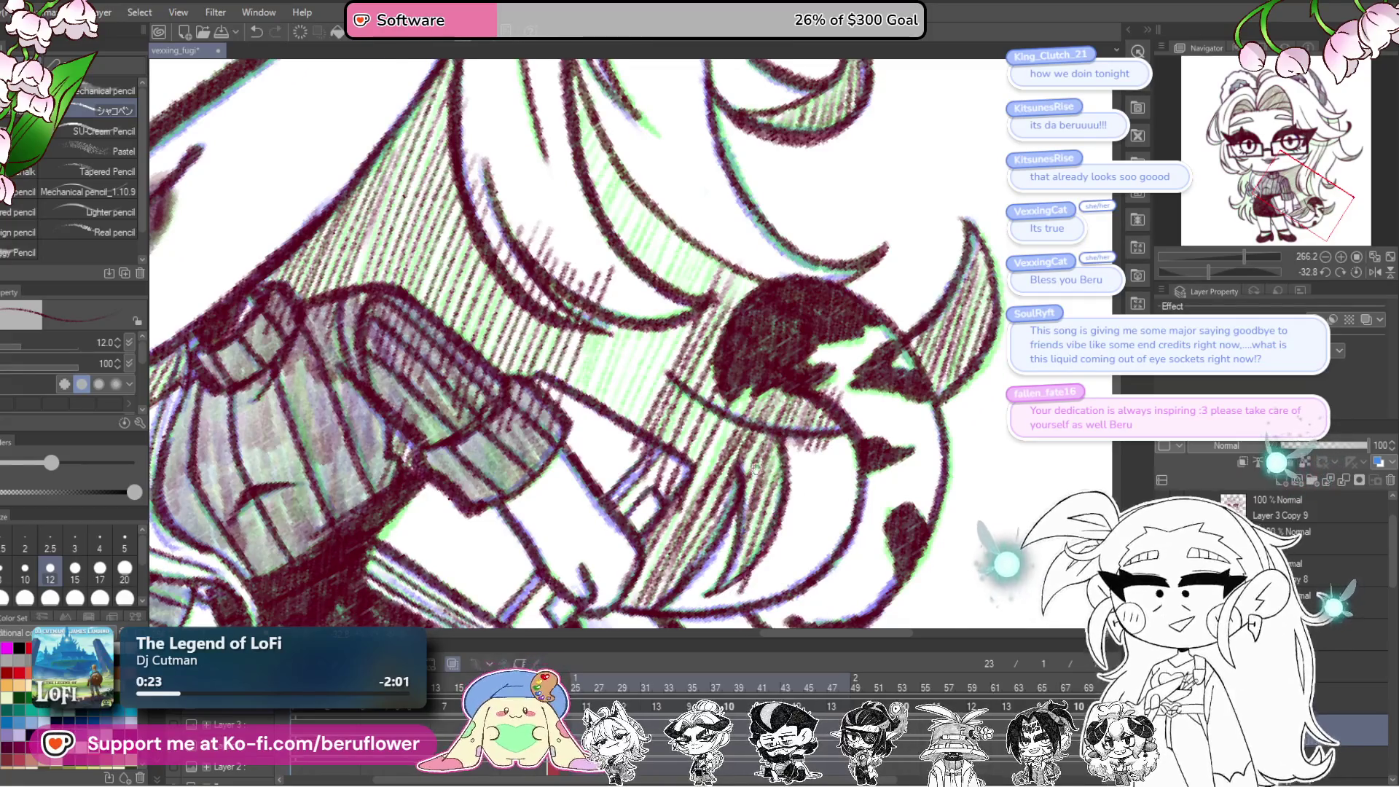
mouse_move(707, 288)
mouse_down()
mouse_move(737, 354)
mouse_move(652, 531)
mouse_up()
drag(714, 376, 629, 531)
mouse_move(669, 402)
mouse_down()
mouse_move(625, 519)
mouse_move(603, 503)
mouse_up()
scroll(634, 391, up, 5)
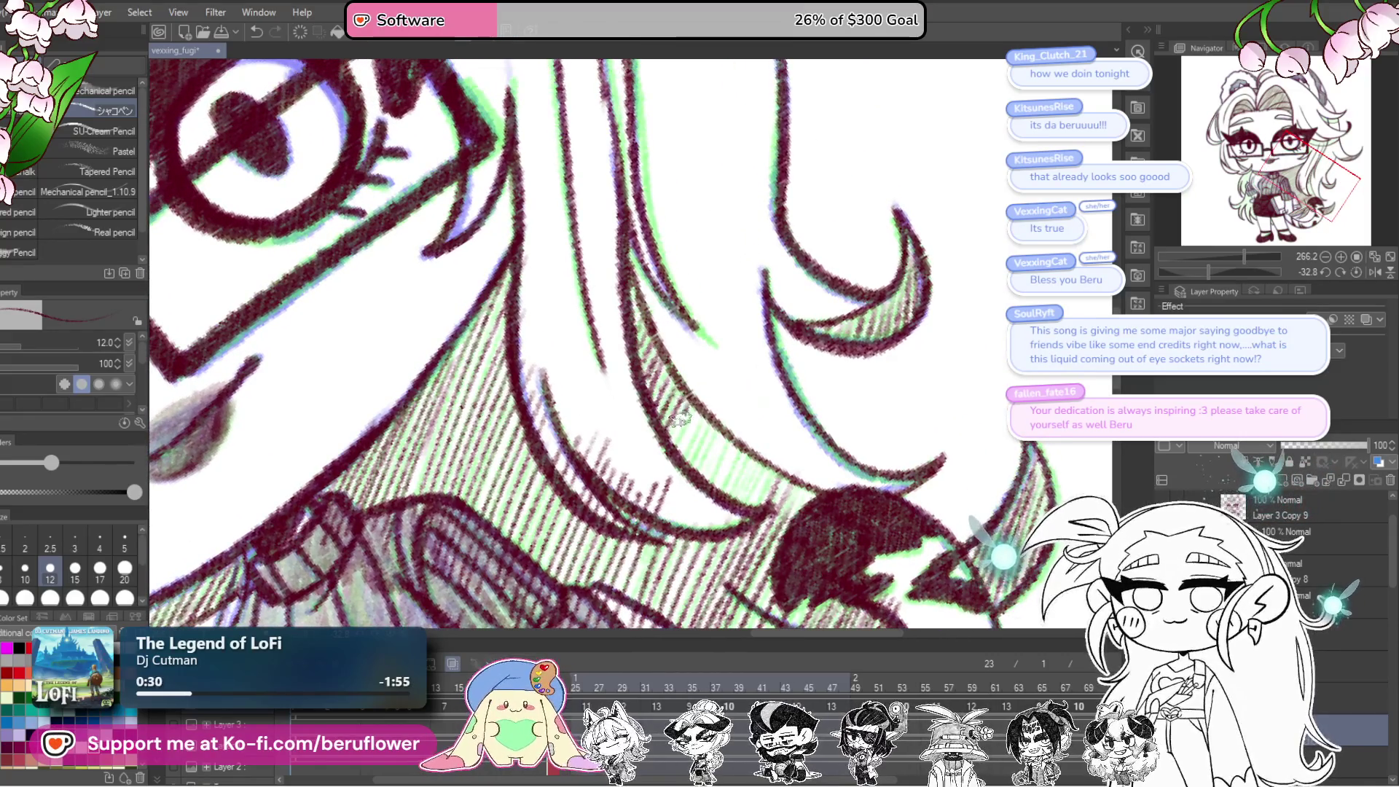
Step: Darken the hatching below the glasses and on the strand beside them
drag(769, 454, 732, 516)
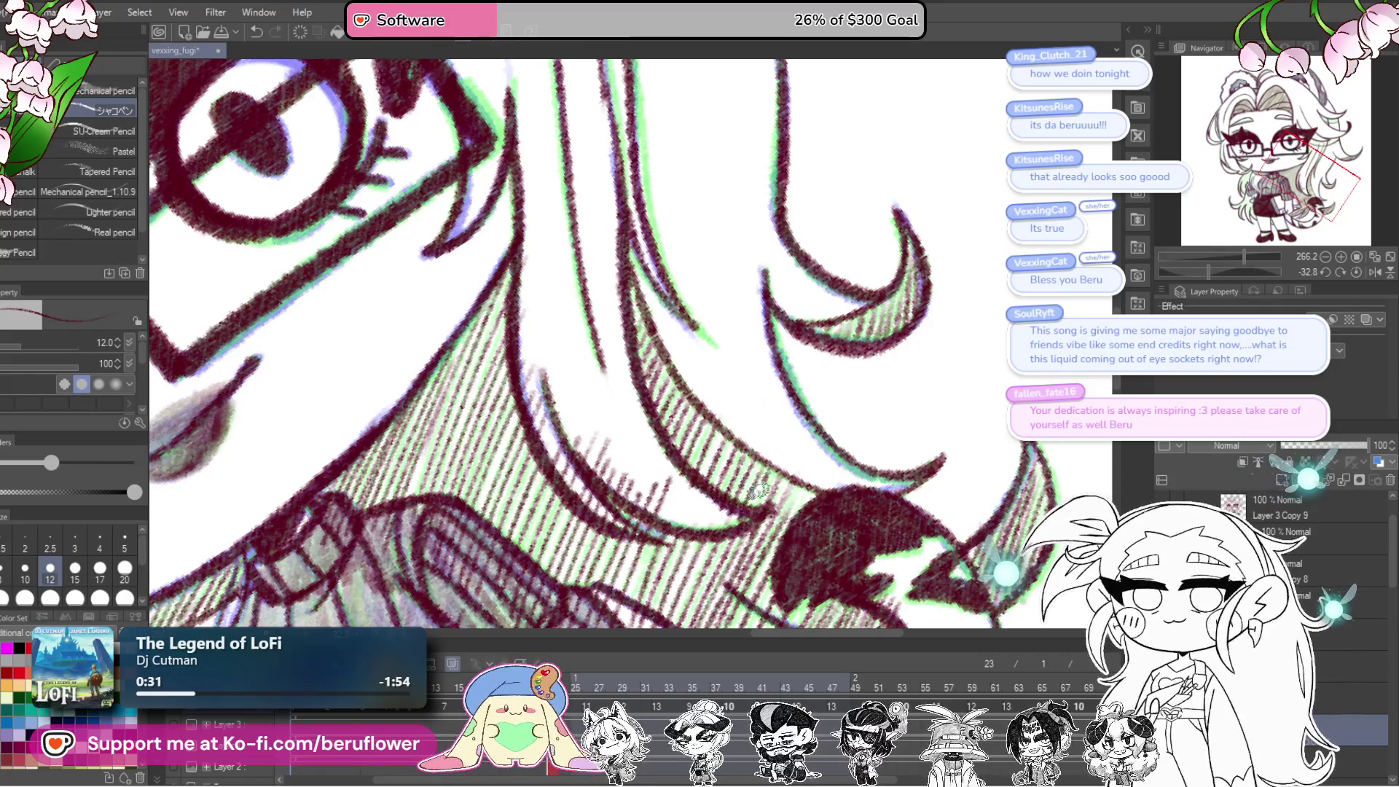
scroll(761, 513, down, 5)
scroll(828, 278, up, 4)
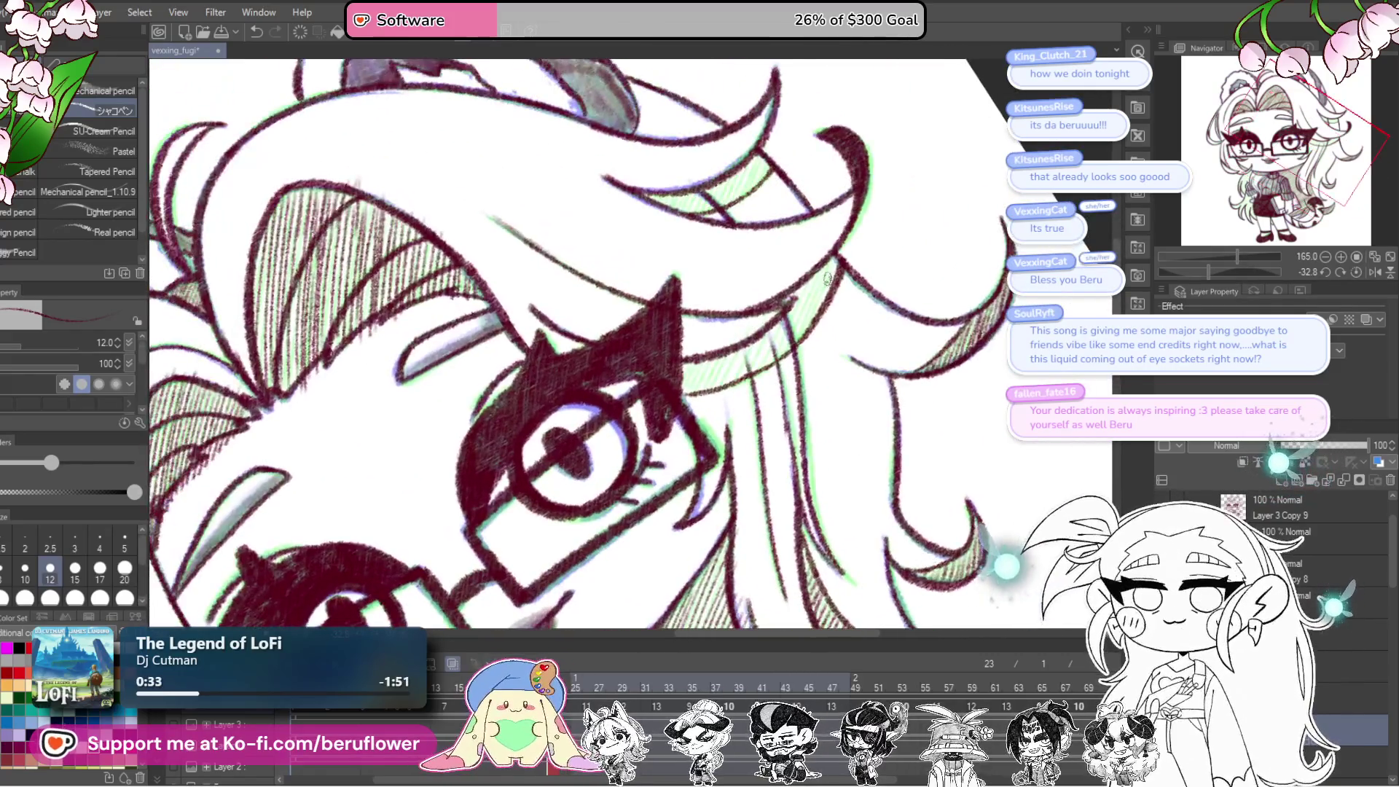
drag(831, 269, 800, 335)
drag(811, 285, 790, 301)
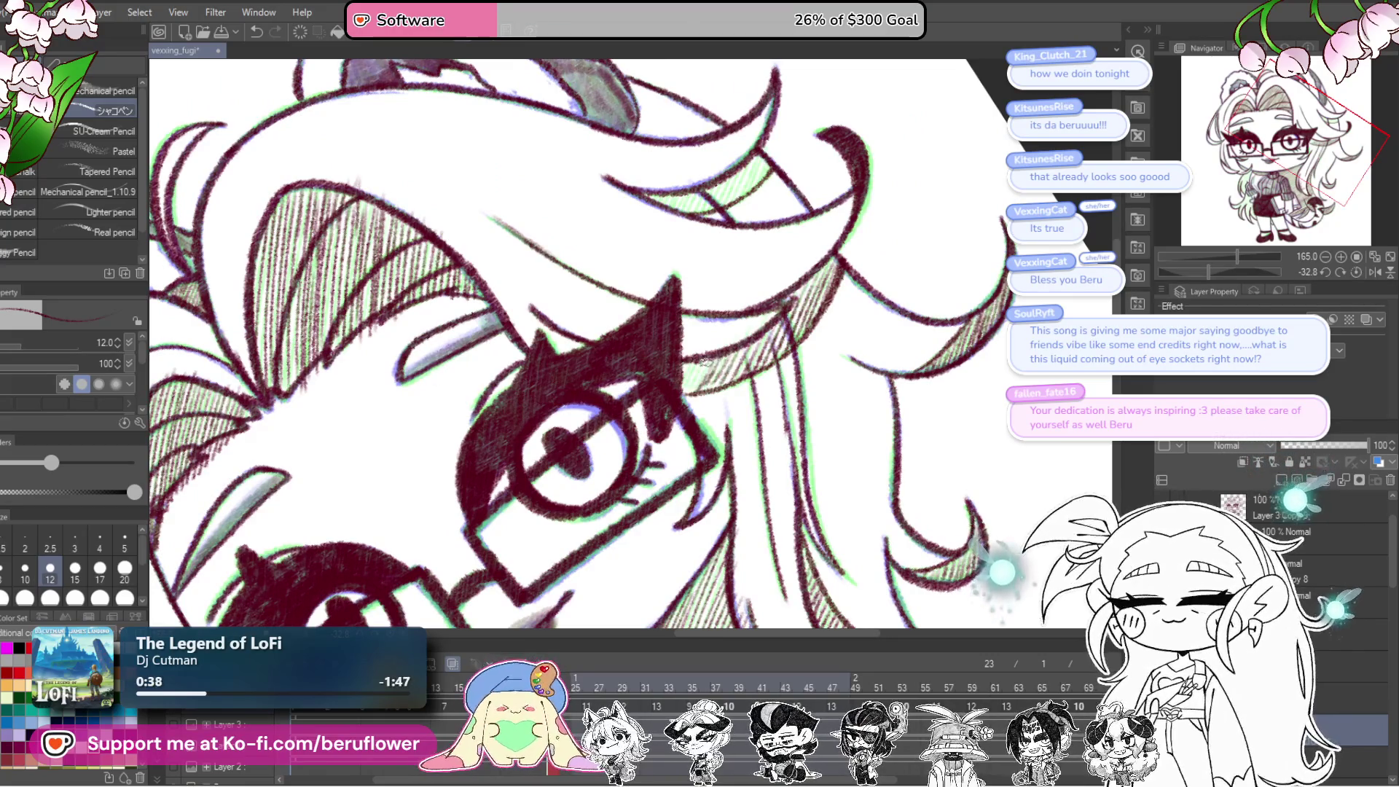
scroll(694, 354, up, 5)
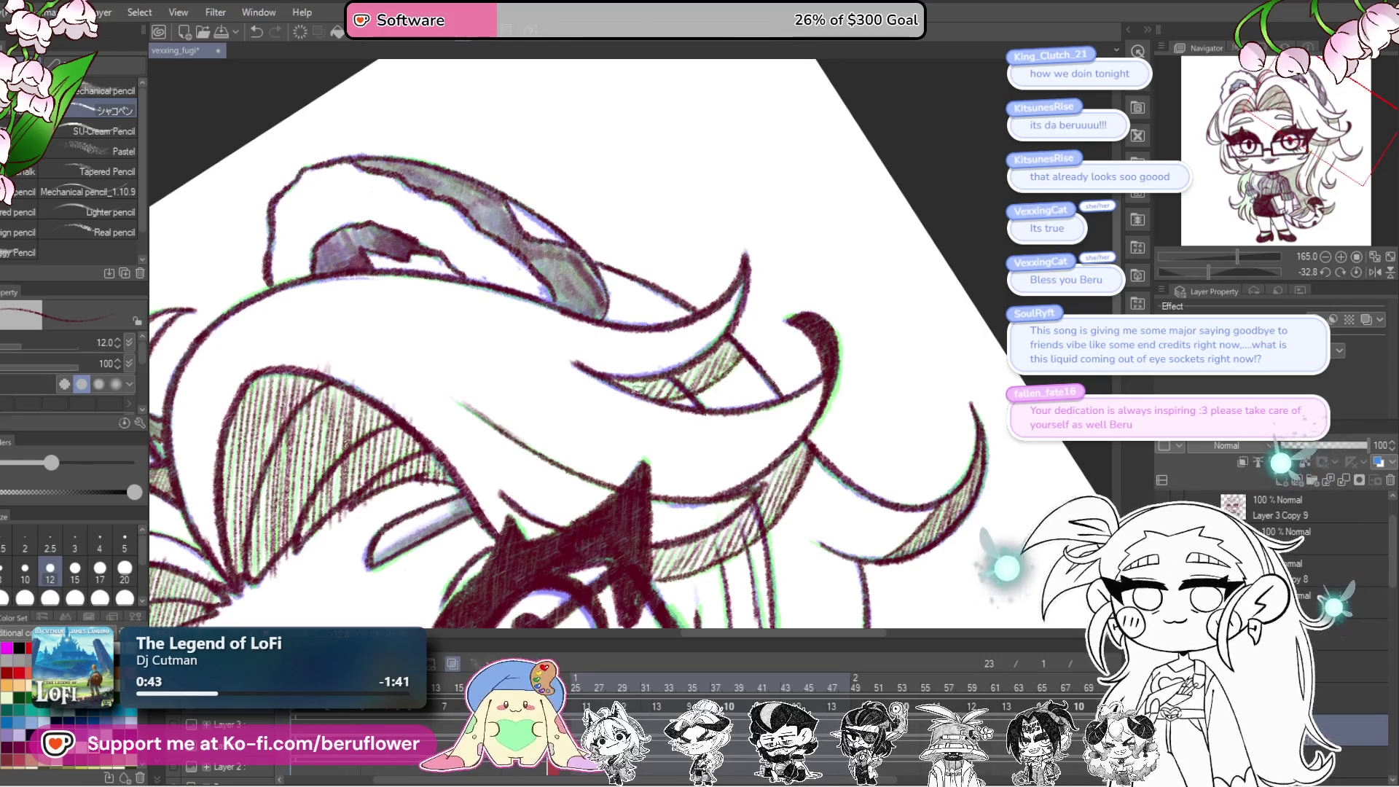
scroll(630, 376, down, 5)
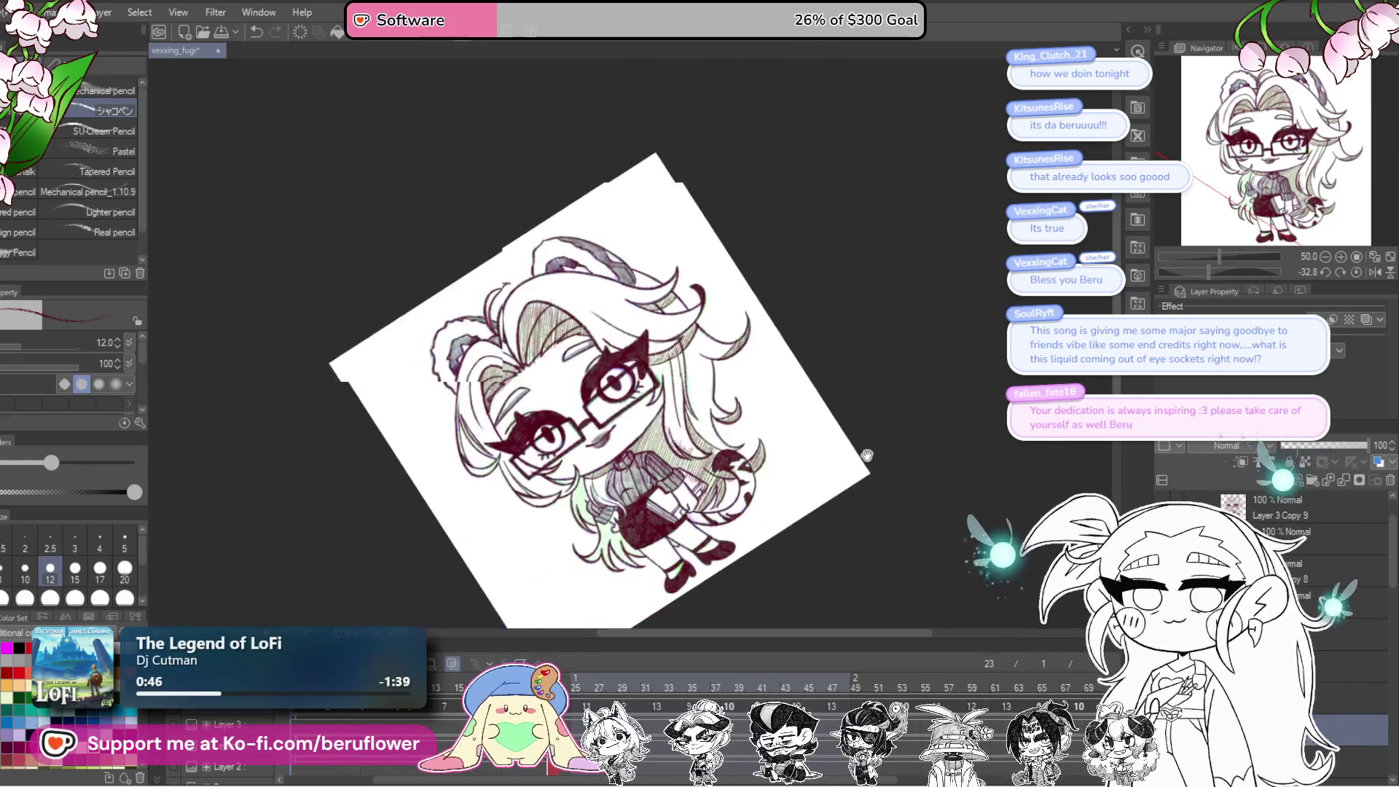
Step: Zoom in and hatch the hair from the sweater collar down the long strands
scroll(634, 571, up, 7)
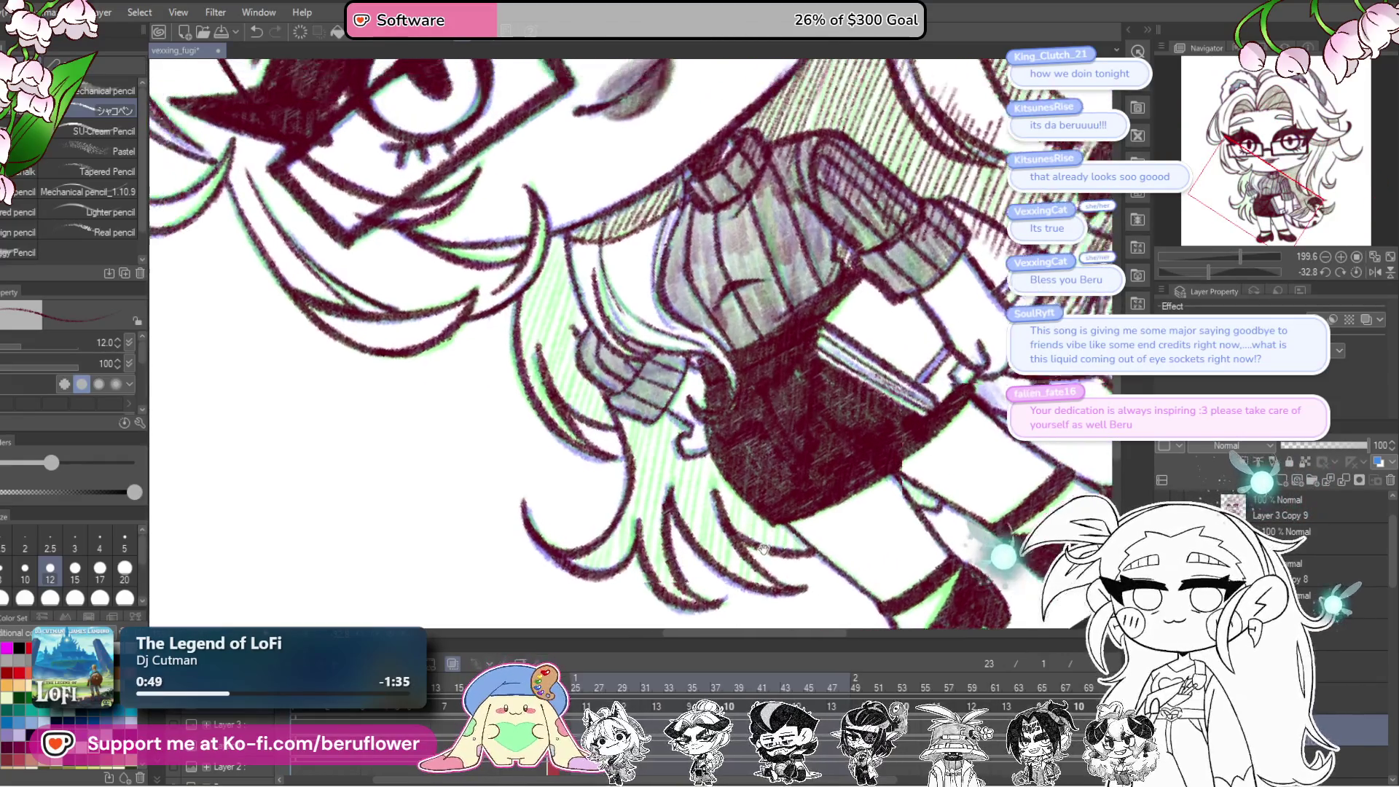
scroll(696, 489, up, 5)
mouse_move(680, 451)
mouse_down()
mouse_move(641, 539)
mouse_move(660, 474)
mouse_move(635, 525)
mouse_move(617, 523)
mouse_up()
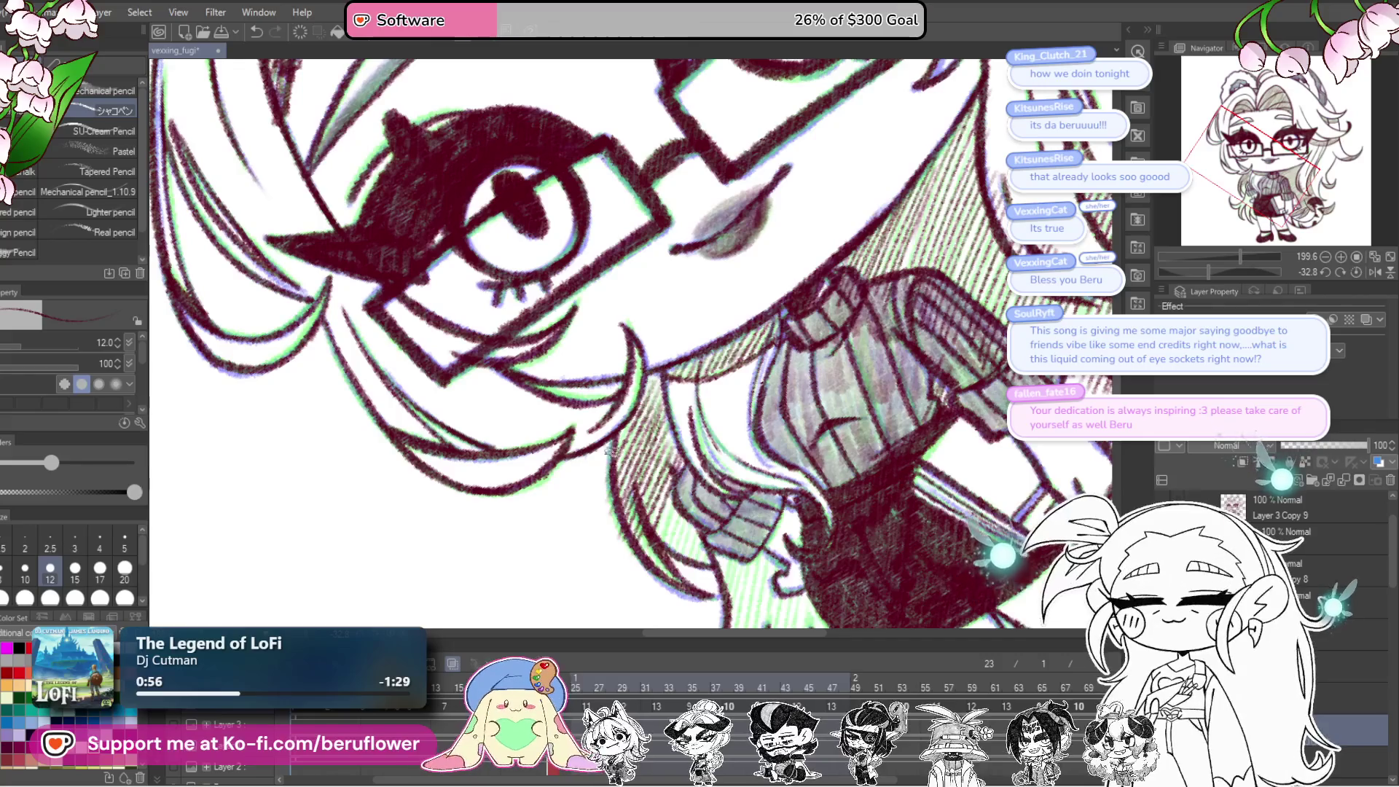
scroll(694, 555, down, 1)
mouse_move(678, 478)
mouse_down()
mouse_move(660, 557)
mouse_move(696, 565)
mouse_up()
scroll(774, 489, down, 3)
scroll(775, 489, down, 1)
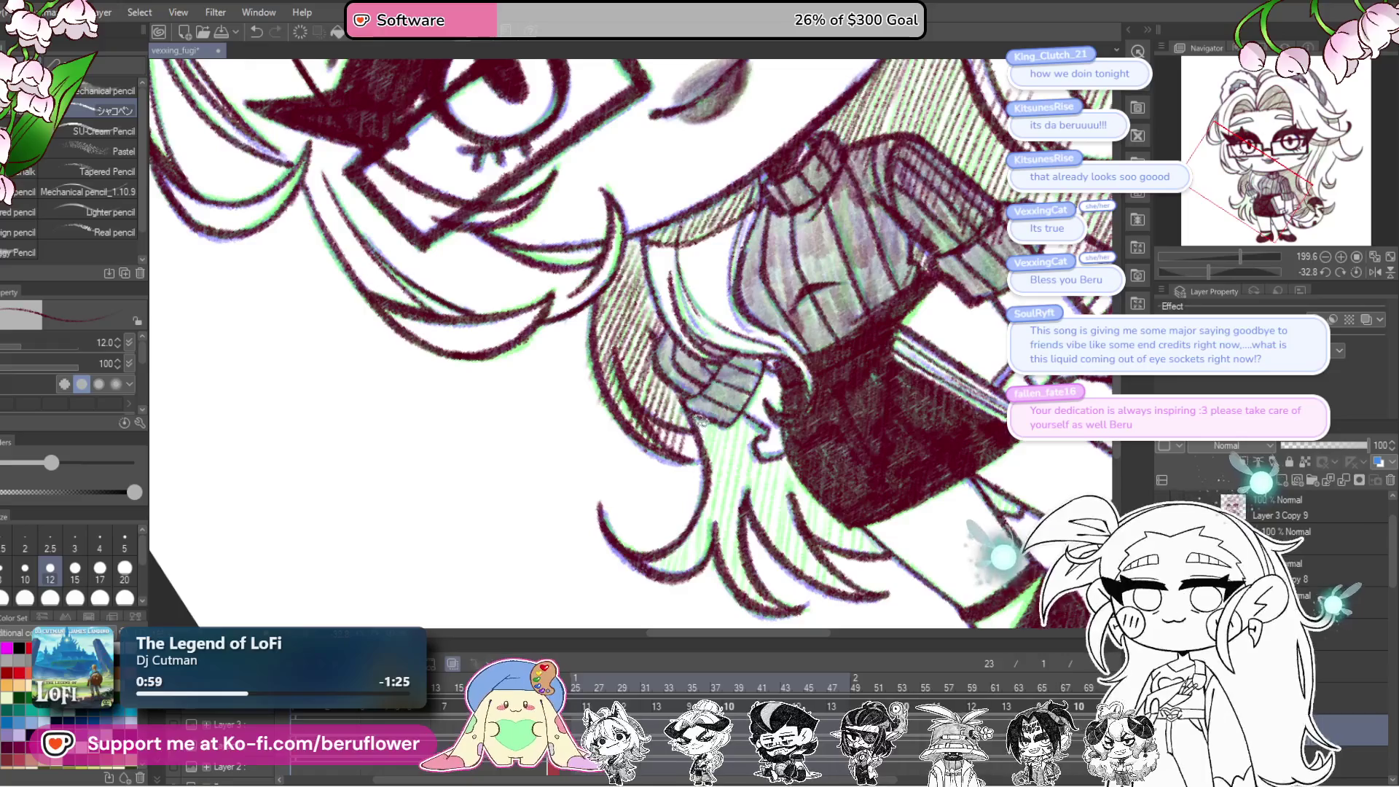
mouse_move(729, 419)
mouse_down()
mouse_move(699, 540)
mouse_move(725, 565)
mouse_up()
scroll(723, 583, down, 3)
Step: Hatch the lower hair strands densely through to their tips
drag(730, 437, 709, 519)
drag(722, 457, 691, 521)
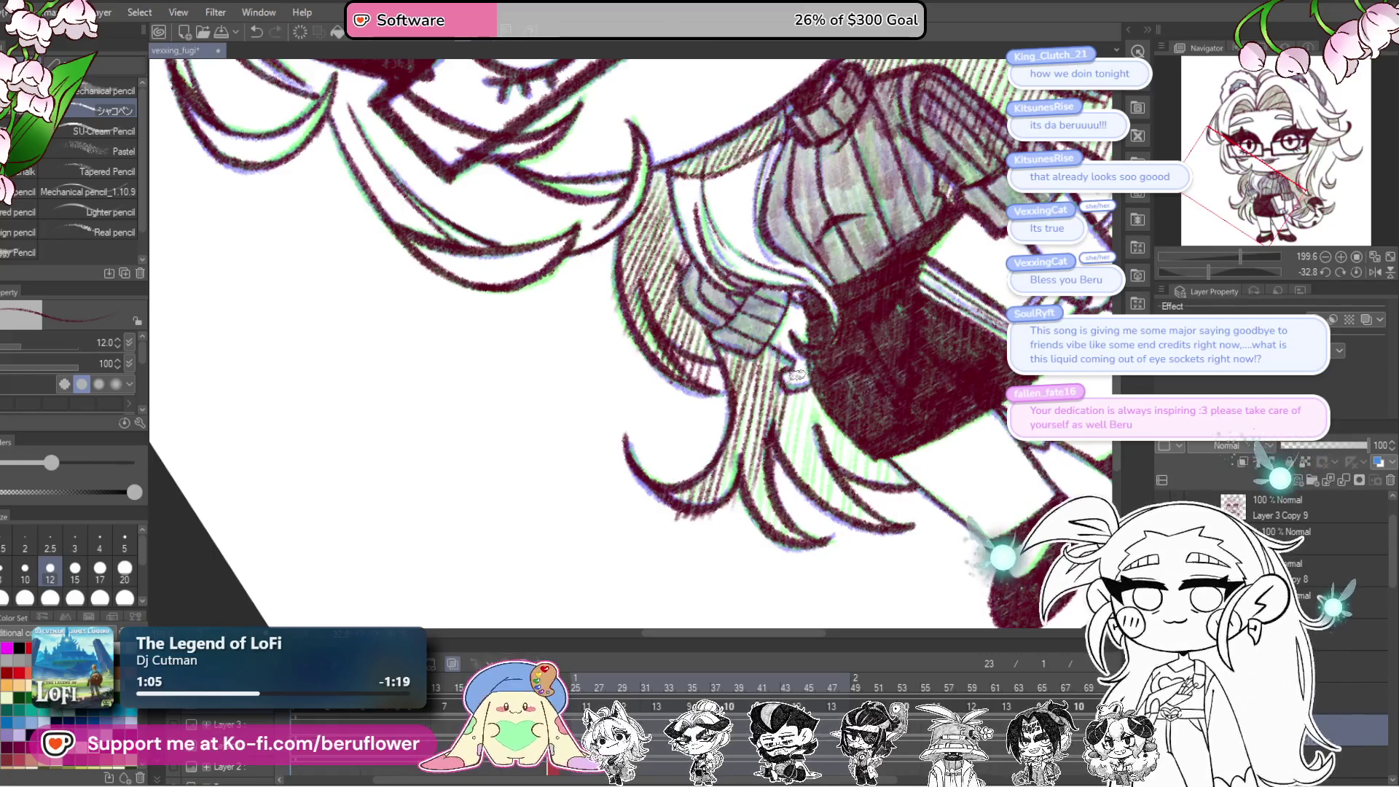
drag(827, 412, 801, 496)
drag(831, 417, 806, 500)
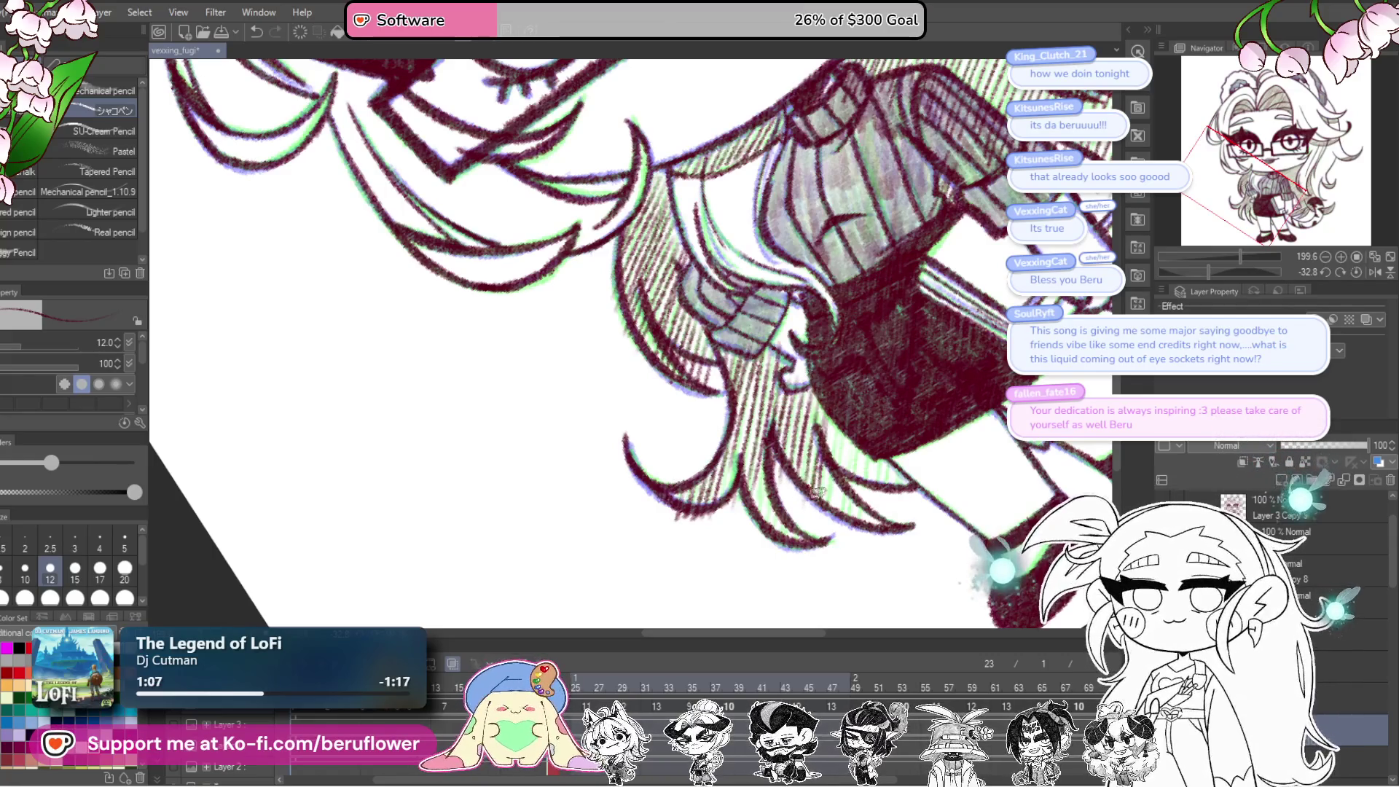
mouse_move(847, 436)
mouse_down()
mouse_move(826, 518)
mouse_move(752, 531)
mouse_up()
mouse_move(779, 499)
mouse_down()
mouse_move(758, 546)
mouse_move(786, 537)
mouse_up()
drag(863, 464, 847, 510)
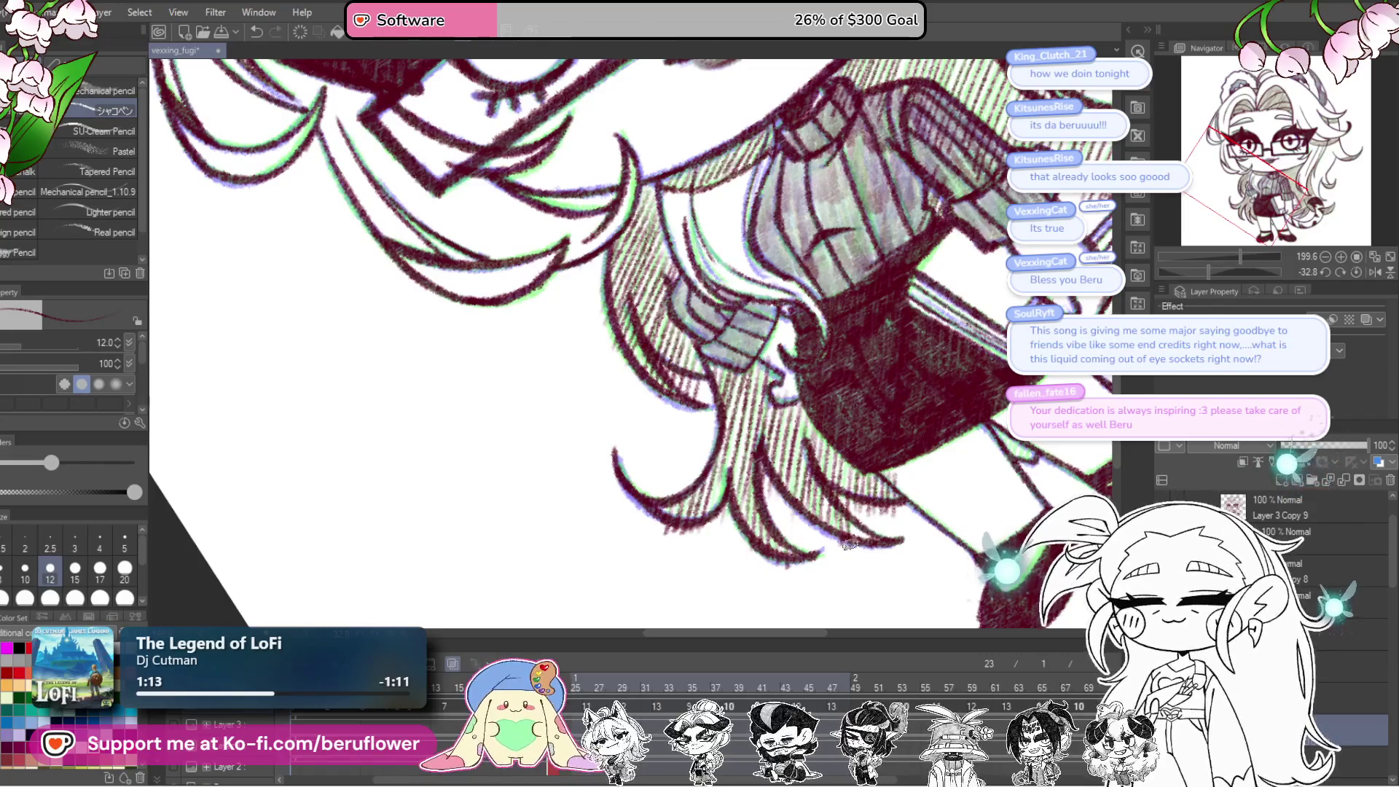
scroll(822, 549, down, 4)
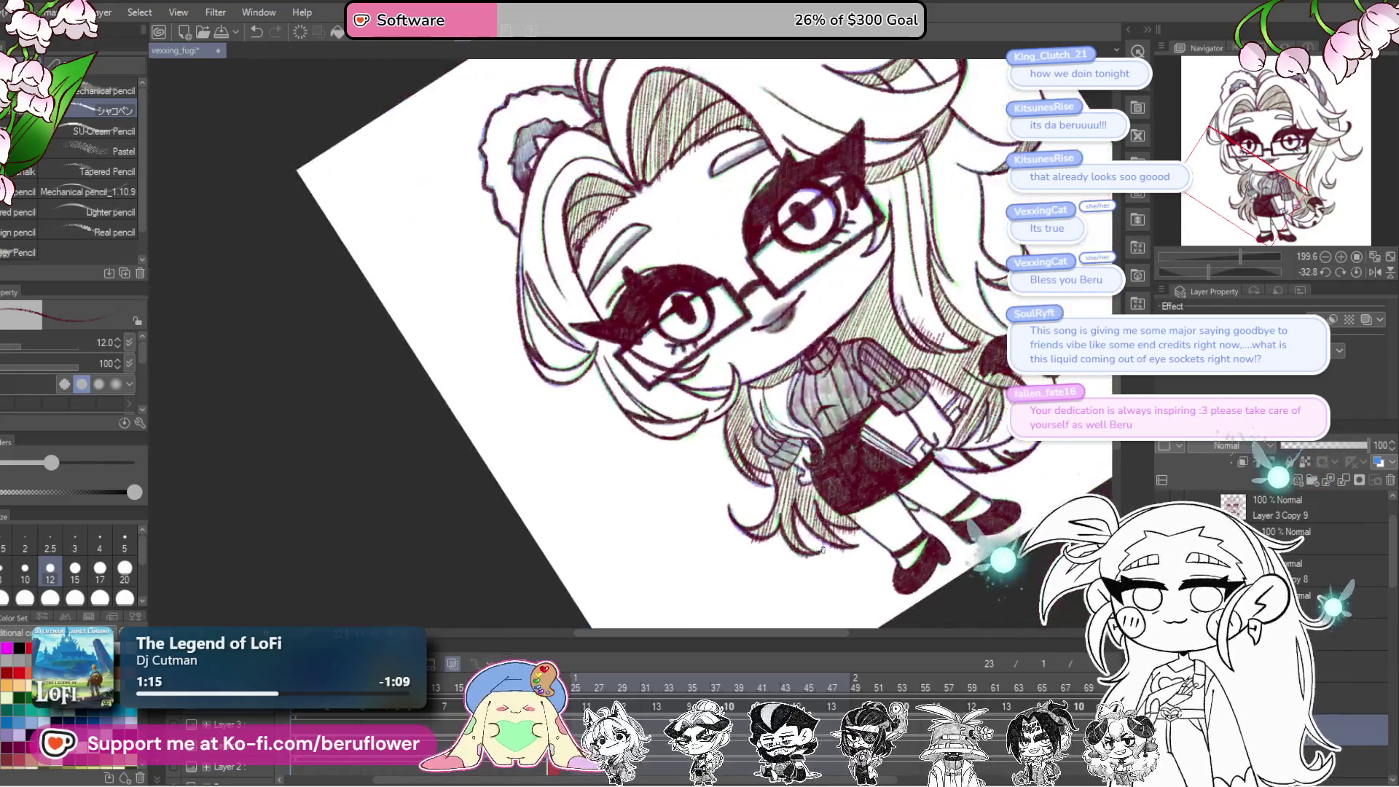
scroll(874, 583, up, 2)
drag(912, 608, 919, 616)
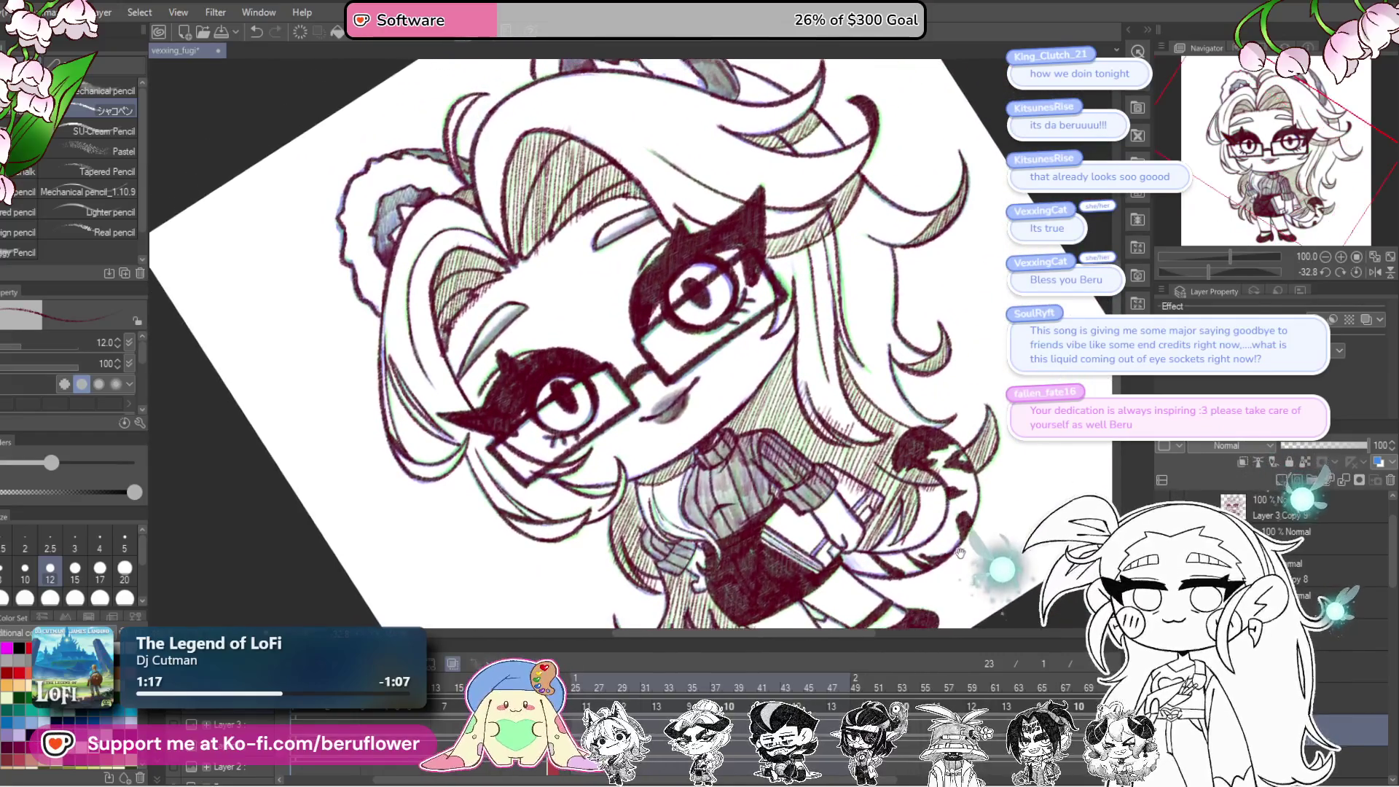
Step: Reset the canvas rotation to upright and recentre on the sweater and face
click(1356, 271)
drag(681, 579, 755, 423)
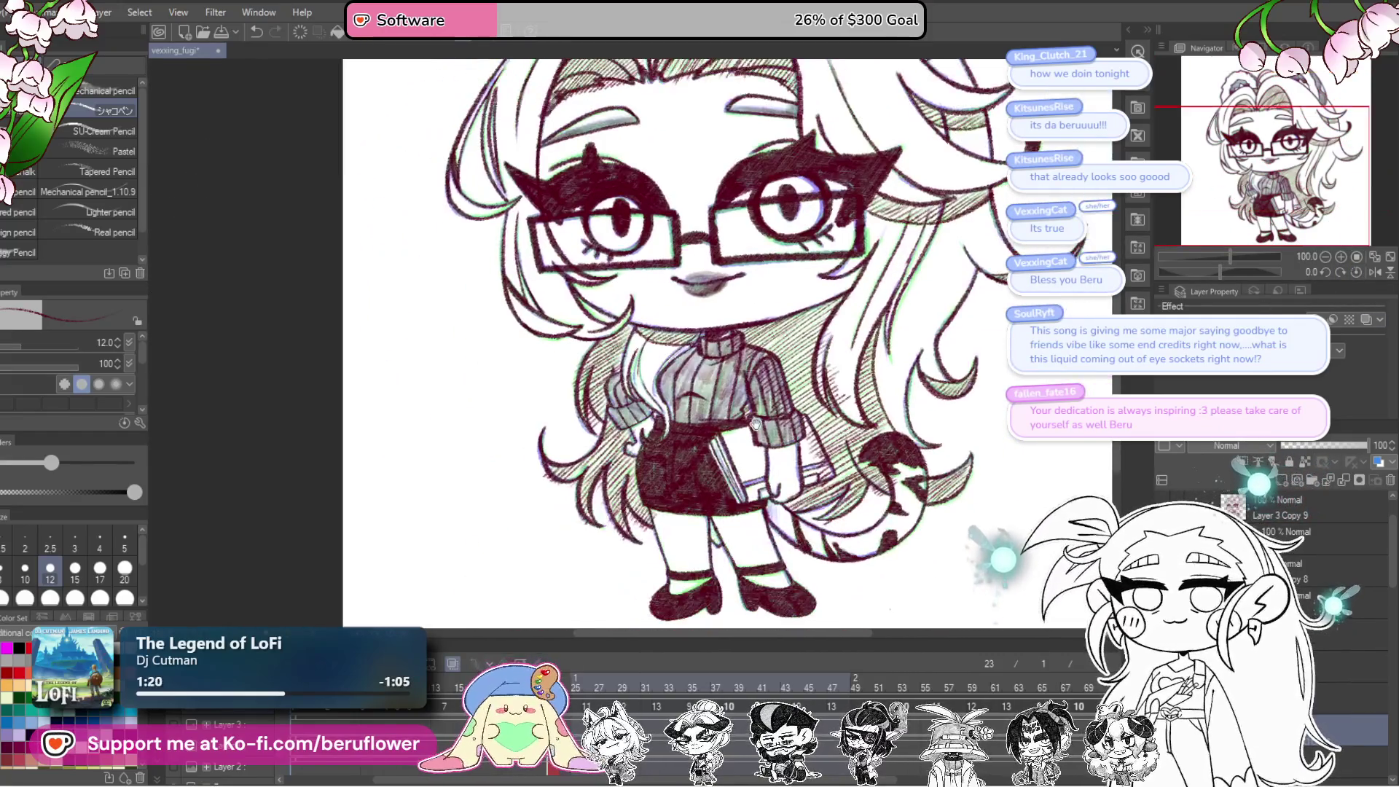
scroll(591, 352, up, 4)
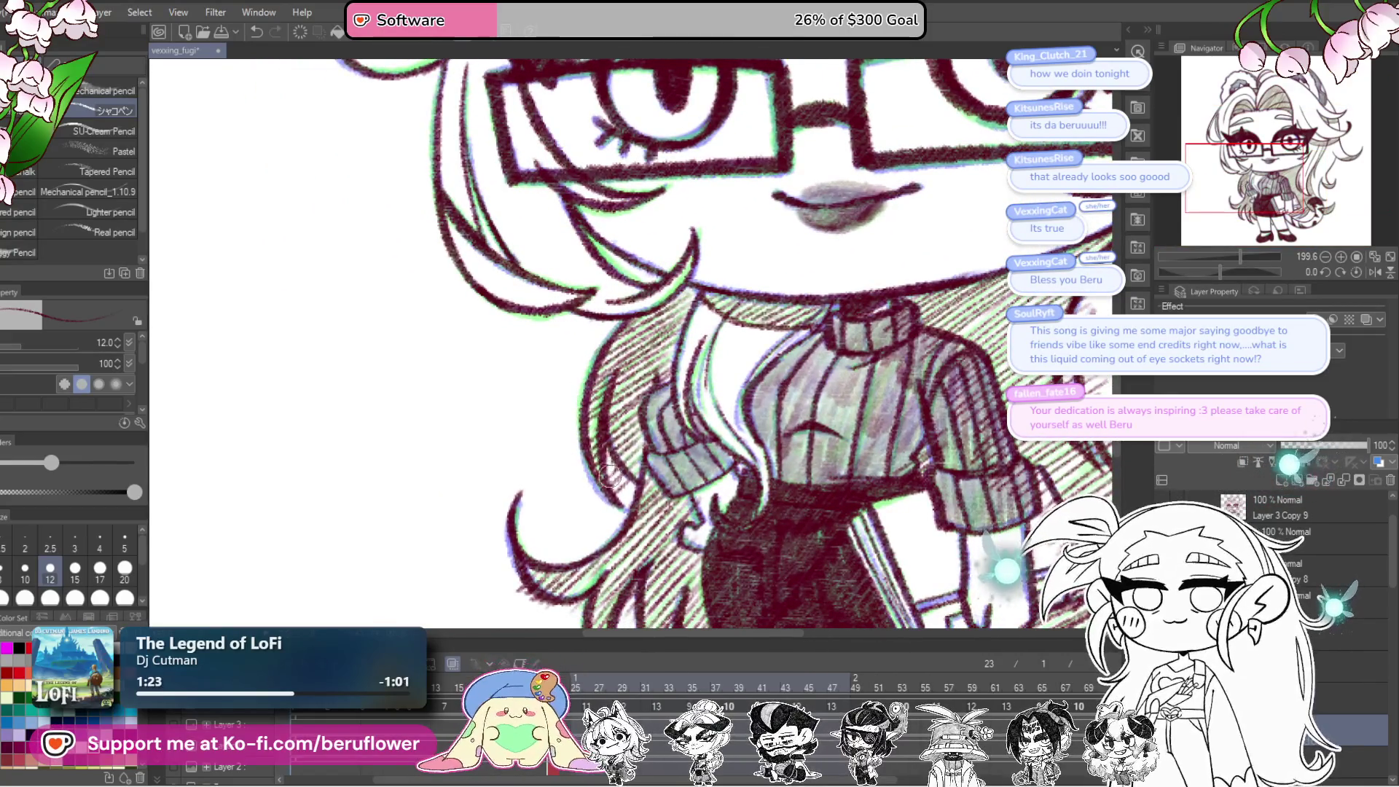
drag(632, 505, 719, 403)
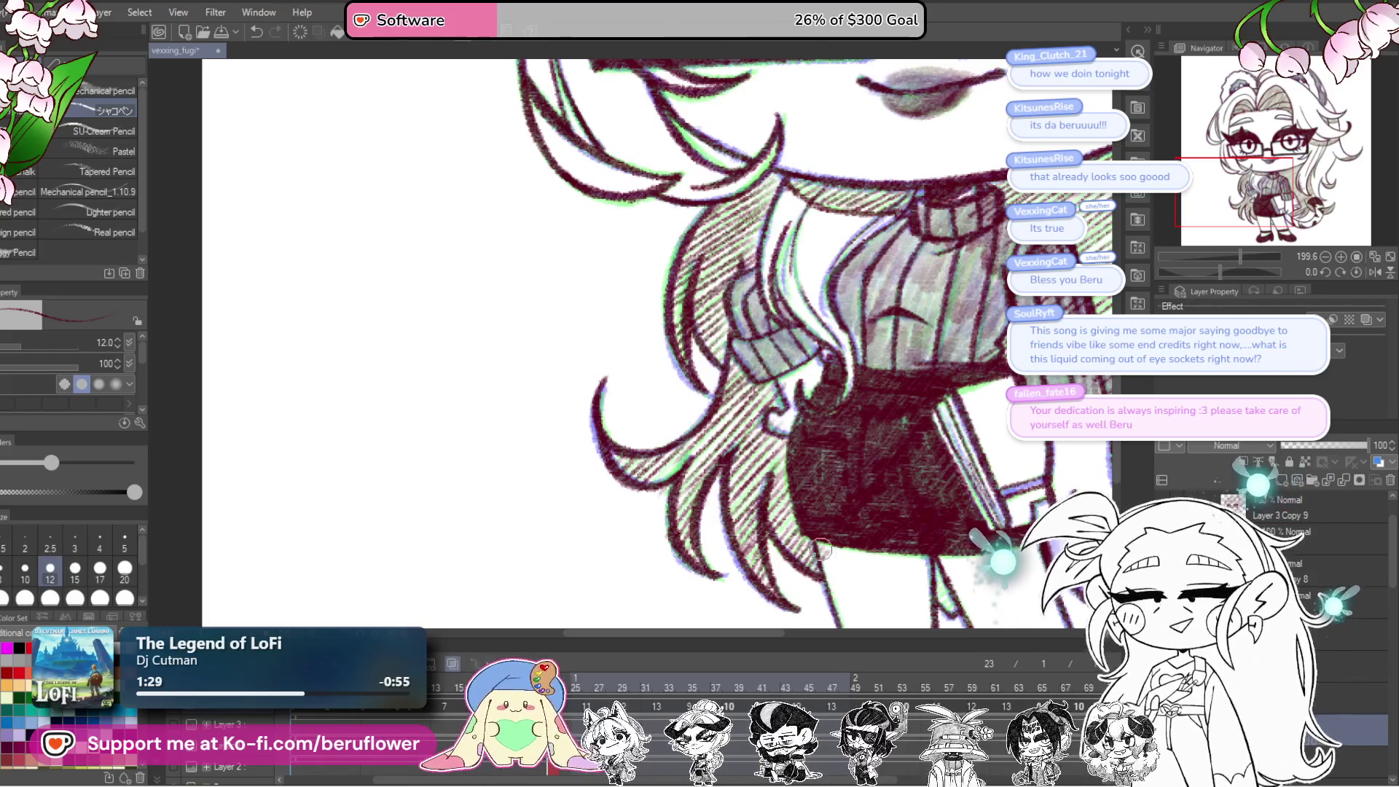
Step: Pan across the skirt, lower hair, tail and face to review the hatching
drag(856, 539, 751, 510)
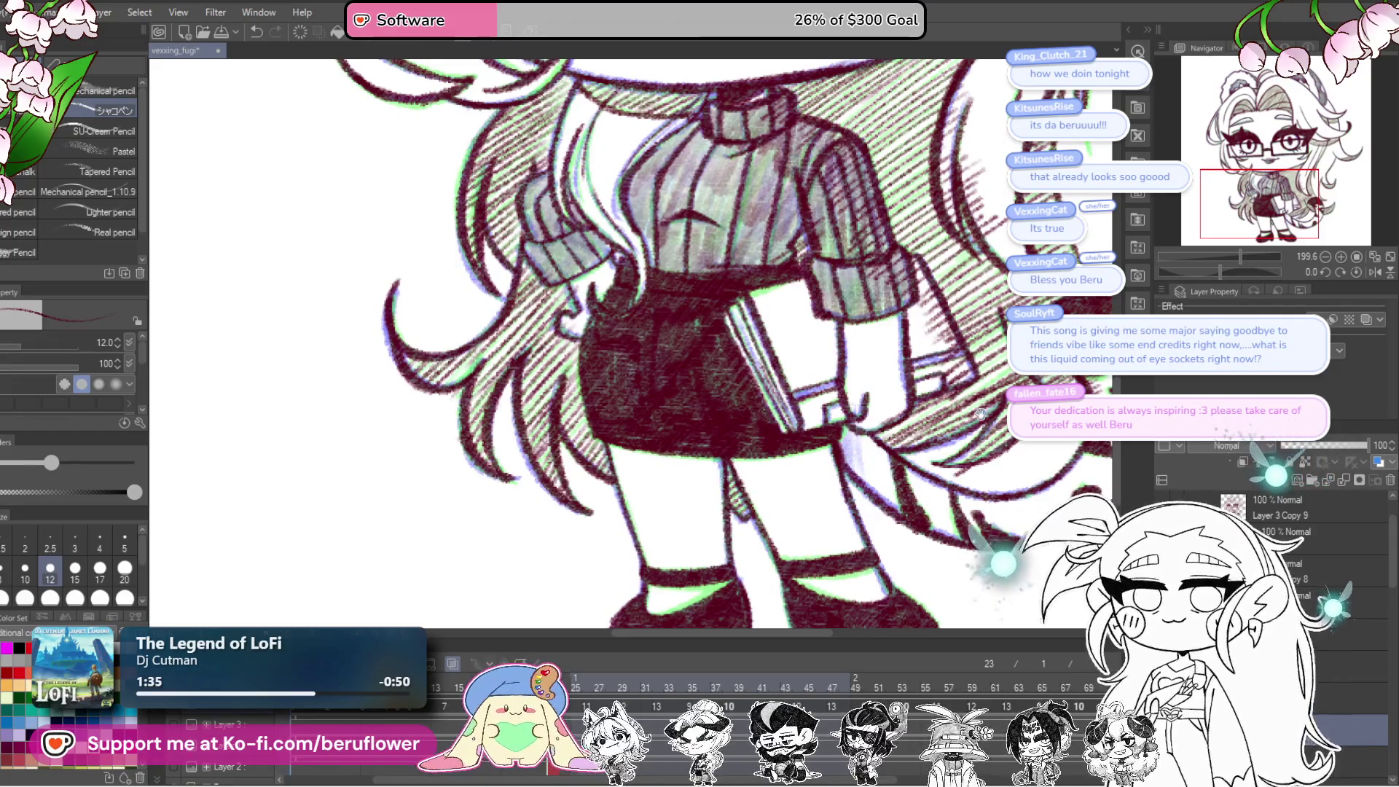
drag(982, 413, 791, 483)
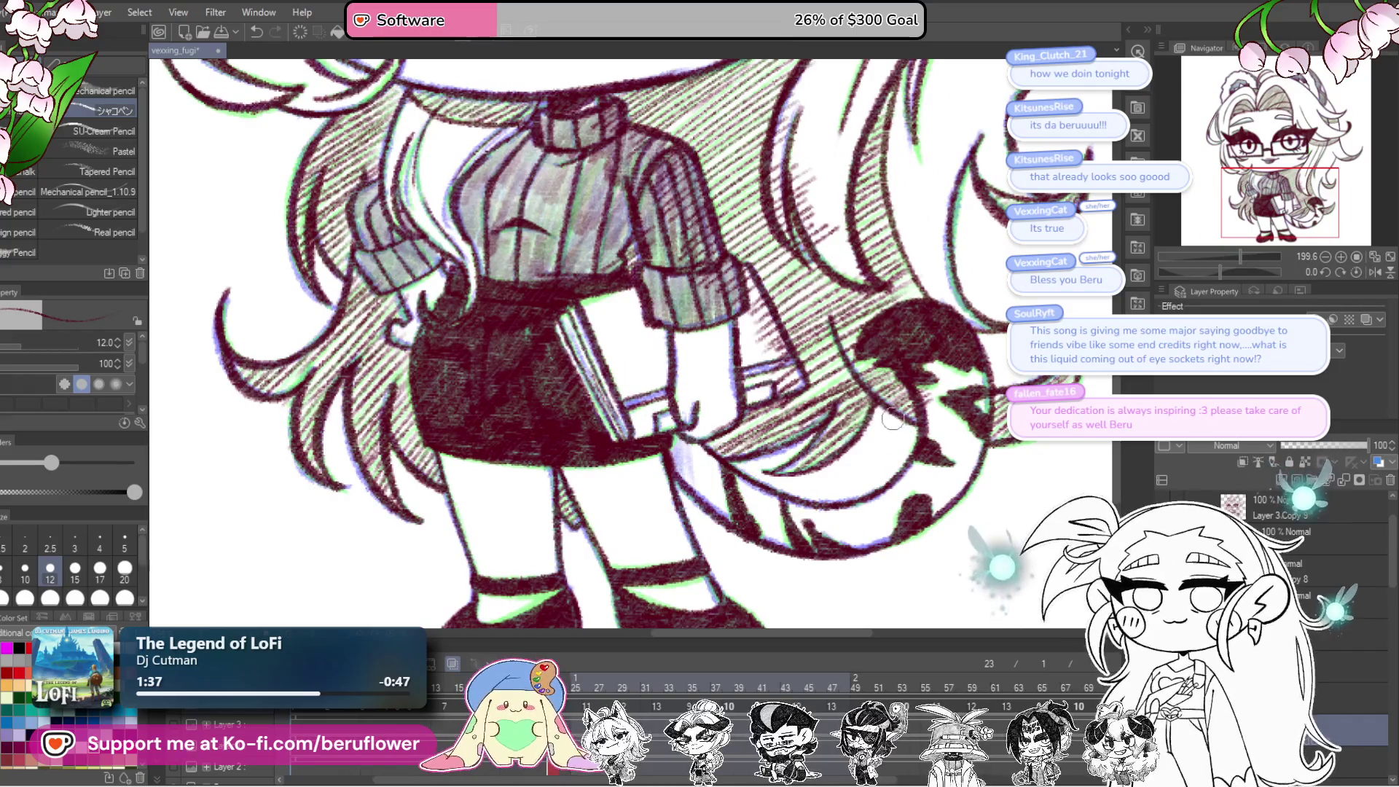
drag(935, 393, 971, 568)
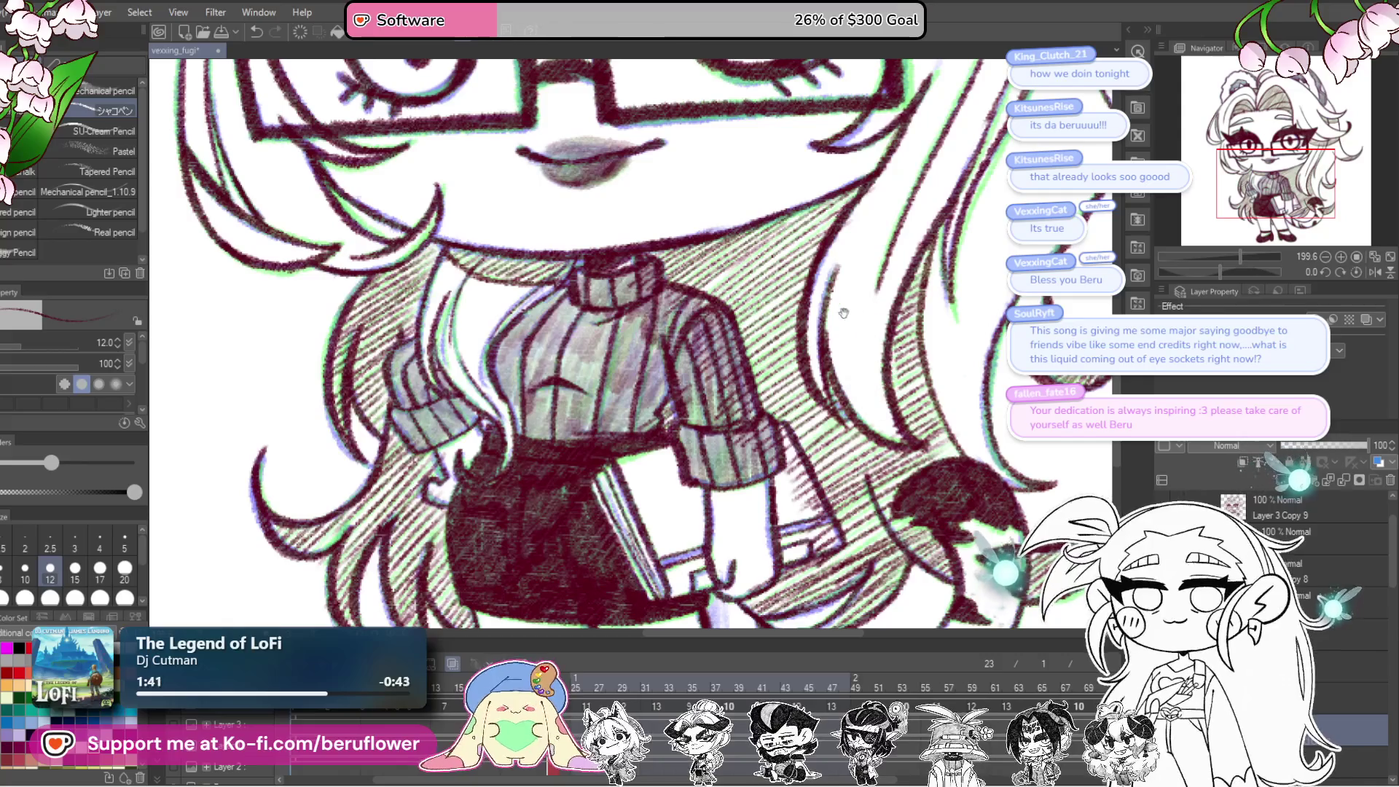
drag(573, 322, 697, 358)
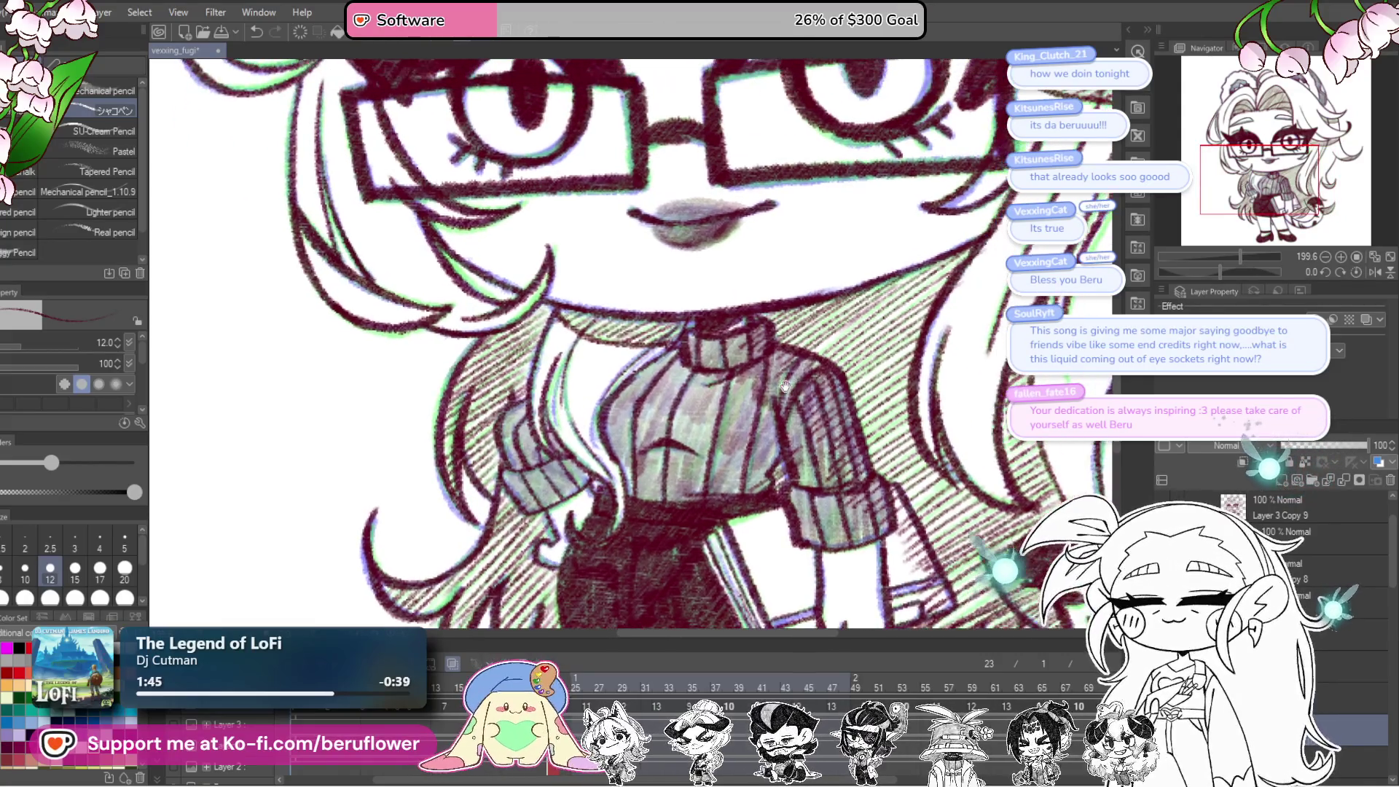
drag(802, 318, 781, 347)
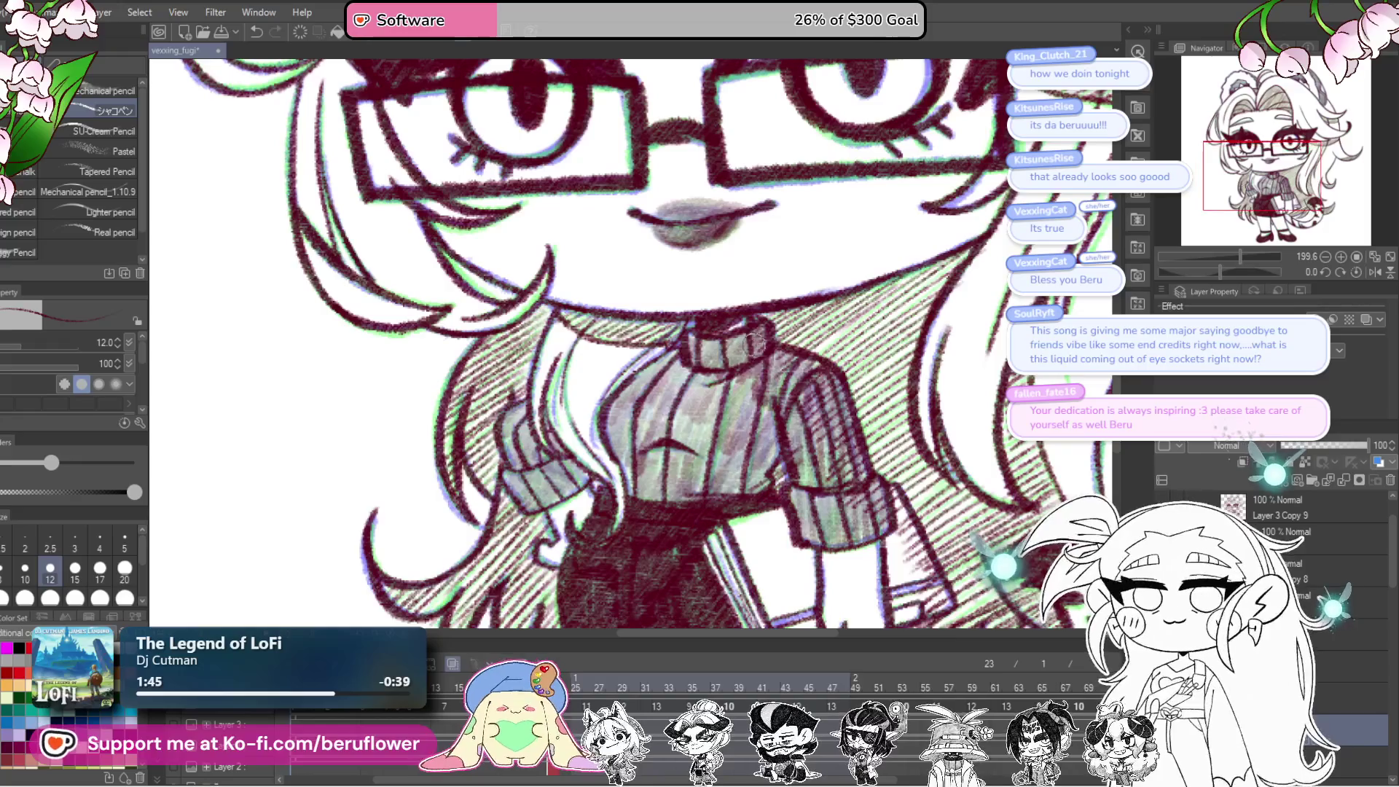
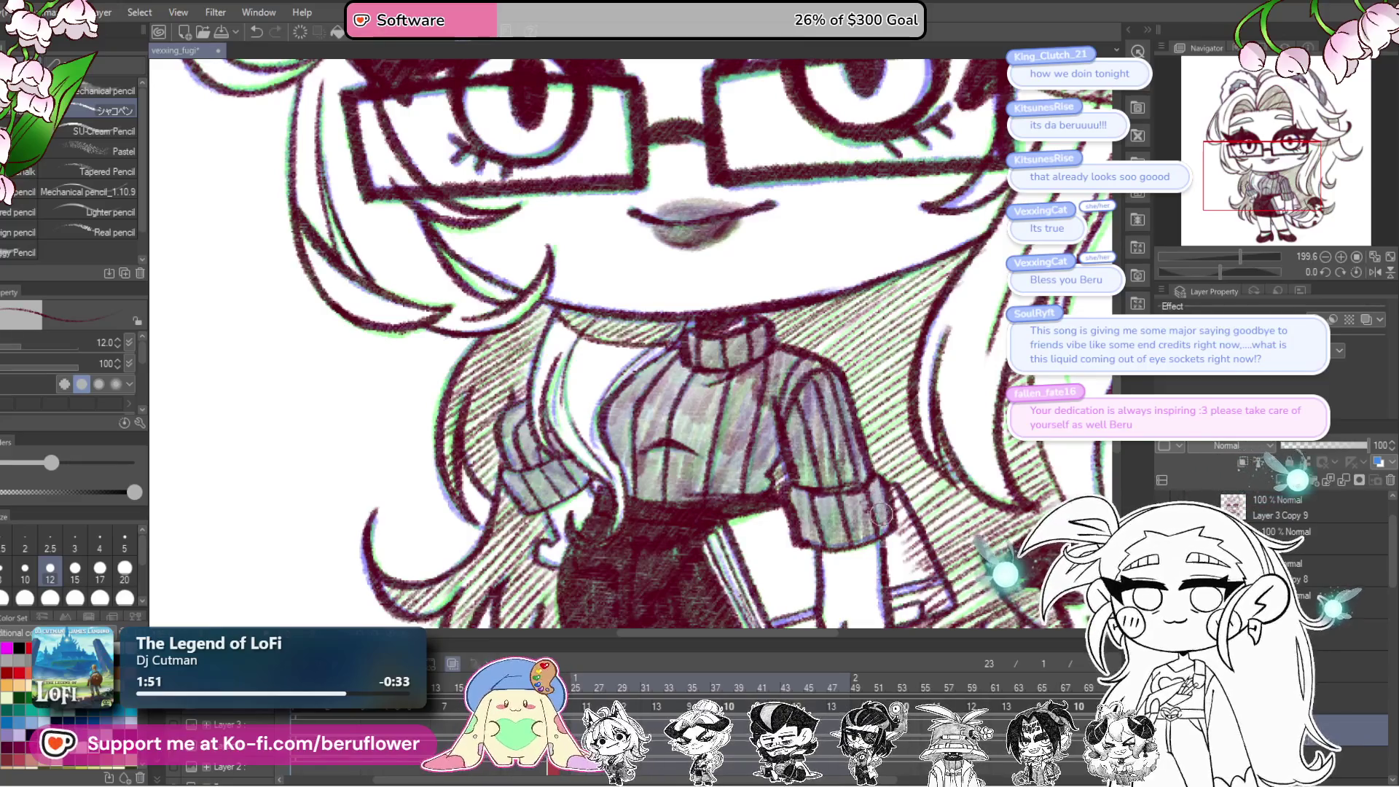
Step: Inspect the hatched line art from the skirt and legs up to the face at 100% zoom
scroll(867, 487, down, 1)
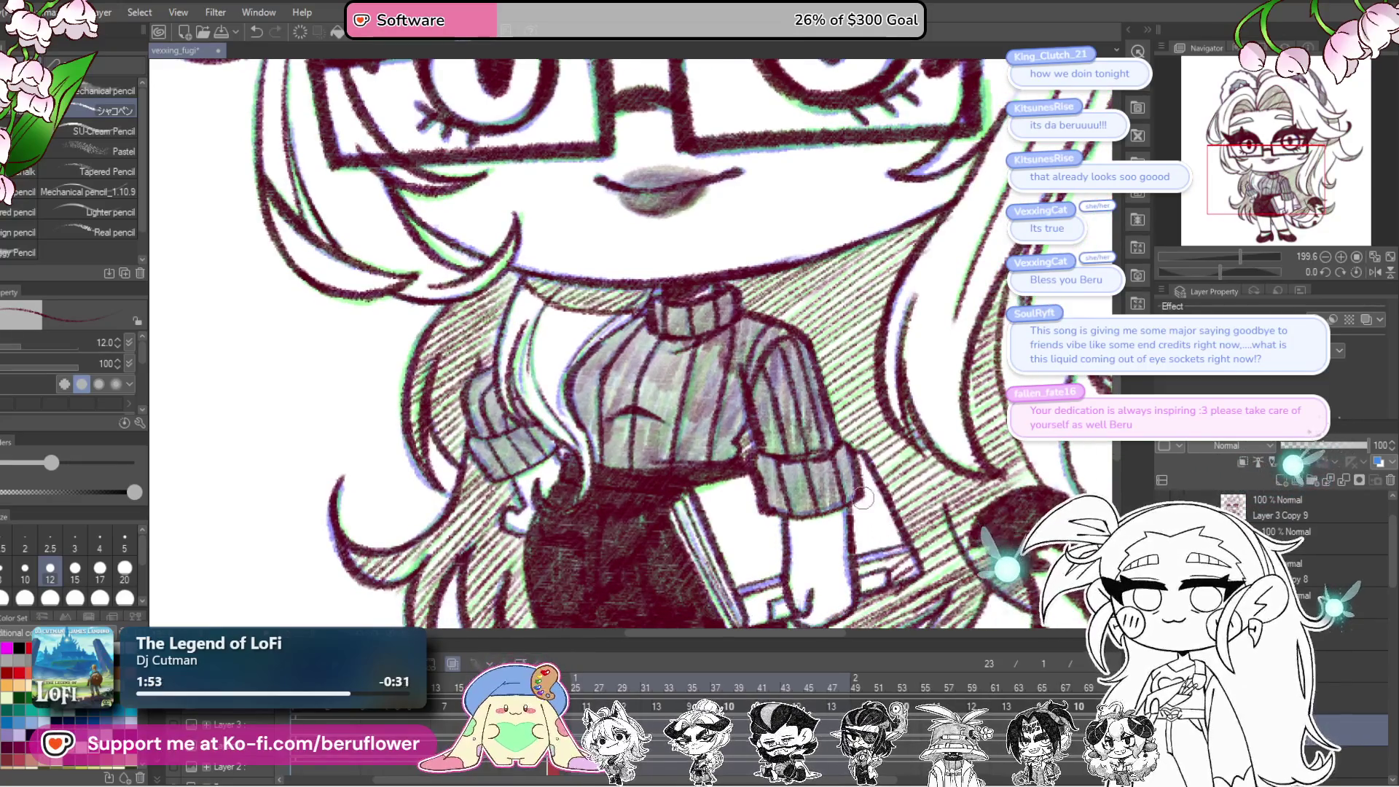
drag(891, 544, 881, 419)
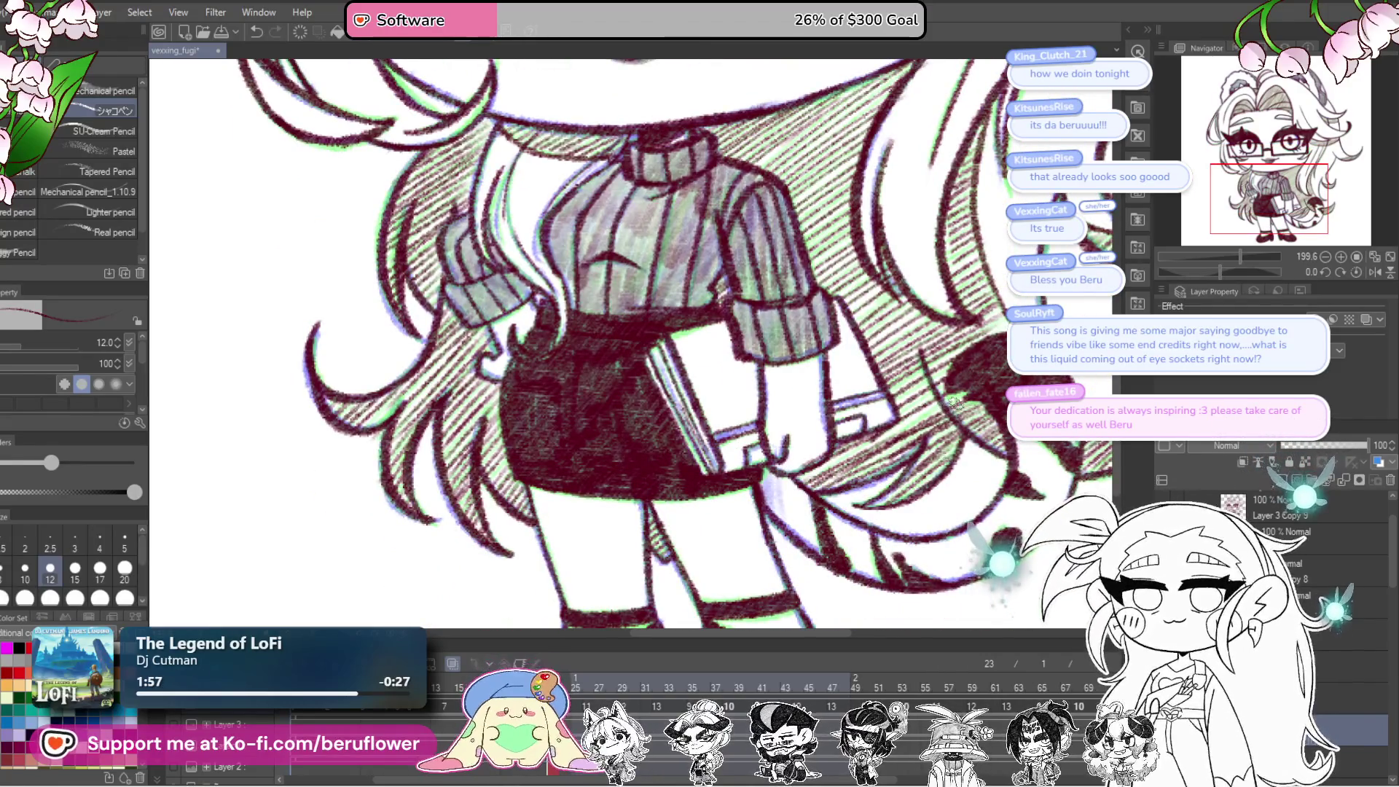
drag(1013, 322, 801, 432)
key(ctrl+0)
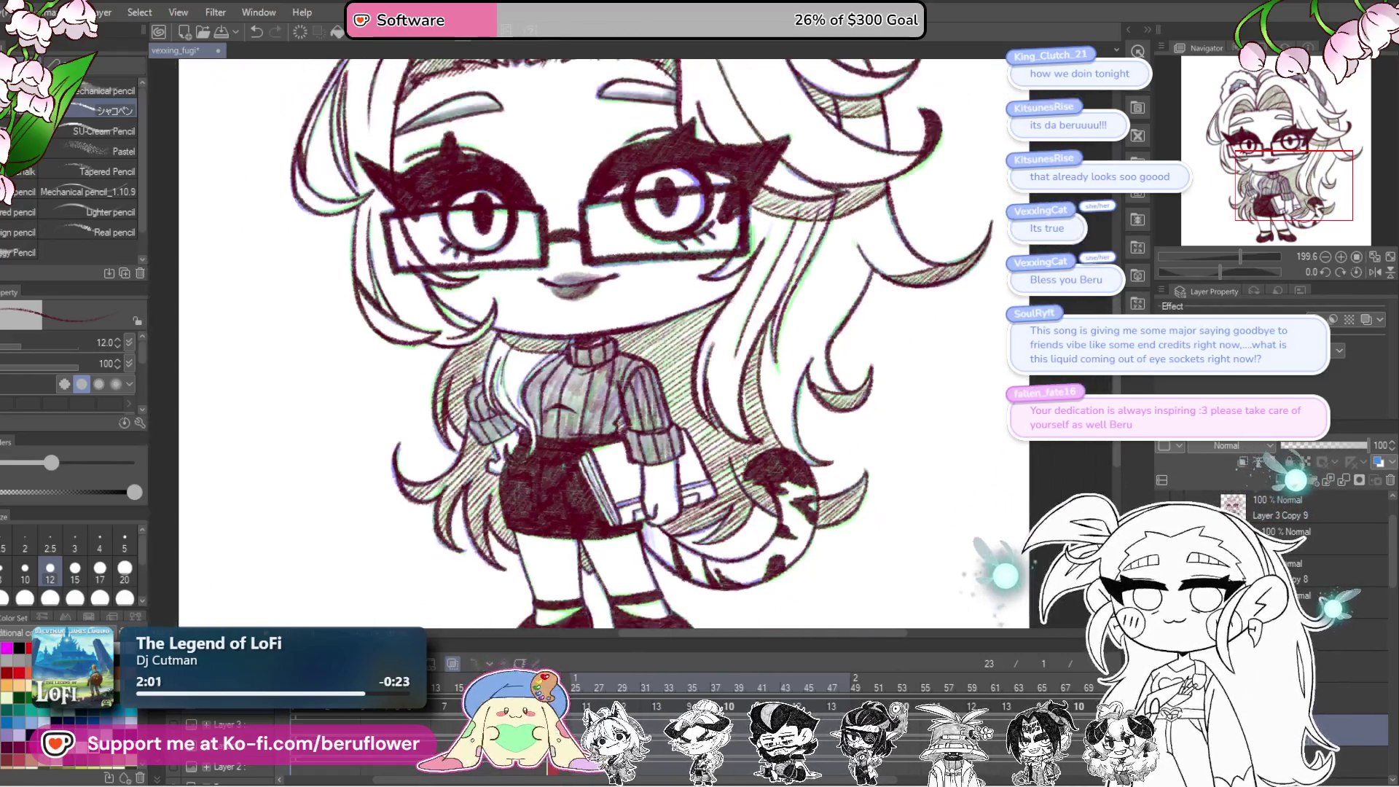
Step: Recentre the whole character and switch to the coloured frame 34 in the Timeline
scroll(769, 388, up, 3)
scroll(546, 389, up, 2)
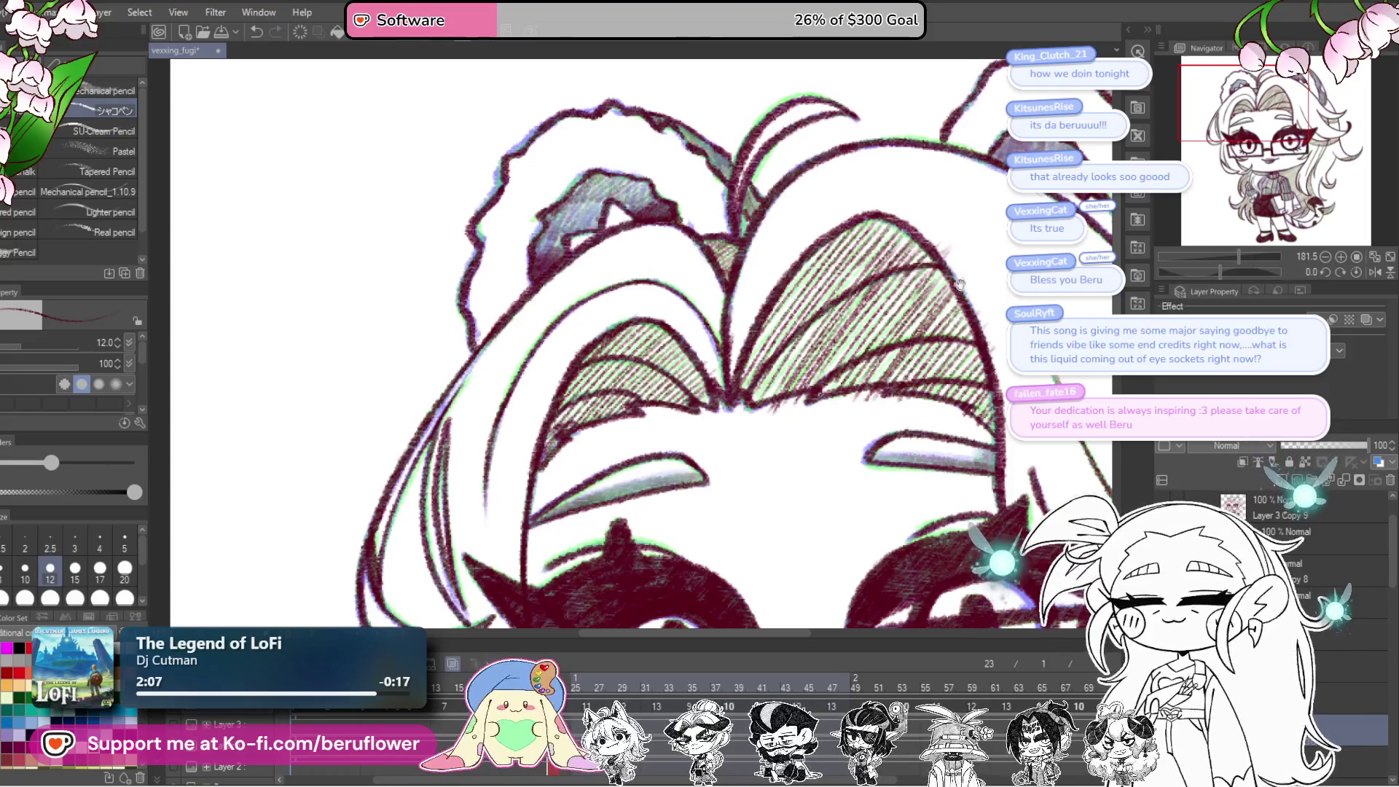
drag(958, 255, 820, 288)
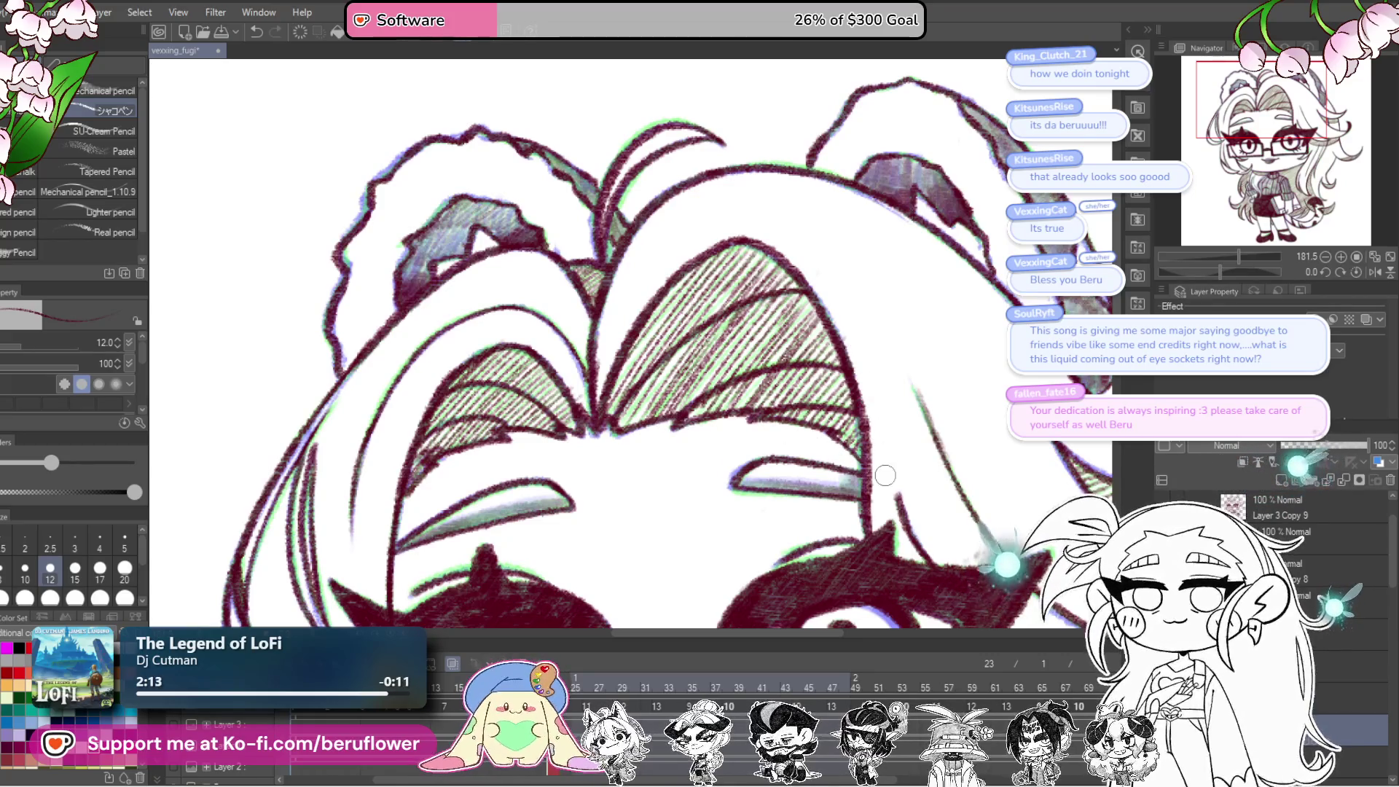
scroll(980, 508, down, 5)
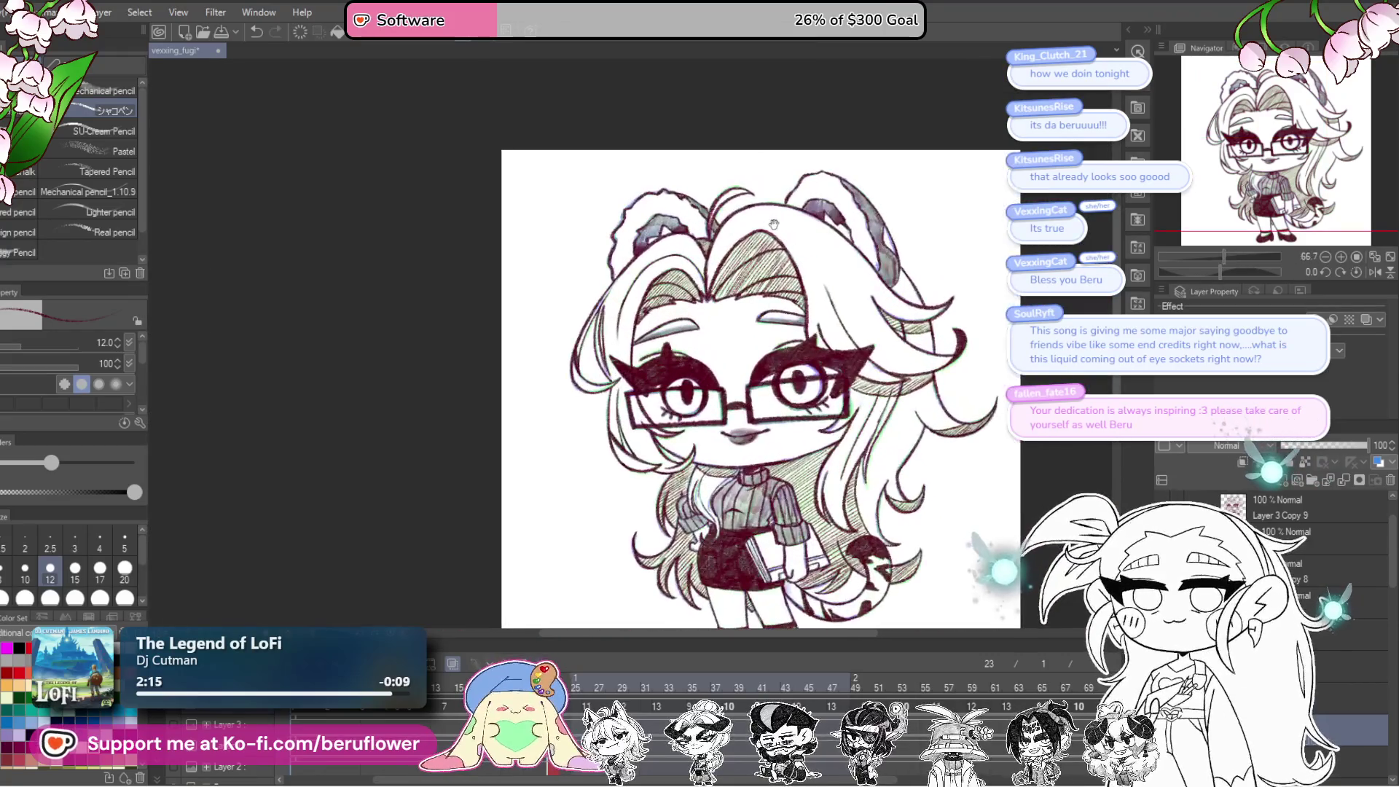
mouse_move(980, 508)
mouse_down()
mouse_move(949, 514)
mouse_move(966, 538)
mouse_up()
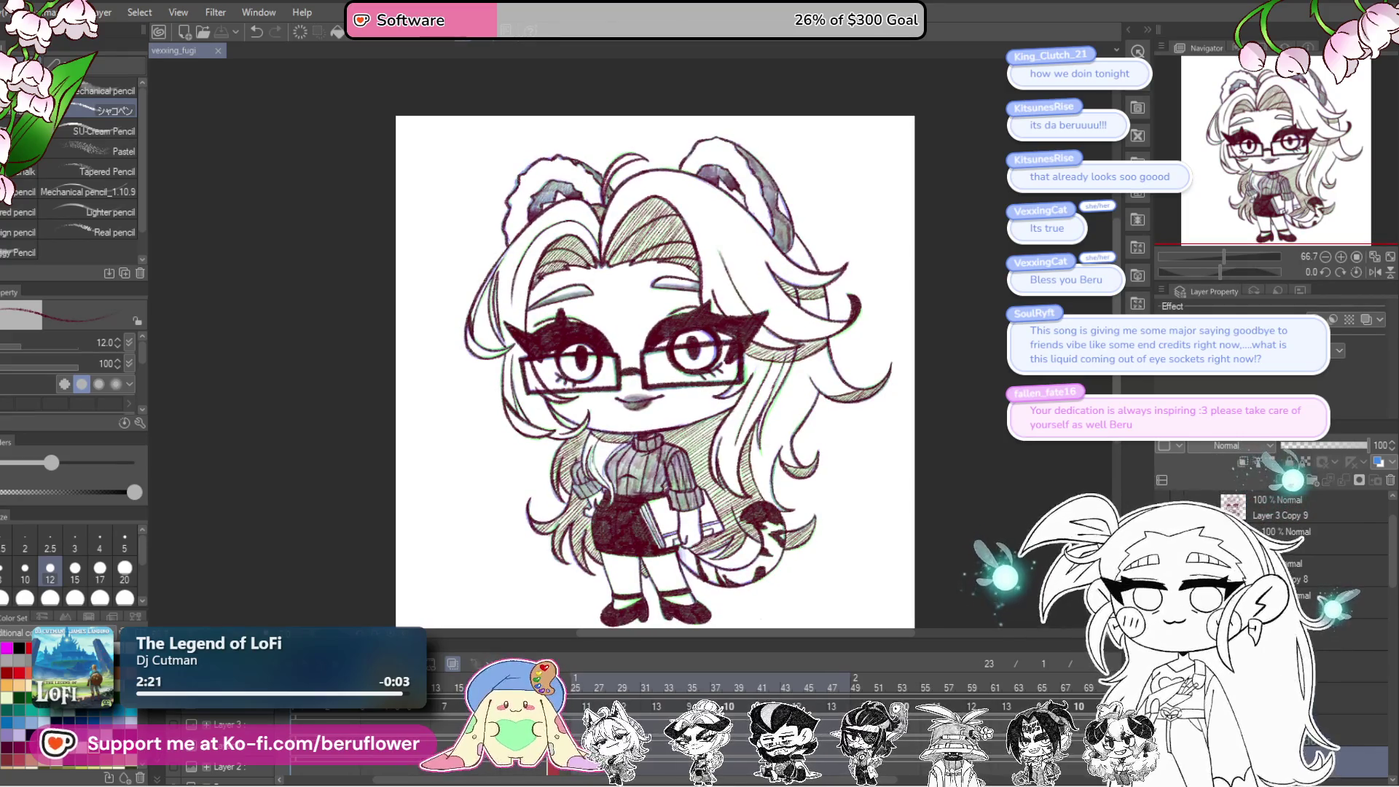
click(700, 687)
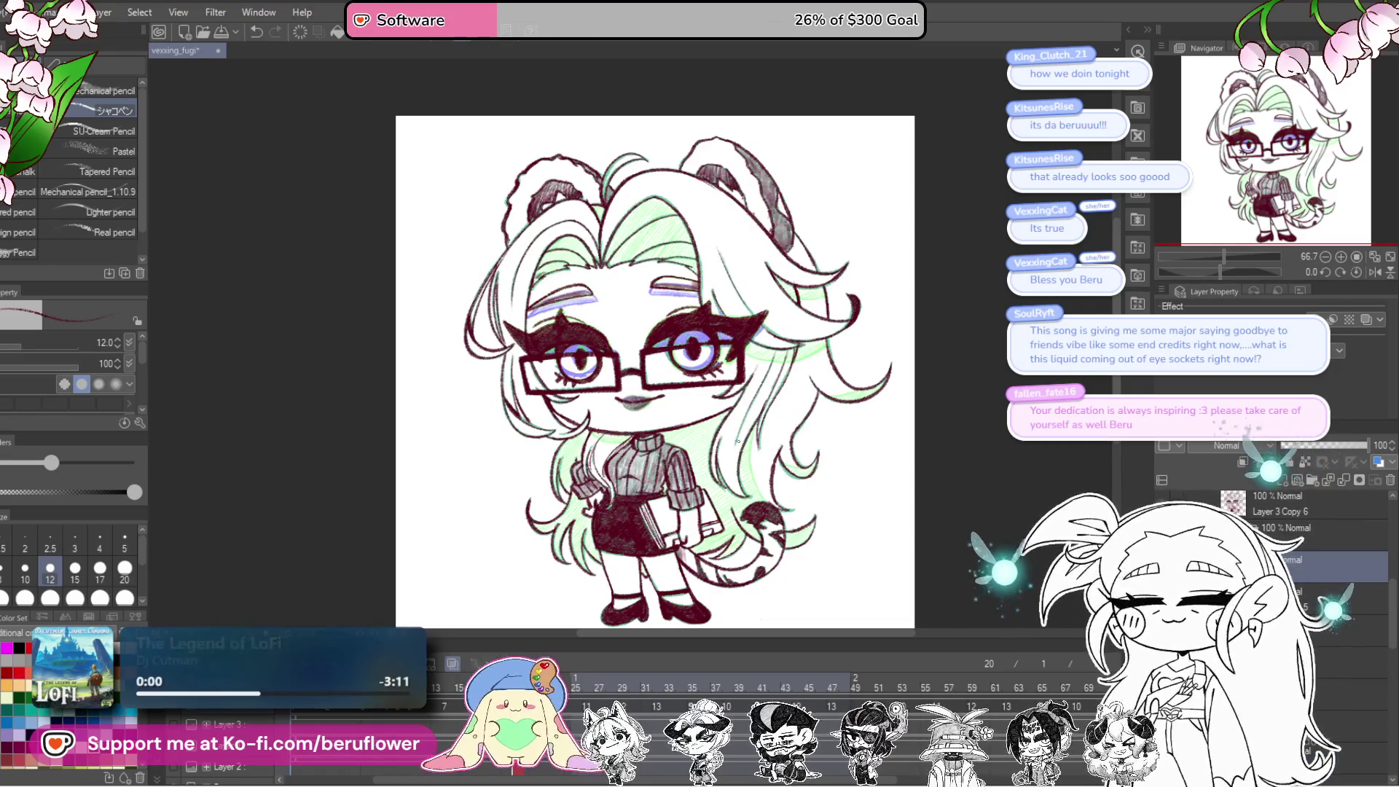
Step: Zoom in on the face and draw a thin pencil stroke along the hair outline, closing its curve tip
key(ctrl+plus)
key(ctrl+plus)
mouse_move(1199, 264)
mouse_down()
mouse_move(1236, 273)
mouse_move(1200, 271)
mouse_up()
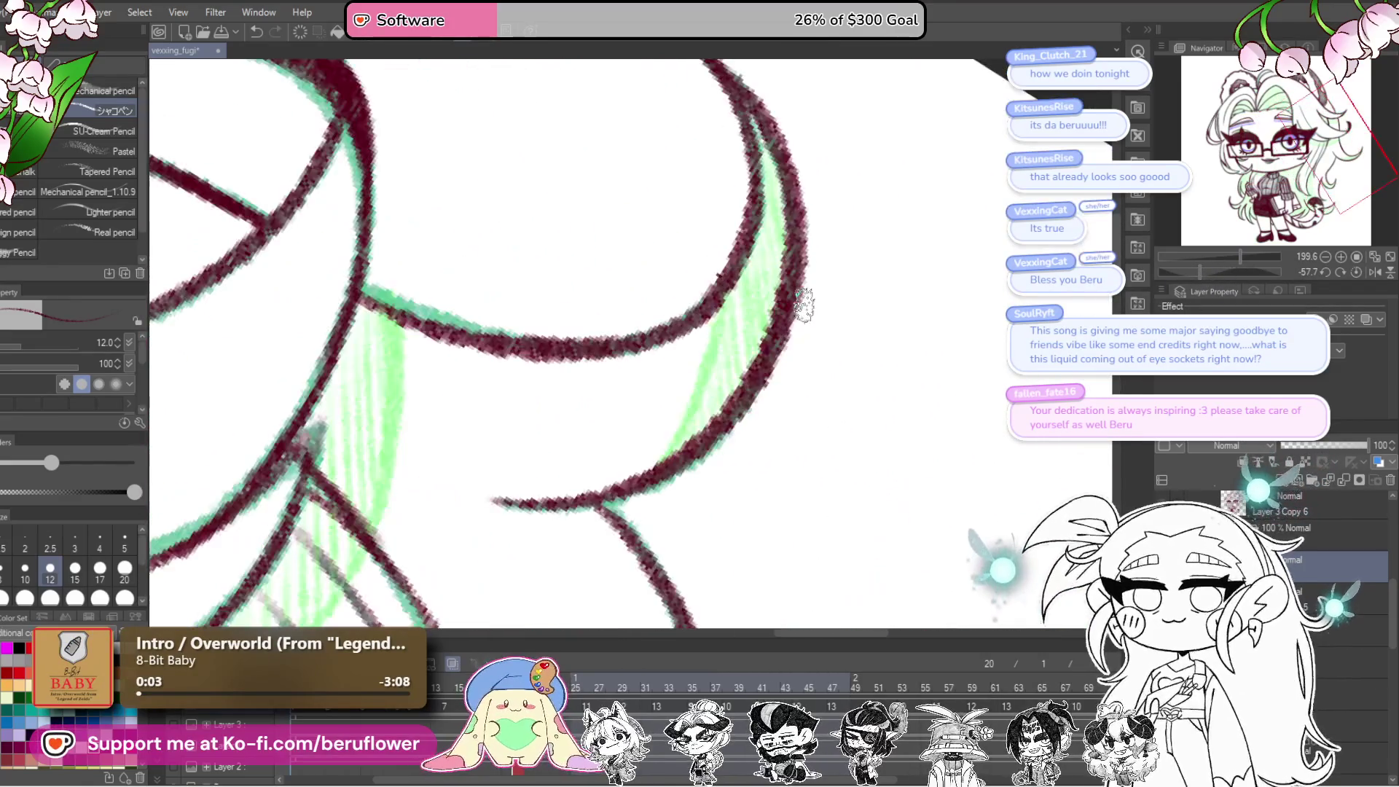
key(ctrl+plus)
key(ctrl+plus)
drag(794, 292, 727, 454)
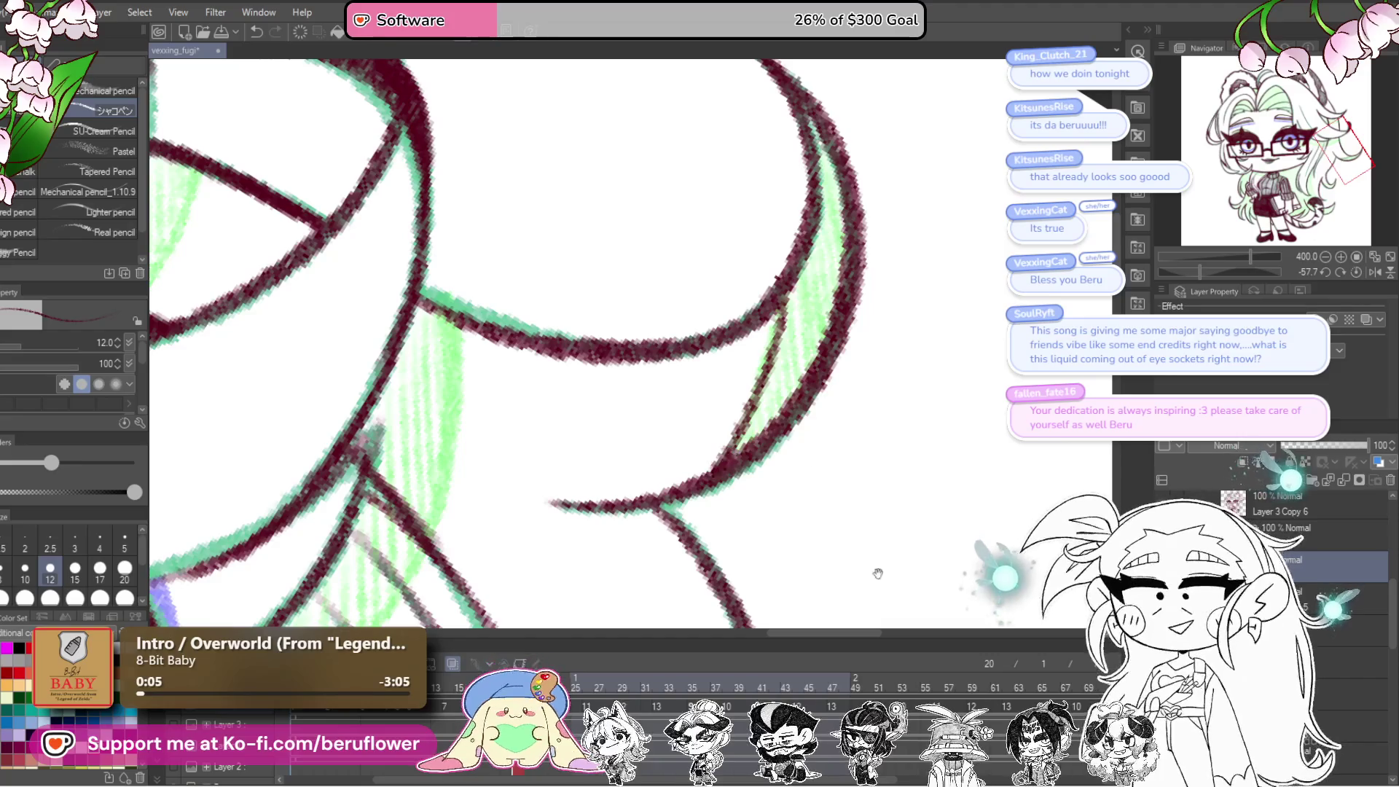
scroll(853, 408, down, 10)
mouse_move(845, 430)
mouse_down()
mouse_move(769, 507)
mouse_move(848, 392)
mouse_up()
scroll(847, 392, down, 5)
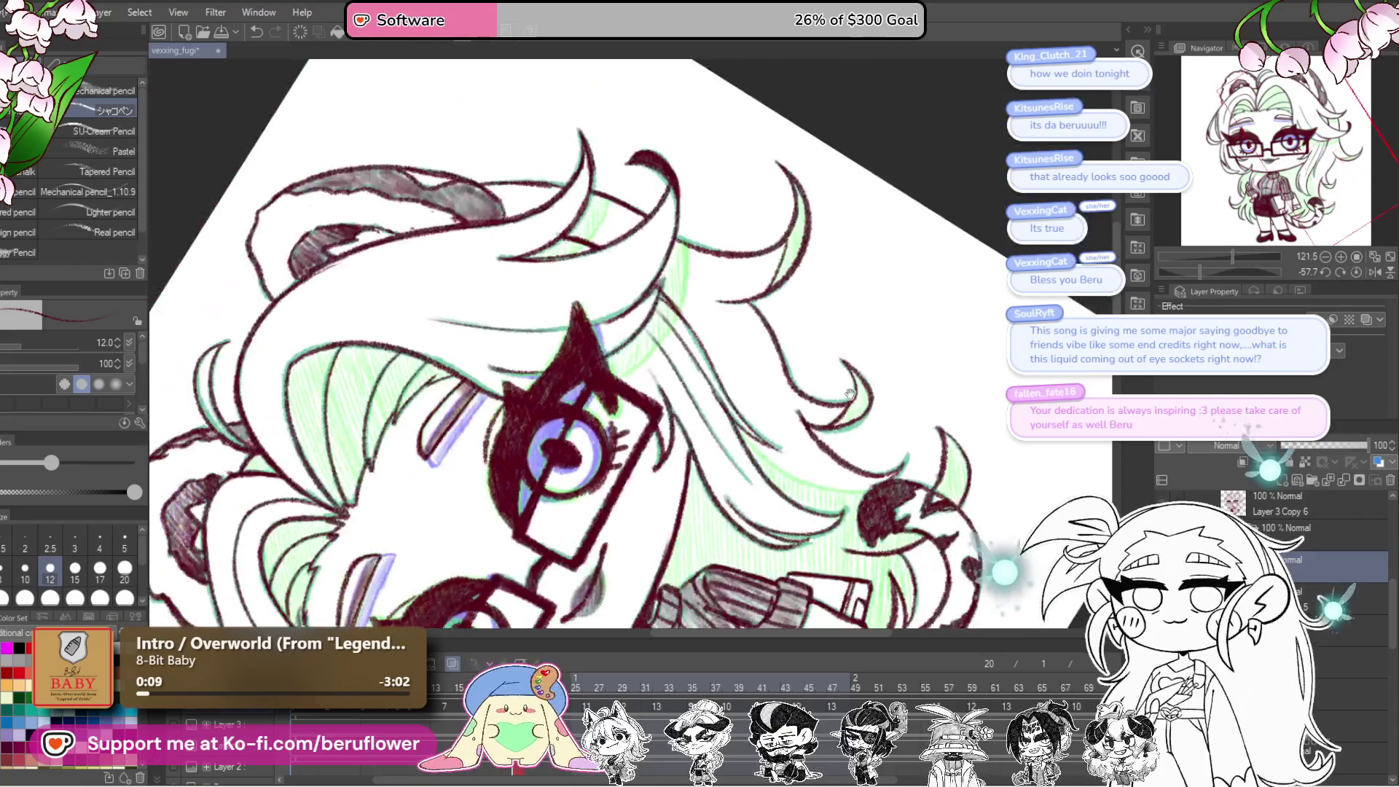
Step: Rotate the canvas around the face and draw dark outline strokes down two hair strands
drag(1200, 272, 1232, 271)
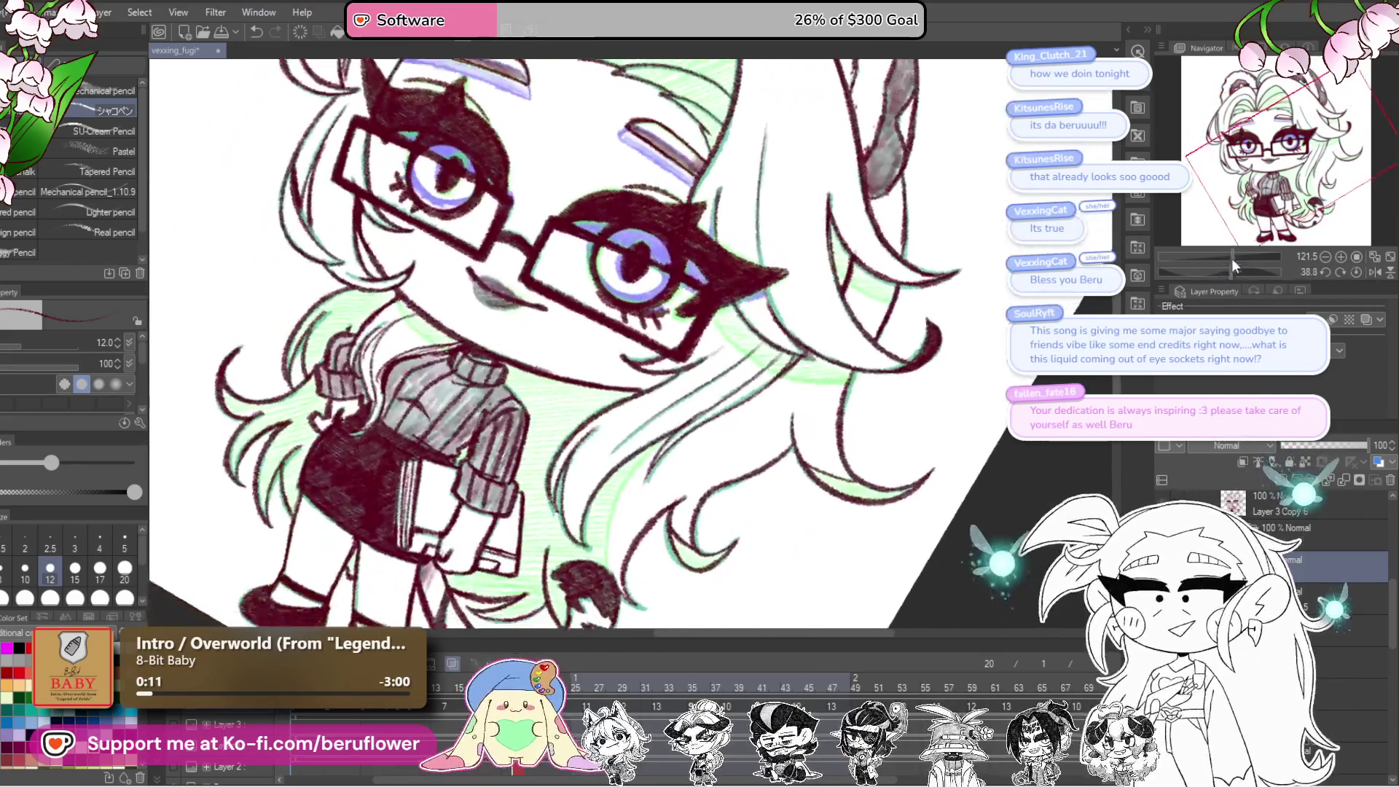
scroll(840, 461, up, 3)
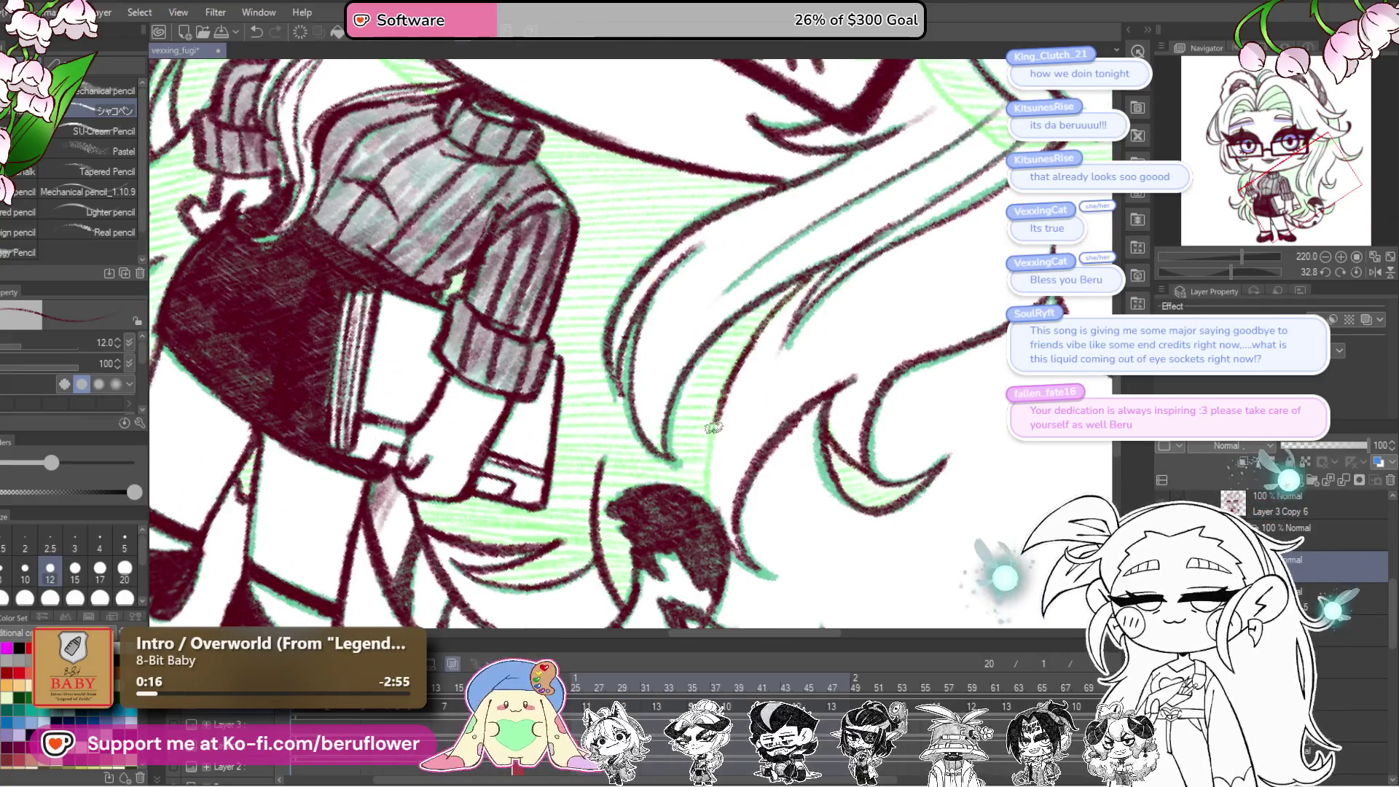
drag(948, 320, 729, 627)
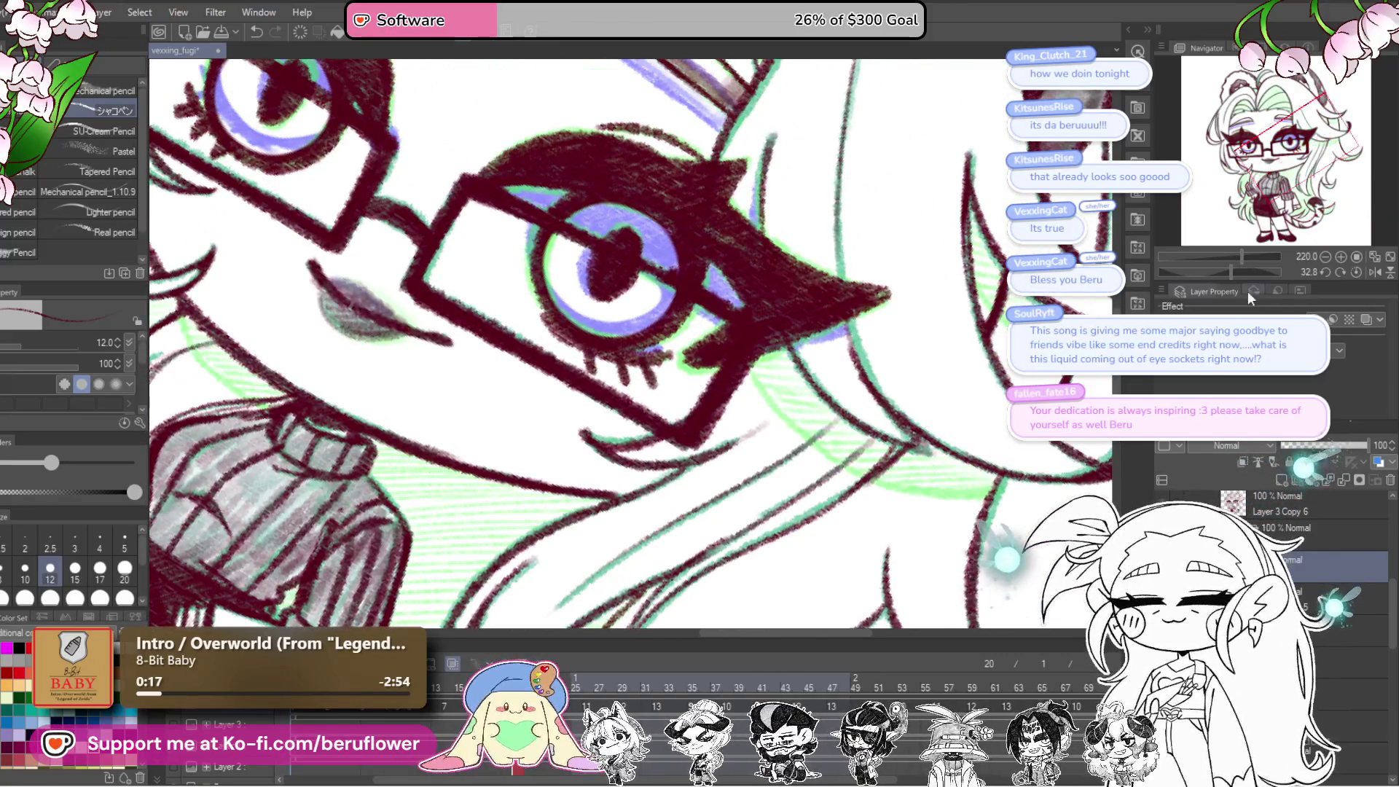
drag(1248, 272, 1178, 277)
mouse_move(729, 445)
mouse_down()
mouse_move(755, 342)
mouse_move(689, 441)
mouse_move(691, 500)
mouse_move(664, 356)
mouse_up()
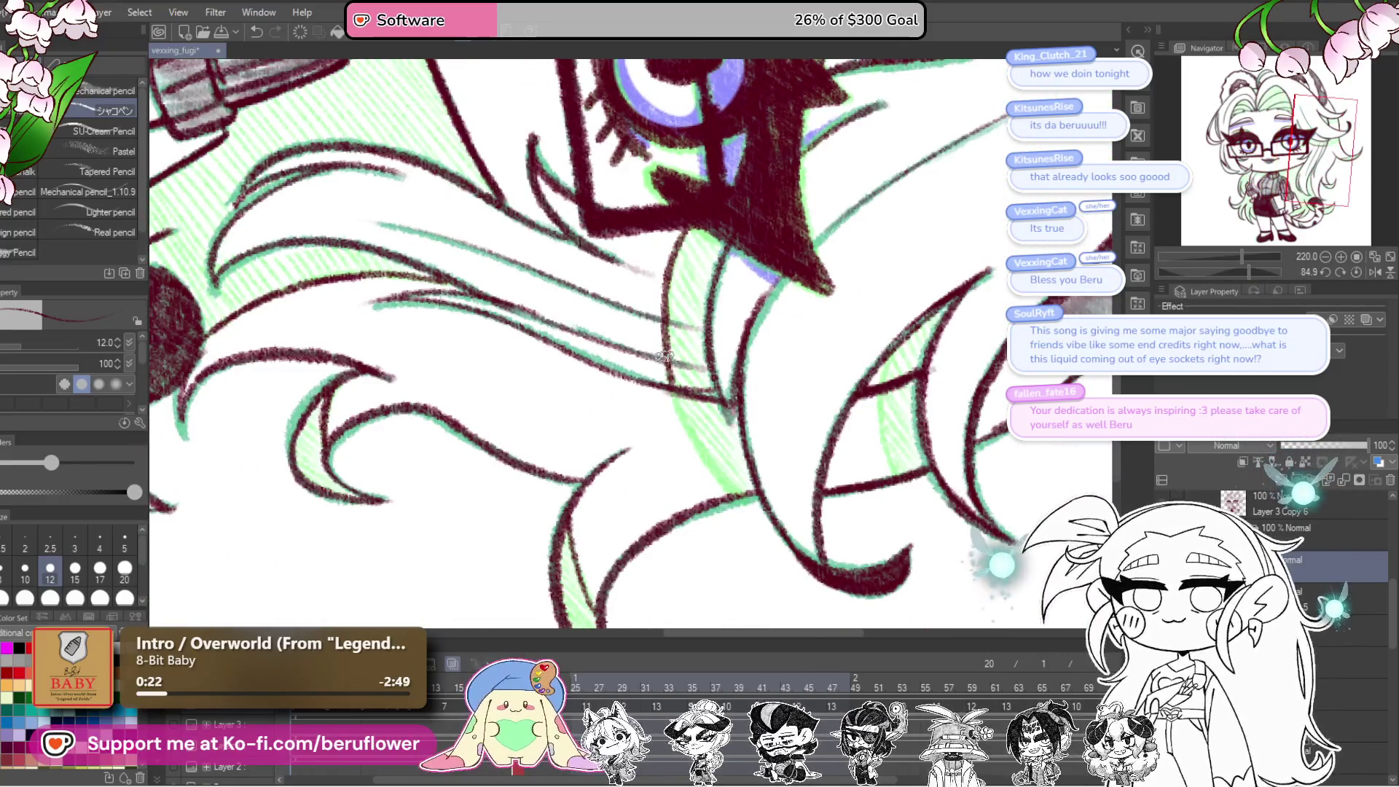
scroll(718, 503, down, 5)
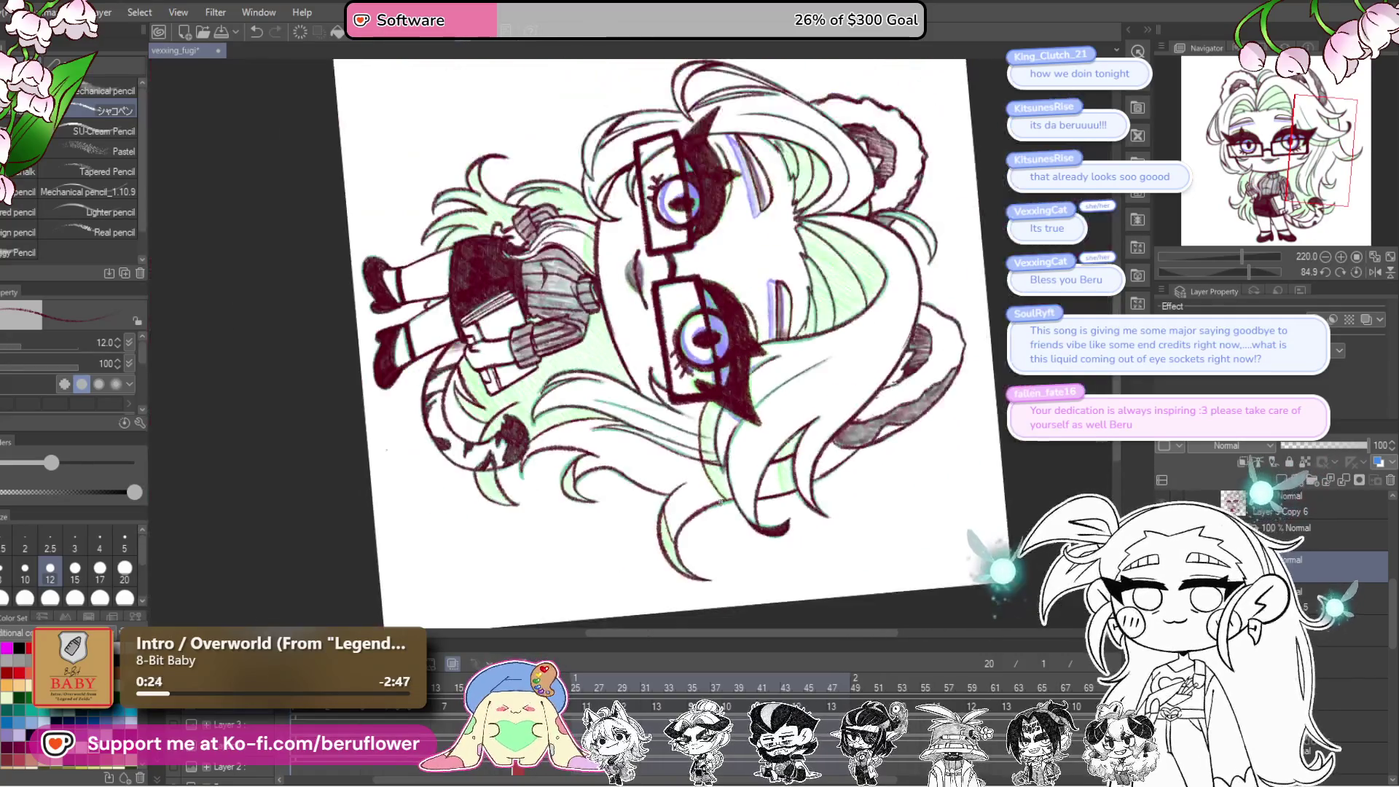
scroll(714, 408, up, 8)
drag(713, 407, 629, 408)
drag(629, 304, 624, 470)
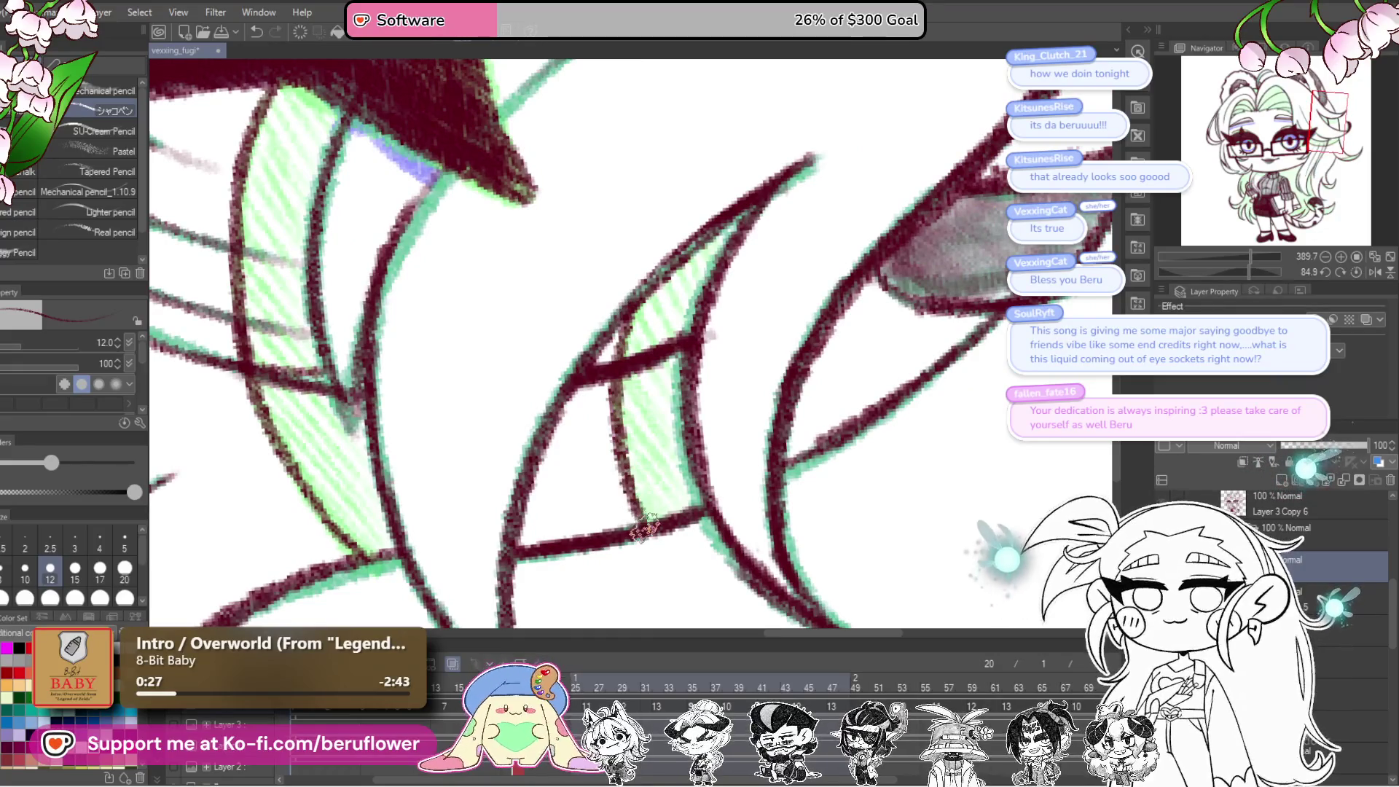
scroll(845, 429, down, 6)
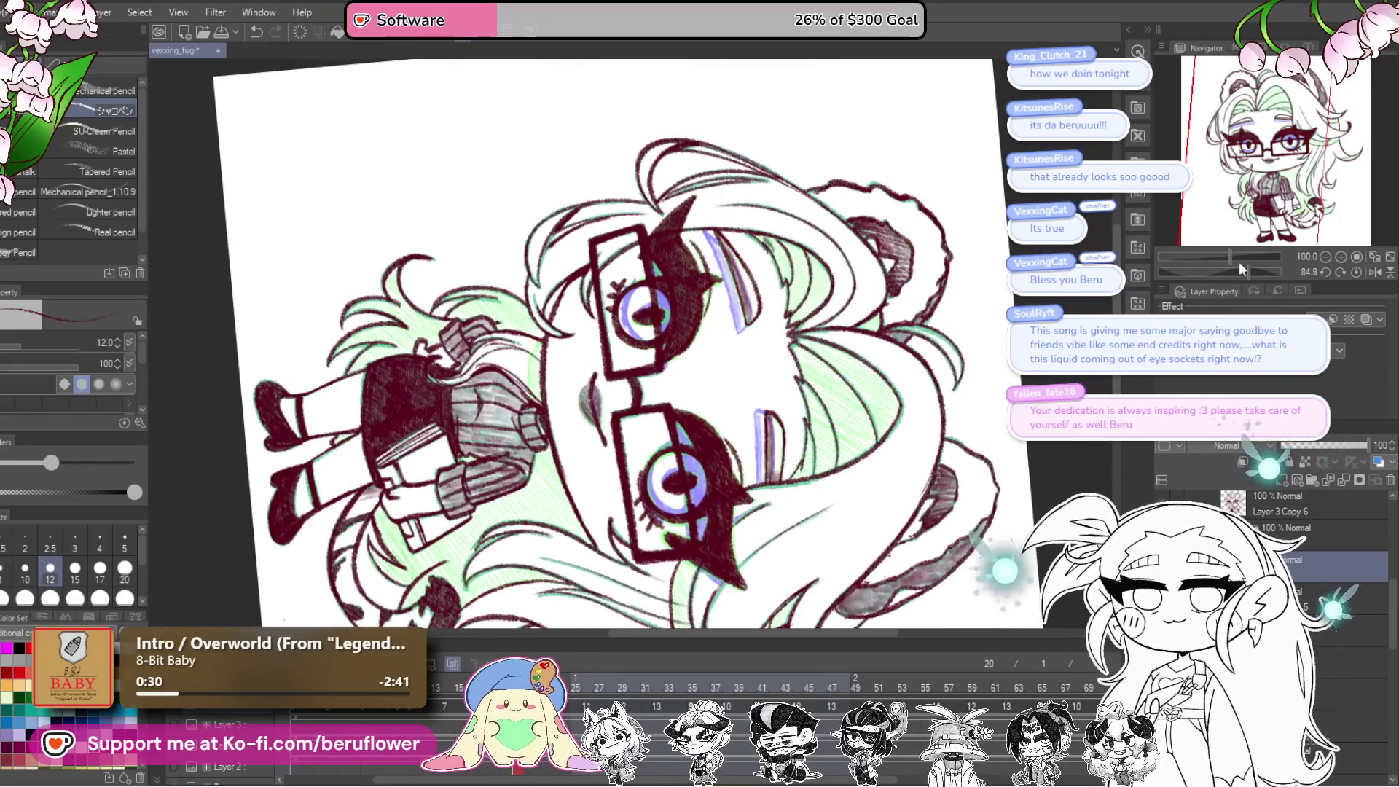
Step: Replace a curved hair stroke with a shorter dark one, then reset the canvas rotation upright
drag(1247, 275, 1242, 276)
scroll(616, 288, up, 6)
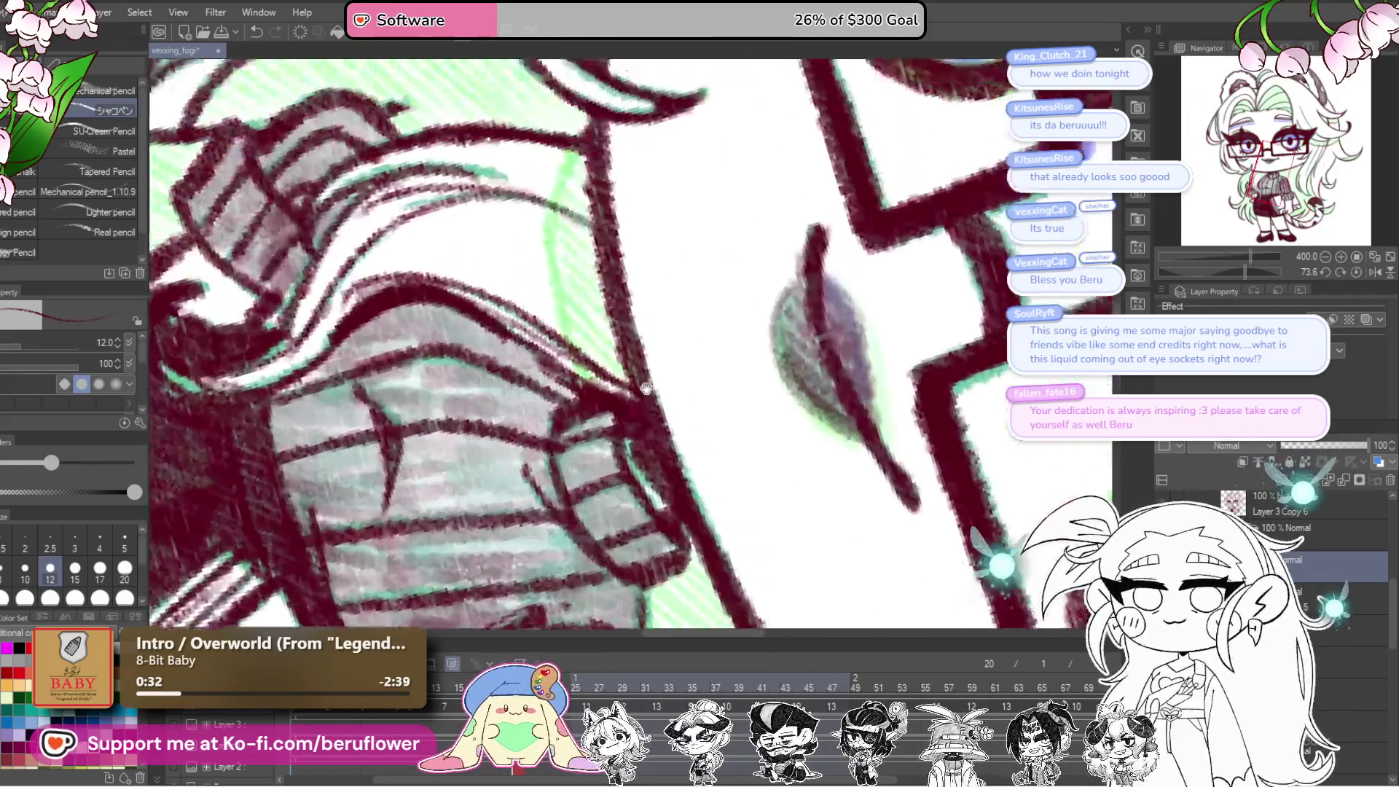
mouse_move(616, 288)
mouse_down()
mouse_move(590, 342)
mouse_move(616, 481)
mouse_up()
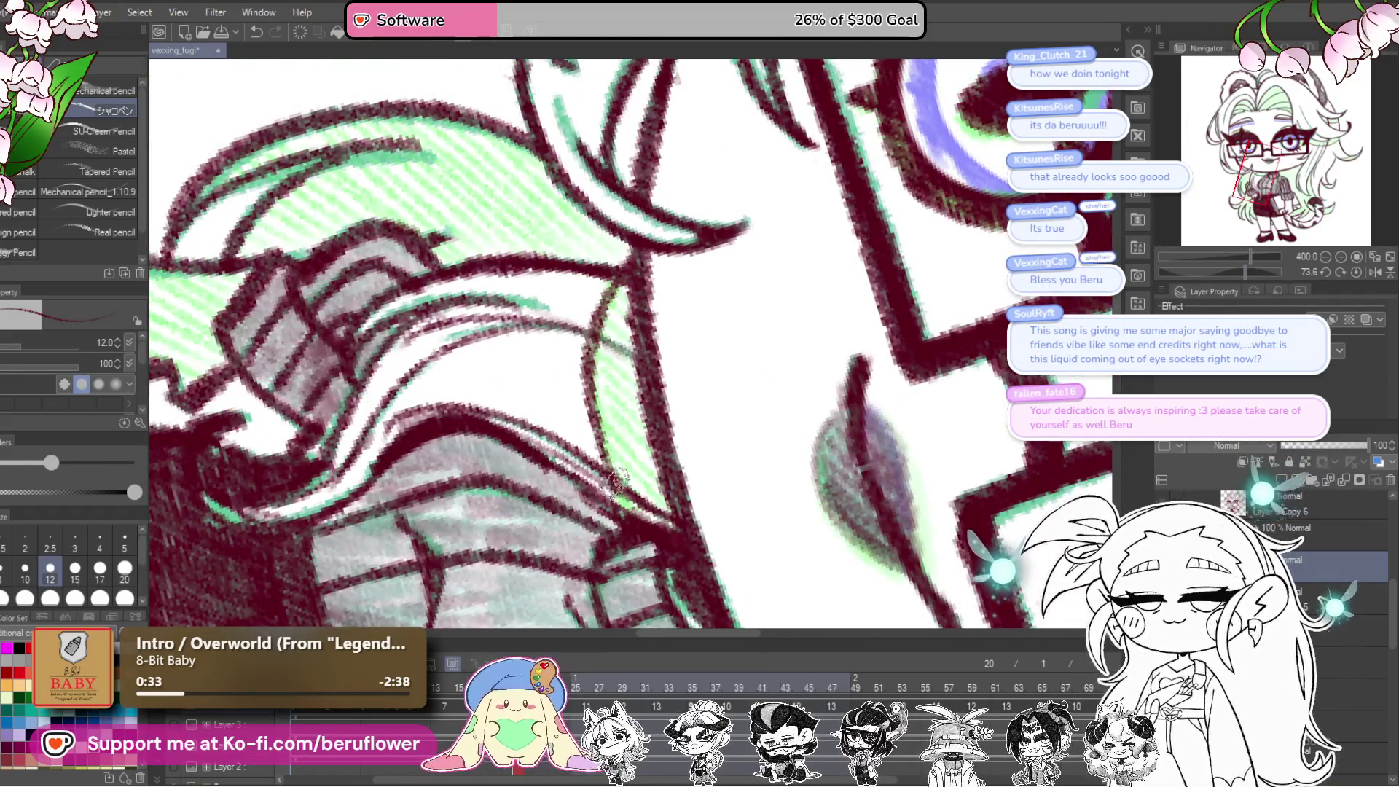
key(ctrl+z)
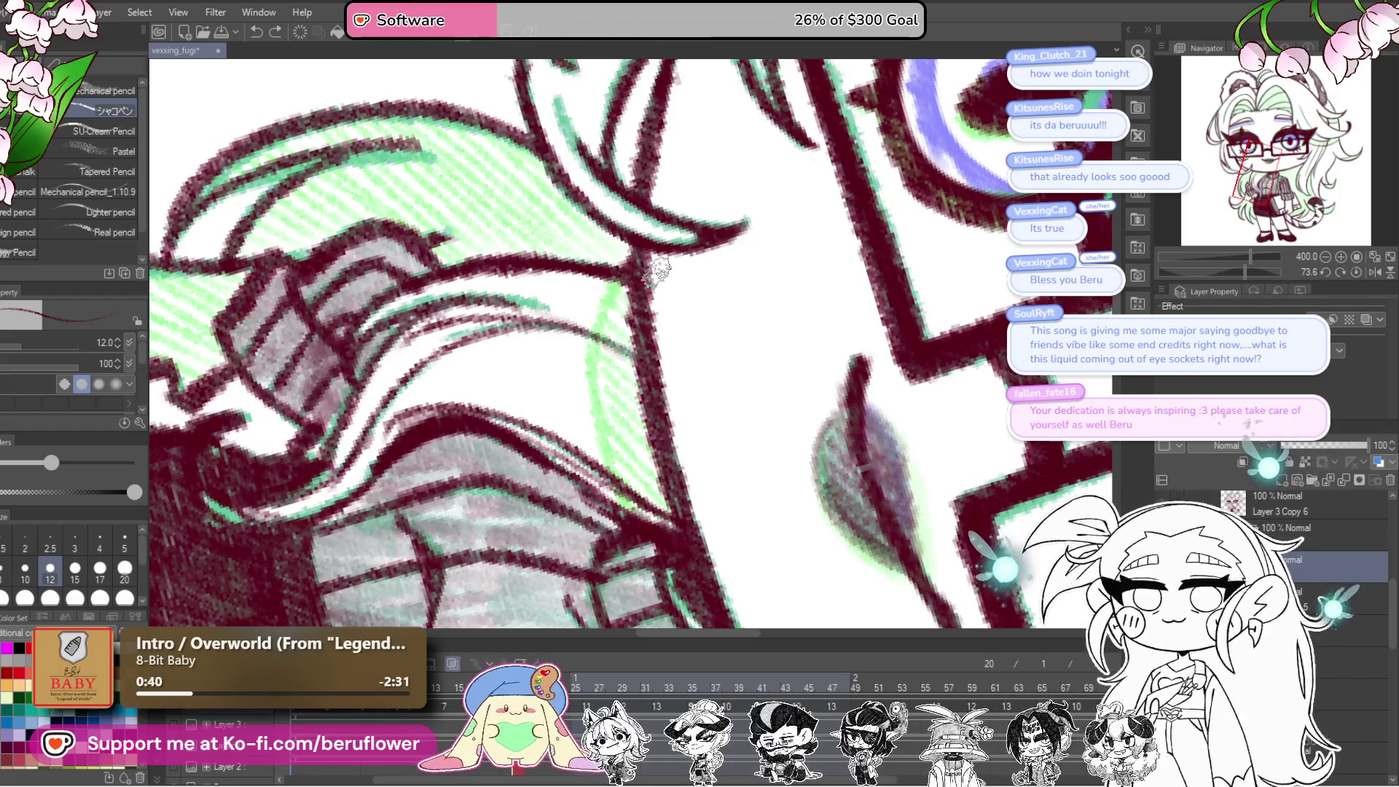
mouse_move(656, 273)
mouse_down()
mouse_move(669, 284)
mouse_move(615, 335)
mouse_move(604, 445)
mouse_move(626, 478)
mouse_up()
click(1341, 273)
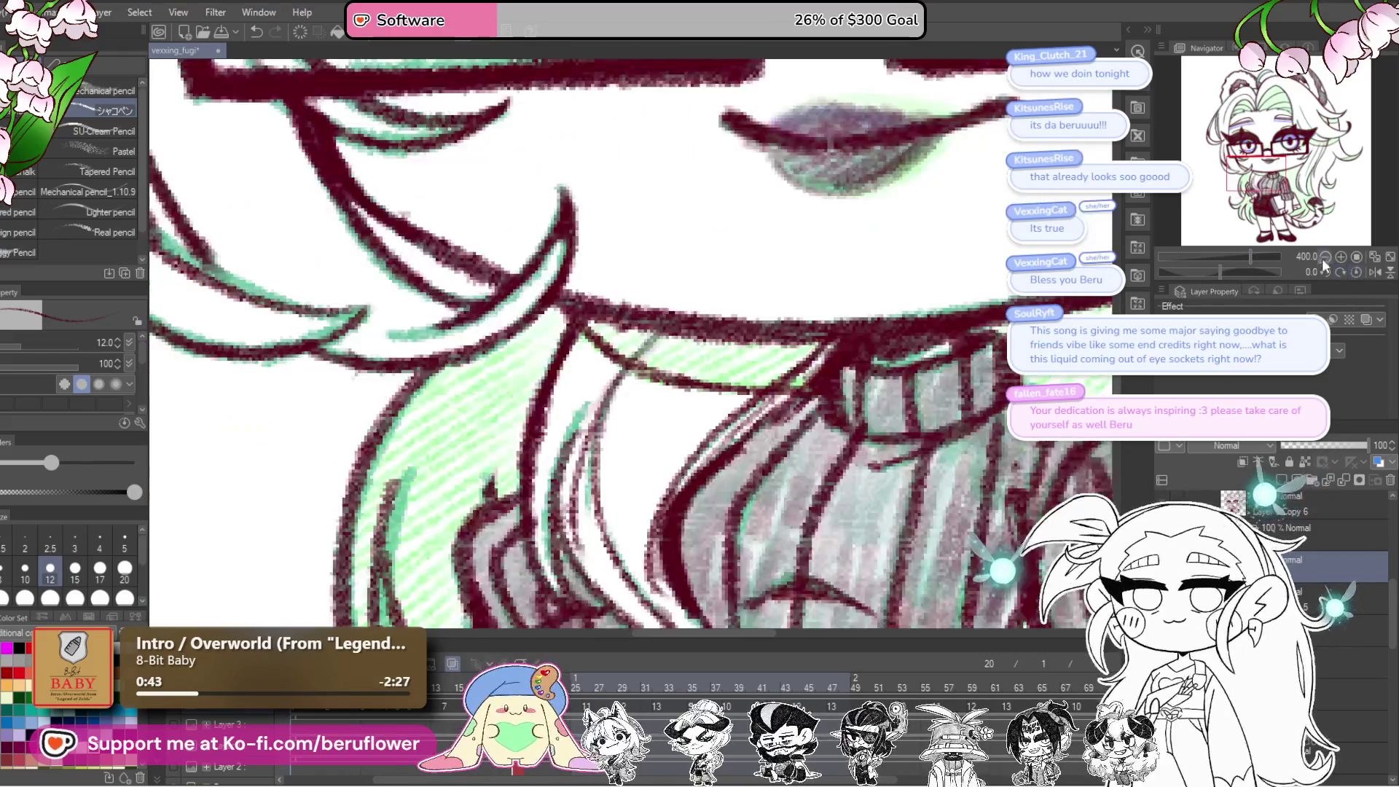
scroll(749, 310, down, 5)
scroll(749, 310, up, 3)
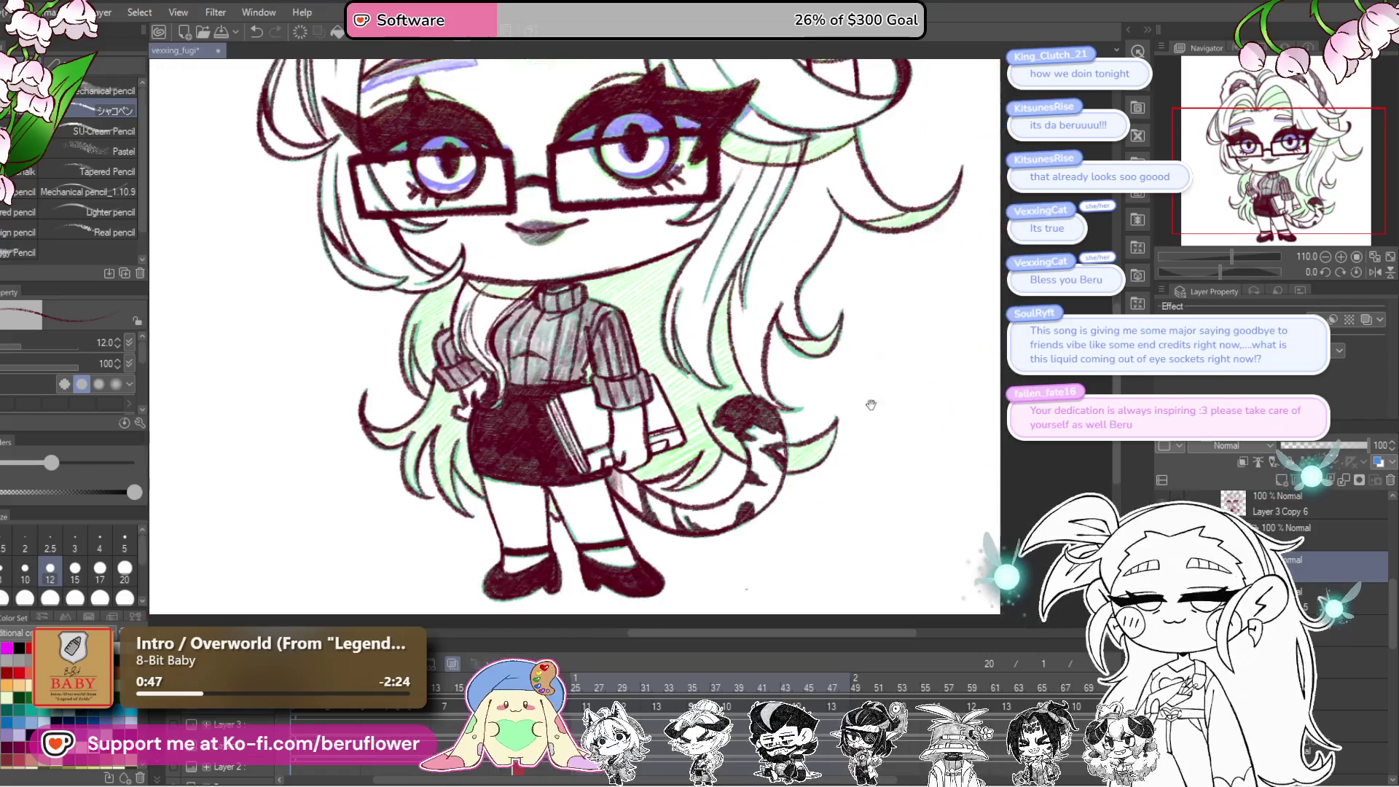
Step: Hatch dark shading inside the green hair lock, near the eye and beside the cat tail
mouse_move(871, 406)
mouse_down()
mouse_move(897, 435)
mouse_move(946, 400)
mouse_move(960, 475)
mouse_move(838, 430)
mouse_move(852, 433)
mouse_move(736, 503)
mouse_up()
scroll(852, 432, up, 5)
mouse_move(882, 359)
mouse_down()
mouse_move(751, 493)
mouse_move(838, 386)
mouse_move(711, 511)
mouse_move(729, 473)
mouse_move(698, 479)
mouse_move(729, 430)
mouse_move(817, 394)
mouse_up()
scroll(747, 502, down, 5)
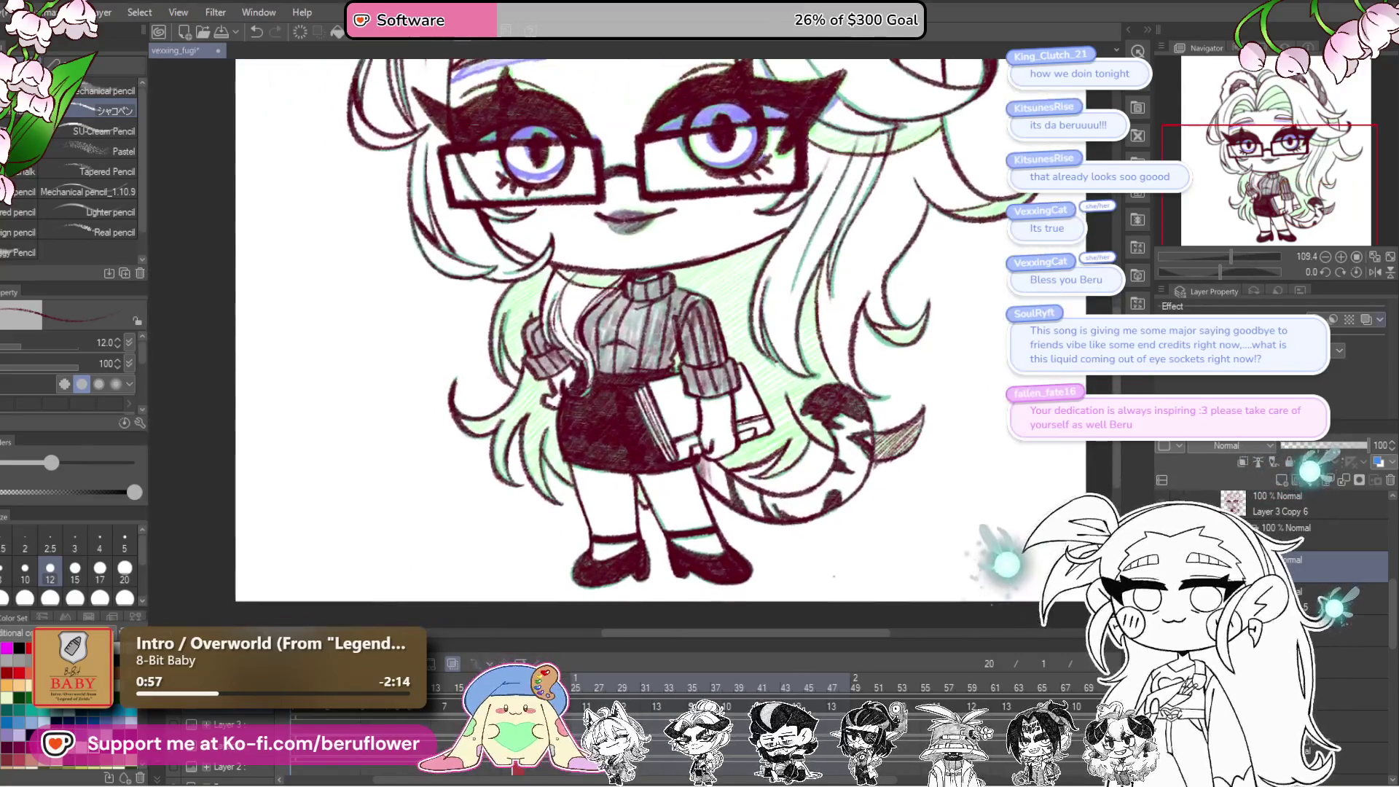
drag(1219, 273, 1212, 271)
scroll(817, 411, up, 3)
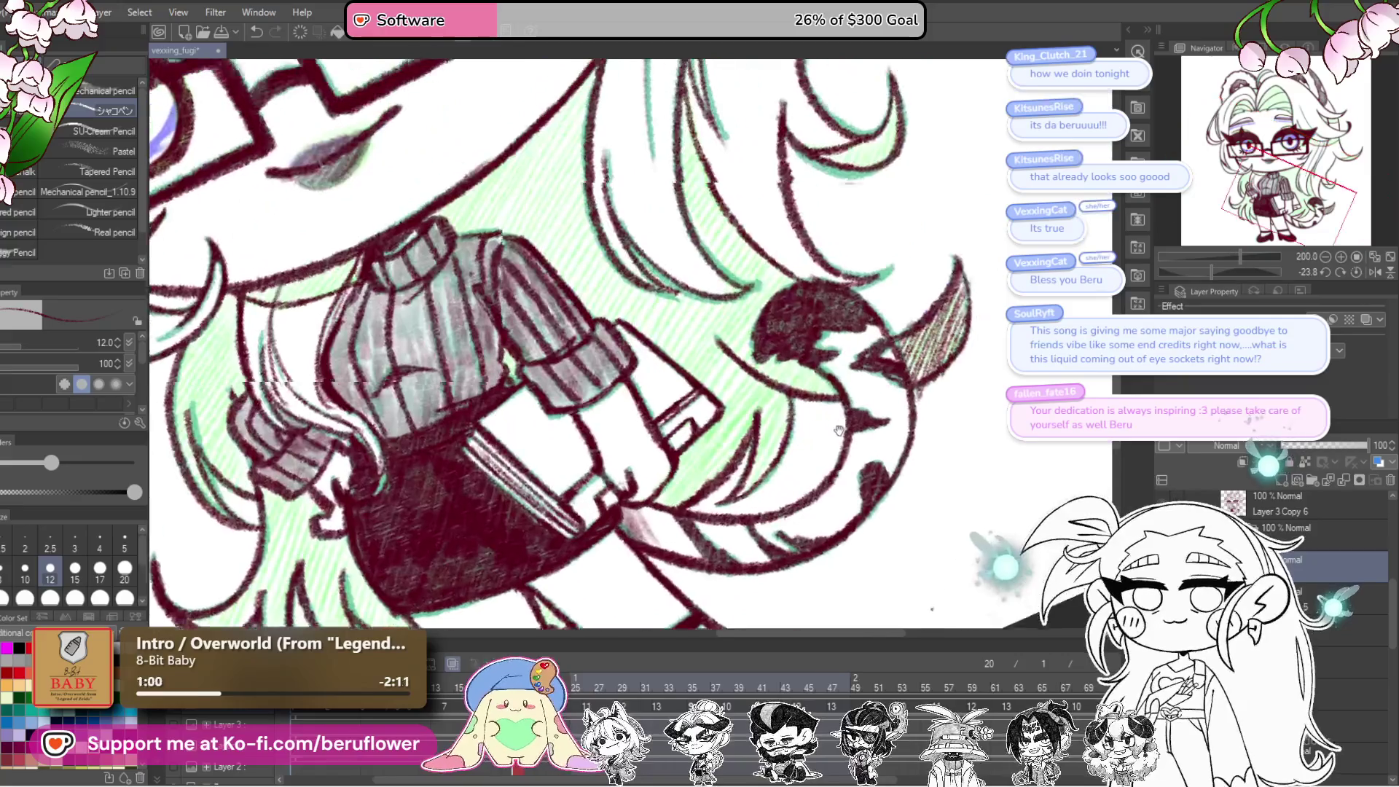
drag(803, 382, 764, 407)
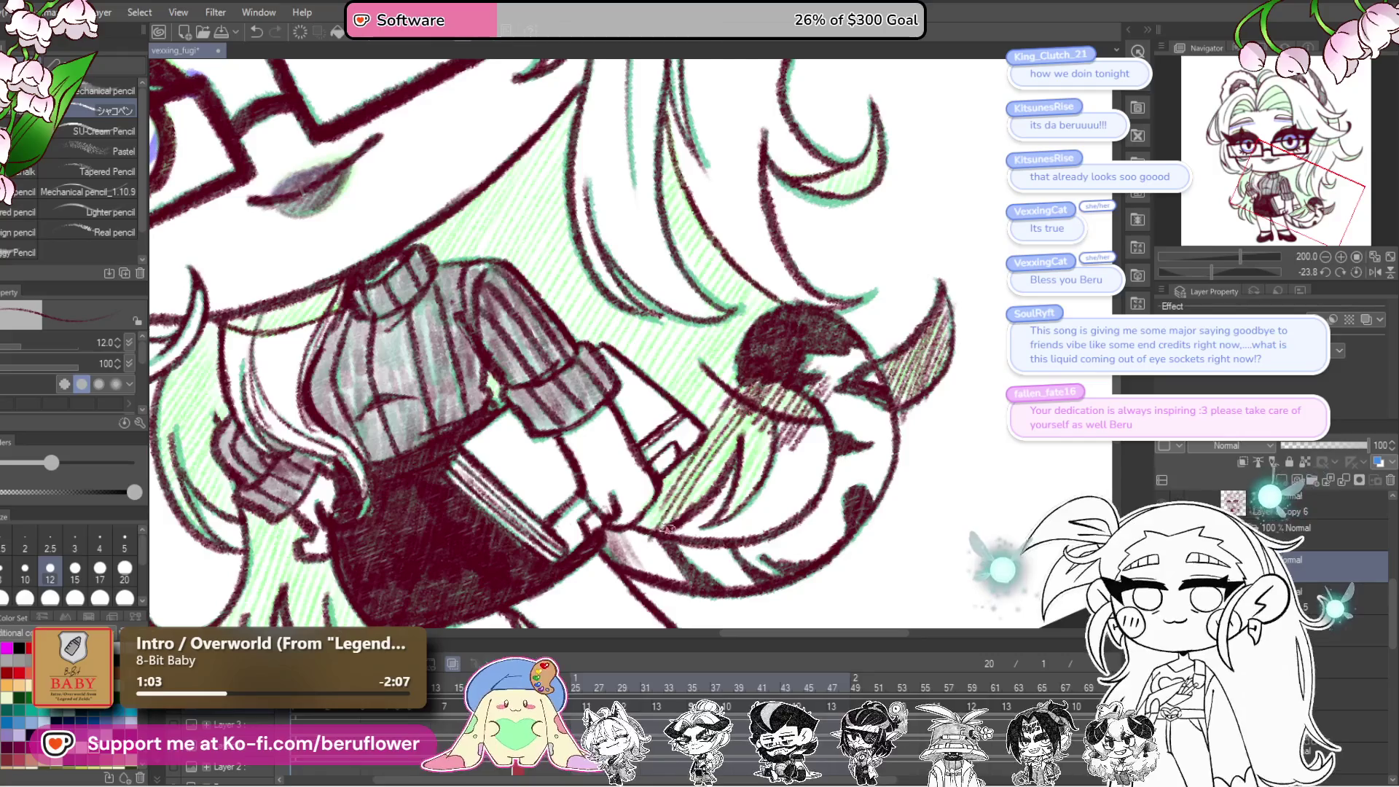
scroll(747, 410, up, 5)
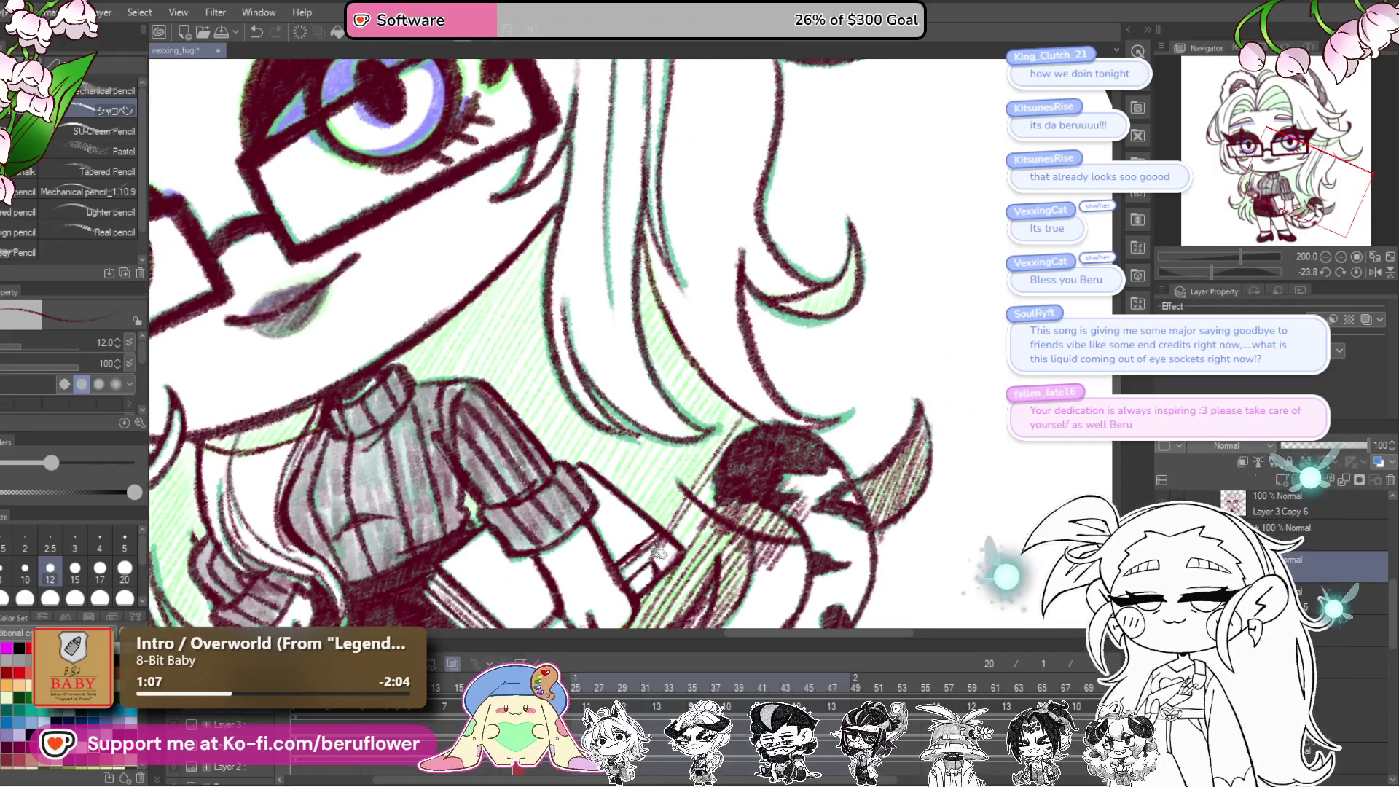
drag(660, 554, 679, 539)
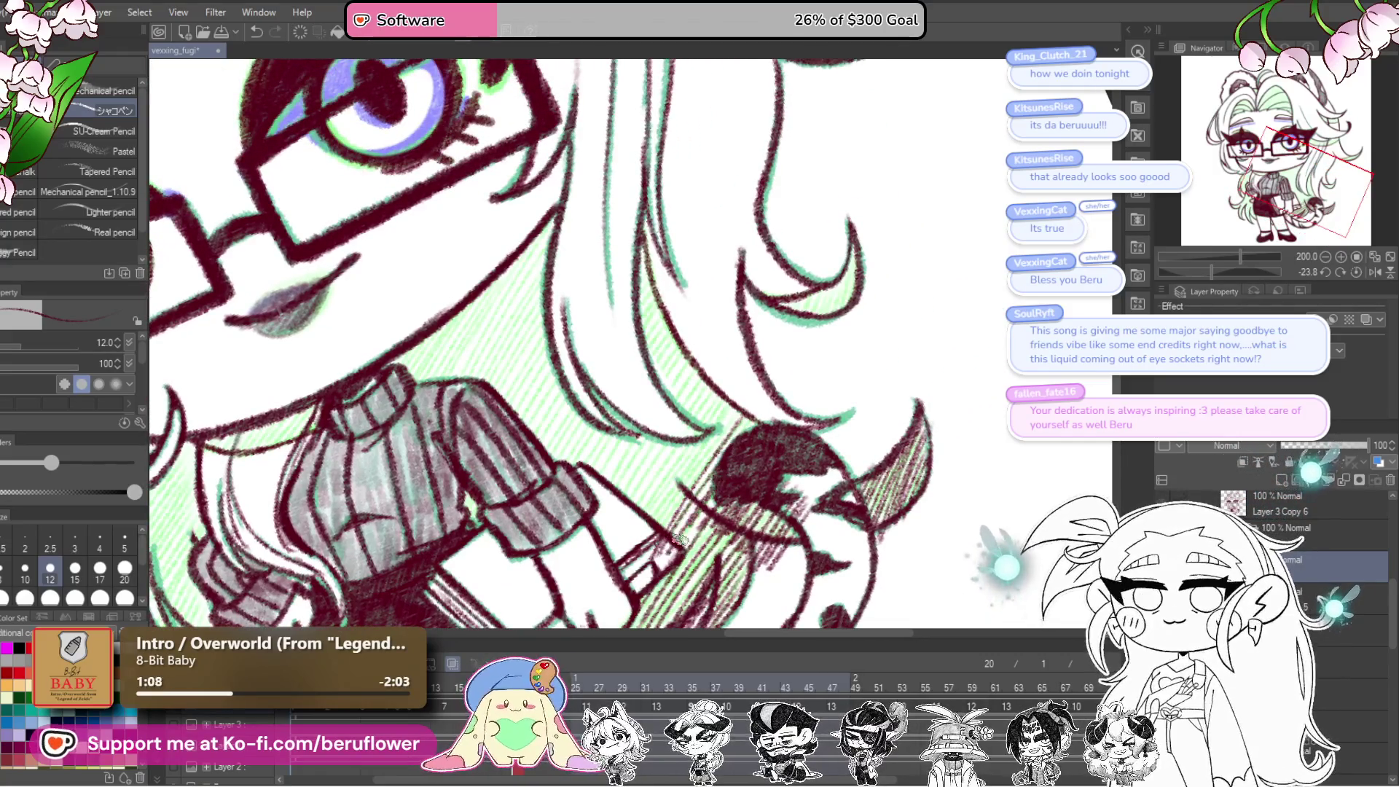
Step: Extend the diagonal hatching over the hair near the hand and beside the face
mouse_move(724, 426)
mouse_down()
mouse_move(667, 510)
mouse_move(655, 486)
mouse_move(598, 485)
mouse_move(664, 465)
mouse_move(724, 480)
mouse_up()
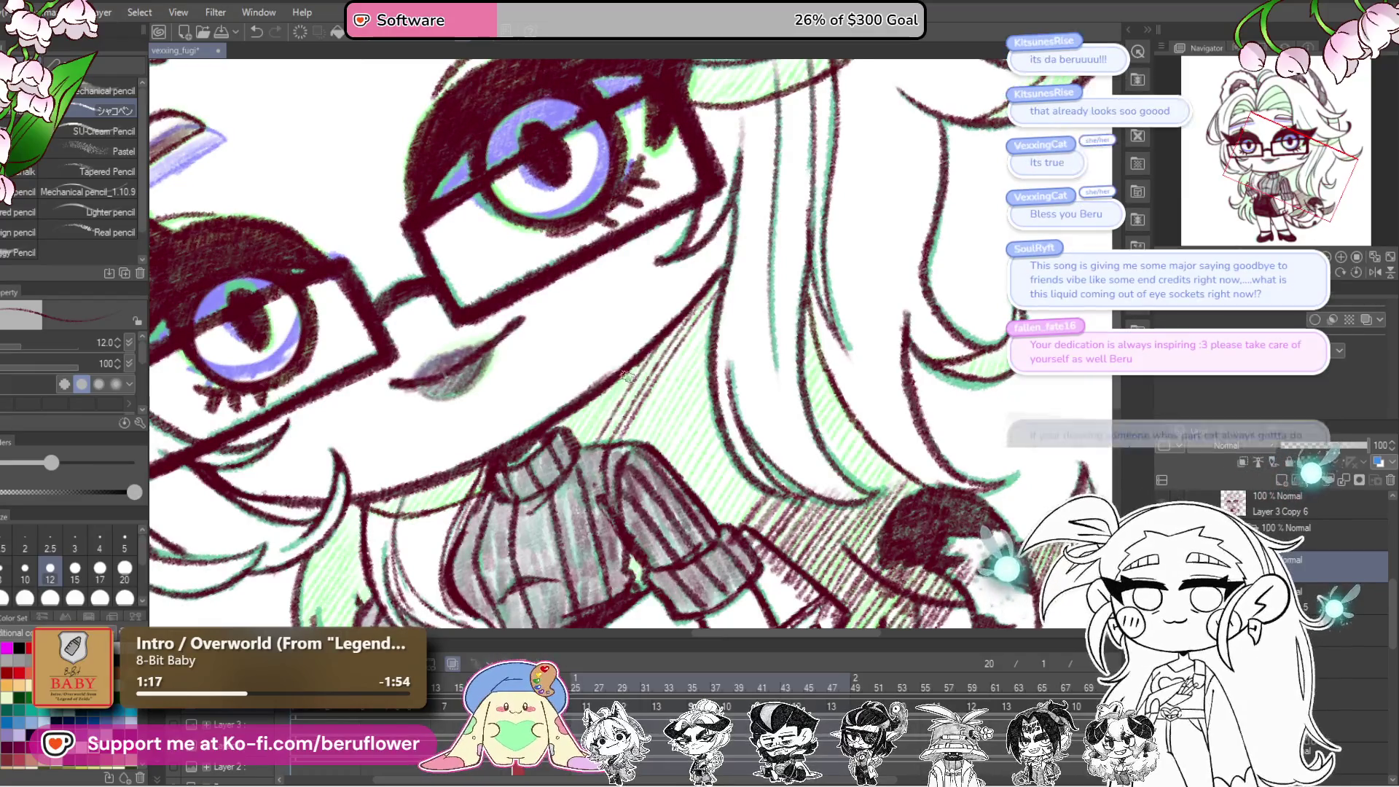
mouse_move(706, 425)
mouse_down()
mouse_move(685, 434)
mouse_move(679, 476)
mouse_up()
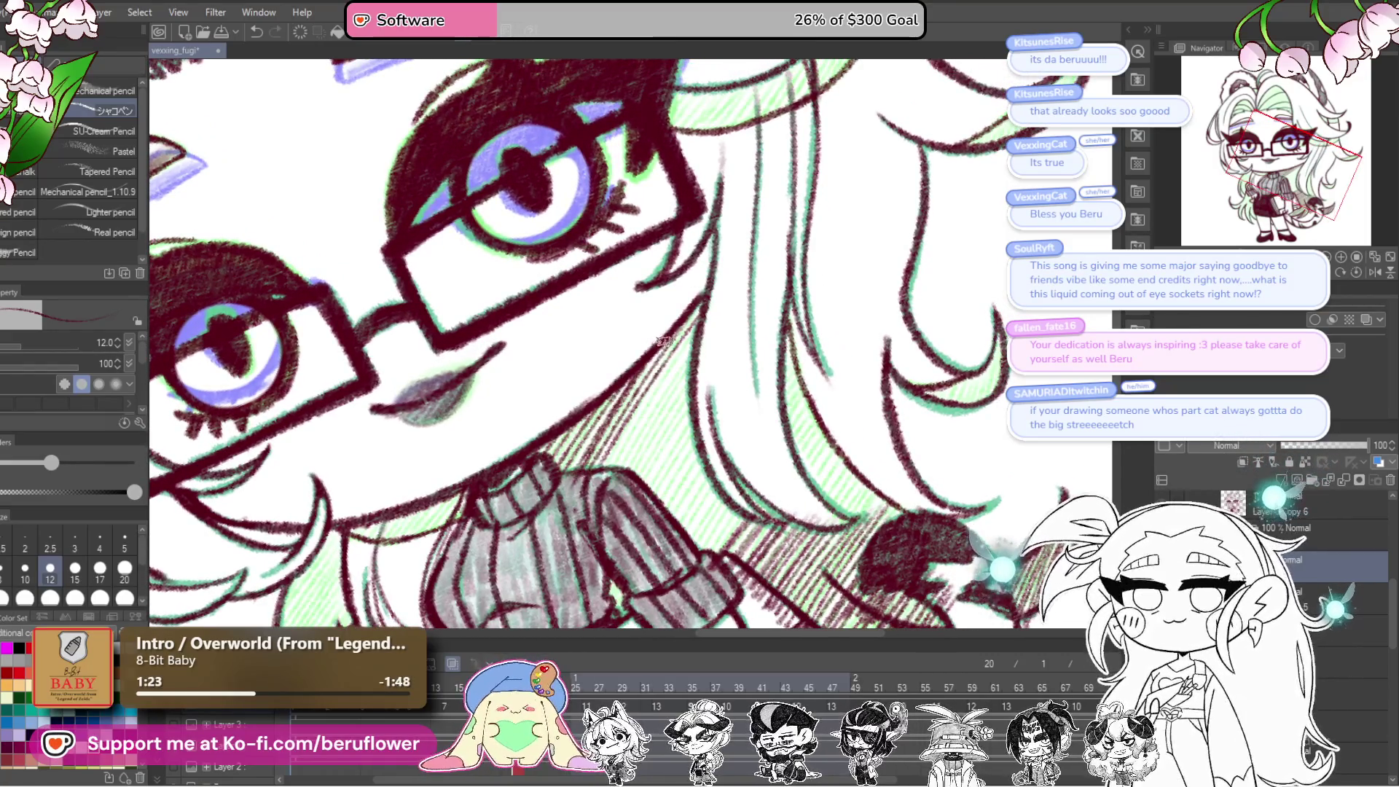
drag(714, 417, 663, 363)
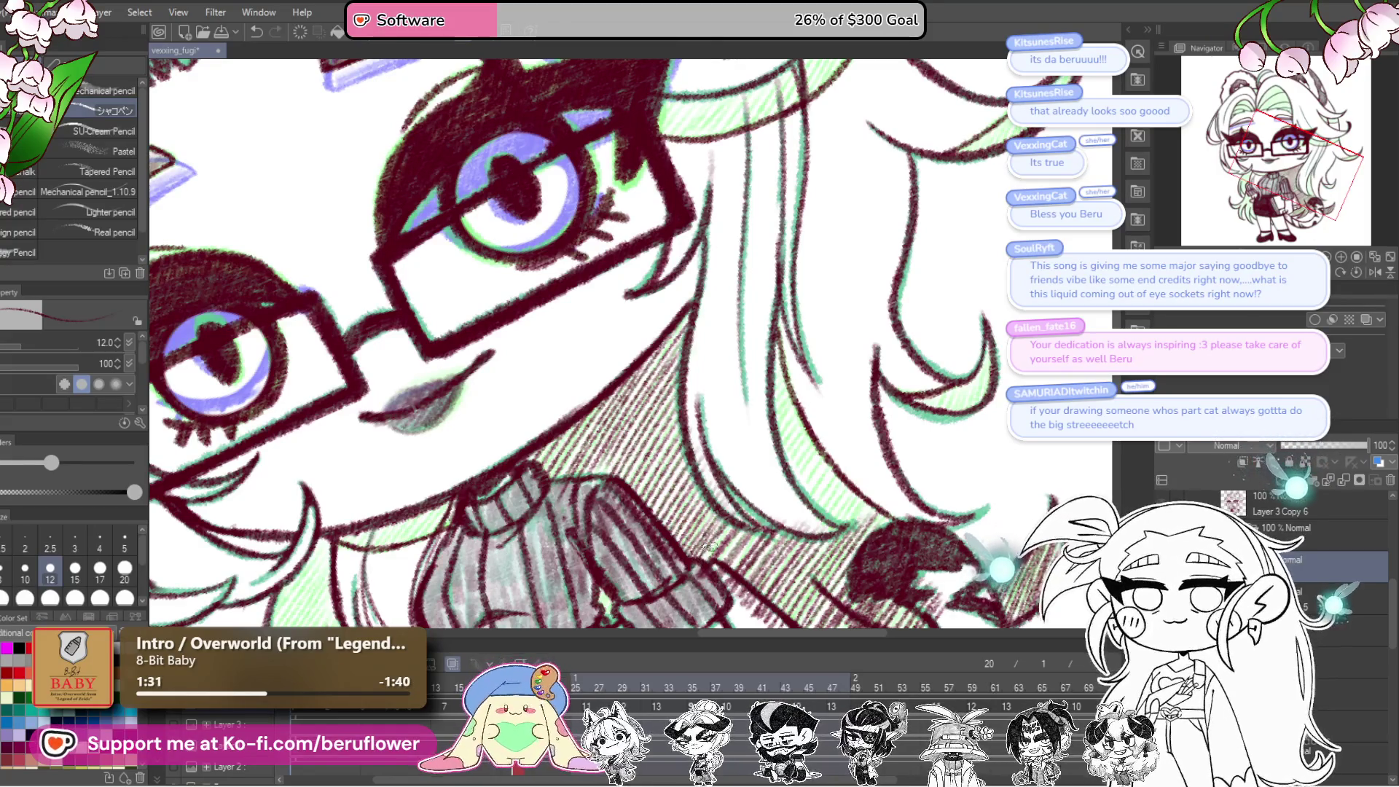
mouse_move(711, 548)
mouse_down()
mouse_move(686, 510)
mouse_move(719, 449)
mouse_up()
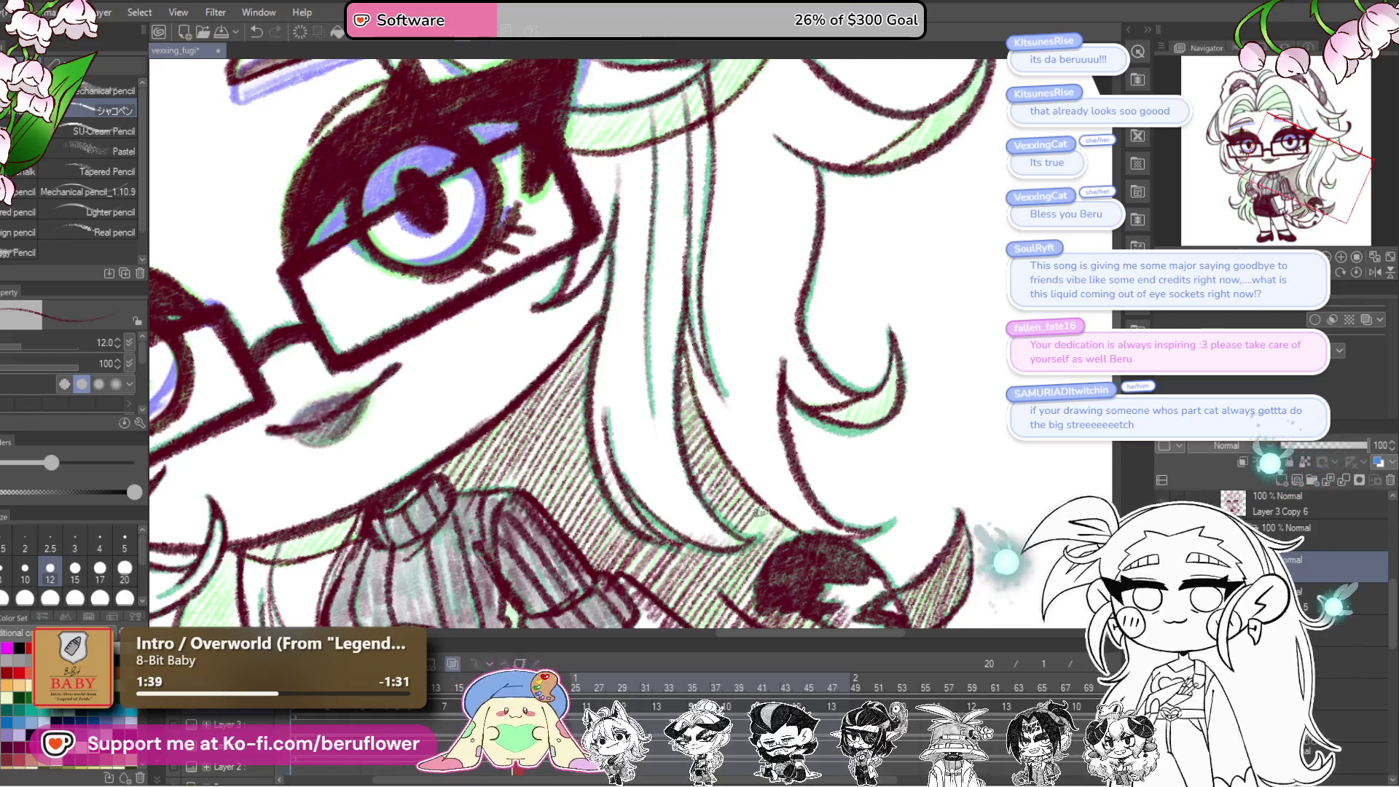
drag(771, 559, 669, 616)
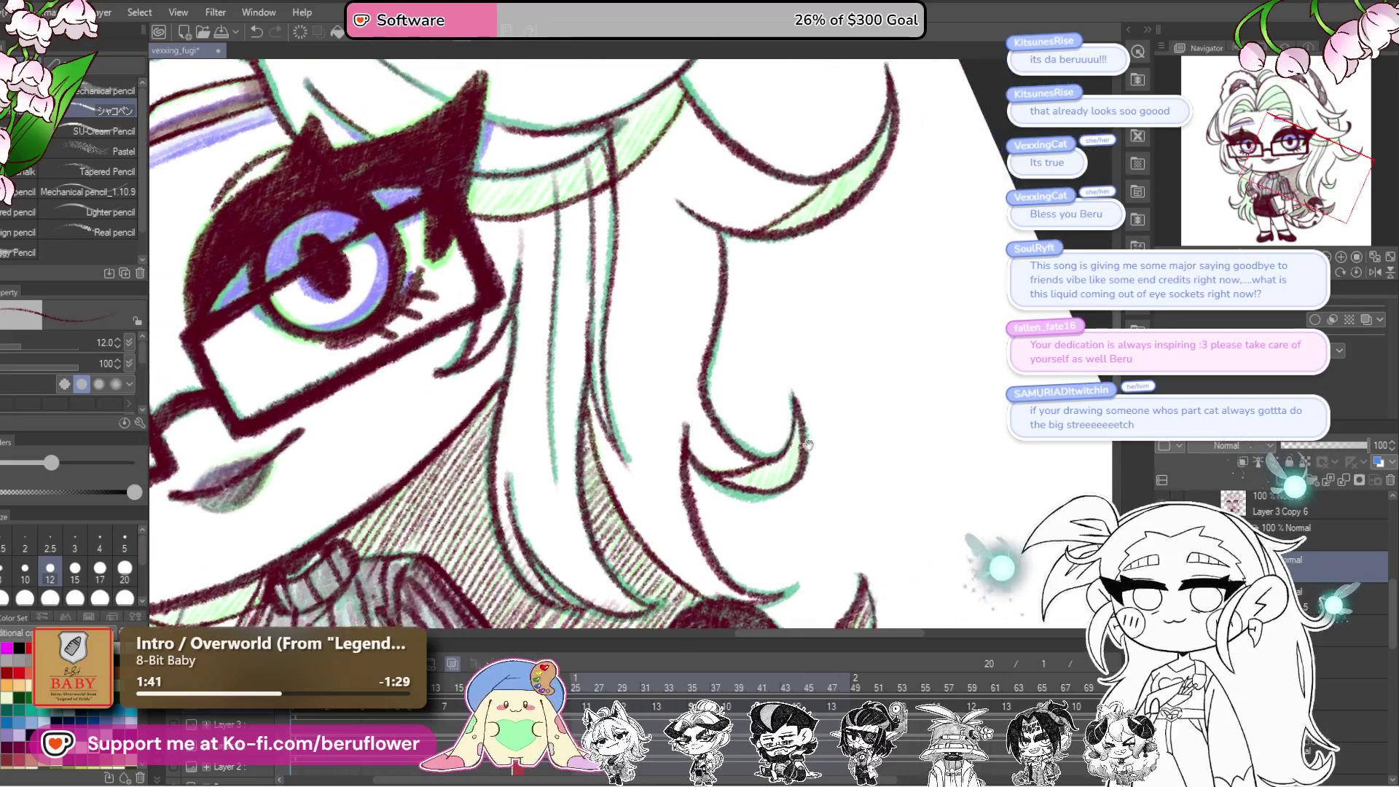
drag(765, 482, 758, 467)
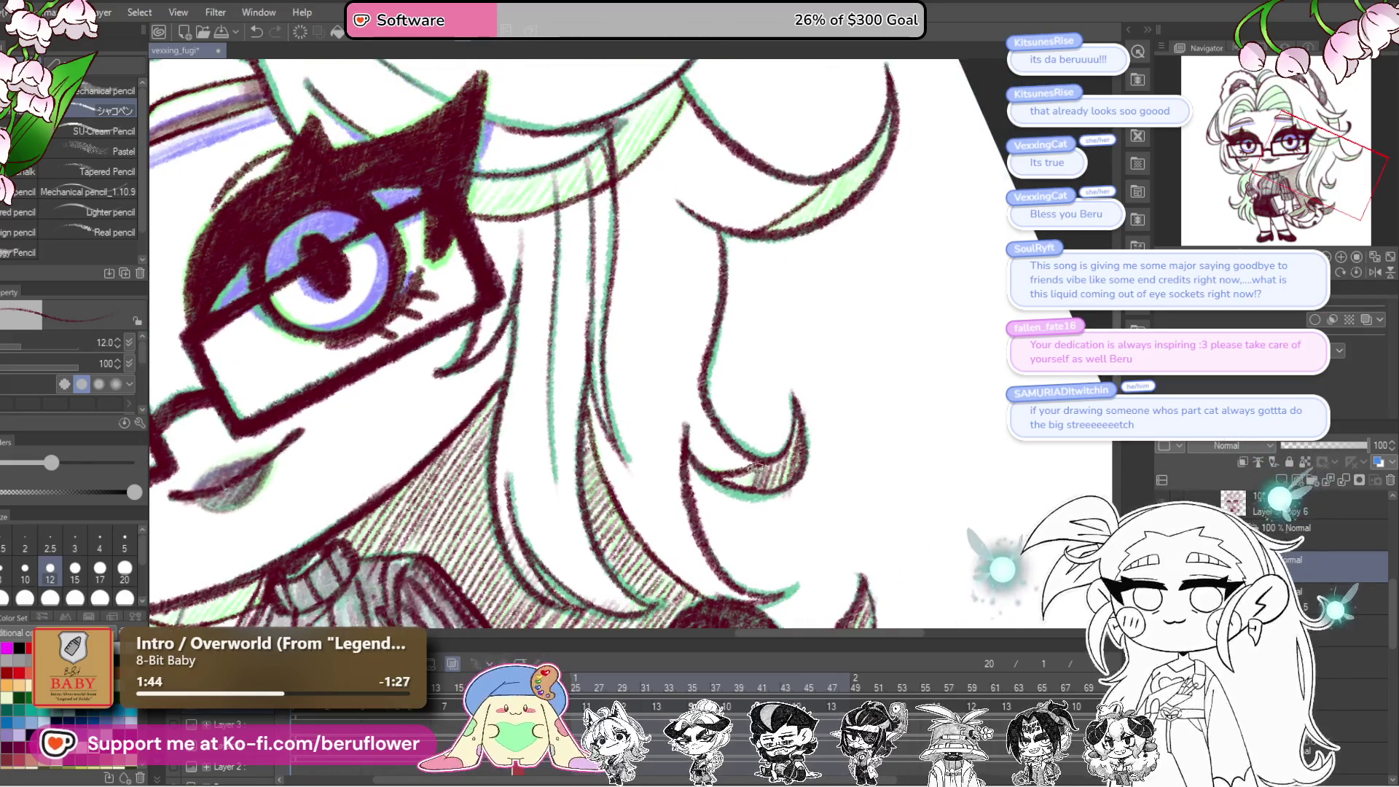
Step: Hatch shading into the locks below the eye and the hair lock near the ear
mouse_move(819, 332)
mouse_down()
mouse_move(859, 422)
mouse_move(839, 296)
mouse_up()
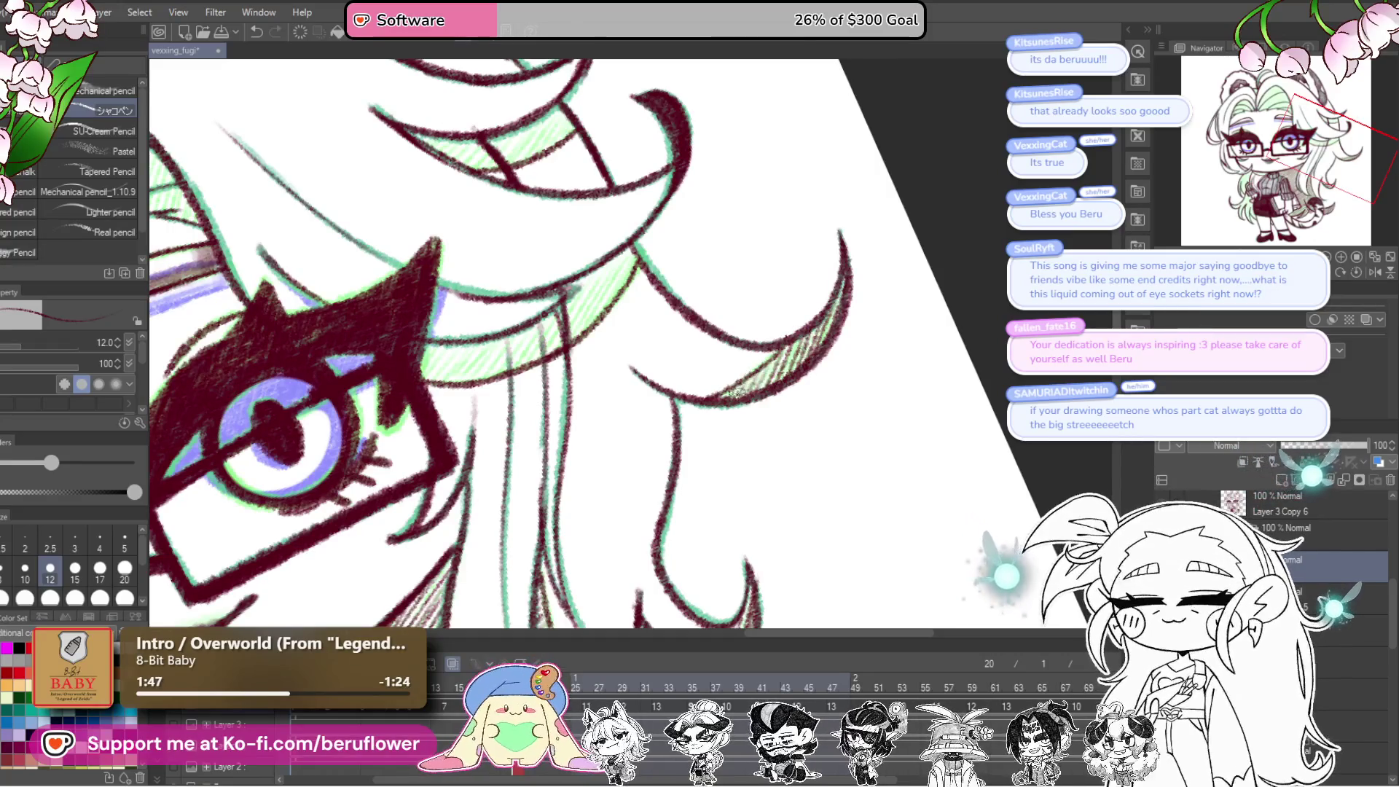
drag(620, 292, 700, 417)
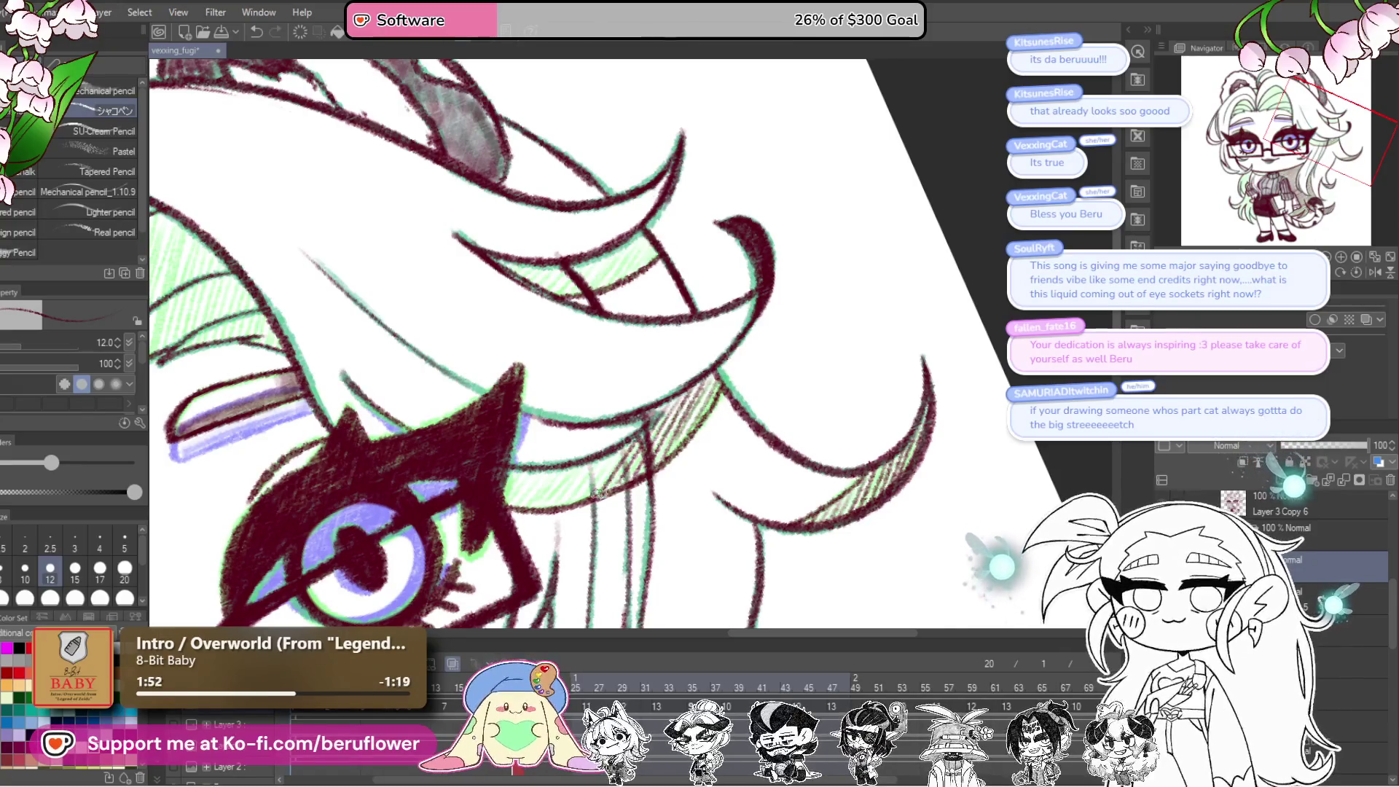
mouse_move(605, 456)
mouse_down()
mouse_move(558, 484)
mouse_move(529, 466)
mouse_up()
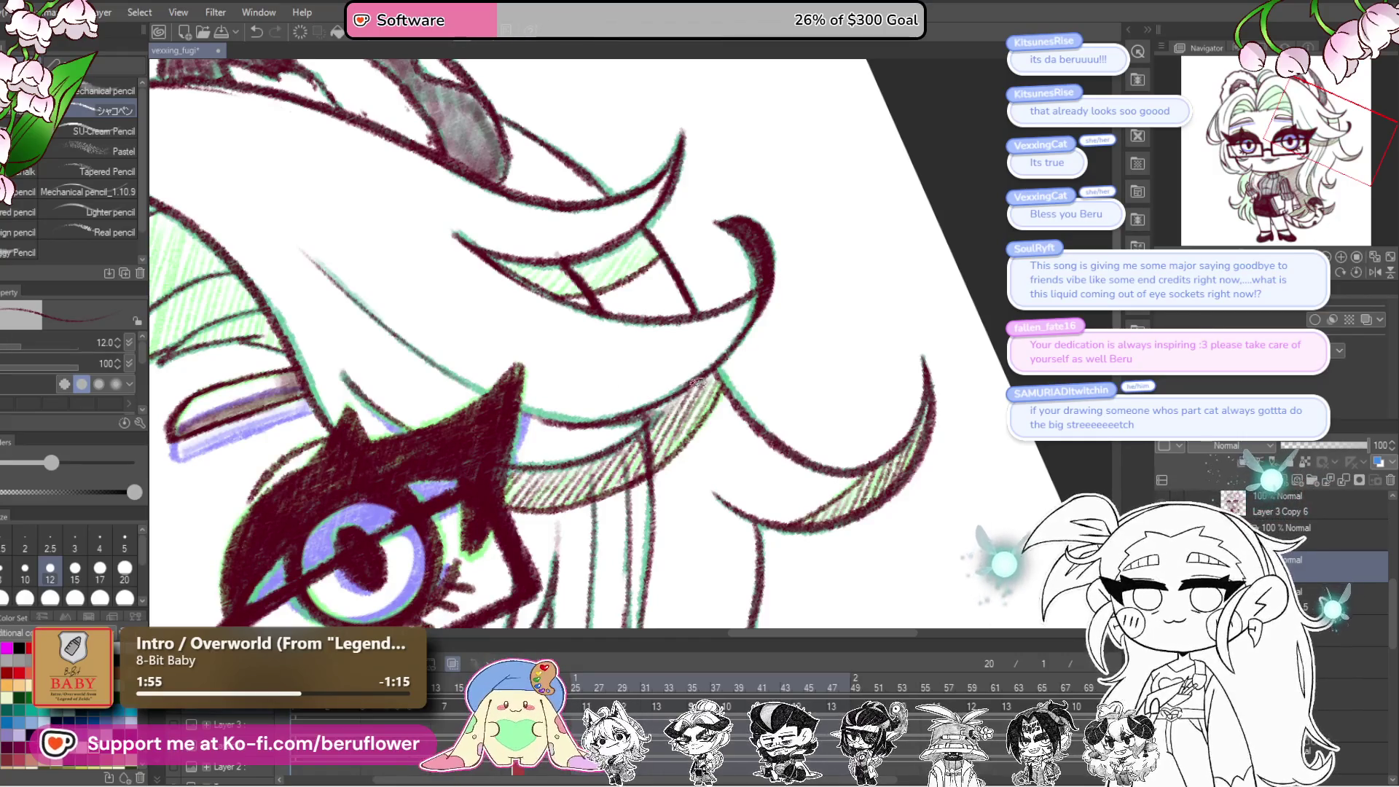
drag(708, 381, 791, 535)
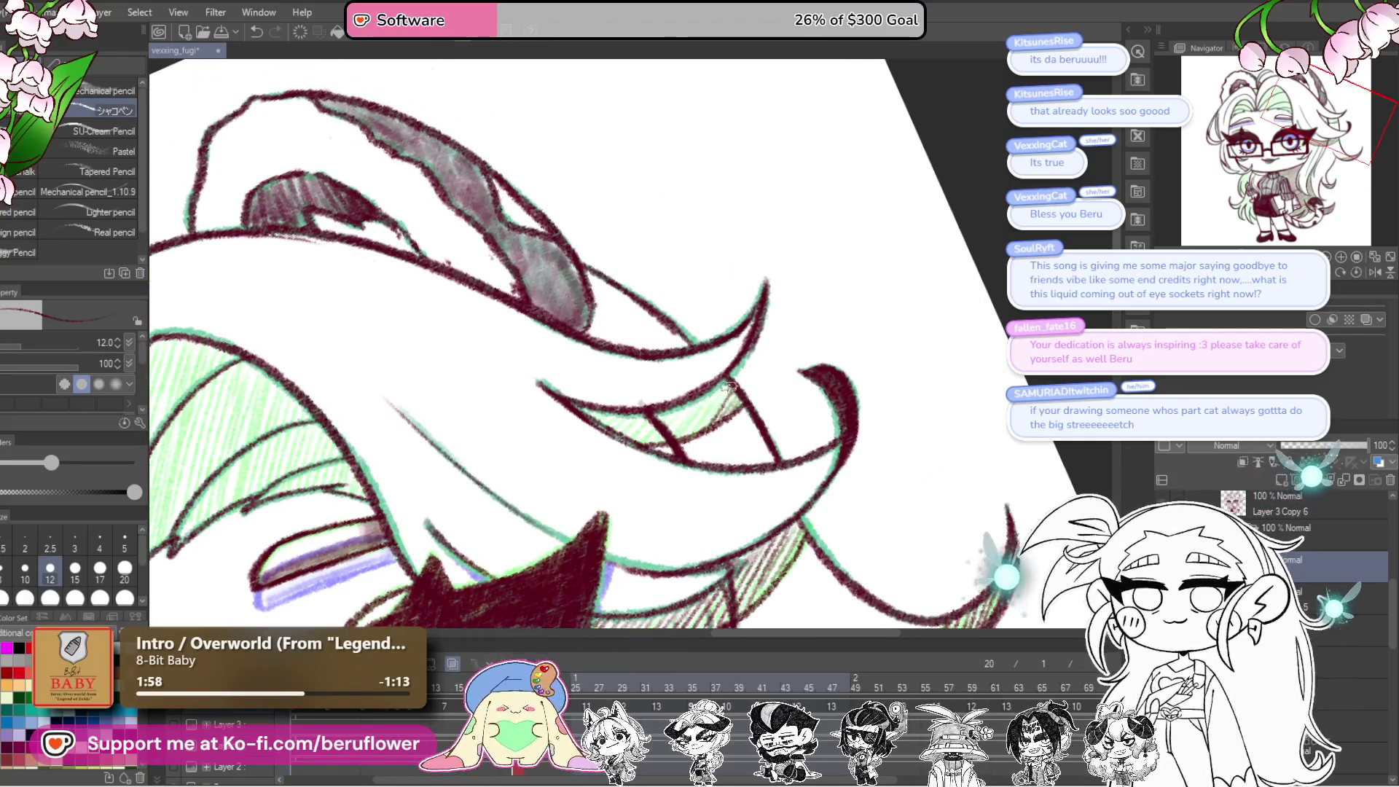
mouse_move(732, 382)
mouse_down()
mouse_move(687, 435)
mouse_move(618, 437)
mouse_move(652, 413)
mouse_up()
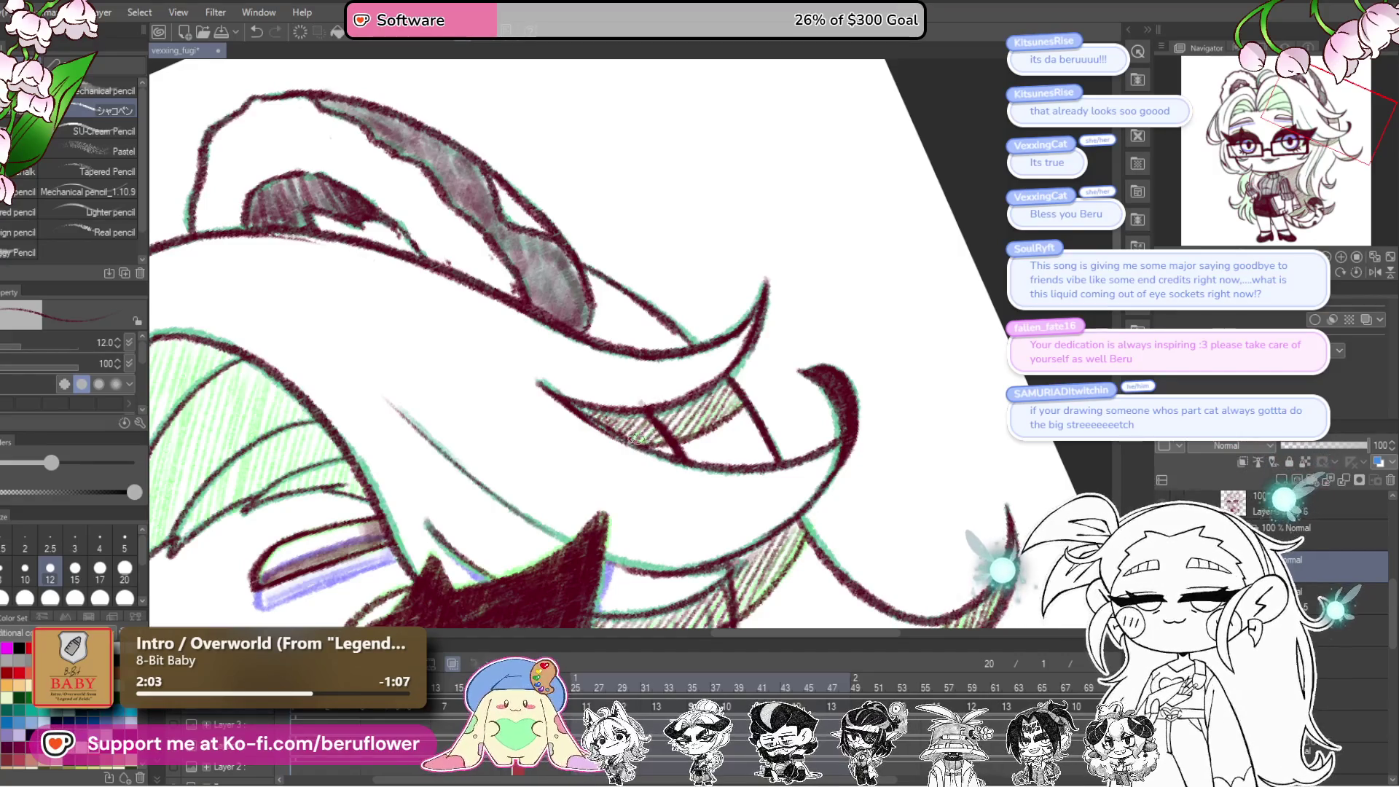
Step: Hatch shading along the hair locks beside the sweater and down past the skirt
scroll(653, 412, down, 2)
scroll(637, 436, down, 5)
scroll(637, 436, up, 3)
scroll(637, 436, down, 2)
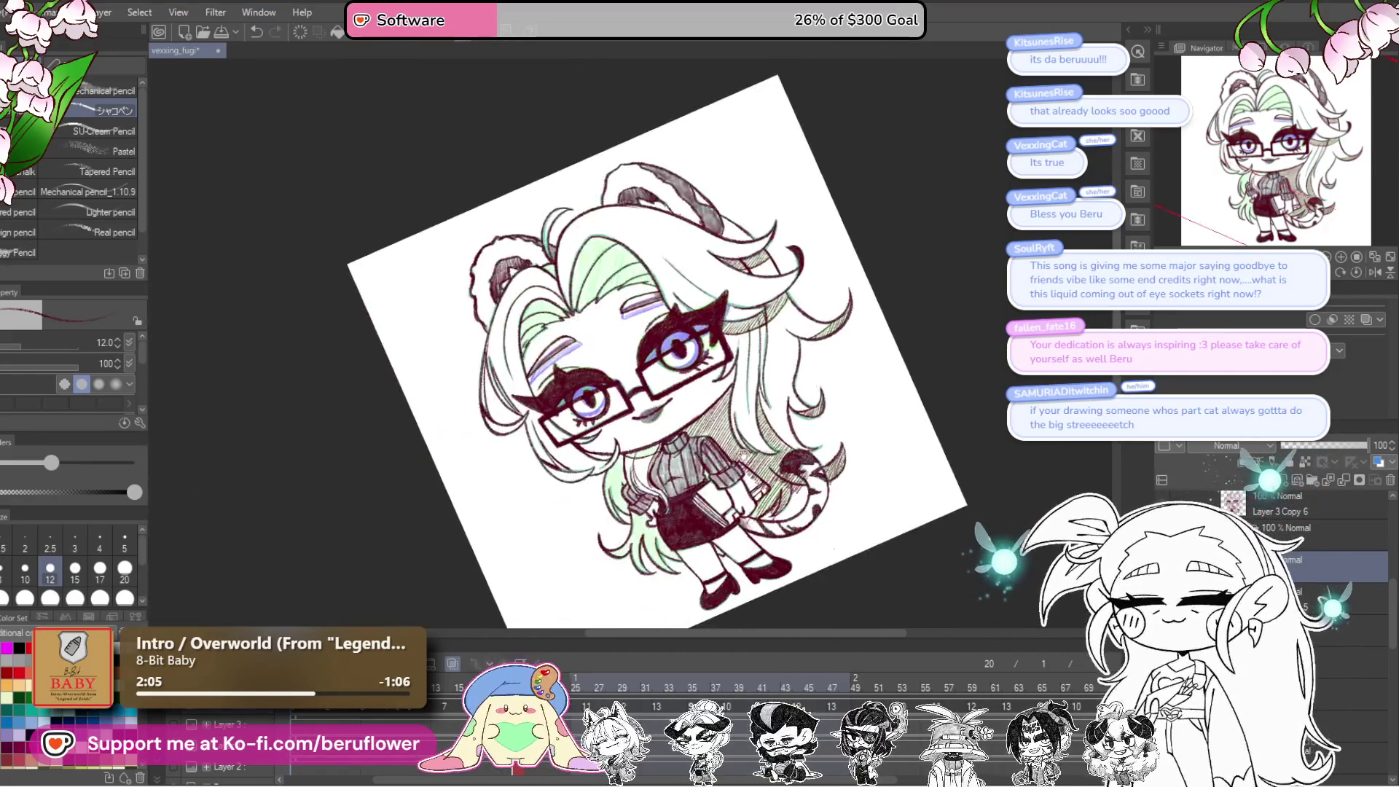
scroll(667, 510, up, 5)
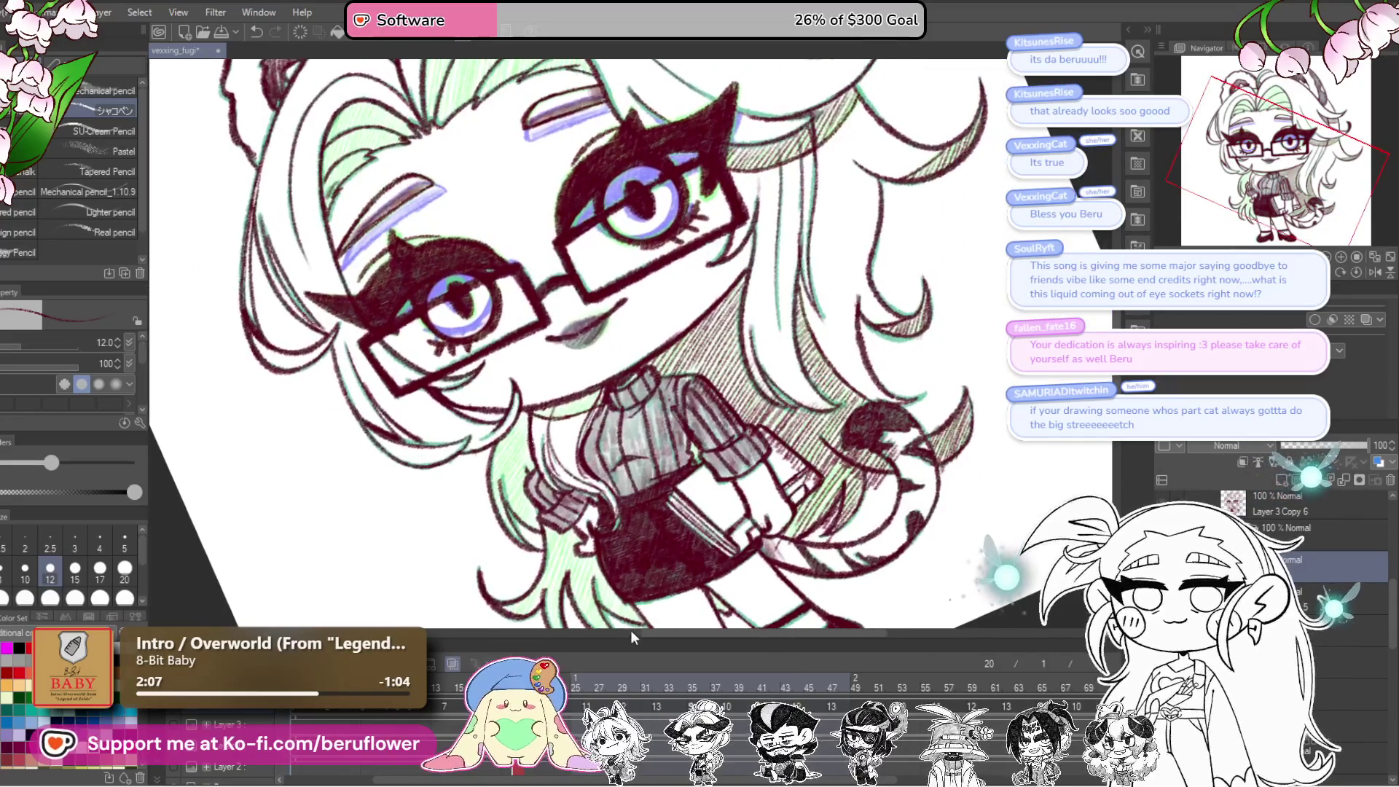
drag(706, 533, 743, 445)
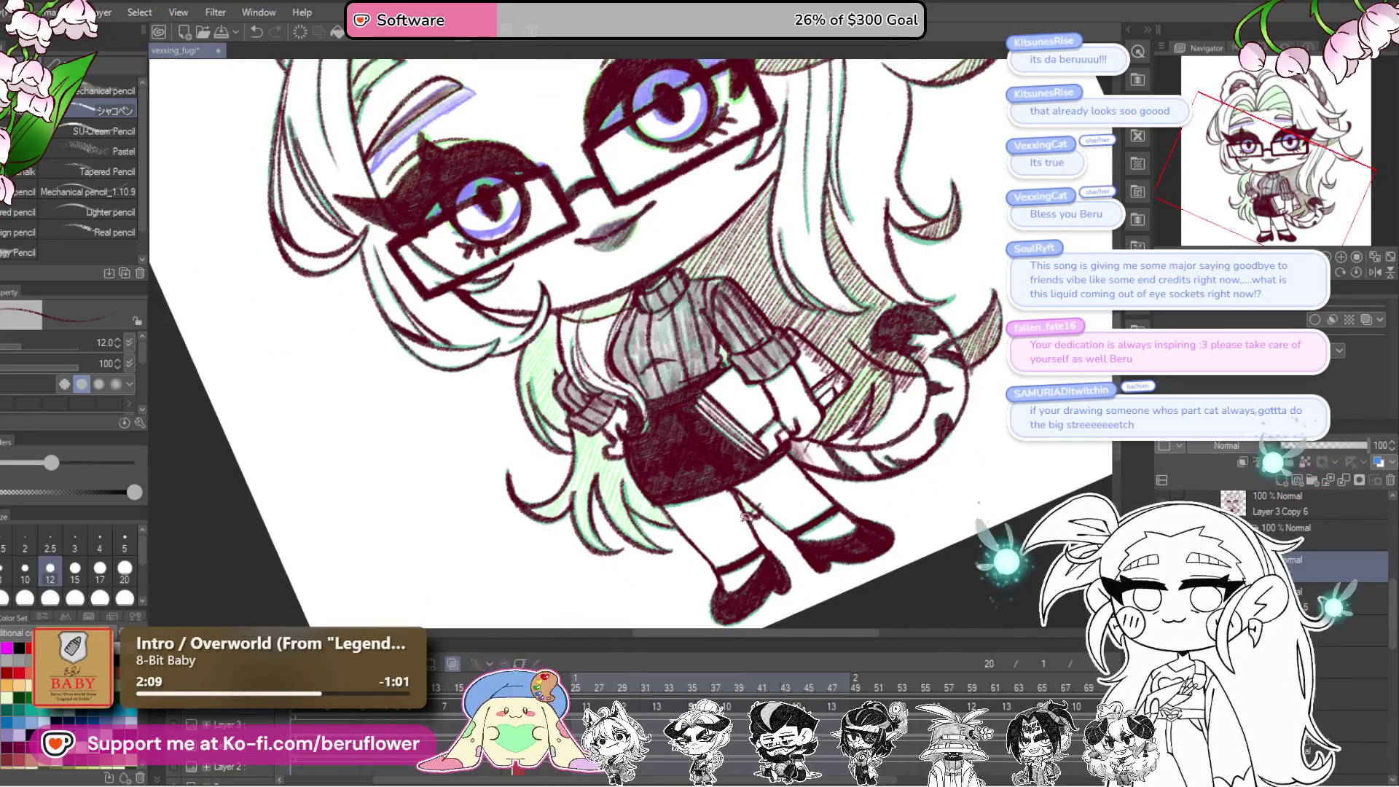
scroll(747, 498, up, 4)
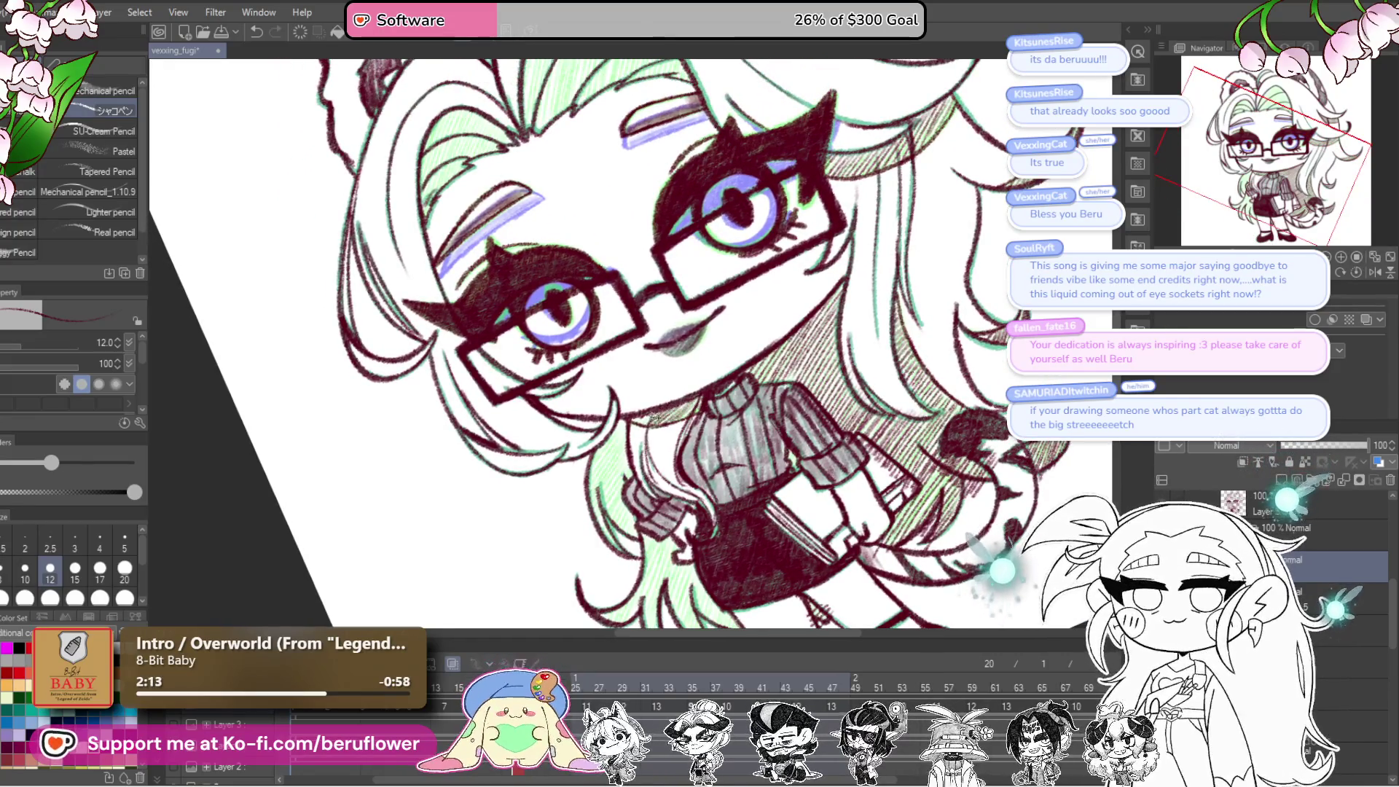
drag(627, 350, 645, 337)
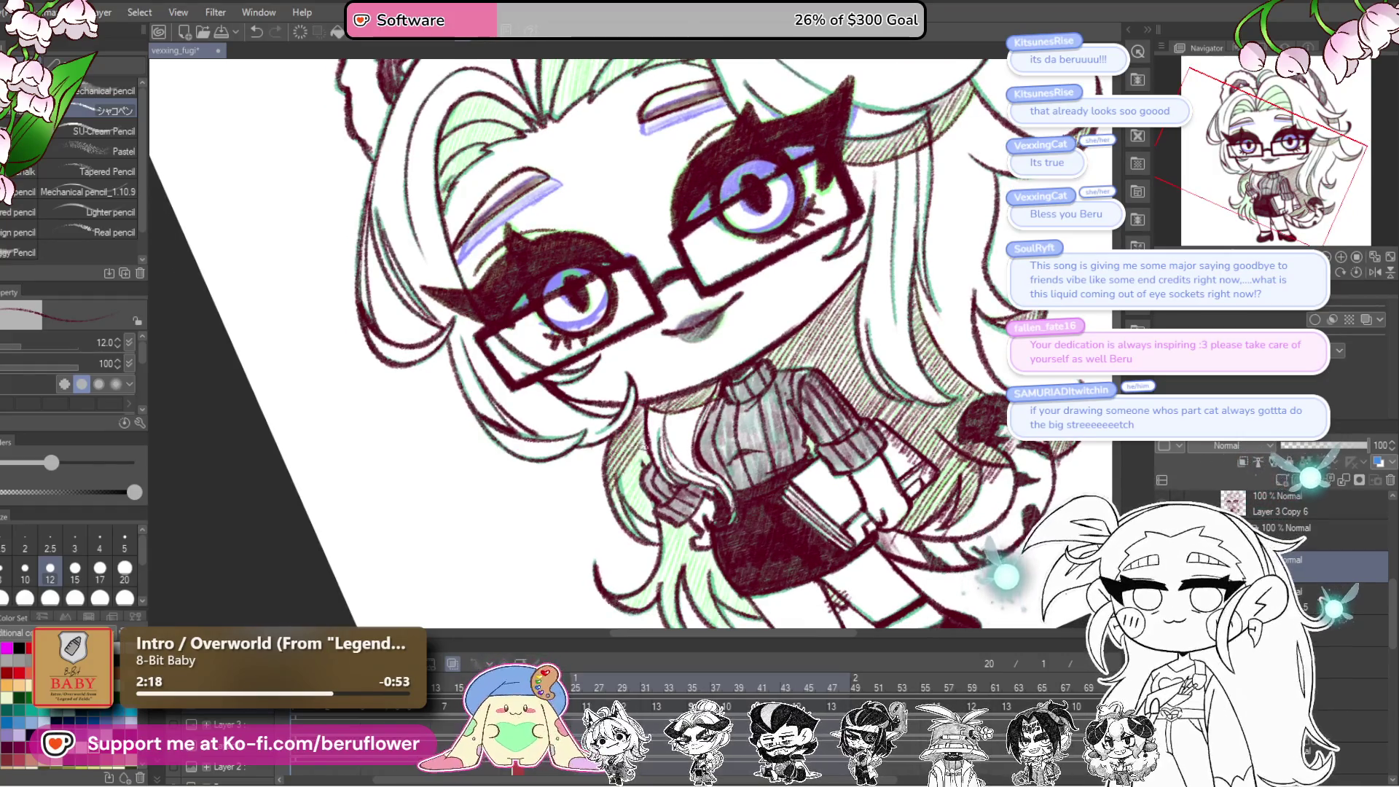
scroll(634, 475, up, 1)
scroll(634, 474, up, 3)
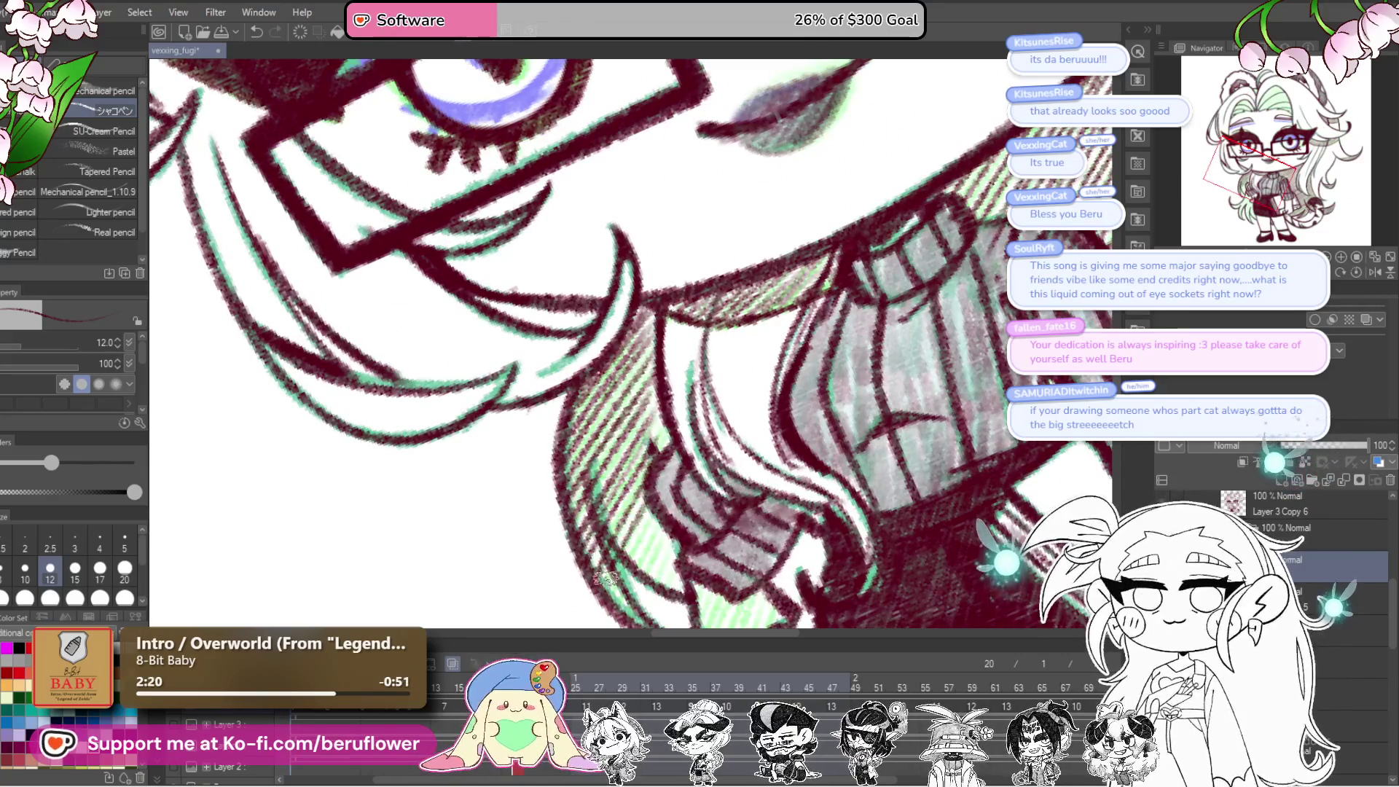
scroll(634, 474, down, 5)
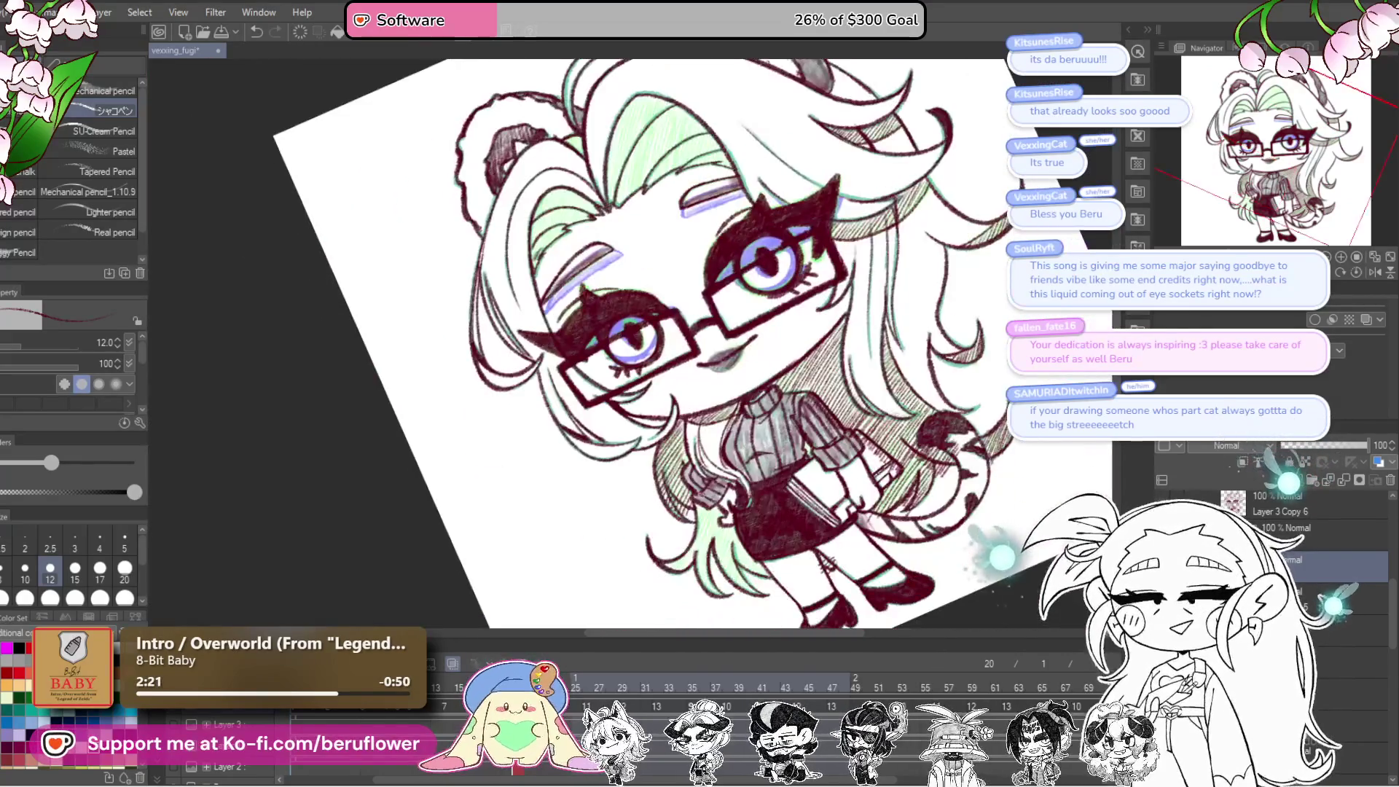
scroll(685, 481, up, 3)
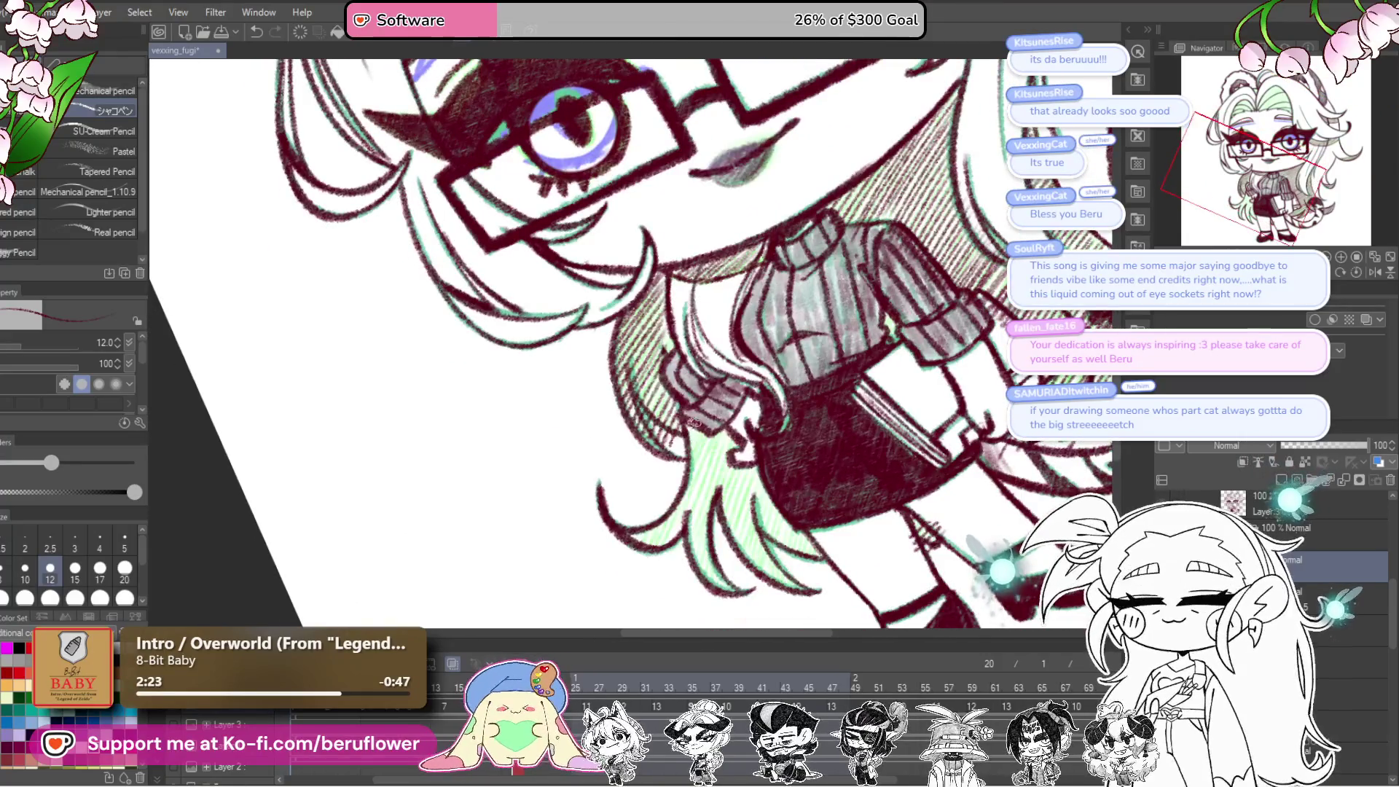
mouse_move(718, 441)
mouse_down()
mouse_move(661, 540)
mouse_move(636, 533)
mouse_move(688, 463)
mouse_up()
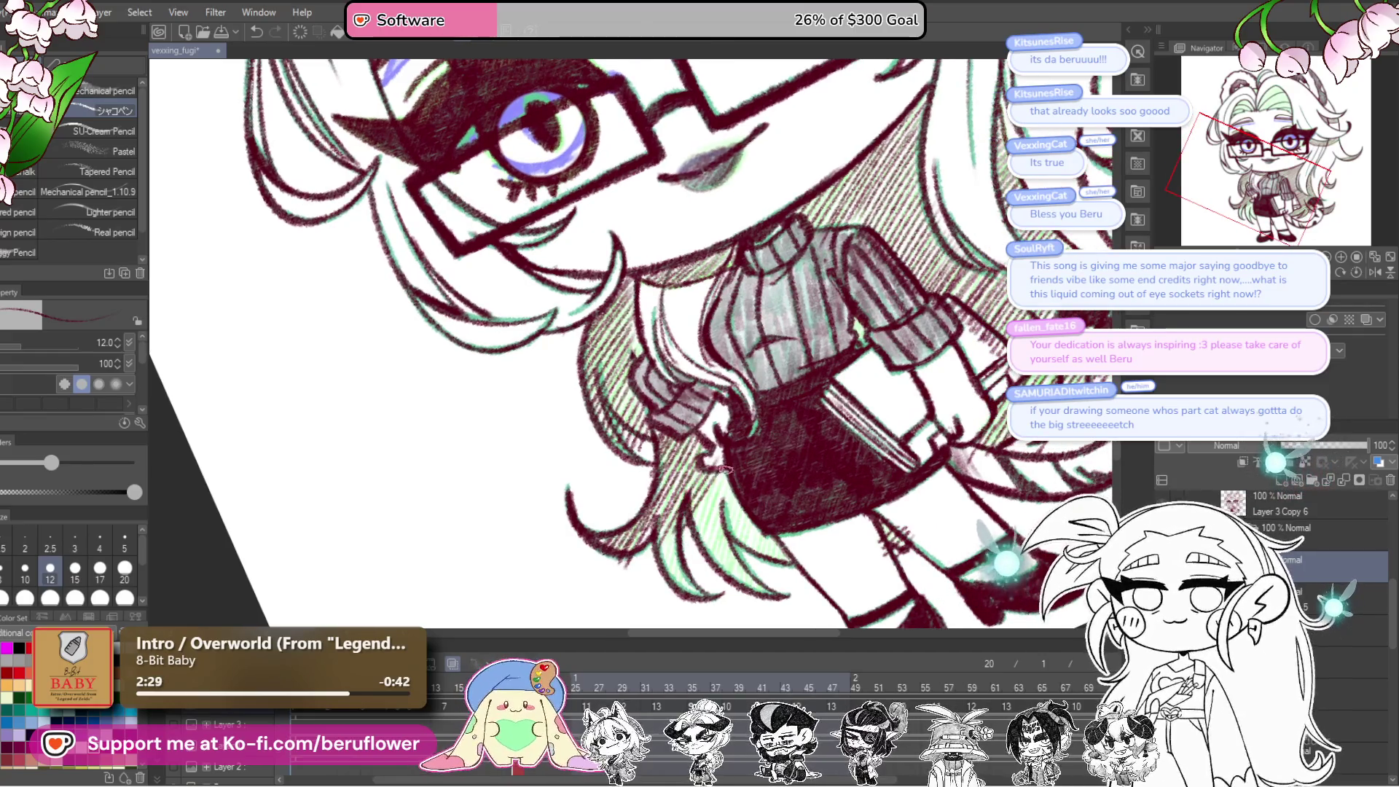
drag(745, 503, 755, 556)
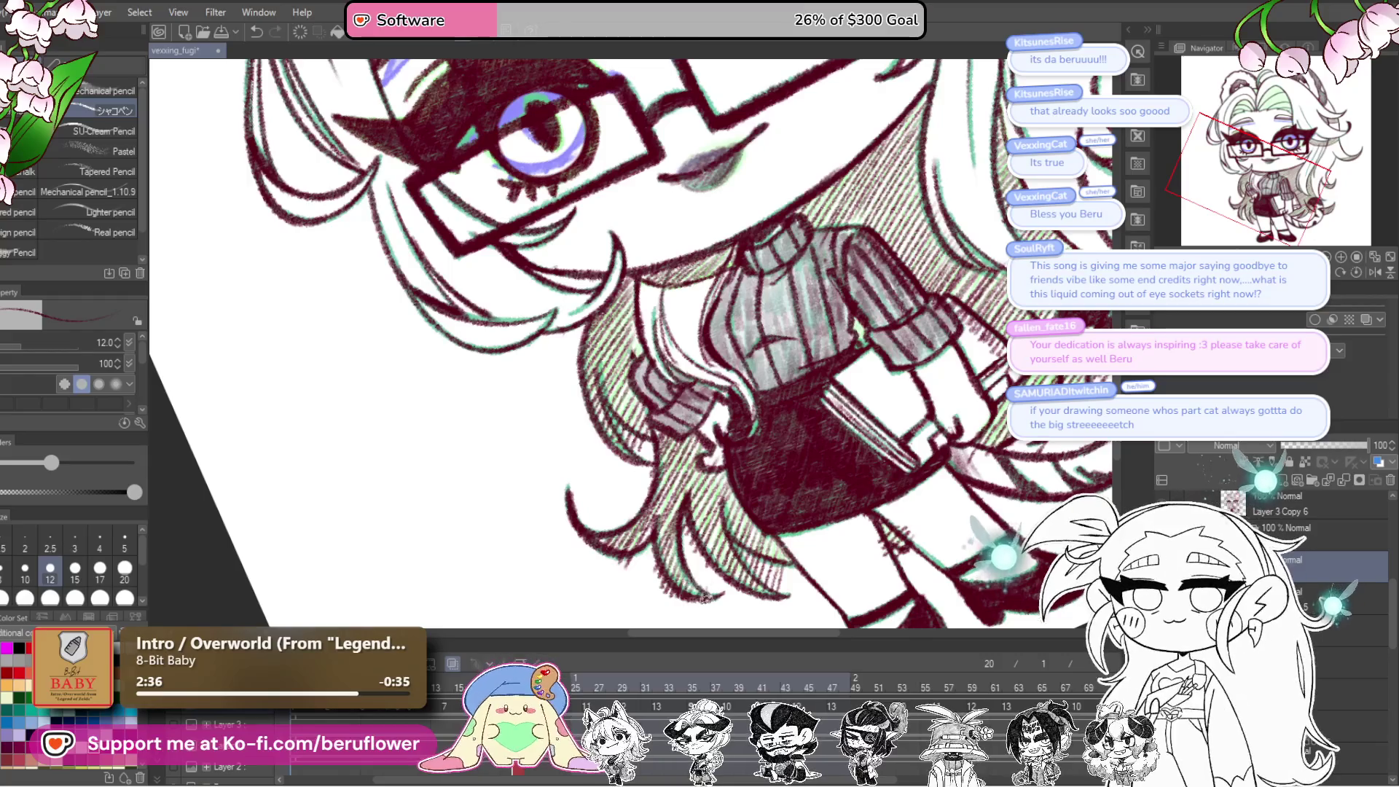
scroll(706, 598, down, 5)
scroll(758, 514, up, 8)
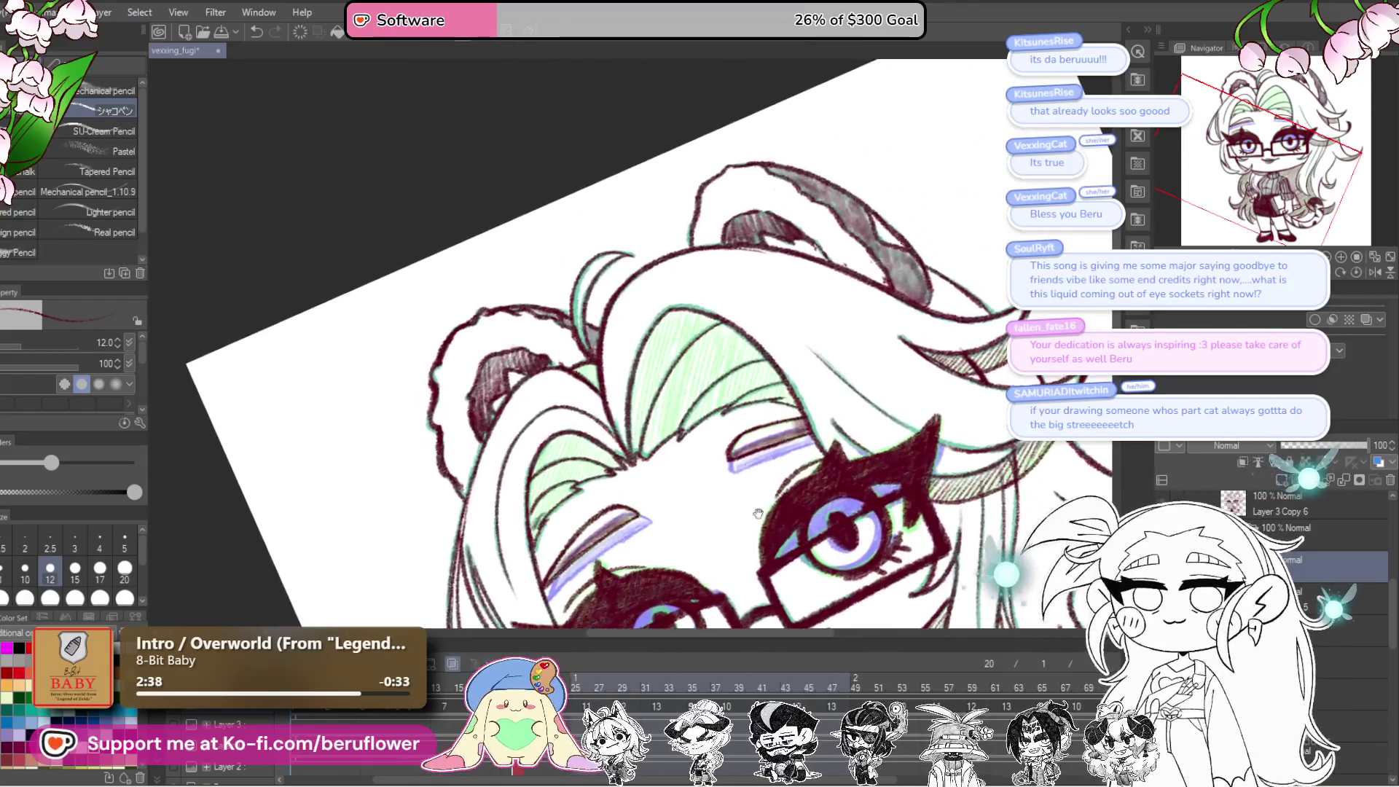
Step: Reduce the canvas tilt and hatch the green area between the central hair locks
drag(793, 348, 774, 392)
key(asciicircum)
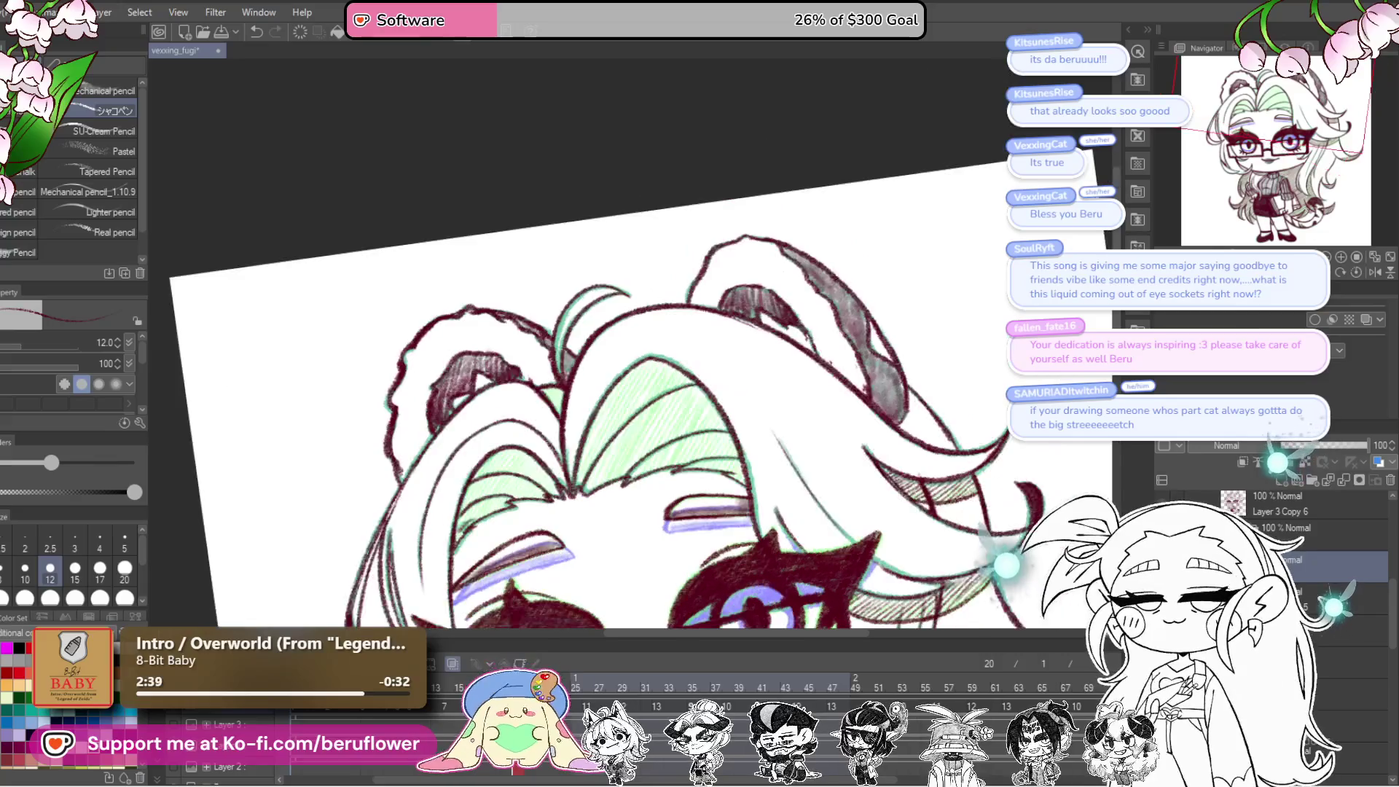
scroll(682, 454, up, 4)
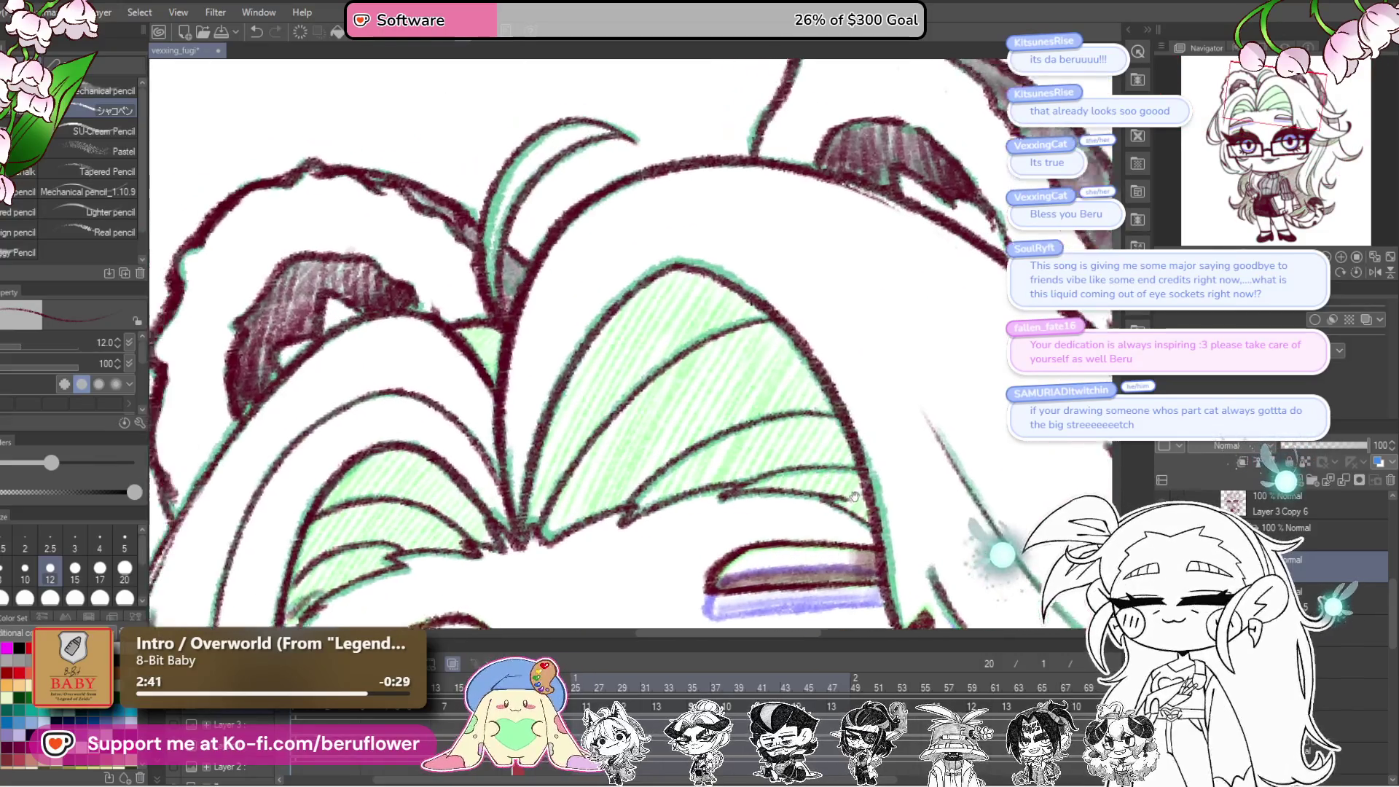
mouse_move(577, 417)
mouse_down()
mouse_move(568, 466)
mouse_move(656, 306)
mouse_move(729, 276)
mouse_move(576, 518)
mouse_up()
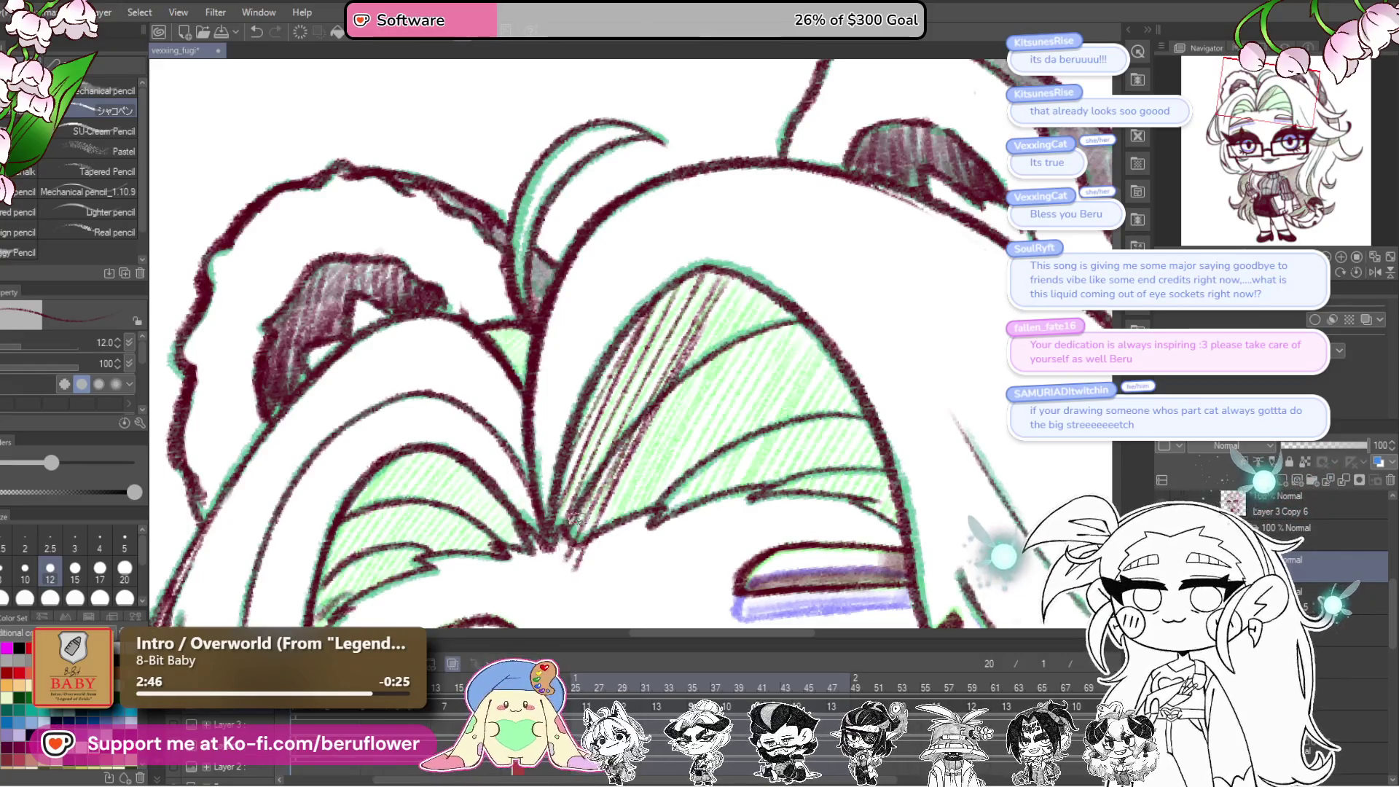
drag(804, 447, 769, 476)
mouse_move(785, 376)
mouse_down()
mouse_move(700, 525)
mouse_move(733, 426)
mouse_up()
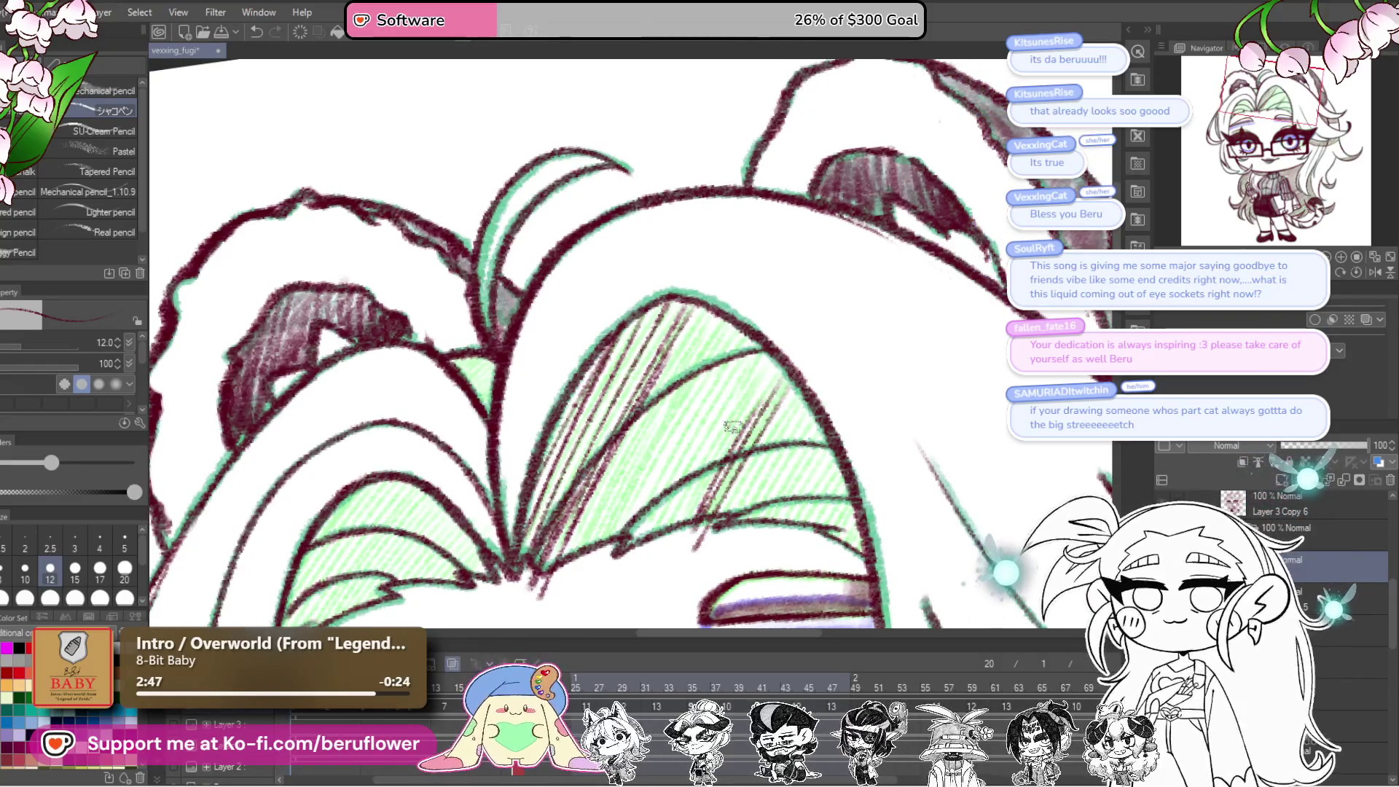
mouse_move(783, 332)
mouse_down()
mouse_move(660, 532)
mouse_move(619, 562)
mouse_move(644, 439)
mouse_move(575, 565)
mouse_up()
drag(627, 452, 546, 561)
drag(583, 511, 566, 530)
mouse_move(703, 310)
mouse_down()
mouse_move(645, 401)
mouse_move(664, 406)
mouse_up()
Step: Darken the central hair lock with hatching down to its lower part
drag(763, 535, 741, 492)
drag(758, 362, 681, 510)
drag(765, 376, 697, 495)
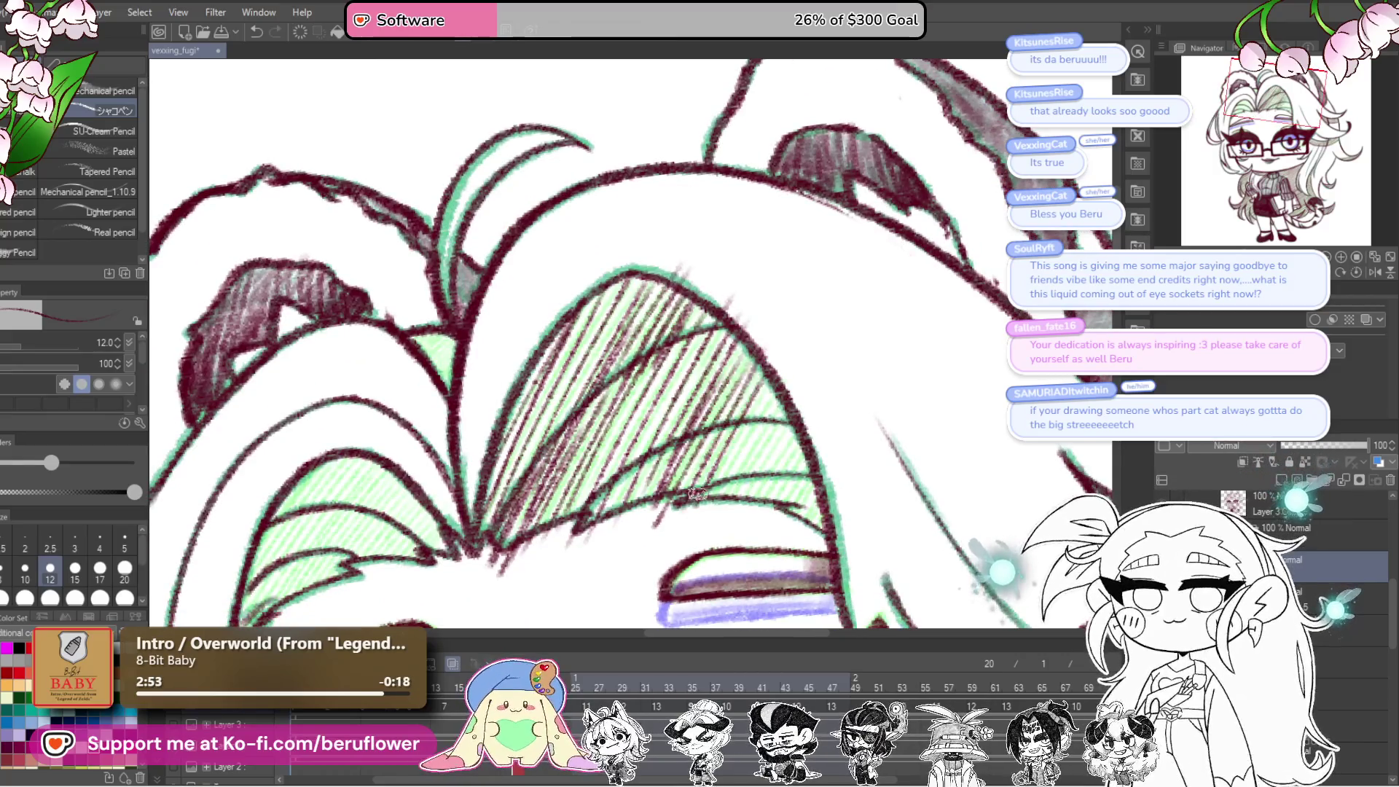
drag(785, 405, 721, 499)
drag(789, 414, 729, 508)
mouse_move(801, 439)
mouse_down()
mouse_move(740, 516)
mouse_move(761, 524)
mouse_up()
drag(831, 467, 796, 543)
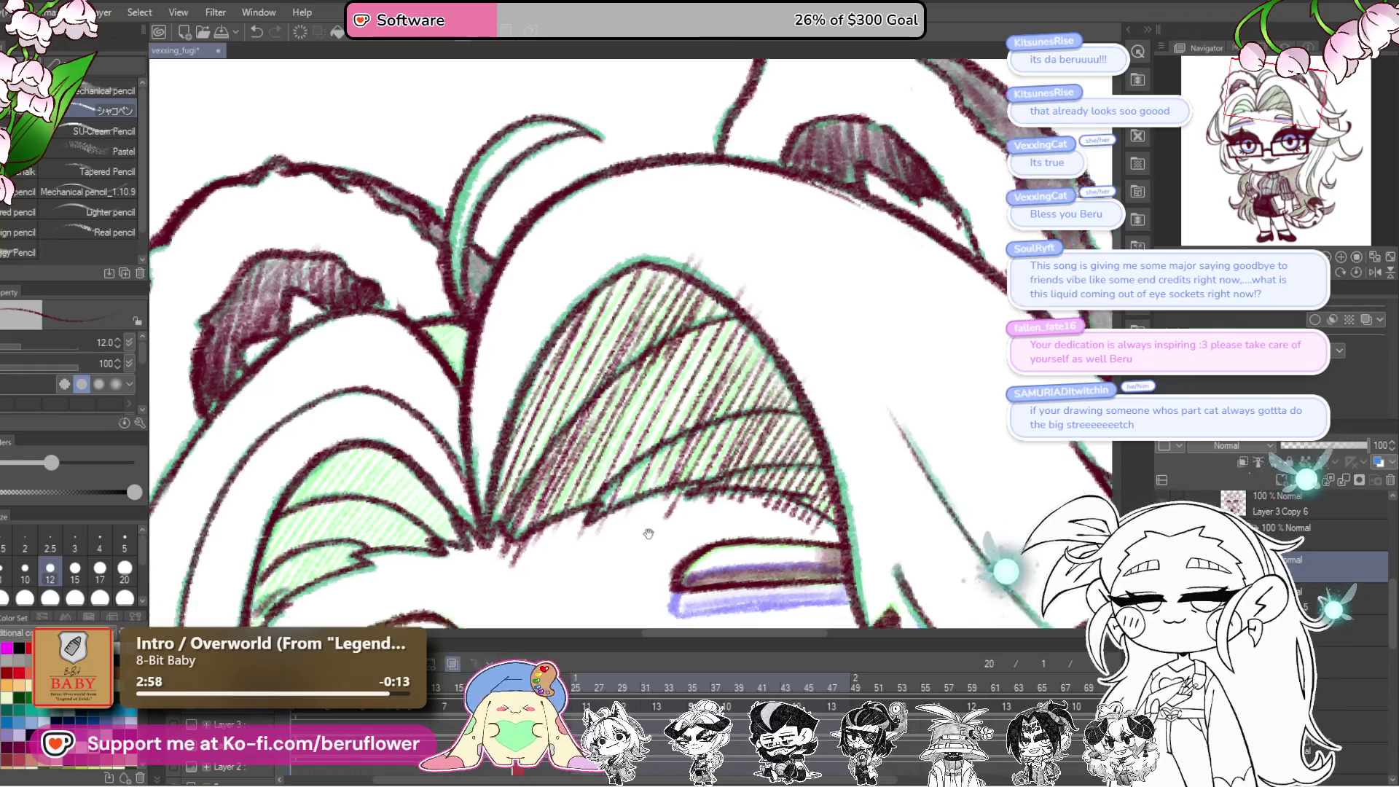
scroll(729, 481, left, 5)
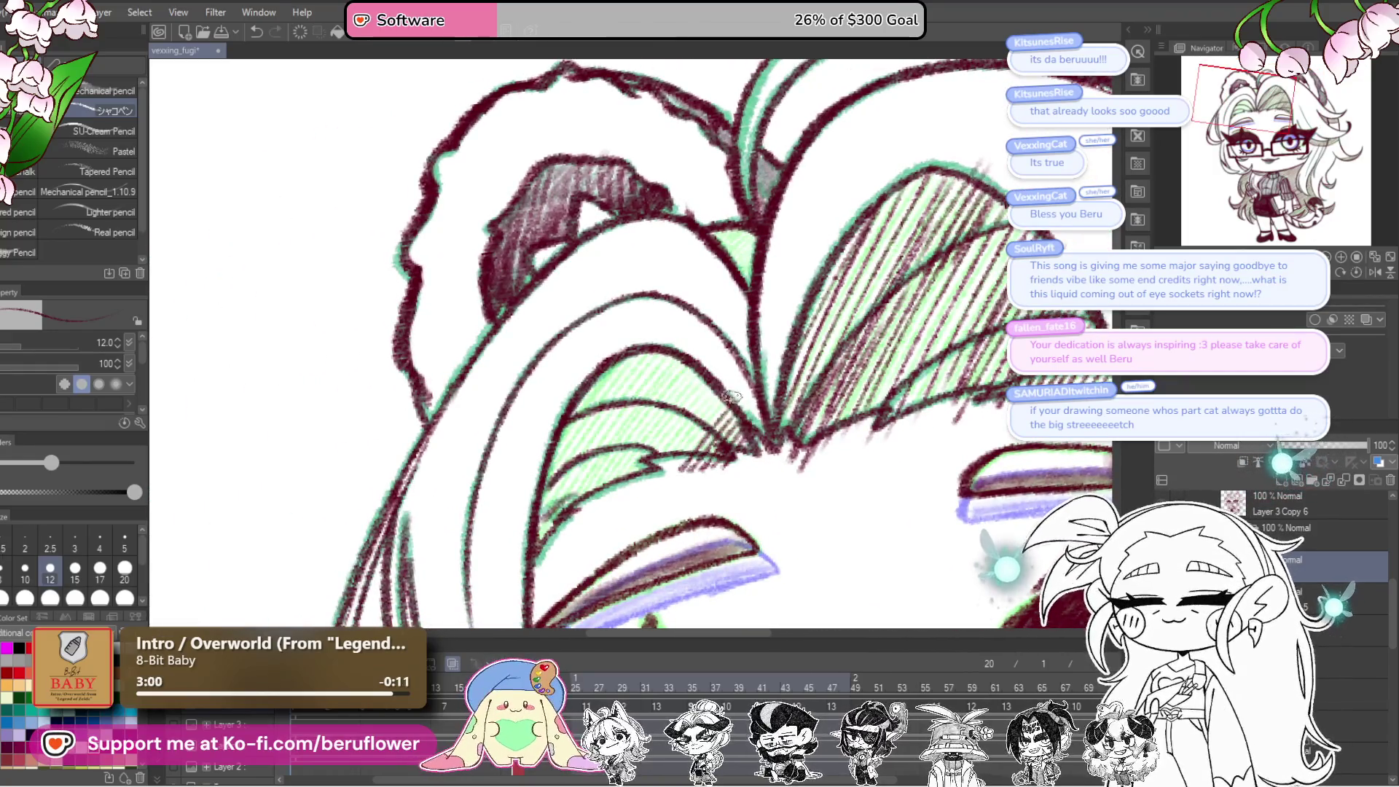
Step: Densely hatch the green lock on the left, filling its remaining gaps
drag(729, 375, 645, 474)
drag(715, 376, 602, 496)
drag(687, 369, 571, 507)
drag(668, 354, 560, 512)
drag(661, 349, 553, 505)
drag(628, 366, 553, 502)
drag(634, 363, 581, 409)
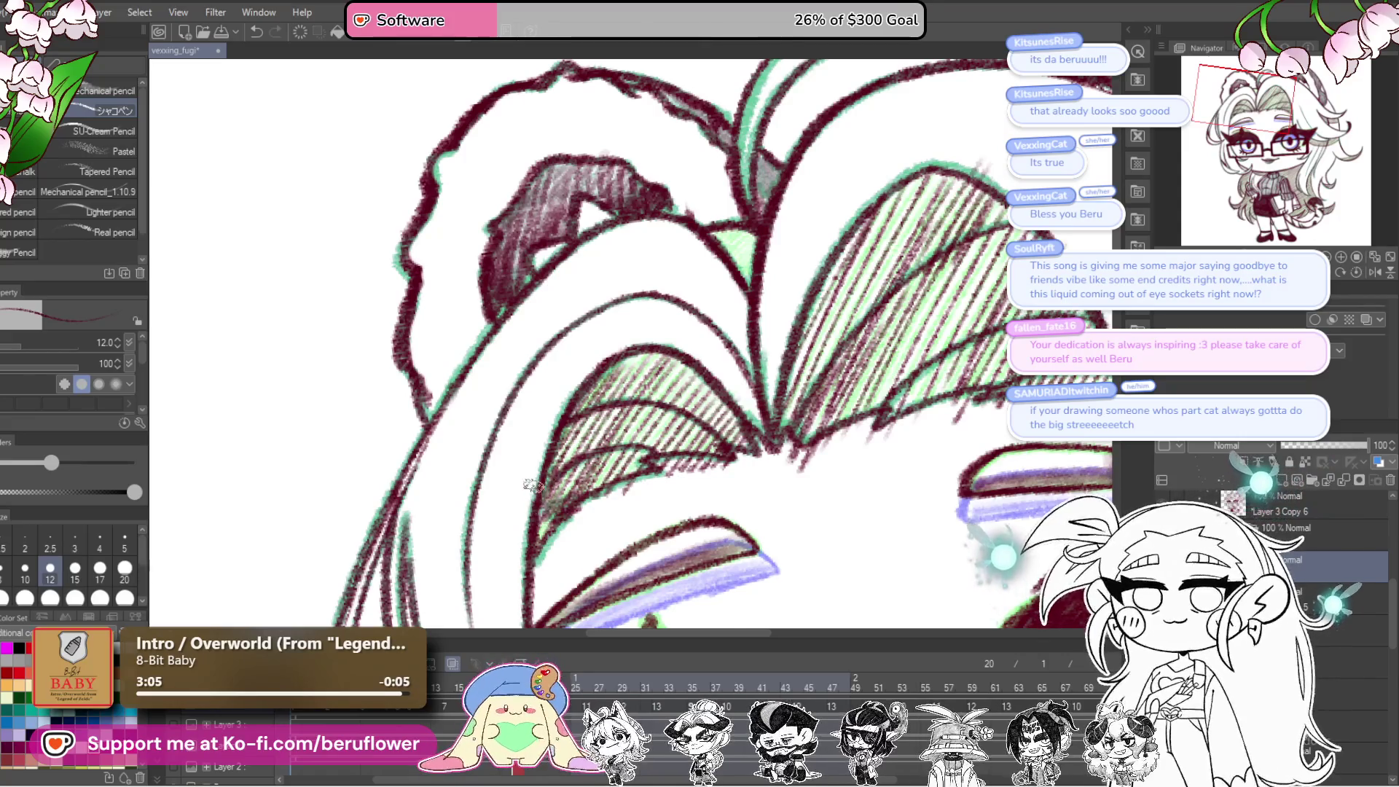
scroll(548, 484, down, 4)
scroll(632, 357, up, 3)
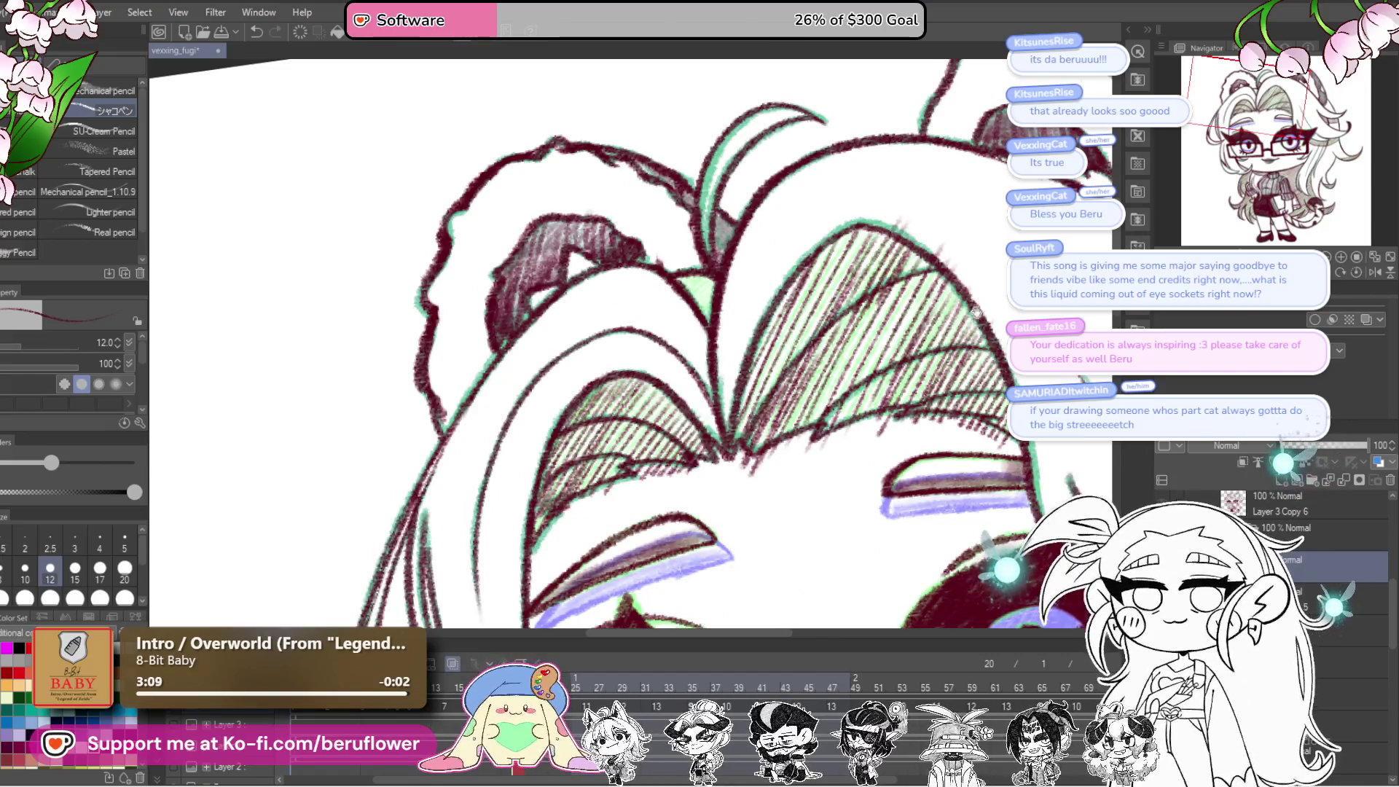
Step: Add diagonal hatch strokes across the right hair section at the top of the head
mouse_move(977, 312)
mouse_down()
mouse_move(731, 407)
mouse_move(773, 379)
mouse_move(563, 542)
mouse_up()
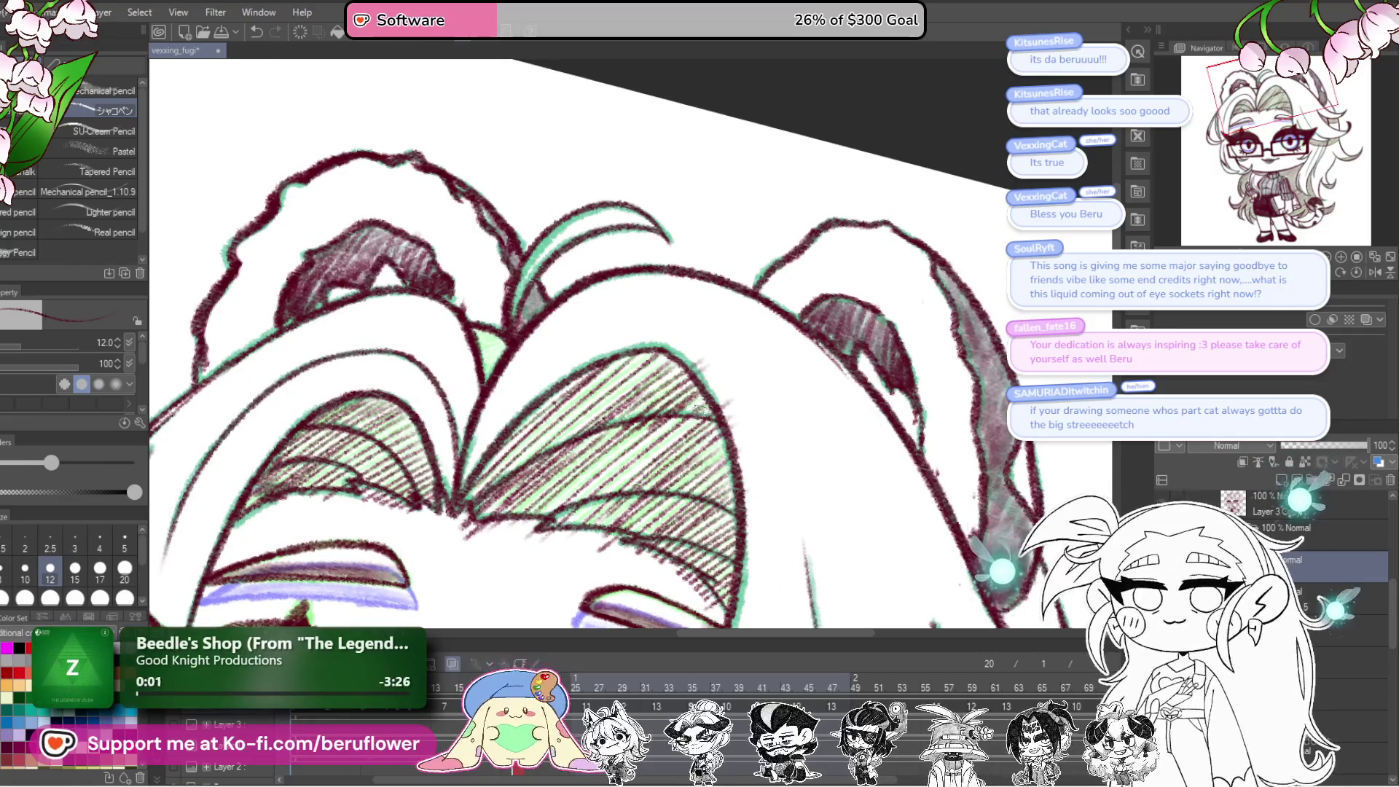
drag(699, 412, 571, 516)
drag(659, 412, 557, 506)
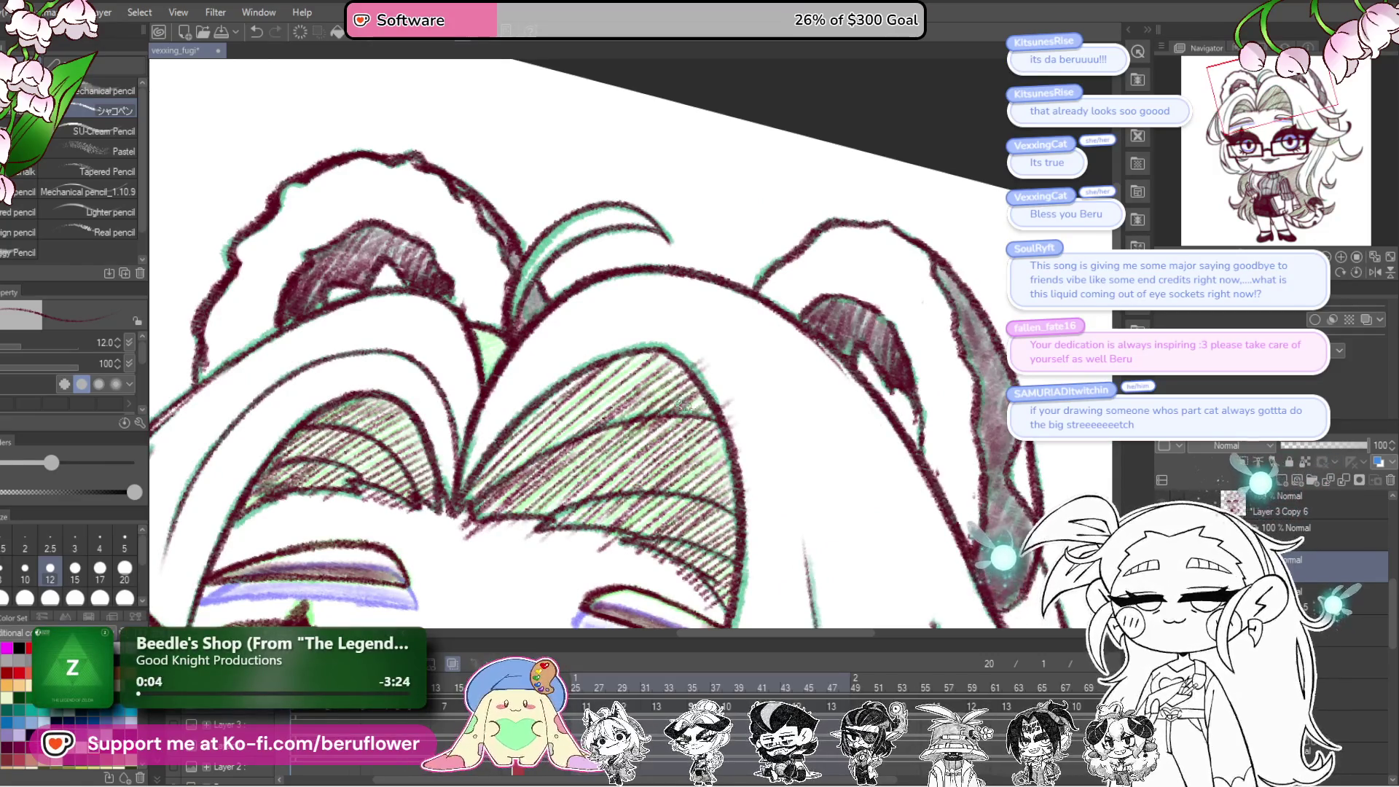
mouse_move(678, 406)
mouse_down()
mouse_move(735, 403)
mouse_move(554, 514)
mouse_up()
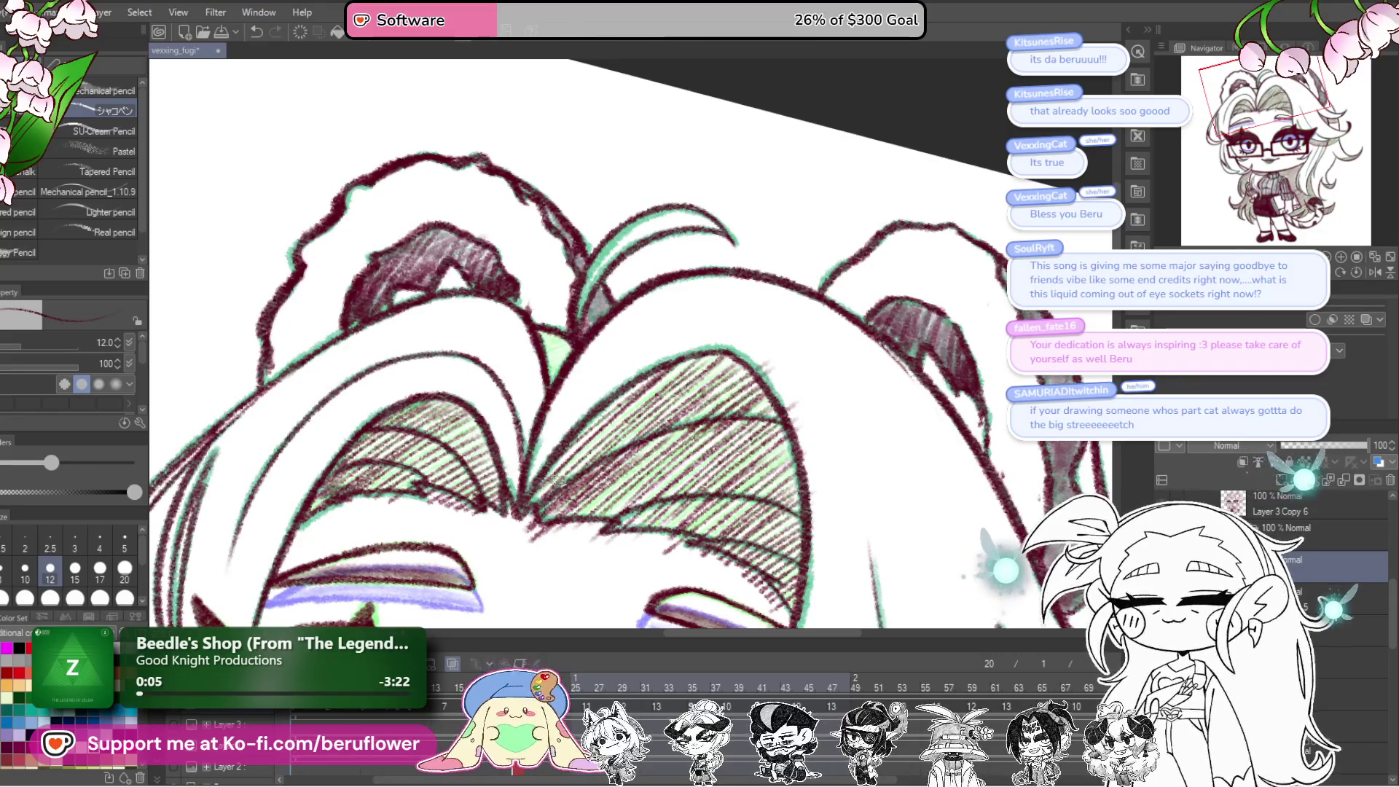
scroll(497, 526, down, 5)
scroll(893, 519, up, 4)
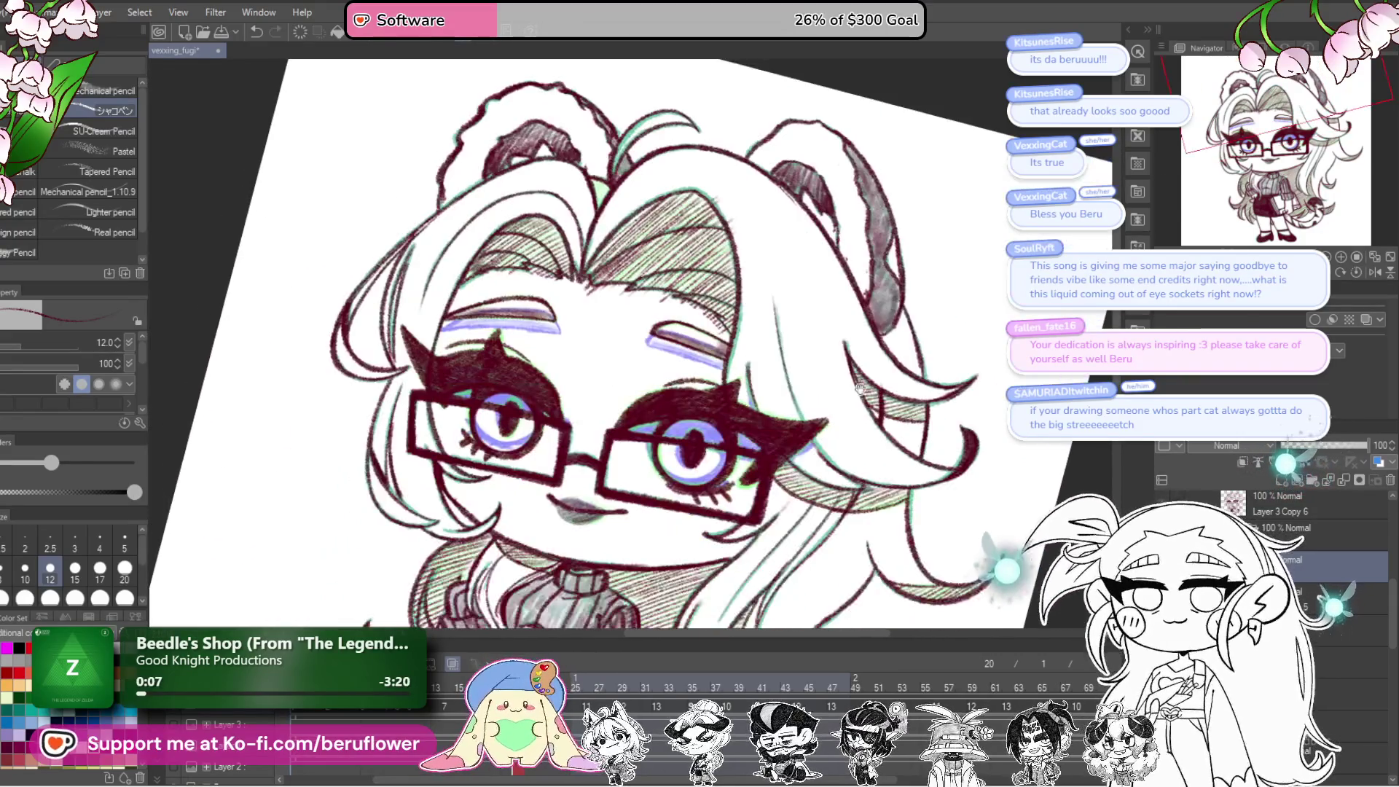
drag(893, 519, 907, 559)
scroll(618, 551, up, 3)
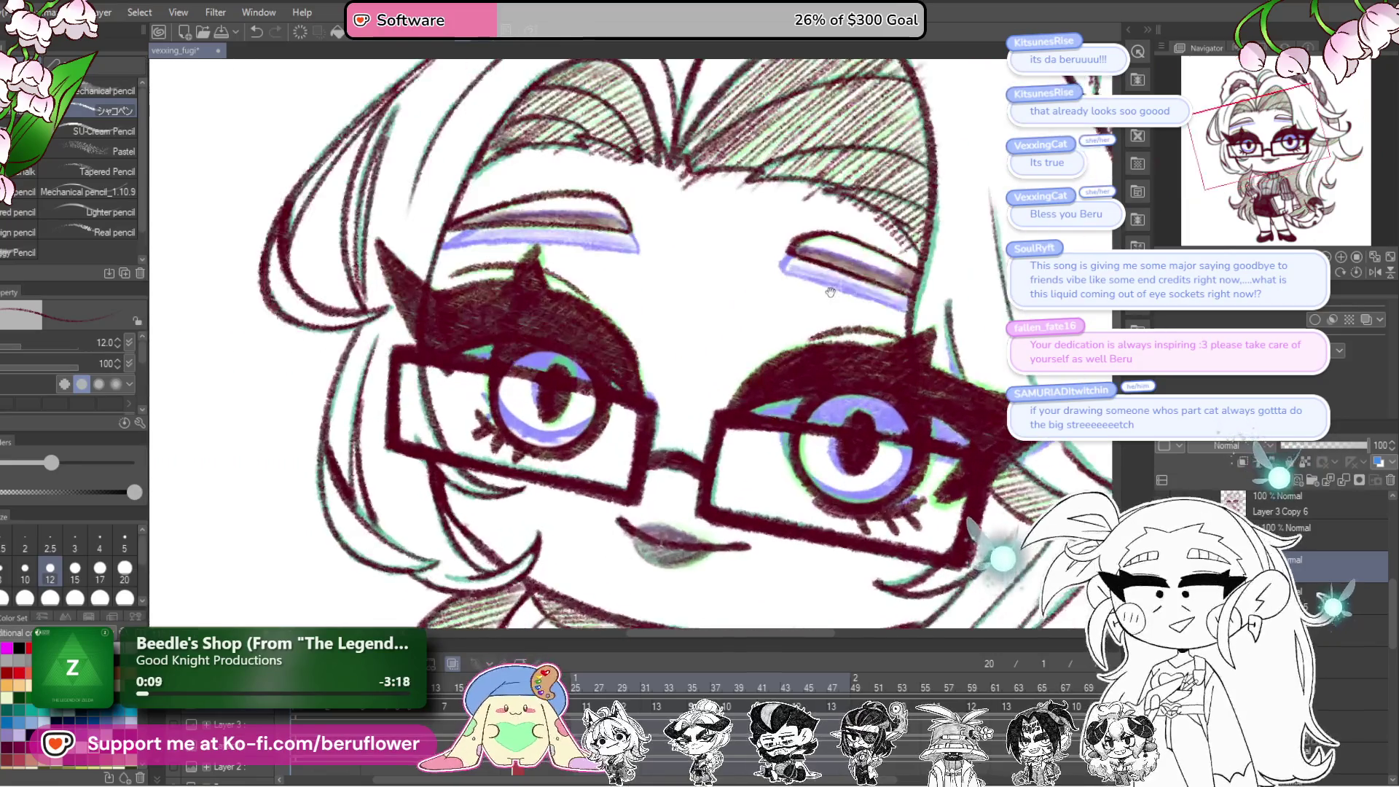
mouse_move(686, 258)
mouse_down()
mouse_move(671, 426)
mouse_move(744, 397)
mouse_up()
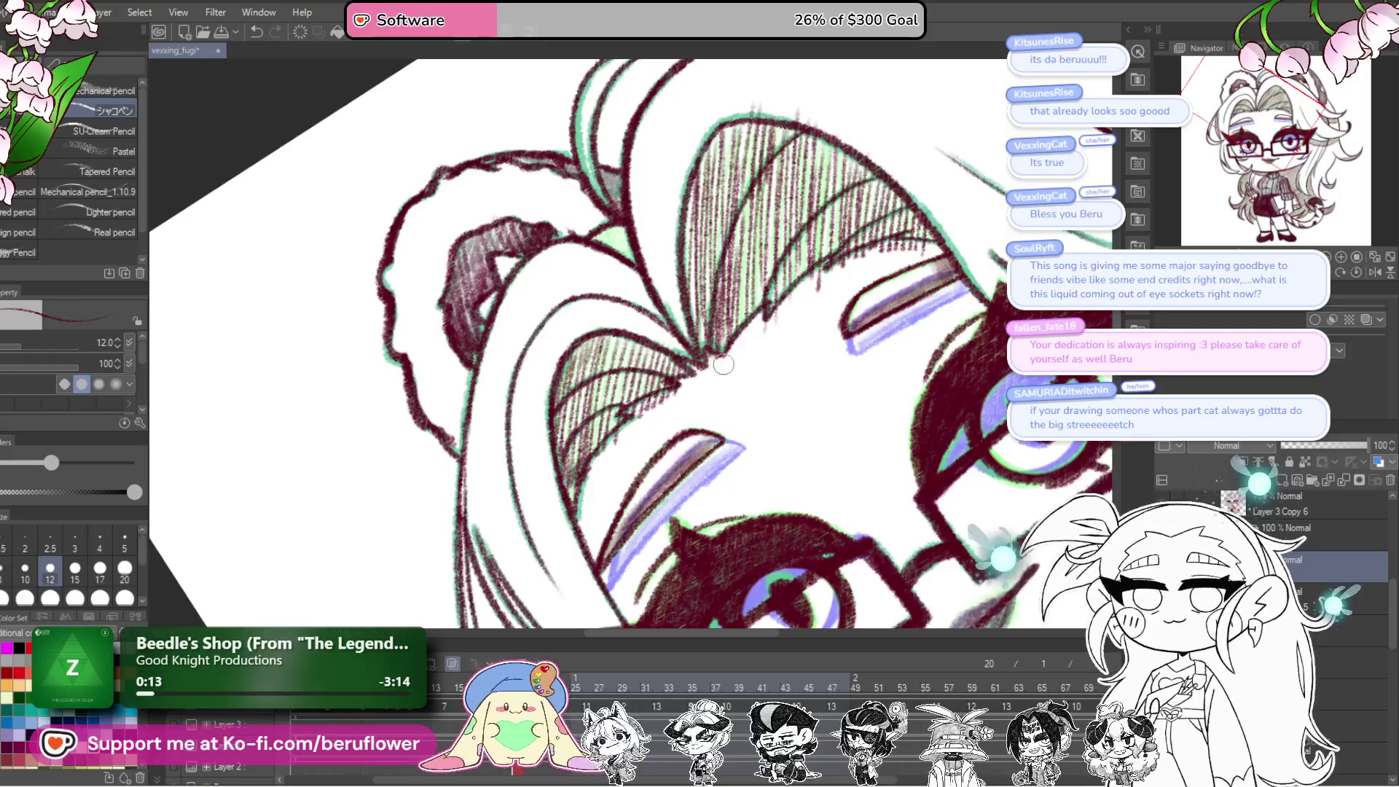
drag(811, 291, 765, 357)
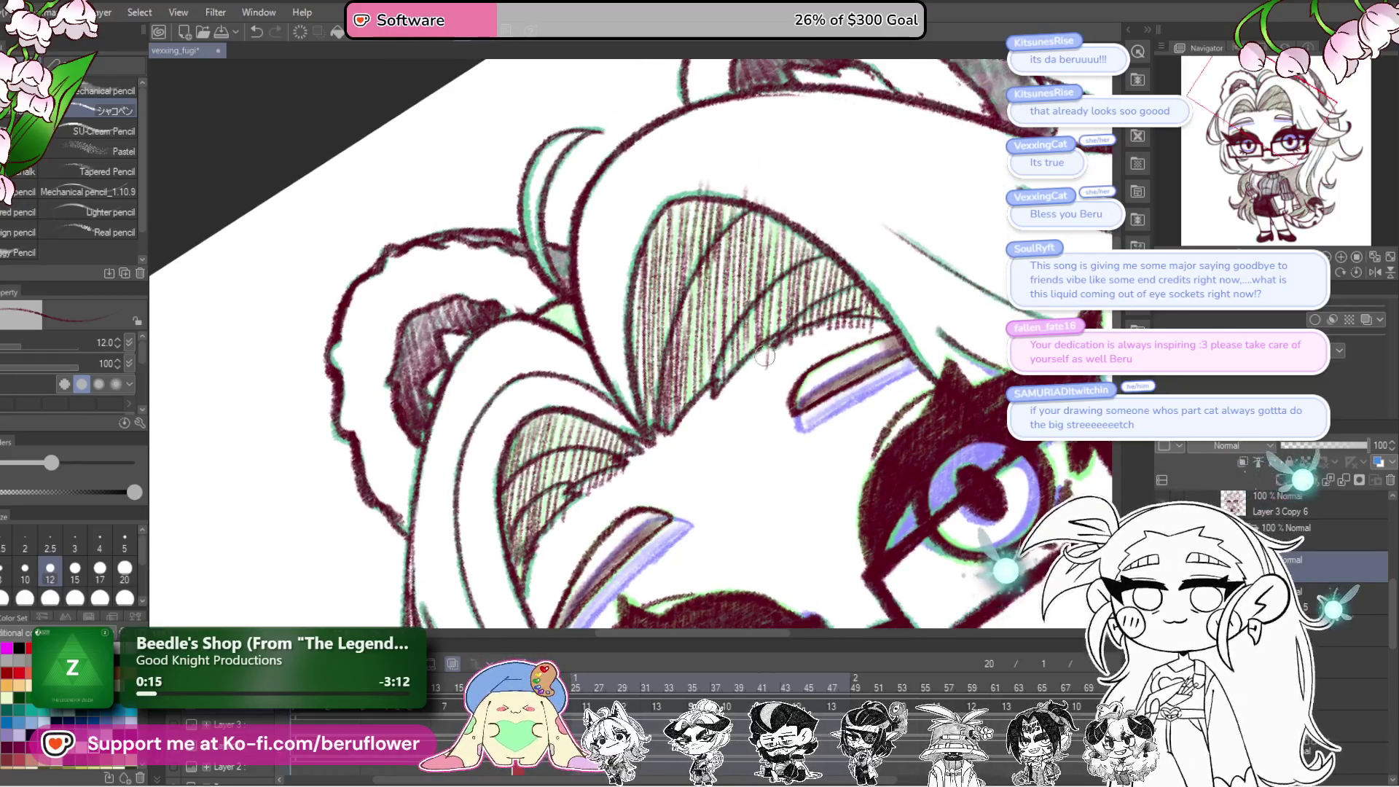
mouse_move(885, 330)
mouse_down()
mouse_move(929, 403)
mouse_move(915, 359)
mouse_up()
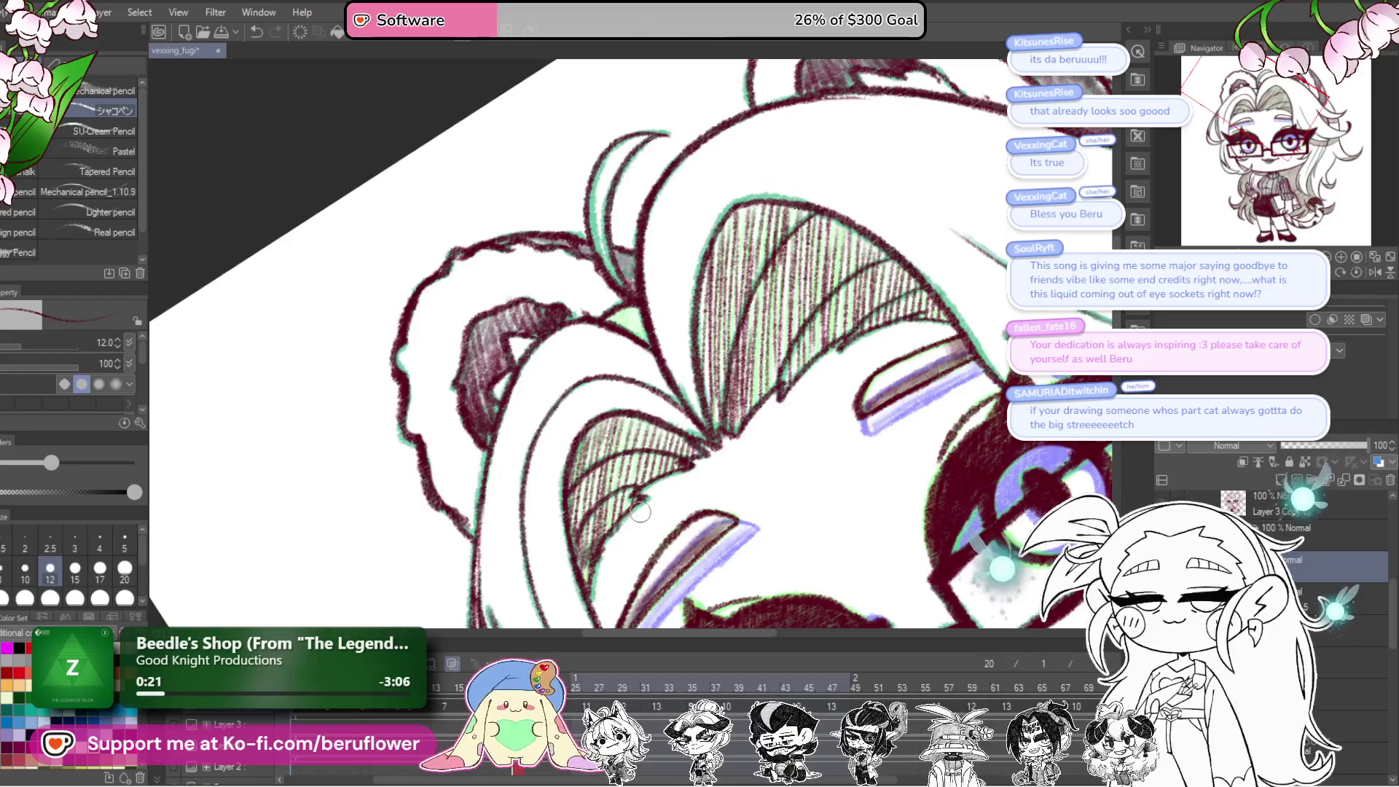
mouse_move(604, 616)
mouse_down()
mouse_move(744, 369)
mouse_move(825, 350)
mouse_move(860, 255)
mouse_move(736, 381)
mouse_up()
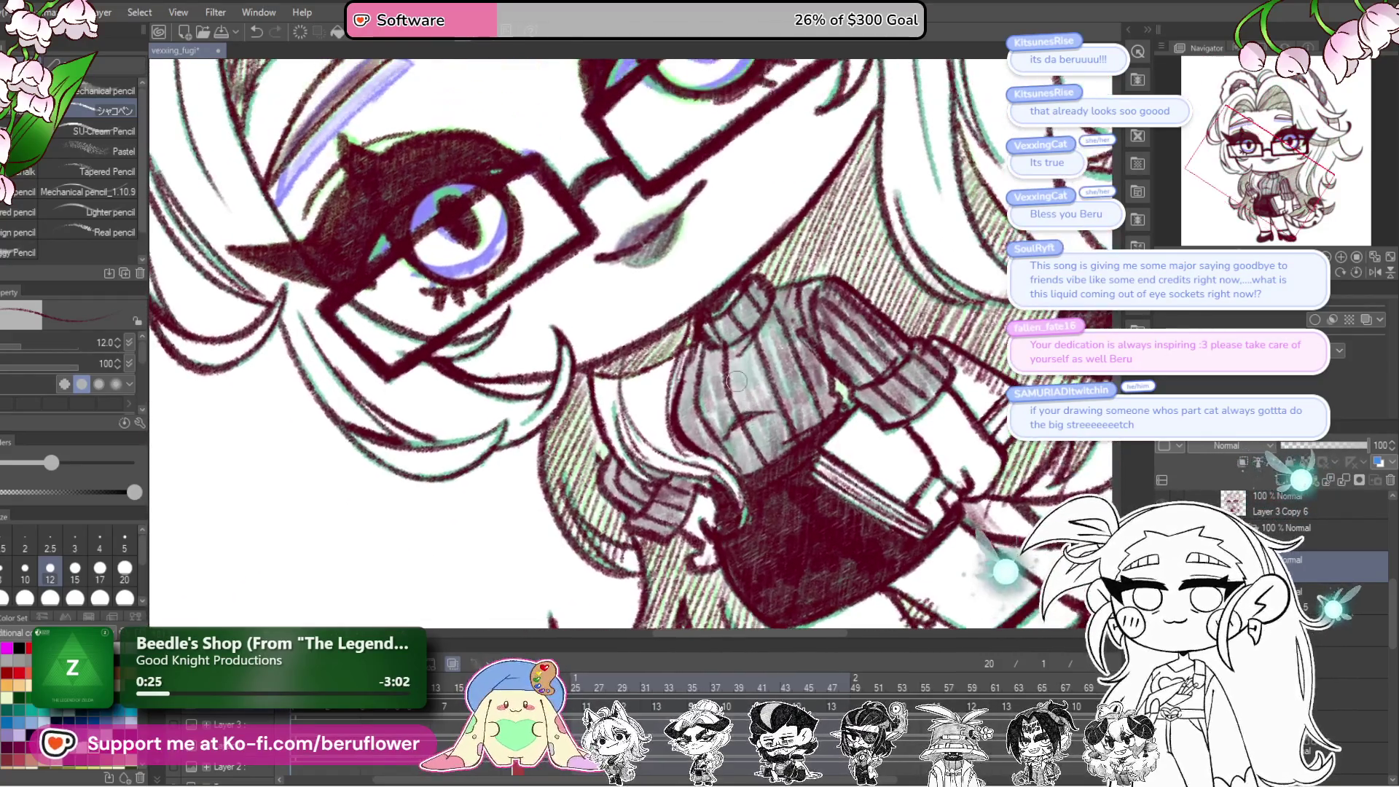
drag(666, 496, 644, 431)
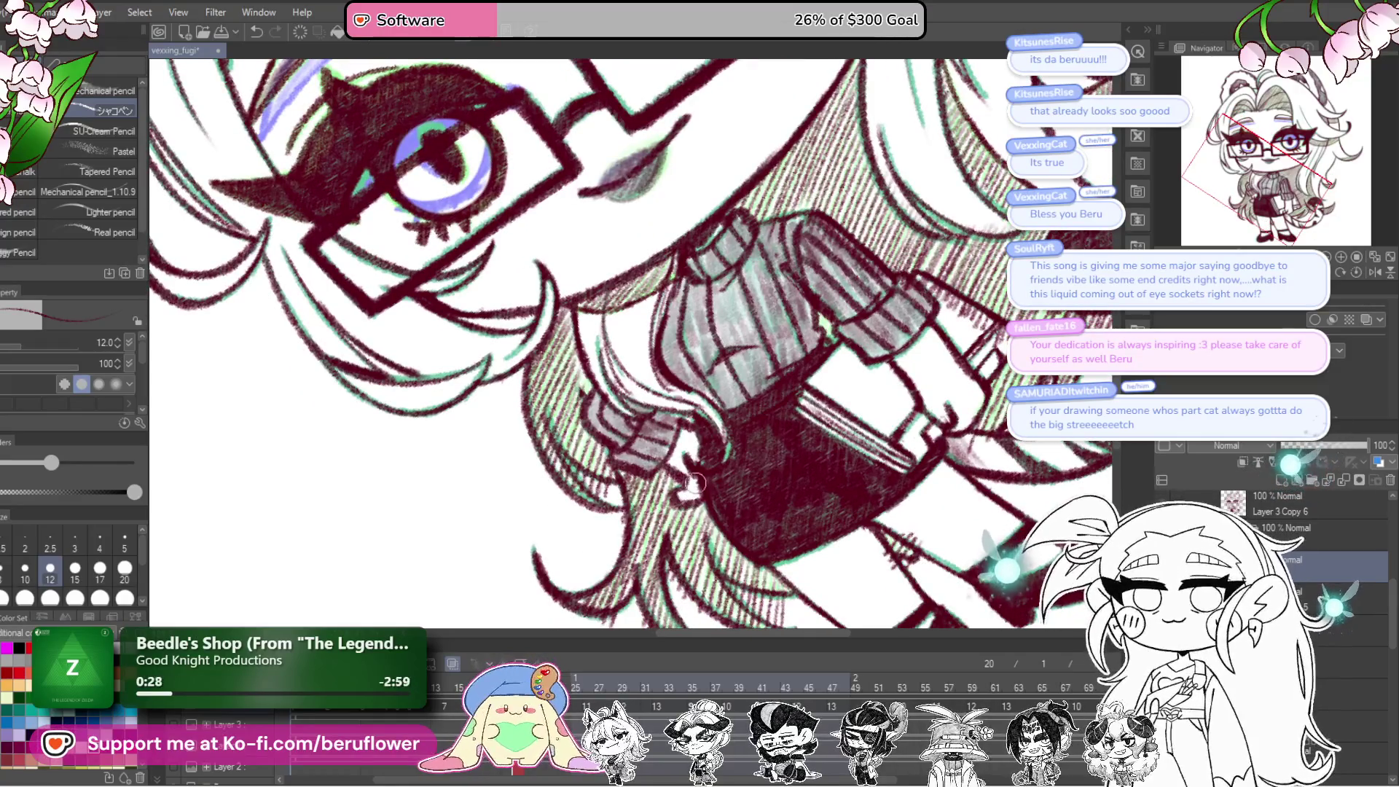
drag(611, 493, 623, 491)
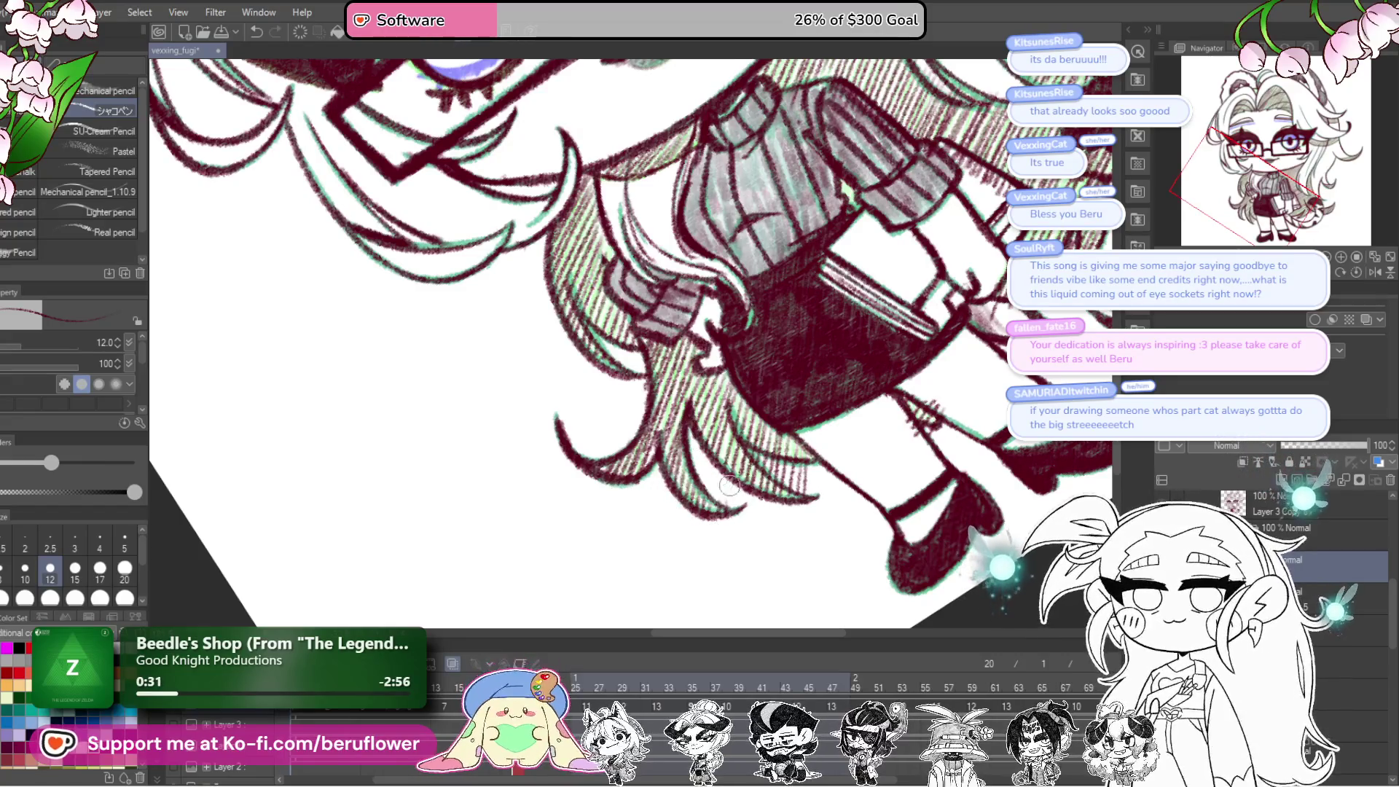
mouse_move(729, 485)
mouse_down()
mouse_move(767, 500)
mouse_move(838, 418)
mouse_up()
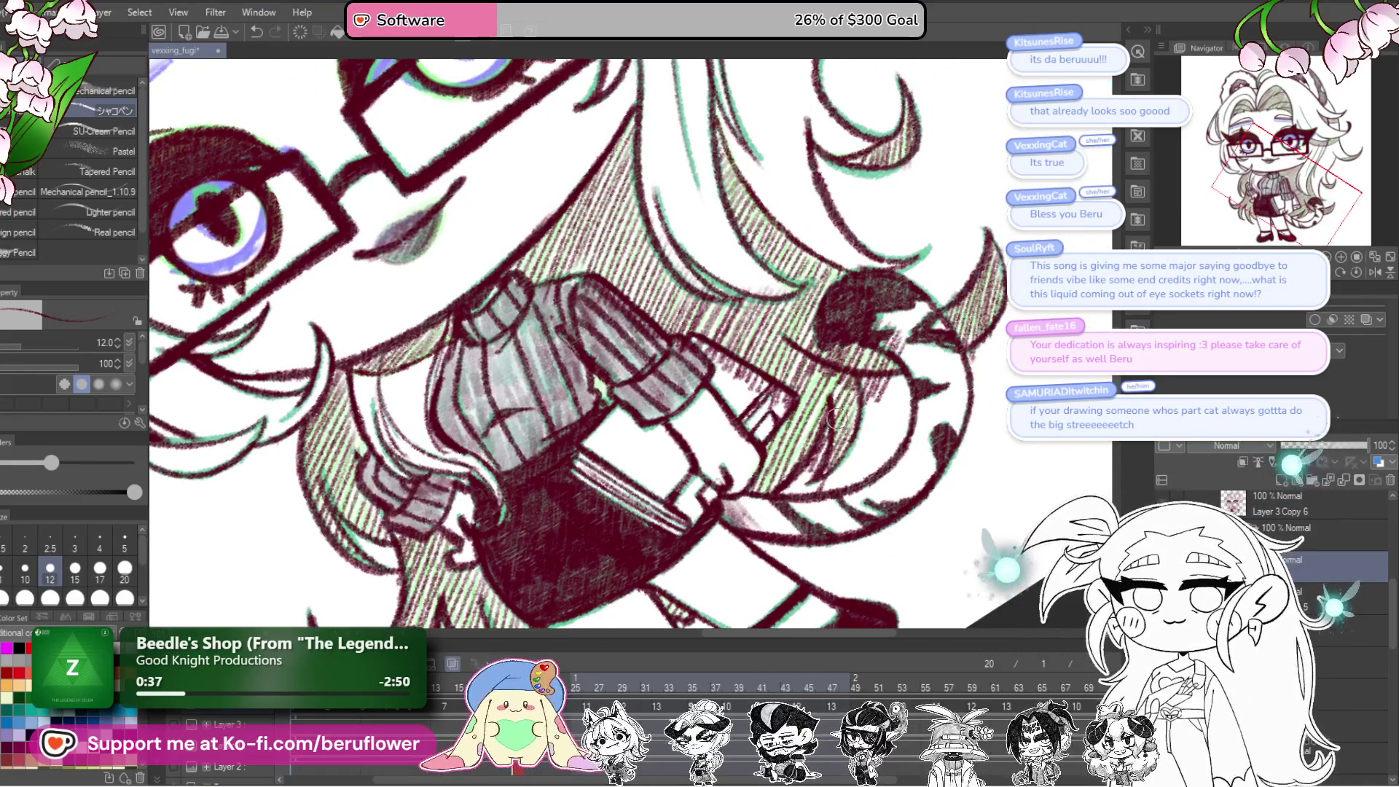
drag(831, 483, 846, 458)
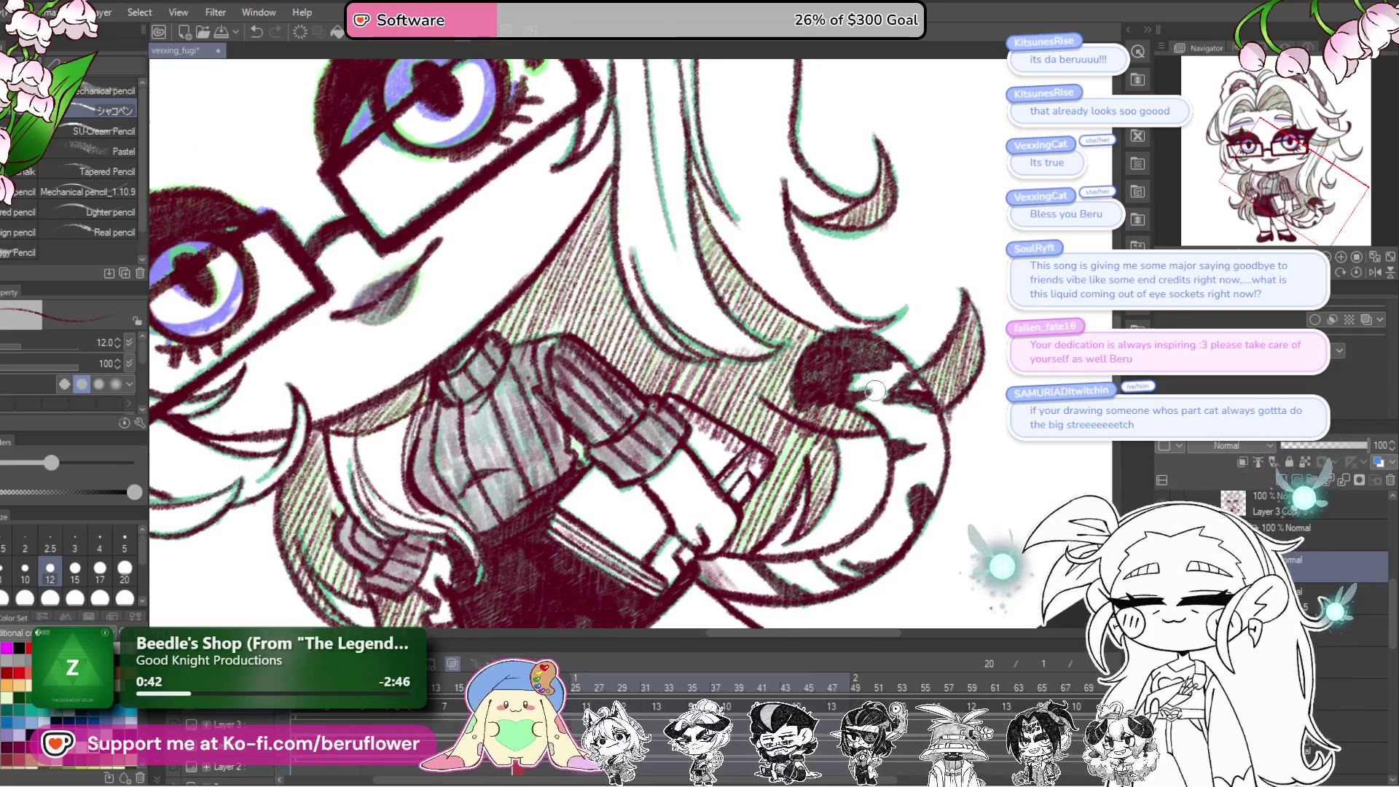
drag(926, 436, 927, 485)
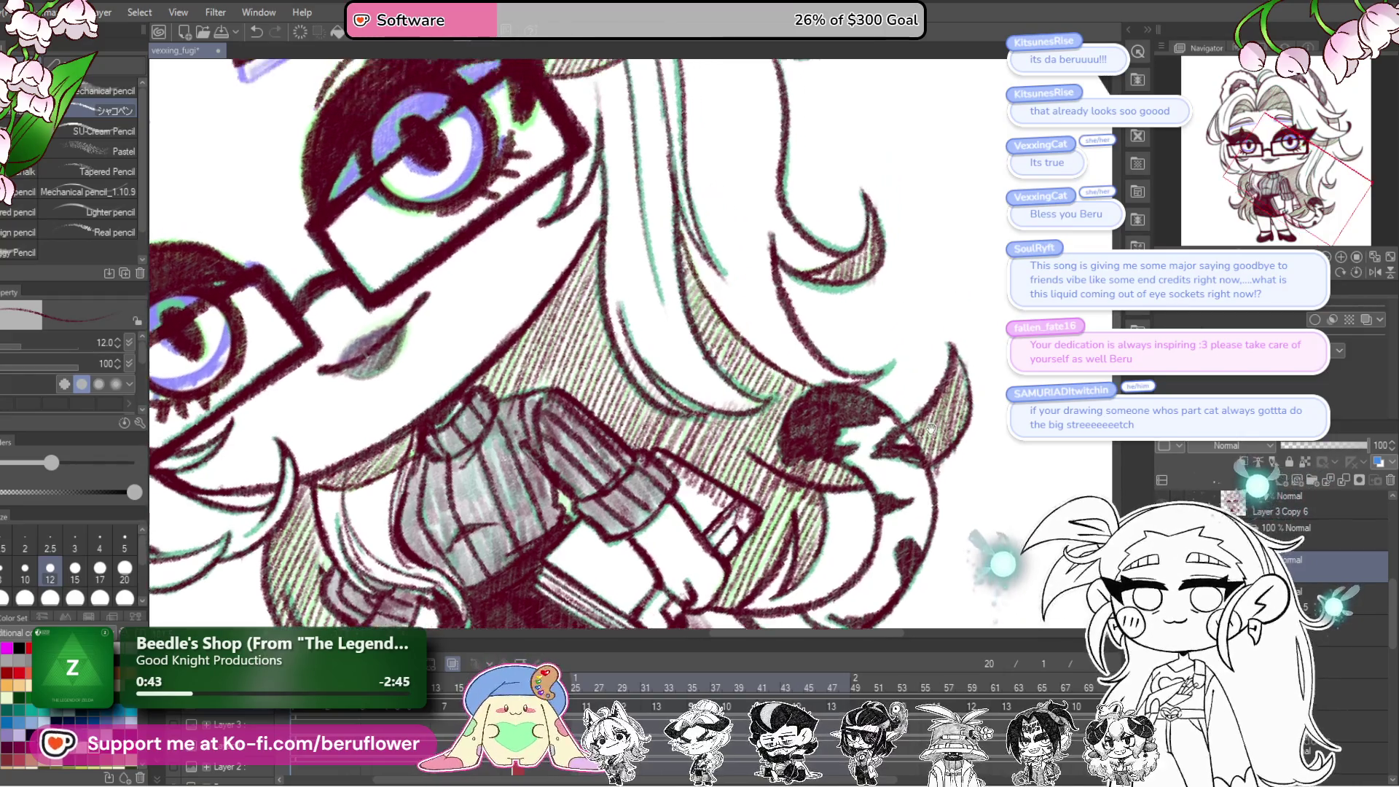
drag(966, 357, 947, 481)
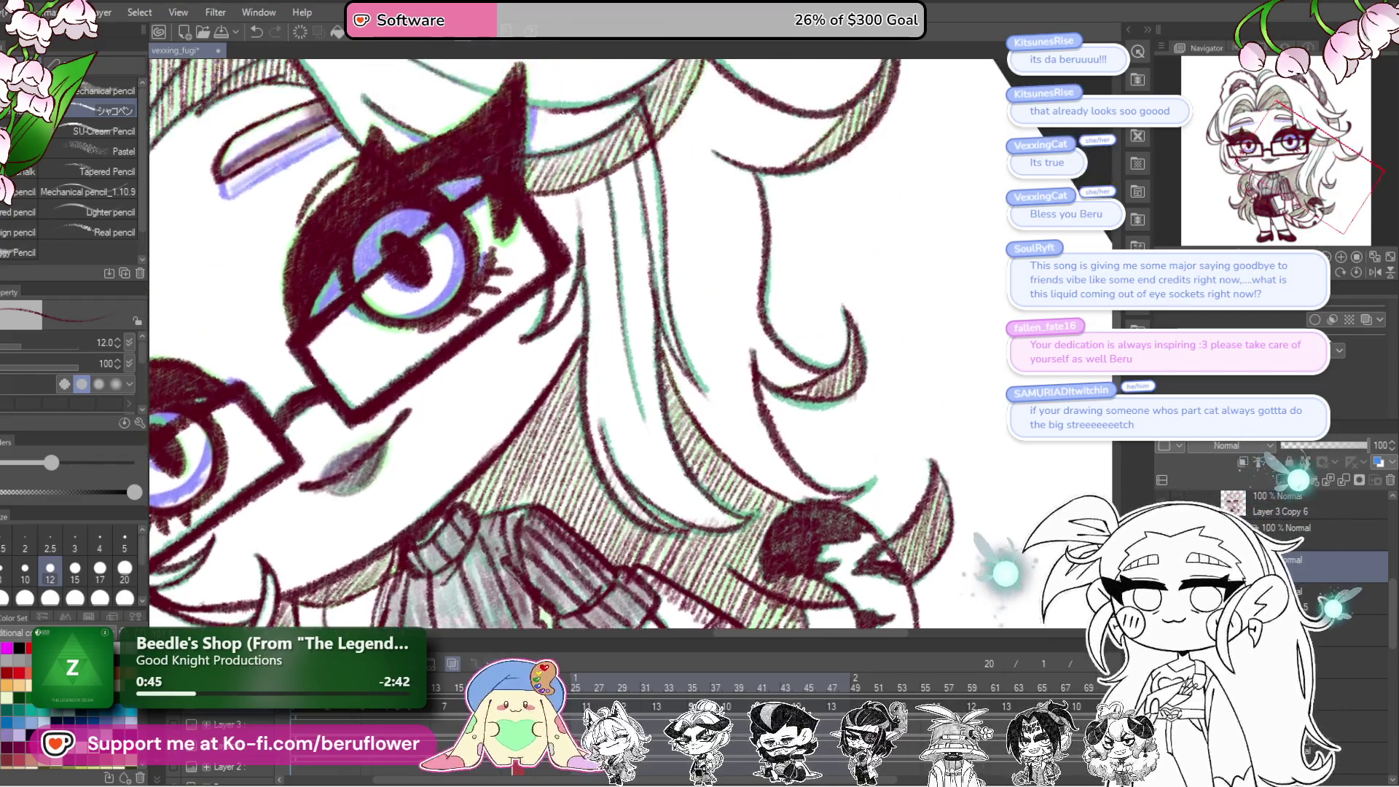
click(1358, 272)
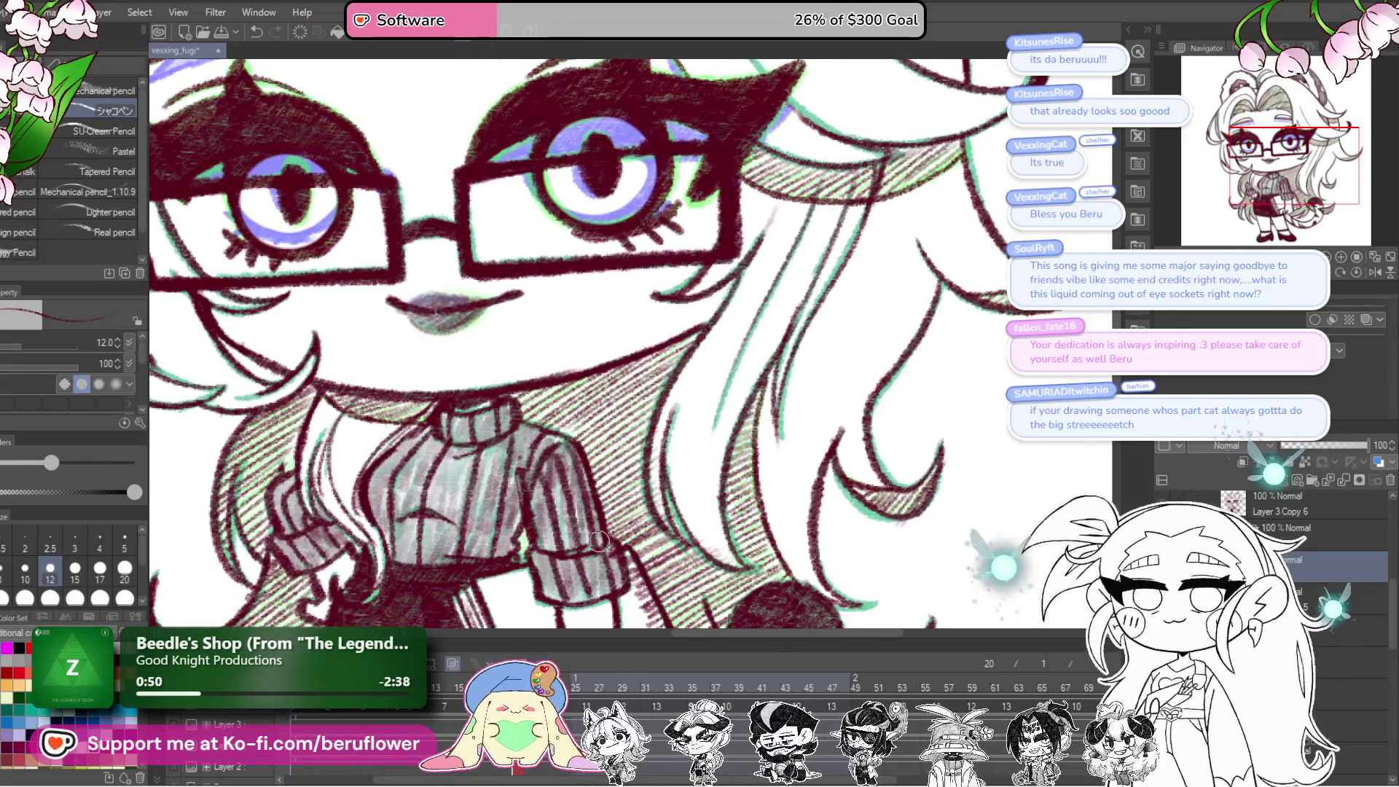
drag(608, 575, 619, 417)
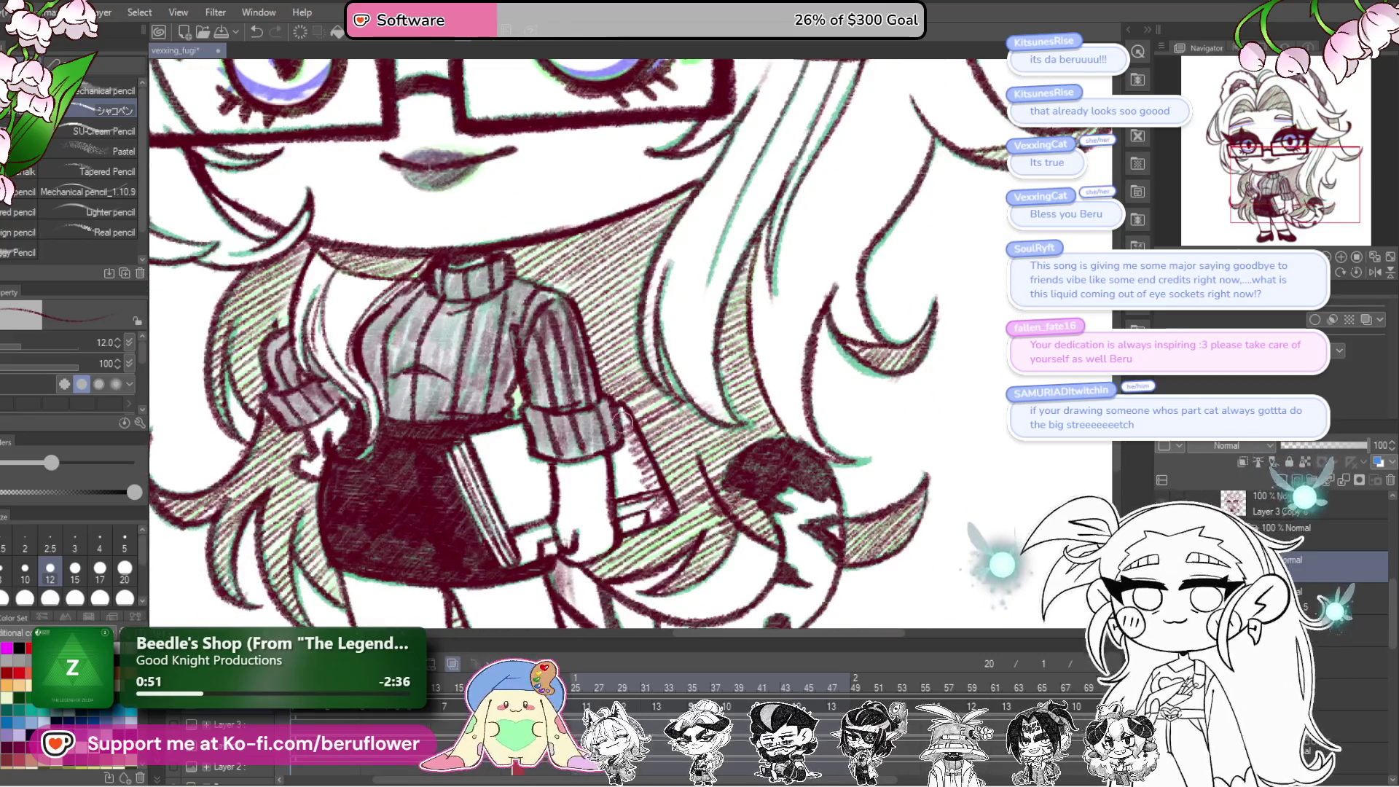
drag(620, 470, 688, 471)
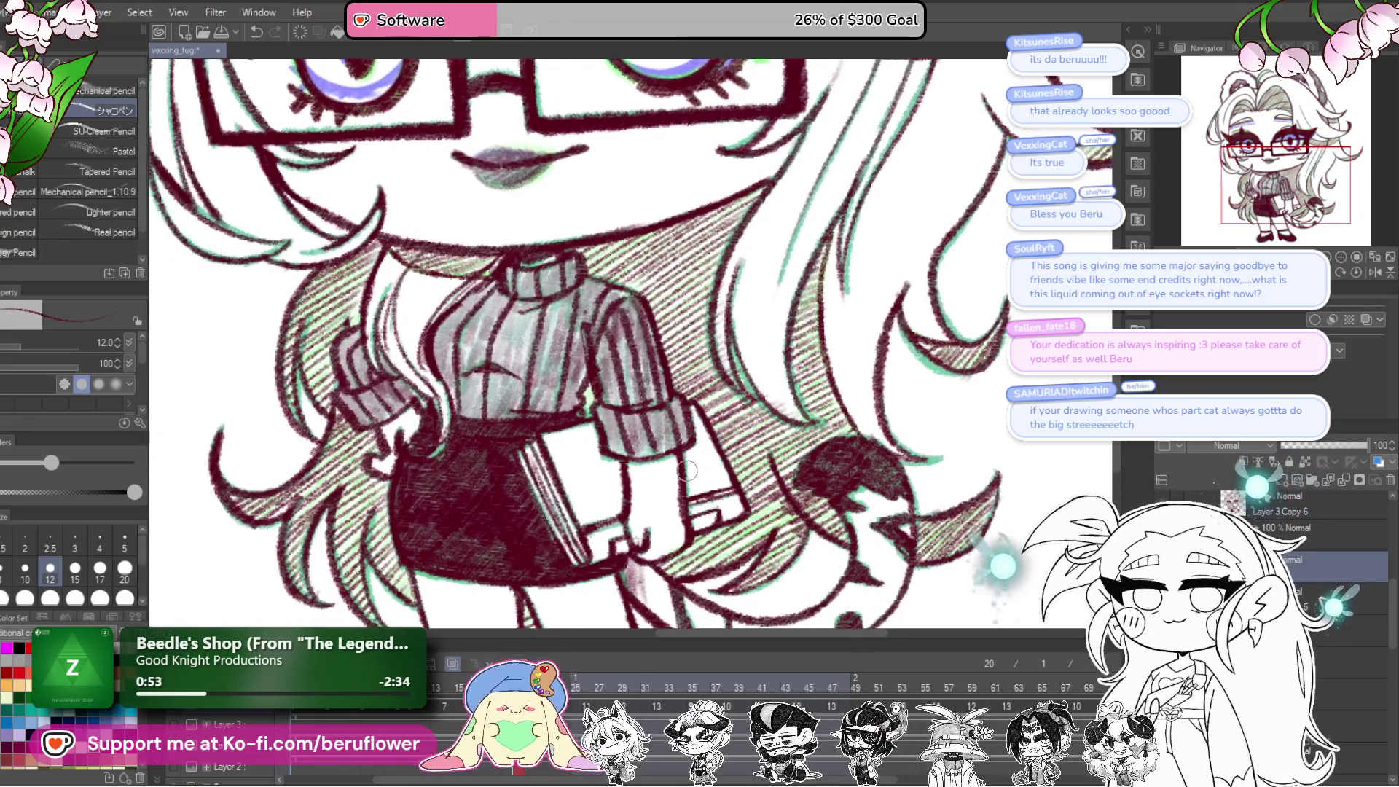
scroll(688, 471, down, 5)
scroll(688, 471, up, 3)
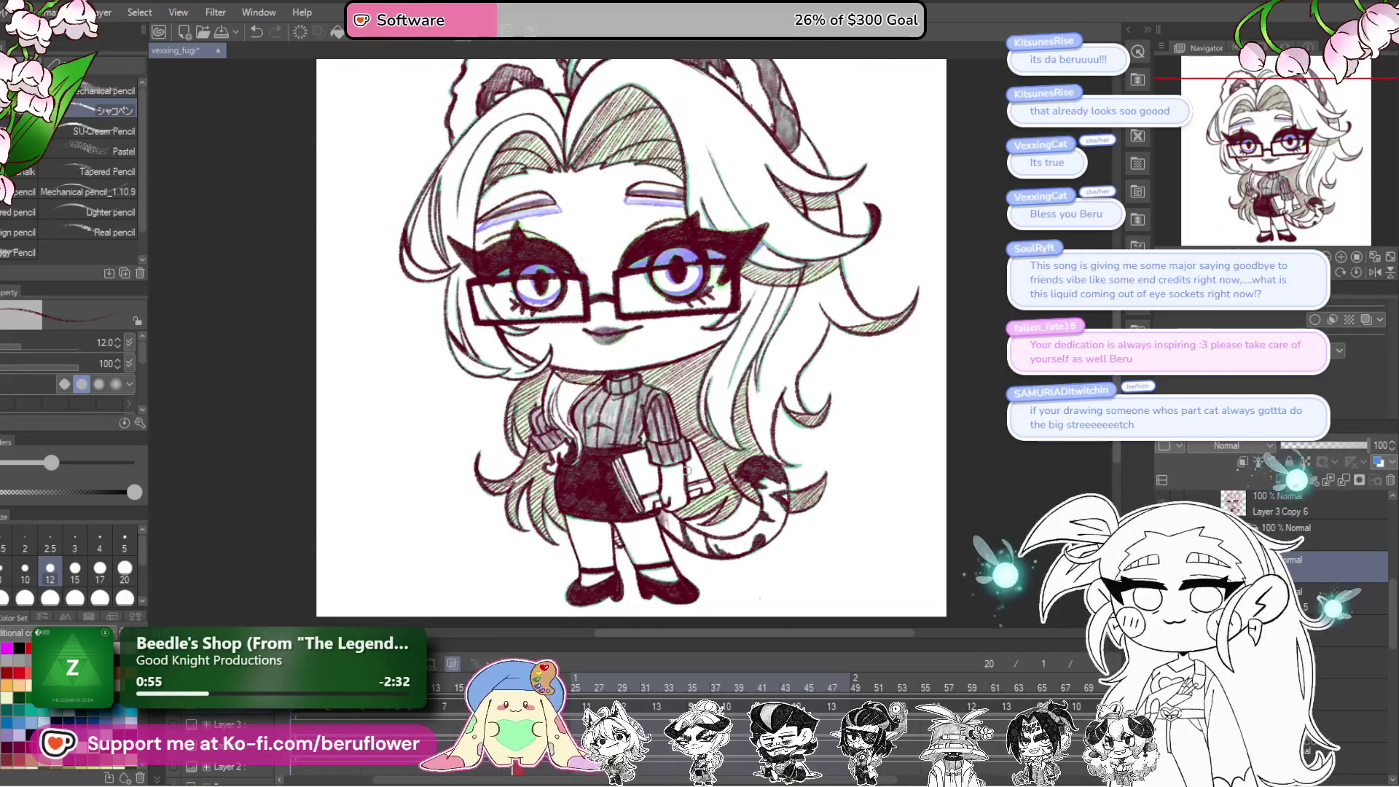
Step: Zoom in on the face and select the py 5 layer, restoring the dark hatching
scroll(688, 471, up, 3)
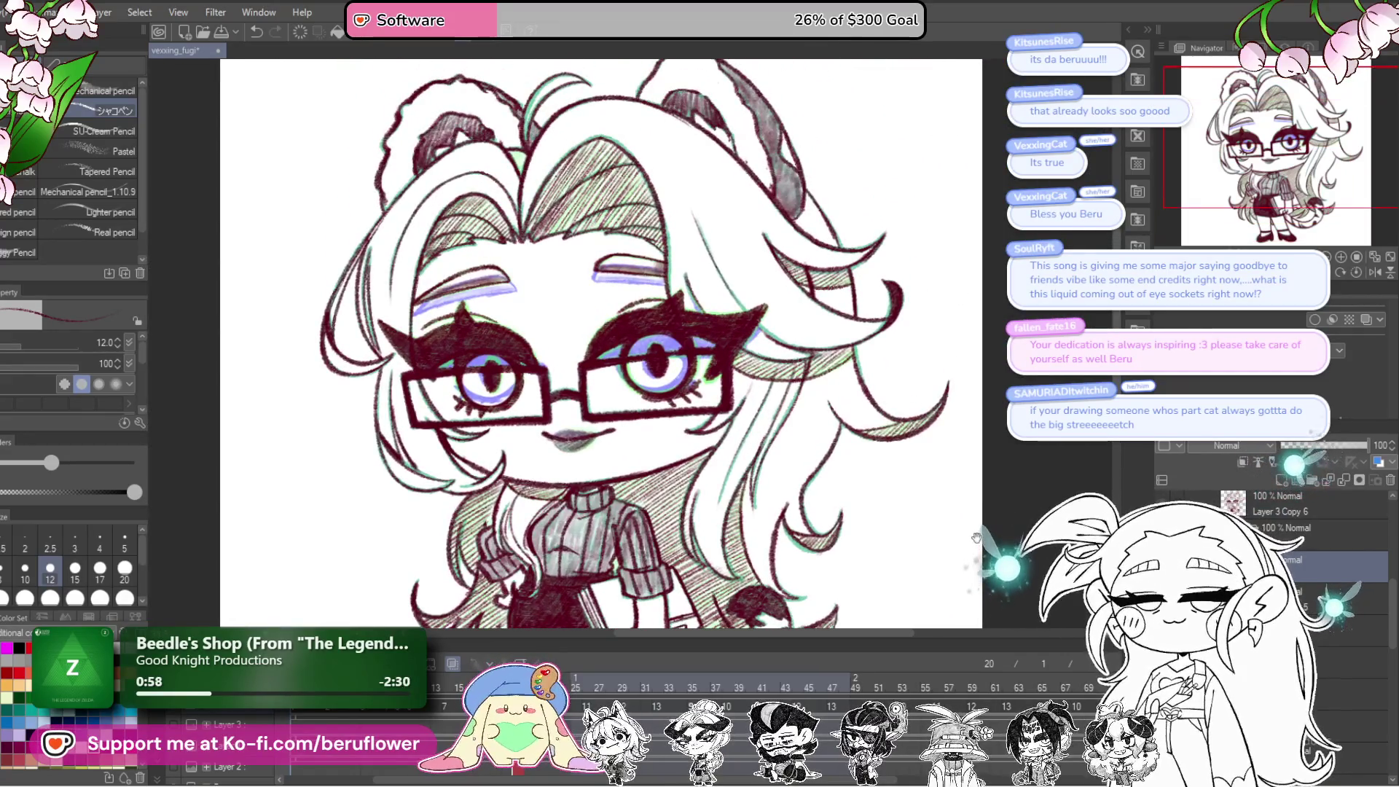
mouse_move(970, 598)
mouse_down()
mouse_move(978, 538)
mouse_move(956, 475)
mouse_move(969, 466)
mouse_up()
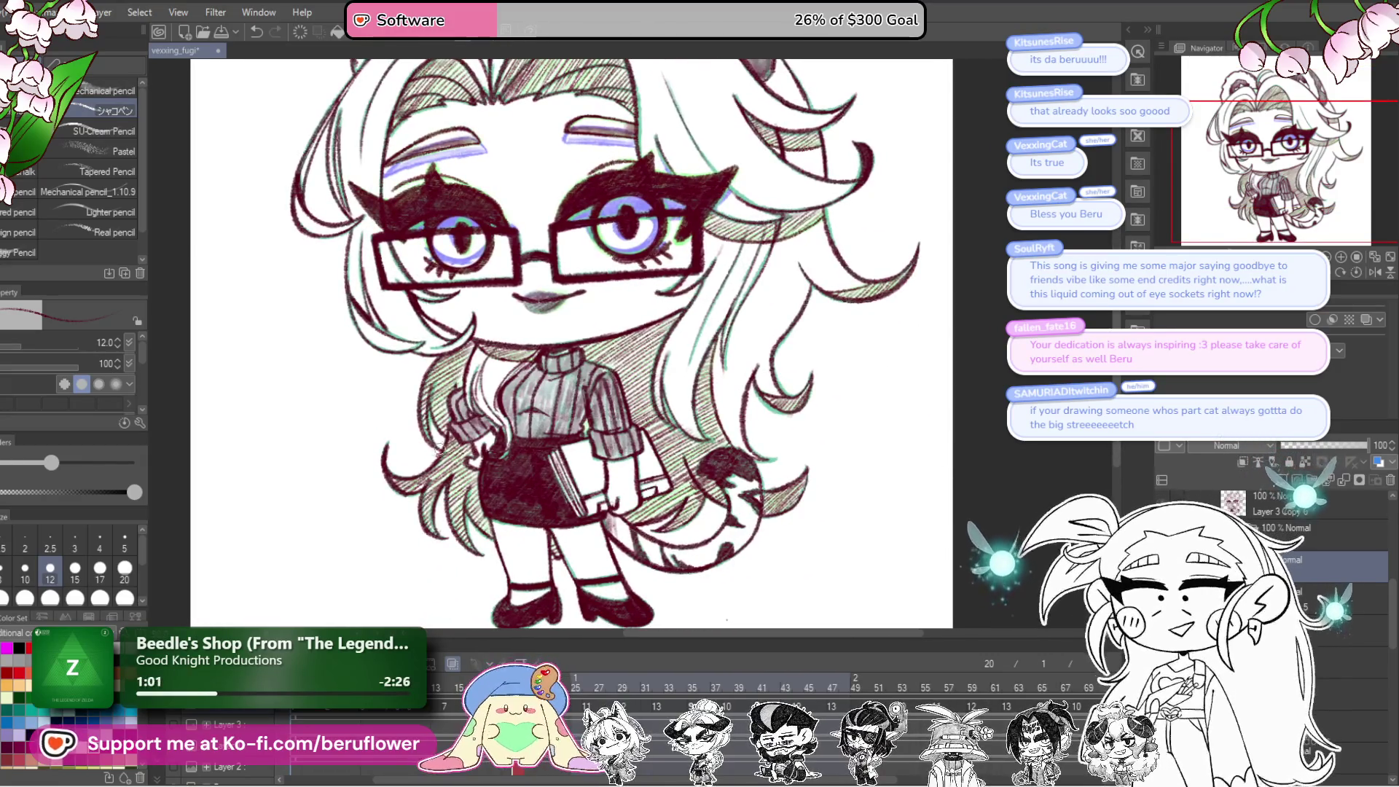
drag(1008, 385, 985, 399)
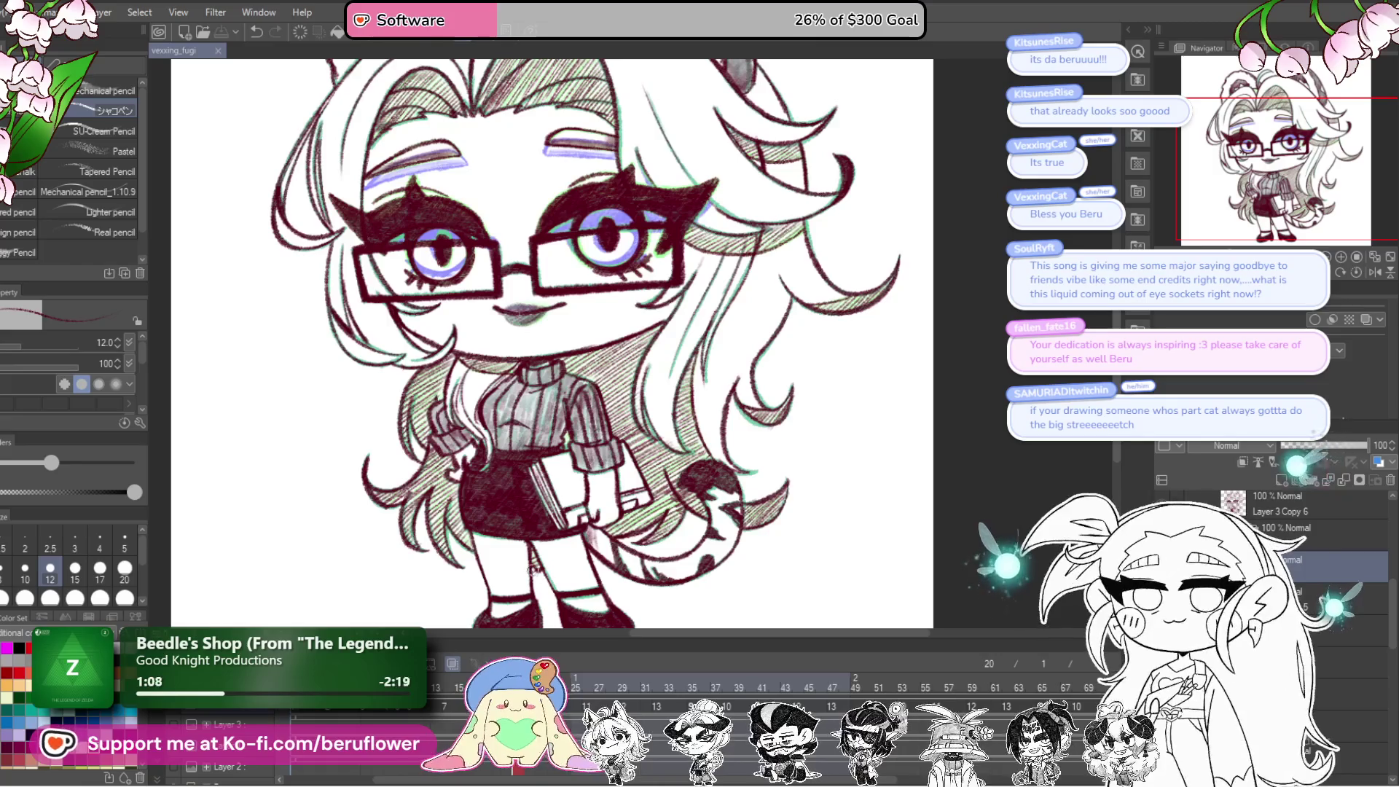
click(1305, 598)
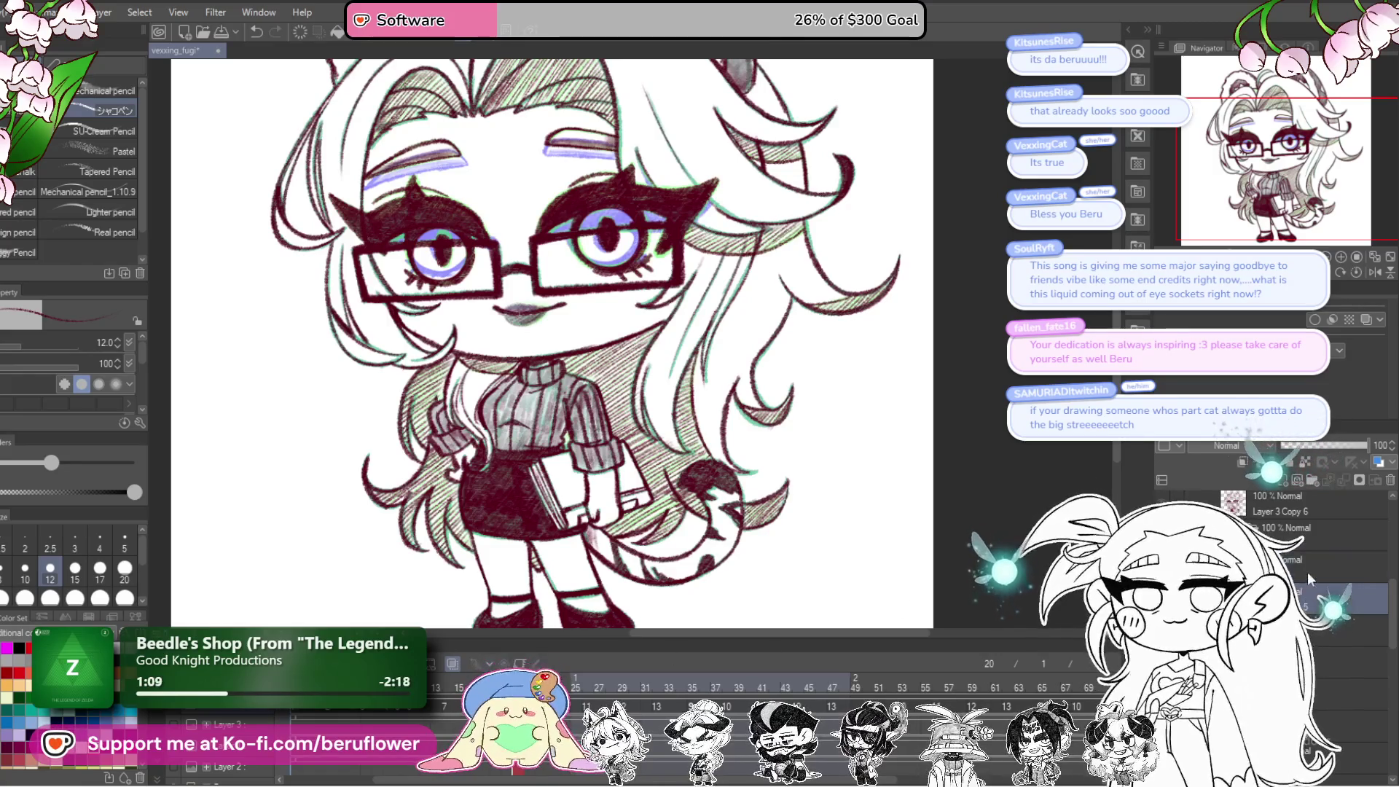
right_click(1302, 564)
click(1319, 491)
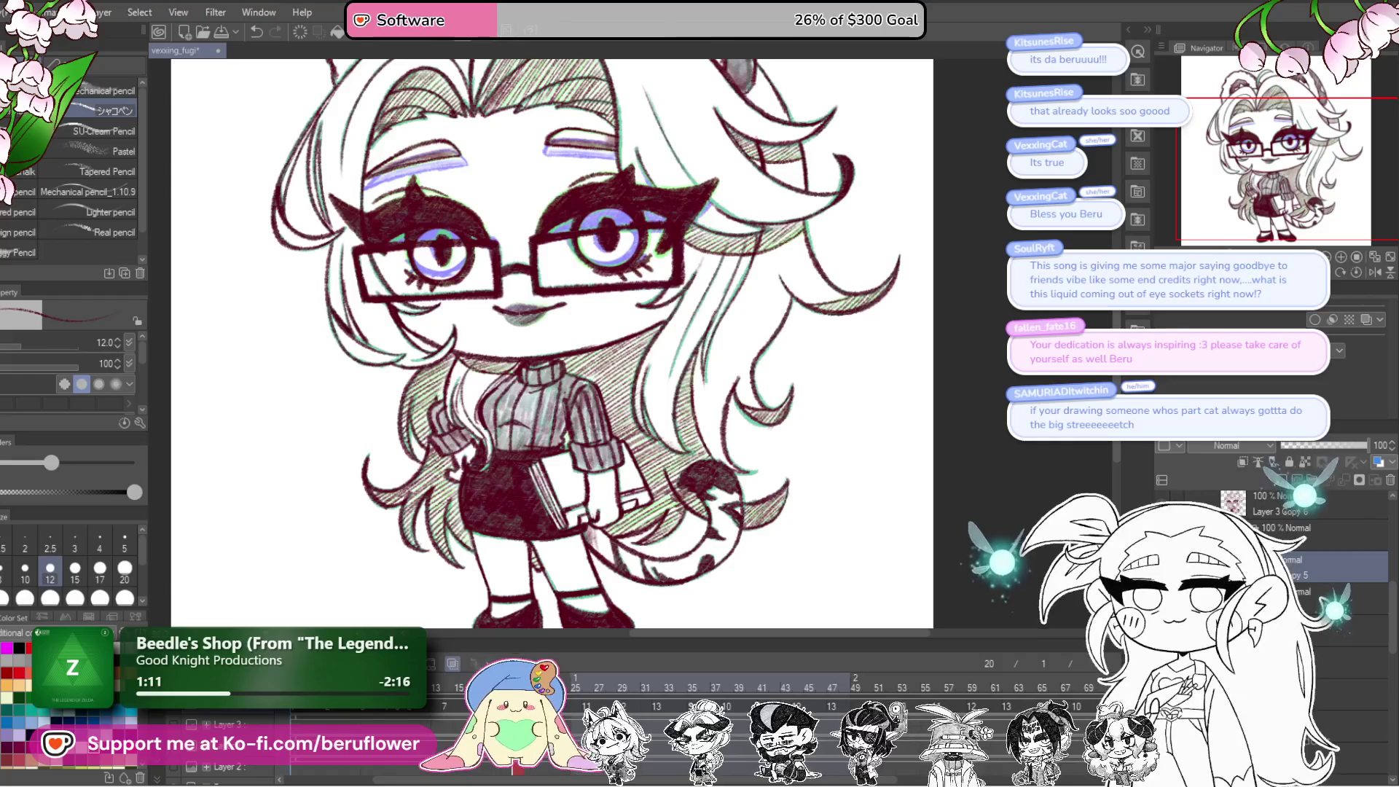
click(1304, 567)
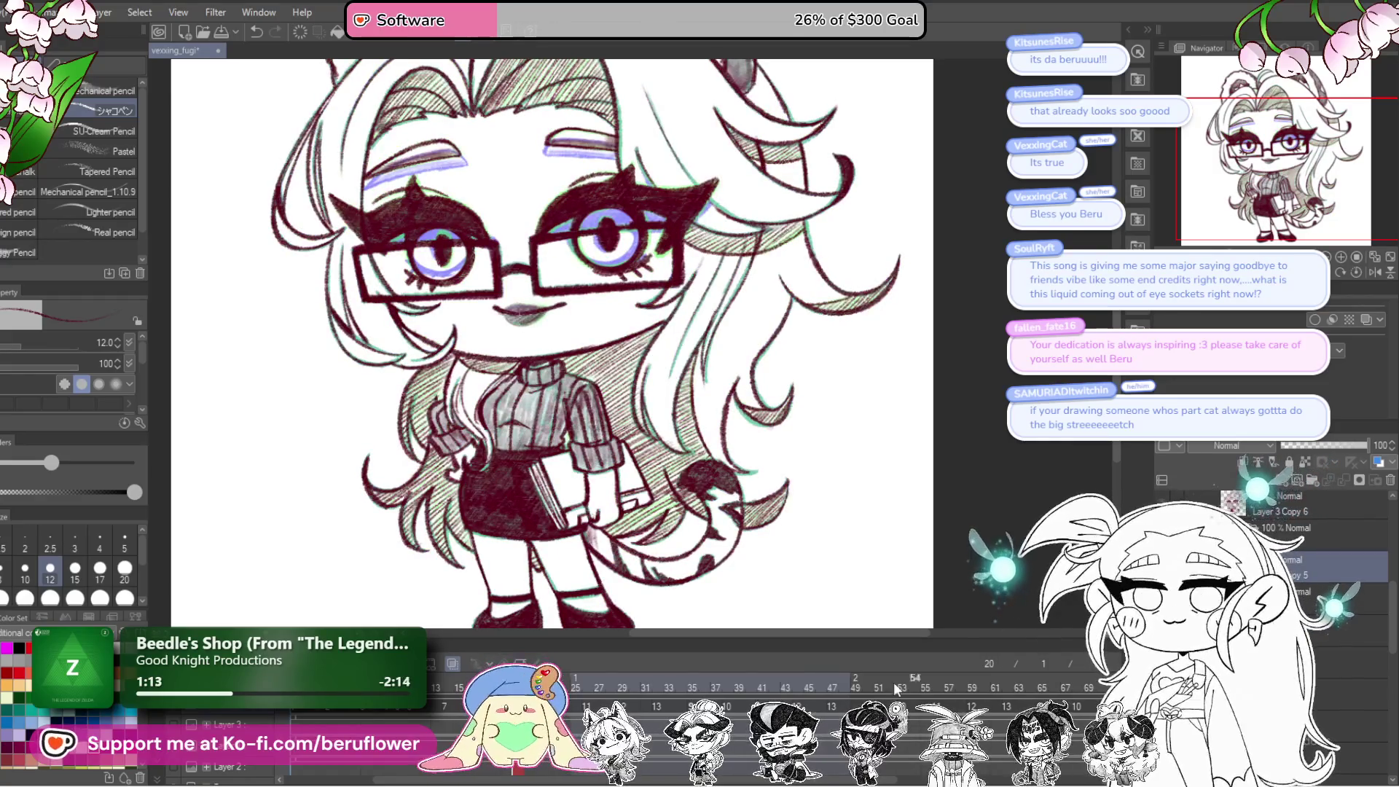
Step: Scrub the timeline from frame 27 back to frame 17 and bring the legs into view
click(602, 691)
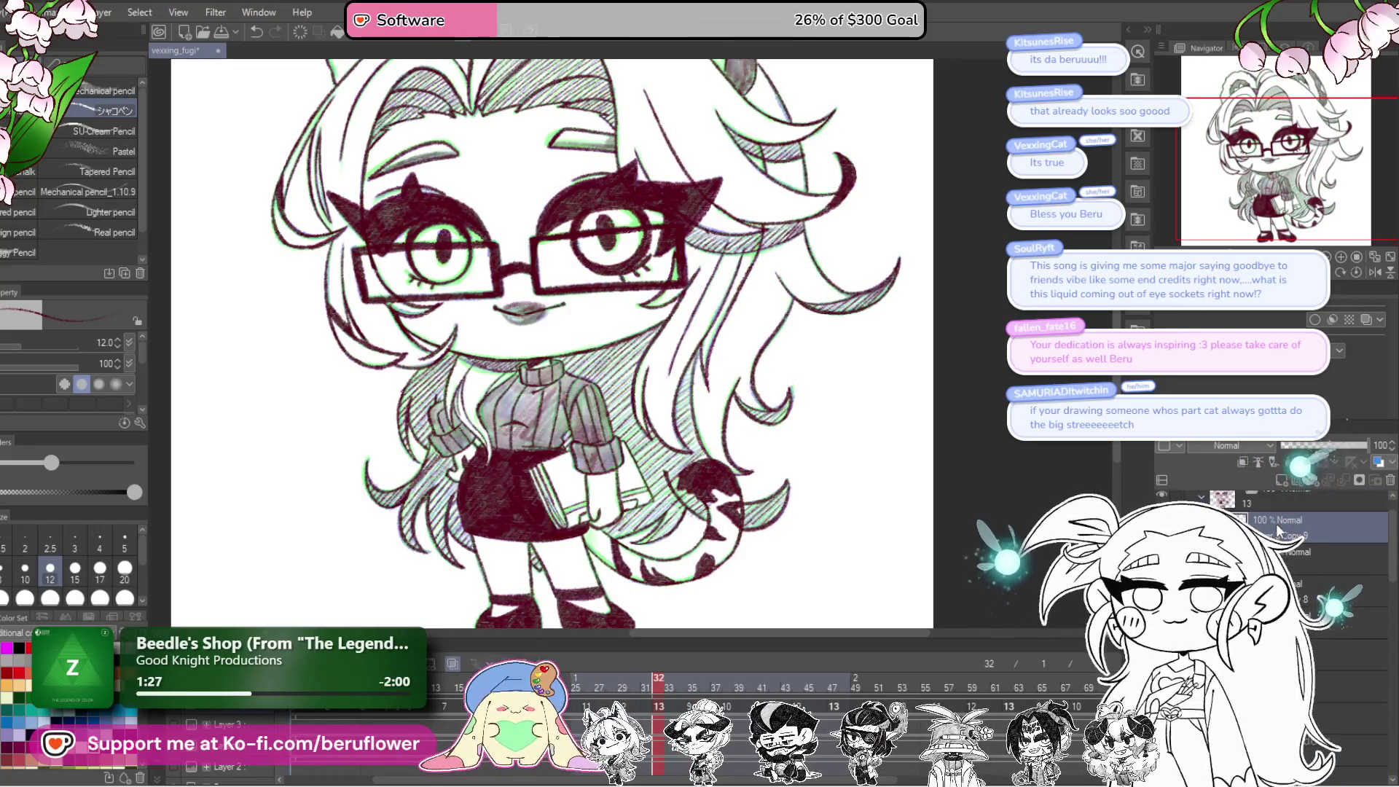
scroll(481, 344, up, 3)
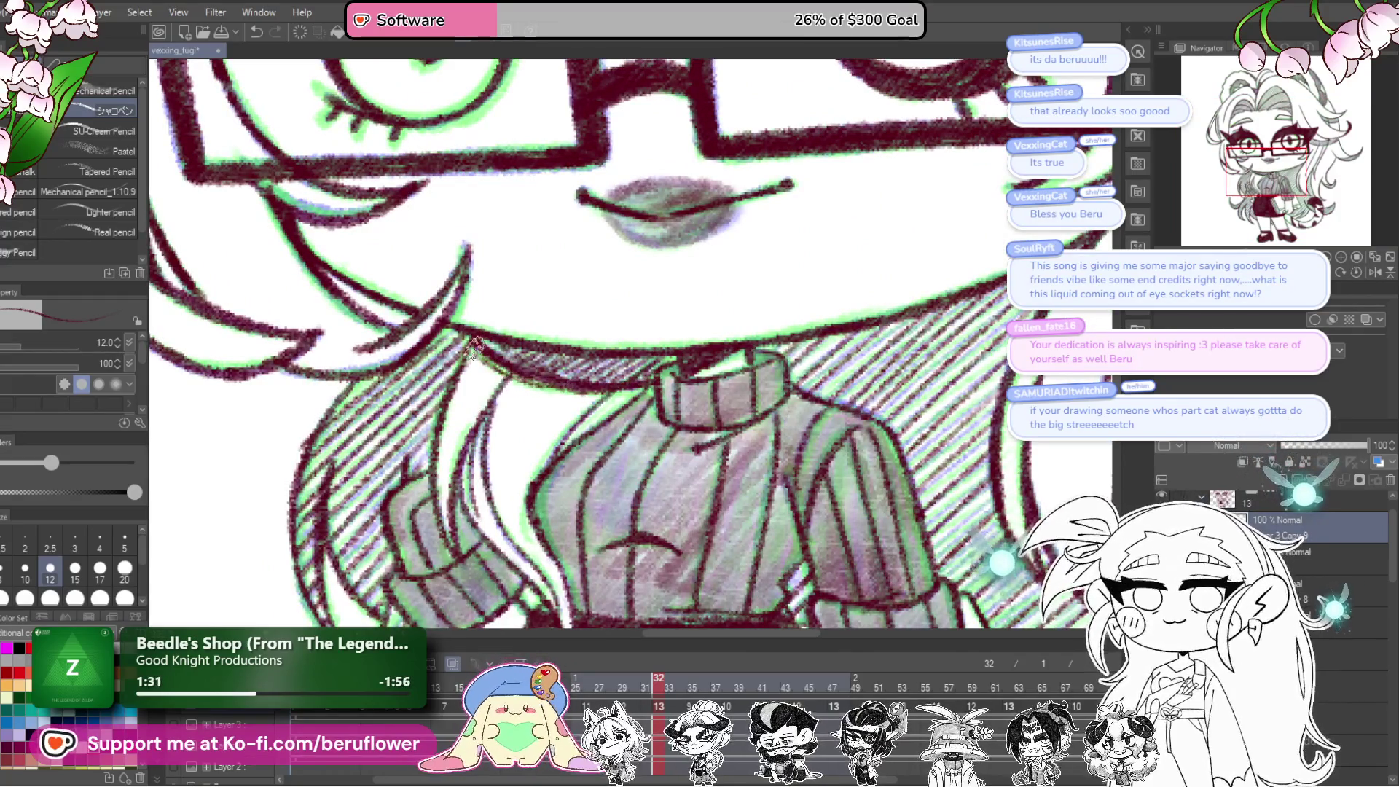
scroll(605, 383, down, 3)
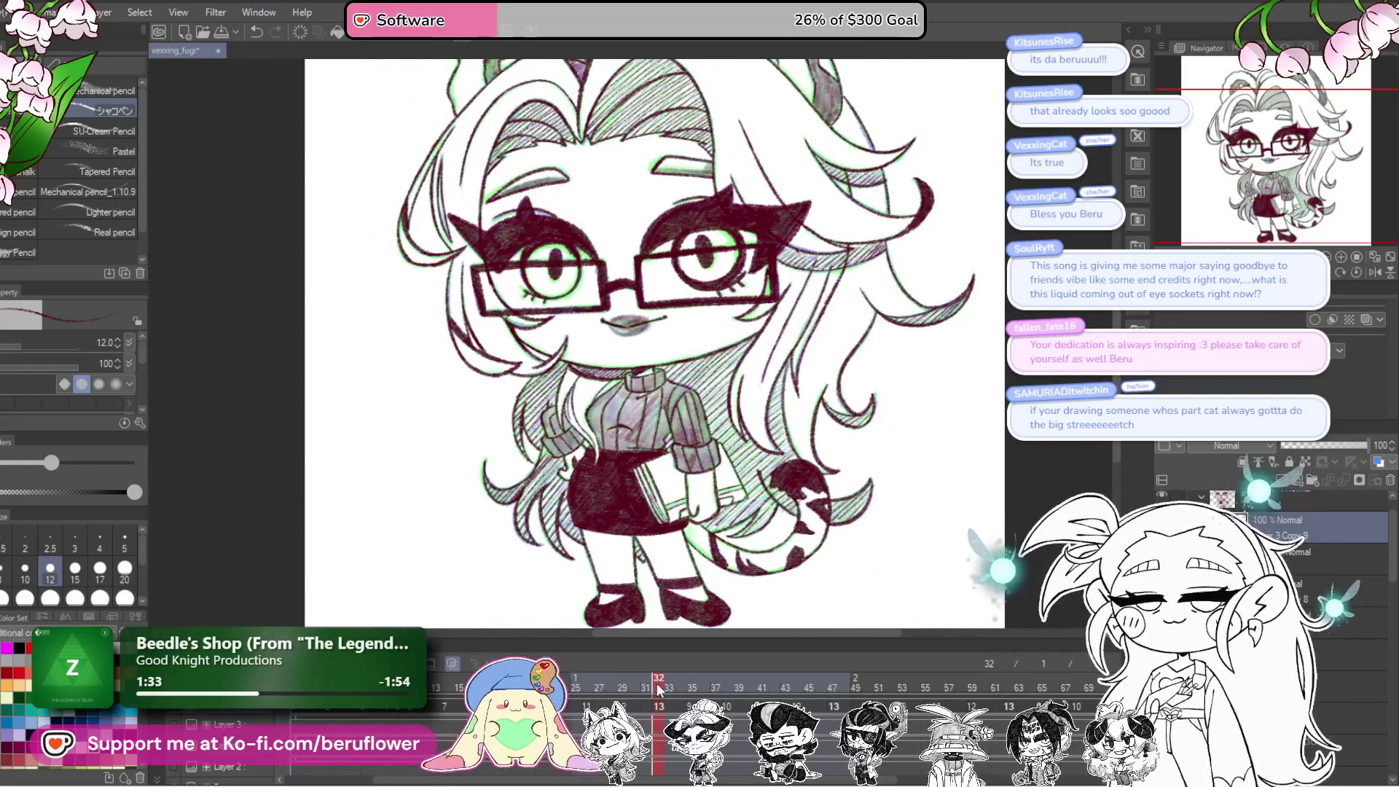
mouse_move(658, 689)
mouse_down()
mouse_move(507, 698)
mouse_move(519, 698)
mouse_up()
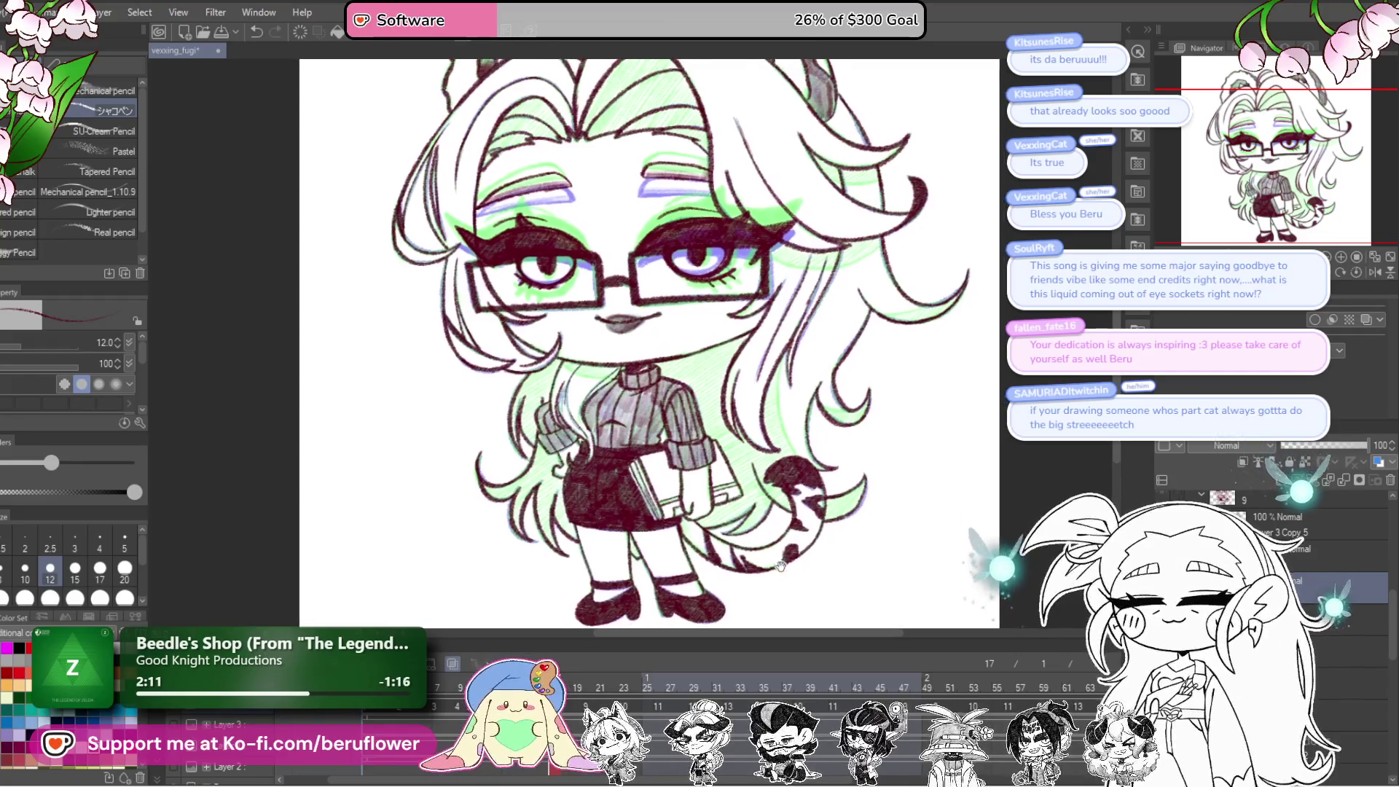
scroll(592, 374, up, 5)
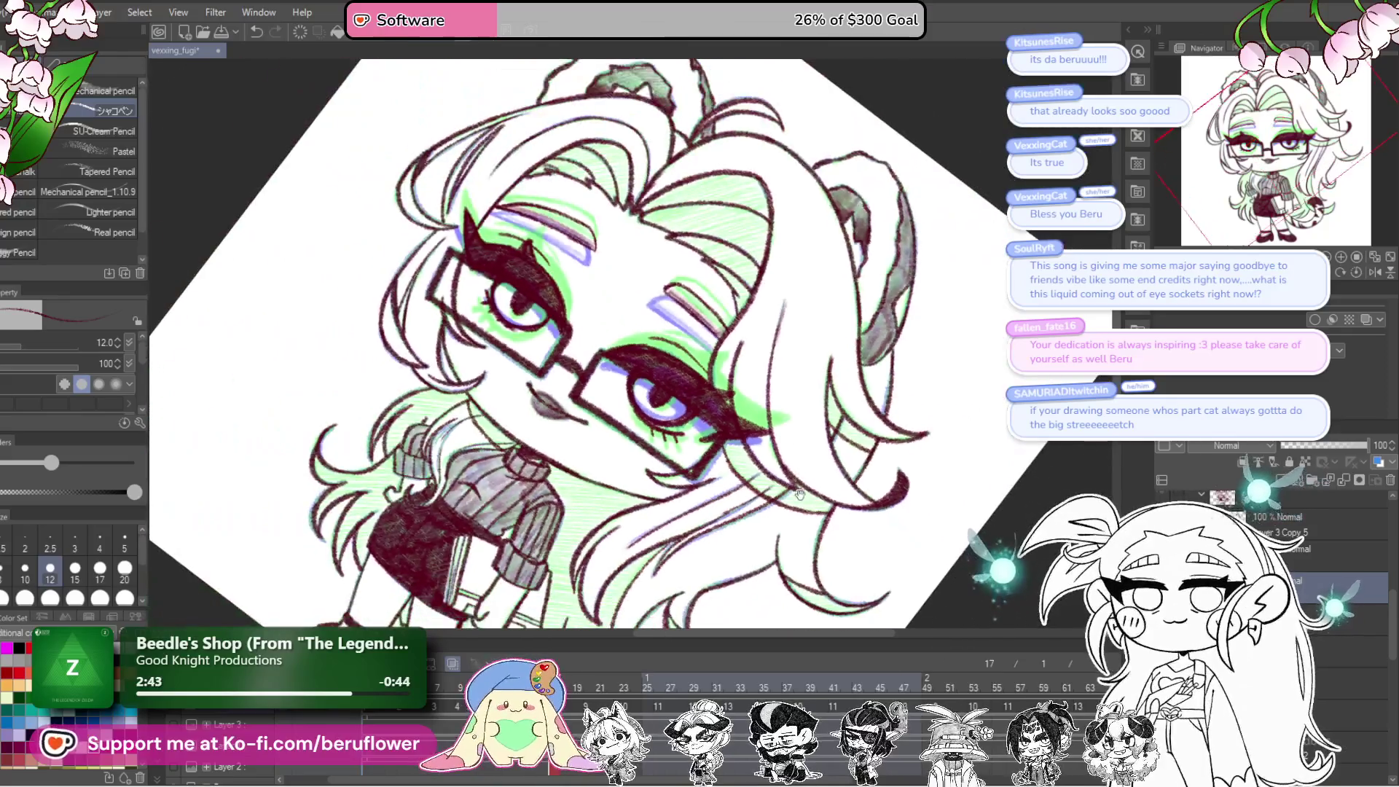
drag(800, 495, 840, 393)
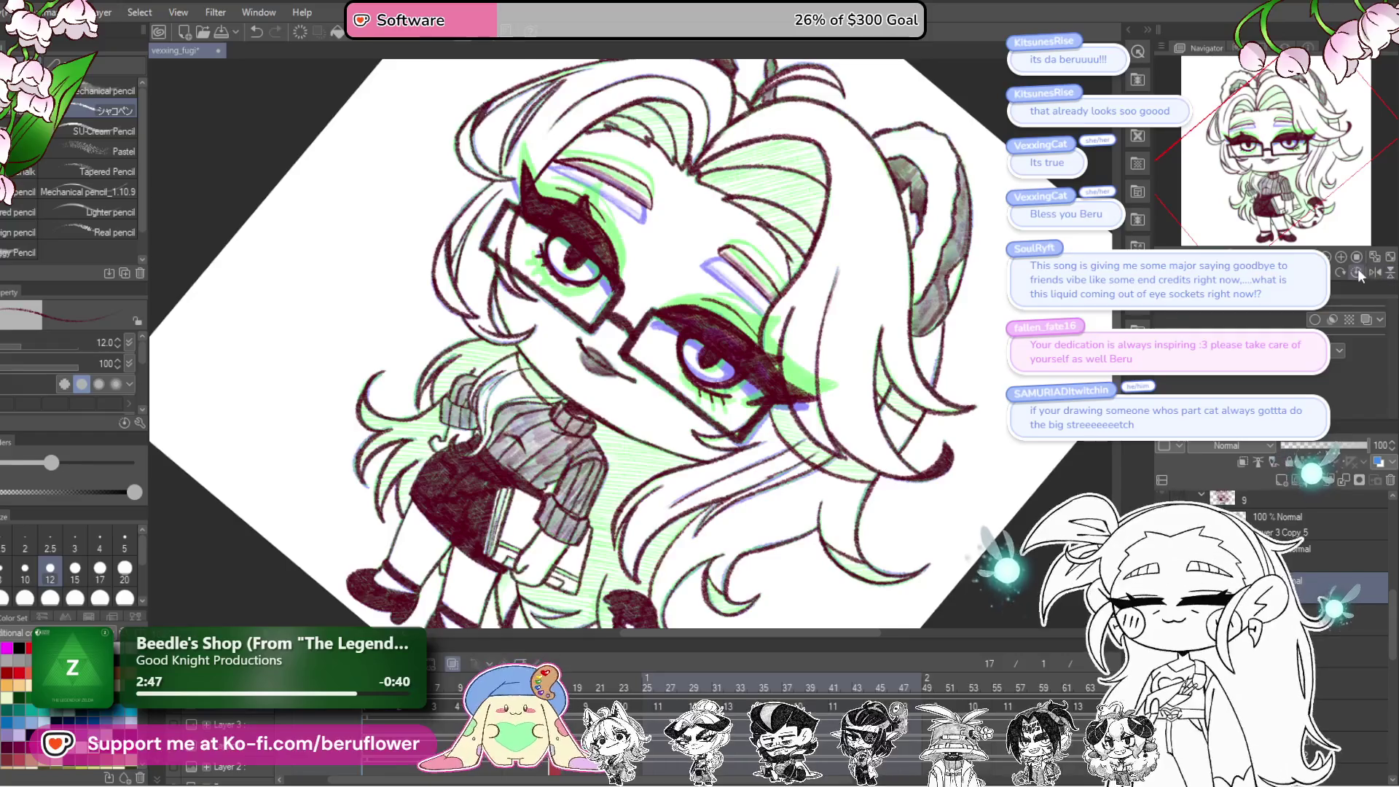
Step: Undo the stray eye stroke and trace new dark hair lines along the green guides
click(1357, 273)
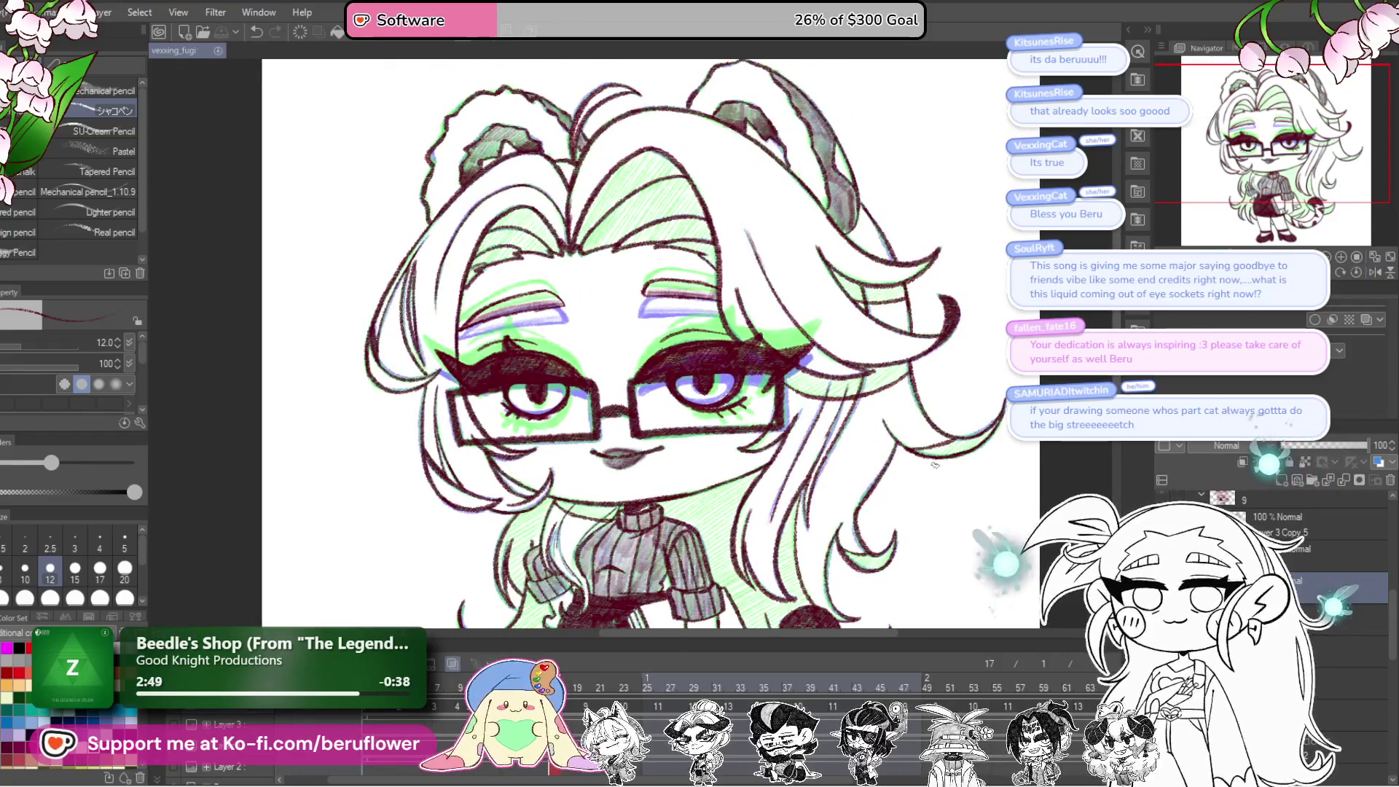
drag(936, 465, 949, 311)
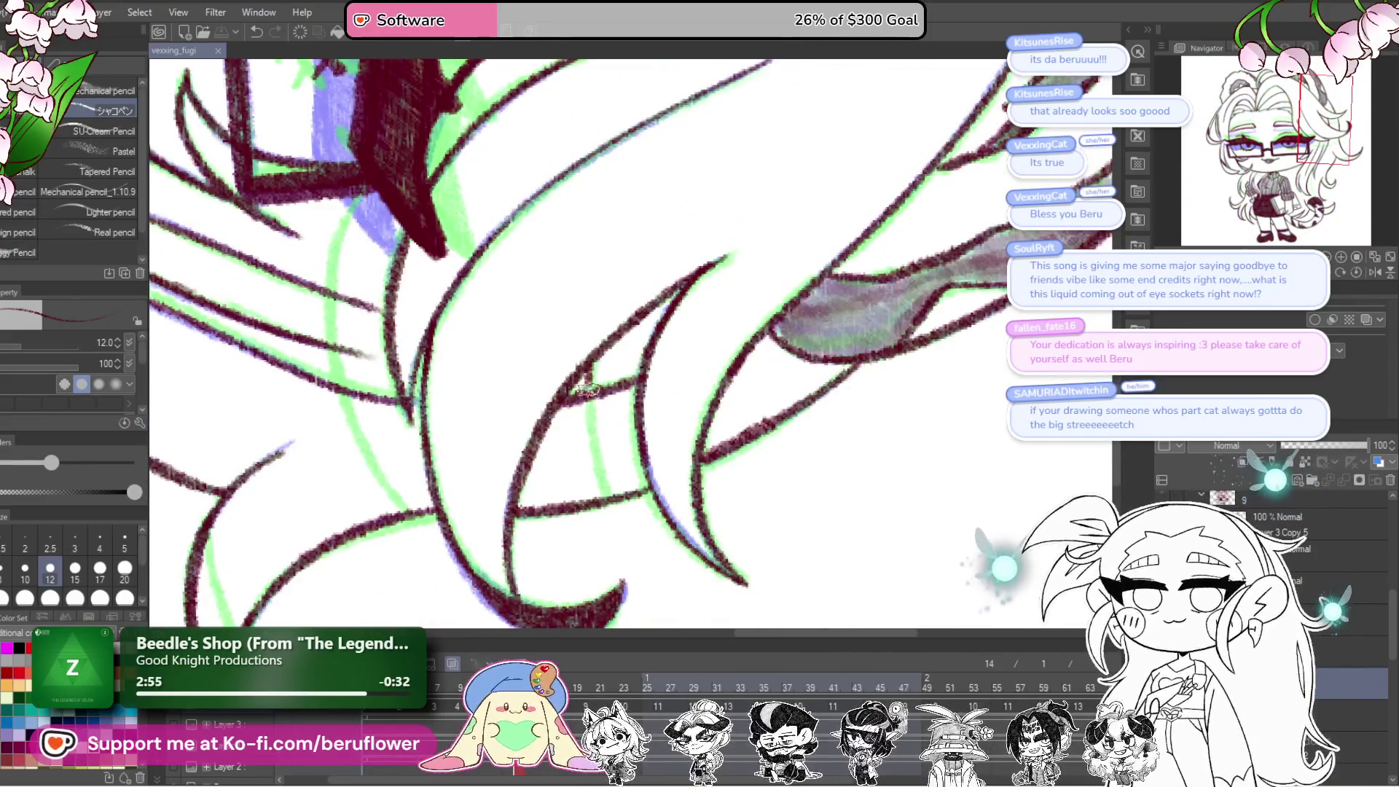
key(ctrl+z)
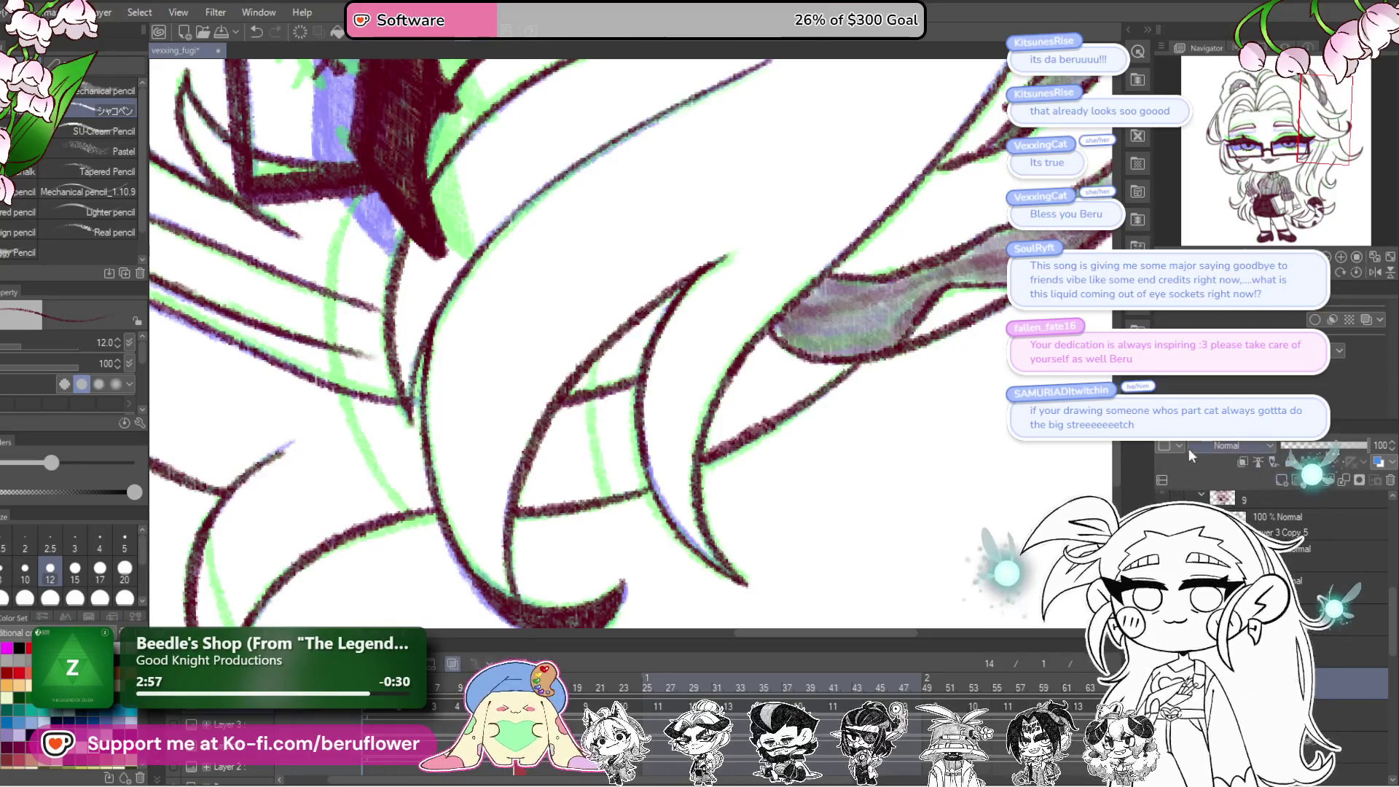
drag(587, 357, 591, 434)
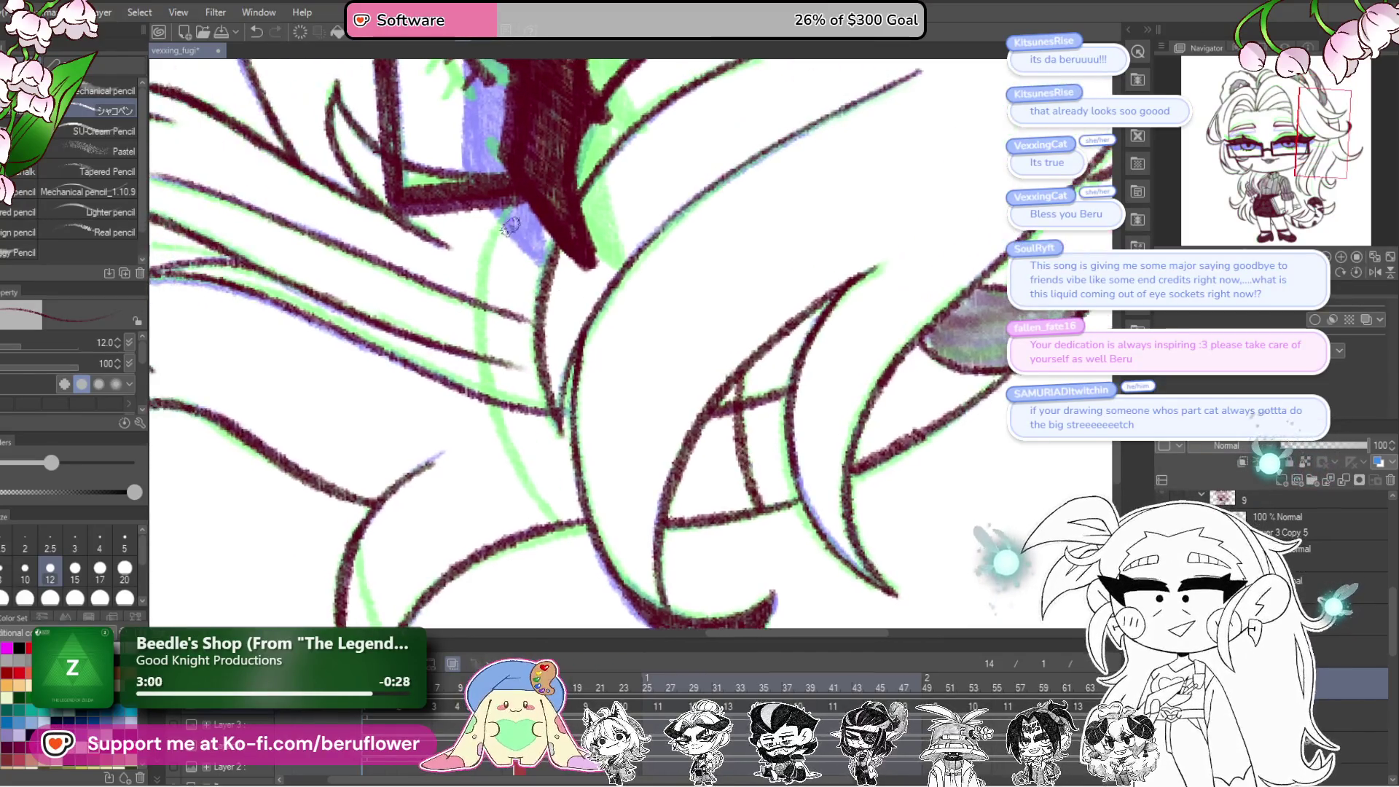
mouse_move(508, 220)
mouse_down()
mouse_move(482, 368)
mouse_move(492, 434)
mouse_up()
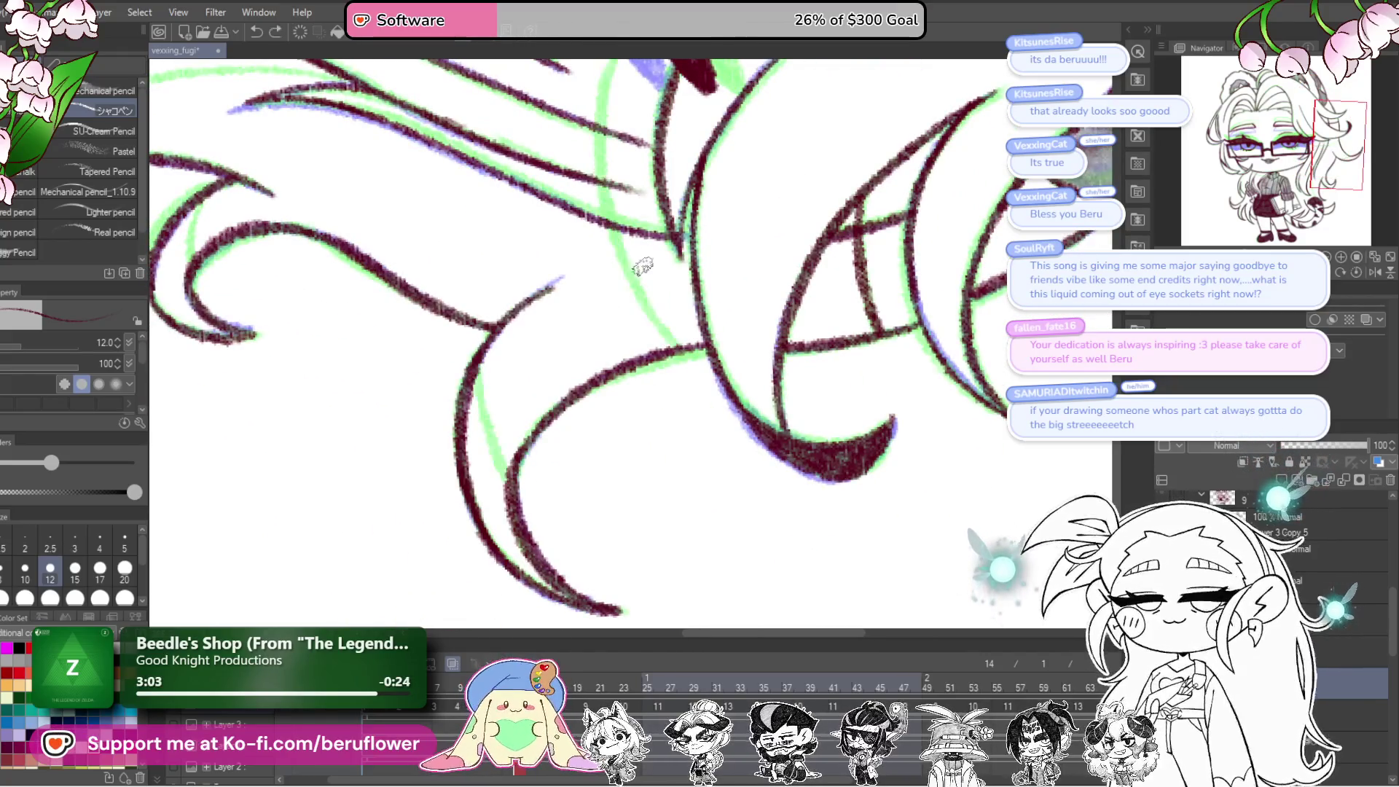
mouse_move(594, 192)
mouse_down()
mouse_move(590, 335)
mouse_move(646, 466)
mouse_up()
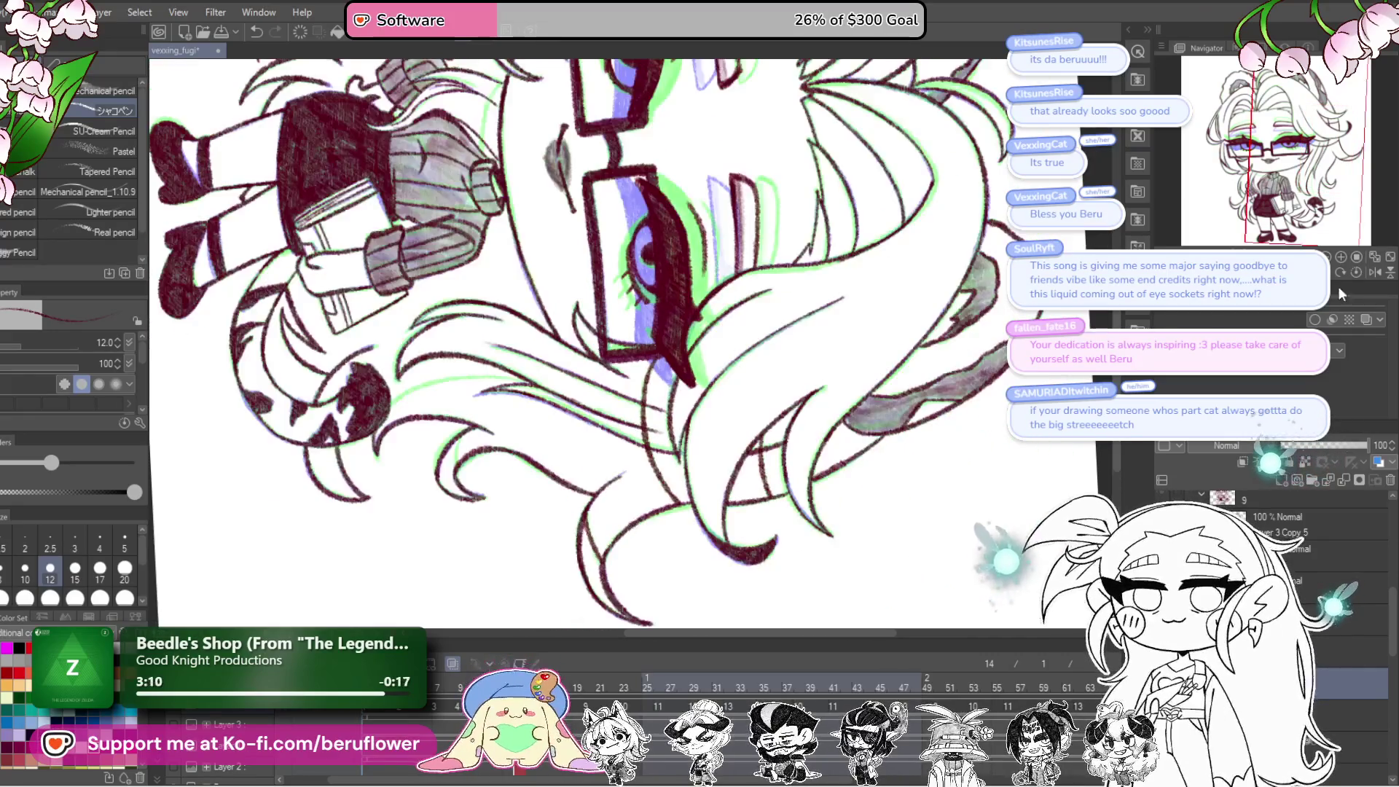
Step: Zoom in on the neck and sweater and draw a long hair strand line downward
key(ctrl+plus)
key(ctrl+plus)
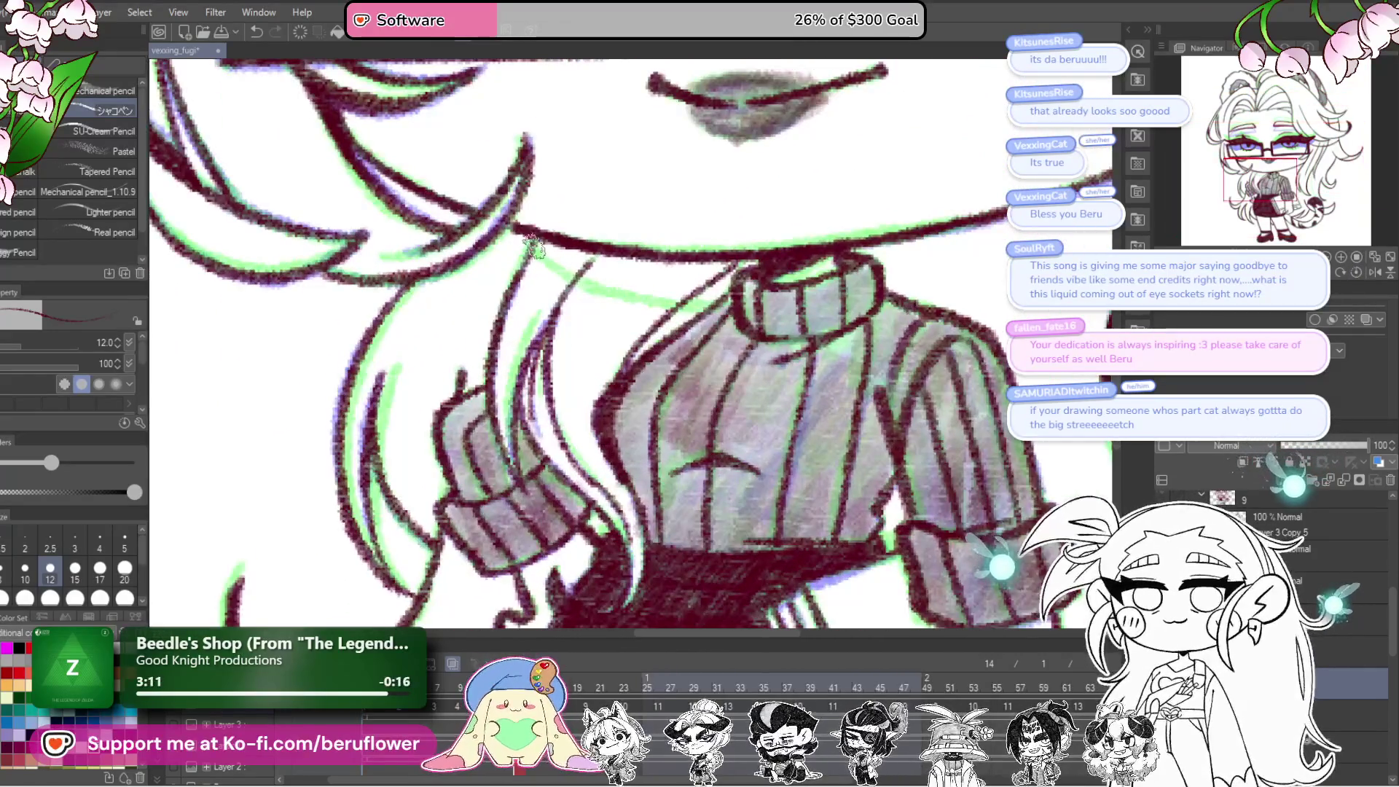
scroll(641, 291, down, 4)
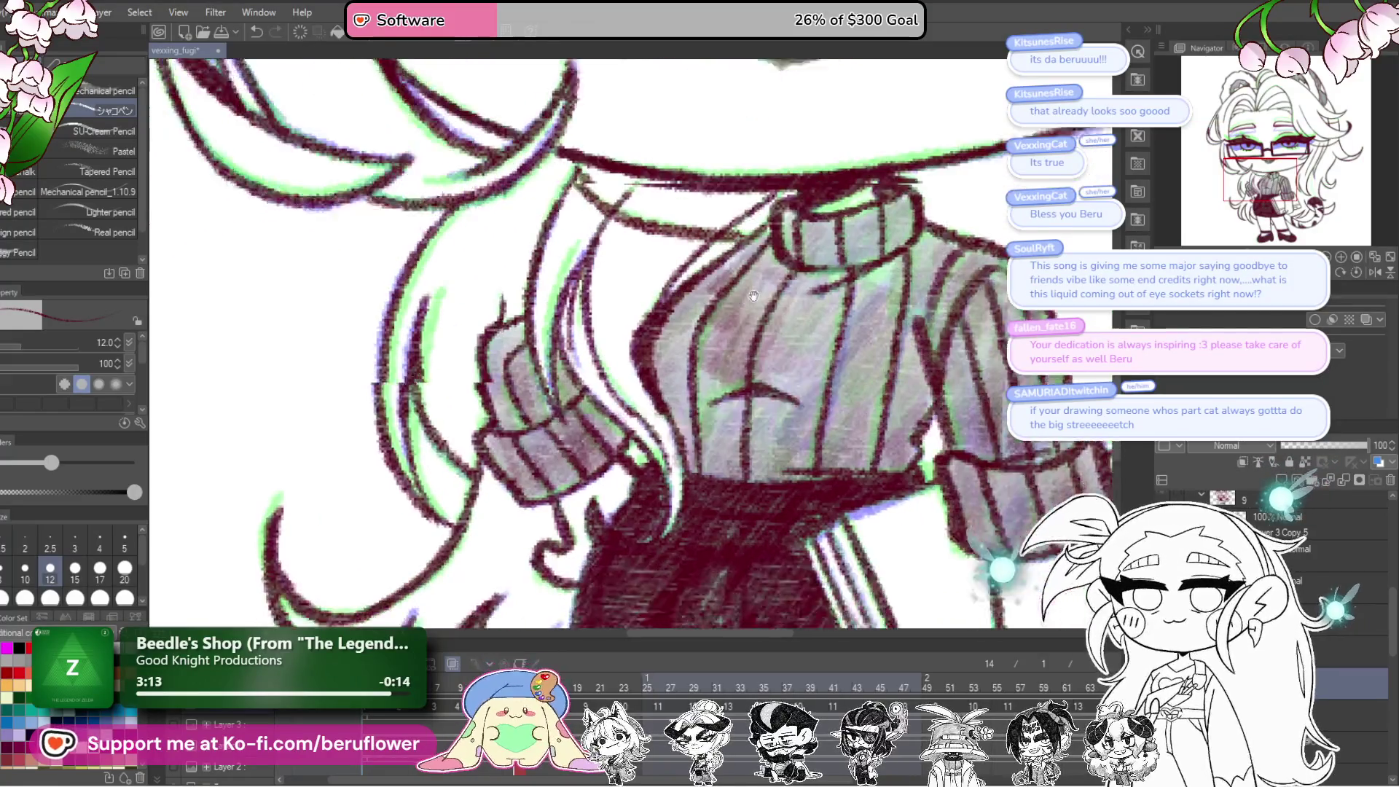
scroll(660, 236, down, 3)
scroll(729, 291, up, 2)
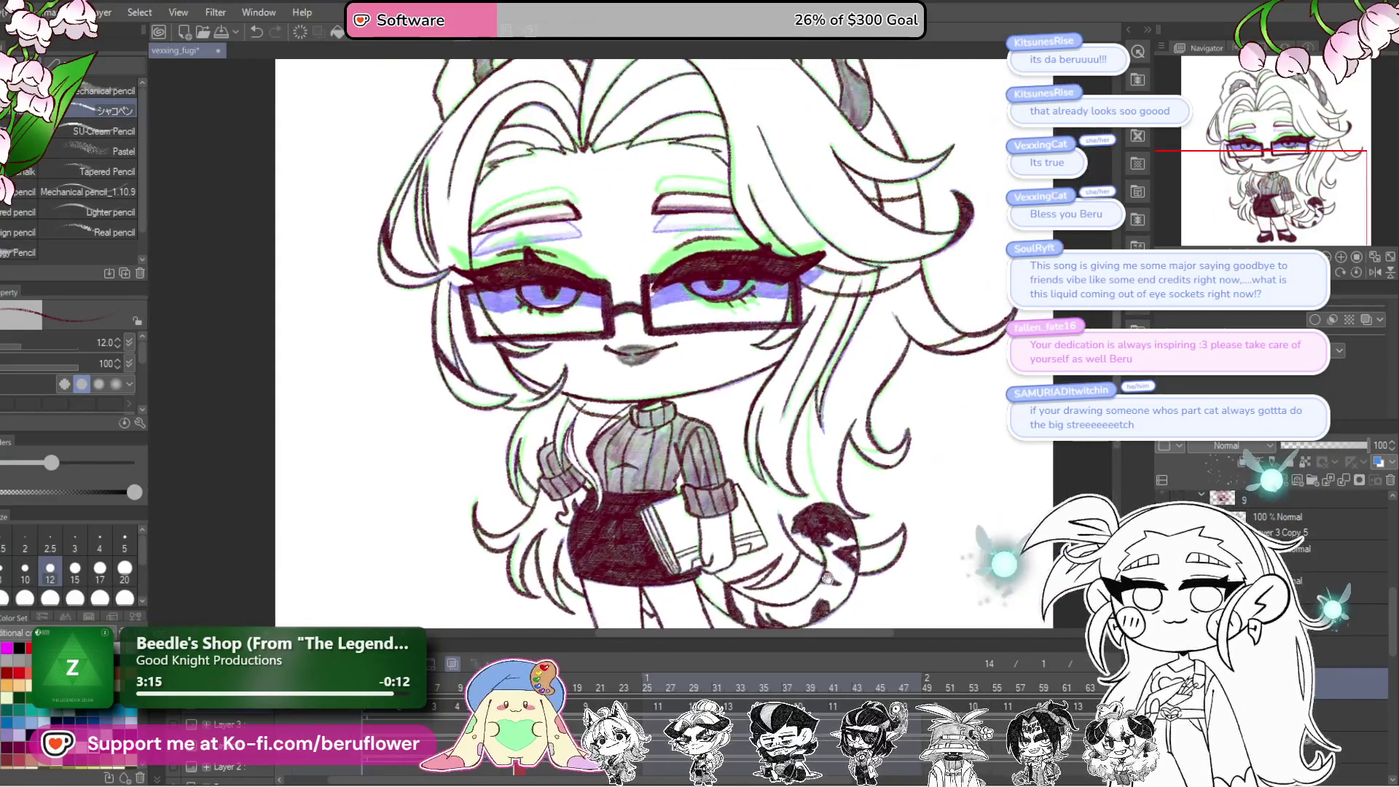
scroll(796, 328, up, 1)
scroll(797, 328, up, 3)
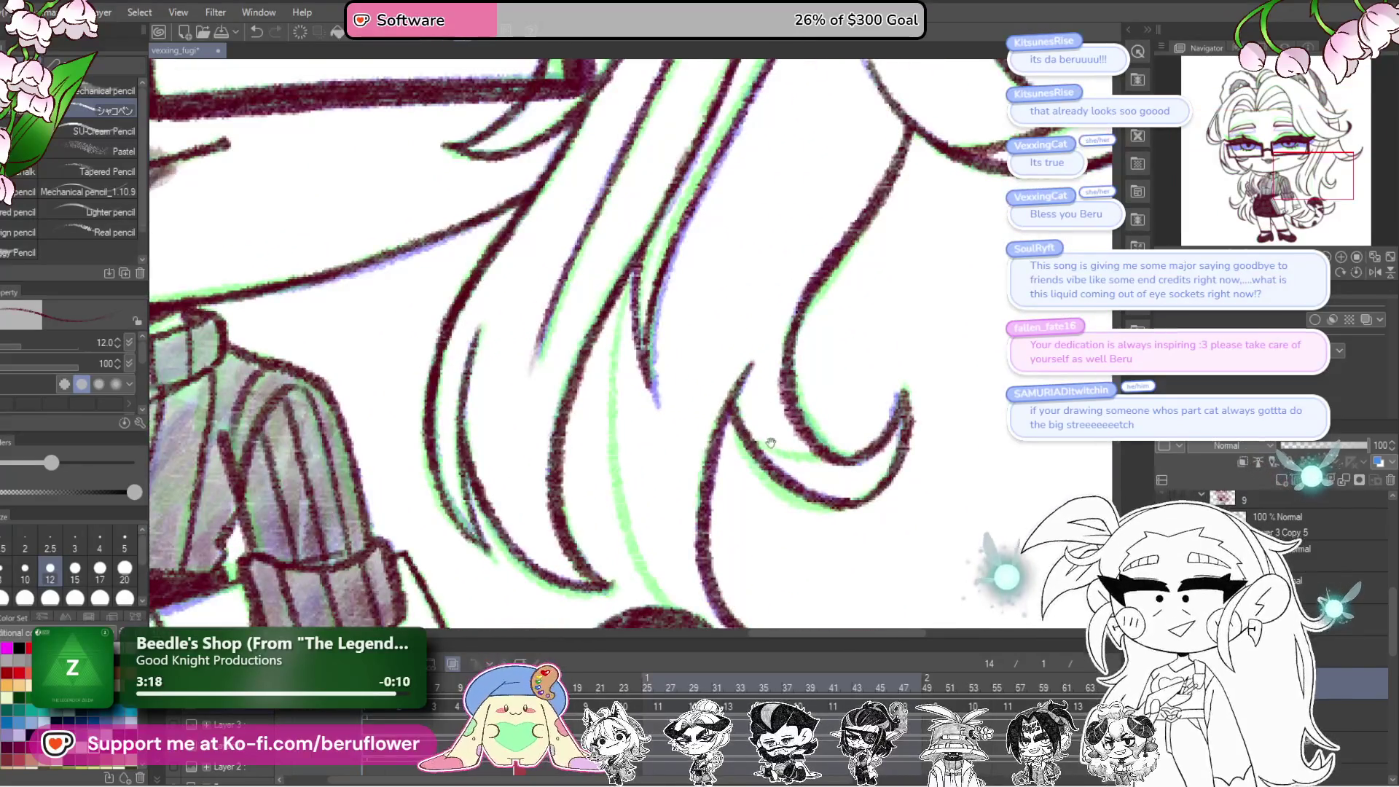
scroll(695, 388, down, 2)
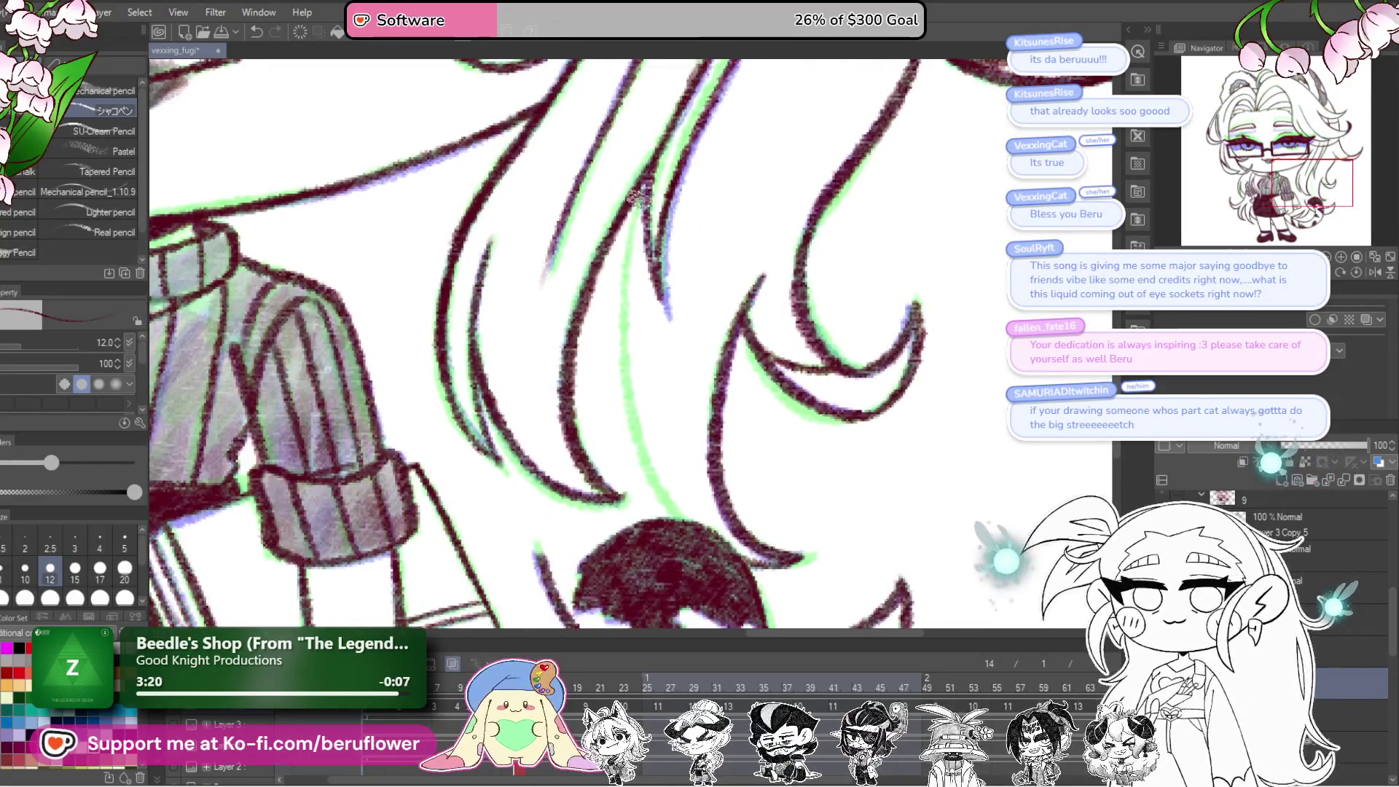
drag(620, 292, 689, 521)
scroll(689, 521, down, 5)
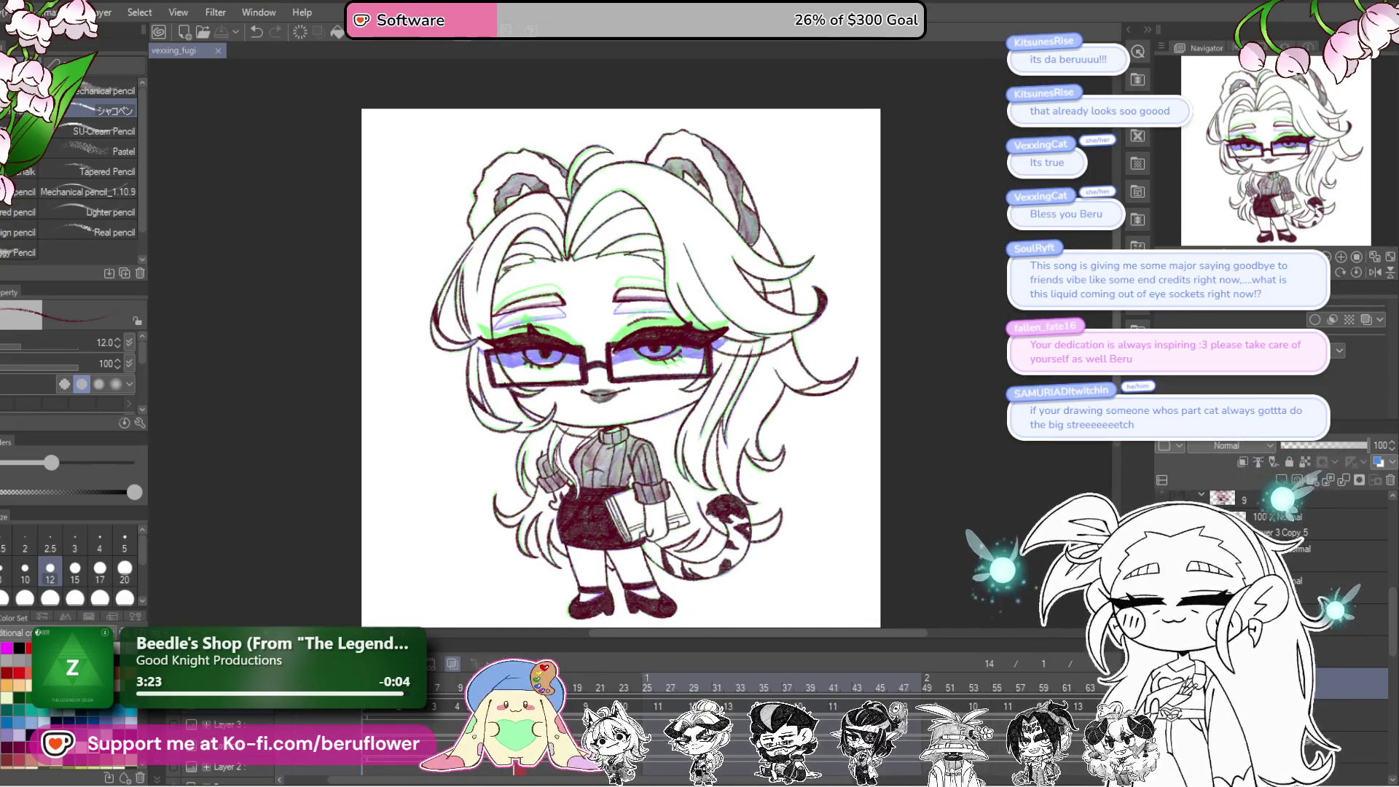
key(ctrl+z)
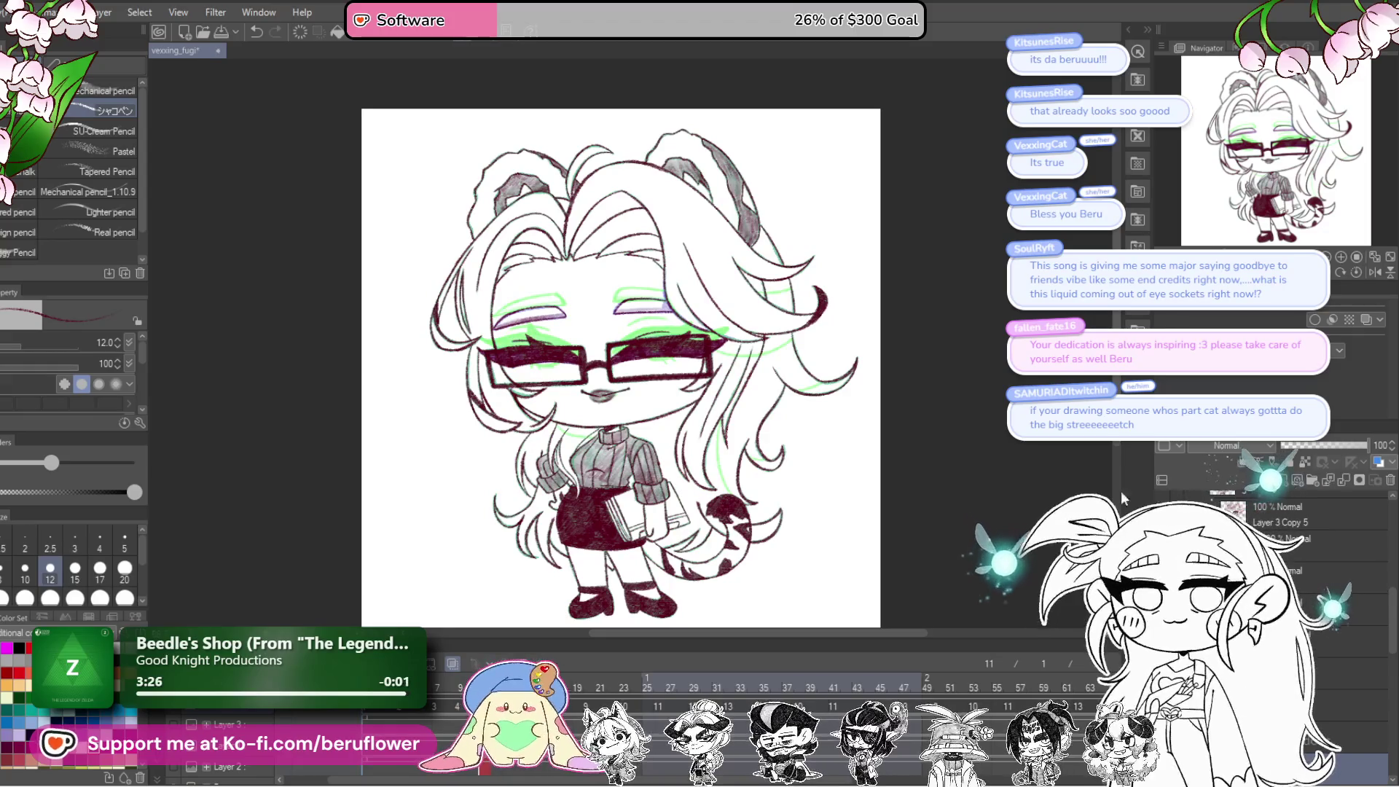
scroll(761, 501, up, 5)
mouse_move(762, 501)
mouse_down()
mouse_move(925, 456)
mouse_move(462, 465)
mouse_up()
scroll(462, 465, up, 4)
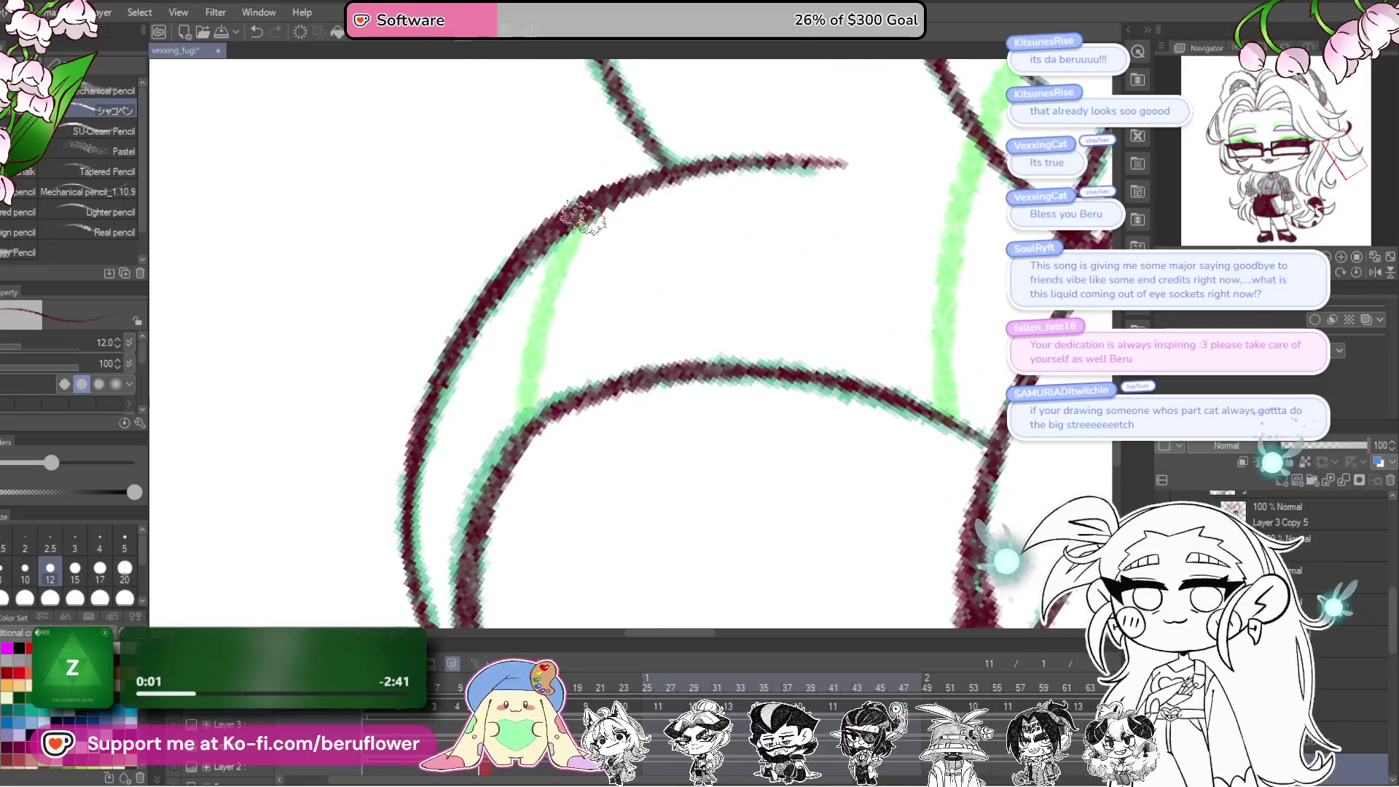
scroll(519, 417, up, 5)
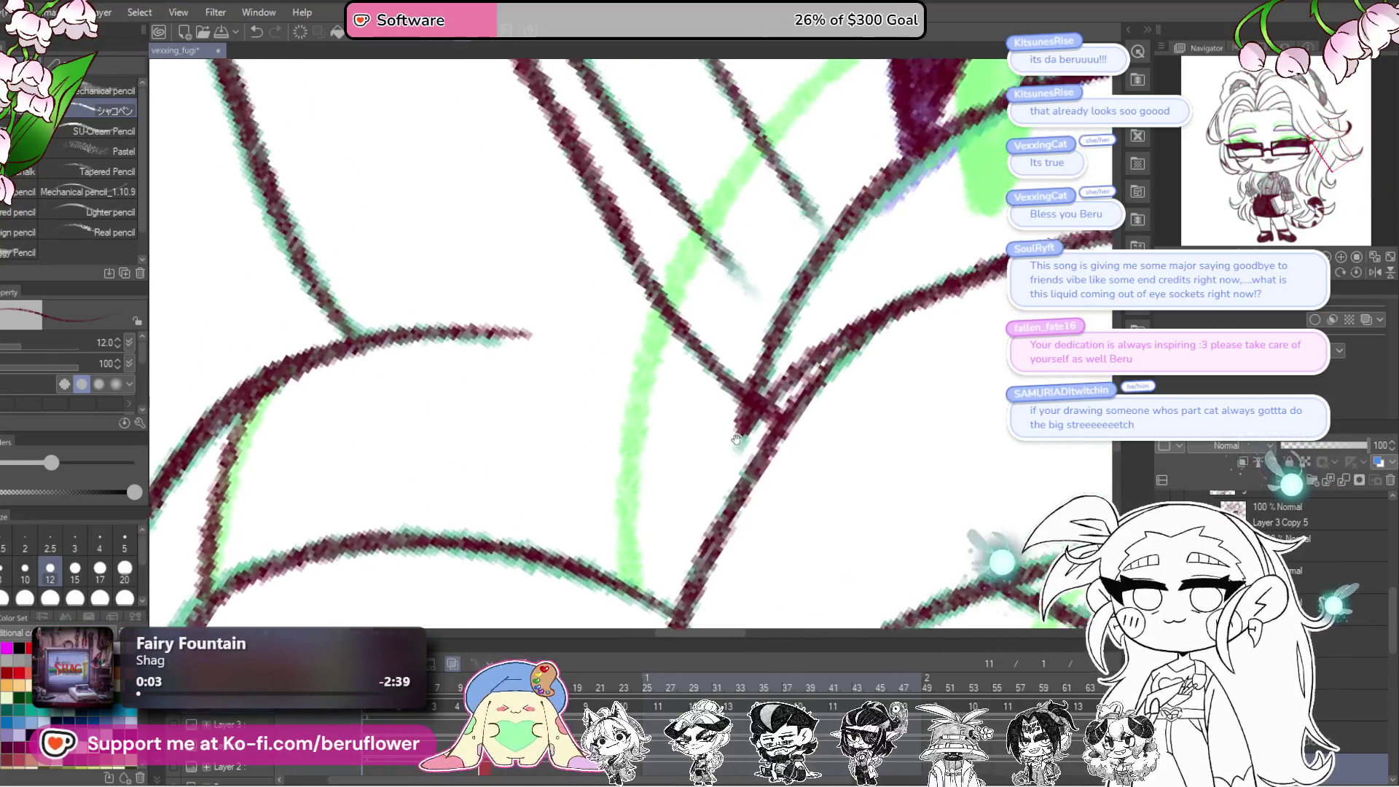
drag(581, 428, 543, 438)
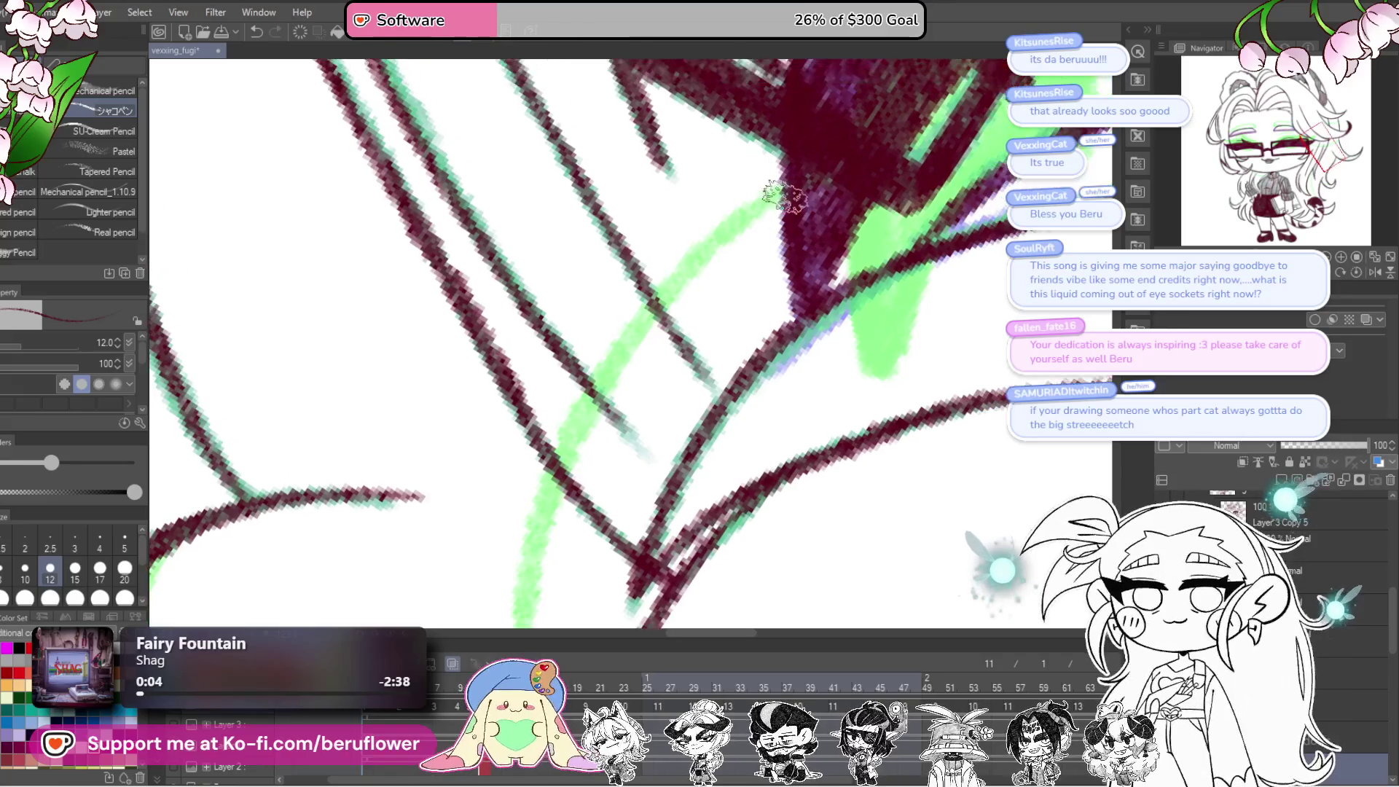
mouse_move(802, 171)
mouse_down()
mouse_move(725, 225)
mouse_move(552, 474)
mouse_up()
scroll(551, 503, down, 3)
mouse_move(631, 277)
mouse_down()
mouse_move(543, 510)
mouse_move(532, 591)
mouse_up()
scroll(729, 365, up, 5)
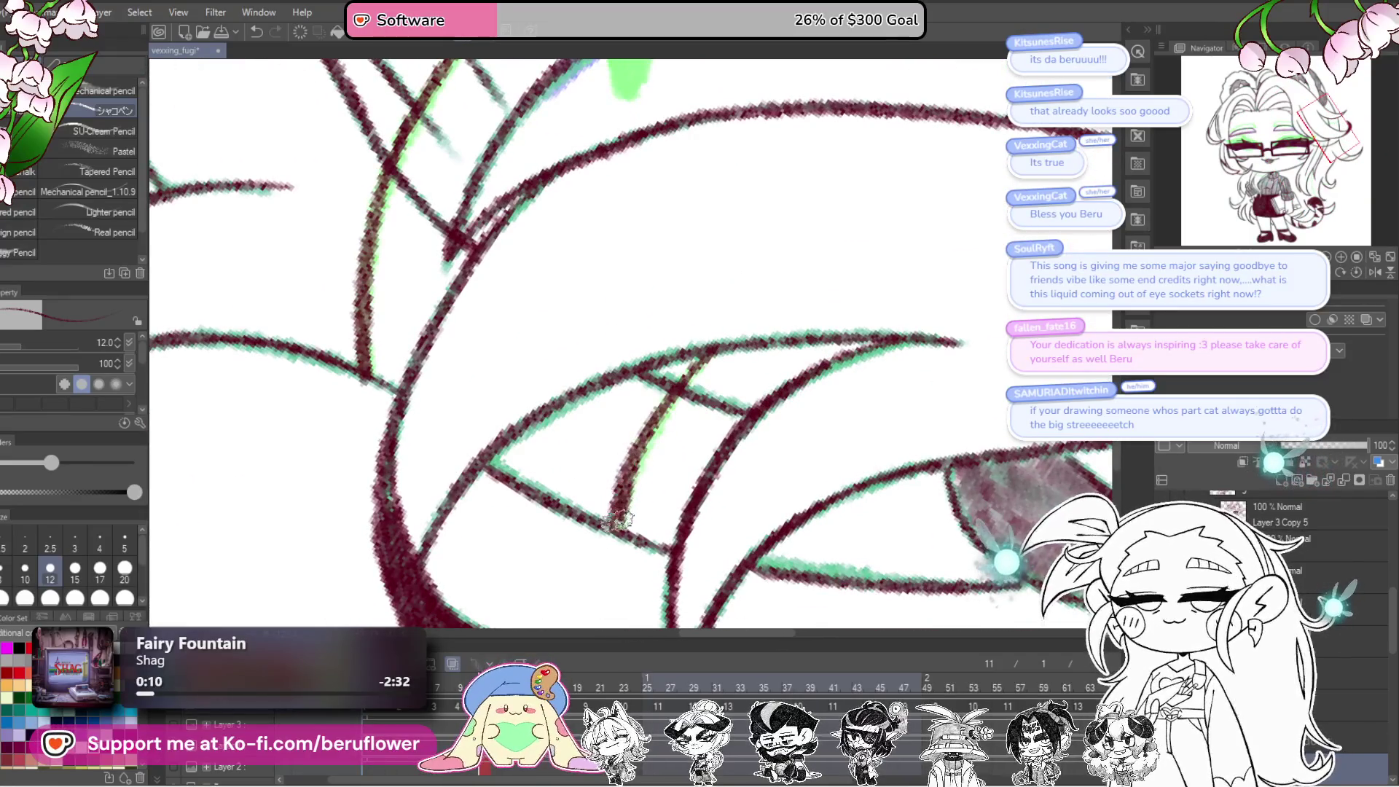
mouse_move(659, 394)
mouse_down()
mouse_move(819, 436)
mouse_move(675, 406)
mouse_up()
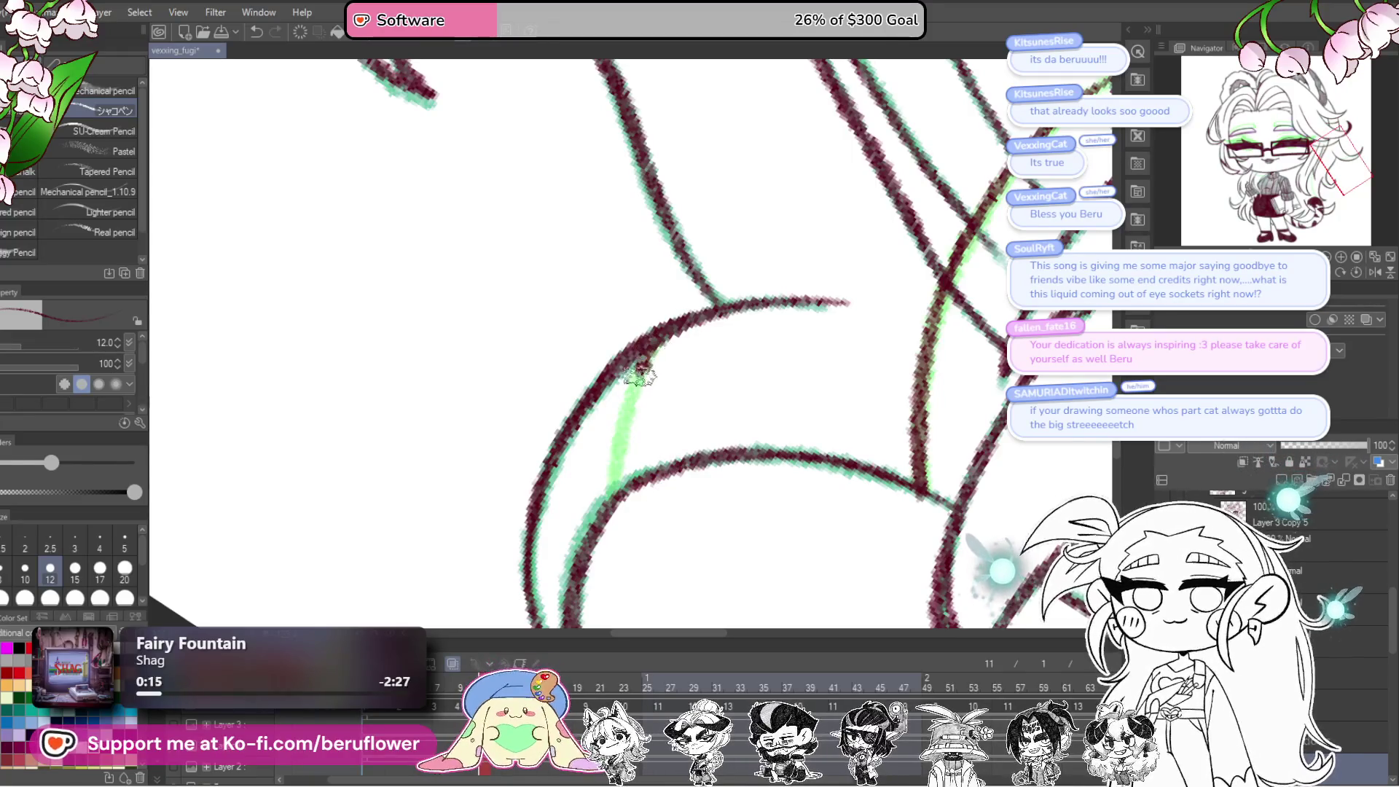
scroll(750, 394, down, 8)
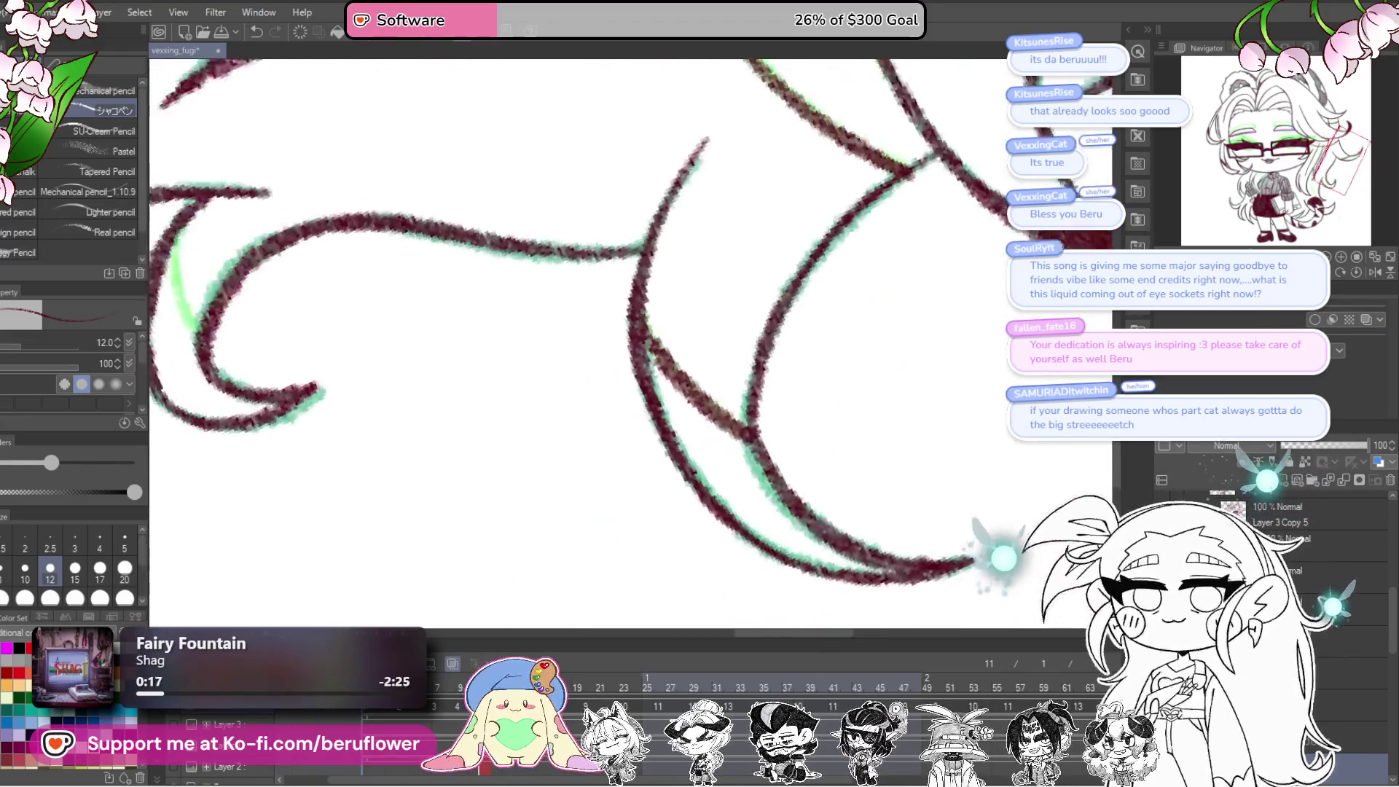
scroll(751, 394, down, 2)
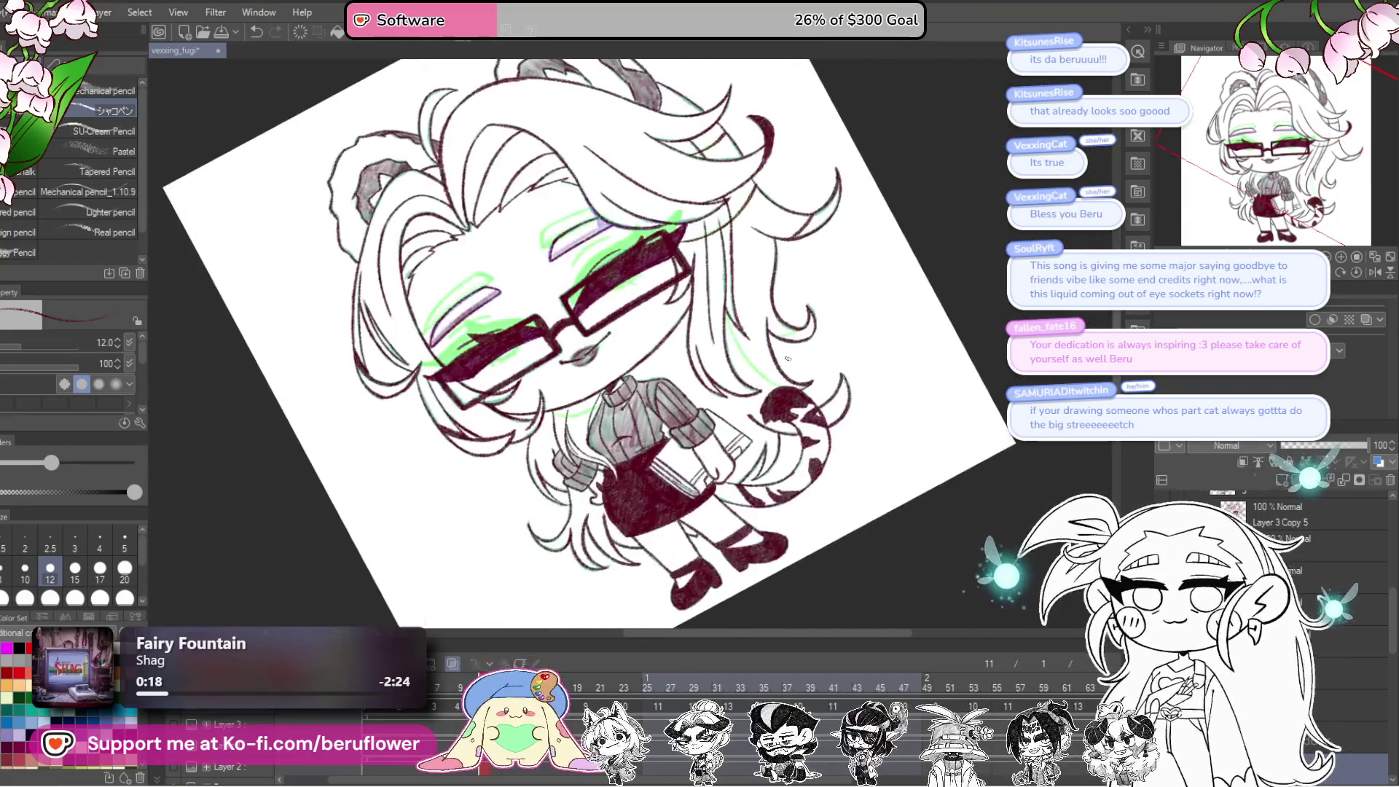
scroll(787, 353, up, 10)
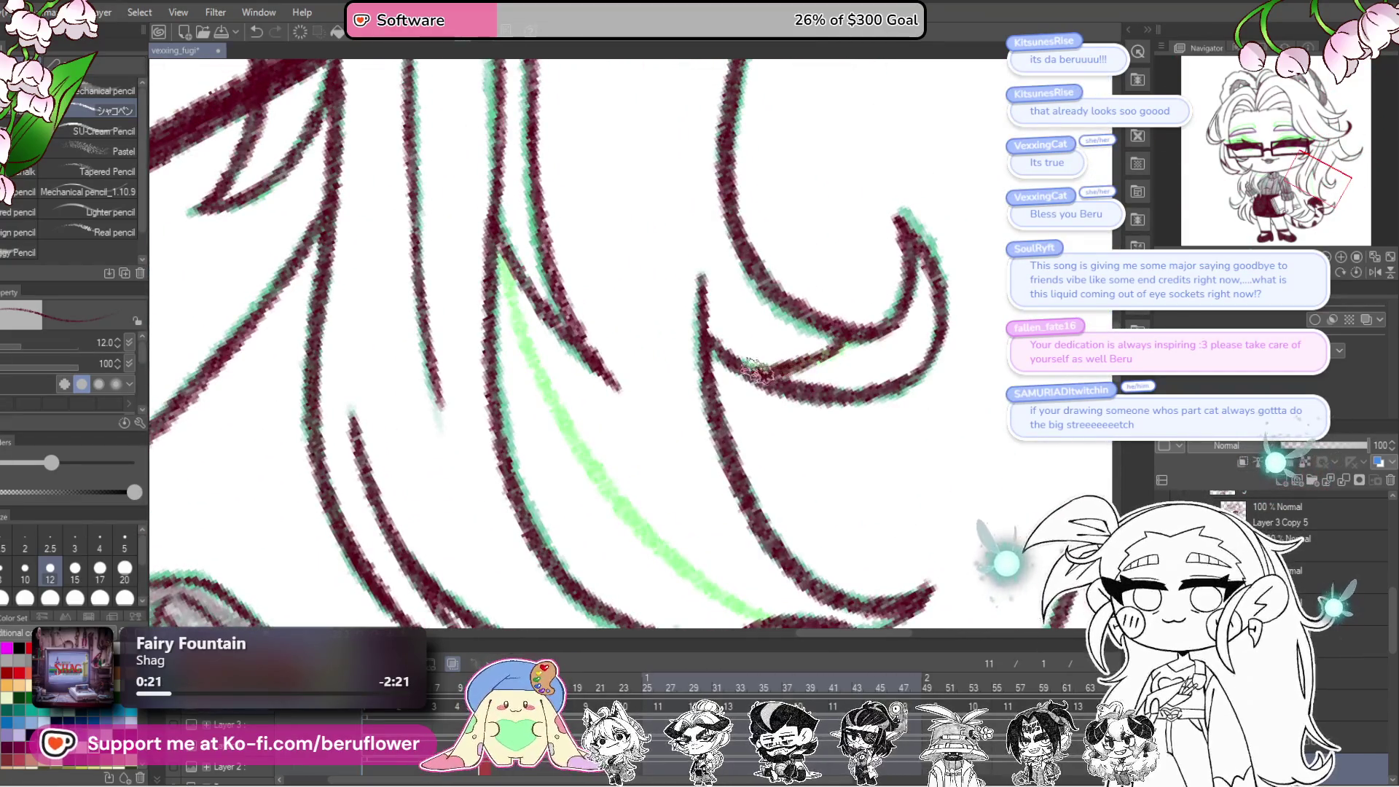
mouse_move(758, 371)
mouse_down()
mouse_move(928, 417)
mouse_move(801, 142)
mouse_move(725, 194)
mouse_move(610, 334)
mouse_move(554, 503)
mouse_up()
scroll(526, 543, down, 3)
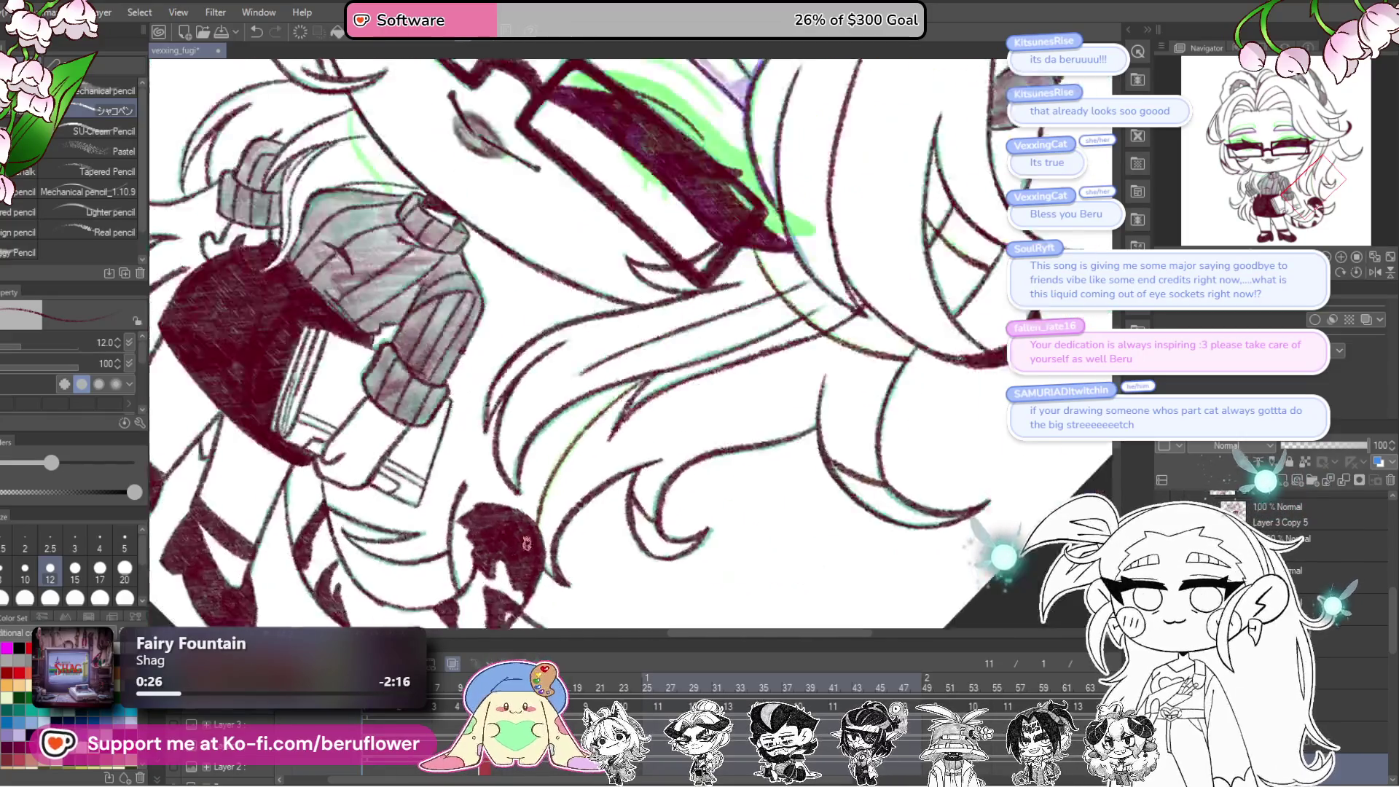
scroll(526, 543, down, 2)
scroll(496, 437, up, 3)
scroll(465, 328, up, 2)
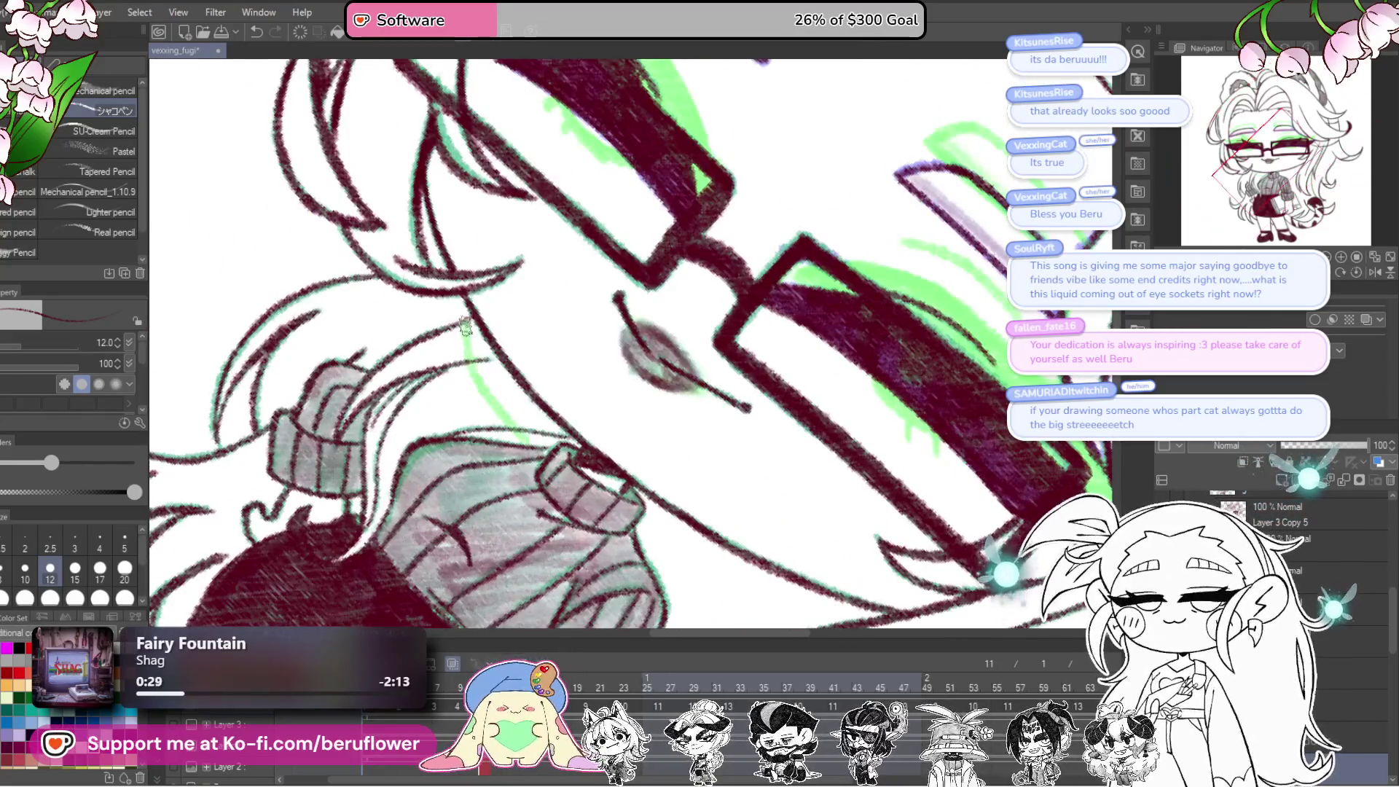
drag(465, 332, 498, 406)
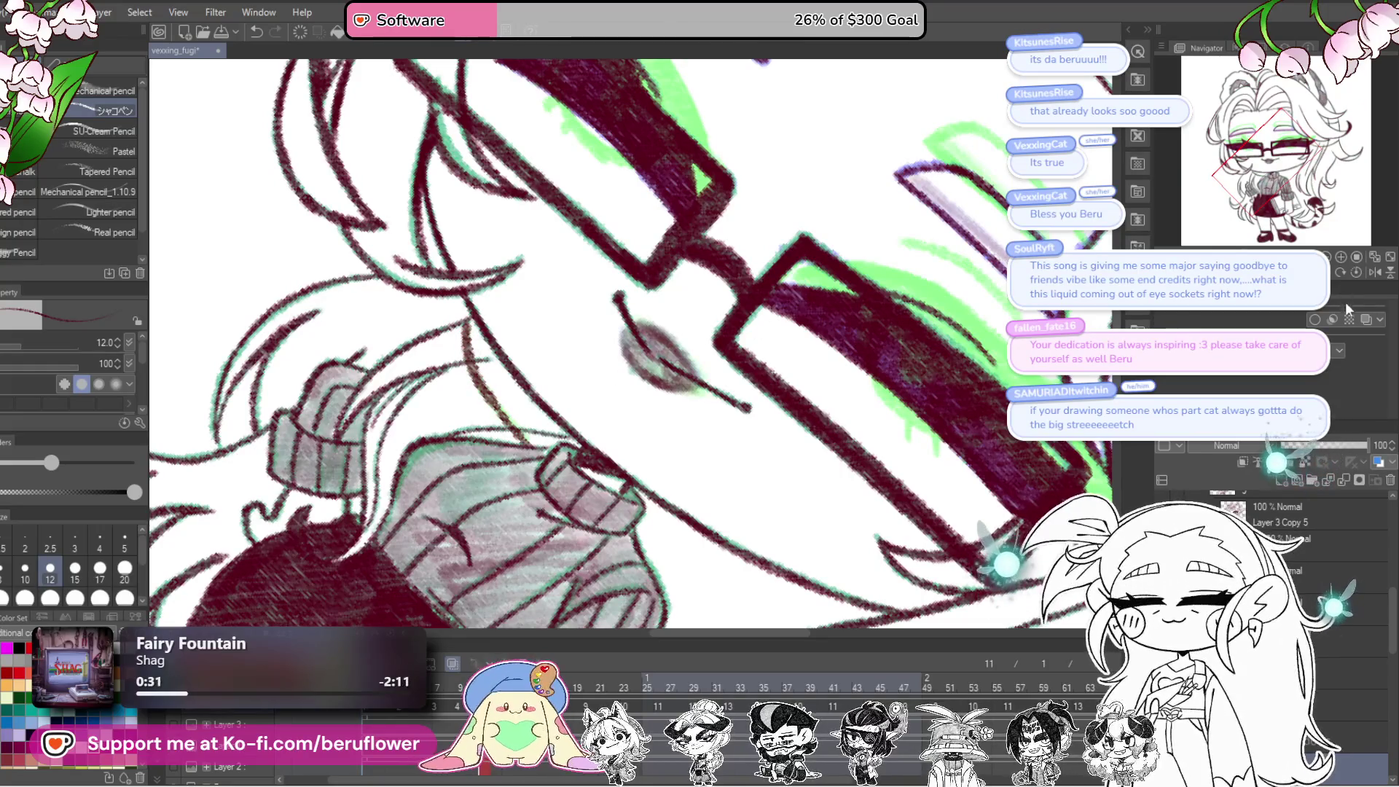
scroll(619, 419, down, 3)
scroll(718, 391, down, 2)
drag(718, 391, 656, 390)
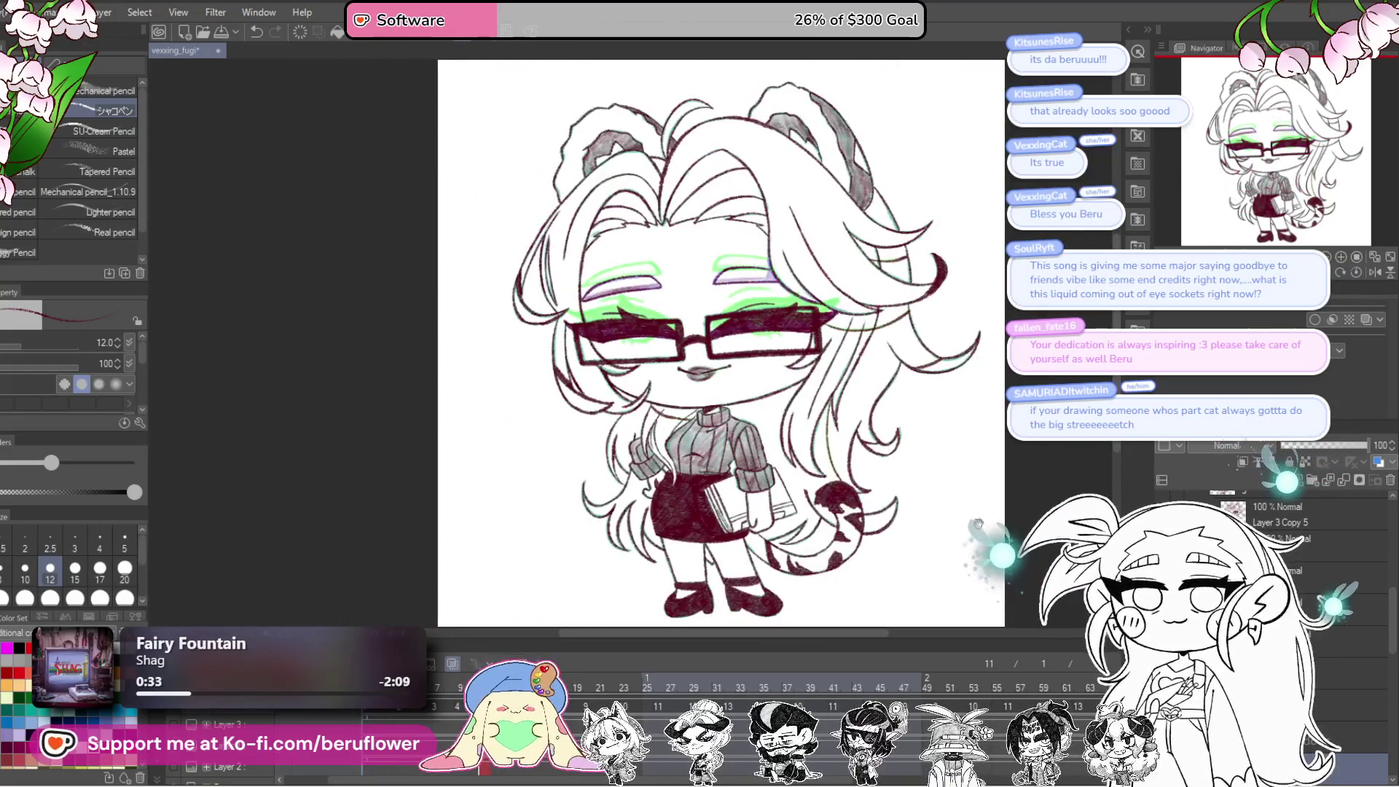
scroll(864, 454, up, 4)
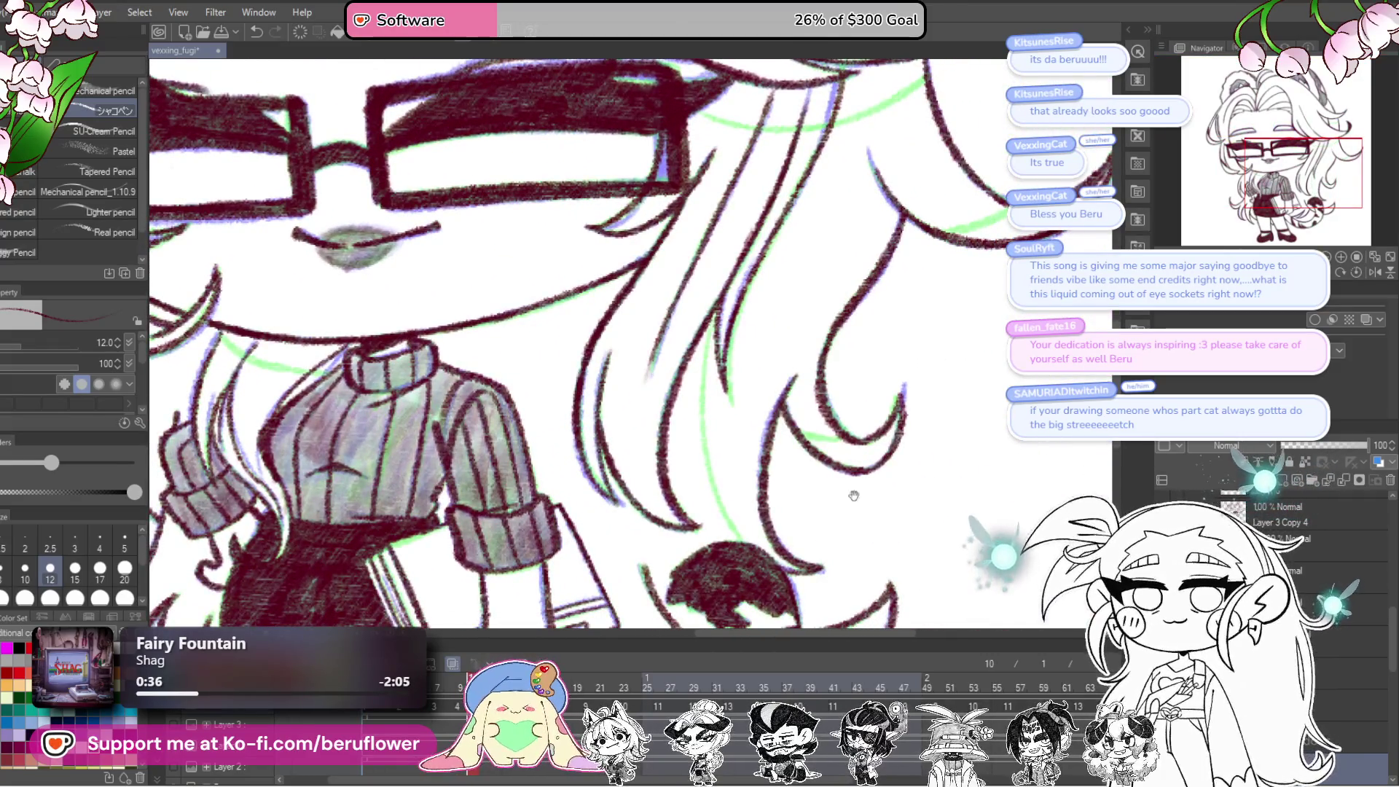
drag(854, 495, 818, 419)
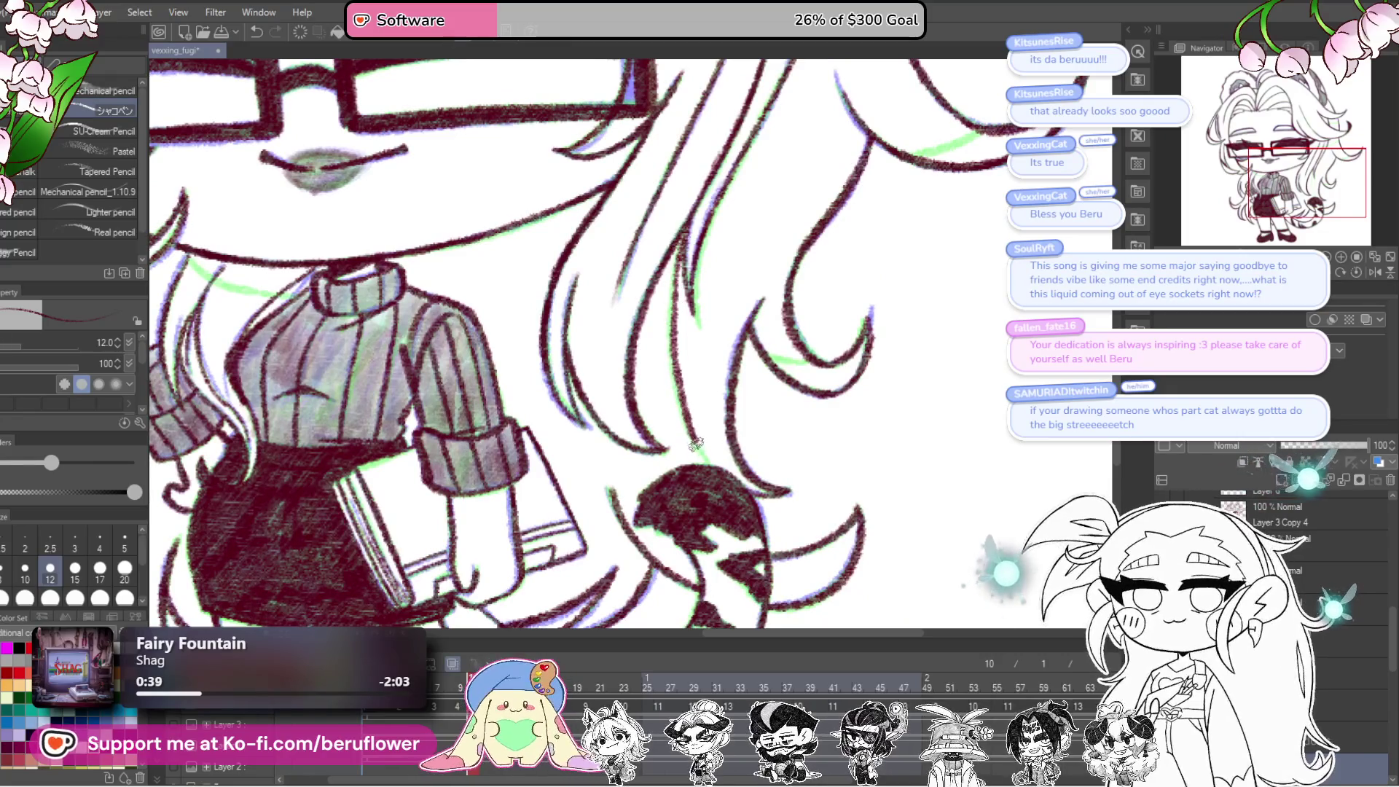
mouse_move(696, 445)
mouse_down()
mouse_move(760, 388)
mouse_move(334, 351)
mouse_up()
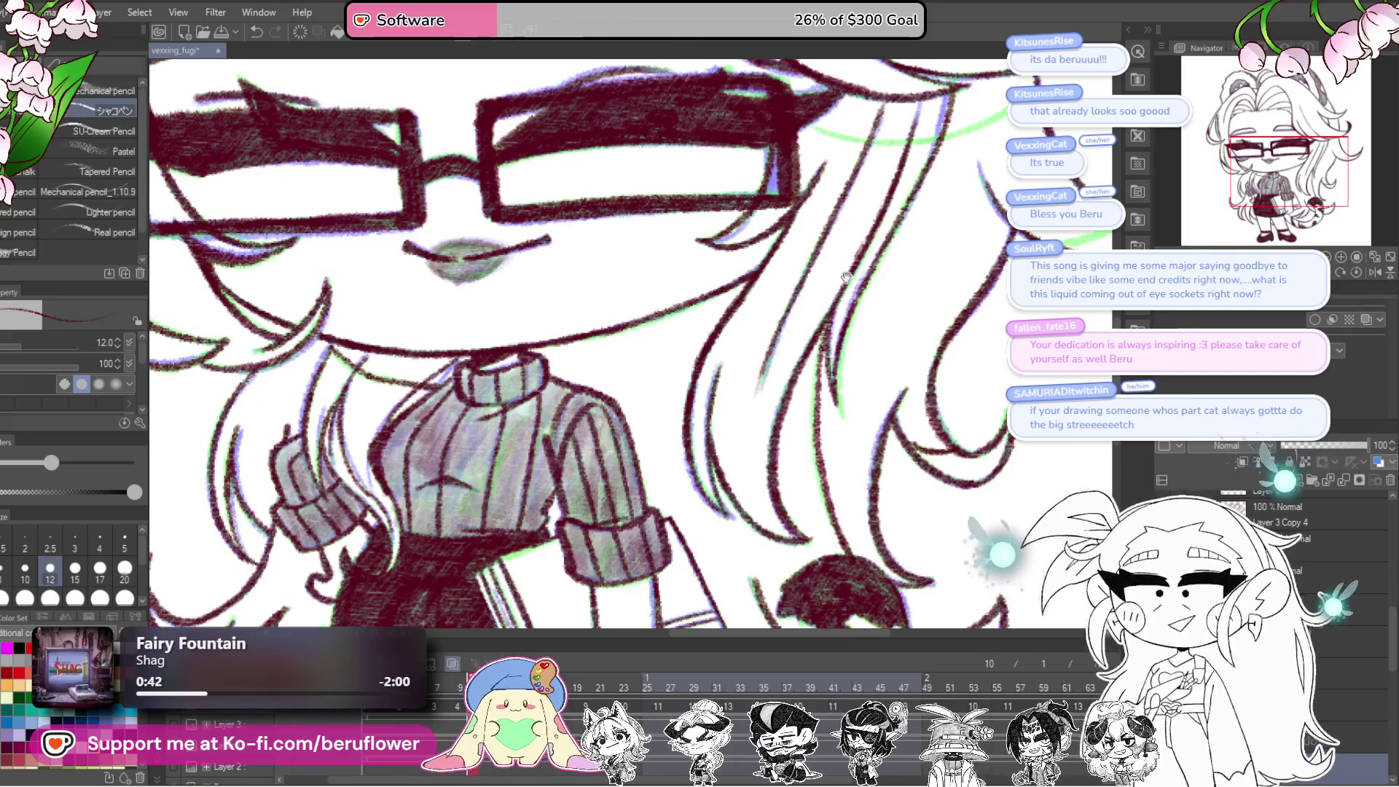
drag(1113, 236, 755, 433)
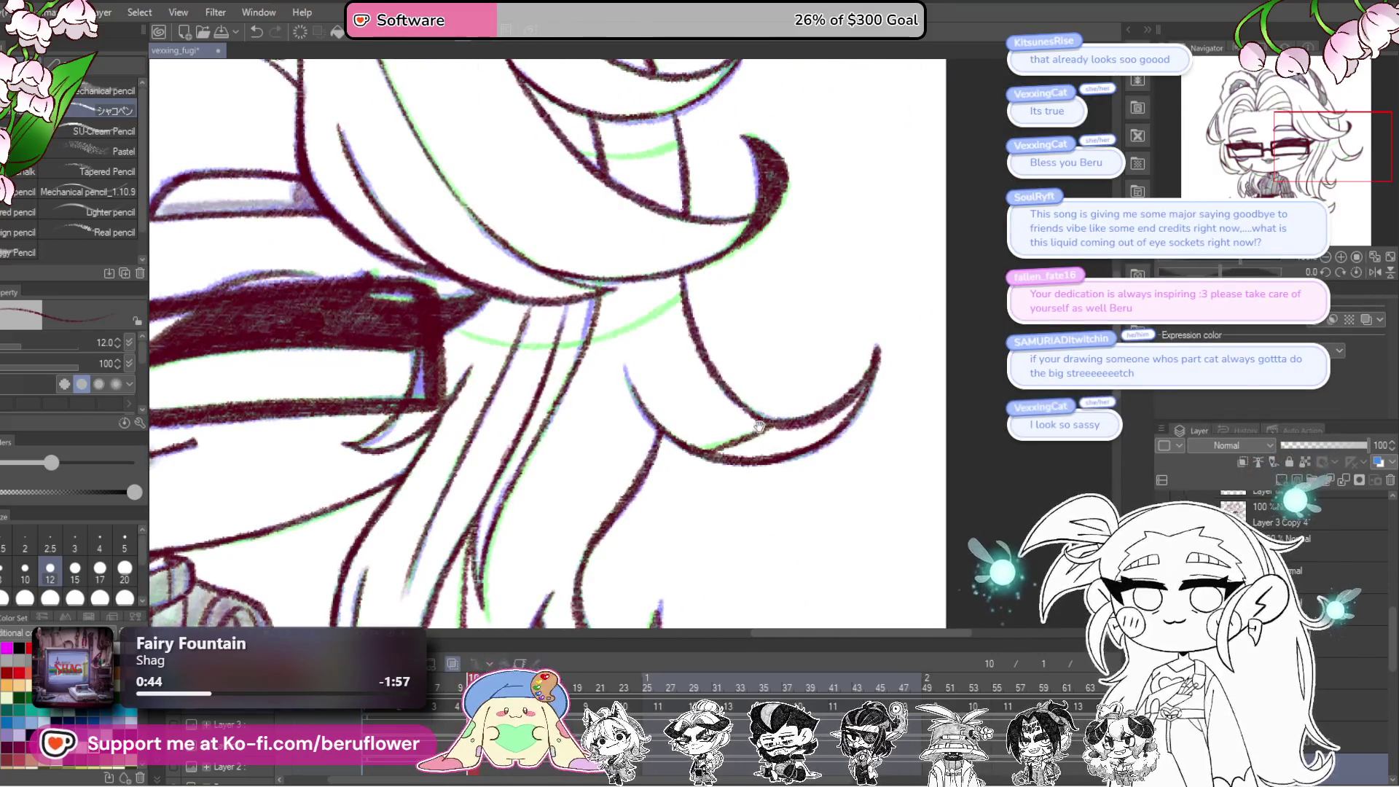
scroll(801, 398, up, 2)
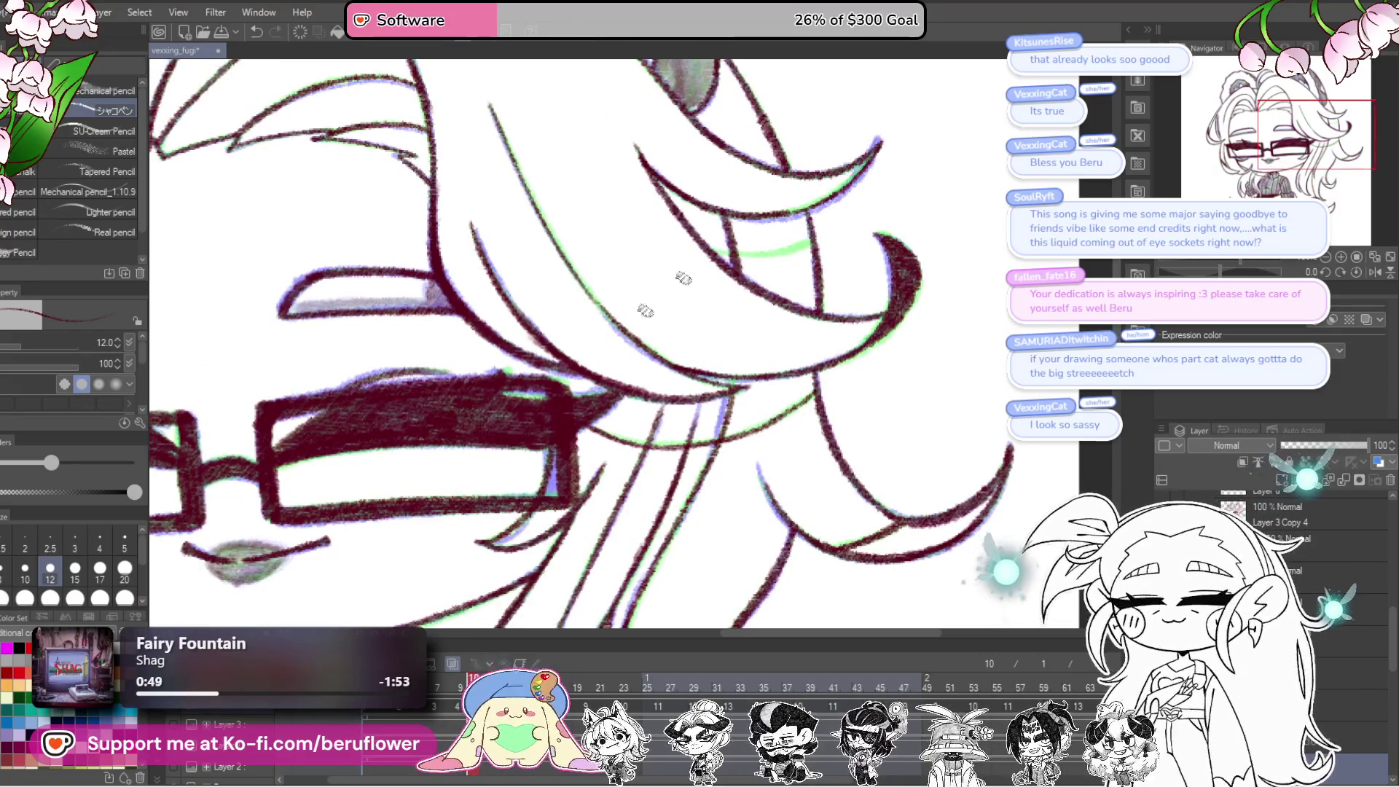
scroll(630, 451, up, 1)
scroll(804, 370, up, 2)
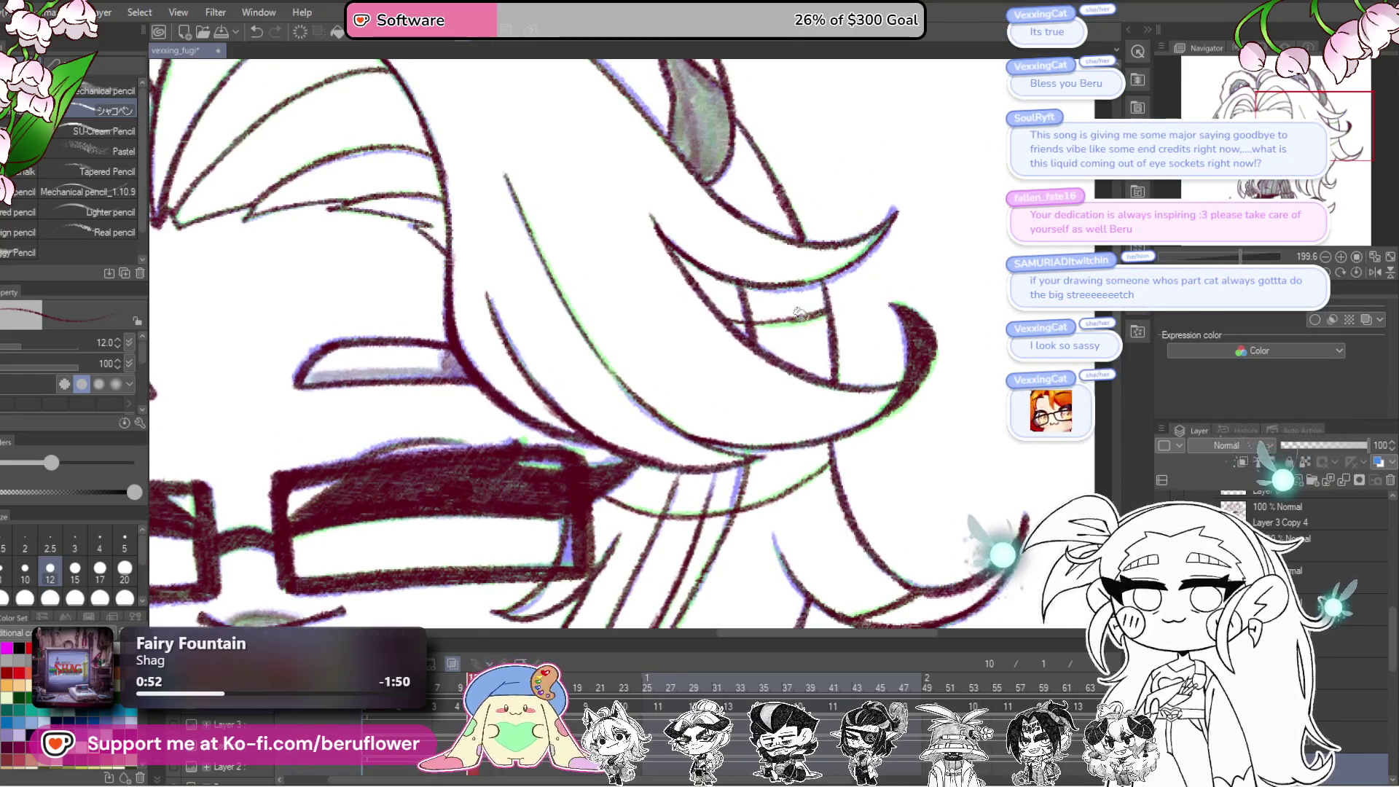
drag(591, 207, 766, 419)
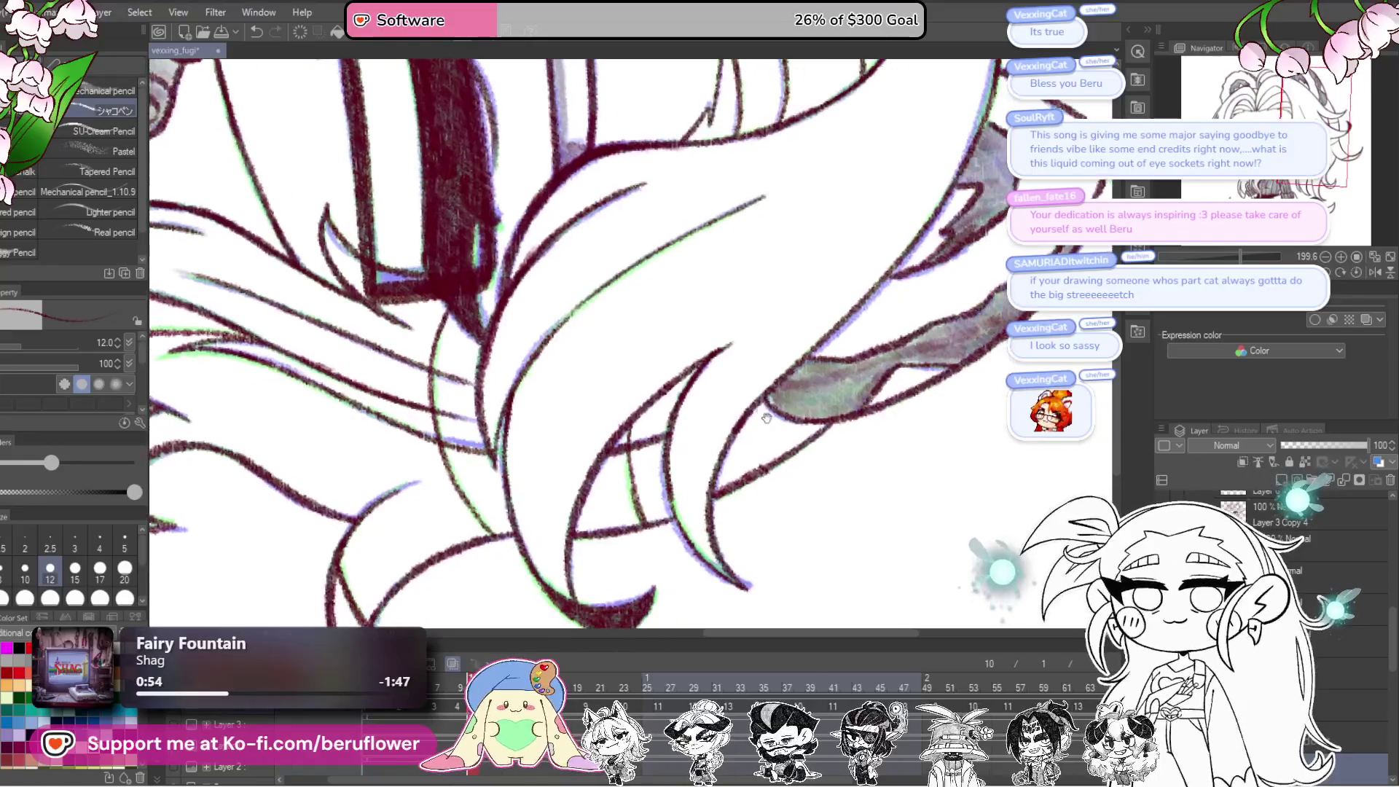
scroll(642, 533, down, 5)
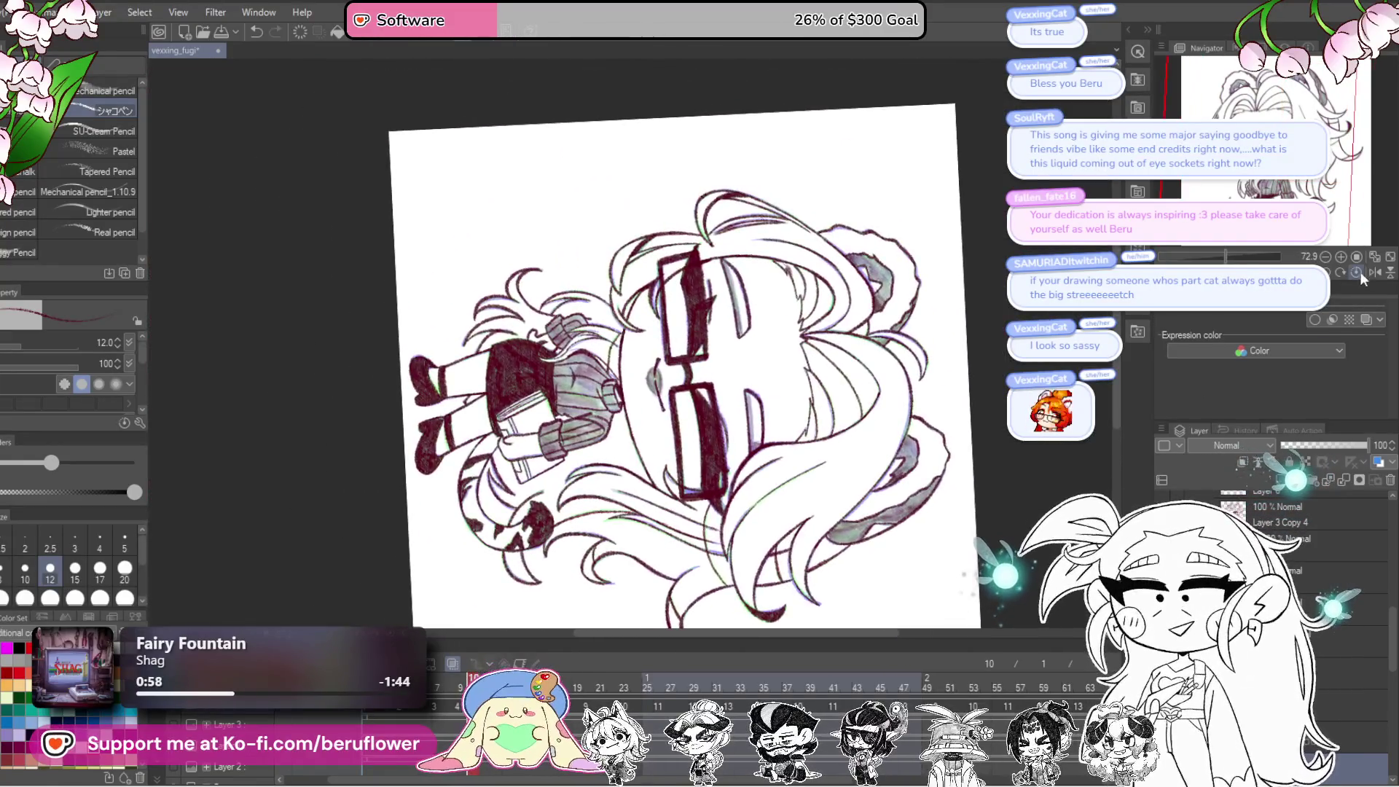
click(1358, 273)
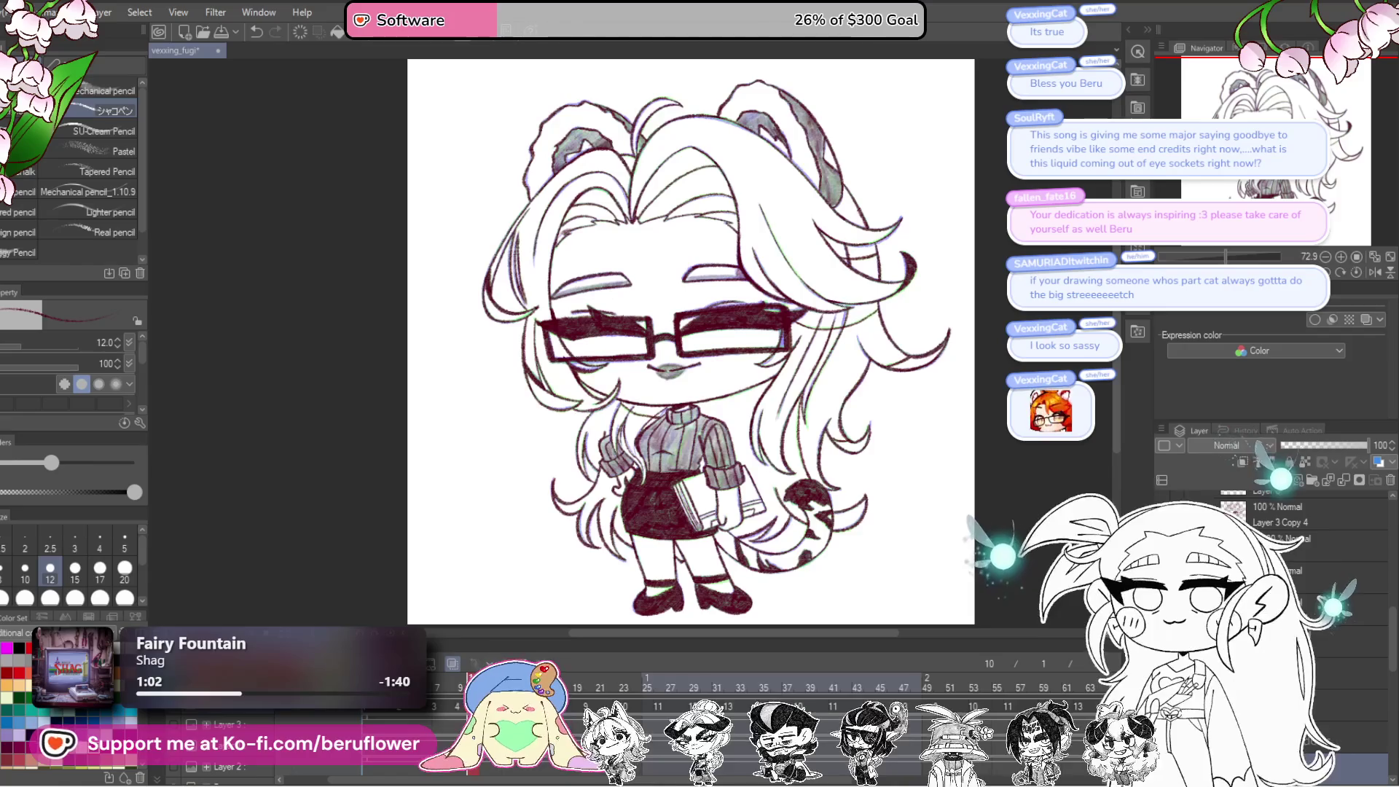
Step: Trace dark pencil lines over the green guide curves, redrawing the botched lower hair curve
scroll(847, 469, up, 5)
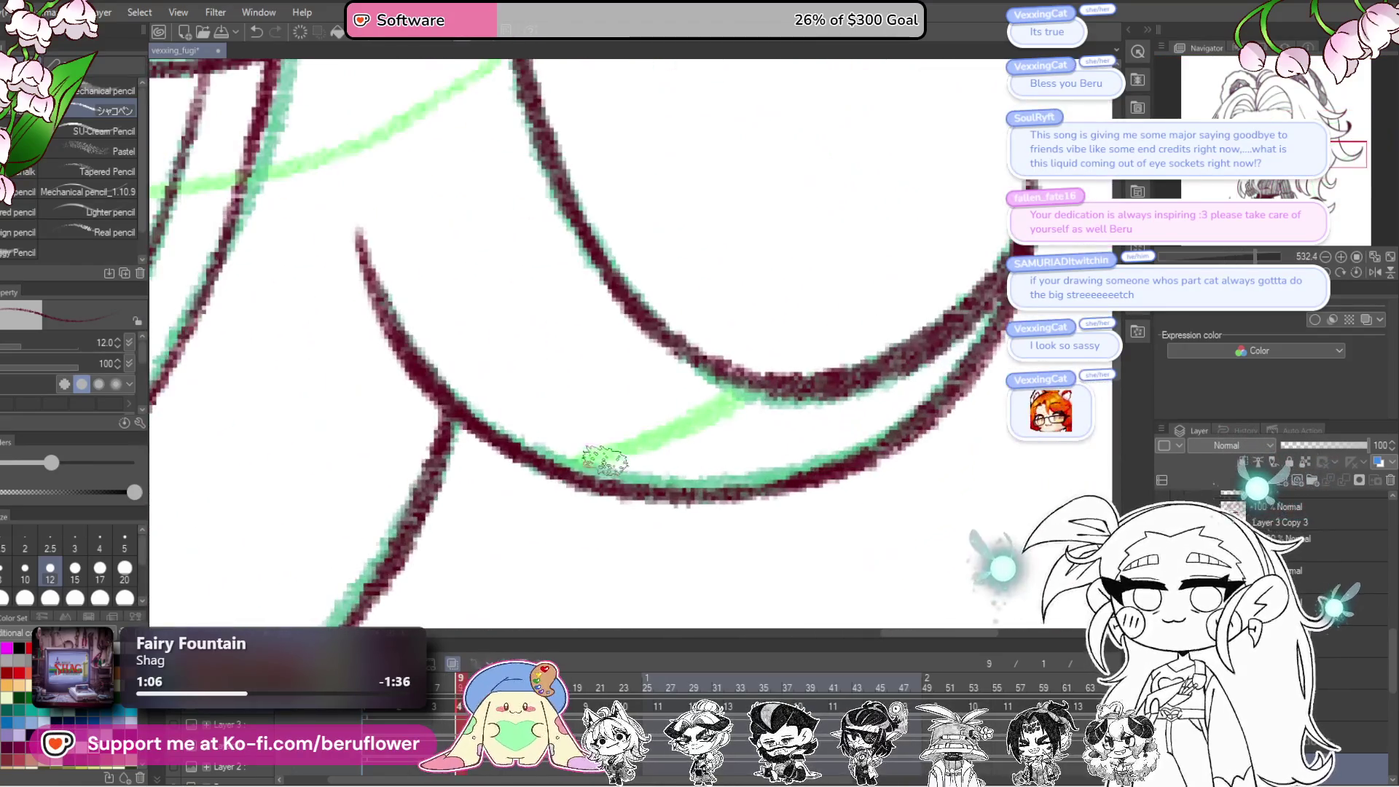
drag(605, 460, 733, 386)
key(ctrl+z)
mouse_move(576, 463)
mouse_down()
mouse_move(758, 371)
mouse_move(892, 273)
mouse_move(940, 262)
mouse_up()
mouse_move(974, 215)
mouse_down()
mouse_move(936, 258)
mouse_move(816, 317)
mouse_move(678, 364)
mouse_move(561, 380)
mouse_up()
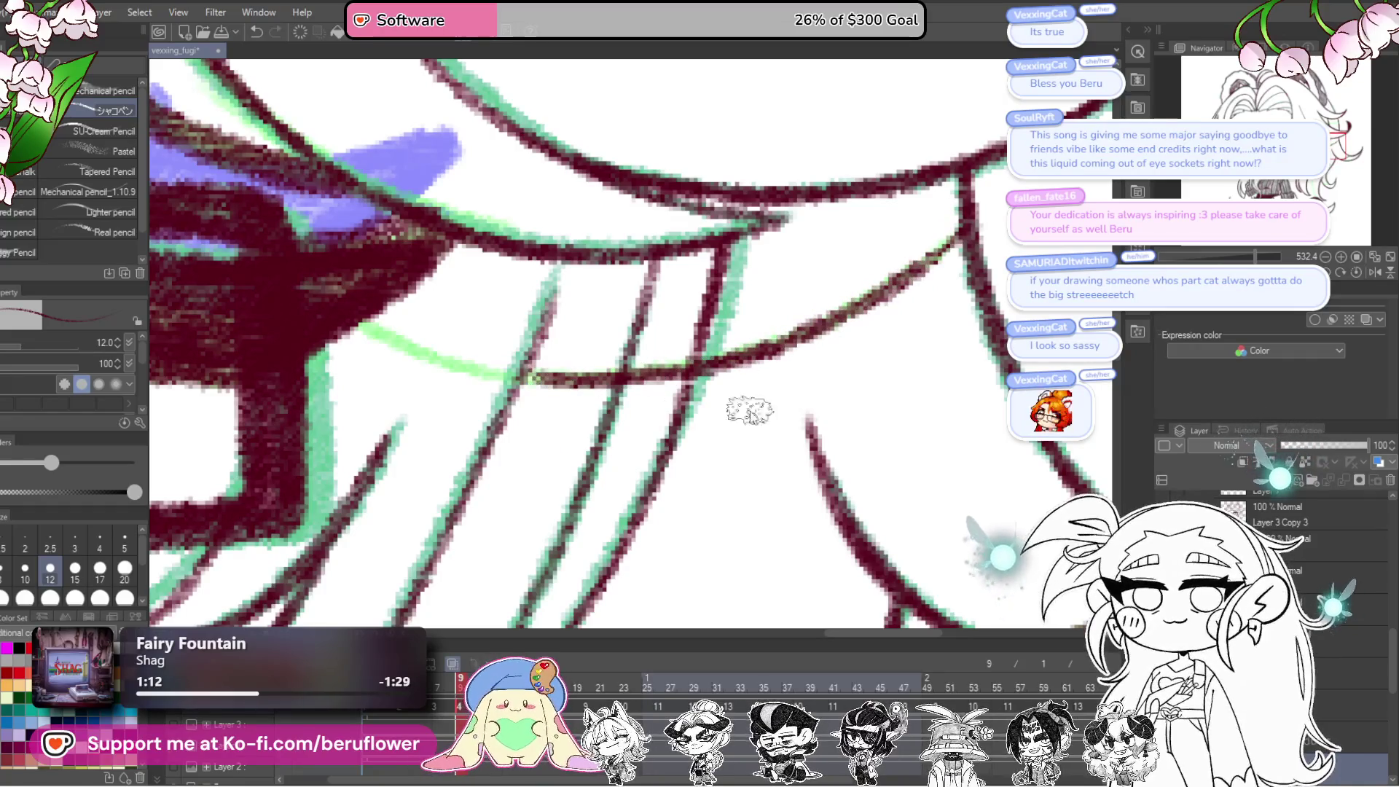
mouse_move(362, 322)
mouse_down()
mouse_move(524, 373)
mouse_move(667, 363)
mouse_up()
Step: Reframe and rotate the view on the face, then ink two more hair strands along the guides
scroll(667, 362, down, 5)
drag(713, 522, 760, 617)
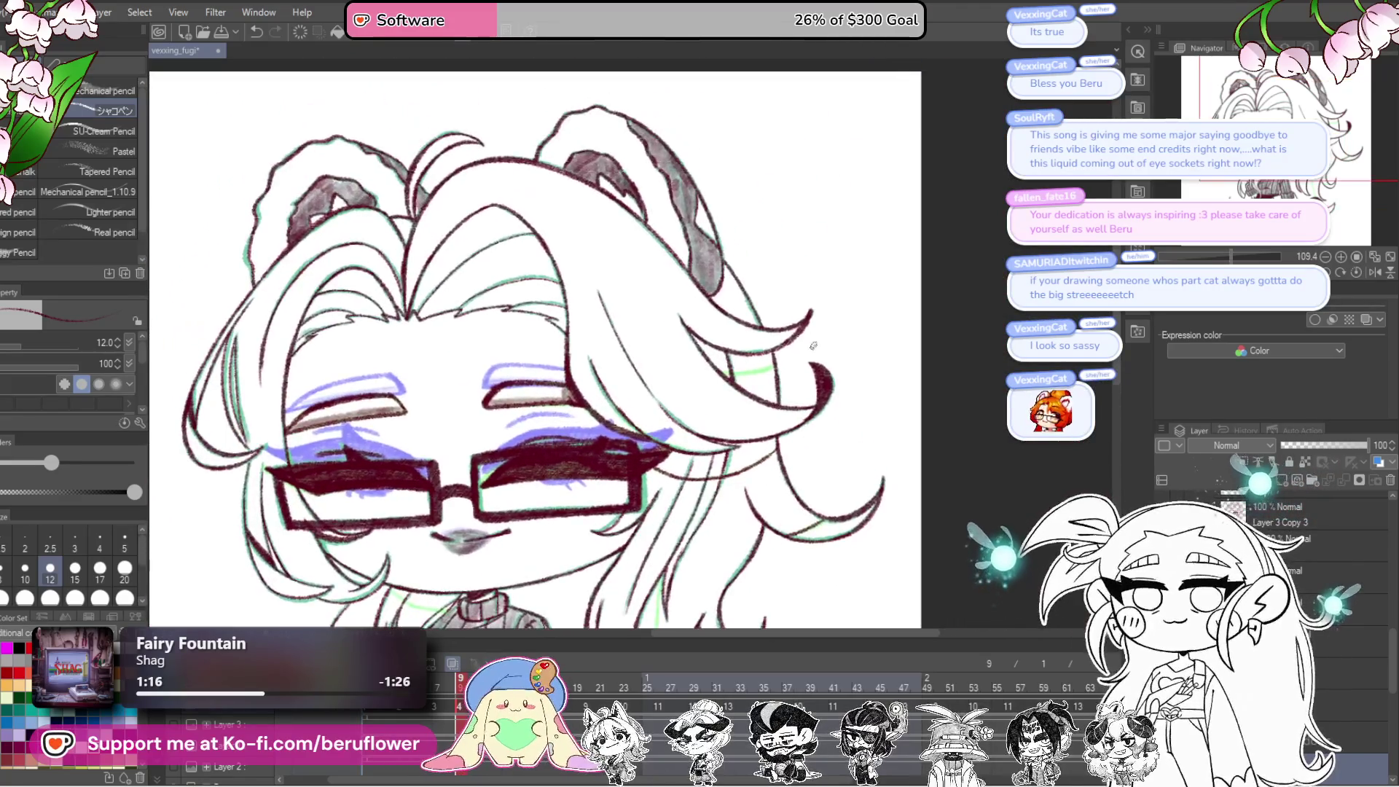
scroll(736, 487, up, 5)
scroll(736, 487, down, 5)
drag(736, 437, 736, 487)
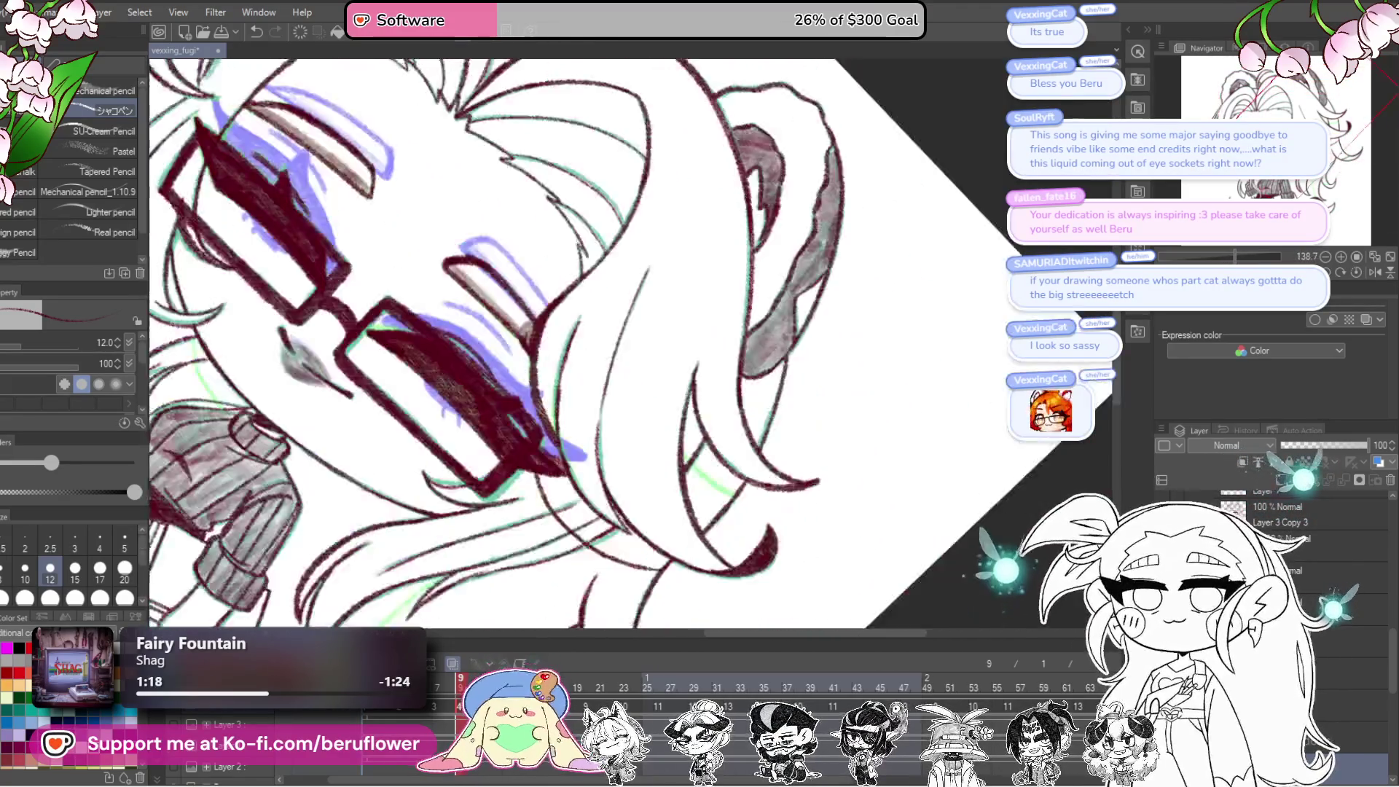
scroll(736, 487, up, 1)
scroll(736, 487, up, 5)
mouse_move(618, 387)
mouse_down()
mouse_move(706, 543)
mouse_move(677, 459)
mouse_move(868, 331)
mouse_up()
scroll(706, 543, down, 5)
scroll(676, 459, up, 4)
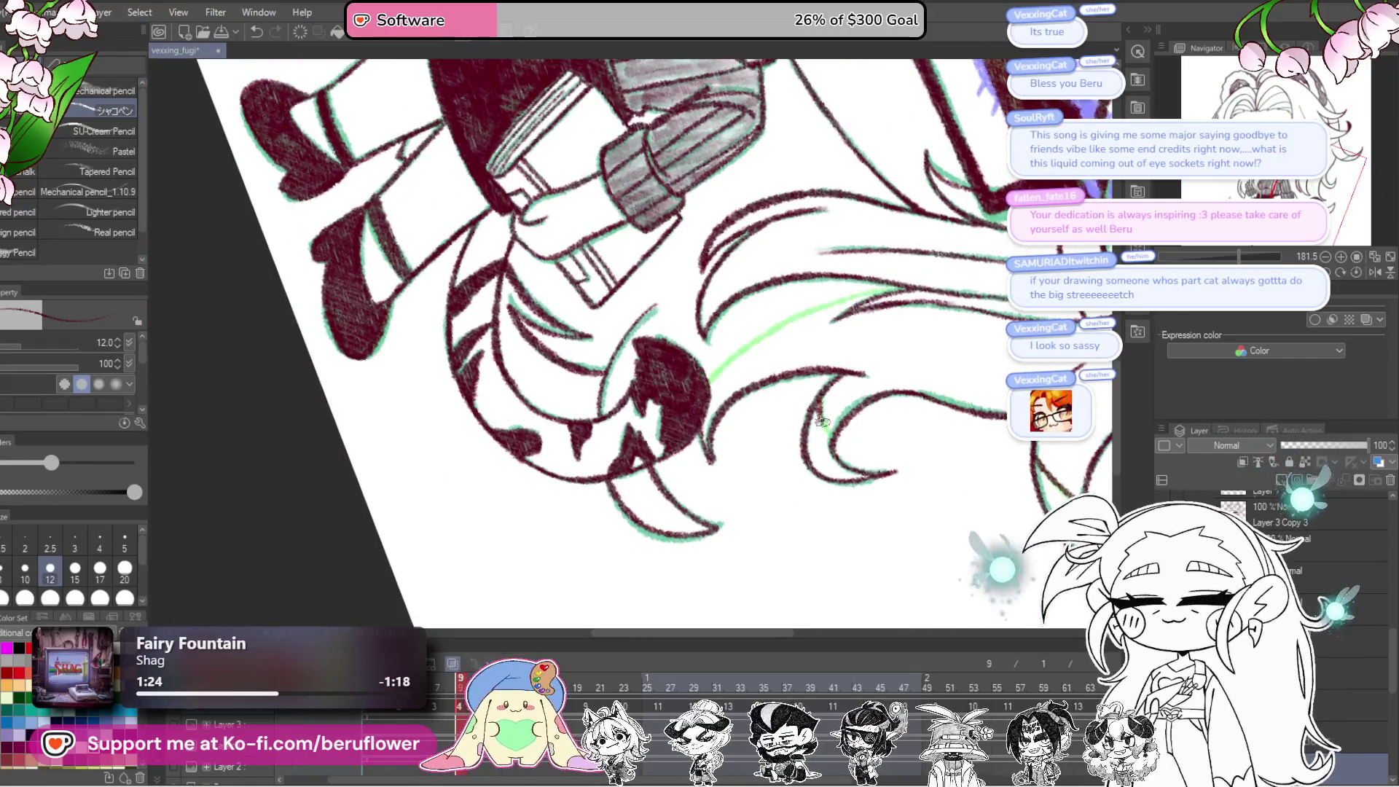
scroll(659, 157, up, 3)
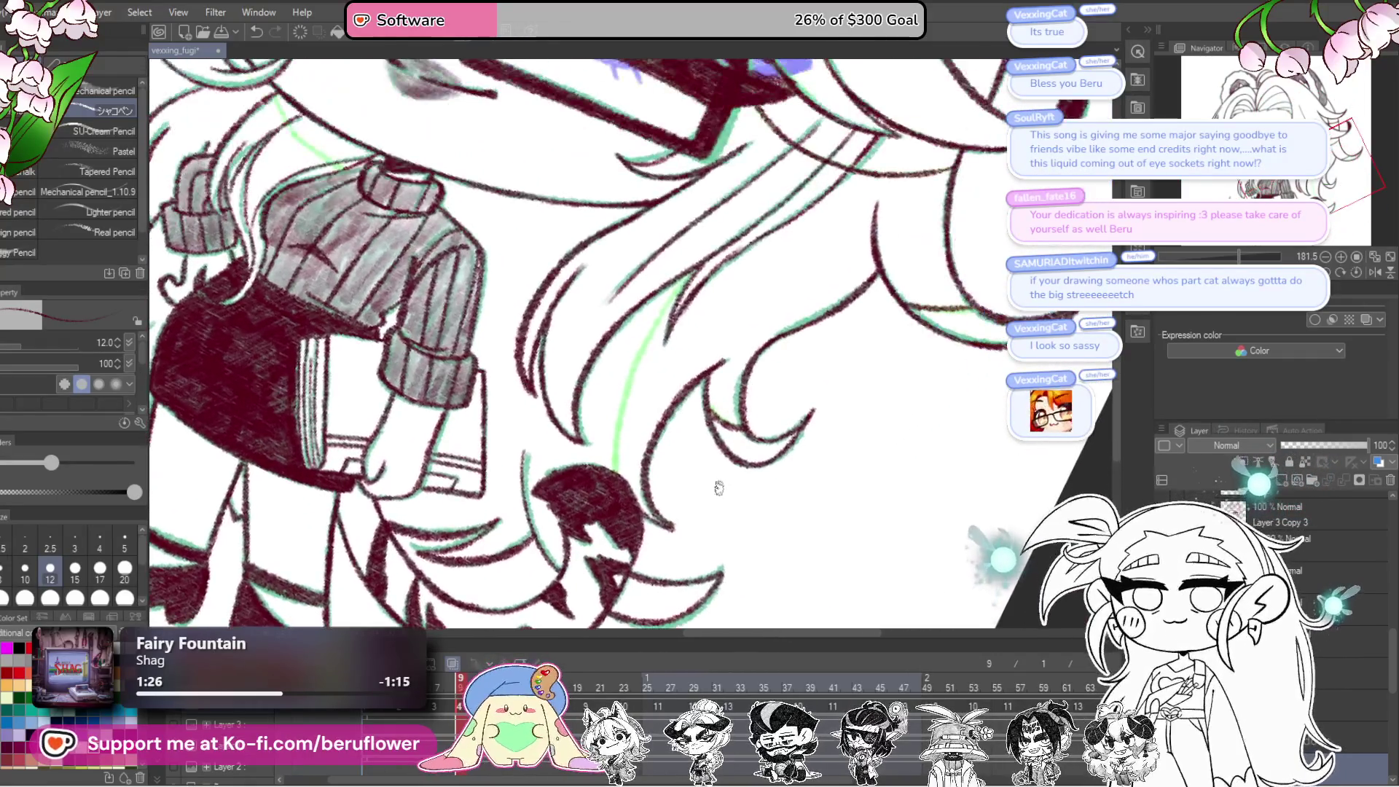
mouse_move(660, 156)
mouse_down()
mouse_move(556, 380)
mouse_move(548, 493)
mouse_up()
Step: Extend the strand lines from the eye corner down the locks below the eye, closing their tips
scroll(594, 359, down, 6)
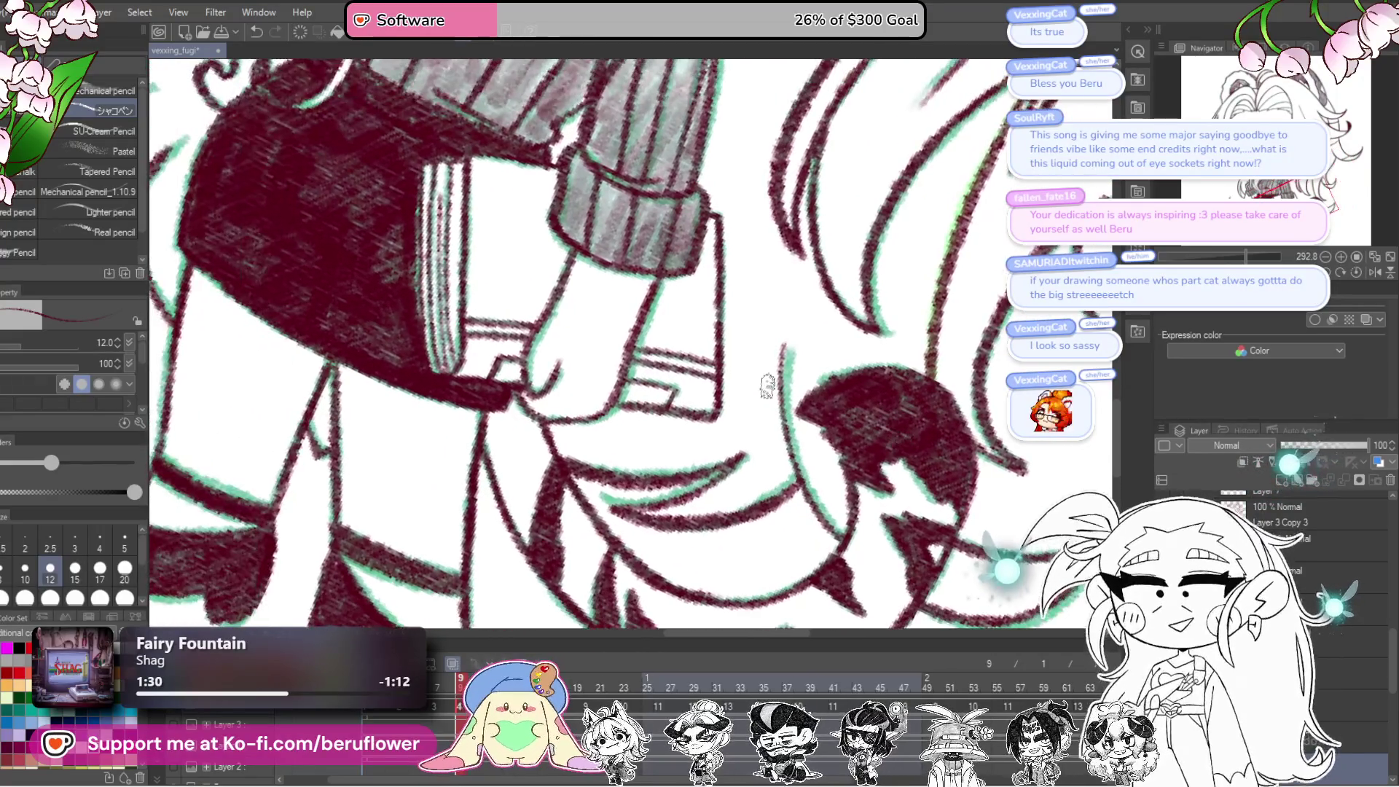
scroll(660, 484, up, 5)
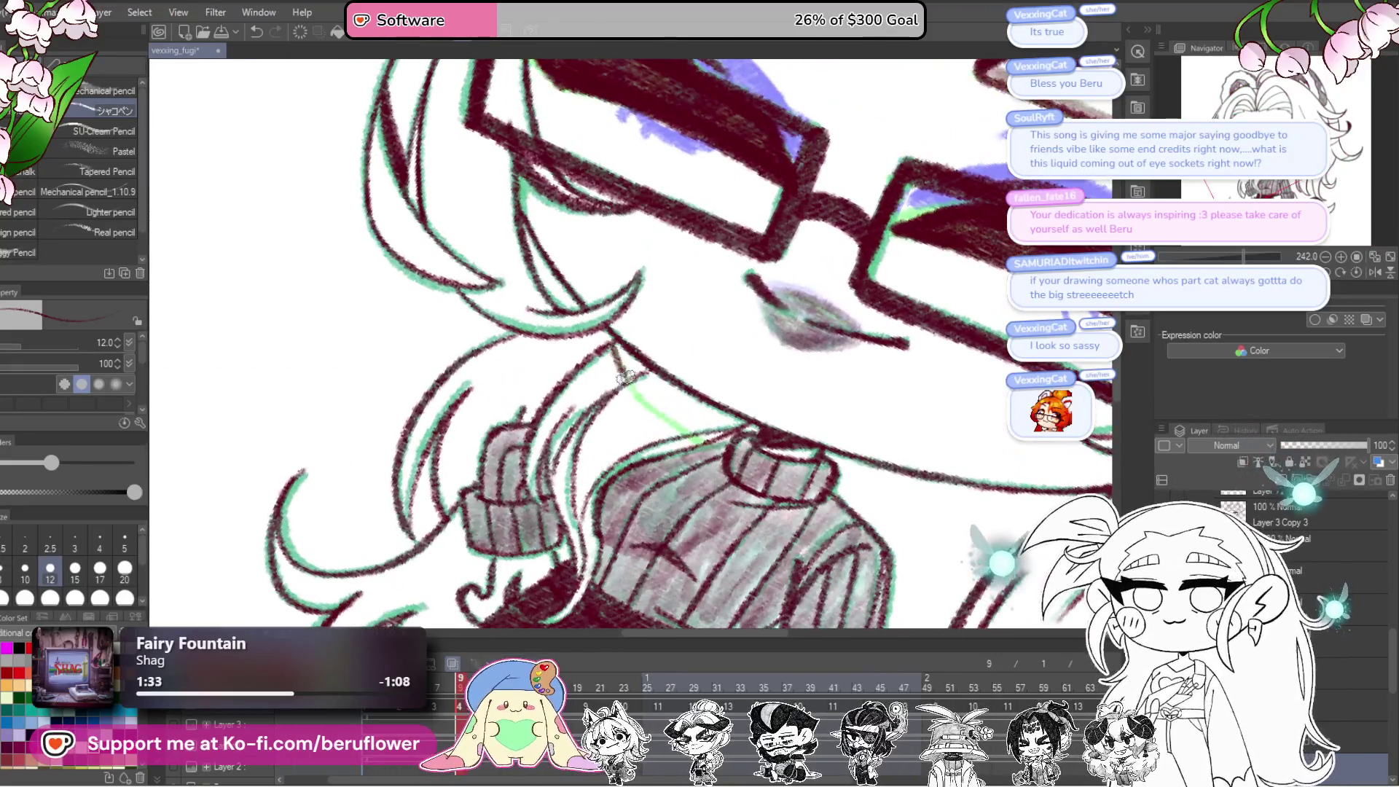
drag(626, 376, 676, 420)
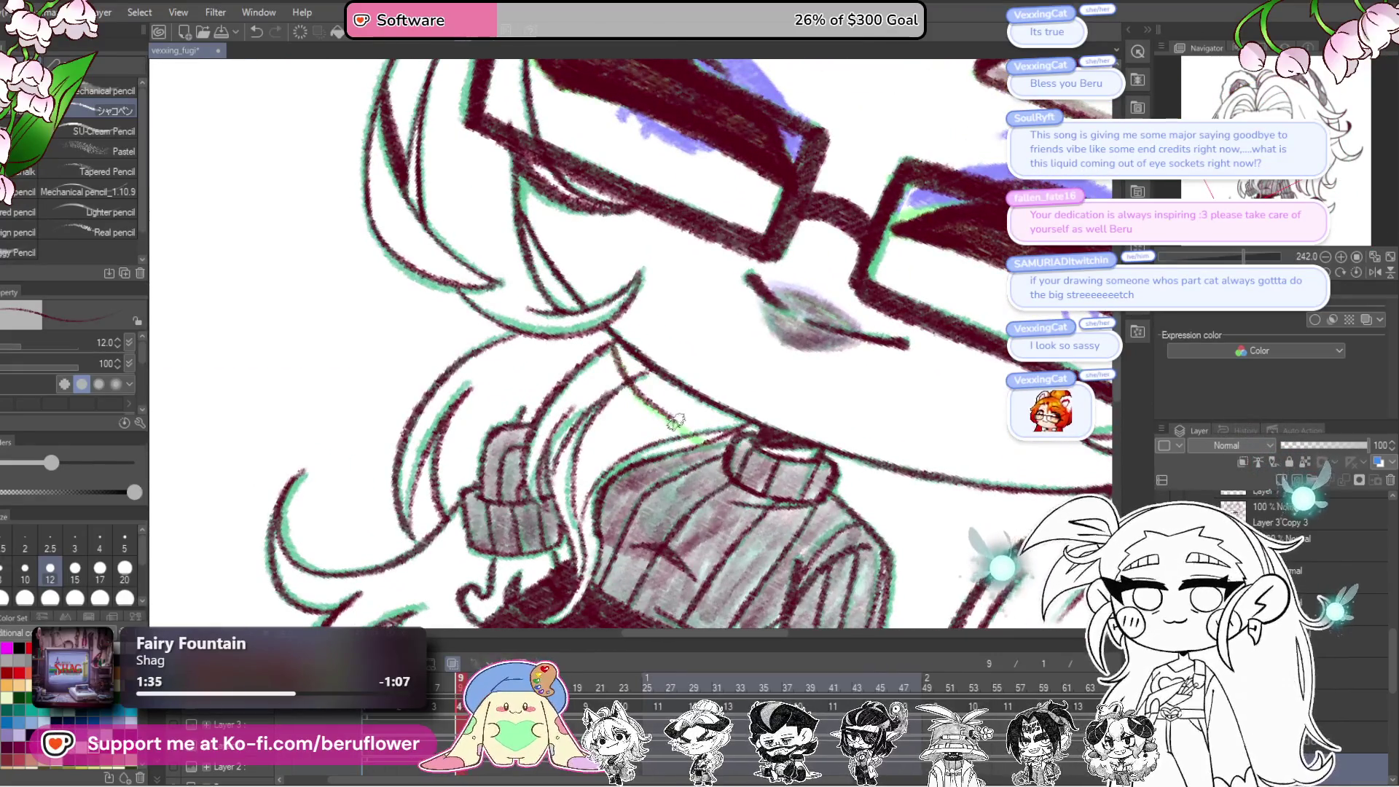
key(Left)
key(Left)
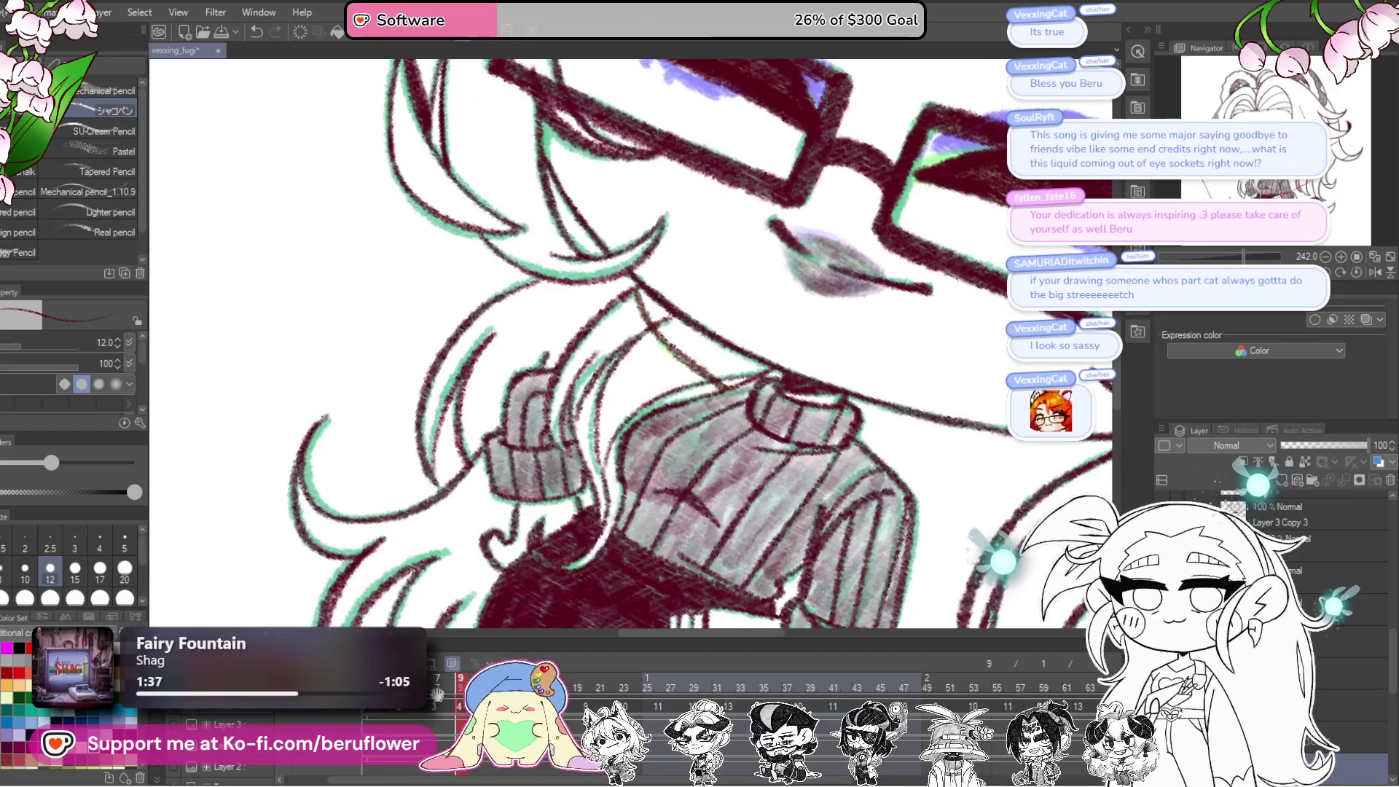
drag(613, 353, 701, 441)
mouse_move(1163, 620)
mouse_down()
mouse_move(1079, 445)
mouse_move(886, 402)
mouse_move(734, 306)
mouse_move(662, 446)
mouse_move(699, 466)
mouse_move(732, 444)
mouse_move(743, 529)
mouse_up()
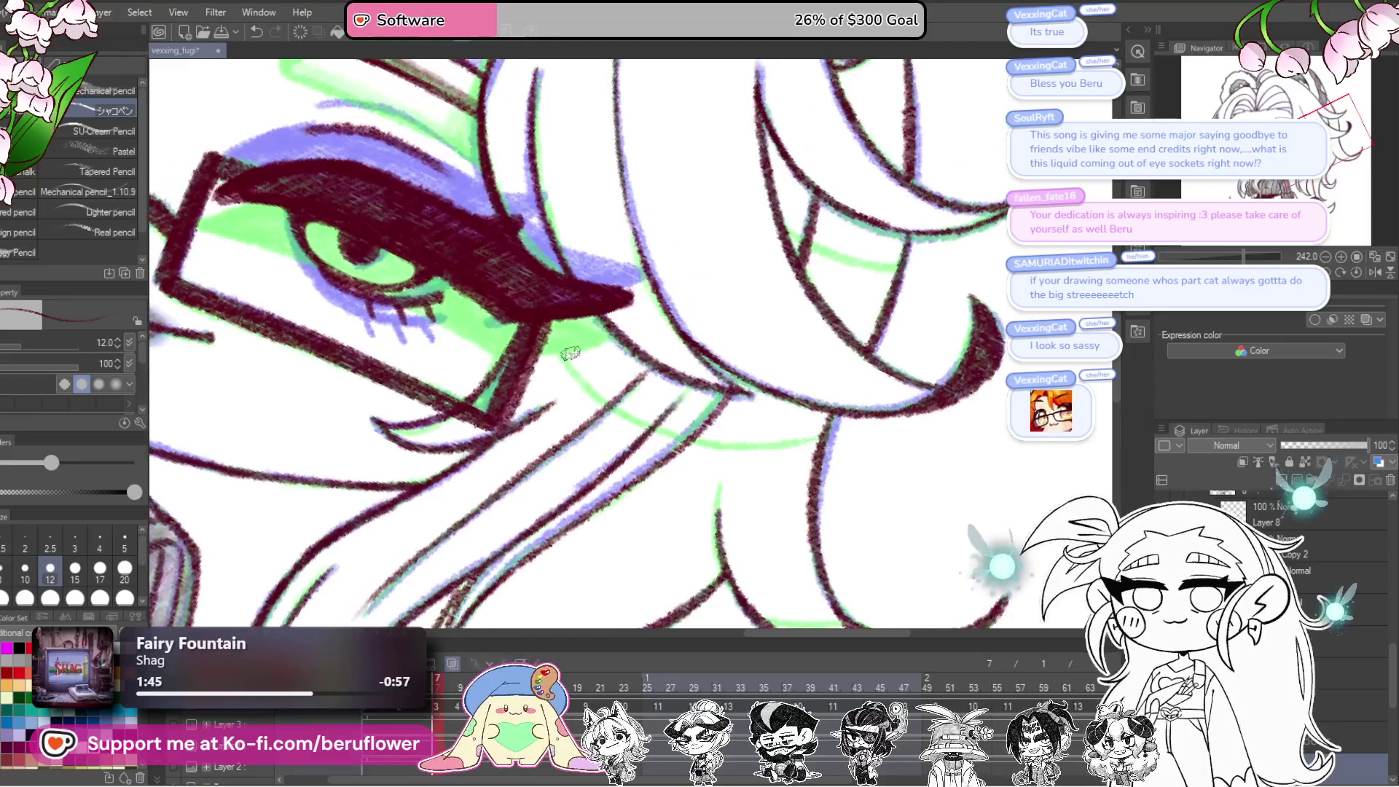
drag(551, 332, 633, 416)
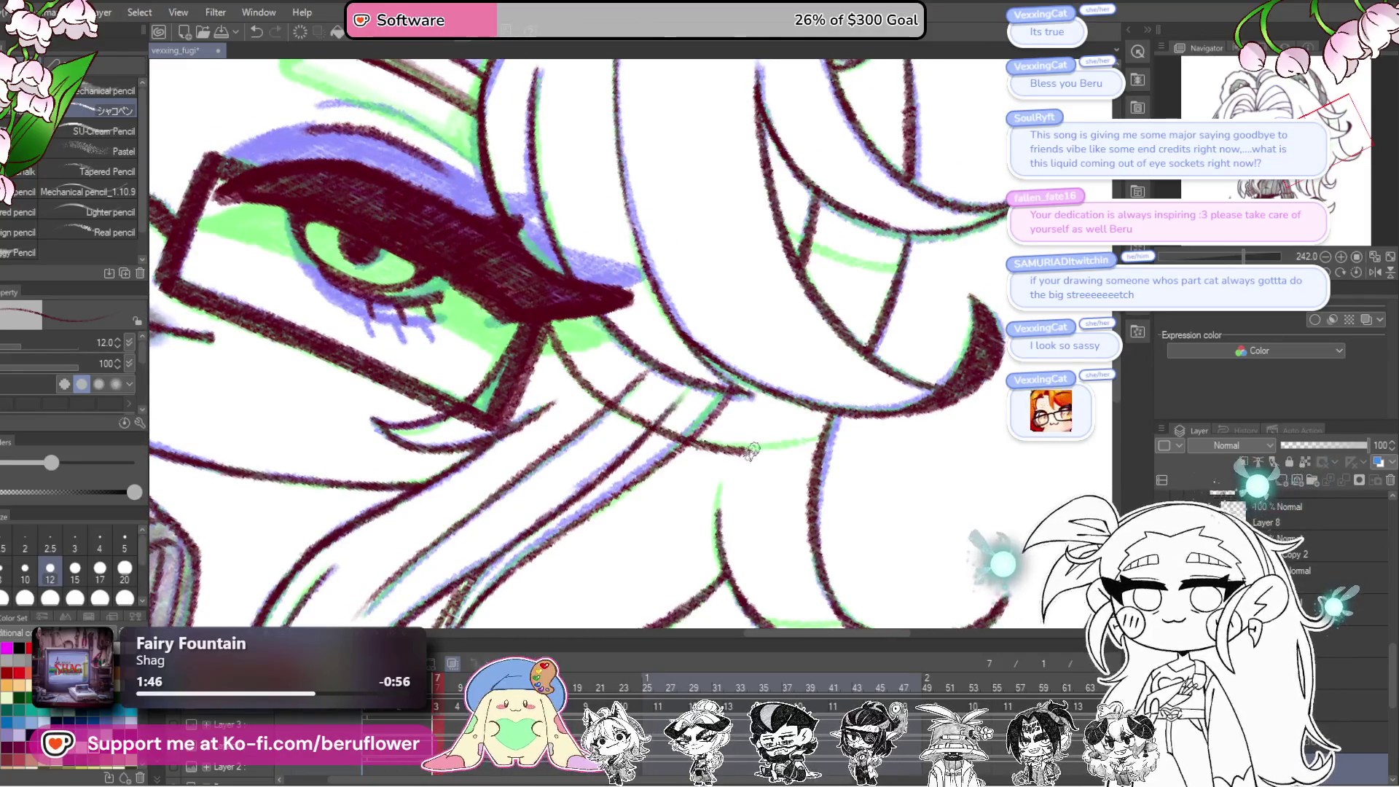
drag(752, 452, 804, 446)
Step: Straighten the canvas rotation and fit the whole character in the window
mouse_move(878, 375)
mouse_down()
mouse_move(896, 335)
mouse_move(733, 363)
mouse_move(811, 402)
mouse_move(850, 360)
mouse_move(662, 447)
mouse_move(678, 447)
mouse_up()
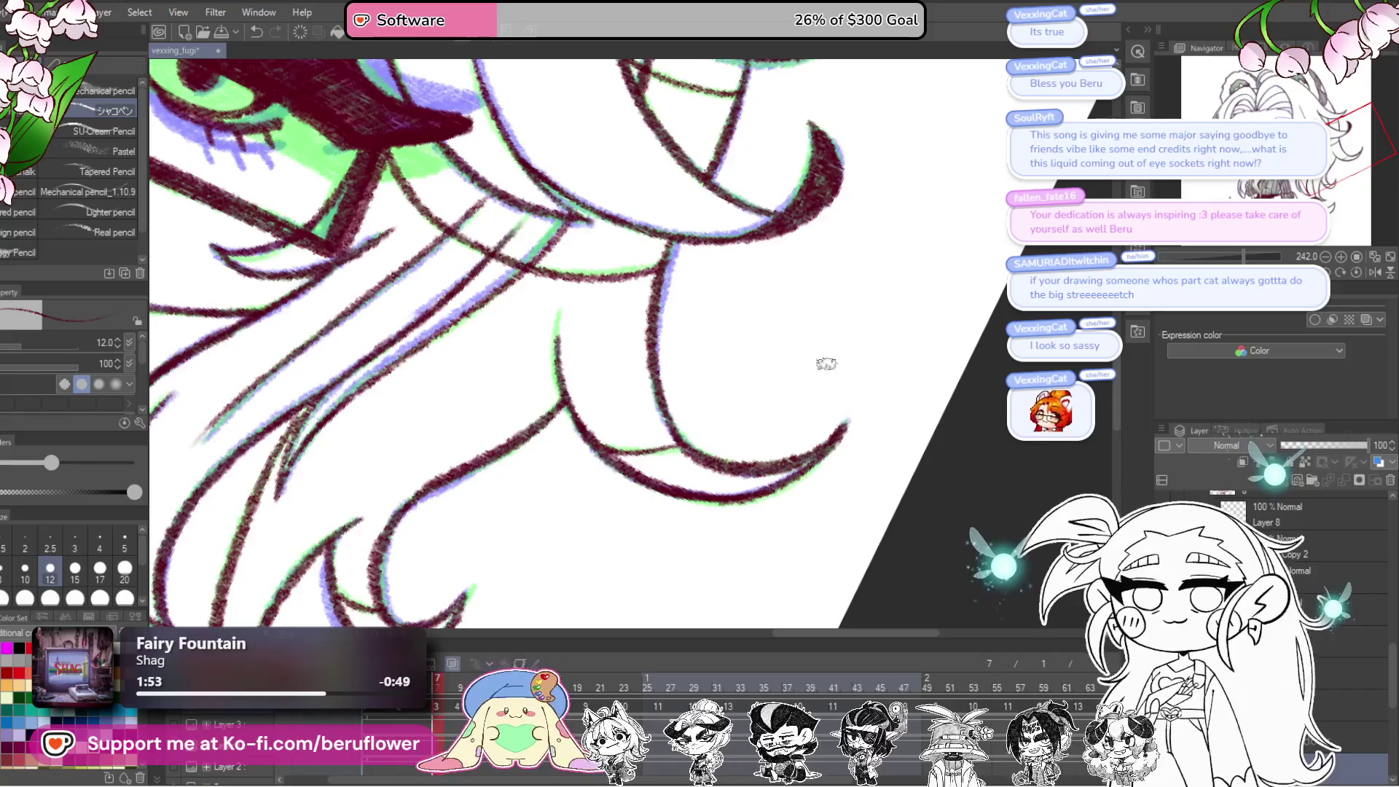
click(1358, 272)
key(ctrl+0)
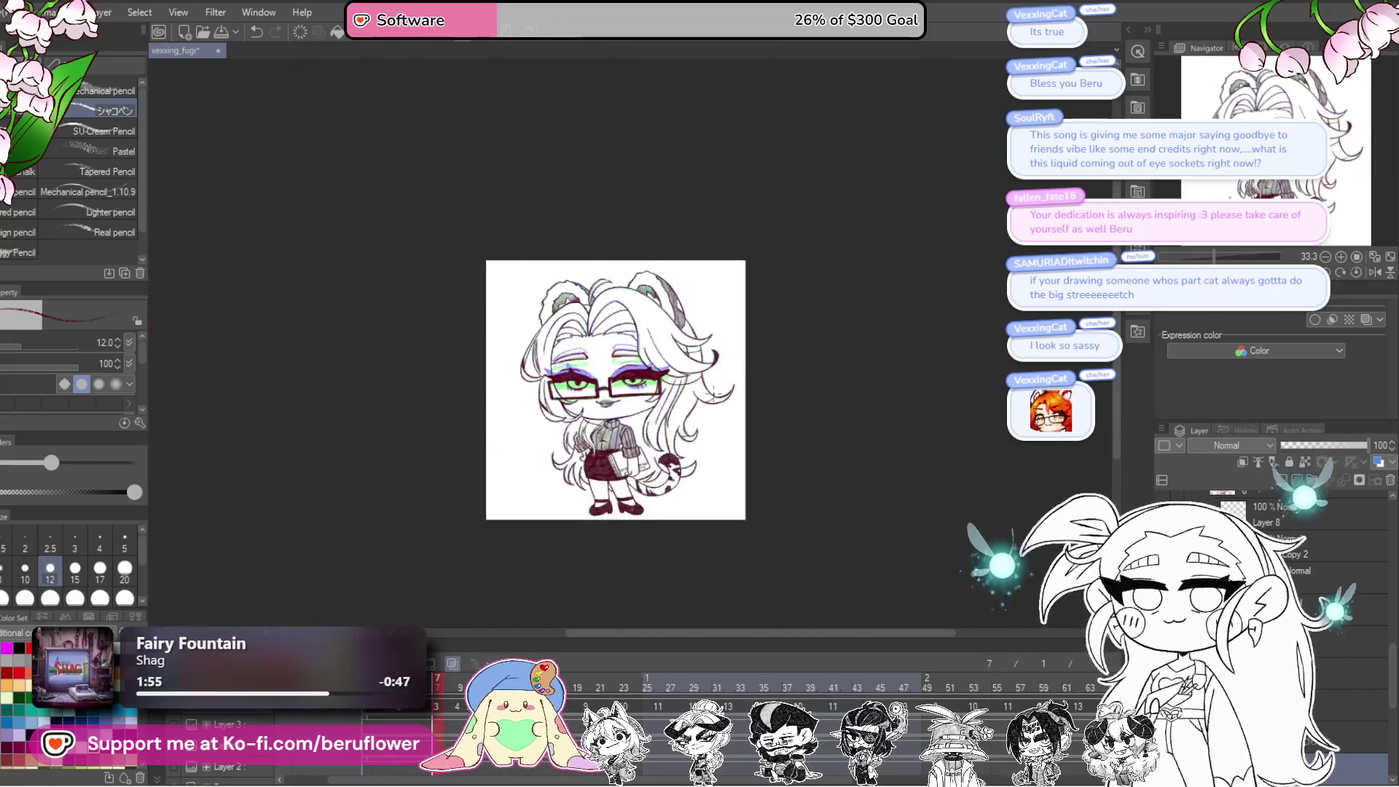
Step: Zoom in on the character and draw a long hair stroke downward
scroll(864, 493, up, 5)
drag(864, 494, 912, 510)
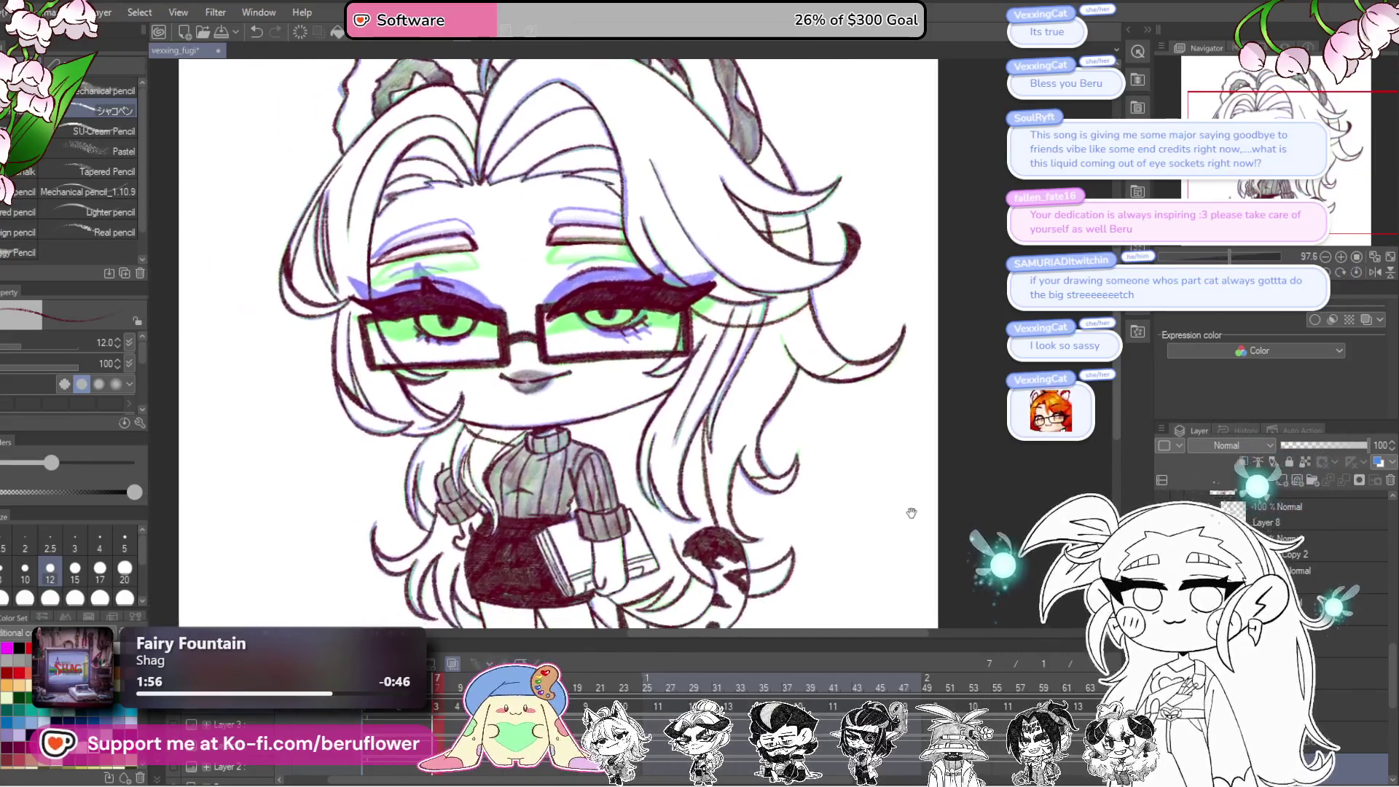
drag(812, 514, 832, 462)
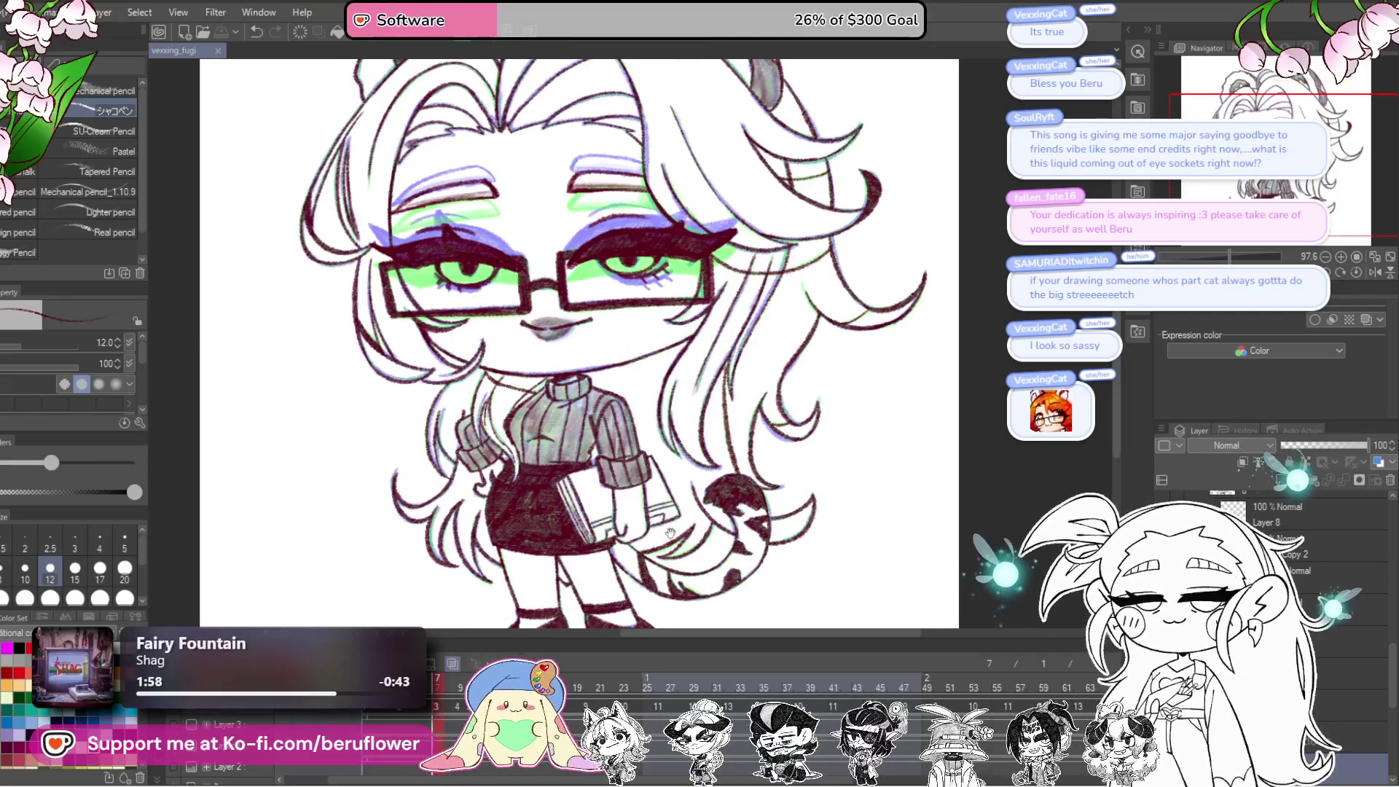
scroll(687, 468, up, 1)
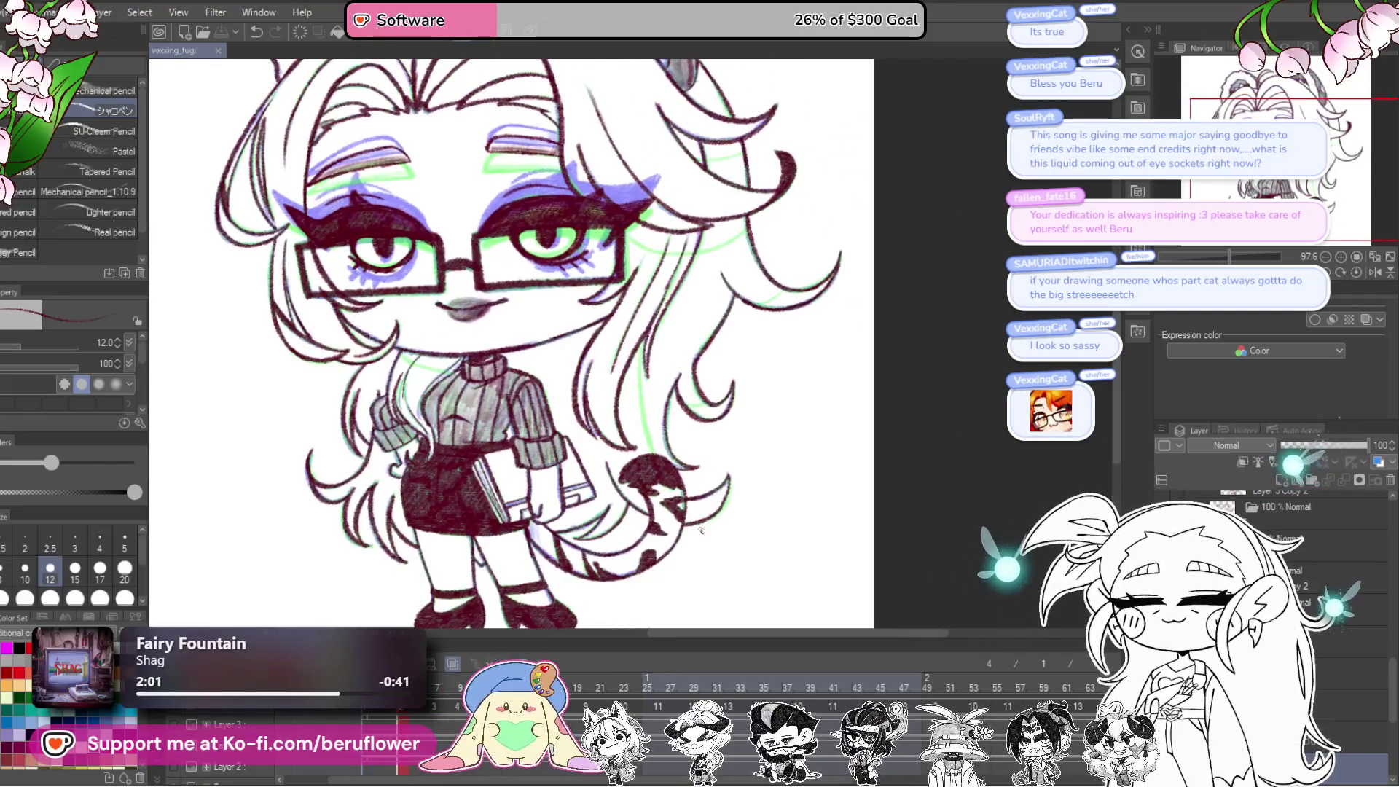
scroll(687, 467, up, 3)
scroll(688, 467, up, 1)
drag(605, 261, 640, 463)
Step: Rotate the view and ink several thin downward hair strands near the tail
scroll(639, 463, up, 2)
drag(1240, 256, 1254, 251)
scroll(542, 419, up, 1)
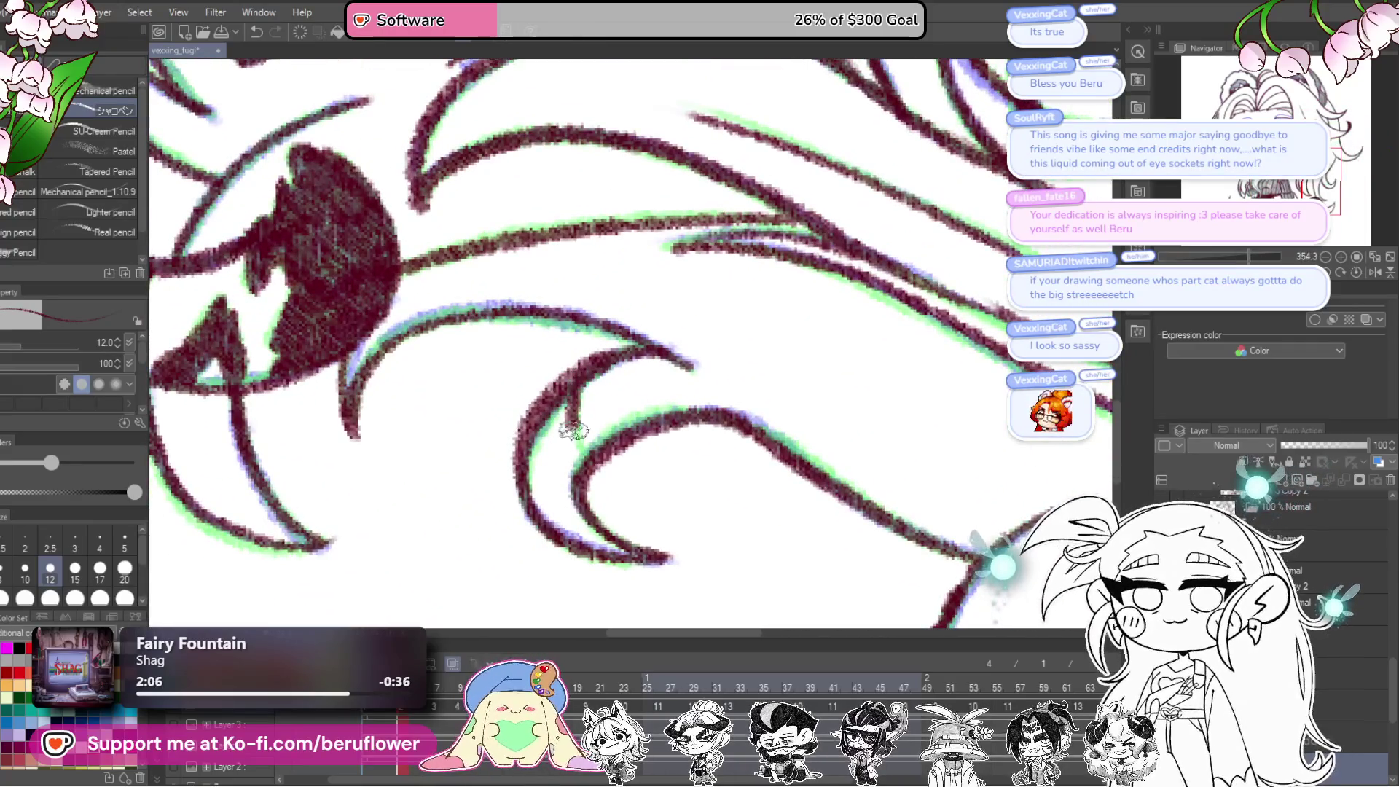
scroll(744, 368, up, 1)
drag(743, 368, 692, 164)
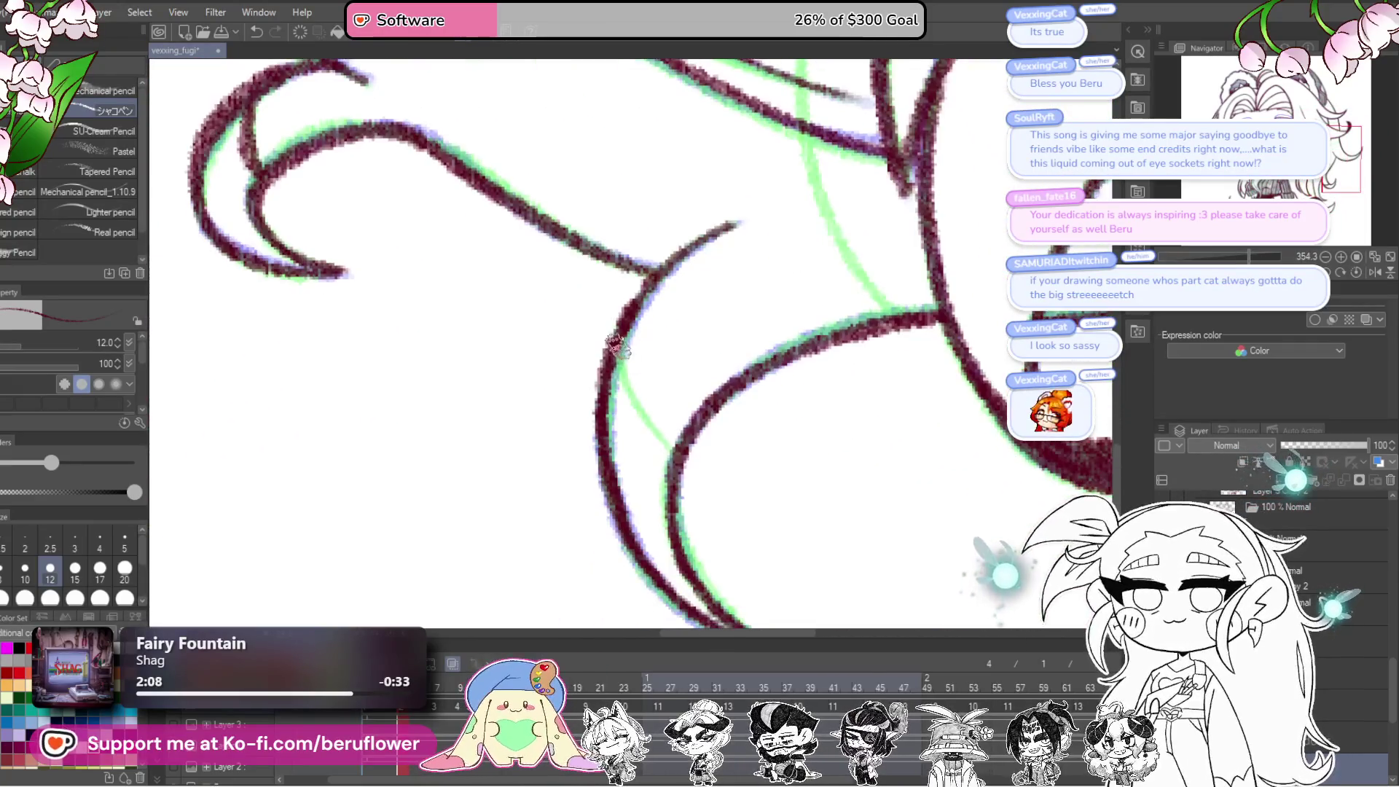
drag(618, 346, 669, 445)
scroll(669, 445, down, 3)
scroll(763, 381, up, 3)
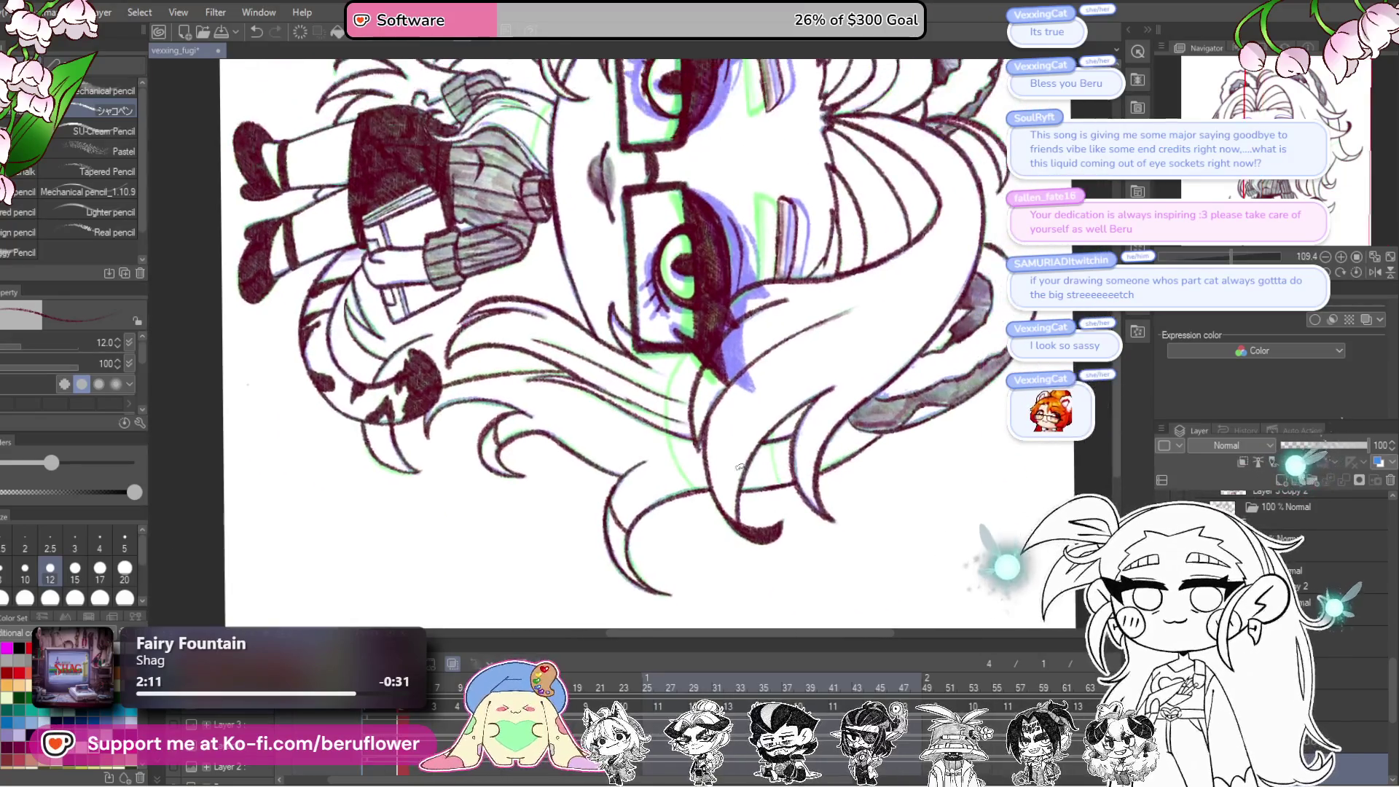
mouse_move(764, 382)
mouse_down()
mouse_move(785, 514)
mouse_move(772, 519)
mouse_up()
mouse_move(550, 185)
mouse_down()
mouse_move(621, 248)
mouse_move(589, 323)
mouse_move(573, 436)
mouse_move(607, 540)
mouse_move(658, 604)
mouse_up()
drag(574, 365, 589, 314)
Step: Draw a dark pencil line down the sweater's collar edge
scroll(589, 315, down, 6)
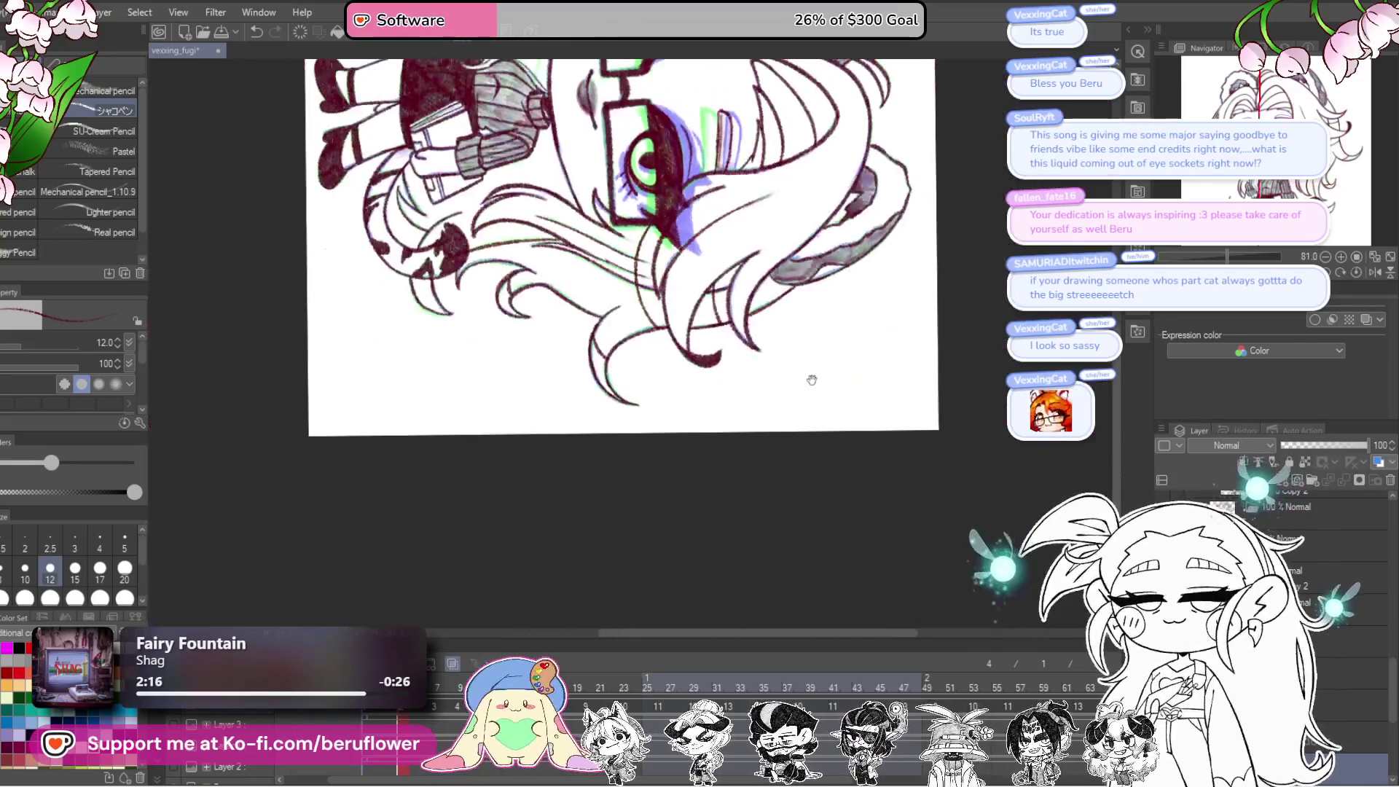
drag(1188, 264, 1164, 262)
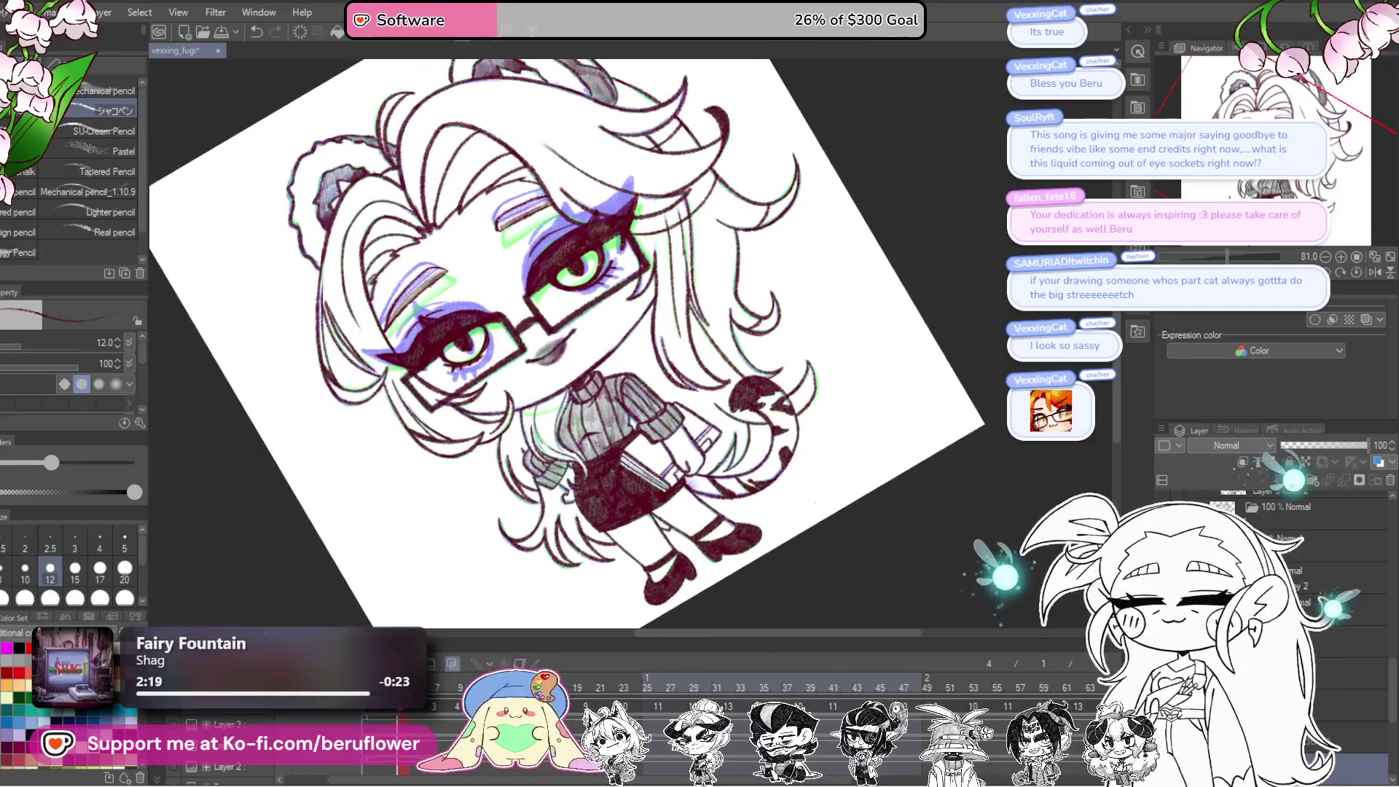
scroll(597, 443, up, 7)
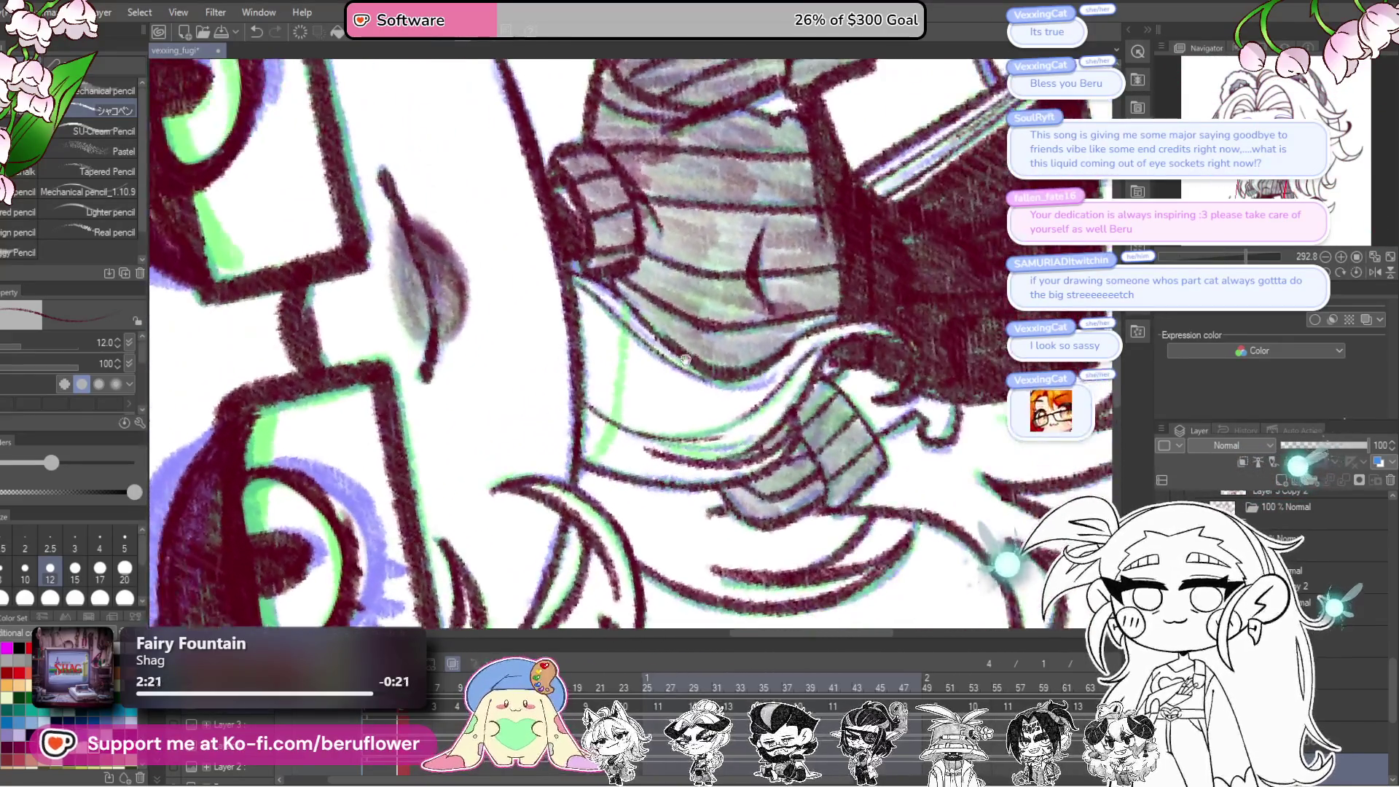
mouse_move(627, 300)
mouse_down()
mouse_move(610, 418)
mouse_move(579, 477)
mouse_up()
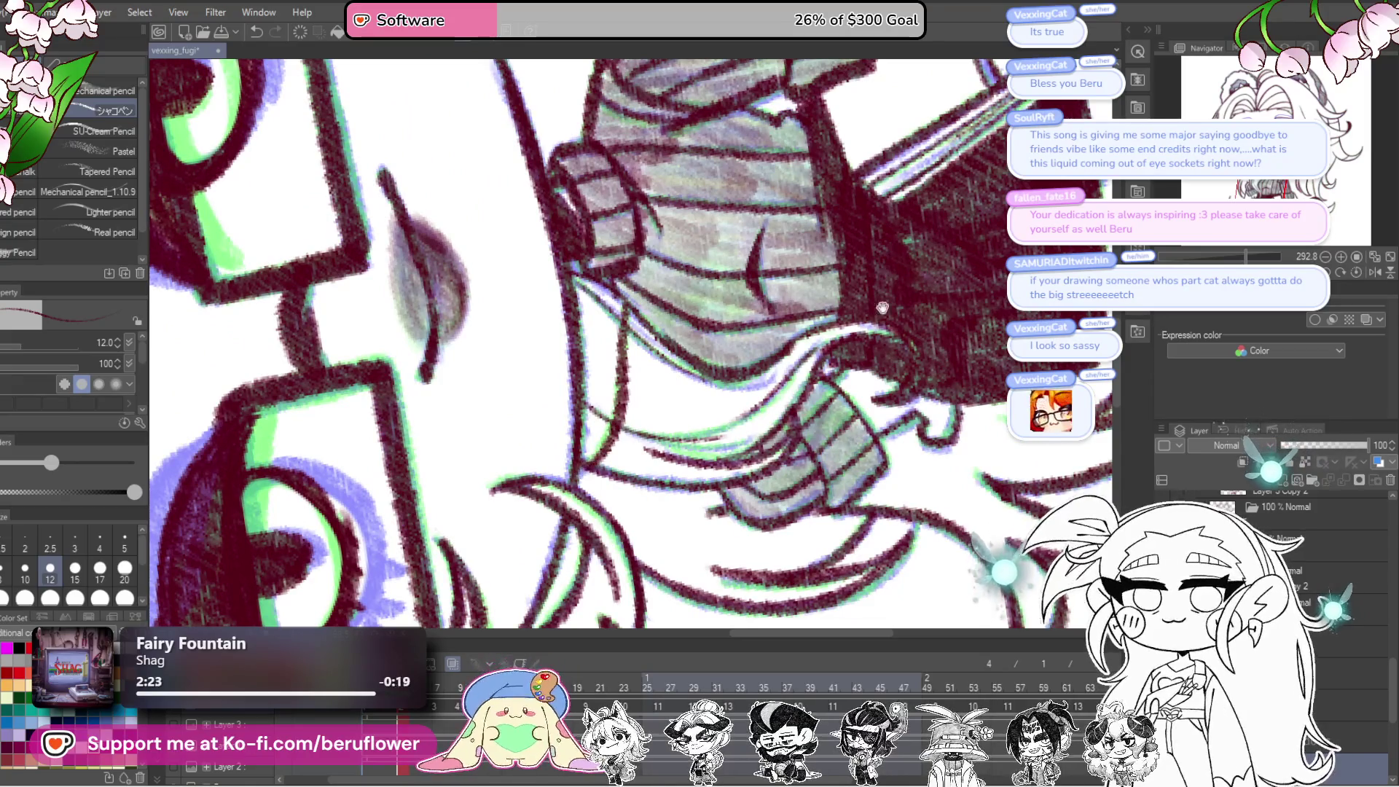
Step: Reset the canvas rotation, zoom out and jump to the first animation frame
drag(883, 307, 778, 303)
click(1355, 272)
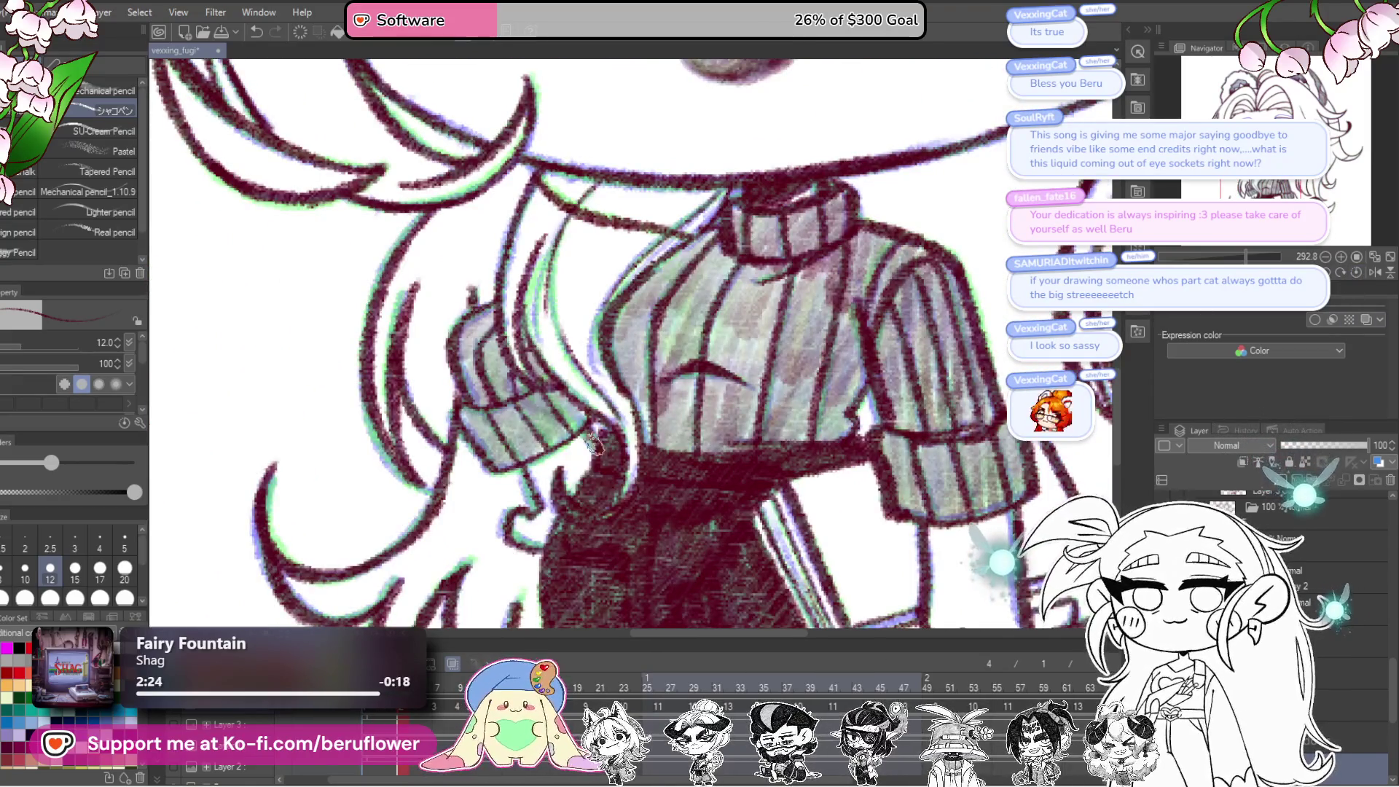
scroll(592, 441, down, 5)
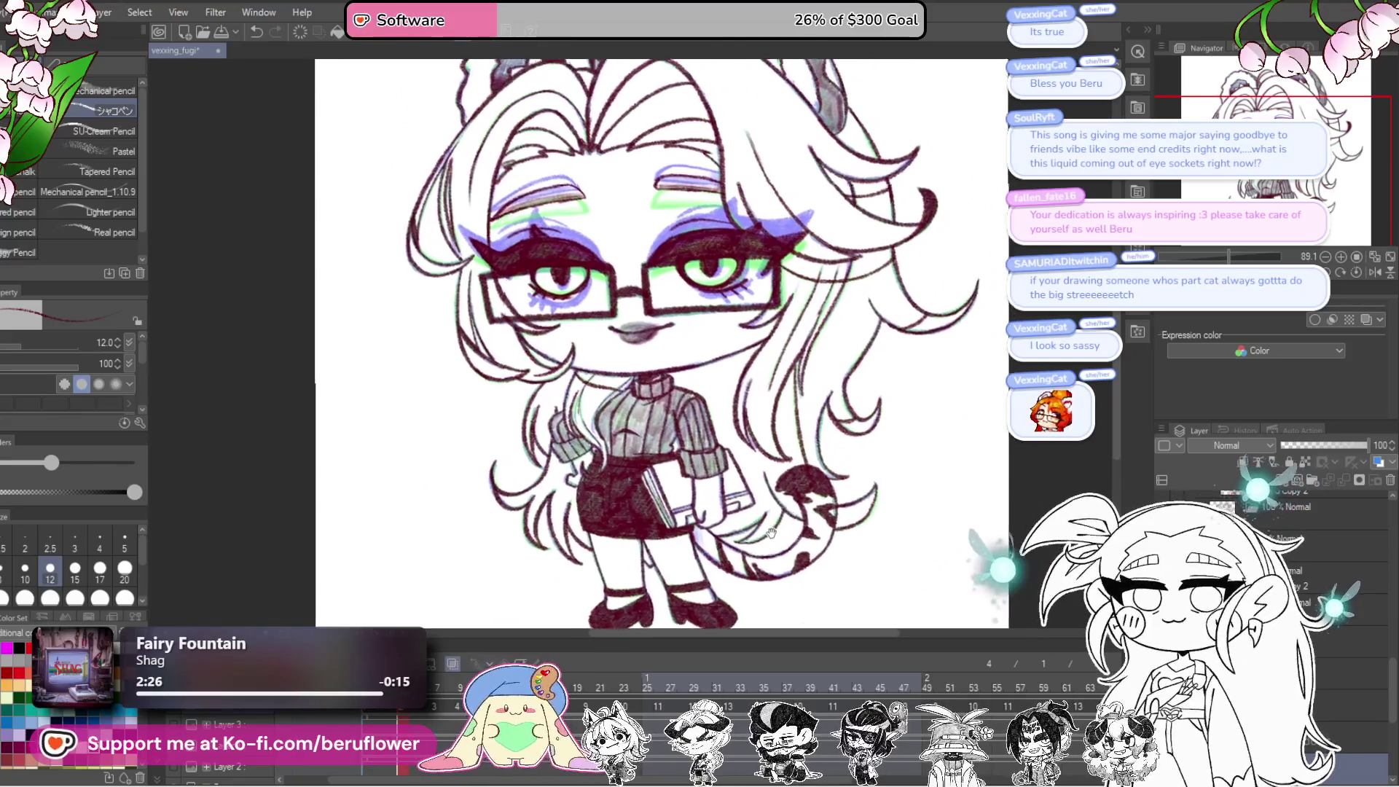
click(369, 717)
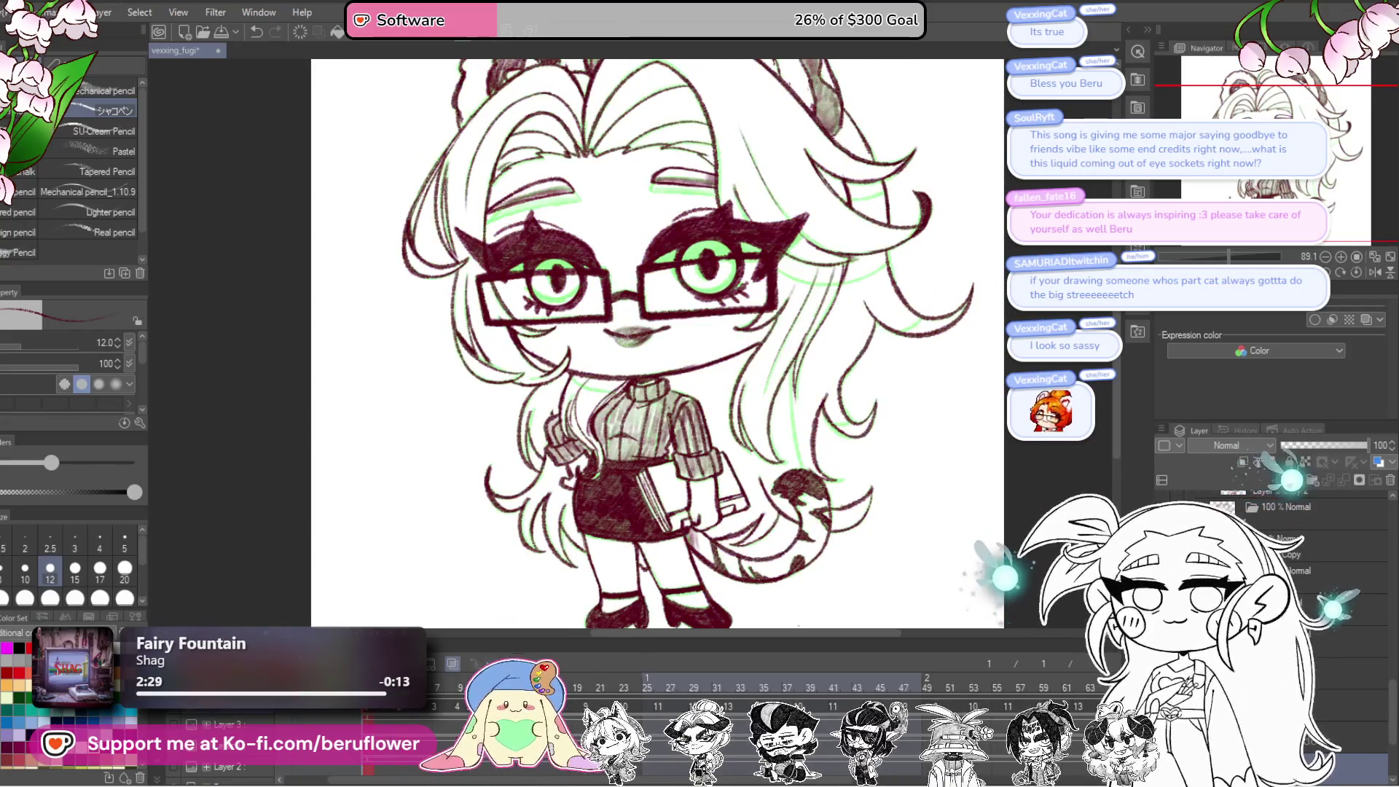
click(731, 710)
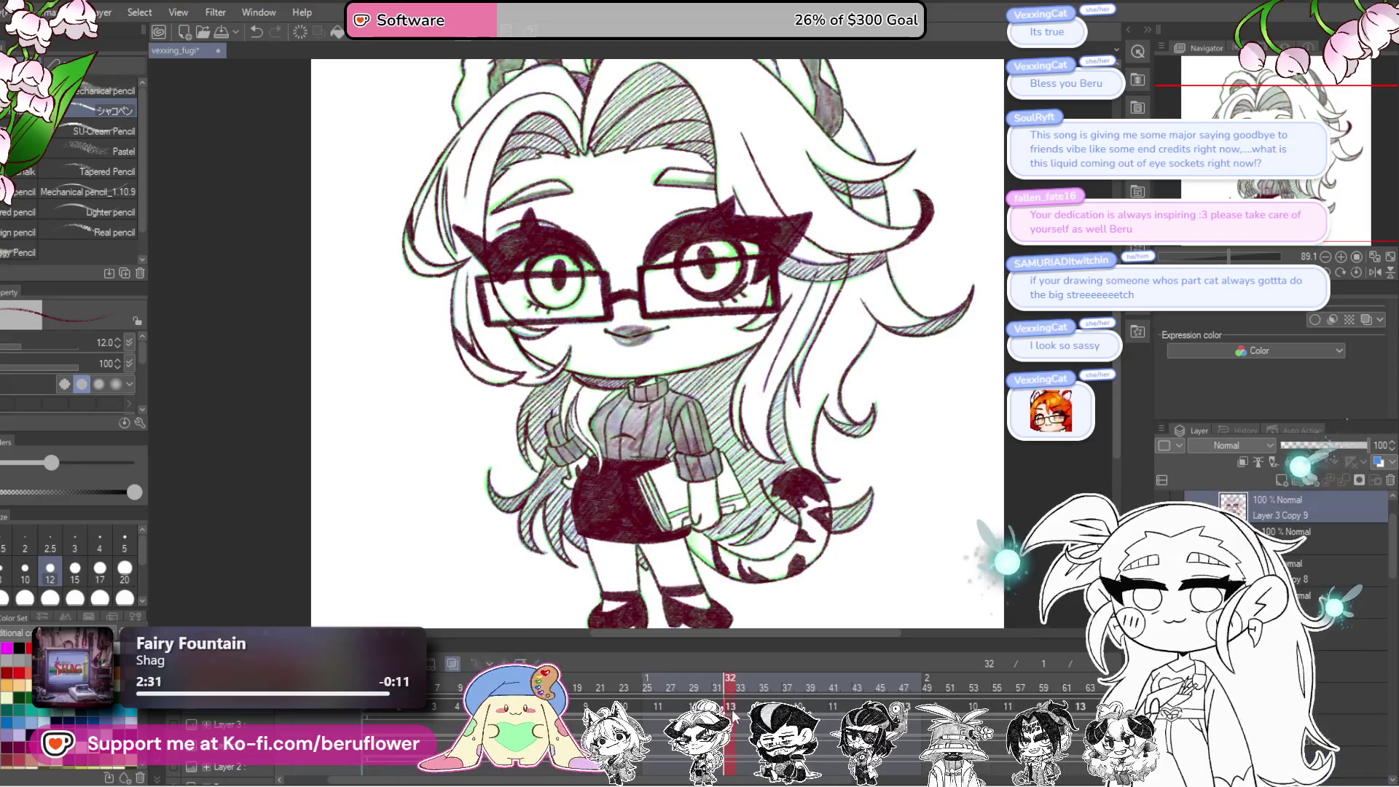
click(694, 708)
click(367, 714)
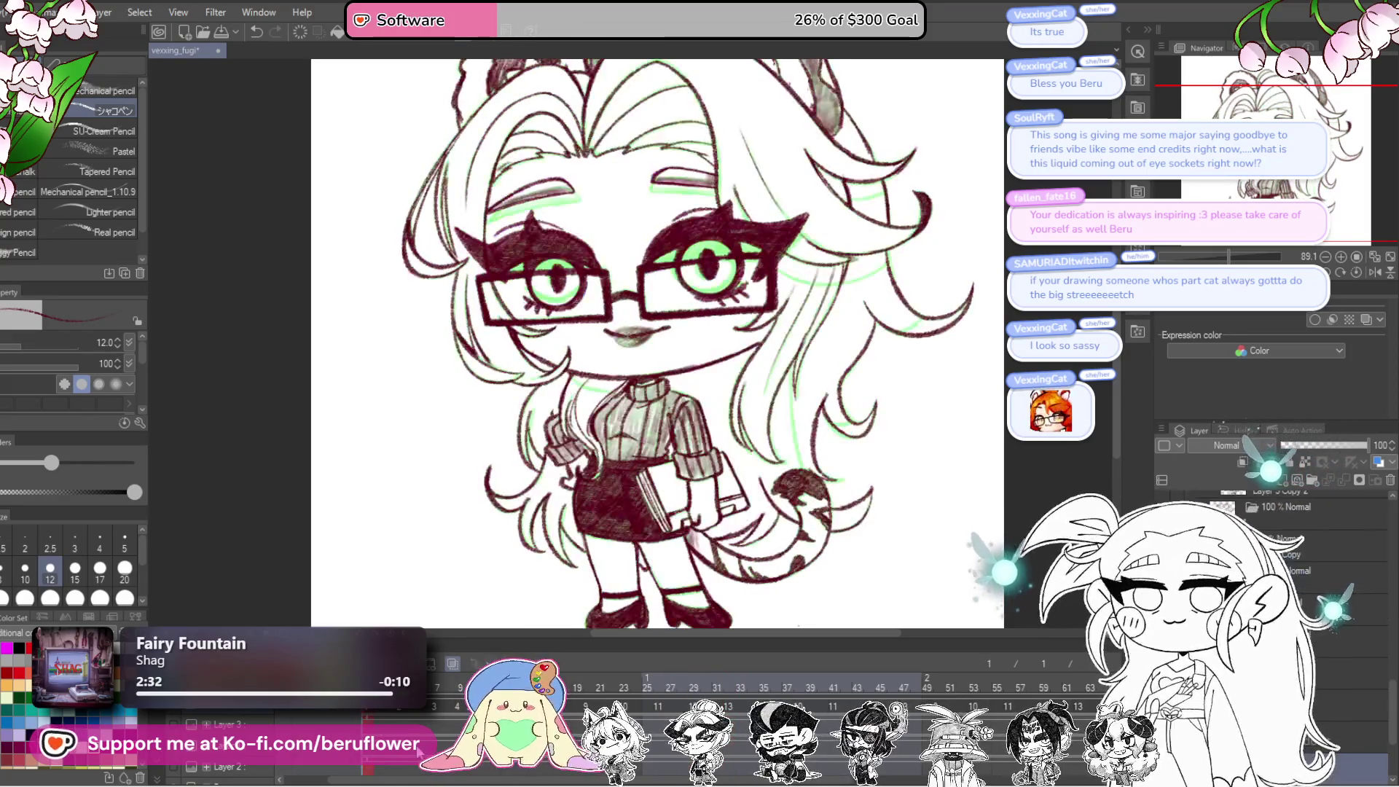
click(625, 707)
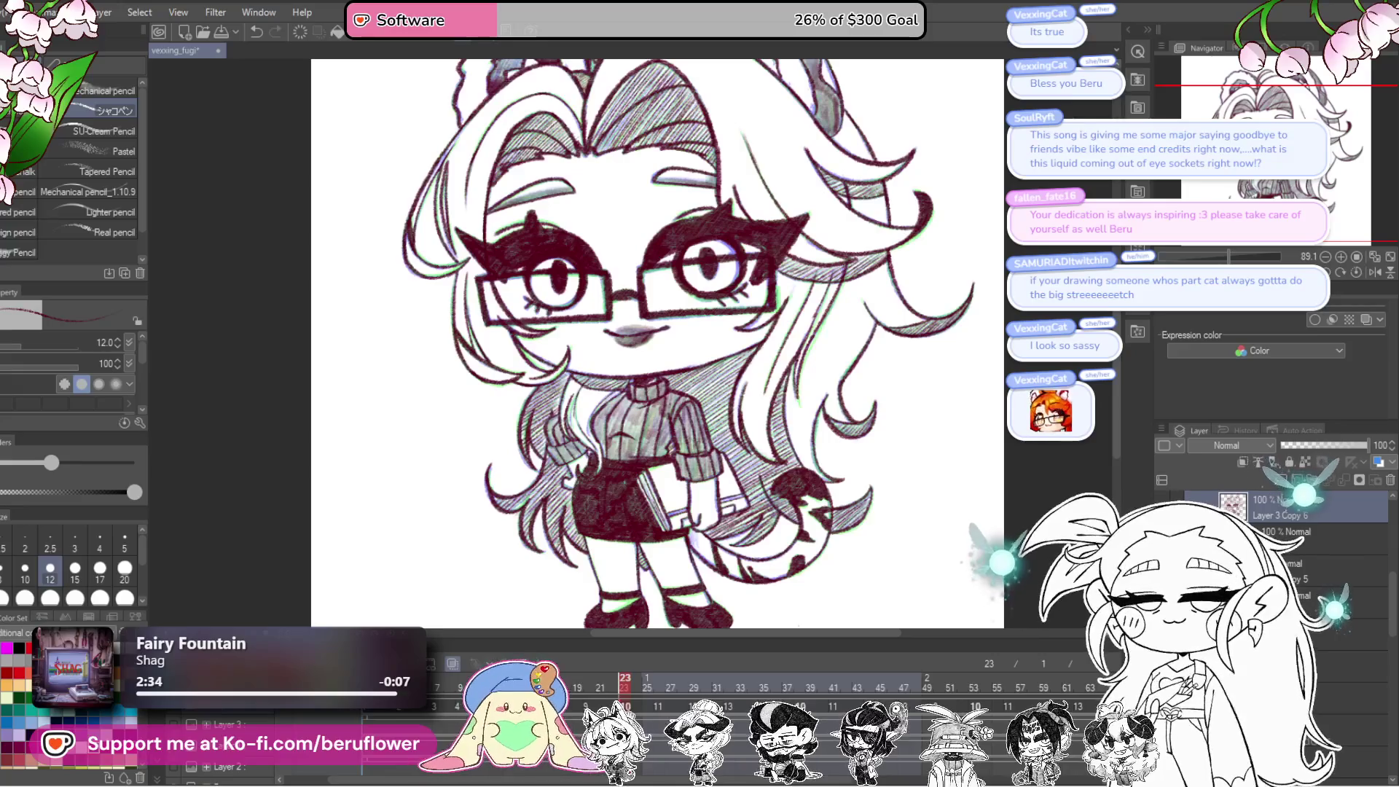
click(367, 716)
click(587, 706)
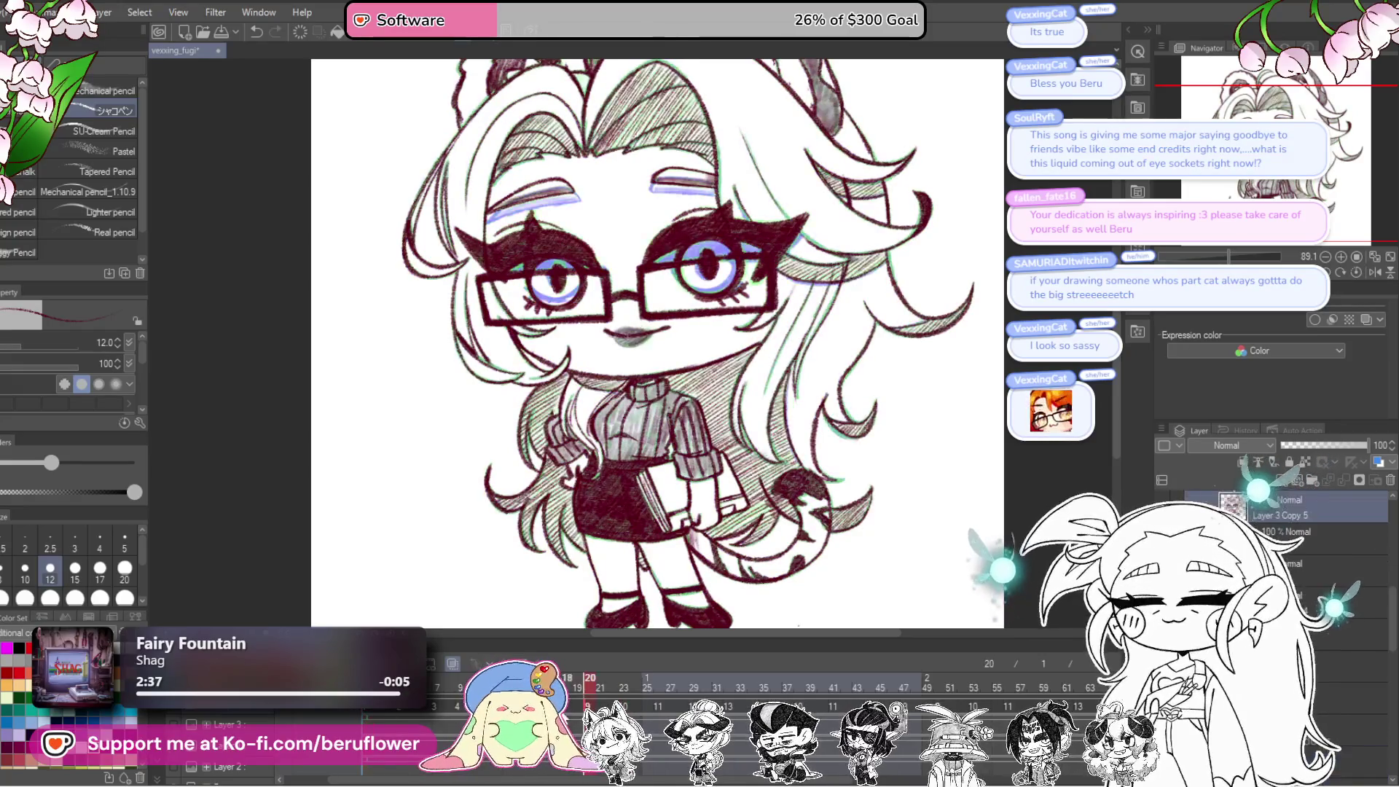
click(369, 720)
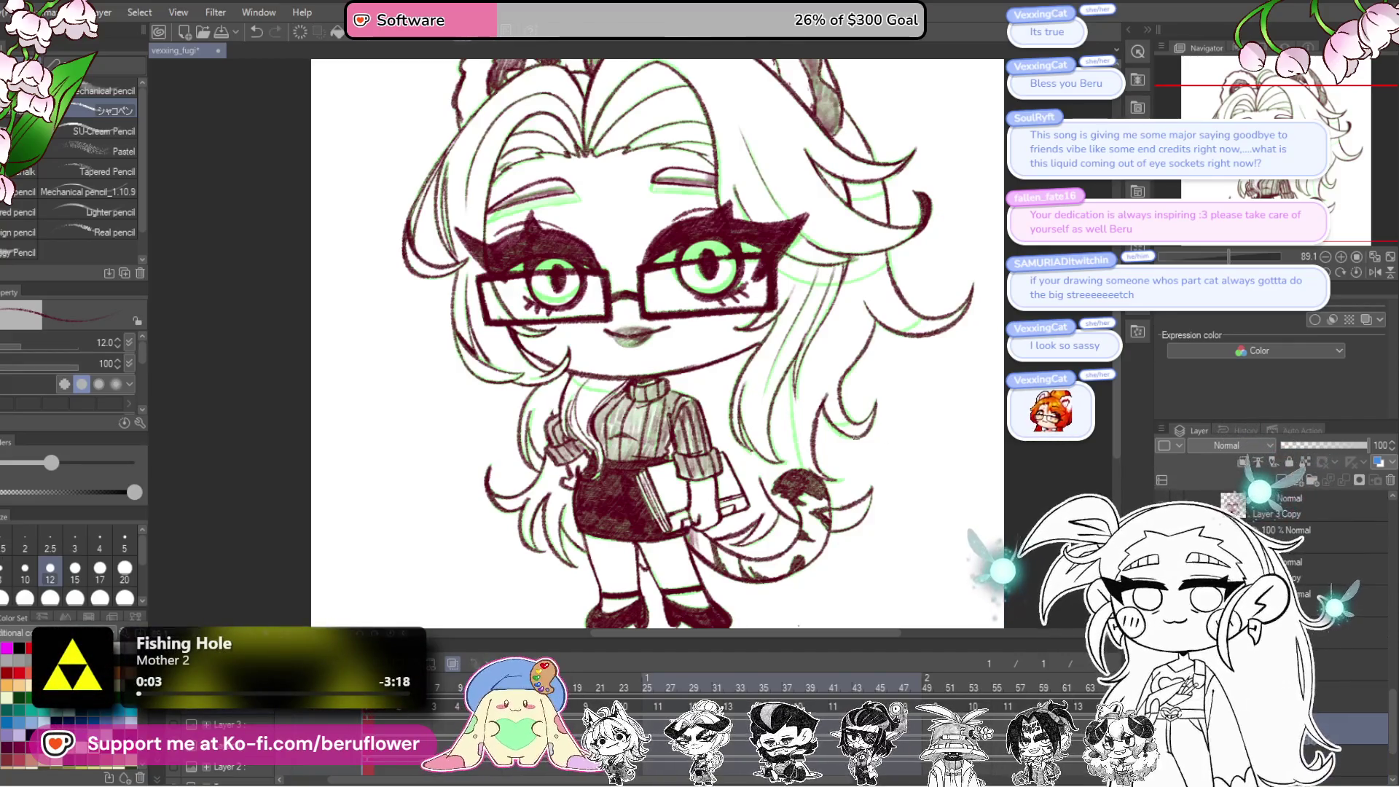
scroll(856, 437, up, 5)
drag(735, 267, 738, 359)
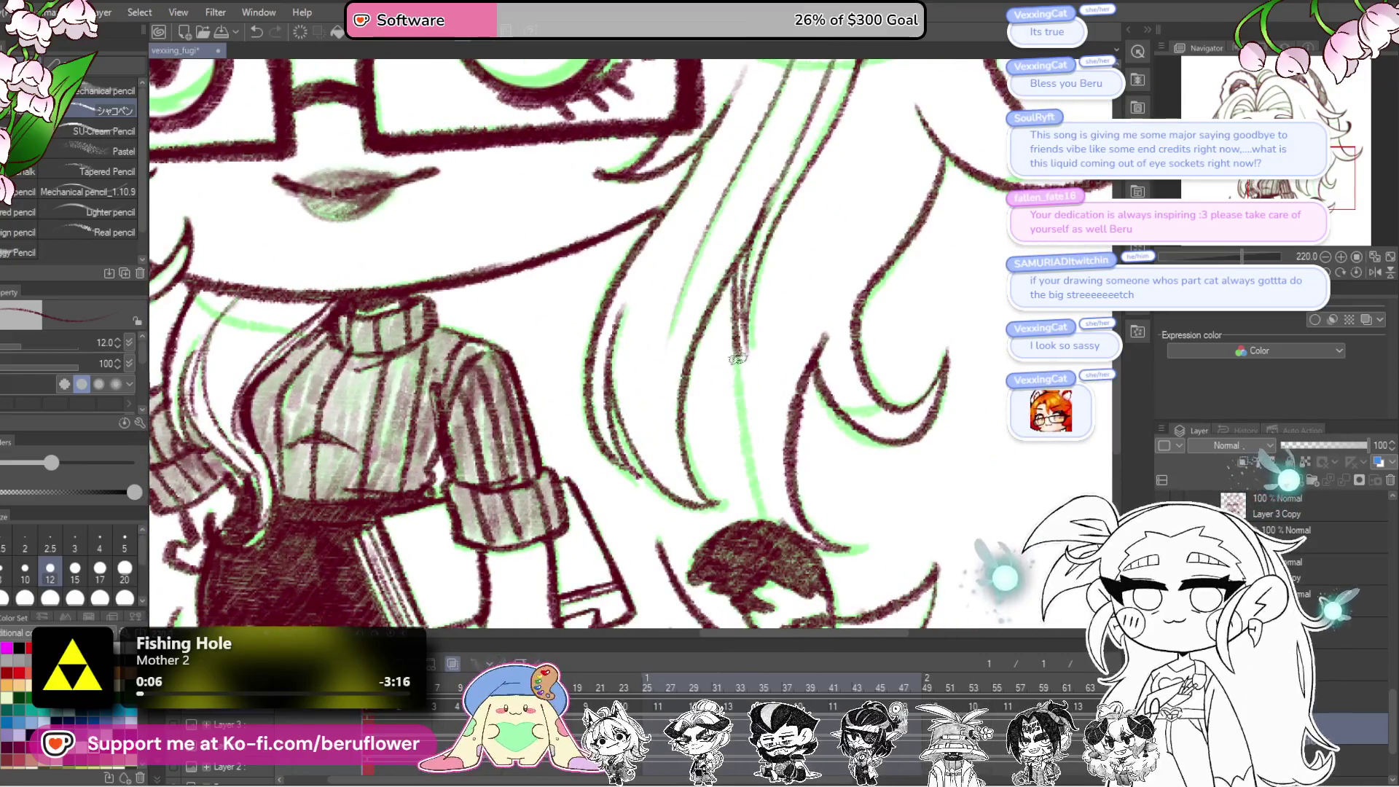
drag(746, 442, 777, 540)
mouse_move(845, 416)
mouse_down()
mouse_move(678, 467)
mouse_move(729, 430)
mouse_move(765, 437)
mouse_up()
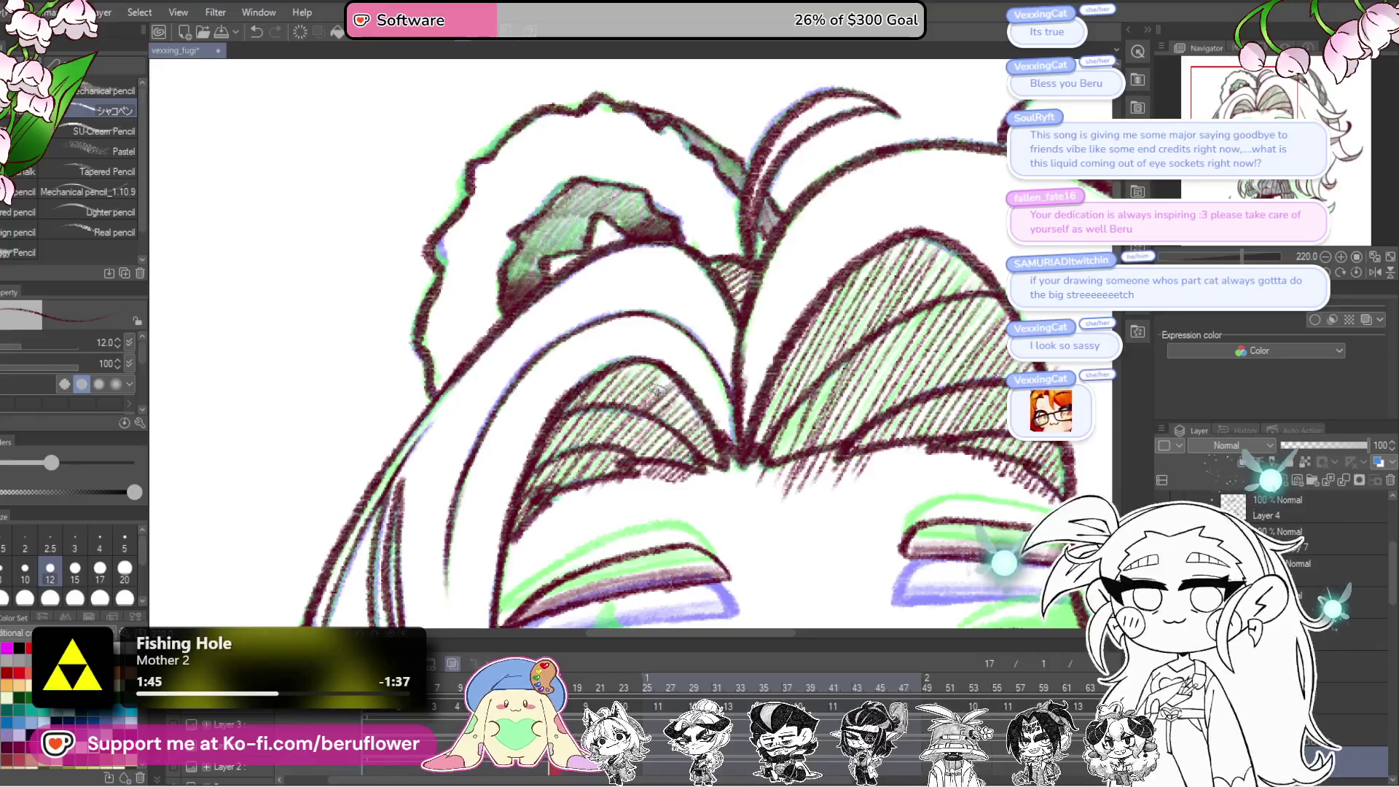
scroll(654, 361, down, 5)
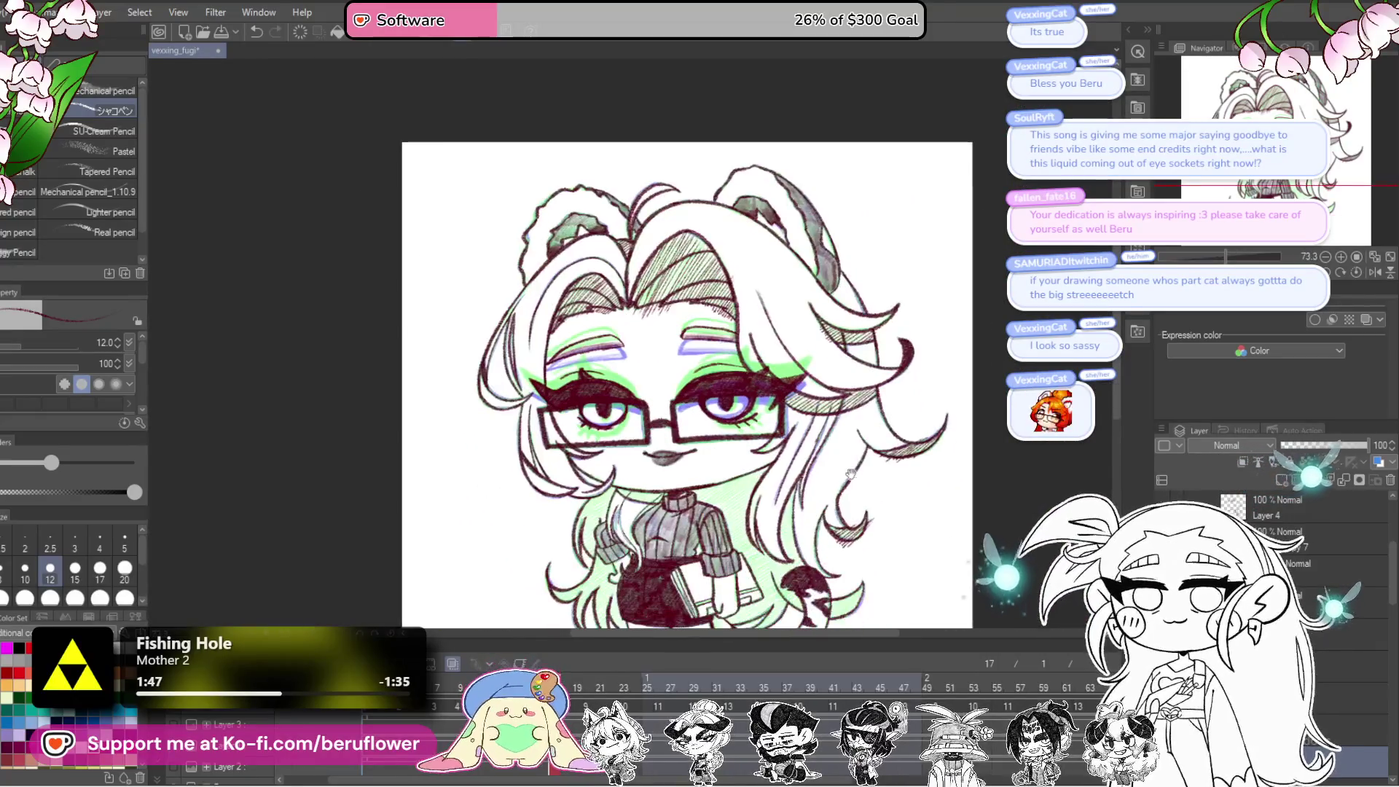
scroll(825, 482, up, 5)
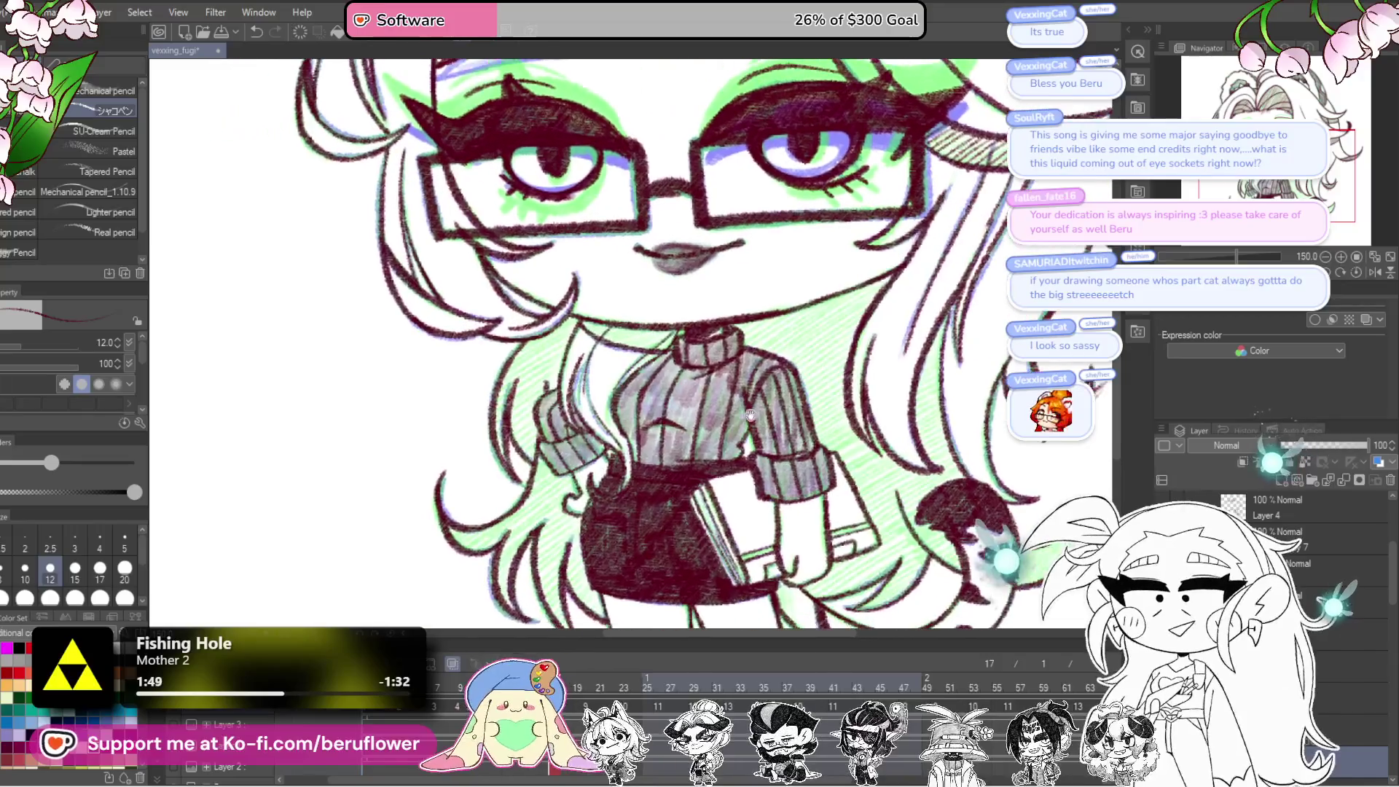
drag(683, 366, 713, 321)
drag(728, 516, 696, 369)
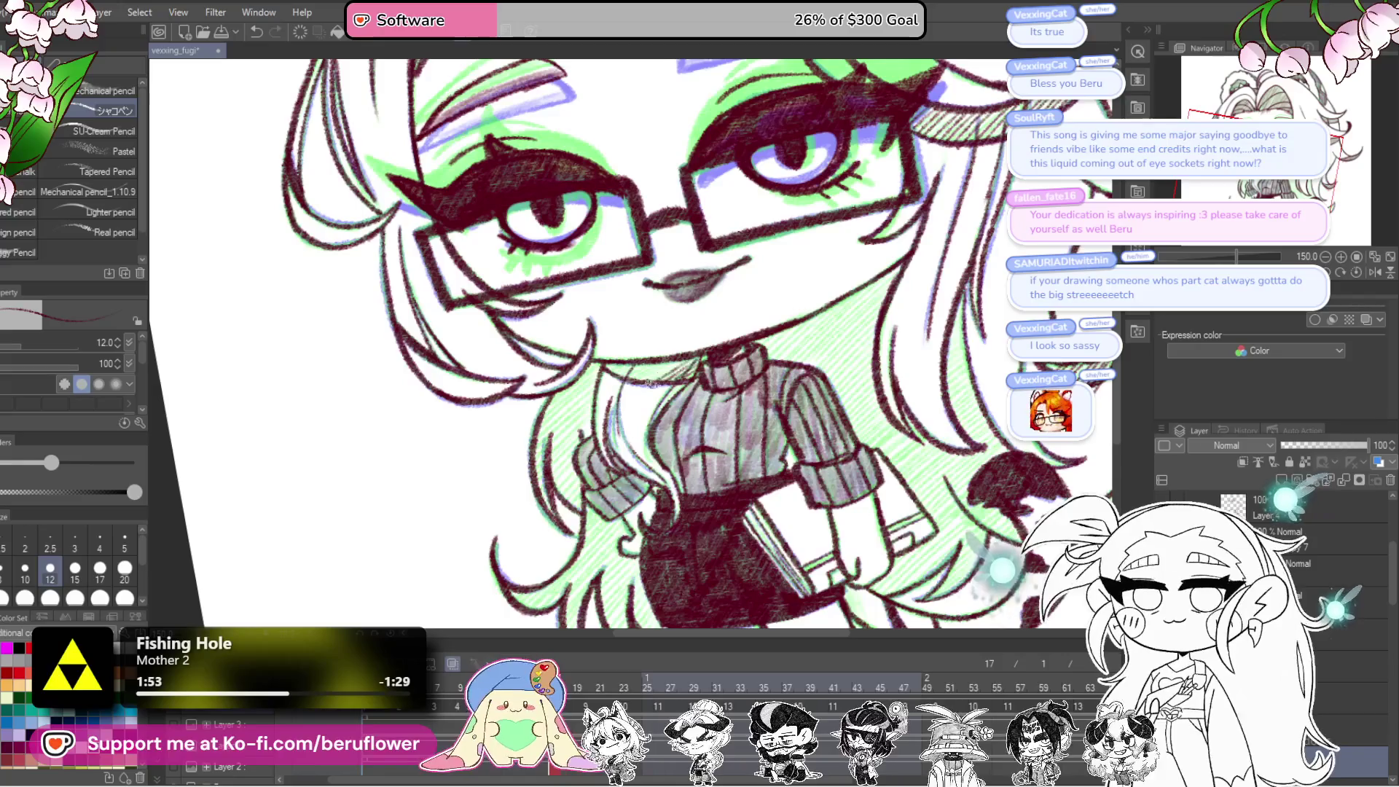
mouse_move(971, 394)
mouse_down()
mouse_move(791, 478)
mouse_move(732, 529)
mouse_up()
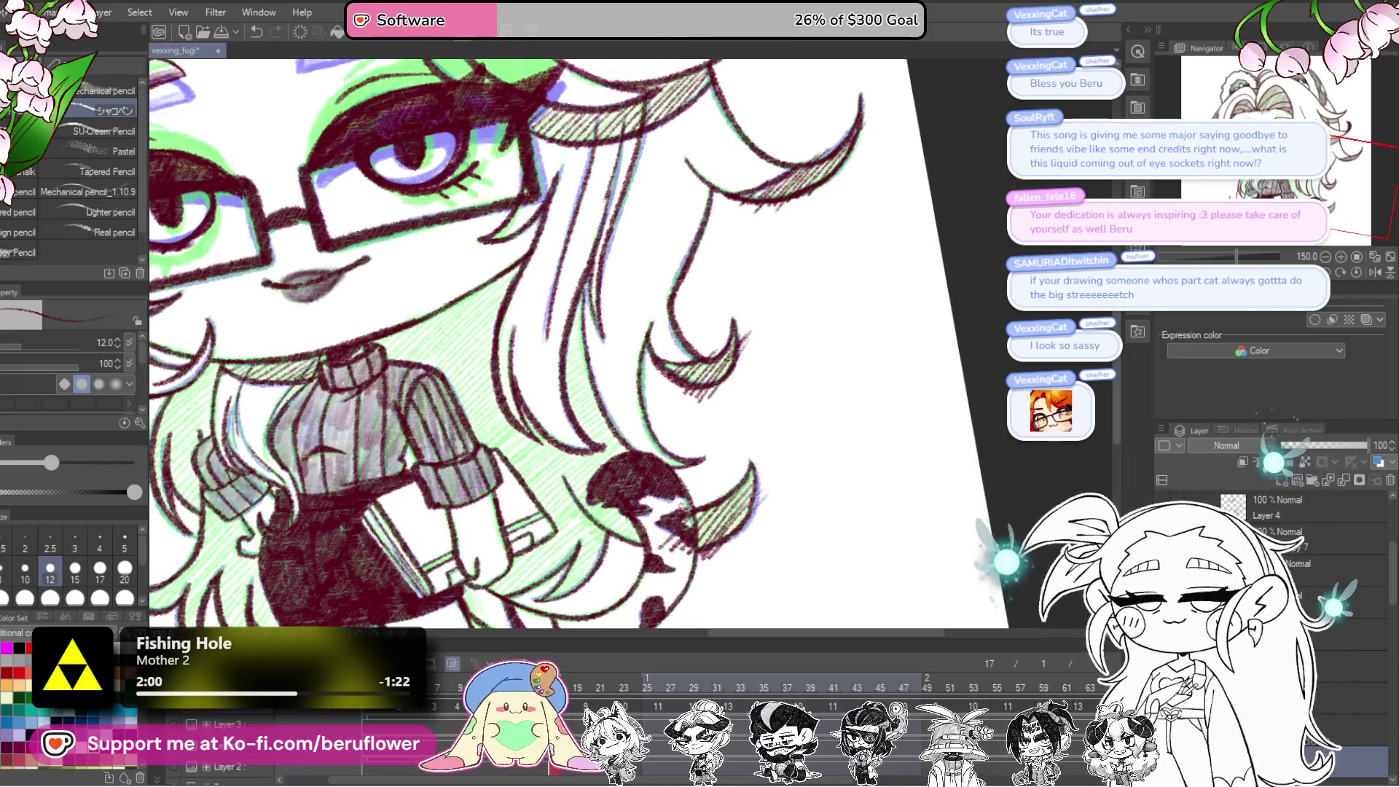
drag(661, 499, 594, 551)
drag(539, 605, 481, 605)
drag(502, 550, 678, 420)
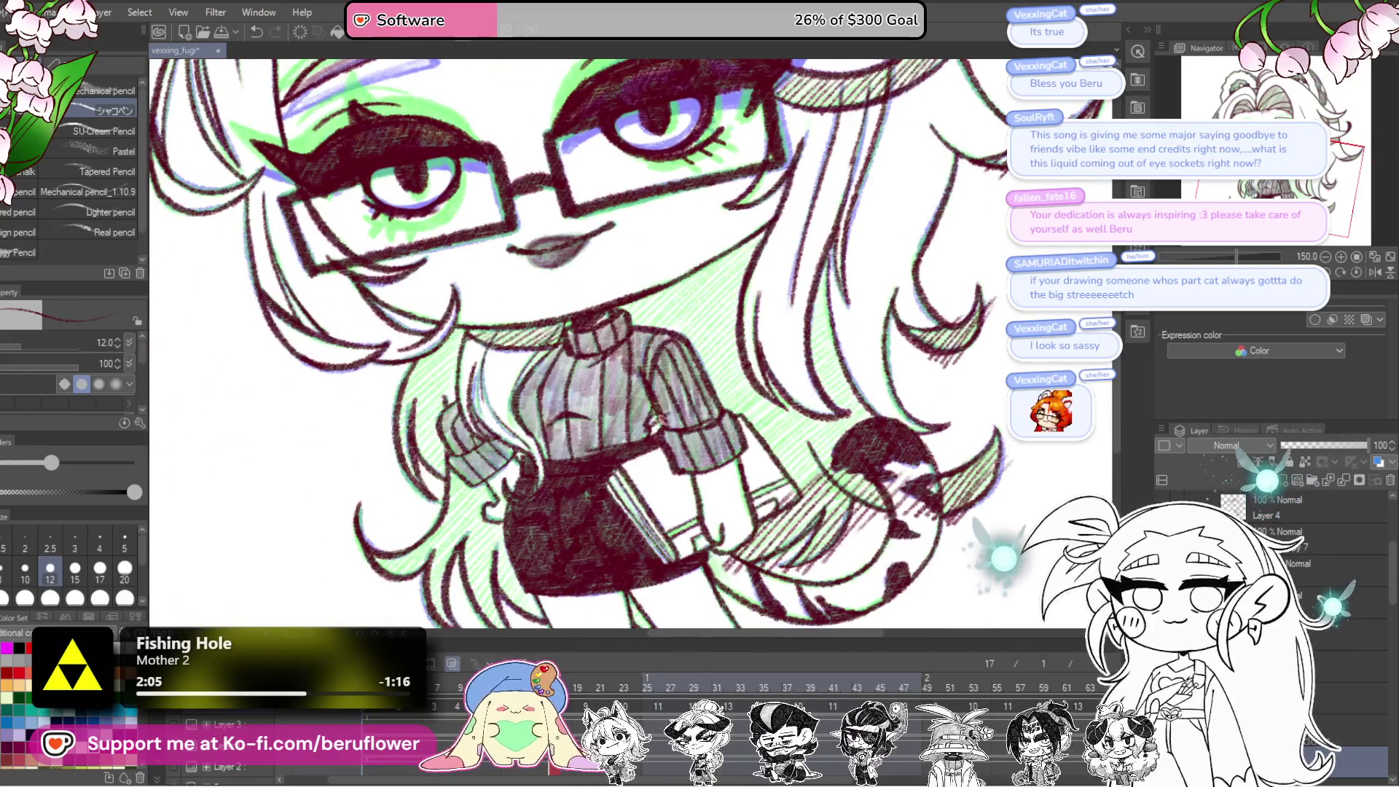
scroll(656, 429, down, 3)
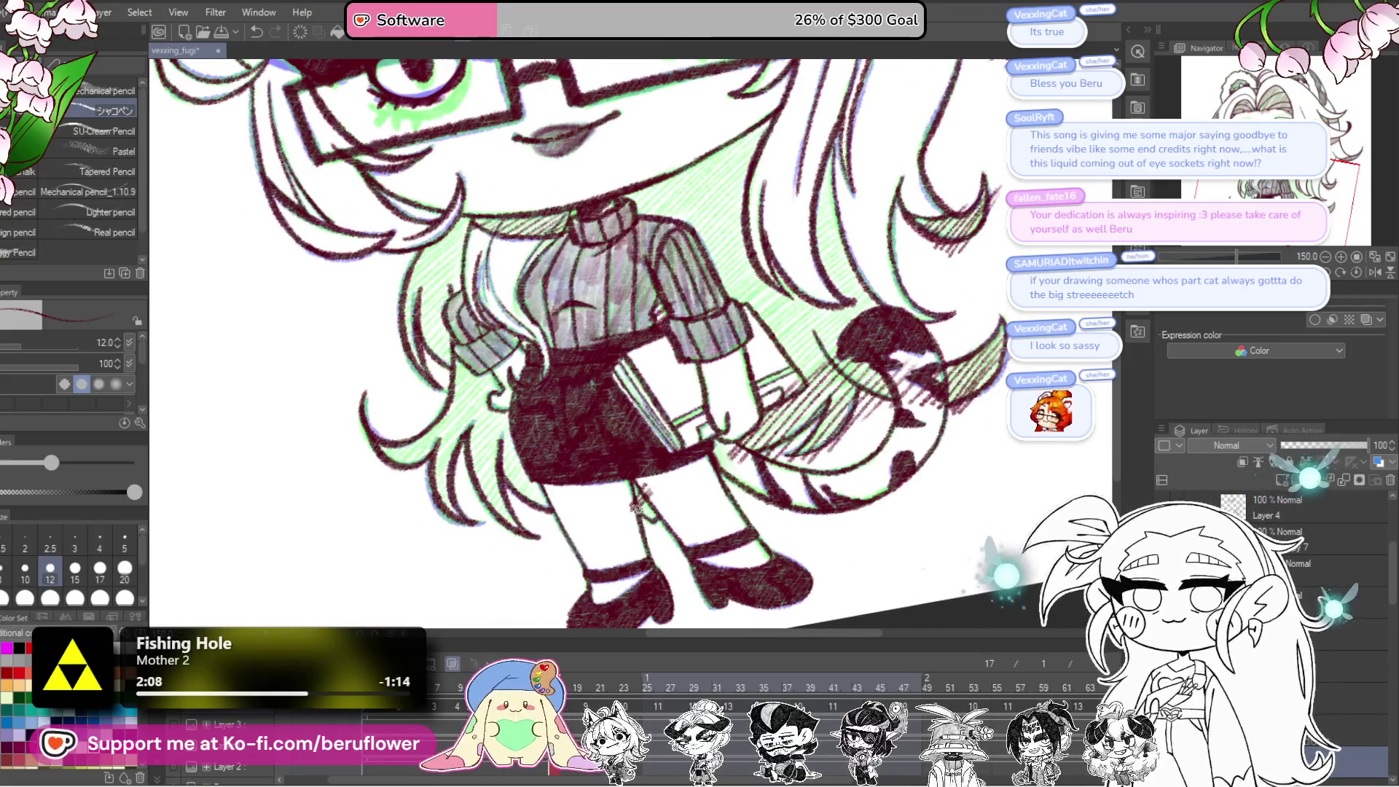
scroll(718, 493, up, 3)
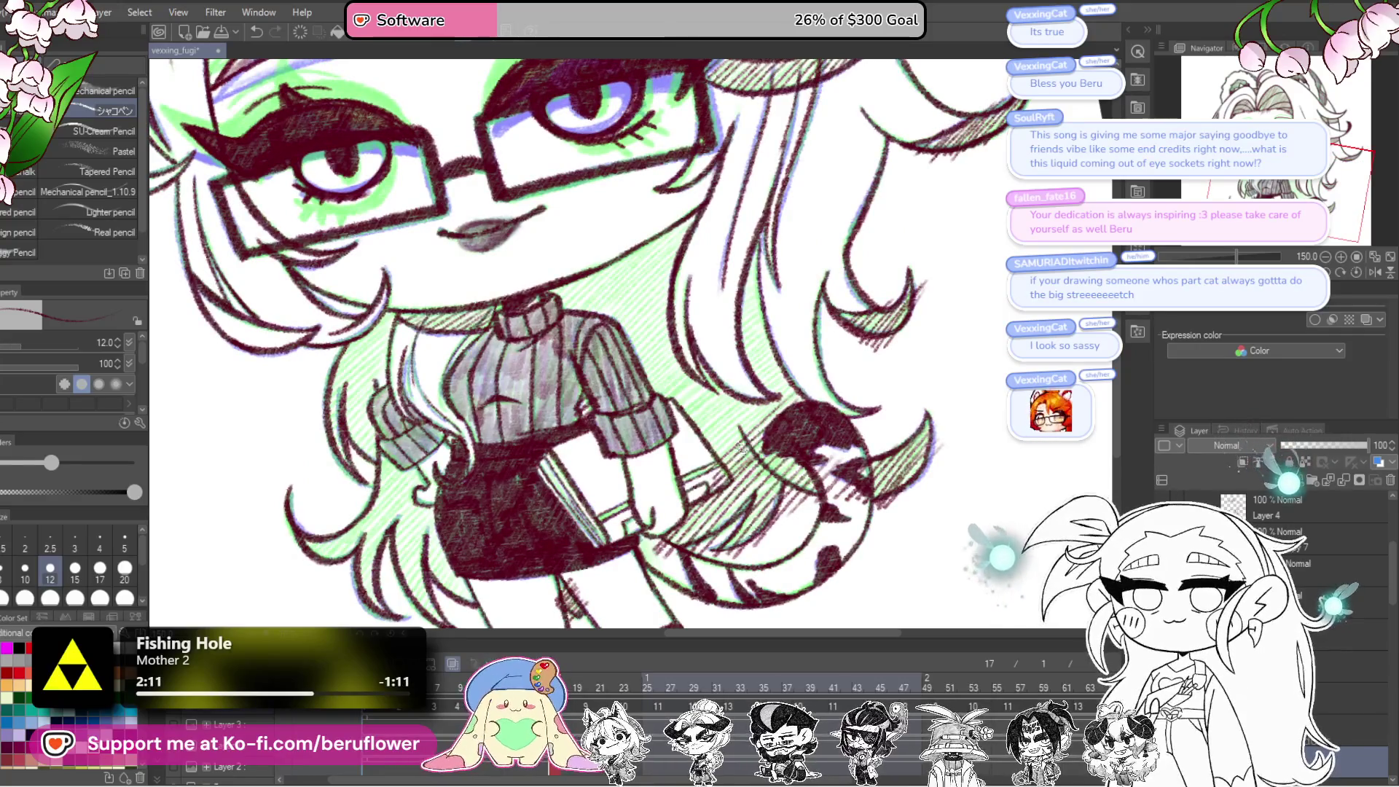
drag(725, 438, 681, 396)
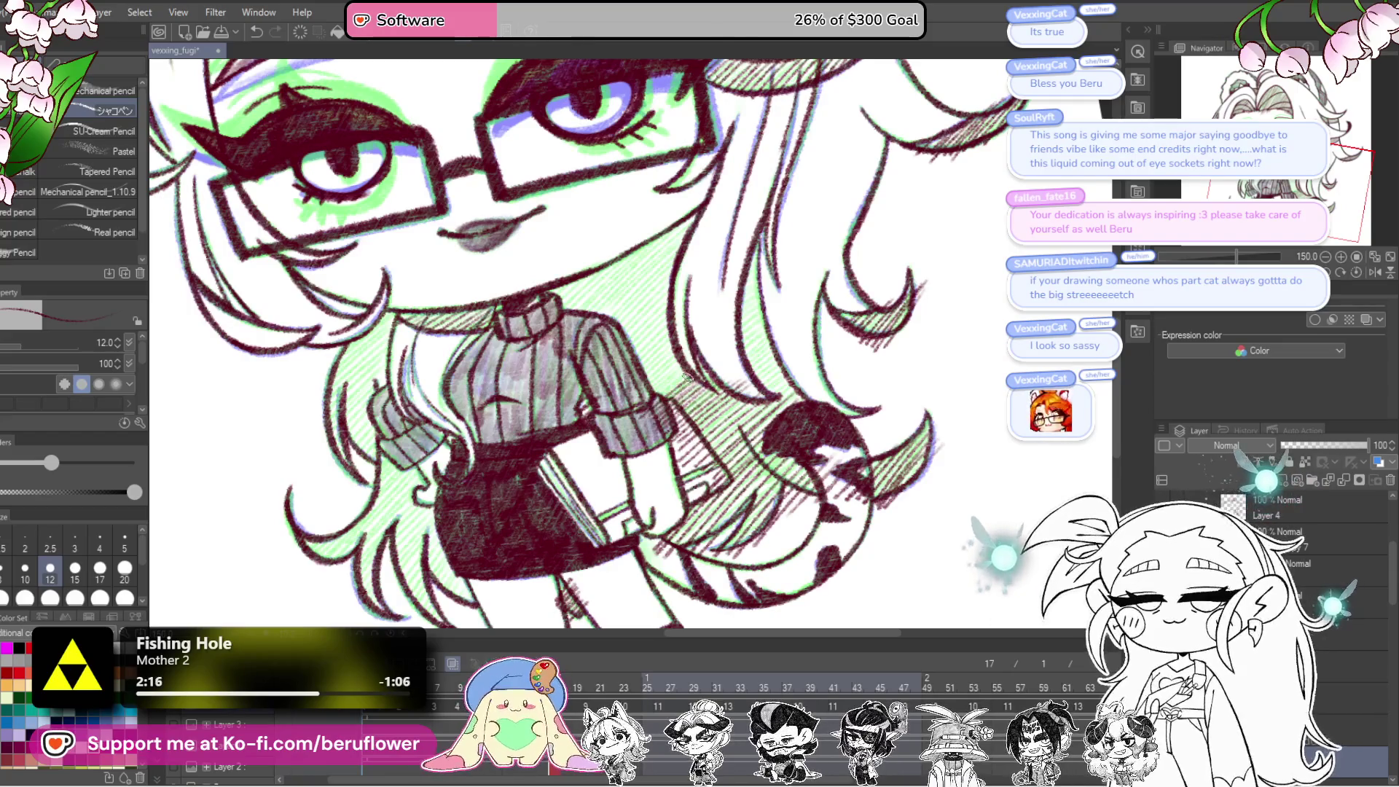
drag(623, 389, 618, 385)
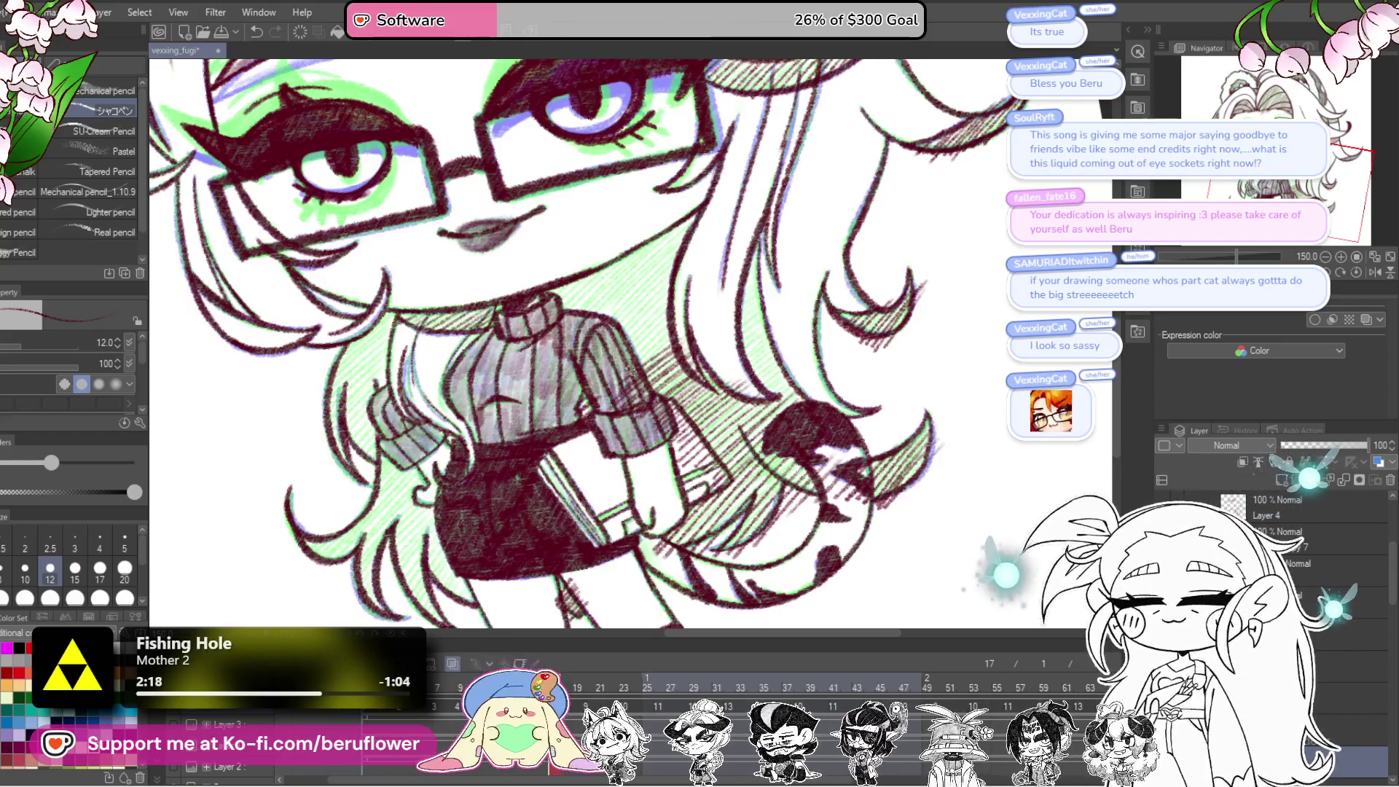
mouse_move(661, 333)
mouse_down()
mouse_move(711, 355)
mouse_move(658, 390)
mouse_move(676, 473)
mouse_move(727, 413)
mouse_move(653, 430)
mouse_move(669, 391)
mouse_move(583, 445)
mouse_up()
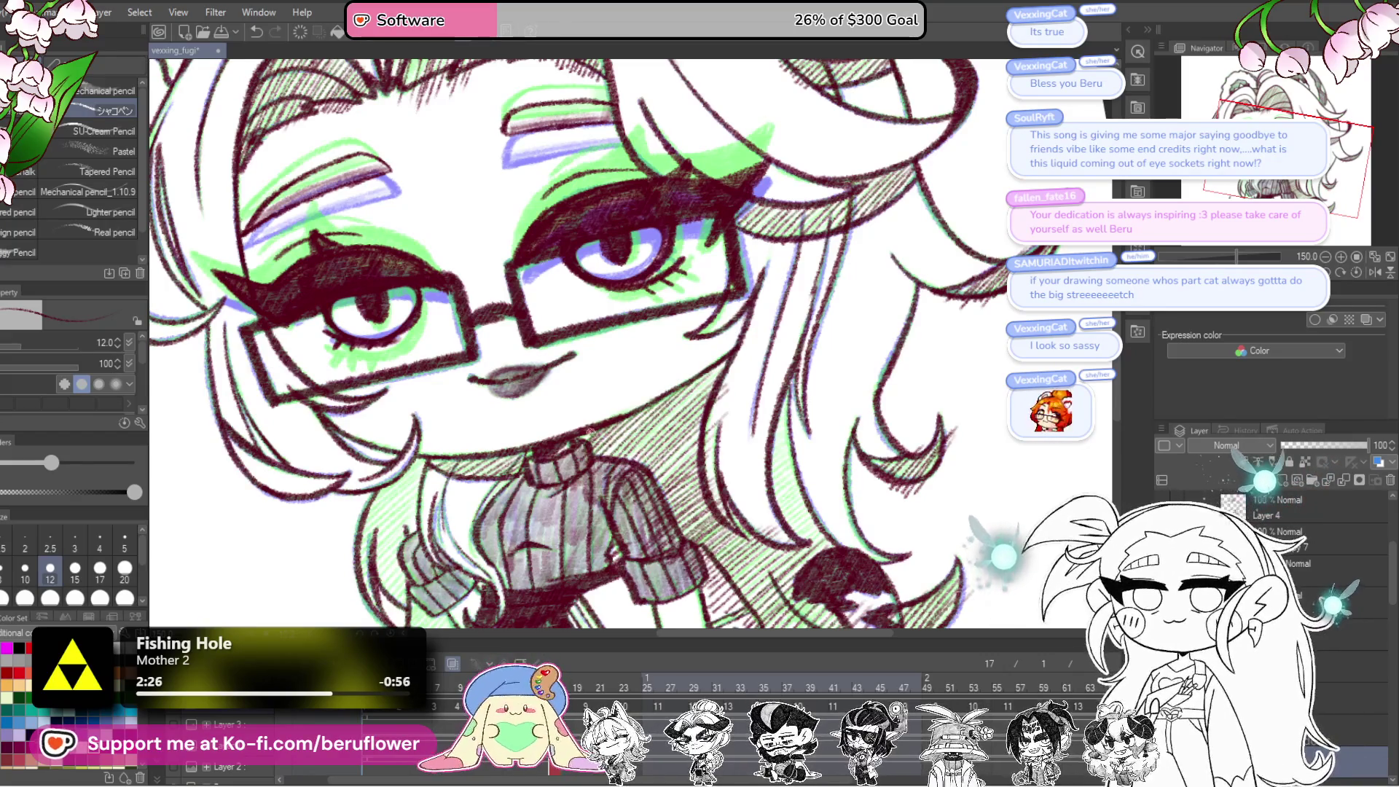
drag(825, 366, 763, 371)
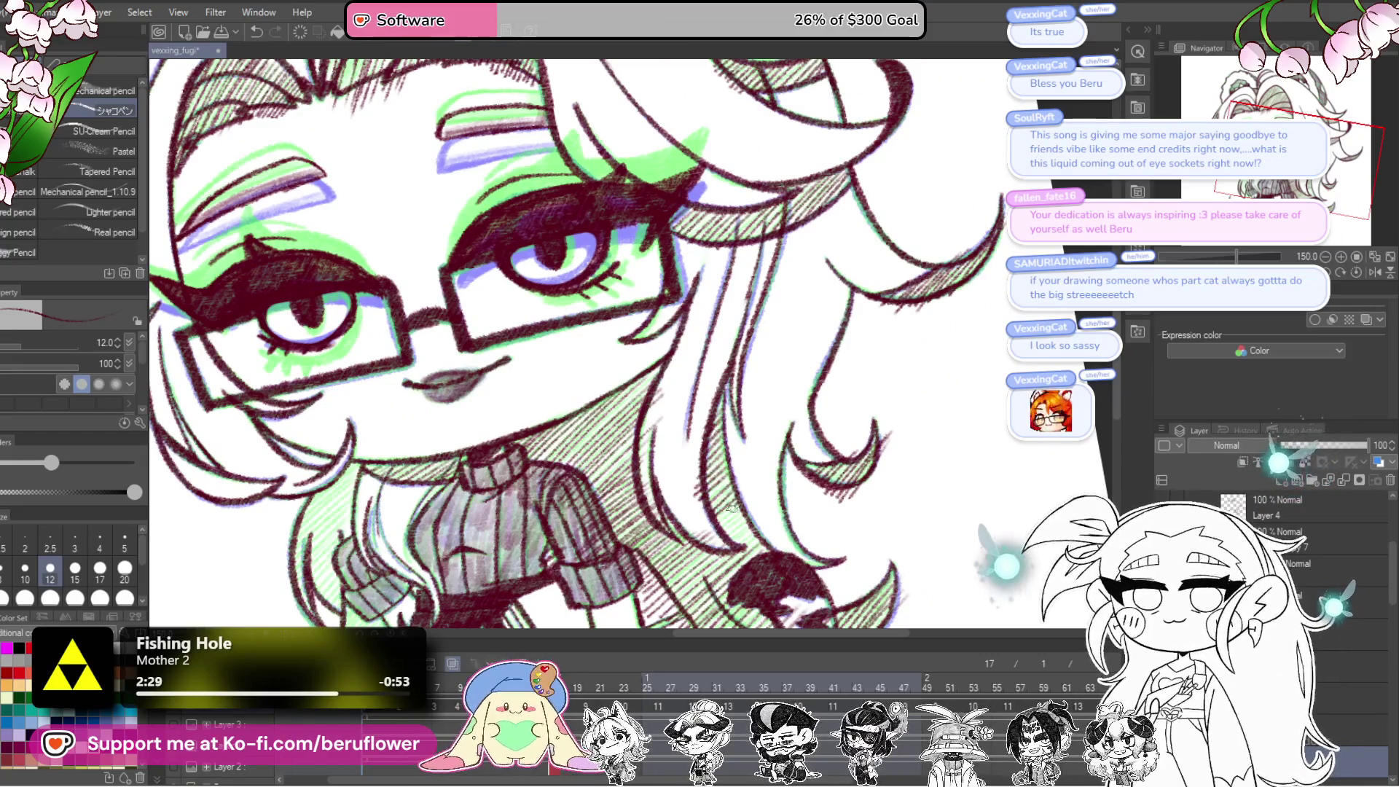
drag(590, 581, 683, 334)
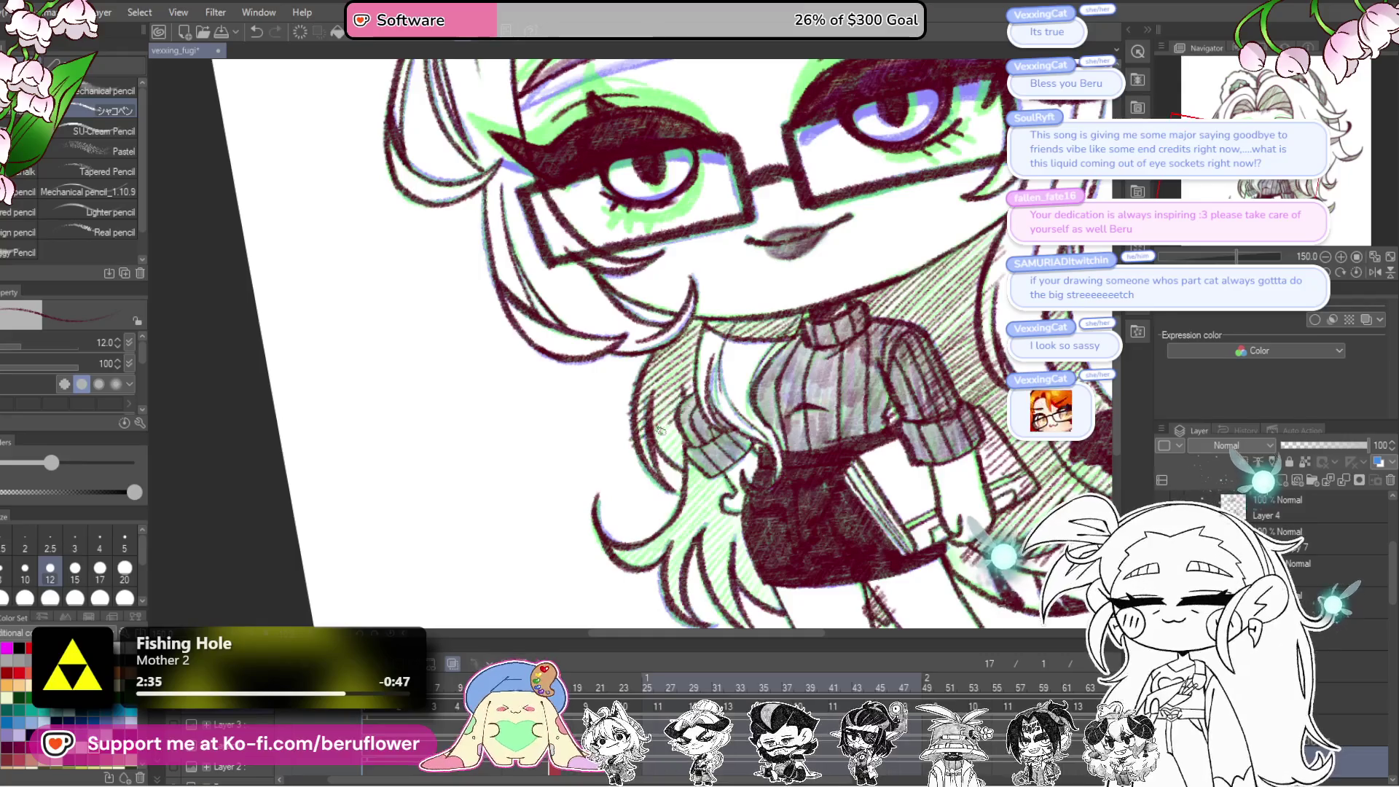
mouse_move(668, 497)
mouse_down()
mouse_move(685, 460)
mouse_move(742, 482)
mouse_move(707, 575)
mouse_up()
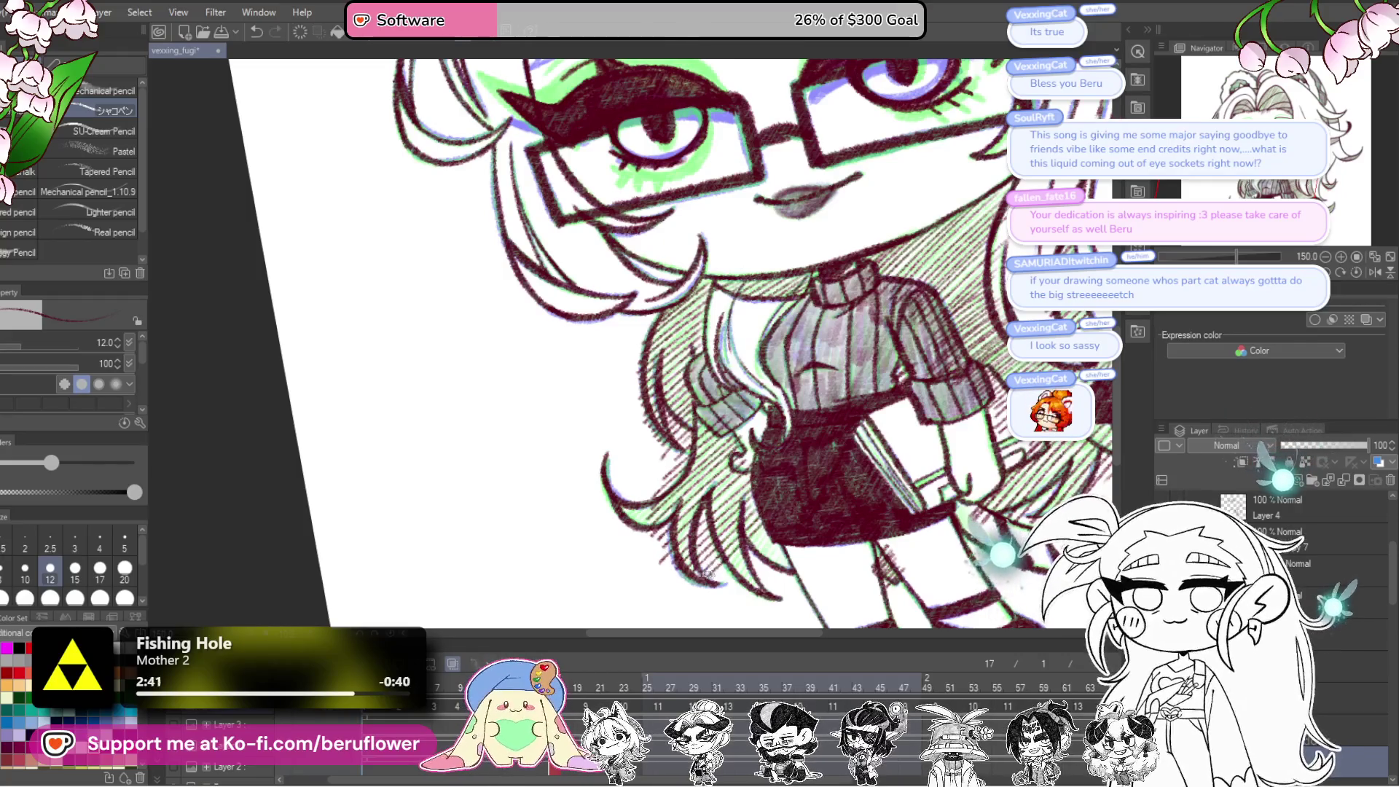
mouse_move(771, 540)
mouse_down()
mouse_move(762, 565)
mouse_move(788, 575)
mouse_up()
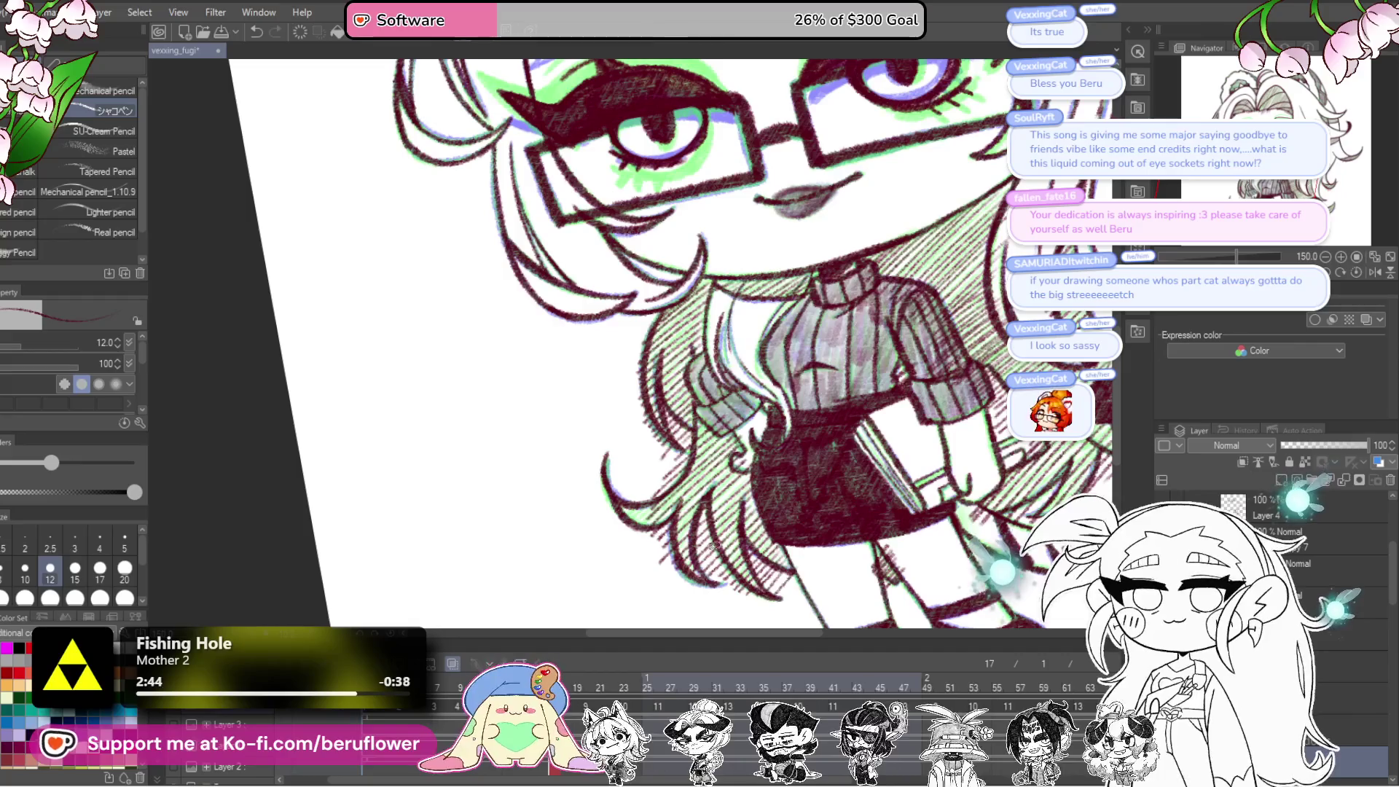
drag(660, 503, 621, 527)
scroll(590, 514, down, 3)
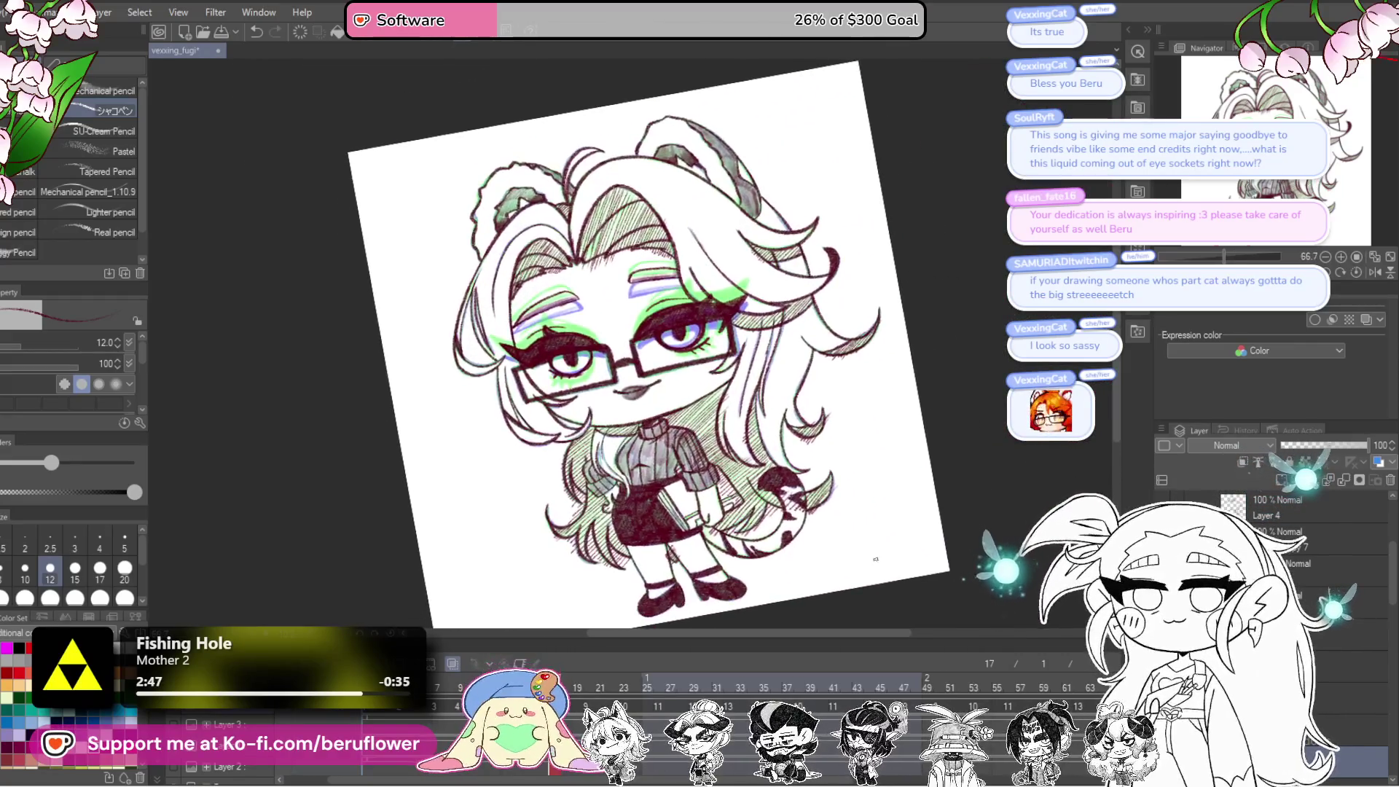
mouse_move(986, 345)
mouse_down()
mouse_move(875, 321)
mouse_move(831, 446)
mouse_up()
scroll(861, 315, up, 5)
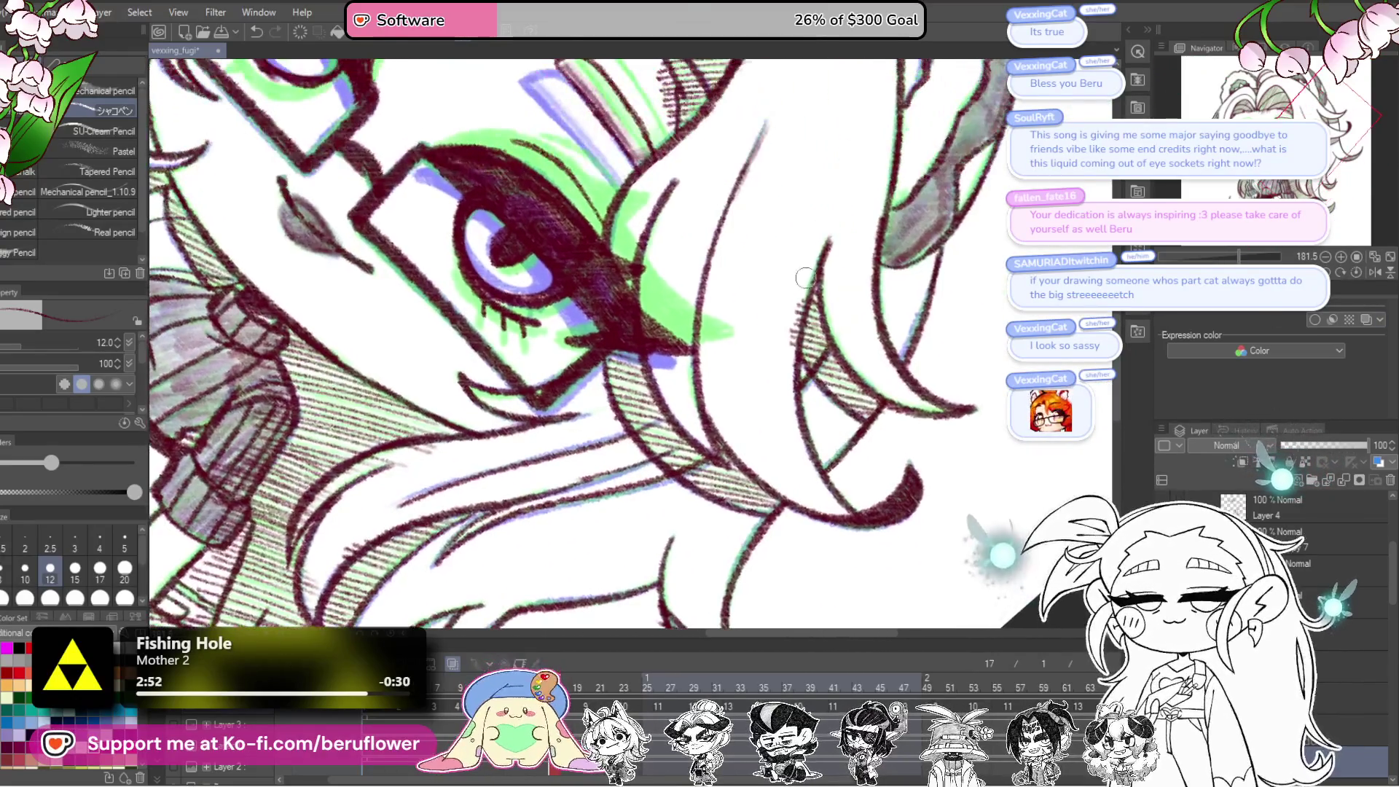
drag(778, 380, 822, 452)
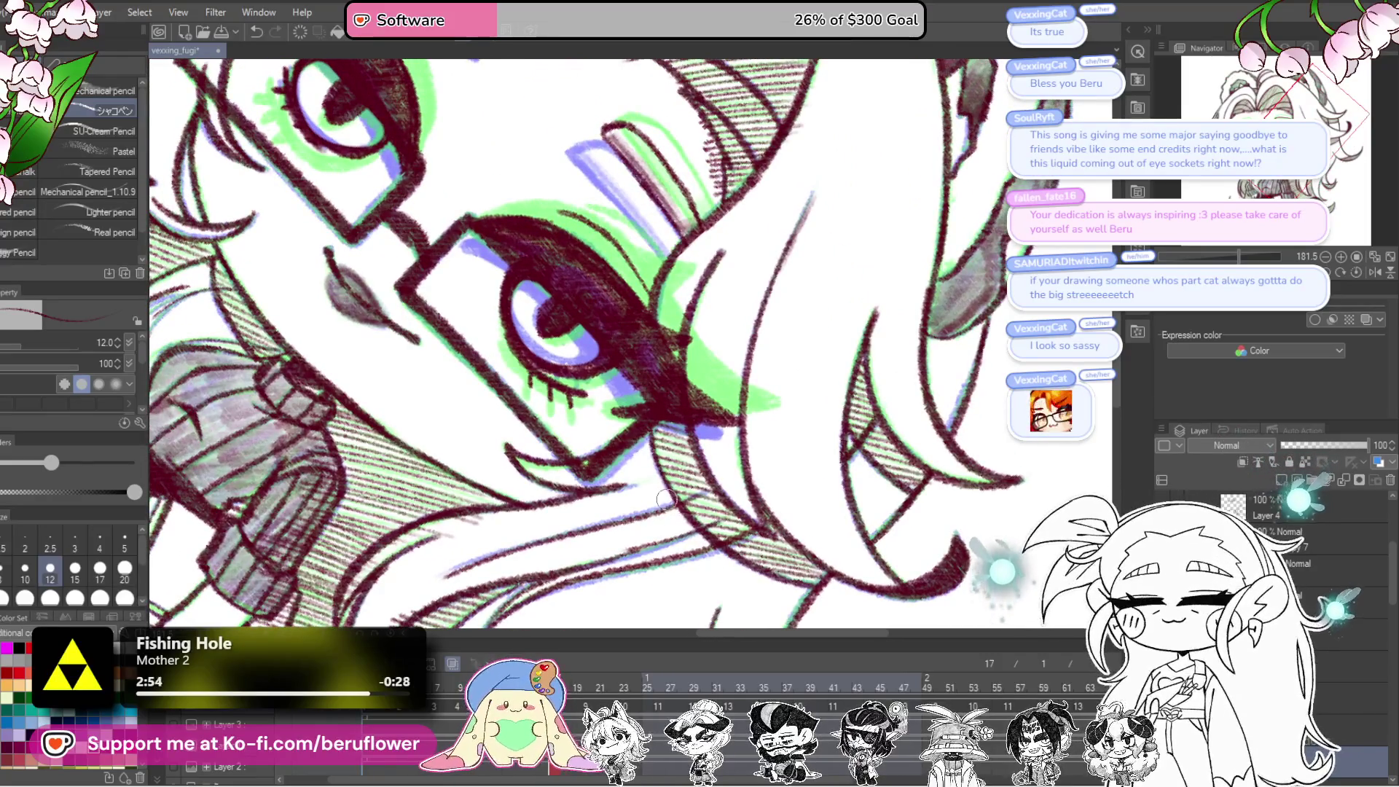
click(1347, 271)
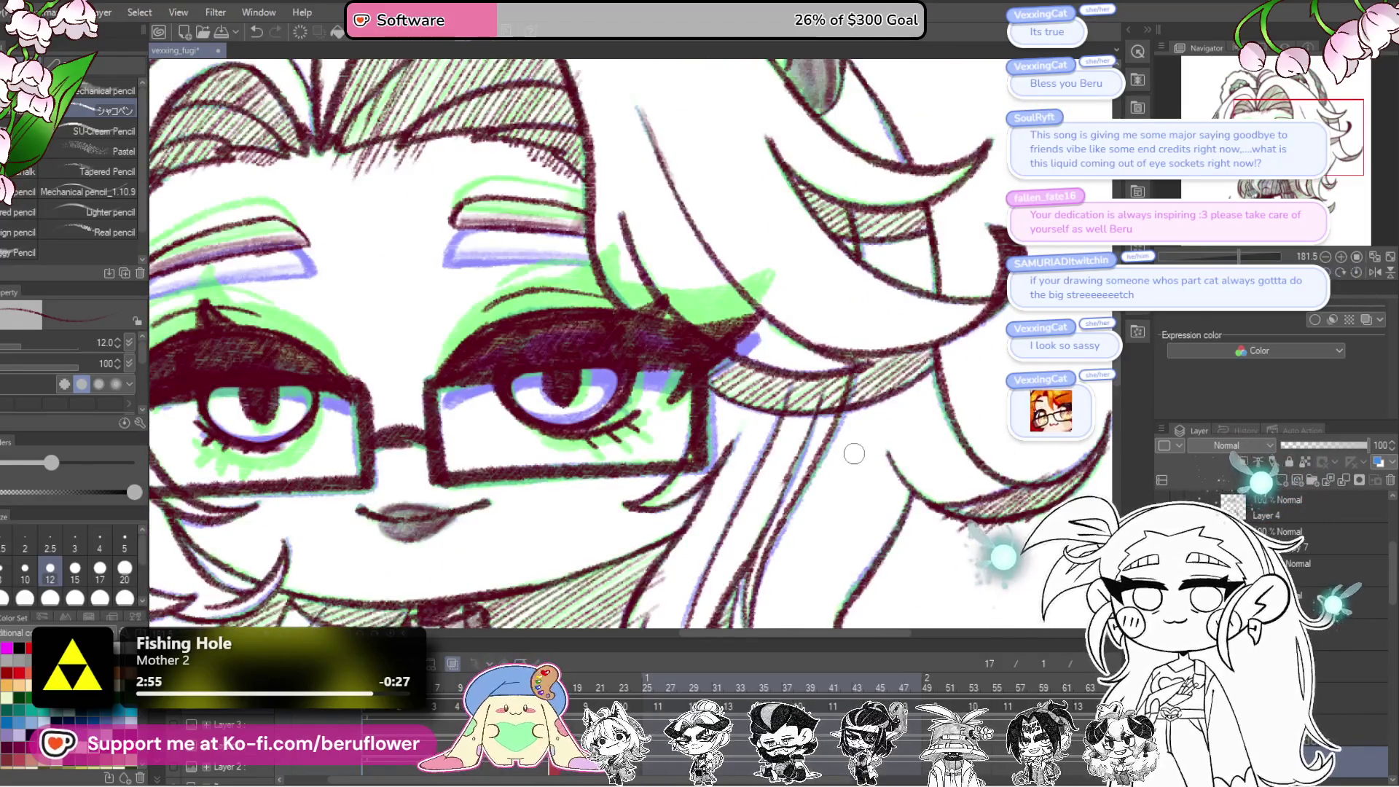
scroll(854, 453, down, 5)
scroll(854, 453, up, 4)
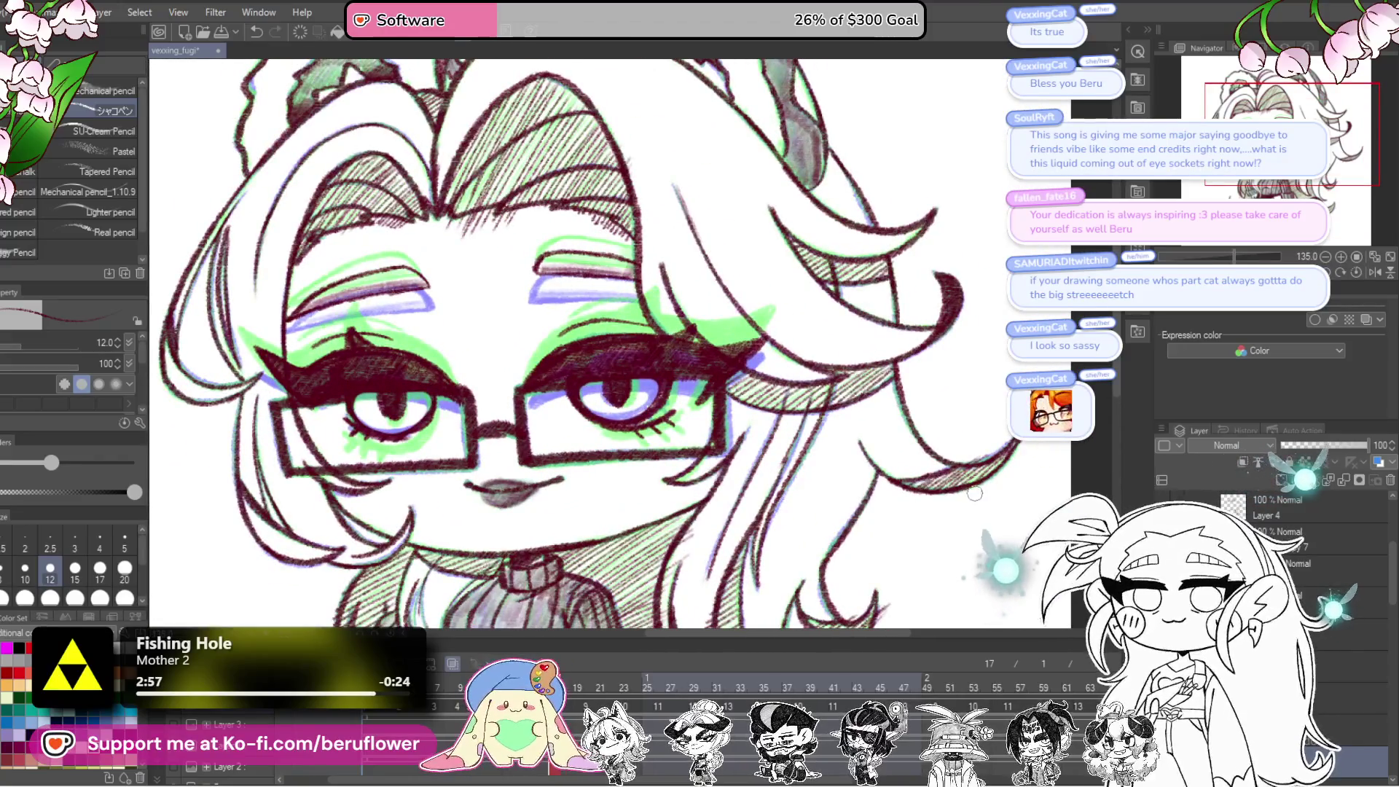
scroll(973, 495, down, 3)
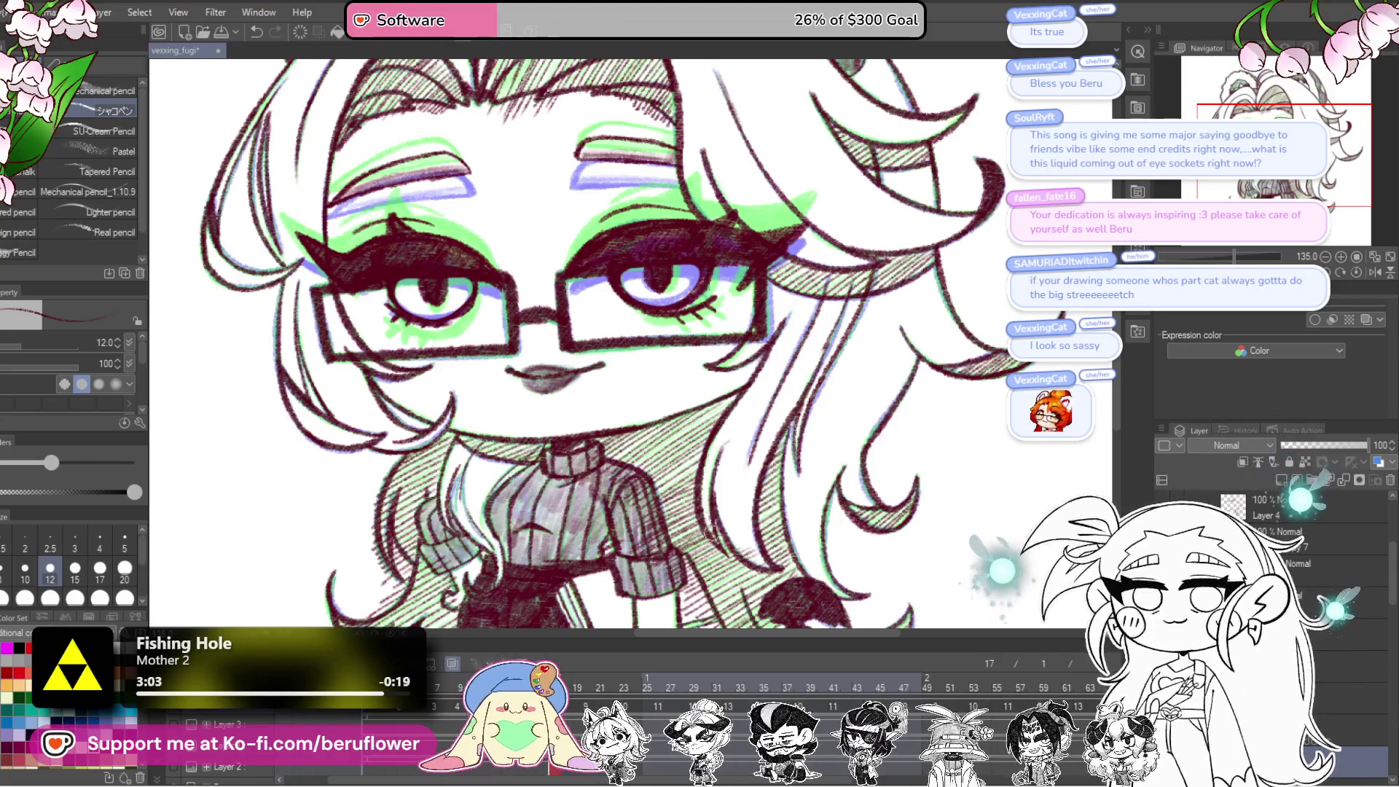
drag(597, 452, 649, 399)
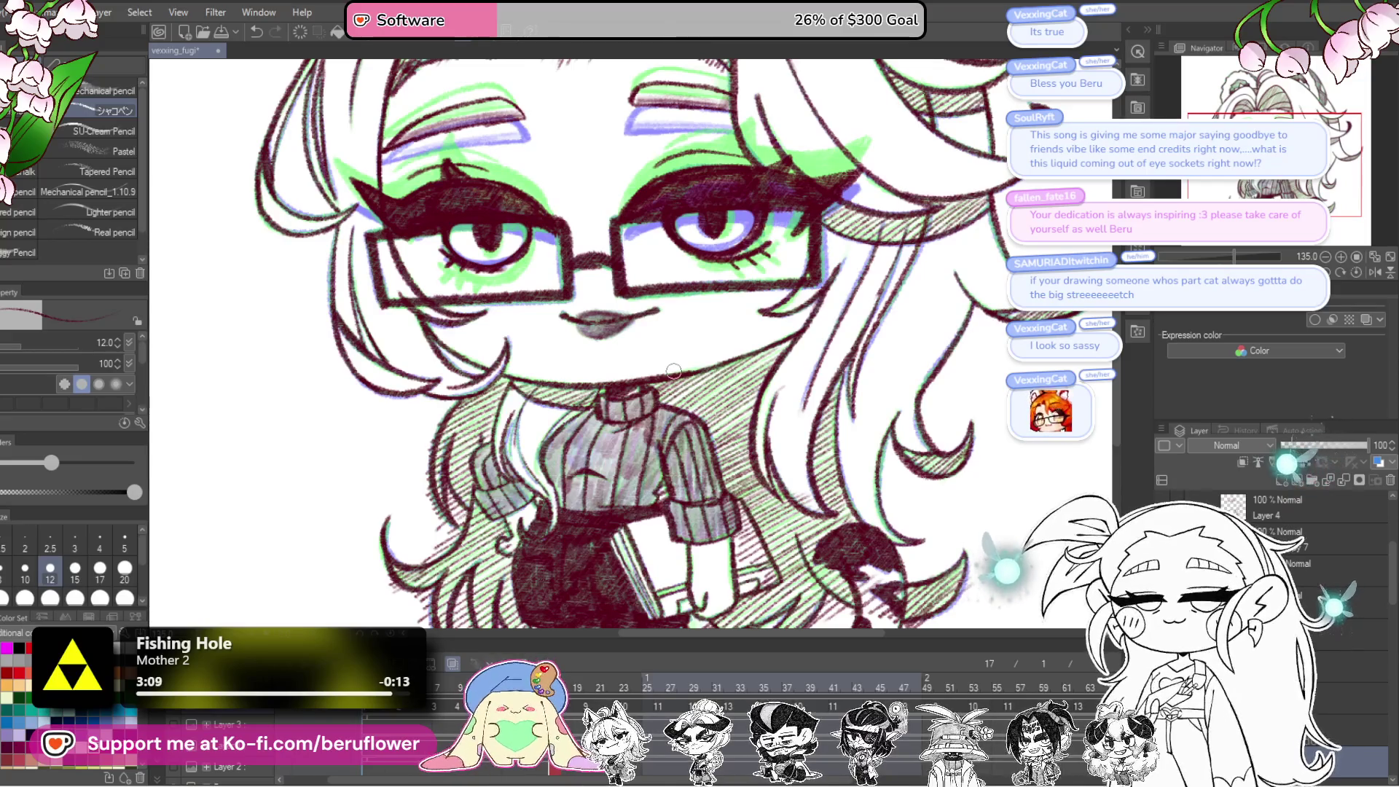
drag(718, 519, 714, 493)
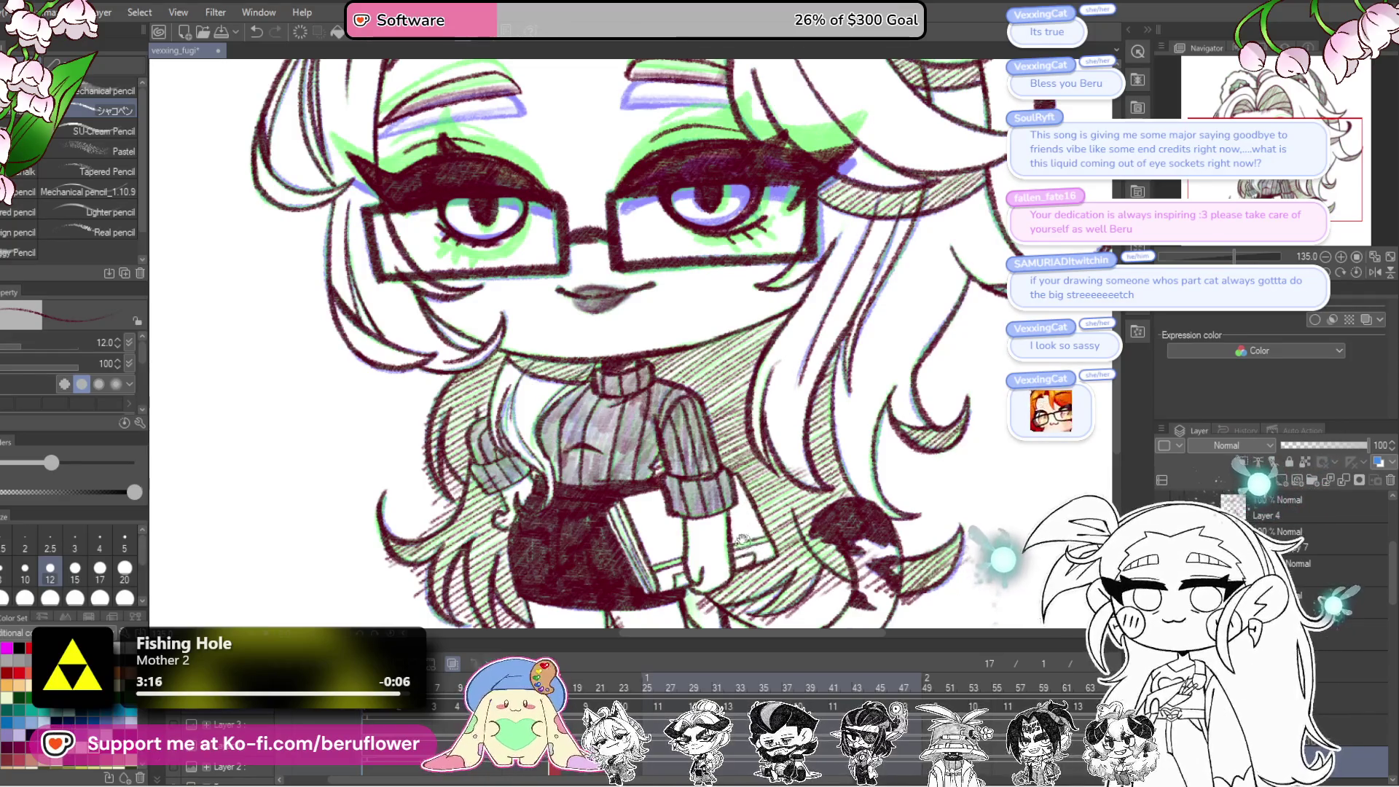
scroll(742, 543, down, 3)
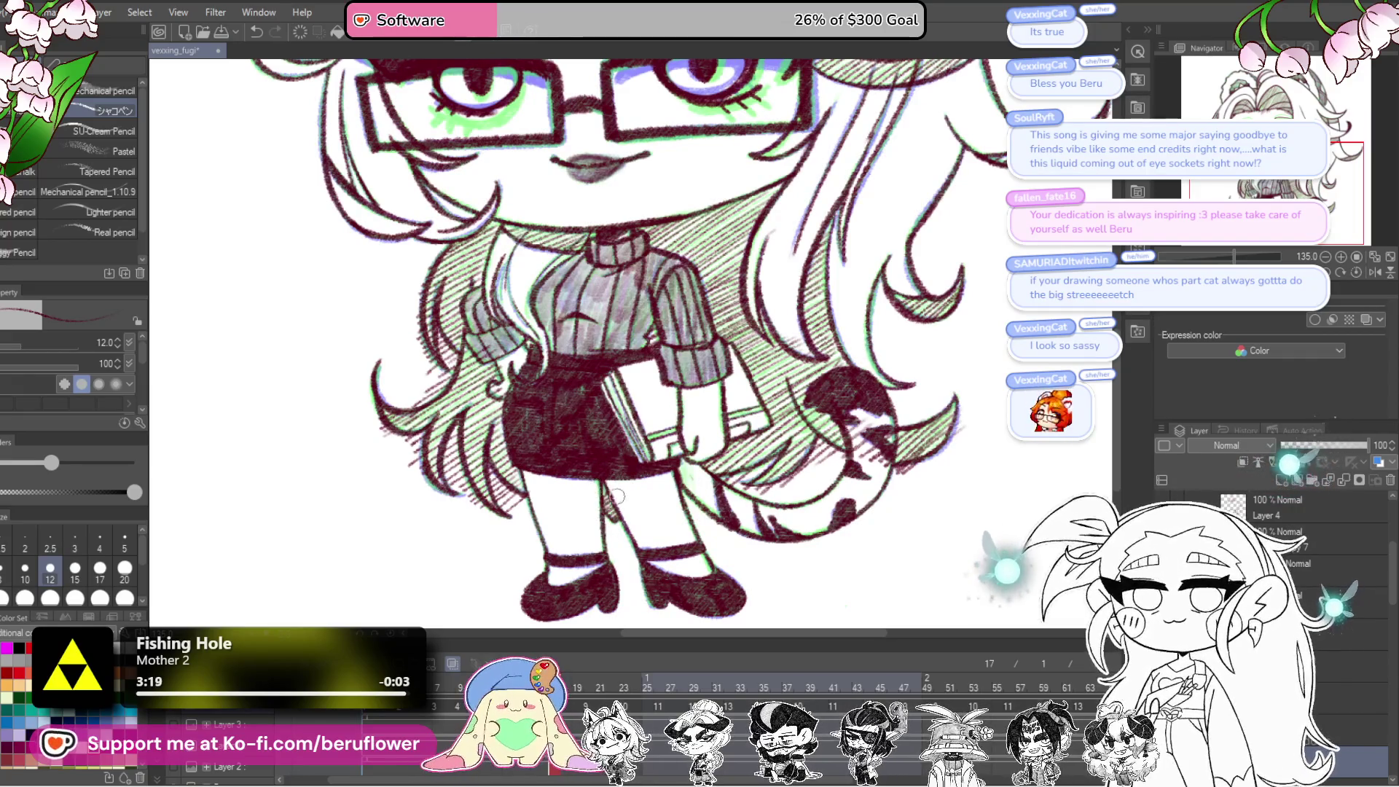
drag(813, 430, 803, 424)
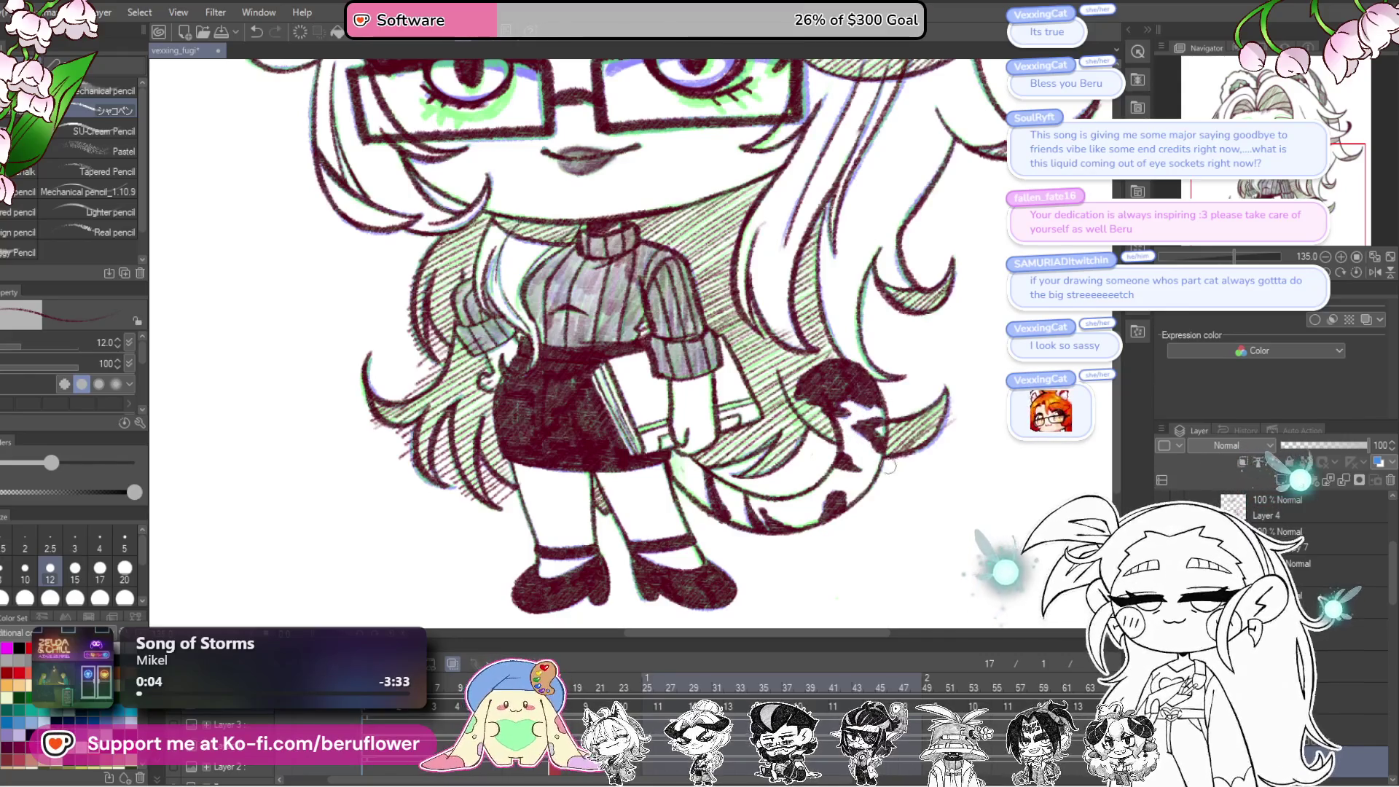
drag(957, 362, 915, 474)
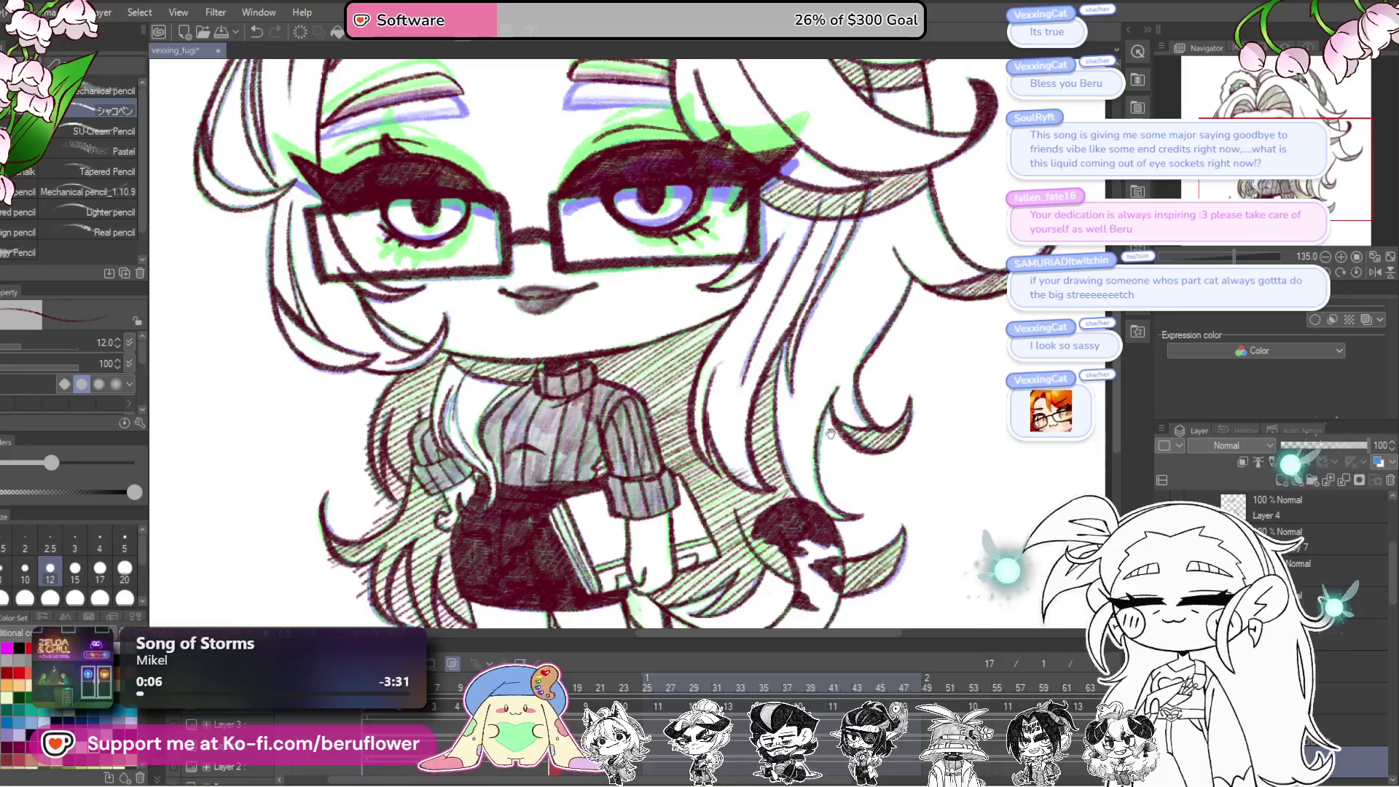
scroll(904, 481, up, 3)
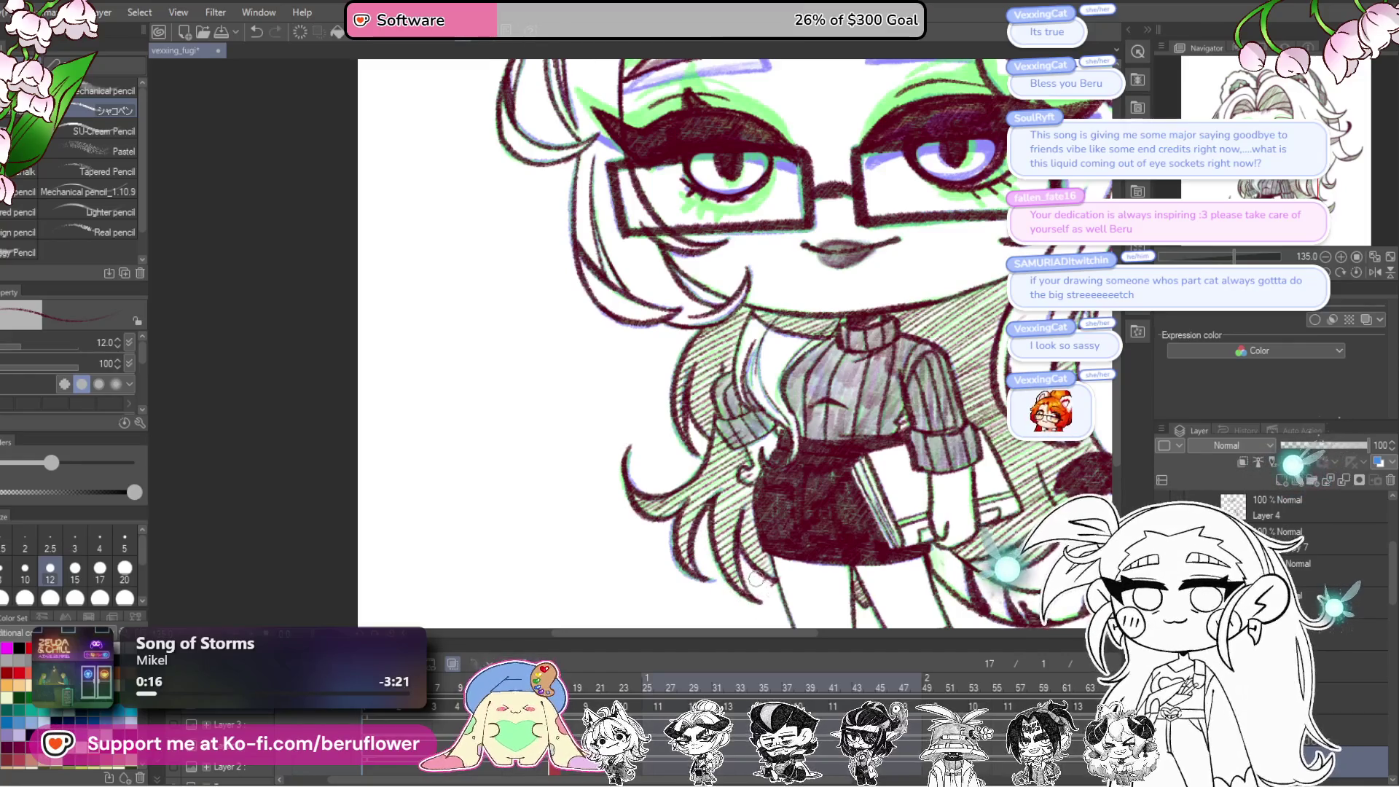
scroll(758, 306, up, 3)
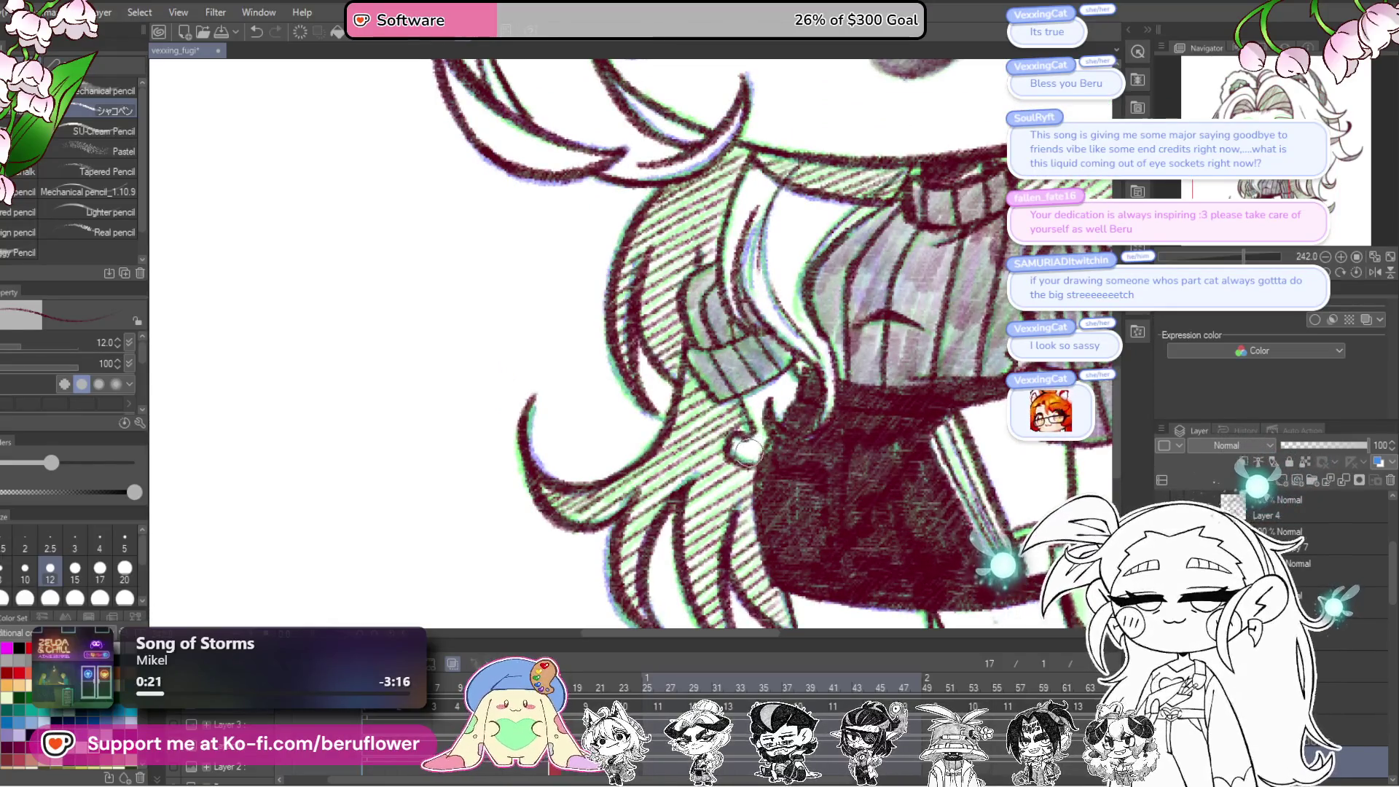
scroll(782, 432, down, 8)
scroll(898, 495, up, 5)
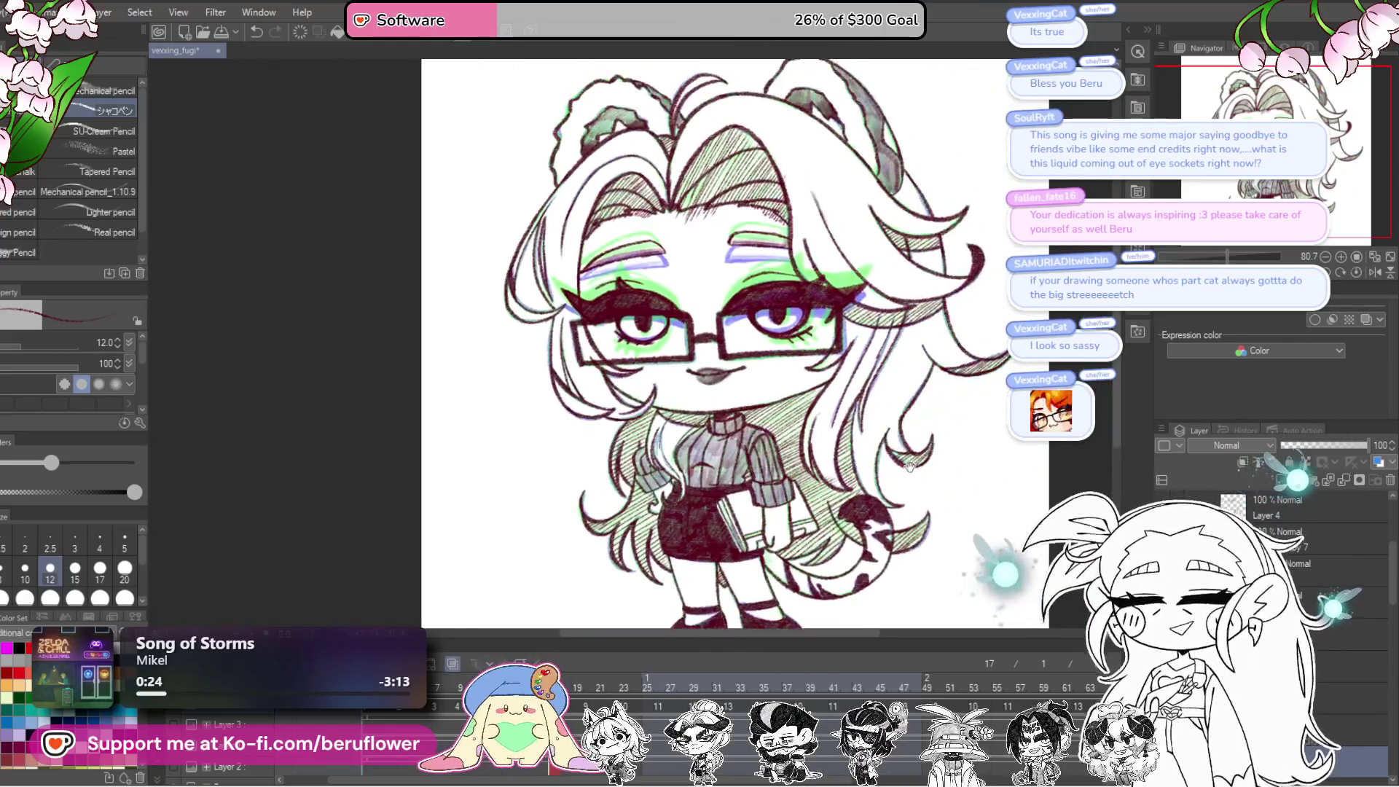
scroll(898, 495, up, 5)
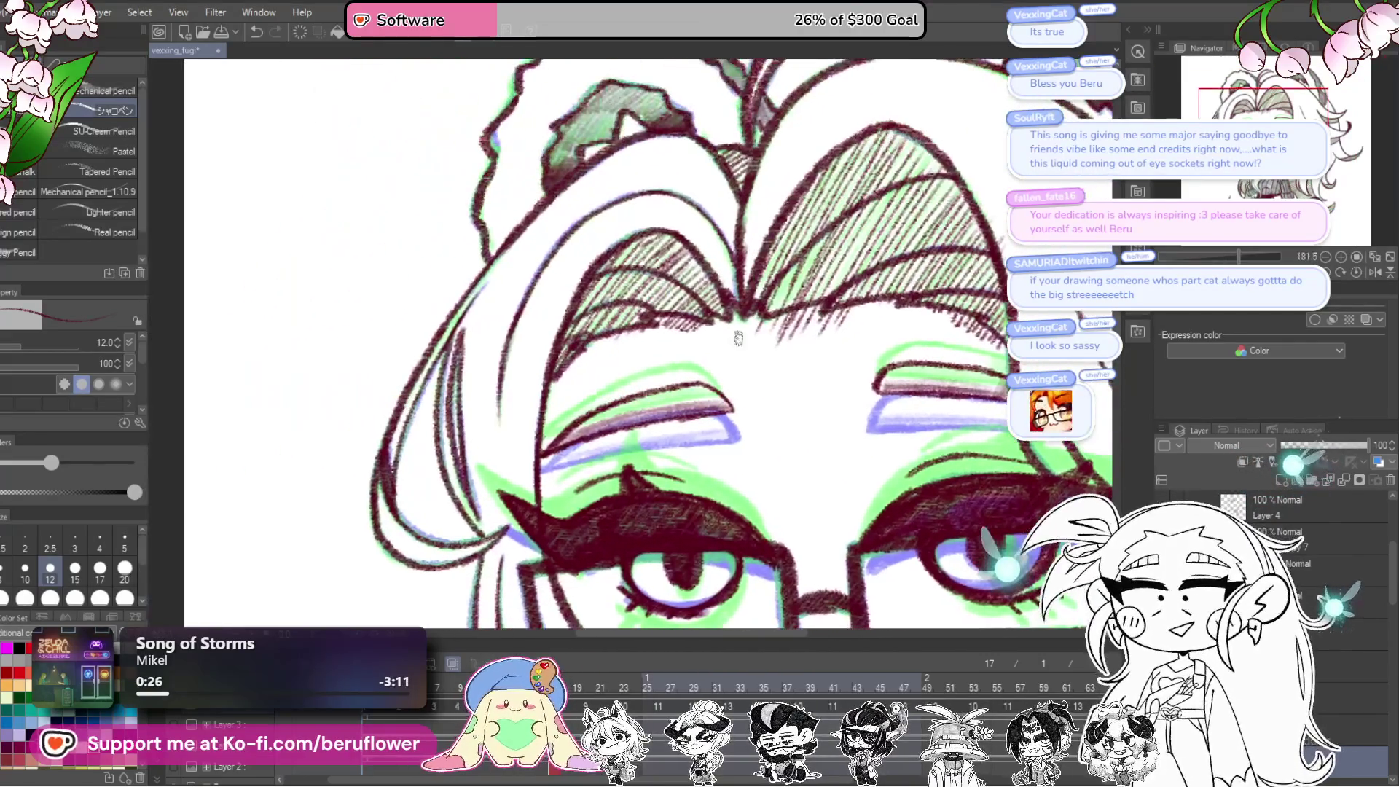
drag(671, 328, 667, 337)
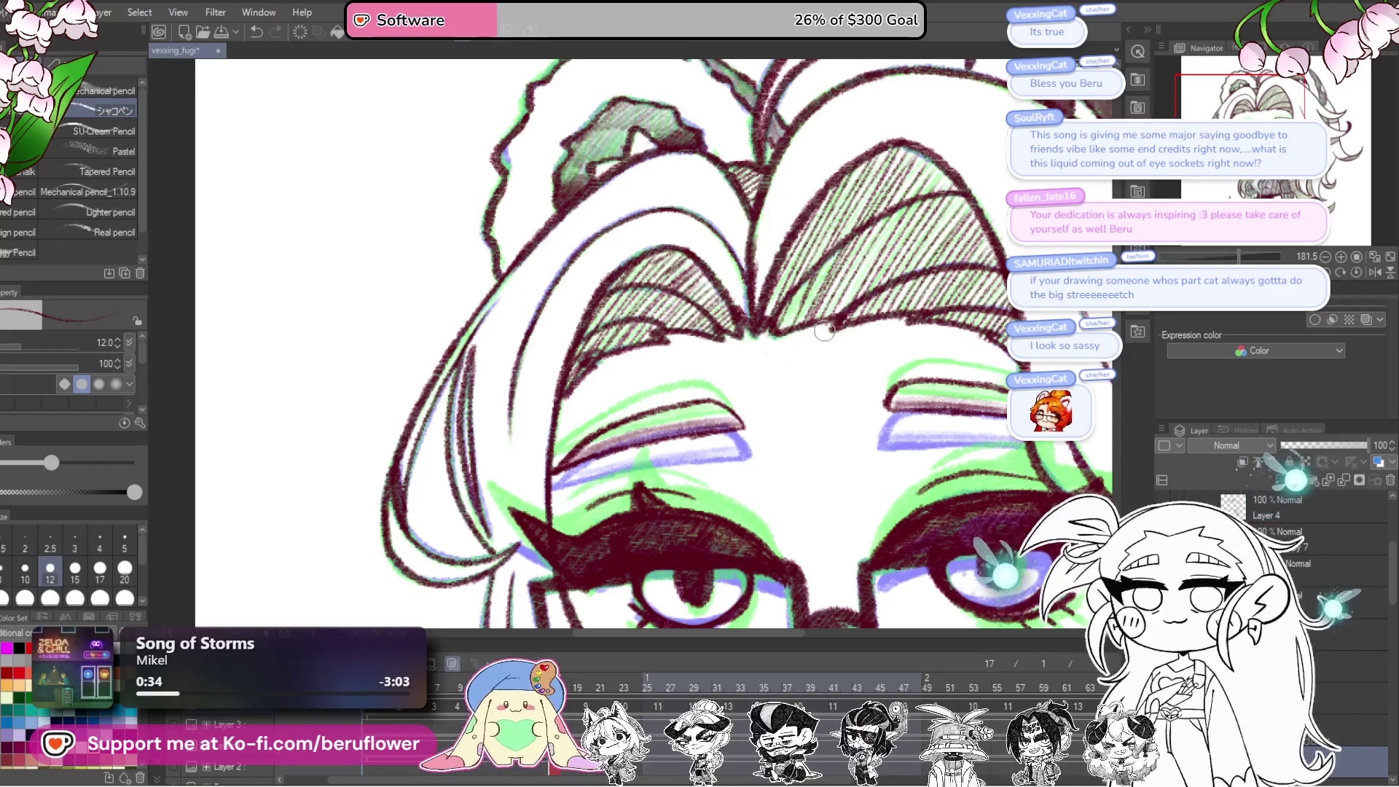
scroll(835, 372, right, 3)
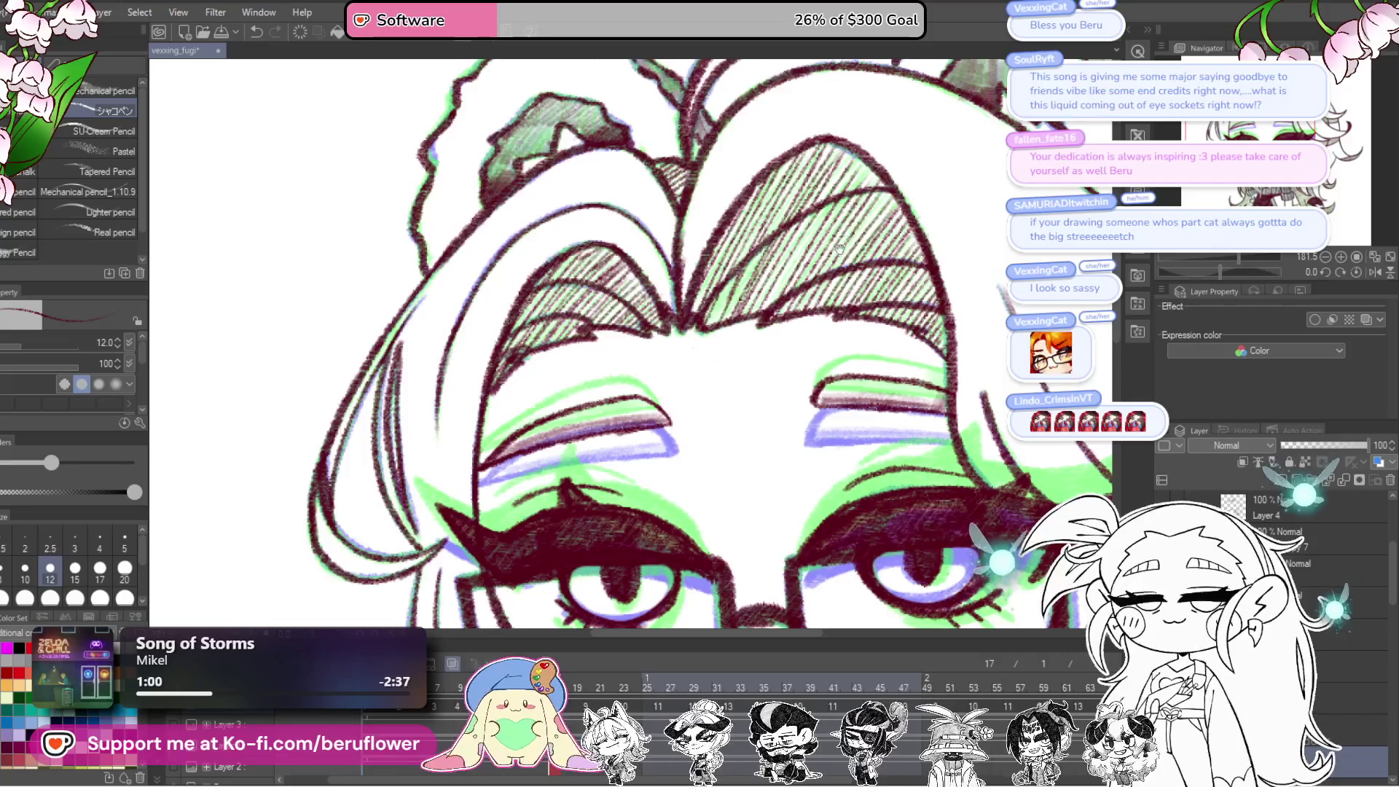
drag(862, 169, 775, 257)
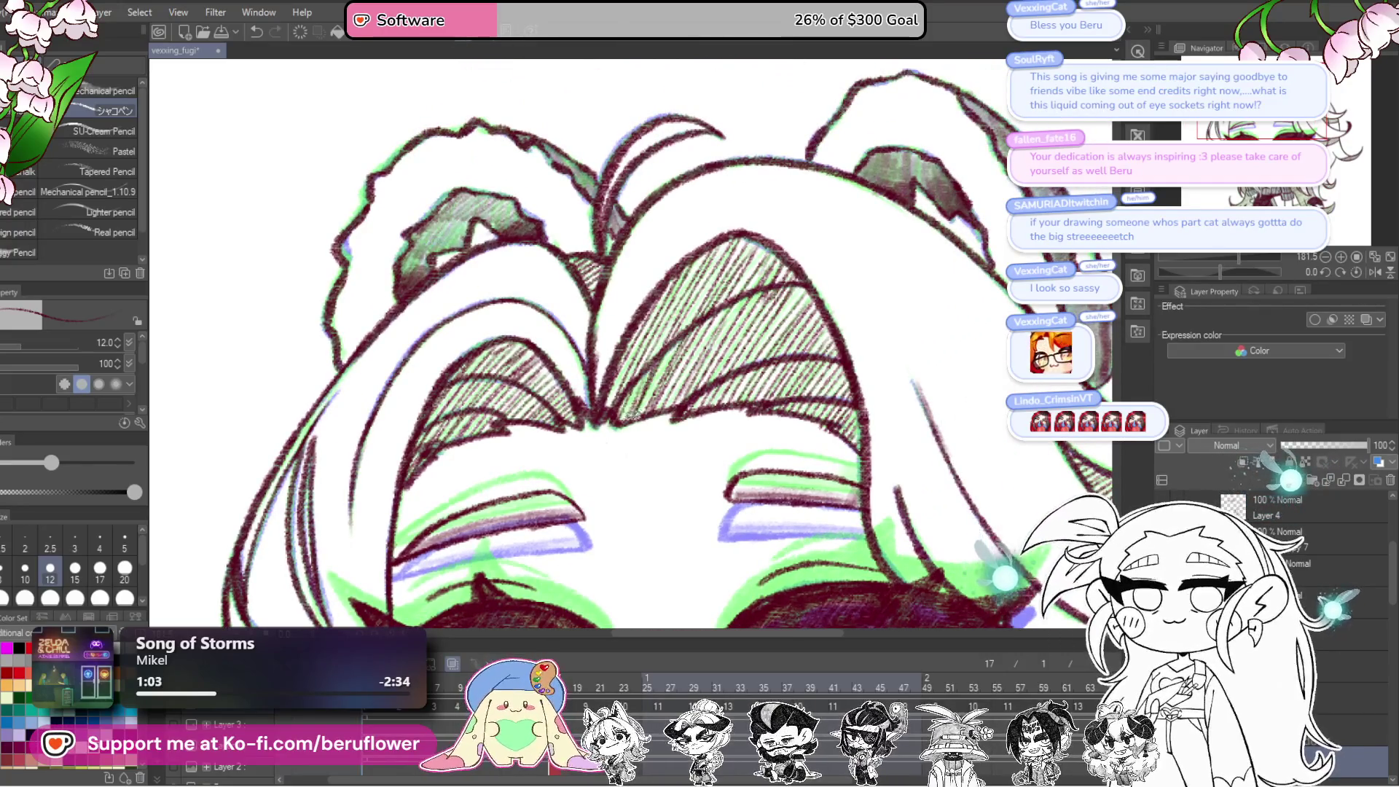
scroll(644, 397, down, 4)
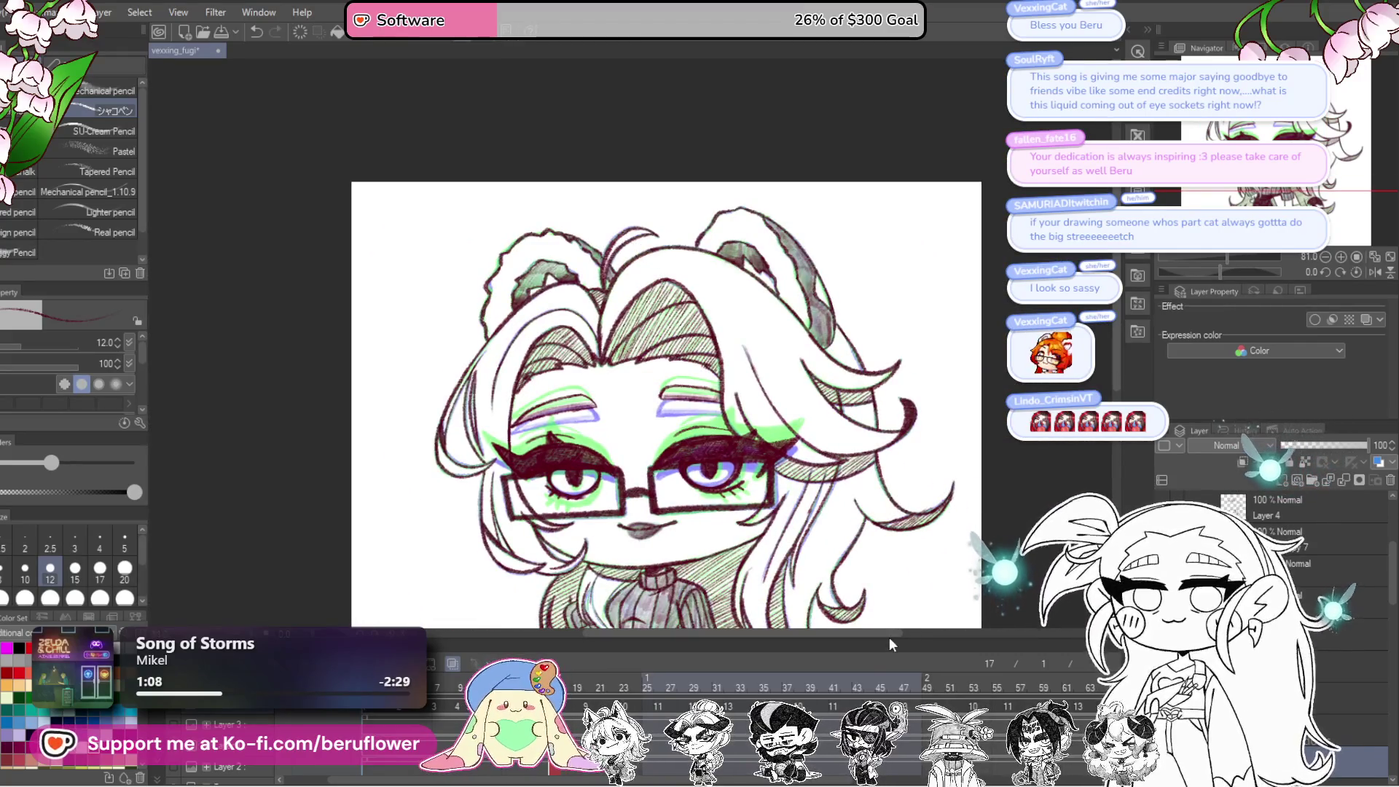
drag(922, 562, 949, 417)
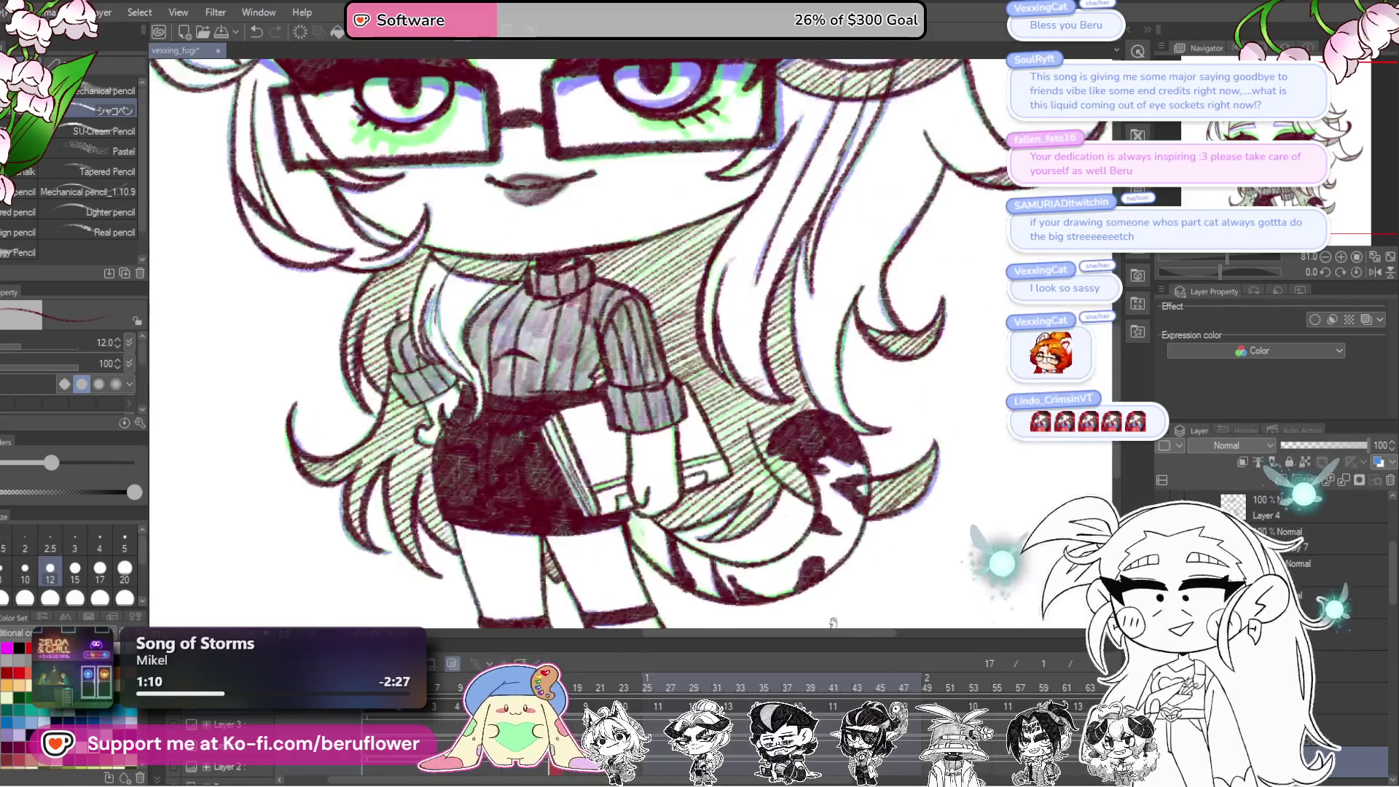
scroll(802, 388, up, 4)
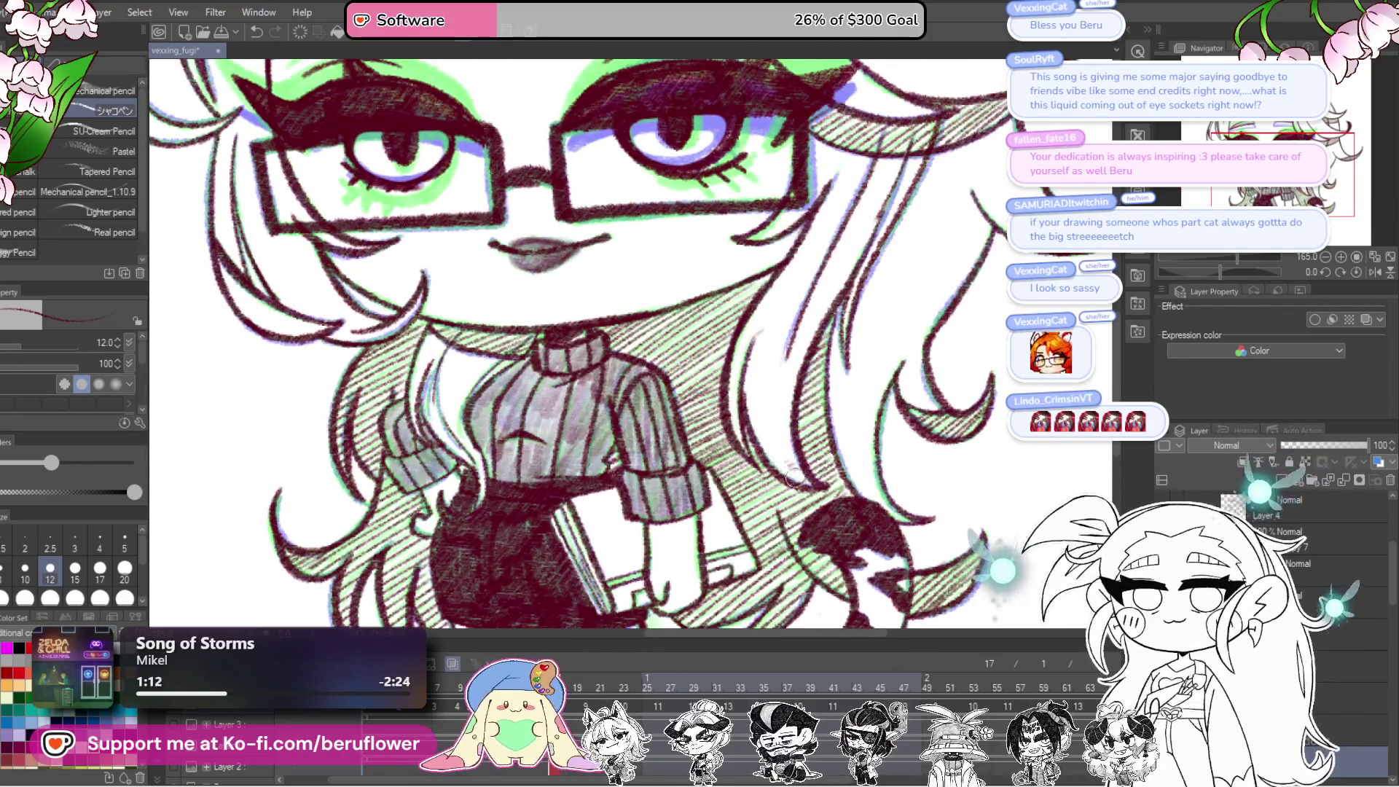
drag(771, 304, 842, 175)
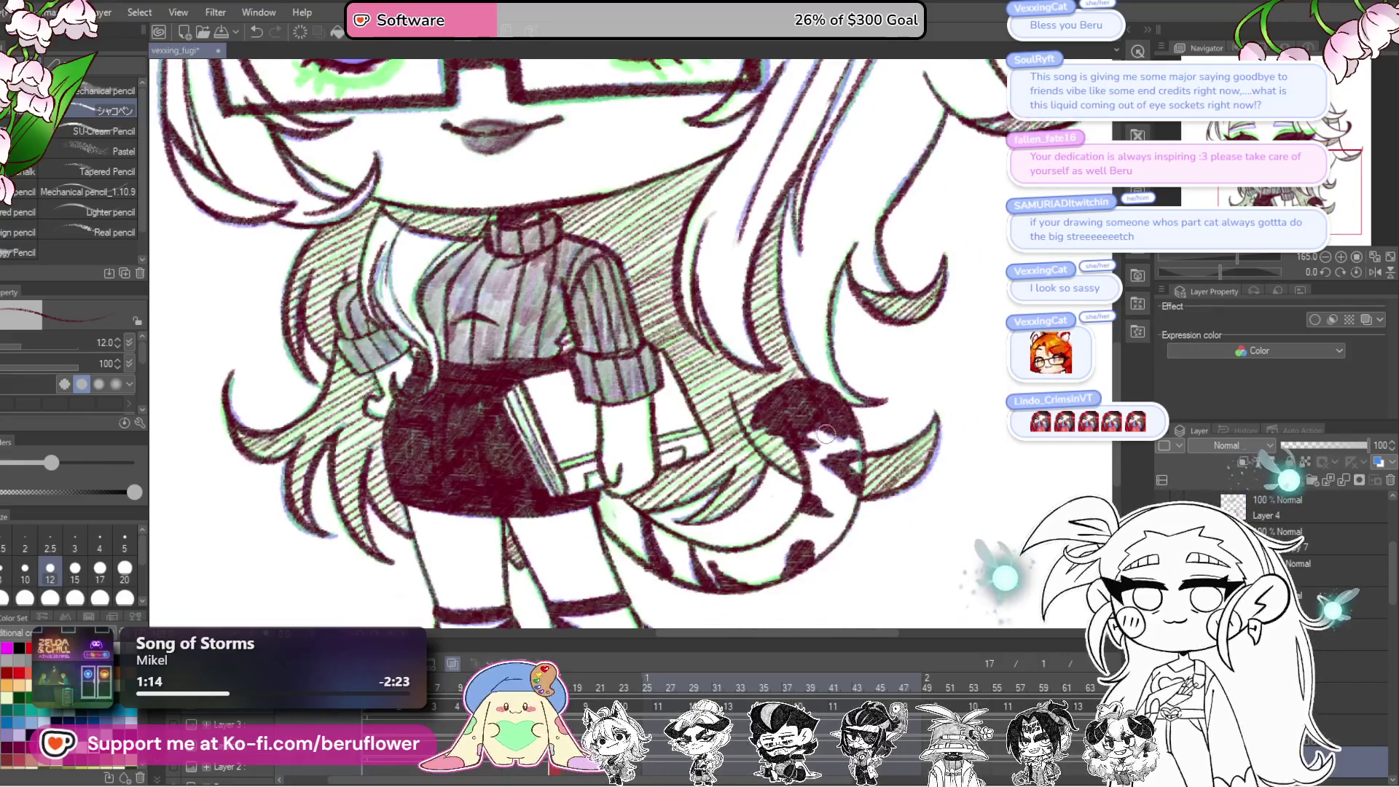
drag(914, 390, 888, 464)
scroll(888, 464, down, 2)
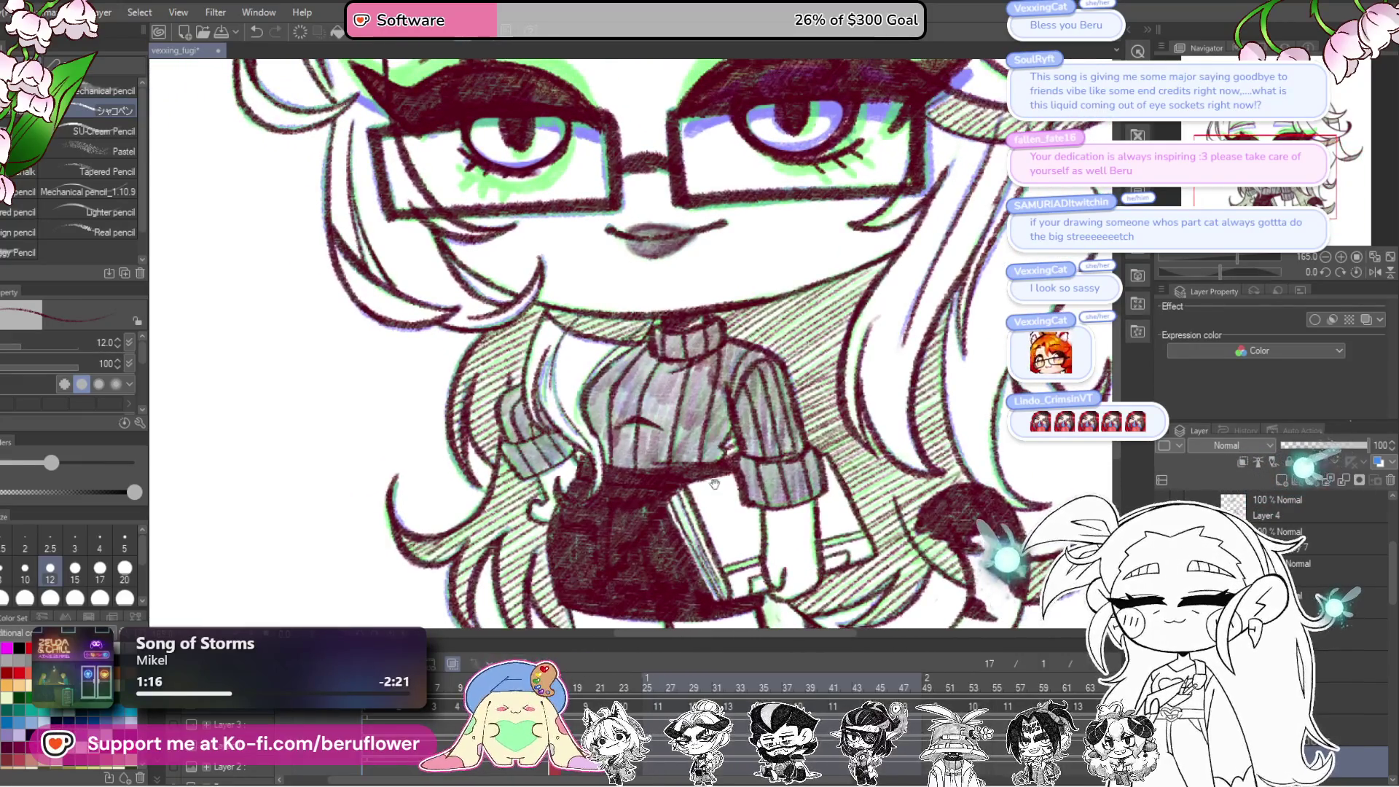
scroll(644, 510, down, 3)
scroll(645, 510, up, 3)
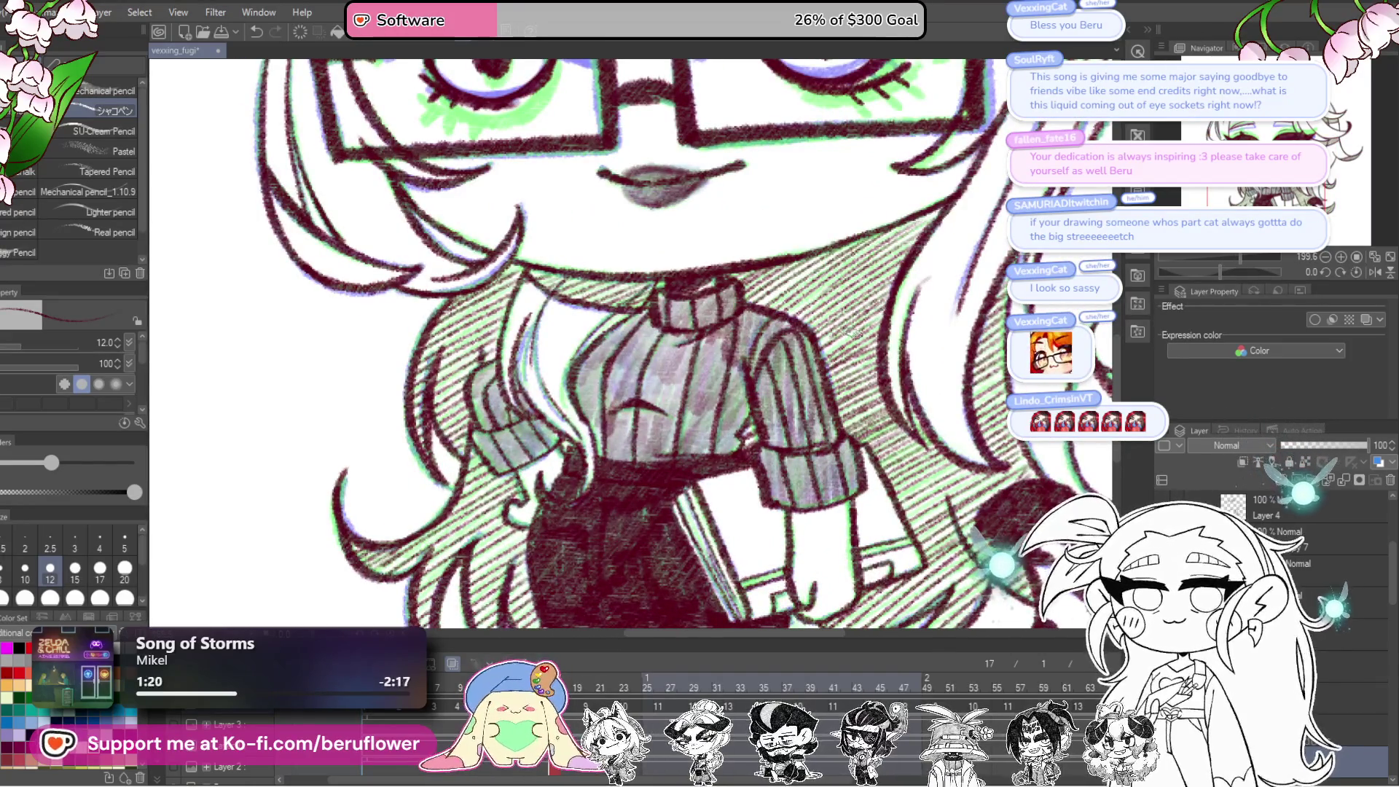
scroll(916, 530, down, 2)
mouse_move(915, 530)
mouse_down()
mouse_move(801, 578)
mouse_move(788, 655)
mouse_up()
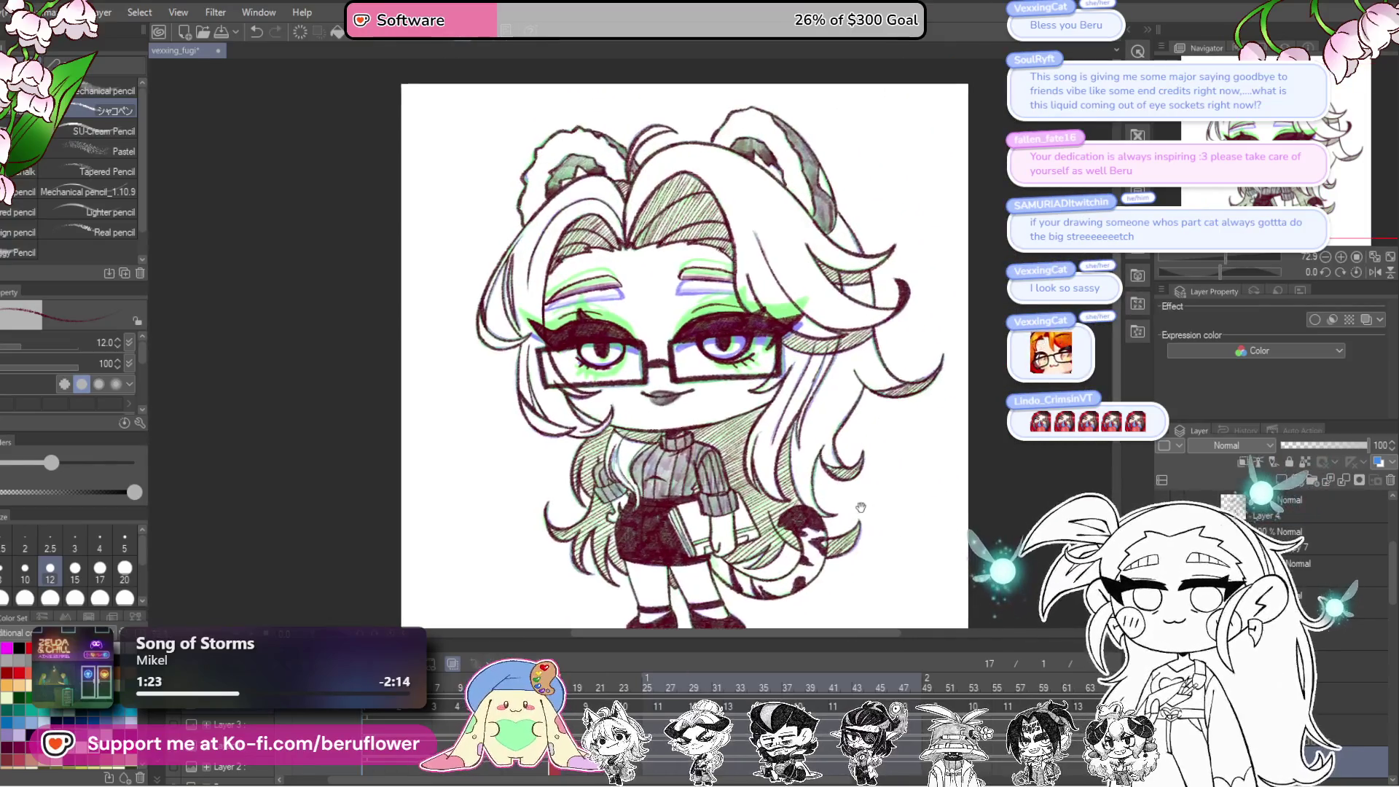
drag(964, 546, 973, 529)
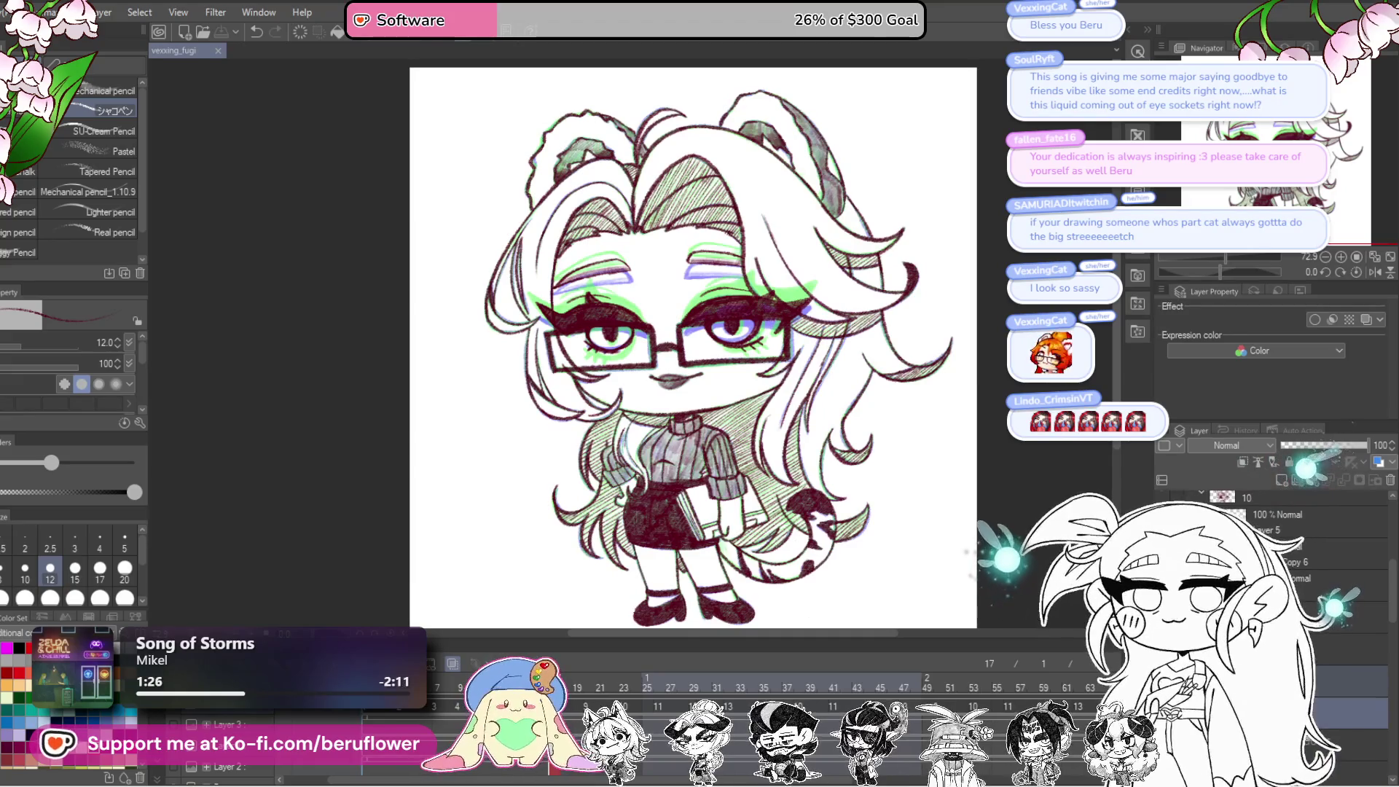
right_click(1216, 515)
key(Escape)
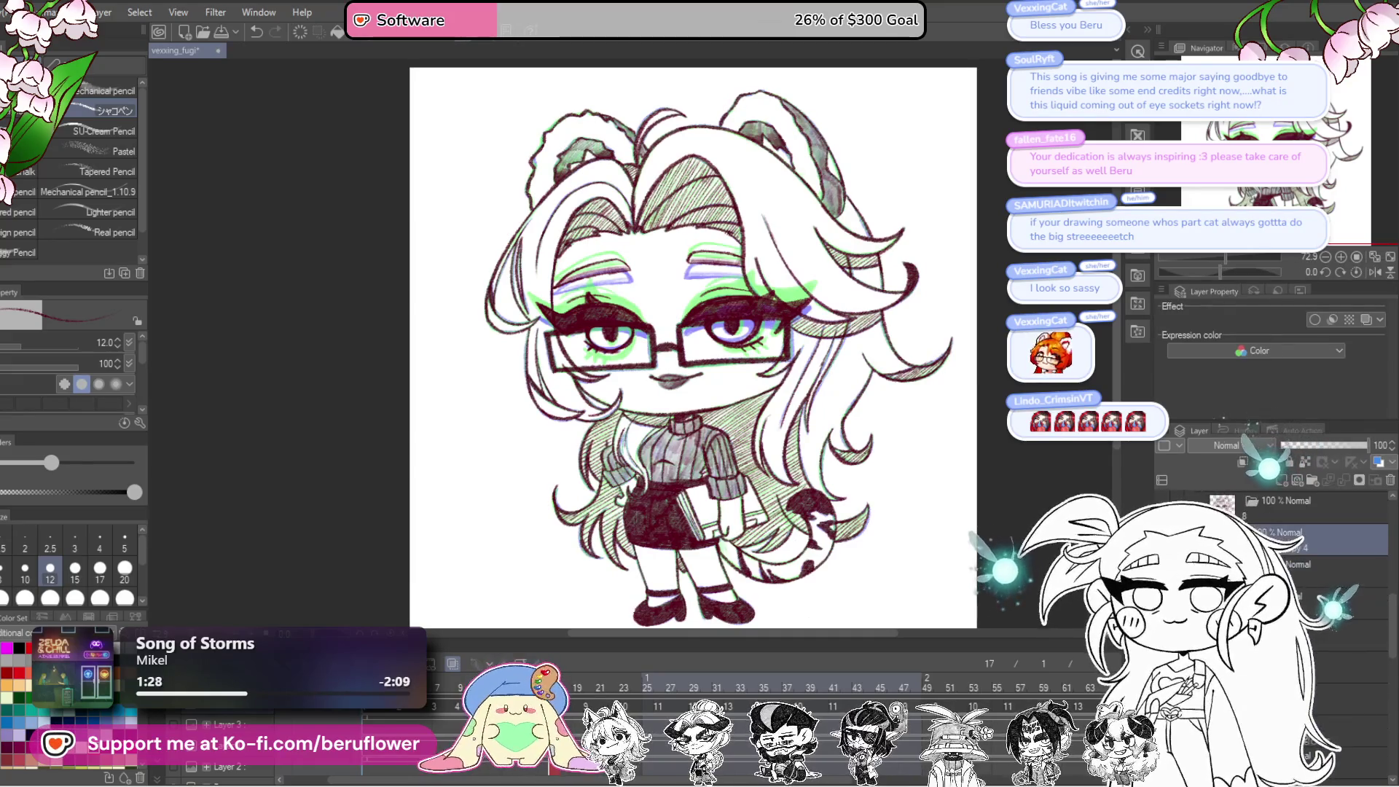
drag(759, 465, 760, 456)
Step: Hatch the hair curl and the side hair strand beside the glasses
scroll(859, 462, up, 5)
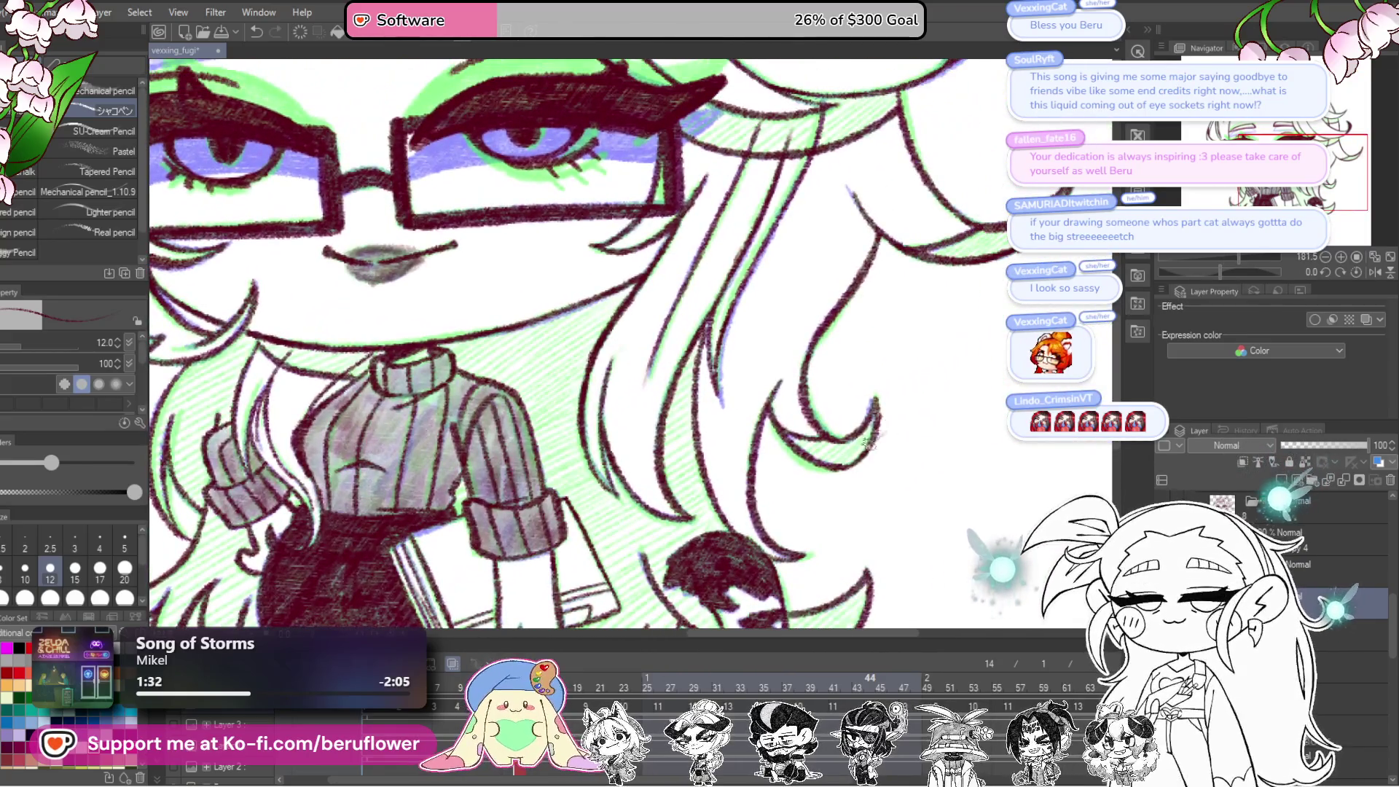
mouse_move(871, 436)
mouse_down()
mouse_move(838, 455)
mouse_move(804, 446)
mouse_up()
scroll(773, 444, up, 3)
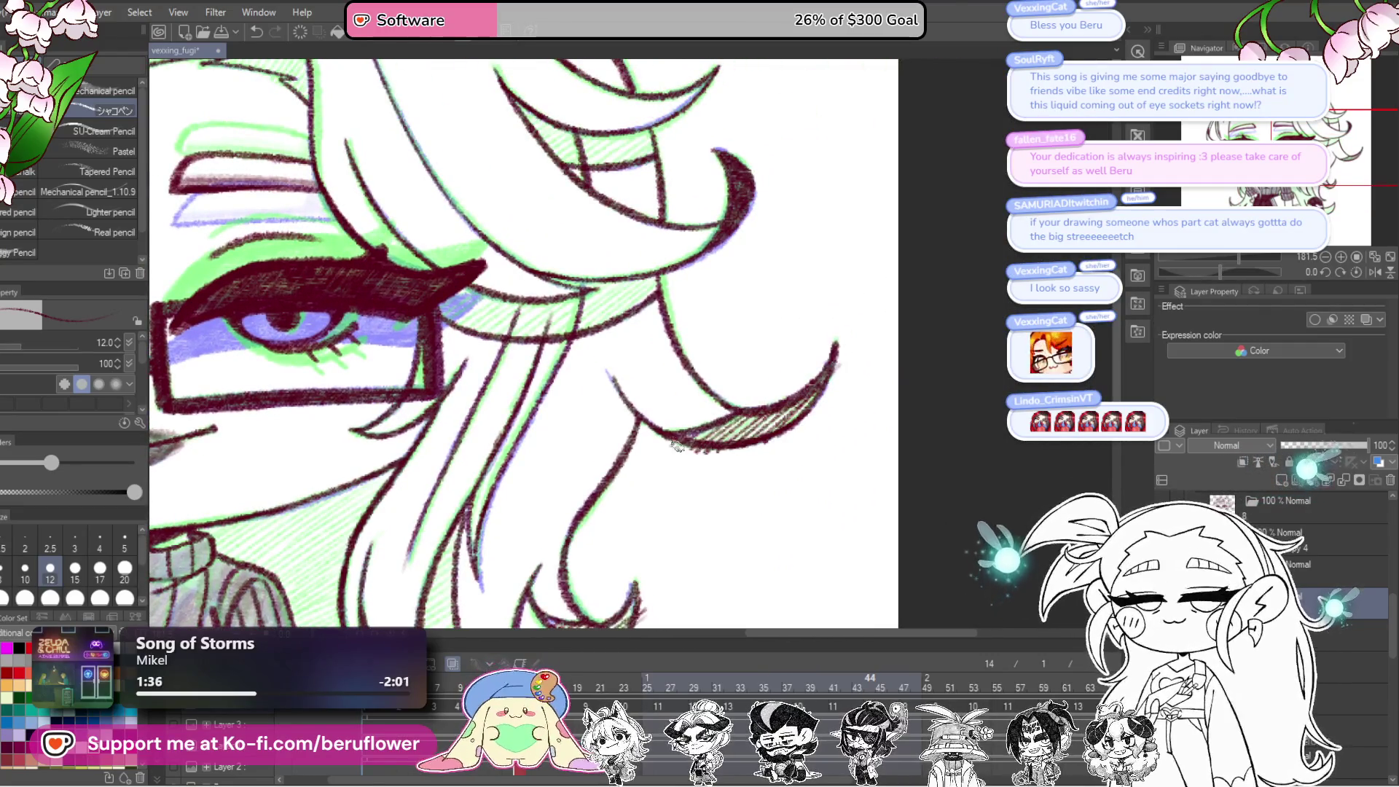
drag(691, 517, 784, 406)
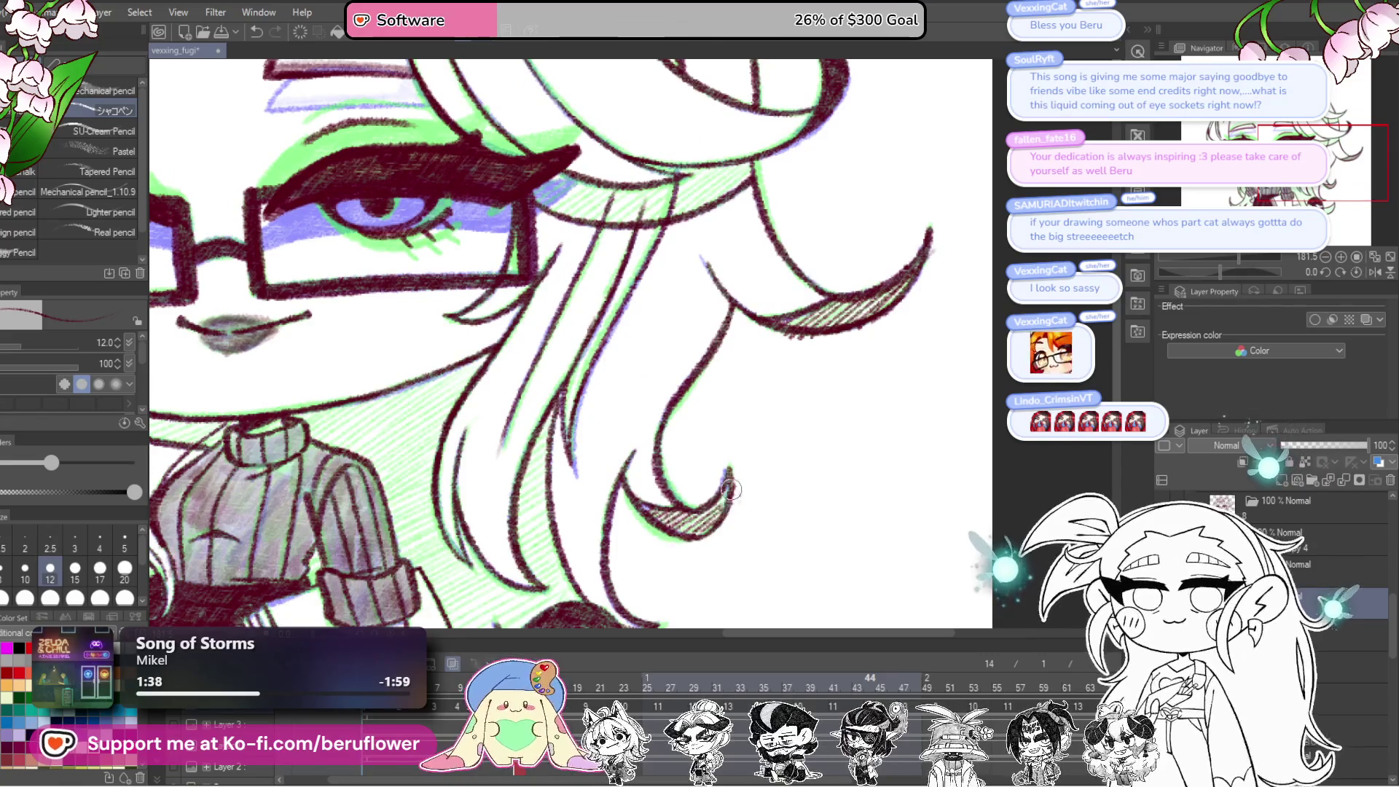
drag(775, 345, 745, 426)
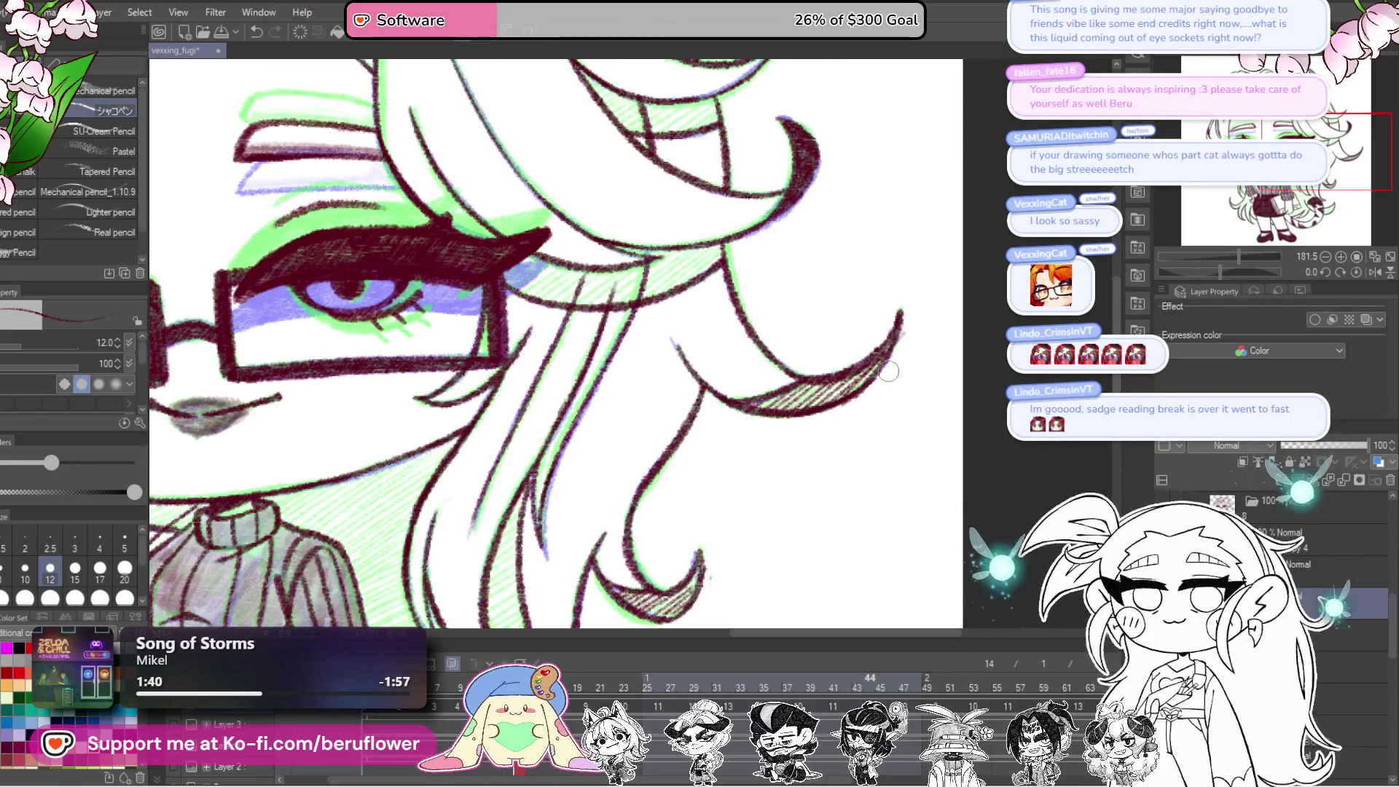
drag(893, 277, 1009, 423)
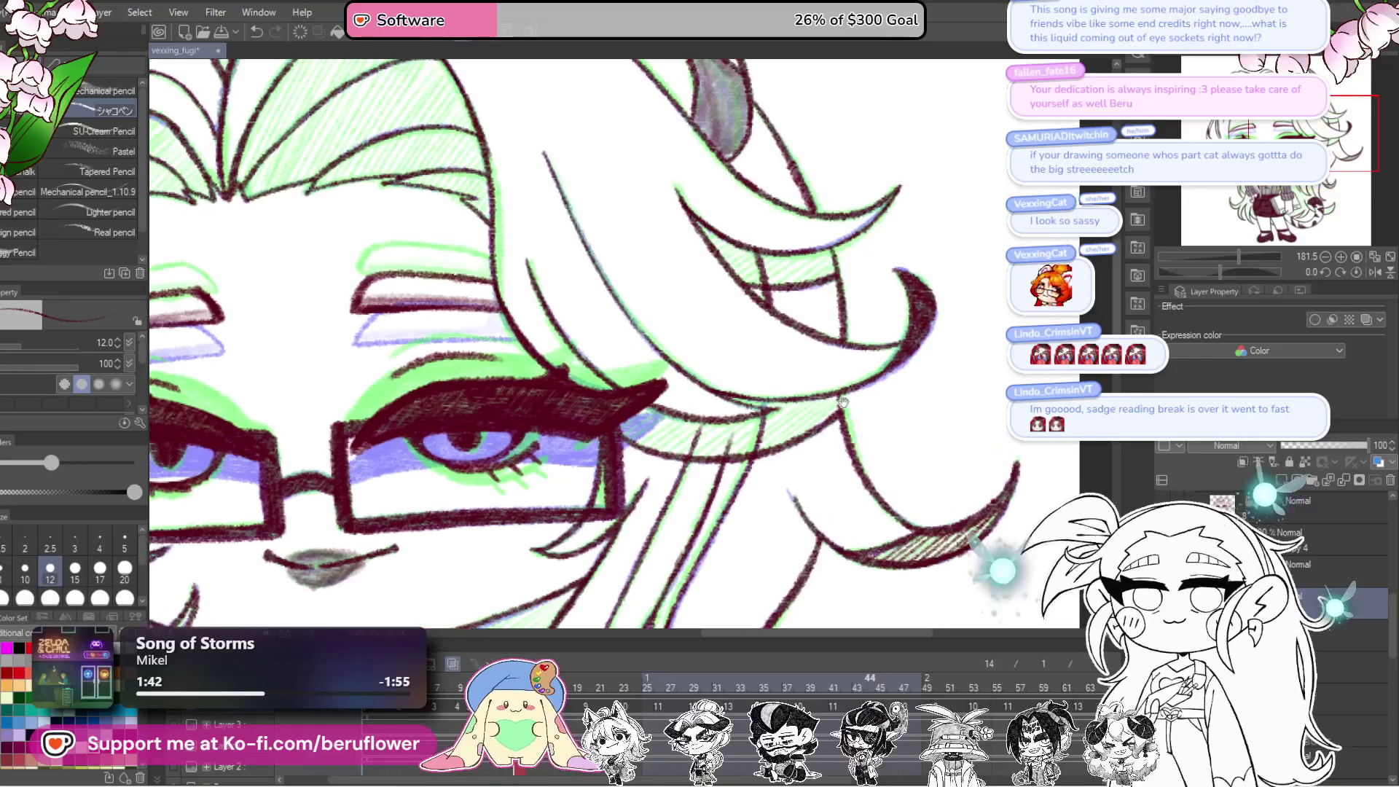
mouse_move(773, 412)
mouse_down()
mouse_move(700, 445)
mouse_move(621, 424)
mouse_up()
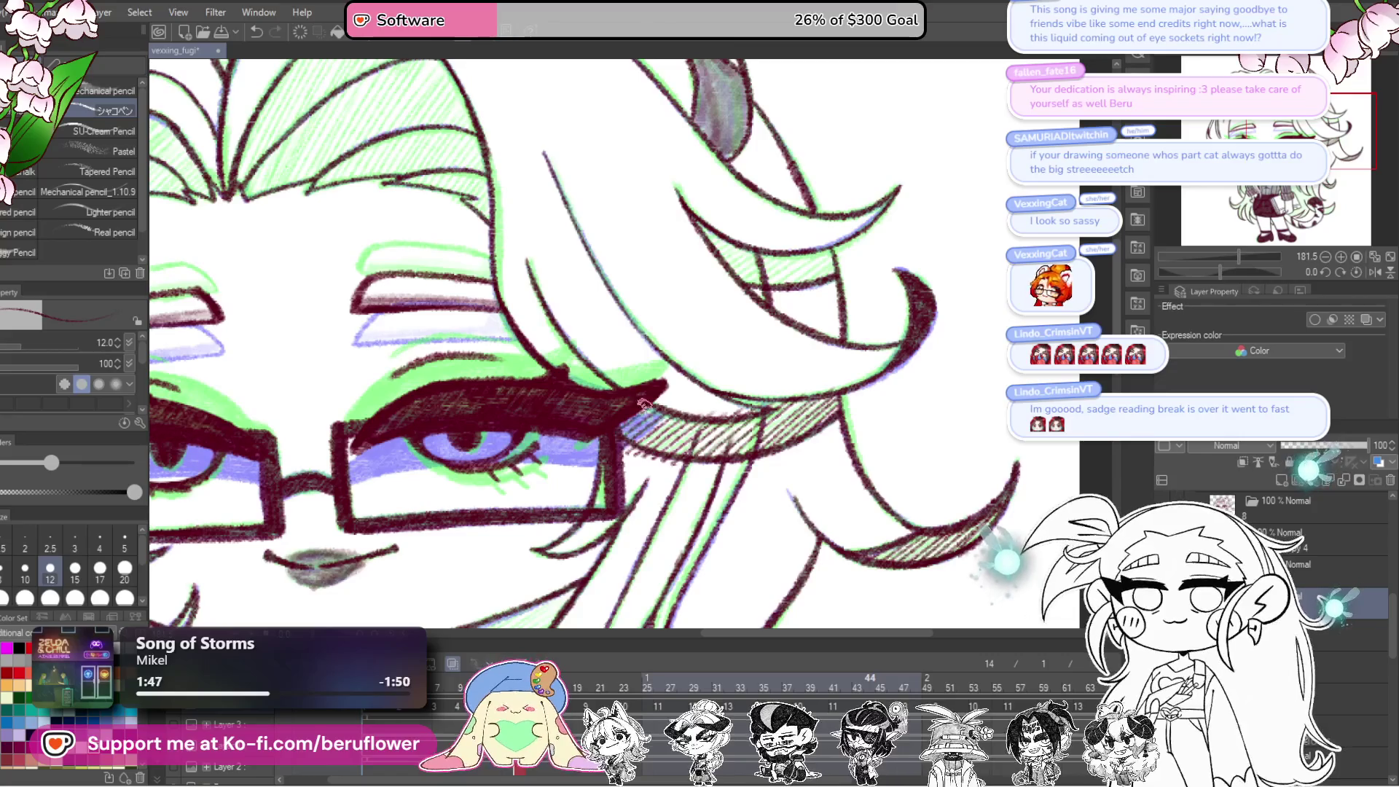
Step: Add dark hatching to the hair strand running over the glasses
drag(661, 365, 664, 374)
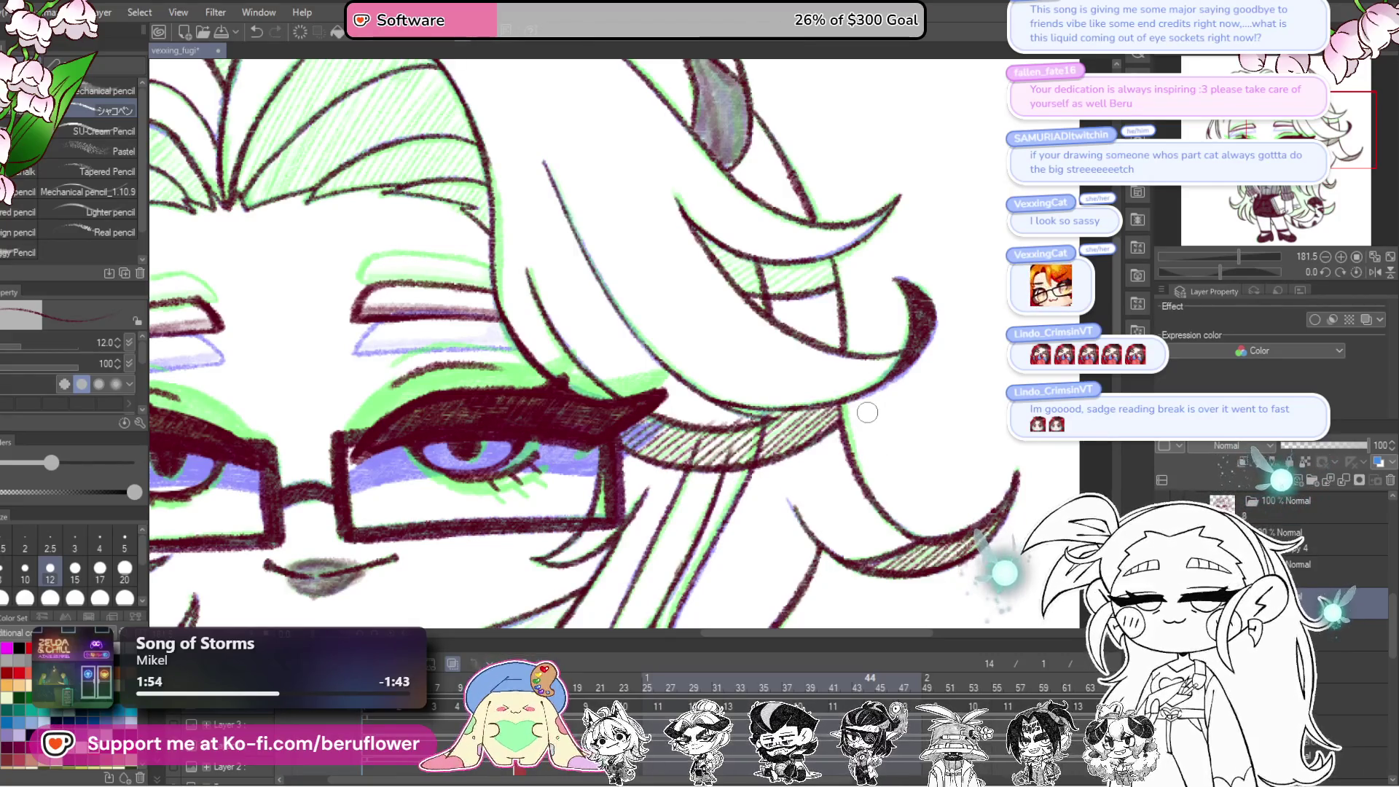
drag(867, 421, 816, 465)
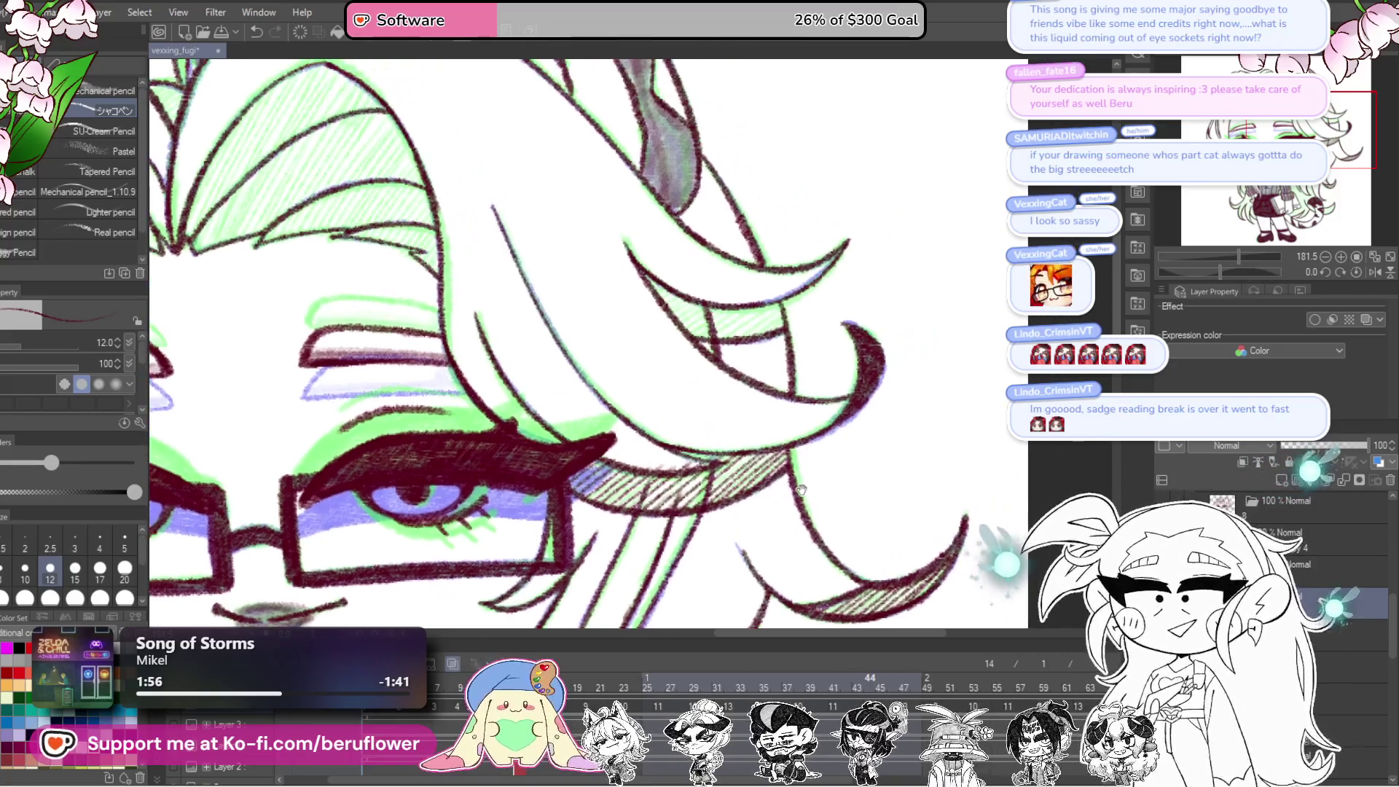
scroll(806, 505, up, 3)
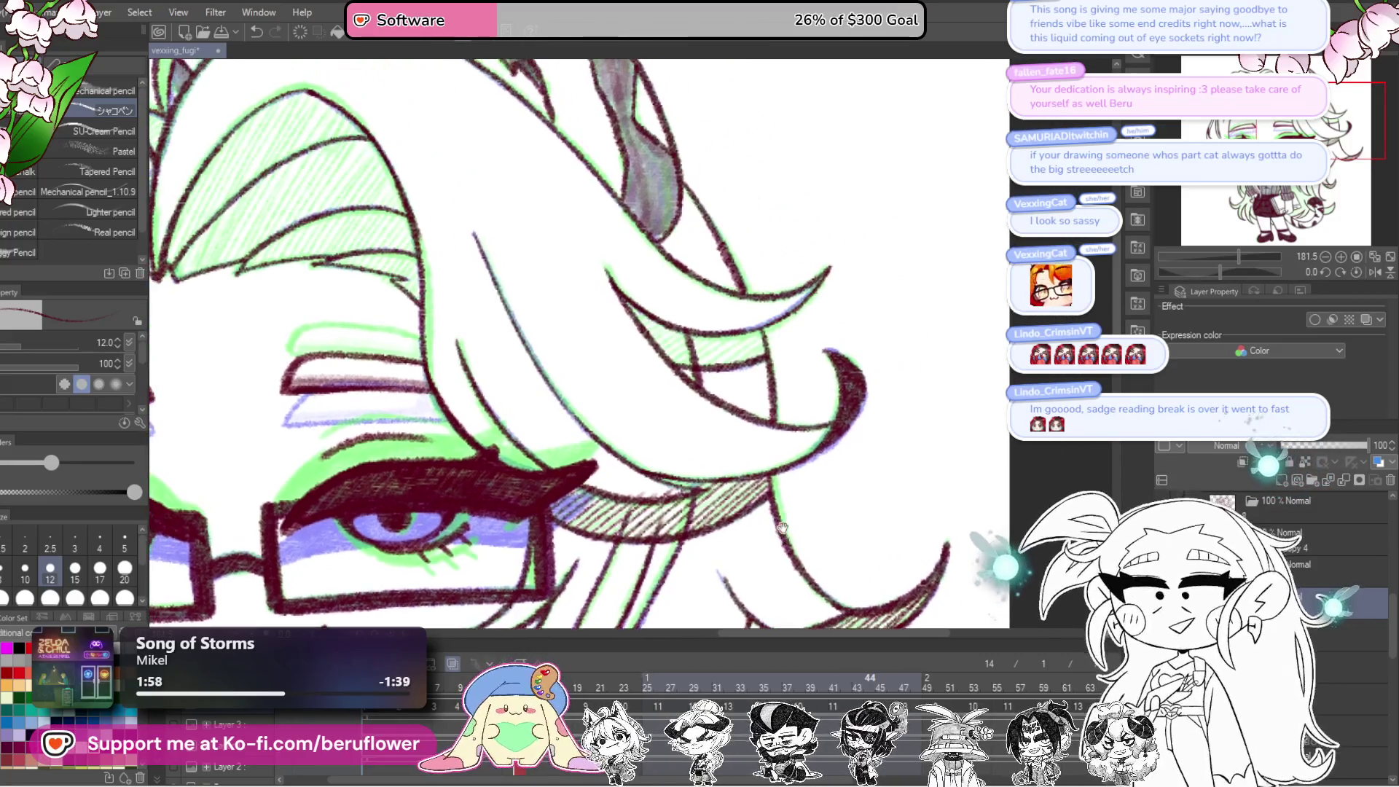
mouse_move(762, 422)
mouse_down()
mouse_move(743, 421)
mouse_move(744, 384)
mouse_move(660, 377)
mouse_up()
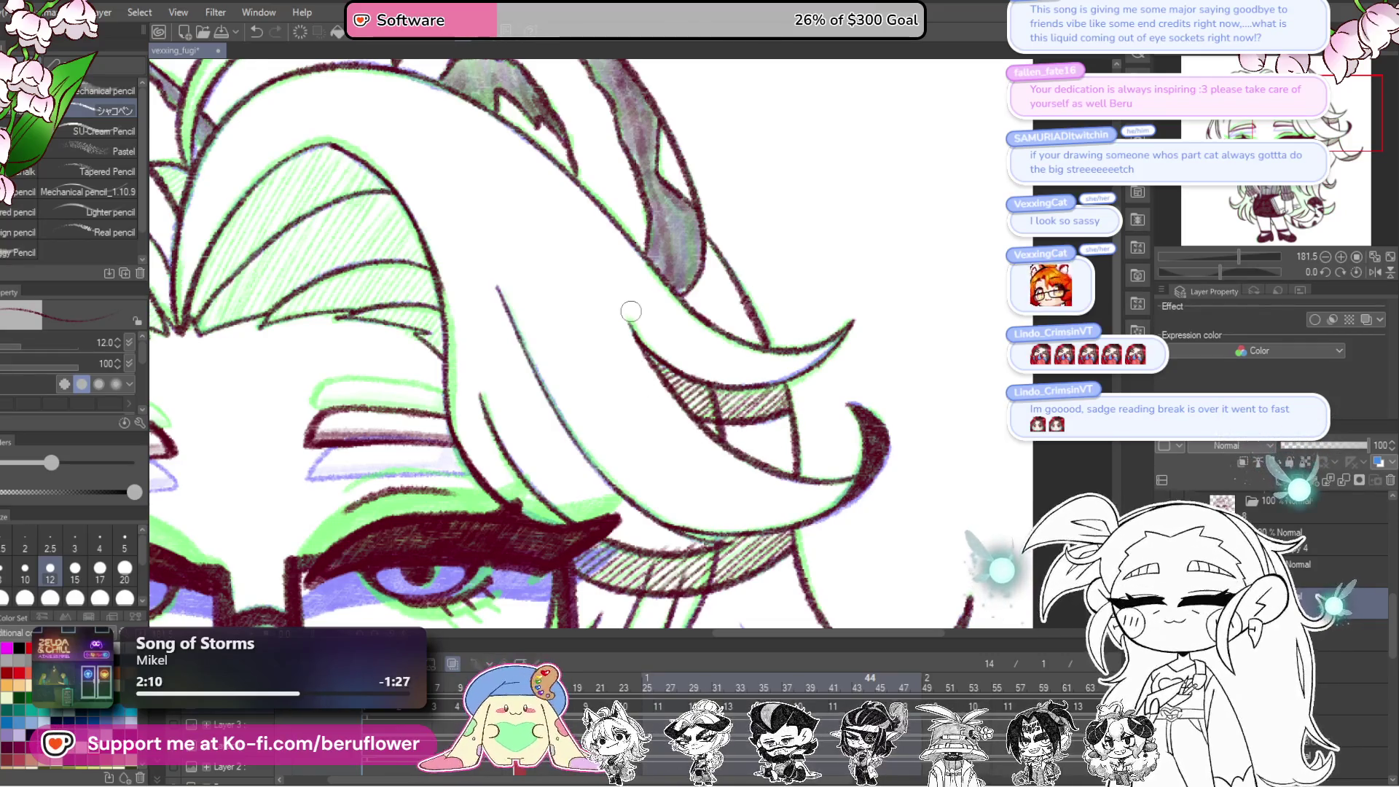
scroll(632, 311, up, 2)
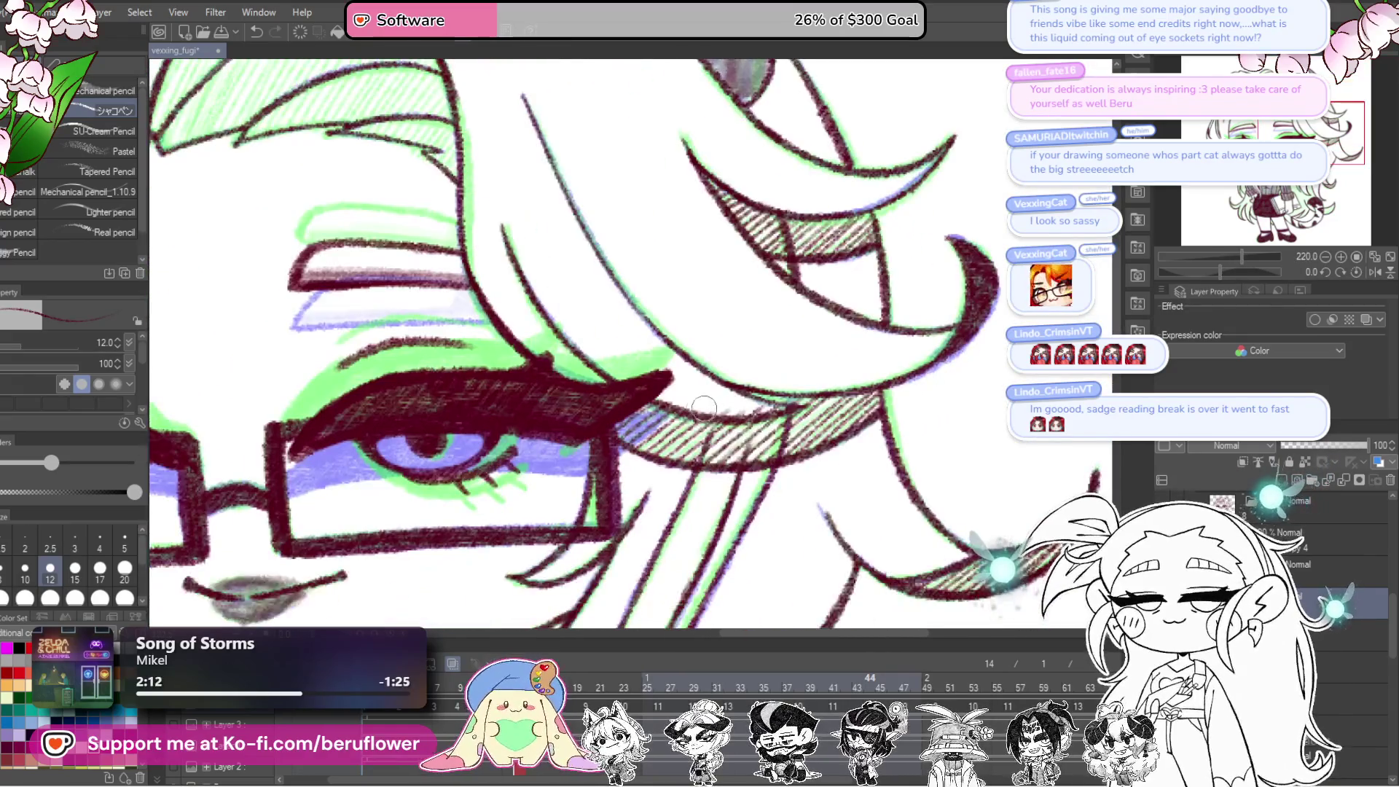
scroll(721, 431, down, 6)
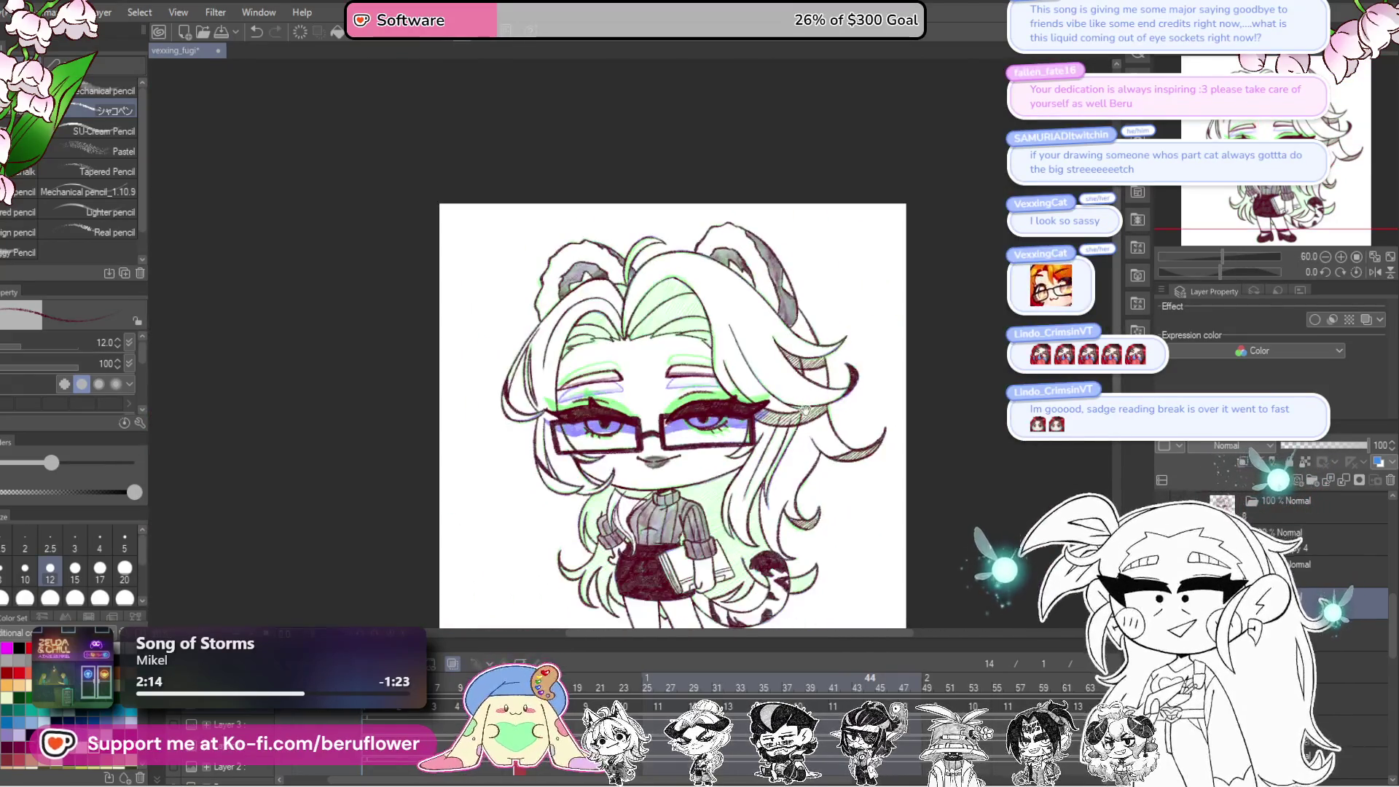
Step: Zoom to the top of the head, undo a stray stroke, and hatch the left bangs
scroll(697, 451, up, 3)
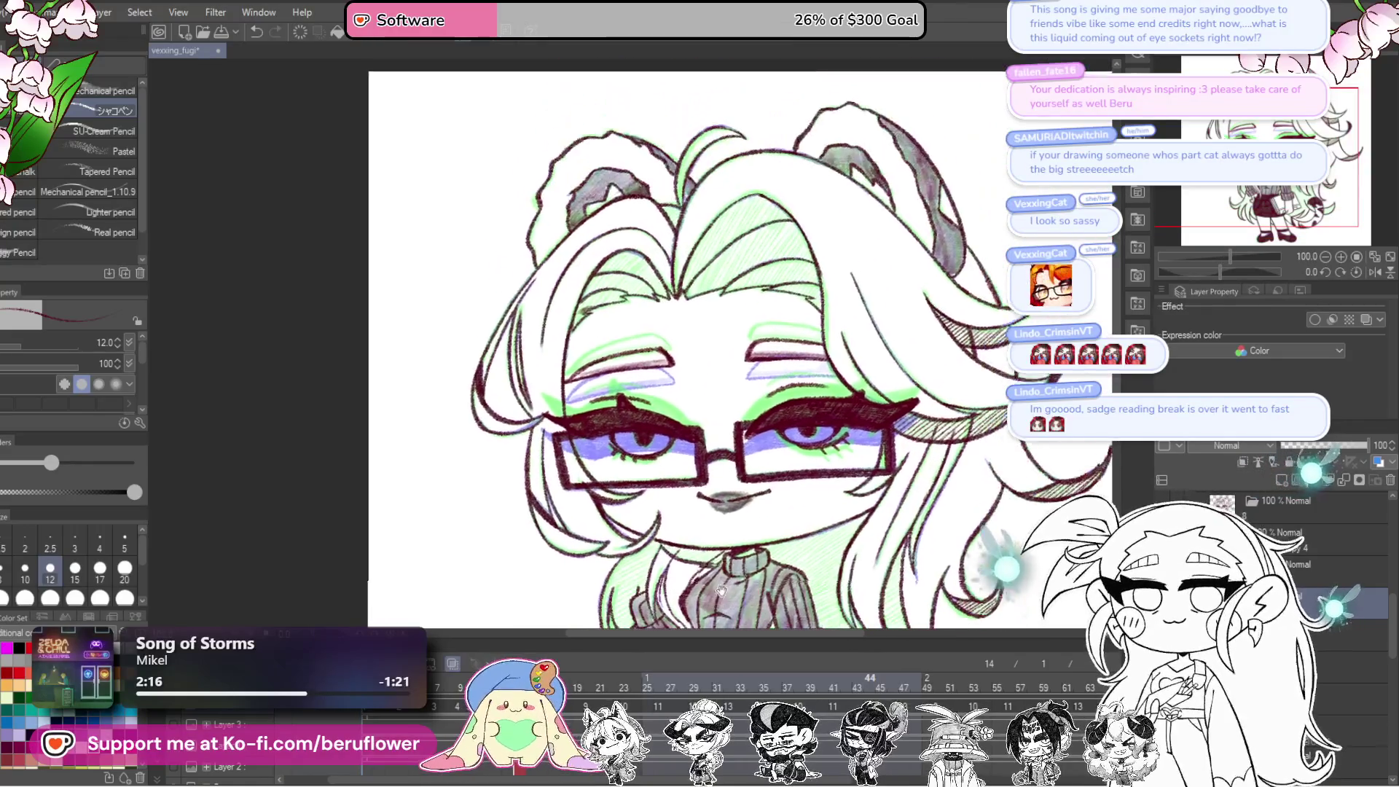
scroll(710, 474, up, 4)
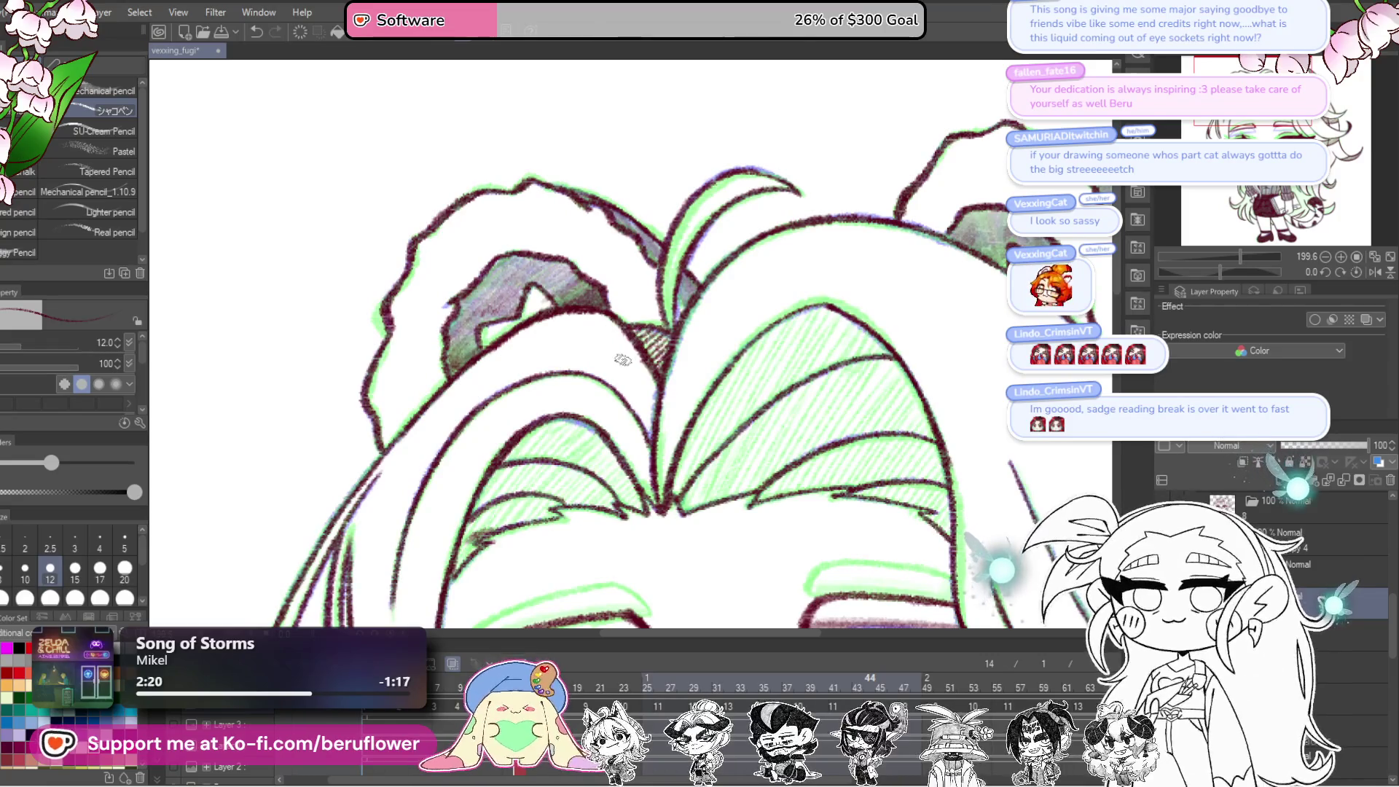
mouse_move(646, 426)
mouse_down()
mouse_move(750, 438)
mouse_move(635, 469)
mouse_up()
drag(696, 398, 601, 478)
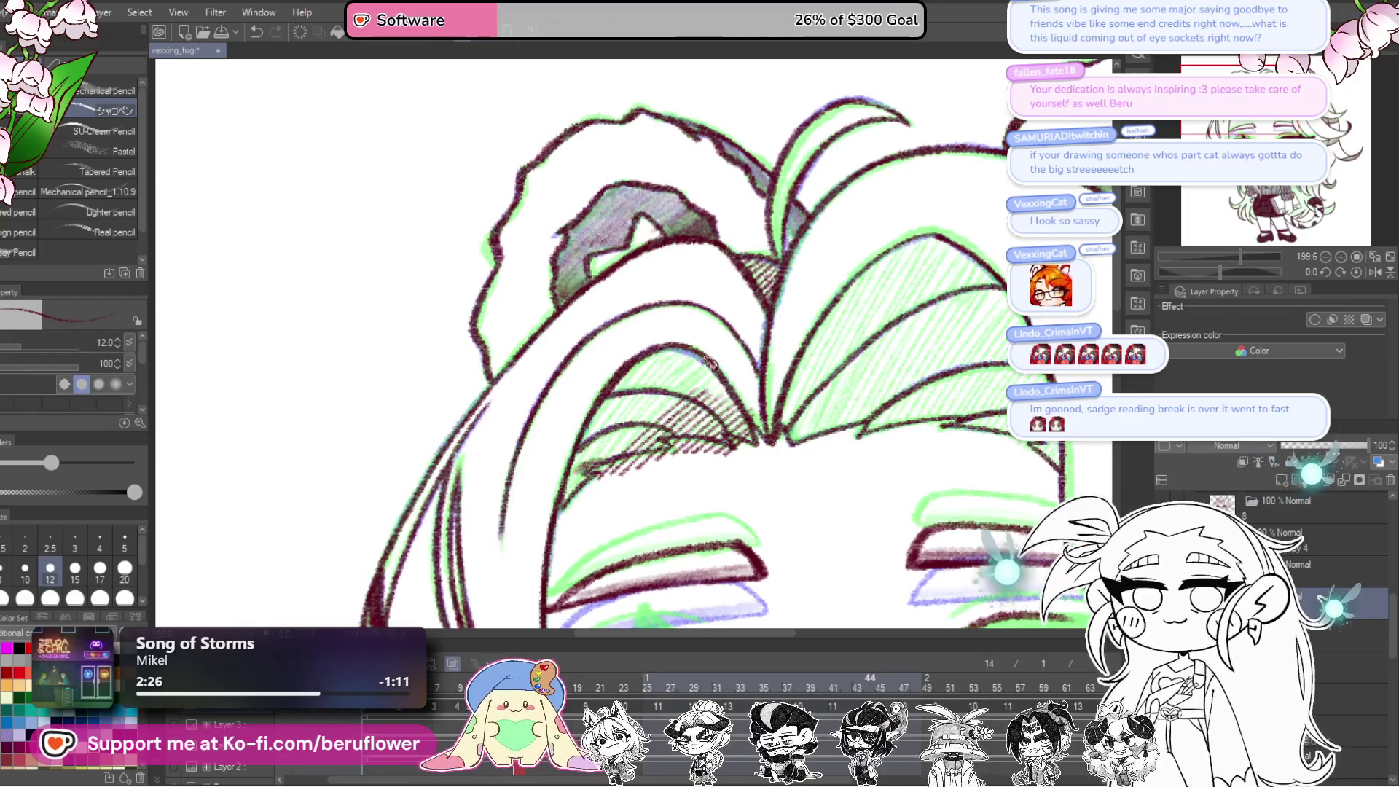
key(ctrl+z)
key(ctrl+z)
key(ctrl+z)
key(ctrl+z)
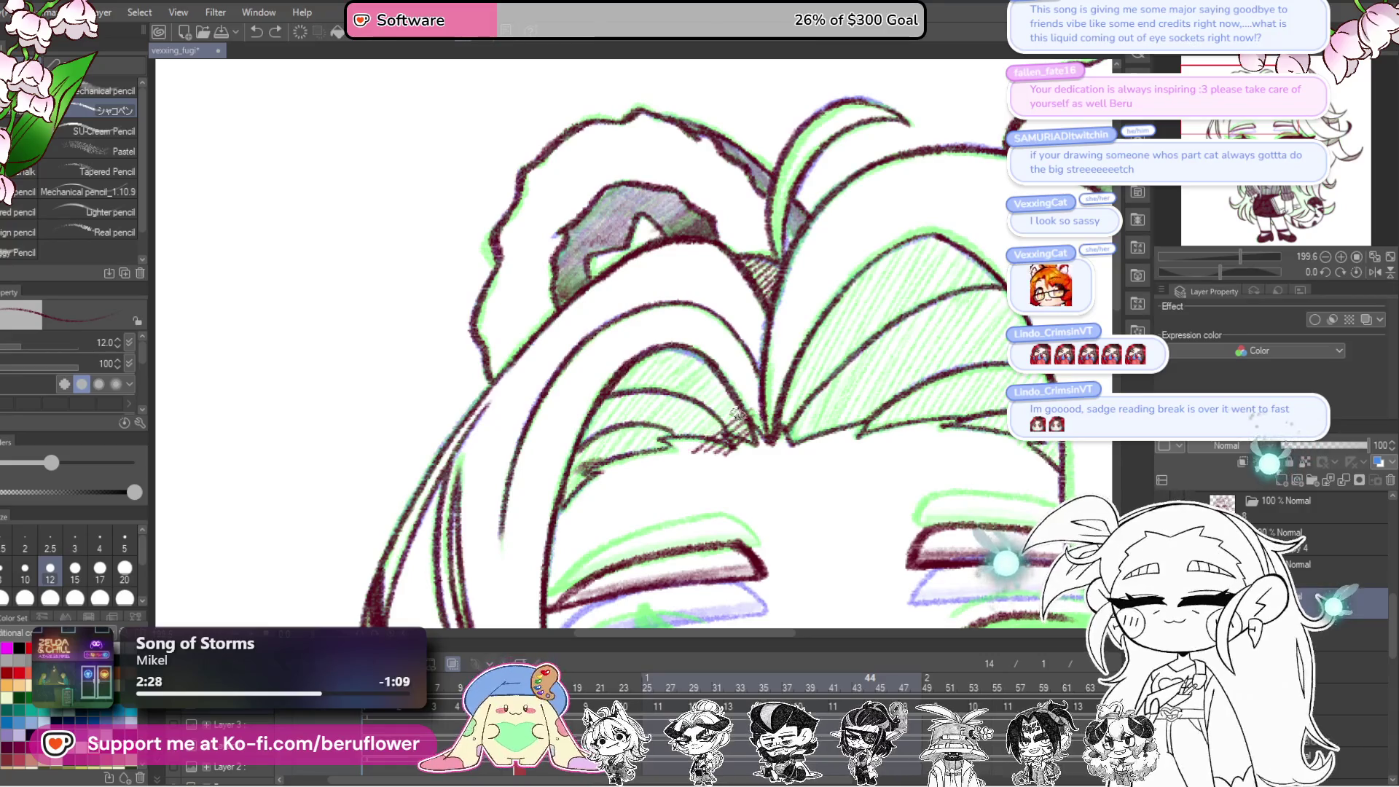
mouse_move(675, 410)
mouse_down()
mouse_move(692, 378)
mouse_move(605, 438)
mouse_move(634, 365)
mouse_move(714, 367)
mouse_up()
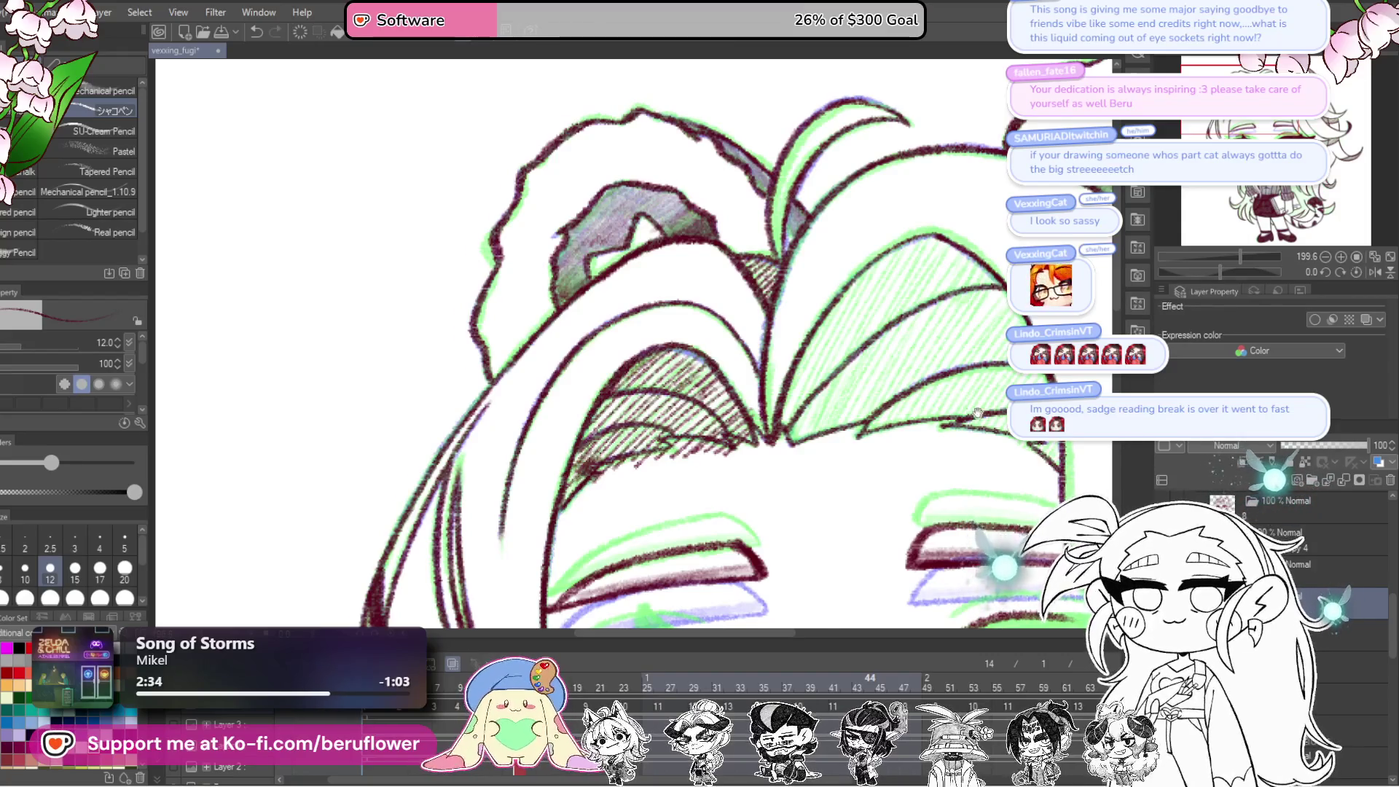
Step: Fill the bangs with long diagonal hatch lines, extending across the right side
scroll(766, 328, down, 4)
drag(745, 370, 660, 515)
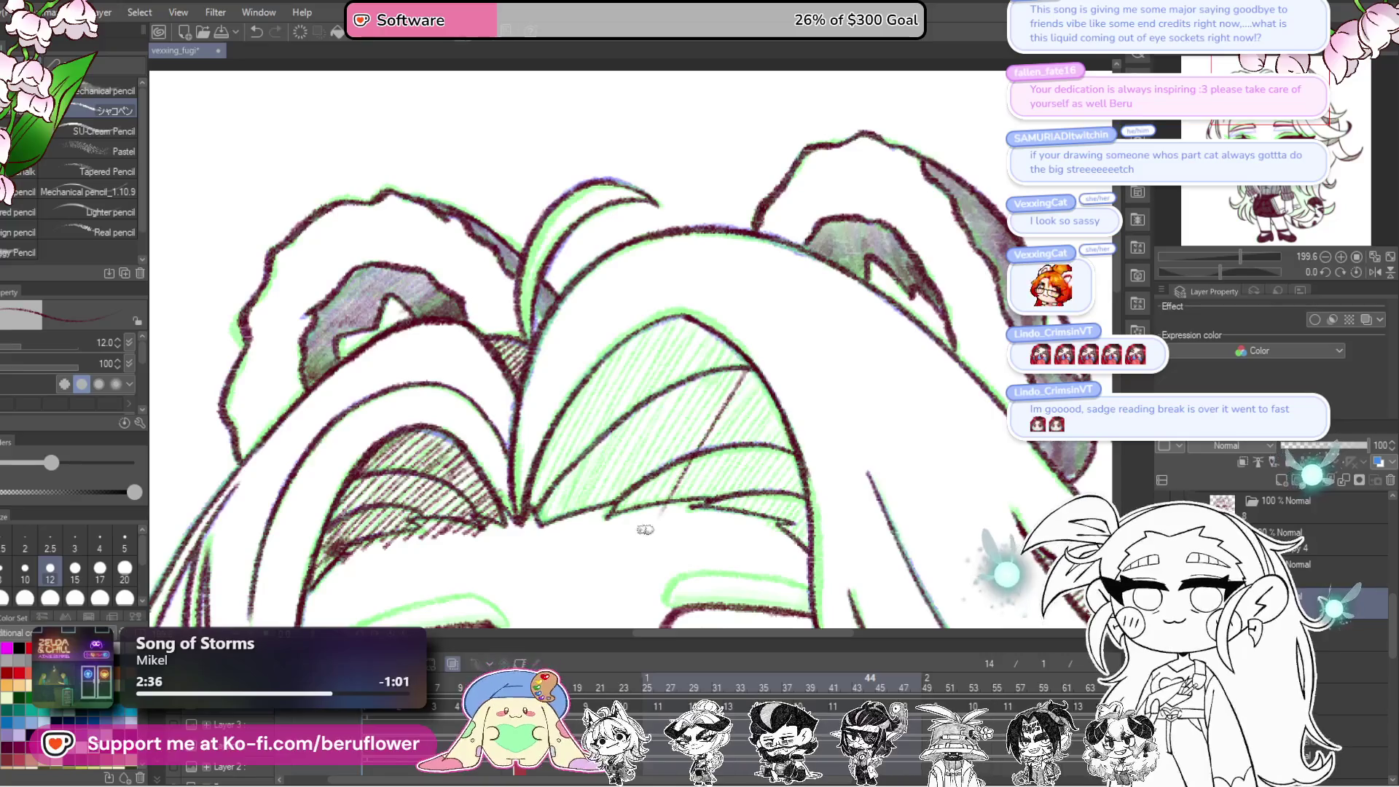
drag(758, 376, 663, 510)
mouse_move(750, 403)
mouse_down()
mouse_move(683, 498)
mouse_move(704, 514)
mouse_up()
mouse_move(786, 438)
mouse_down()
mouse_move(733, 509)
mouse_move(761, 531)
mouse_up()
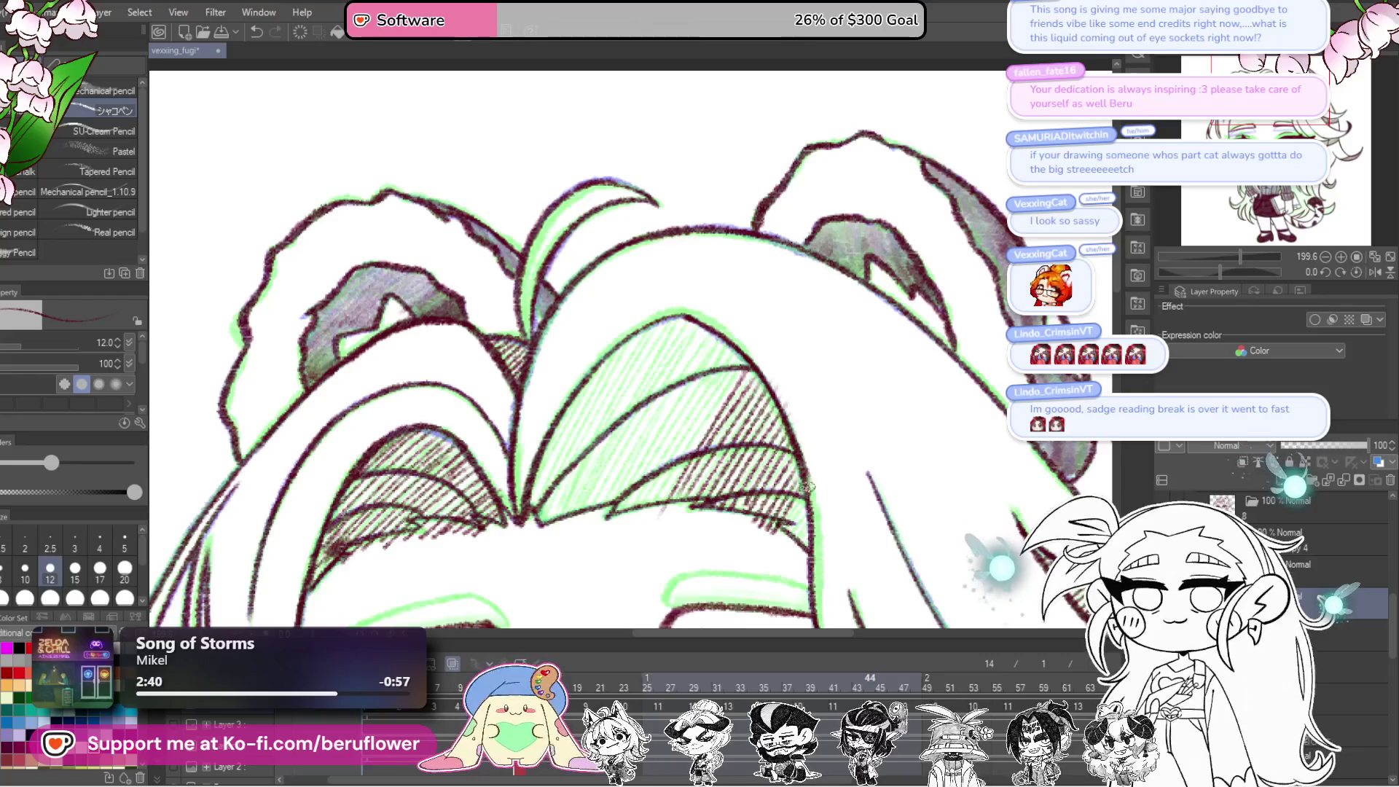
Step: Add more diagonal hatching, including the bangs' lower edge, and darken one hatch line
drag(687, 421, 720, 436)
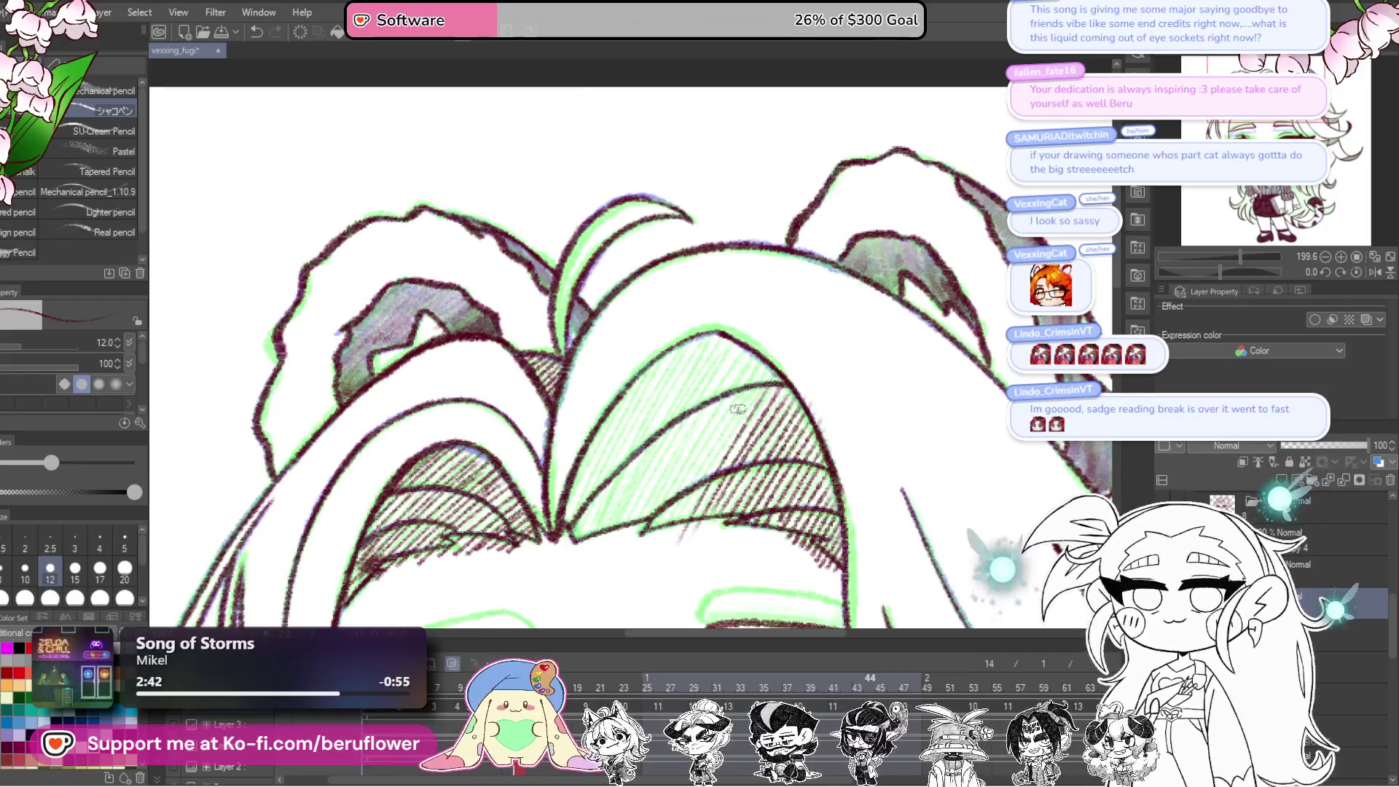
drag(760, 369, 665, 520)
mouse_move(743, 338)
mouse_down()
mouse_move(641, 510)
mouse_move(700, 342)
mouse_move(602, 540)
mouse_move(656, 358)
mouse_move(580, 533)
mouse_move(590, 462)
mouse_up()
mouse_move(705, 339)
mouse_down()
mouse_move(612, 539)
mouse_move(645, 535)
mouse_up()
drag(804, 419, 793, 430)
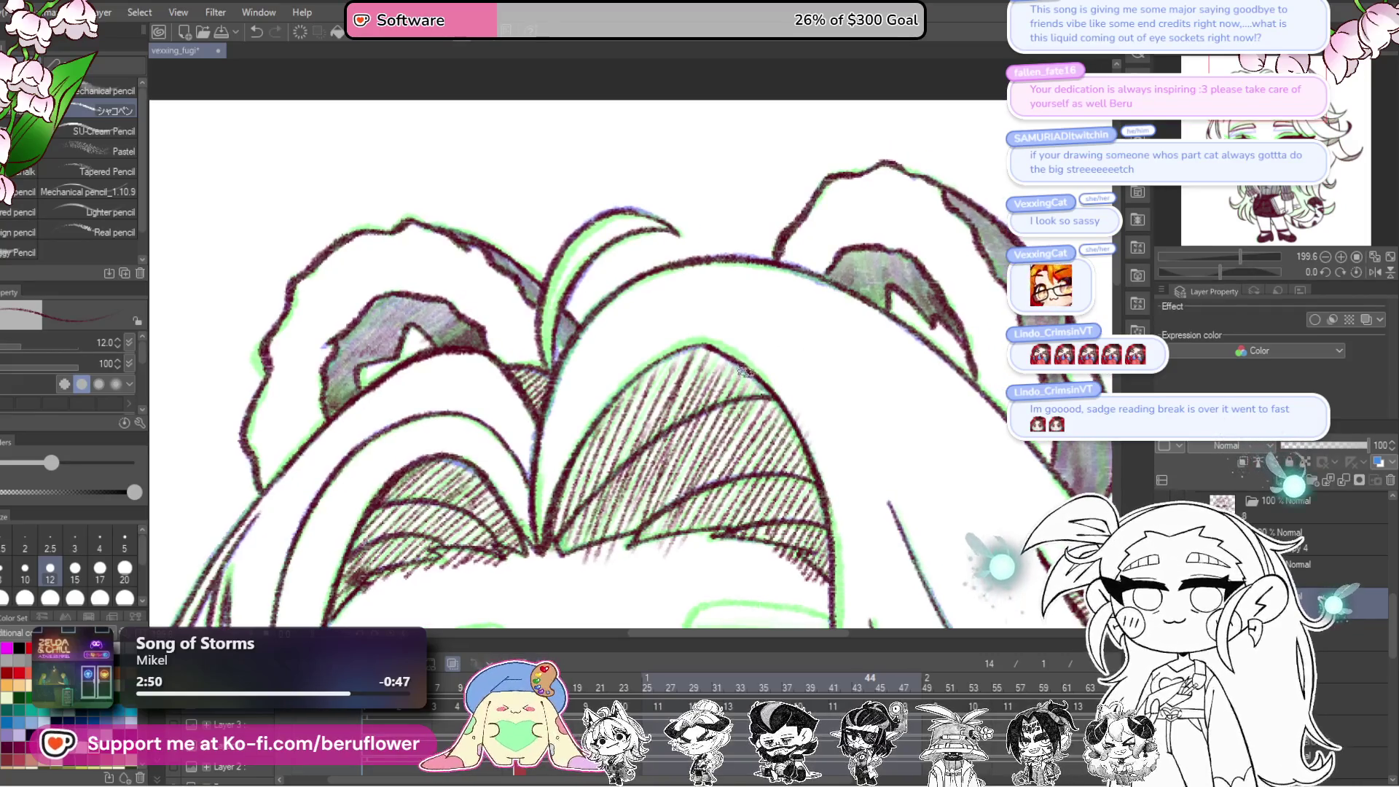
drag(678, 503, 656, 547)
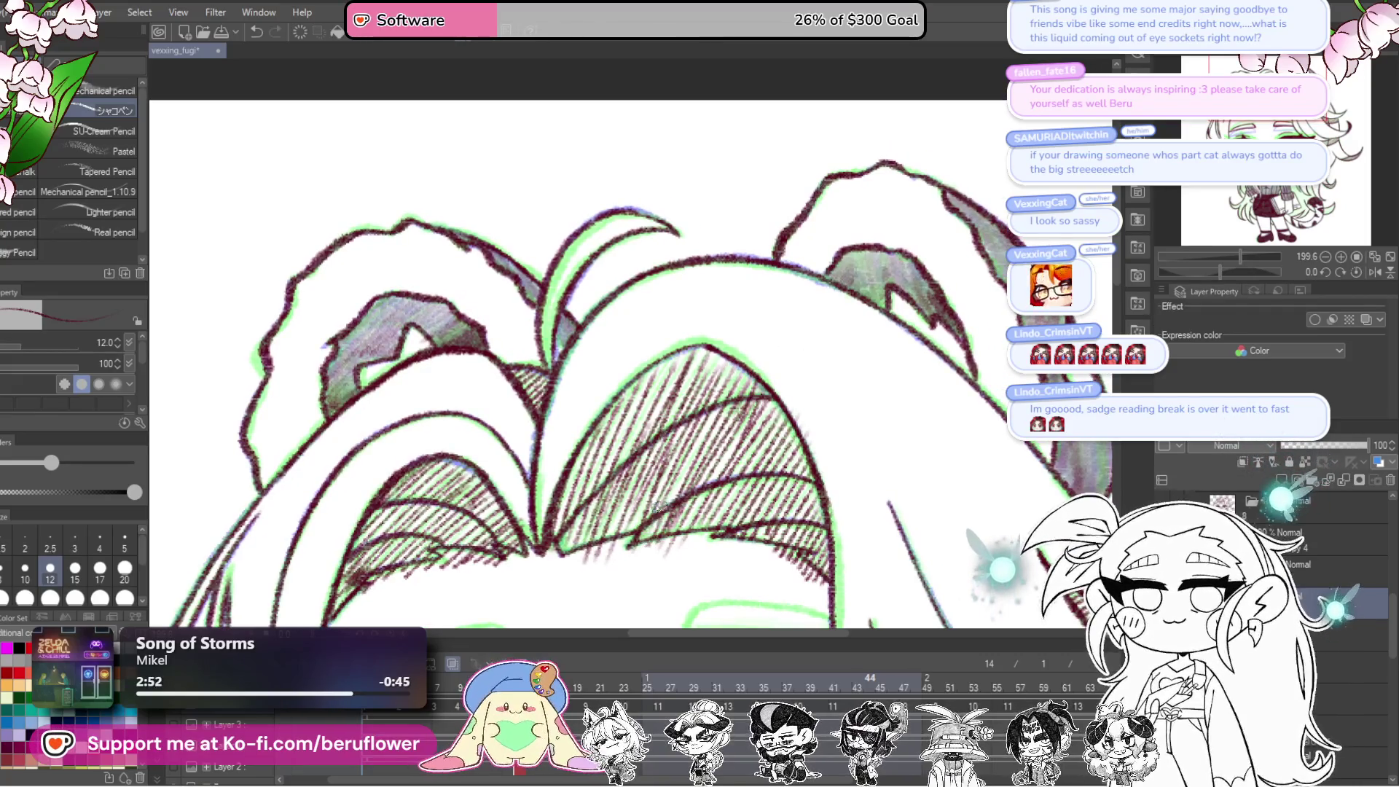
scroll(771, 426, up, 1)
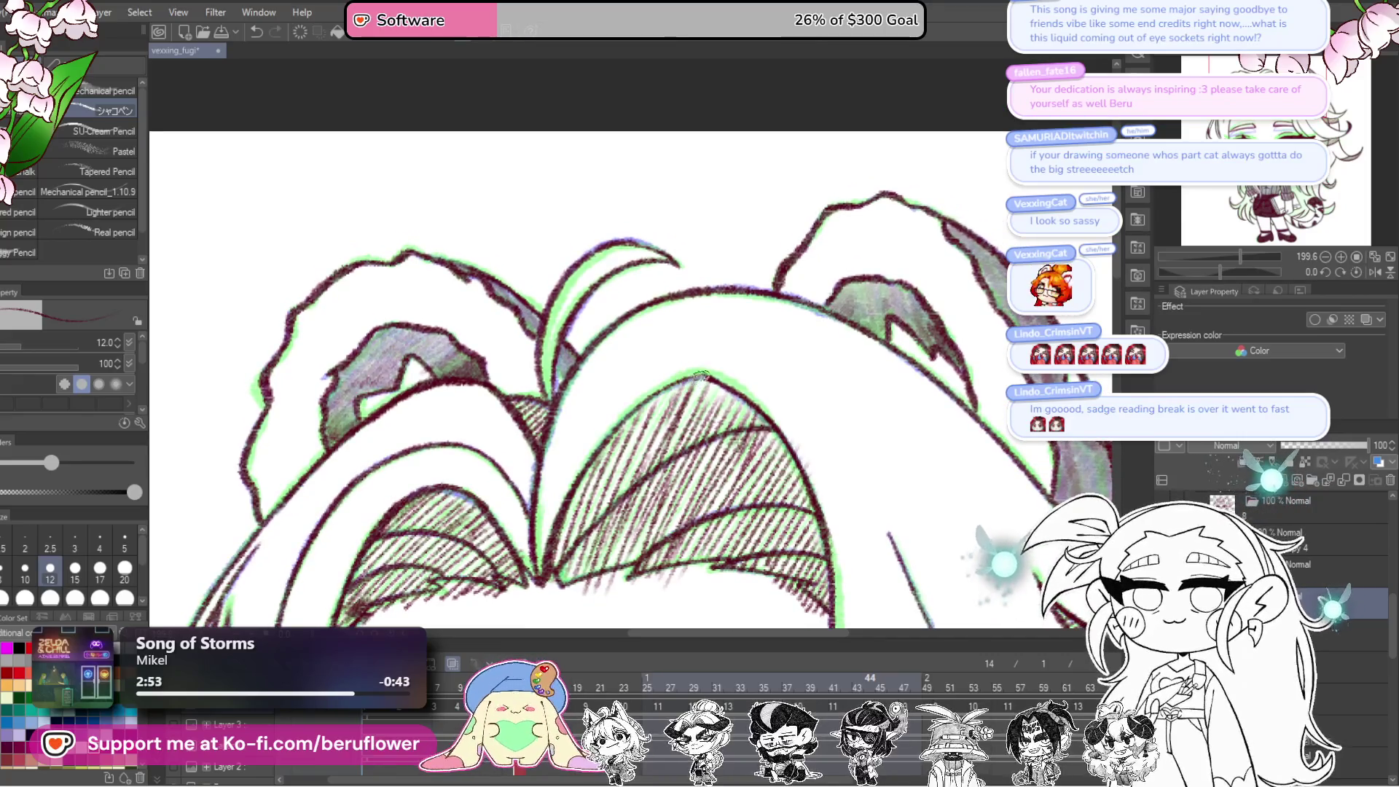
drag(677, 400, 630, 477)
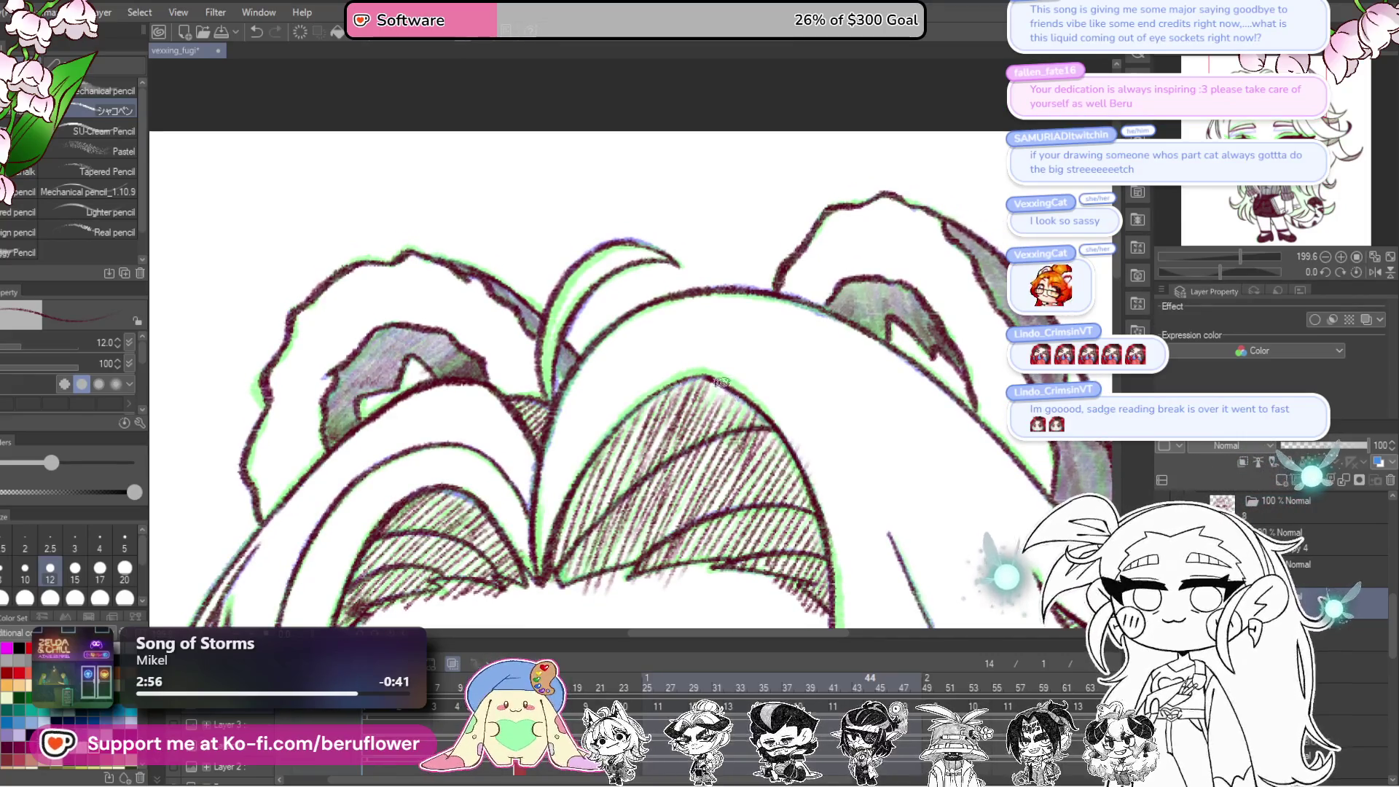
scroll(682, 533, down, 3)
scroll(681, 535, down, 1)
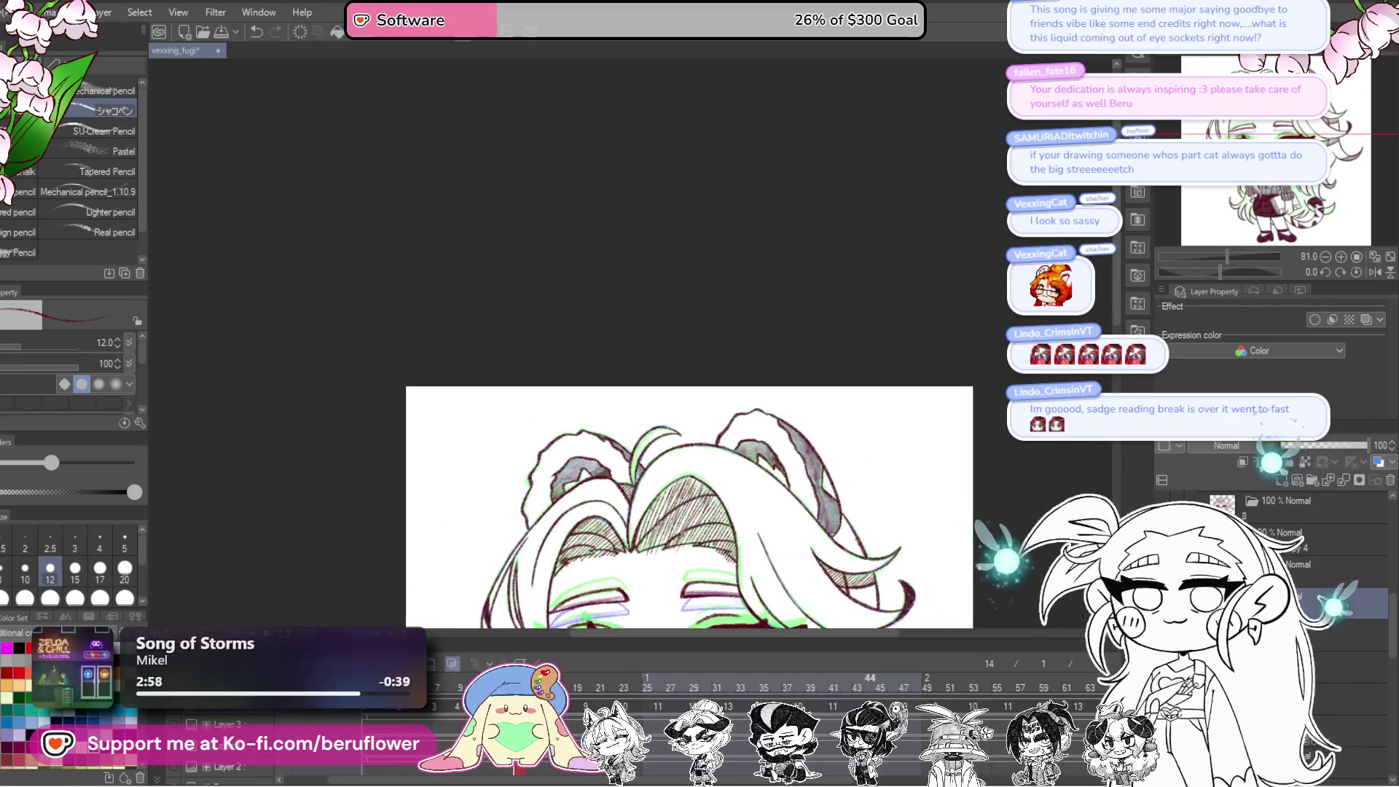
Step: Navigate down to the sweater and hatch diagonal shading along the collar under the chin
drag(681, 532, 709, 266)
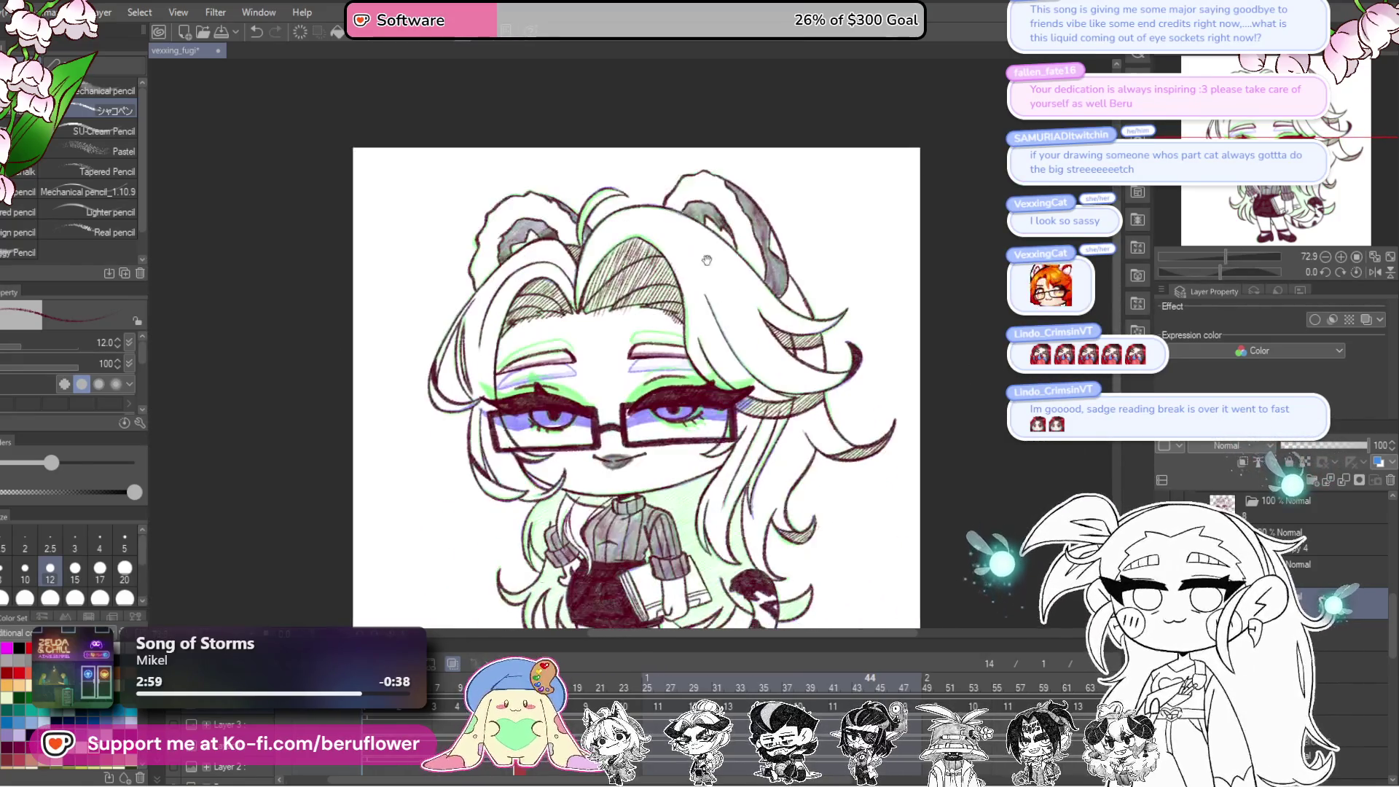
scroll(696, 467, down, 1)
scroll(705, 358, up, 4)
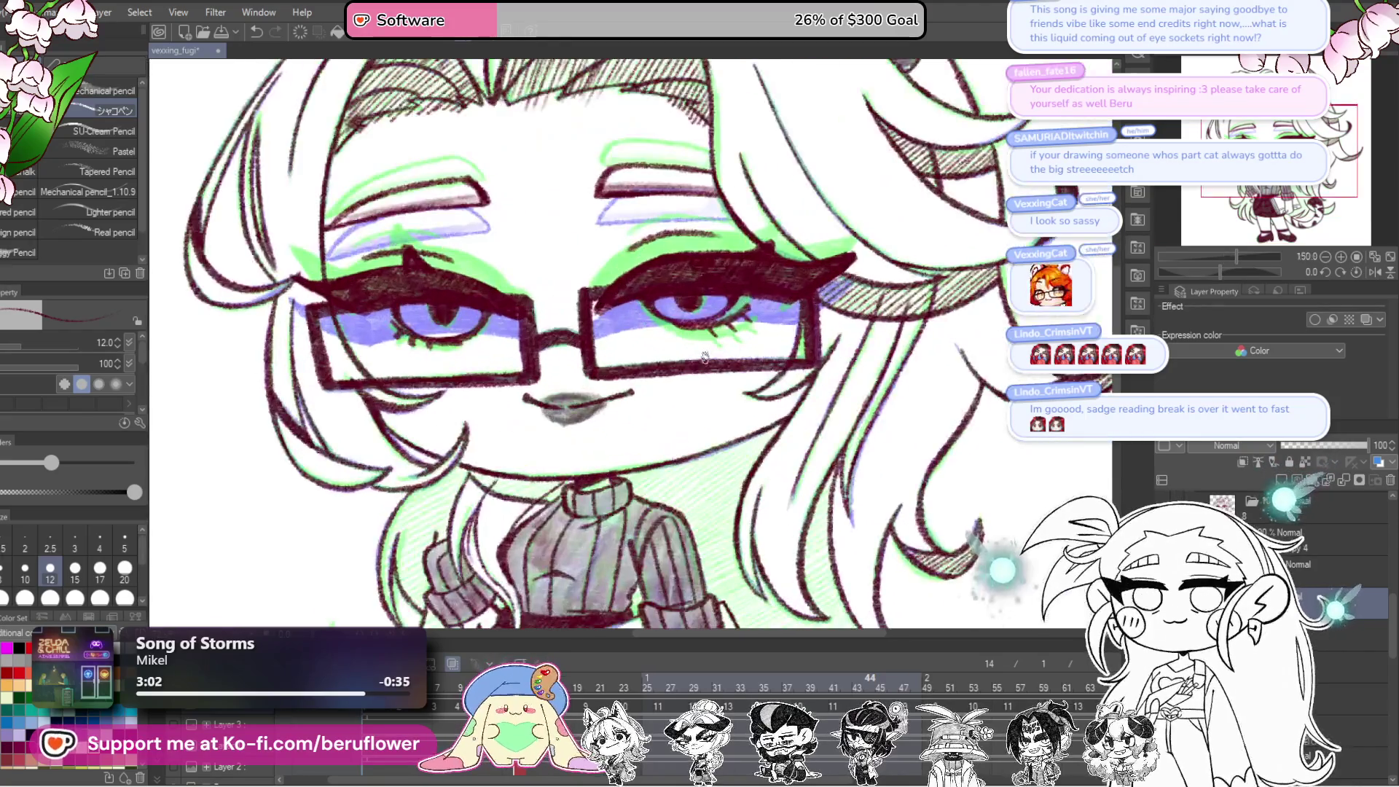
drag(883, 538, 915, 638)
drag(766, 218, 774, 352)
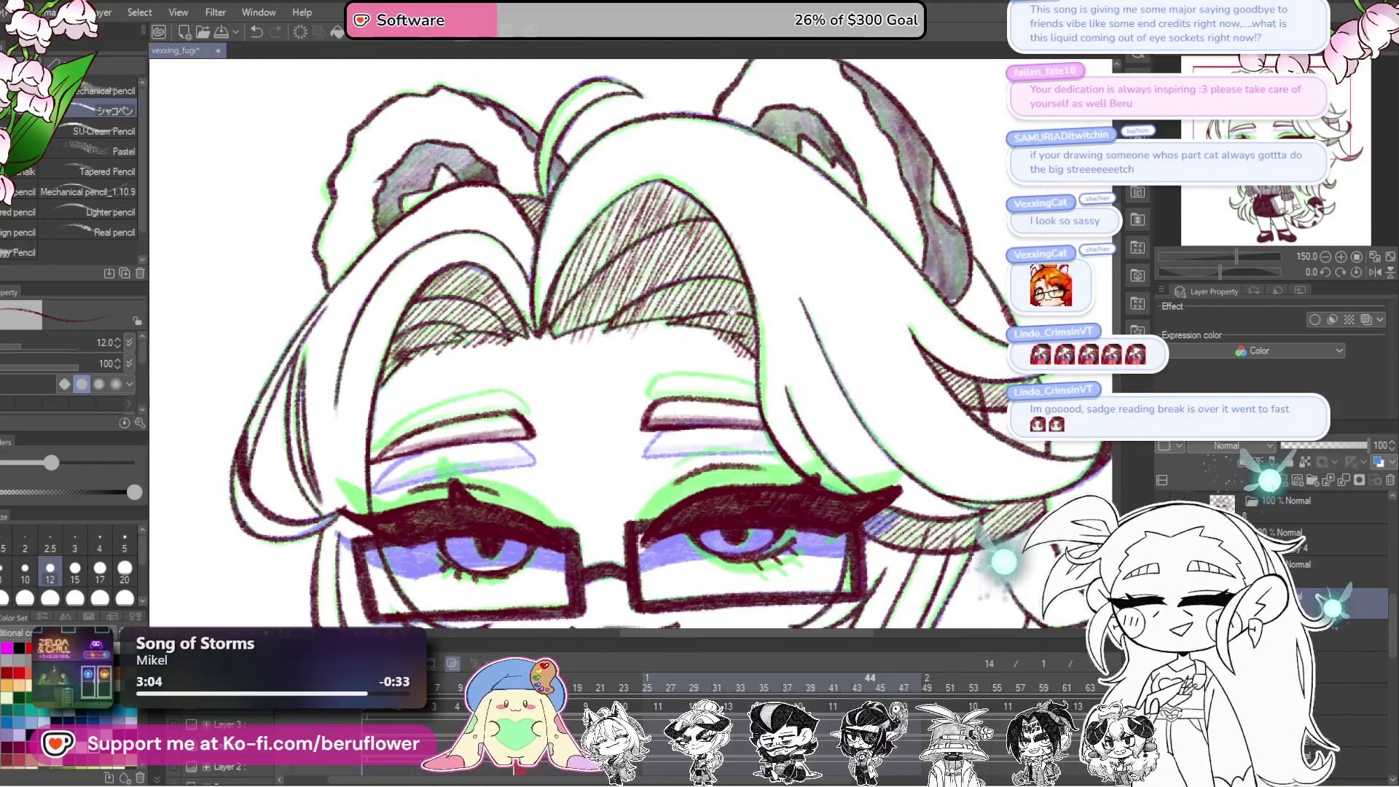
drag(732, 310, 826, 339)
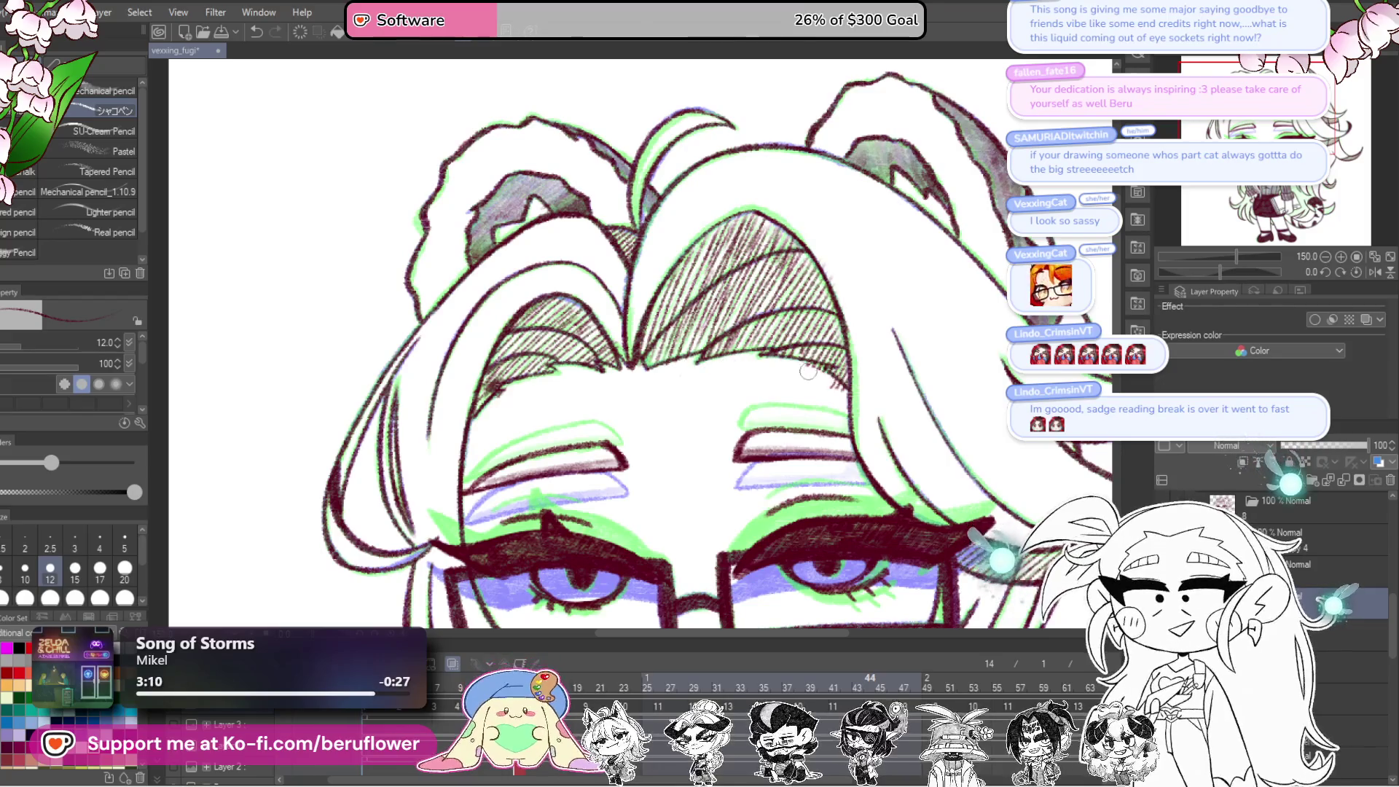
scroll(841, 394, left, 1)
scroll(700, 343, down, 3)
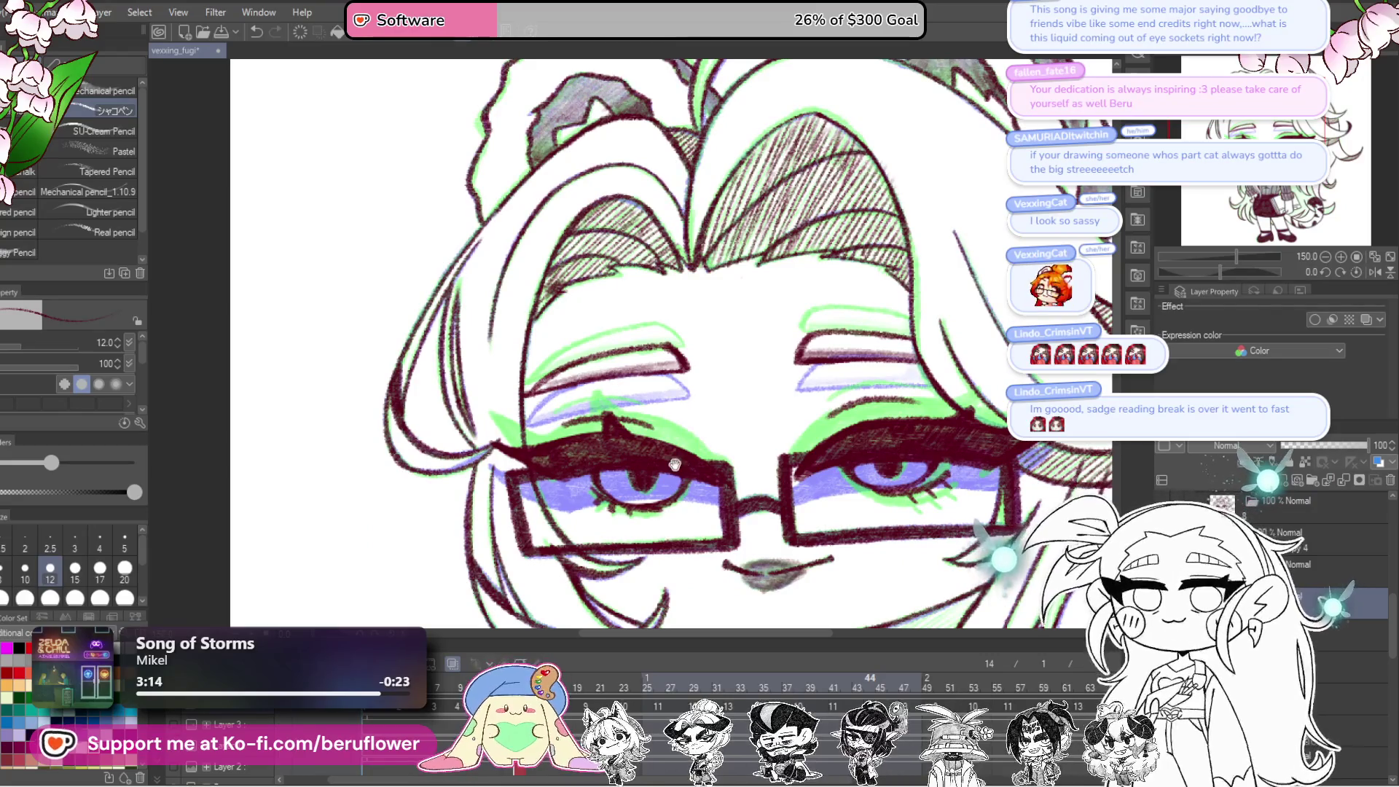
drag(729, 597, 788, 331)
mouse_move(787, 462)
mouse_down()
mouse_move(795, 509)
mouse_move(773, 469)
mouse_up()
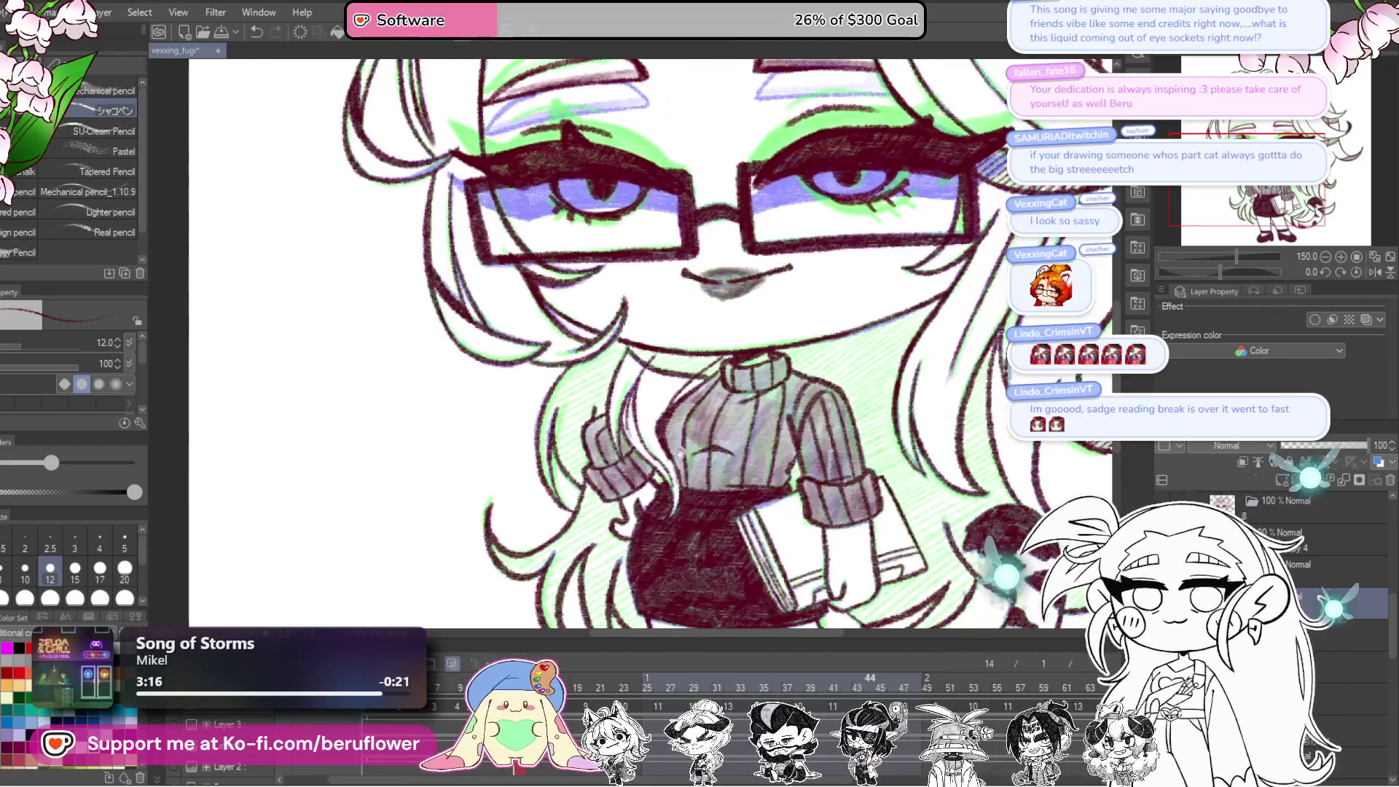
scroll(801, 320, up, 5)
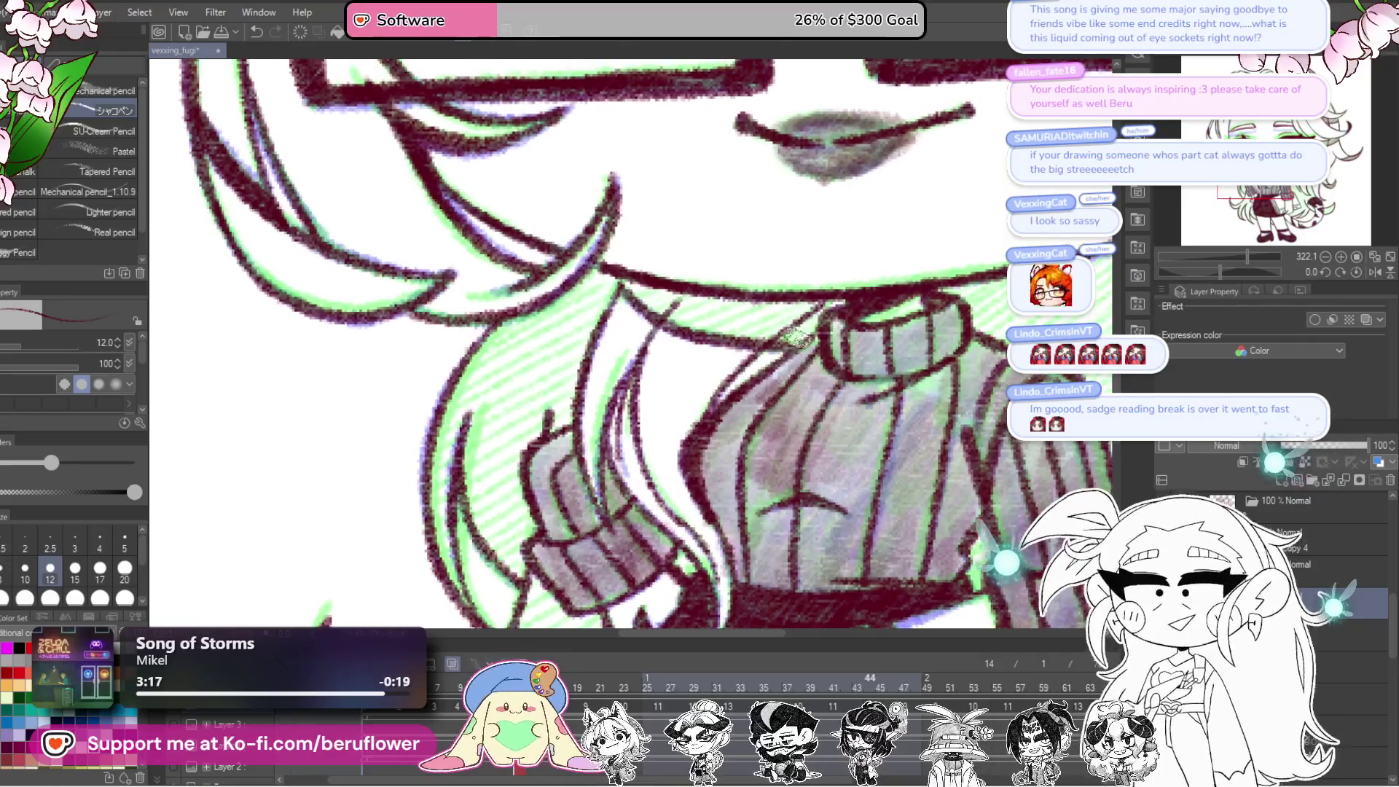
drag(776, 339, 616, 274)
Step: Zoom out and pan down toward the torso and tail
scroll(795, 443, down, 5)
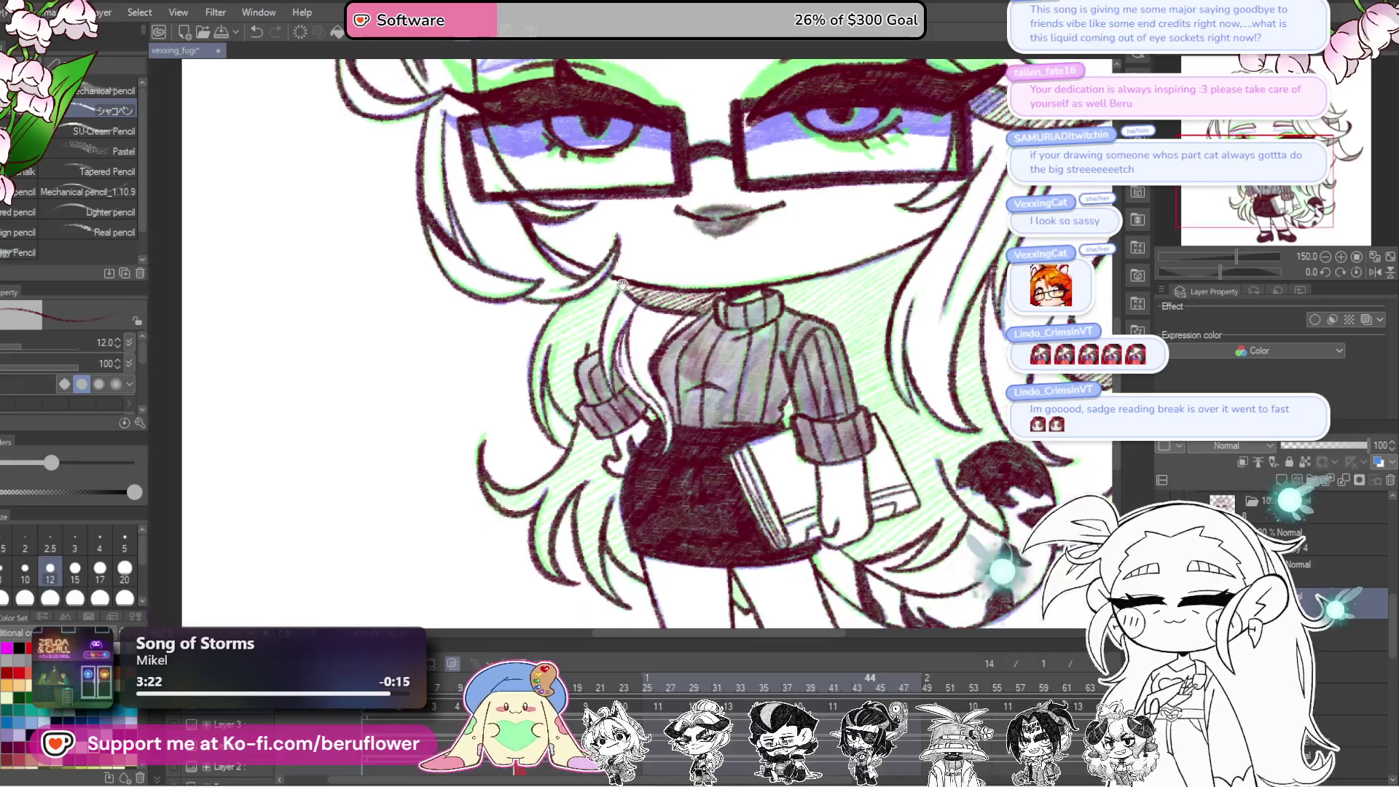
scroll(794, 443, down, 5)
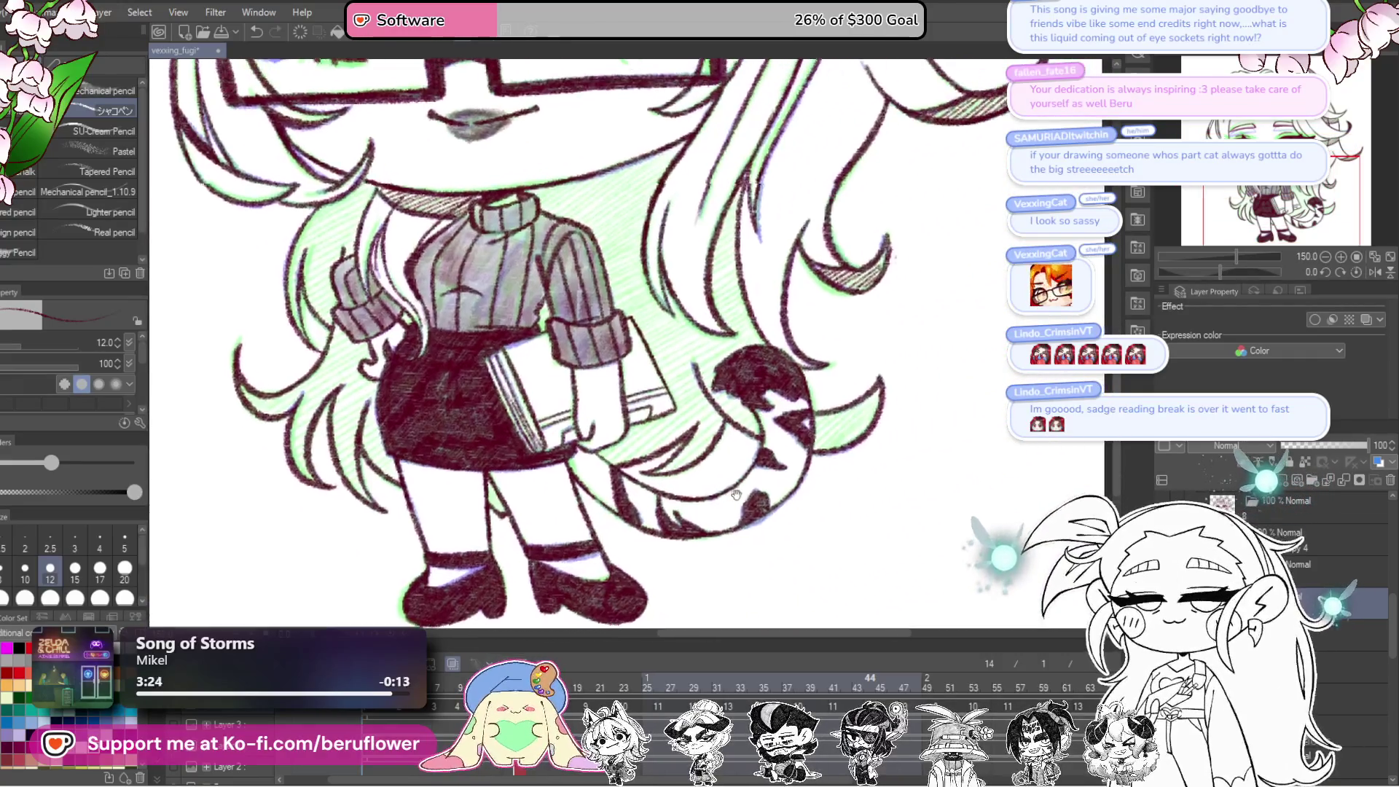
mouse_move(820, 447)
mouse_down()
mouse_move(769, 482)
mouse_move(735, 436)
mouse_move(580, 510)
mouse_move(638, 458)
mouse_up()
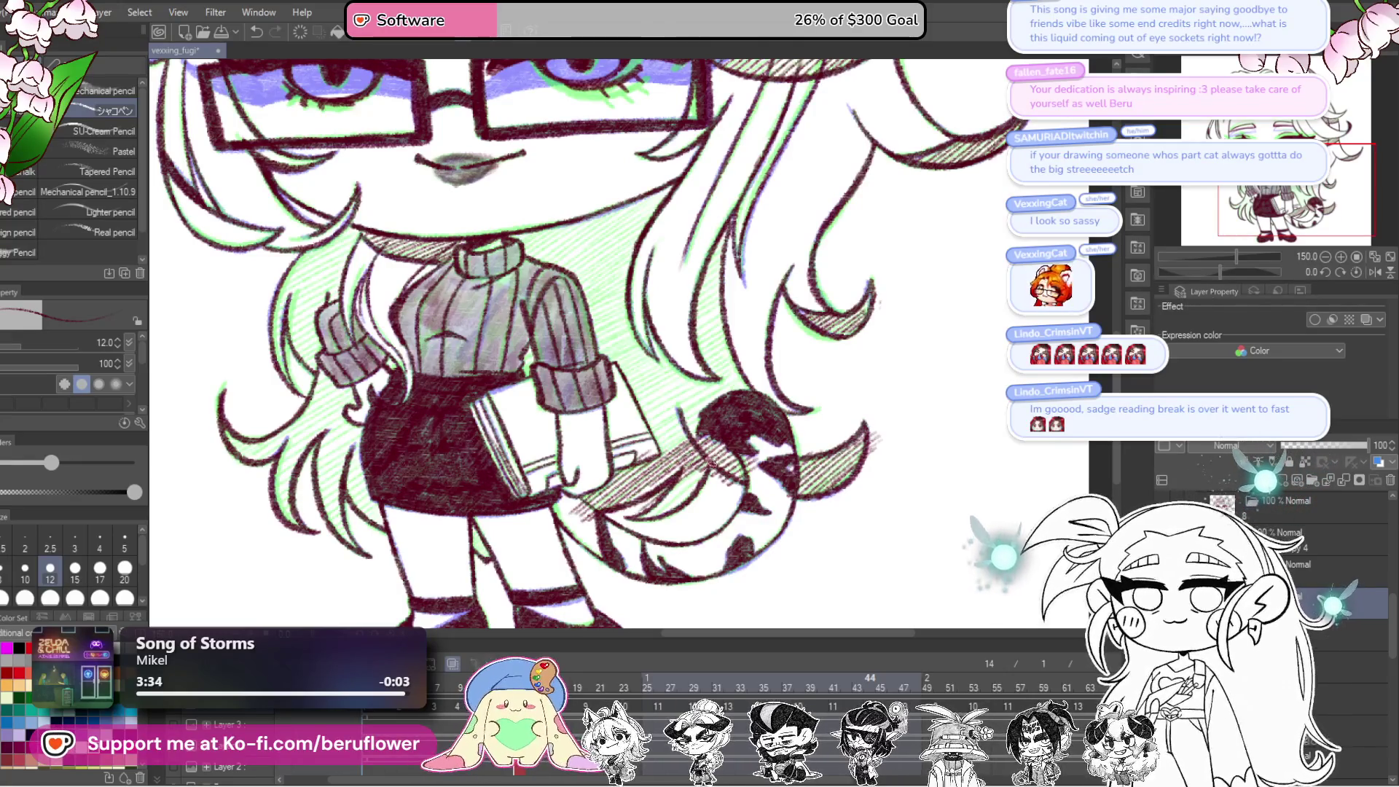
Step: Hatch shading under the chin and neck and along the sweater's right side
drag(504, 544, 621, 515)
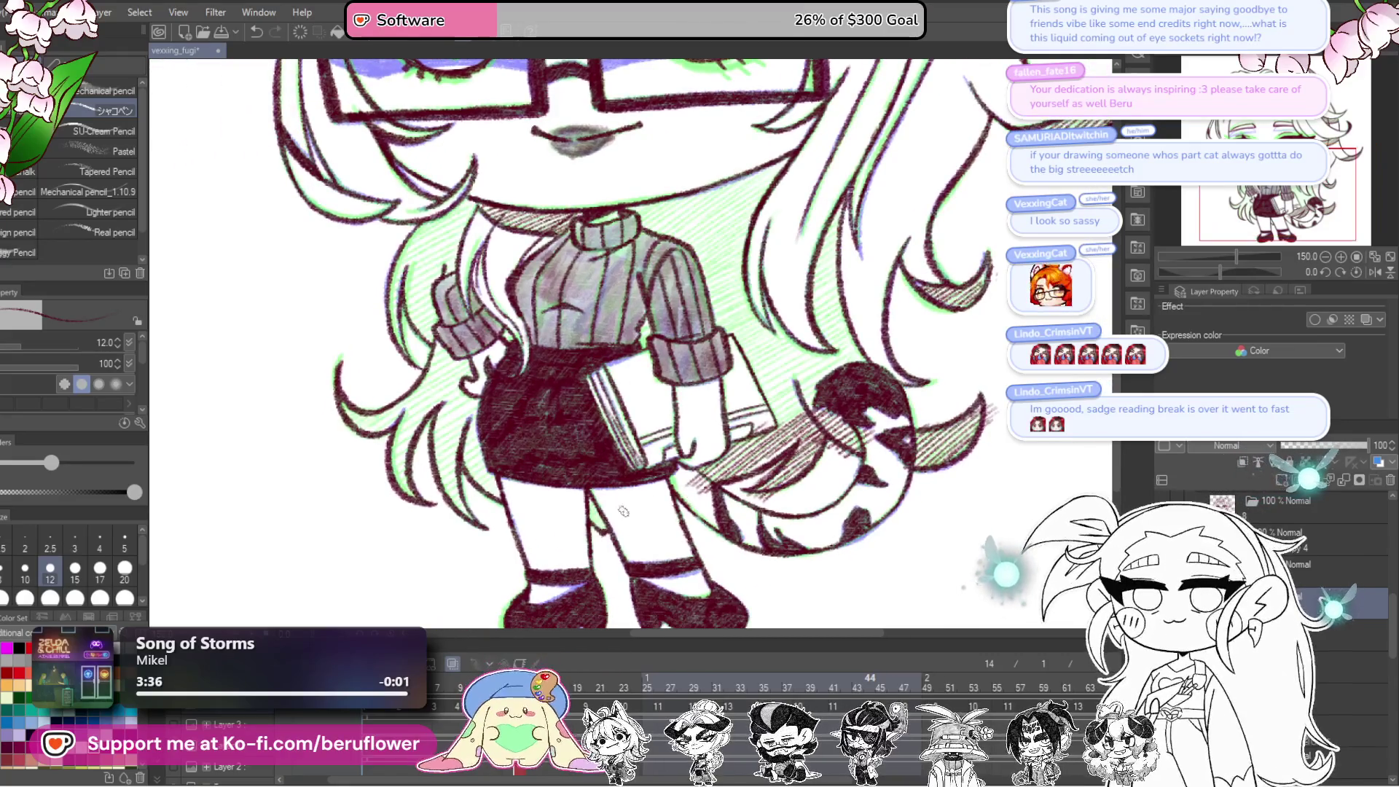
scroll(597, 514, up, 5)
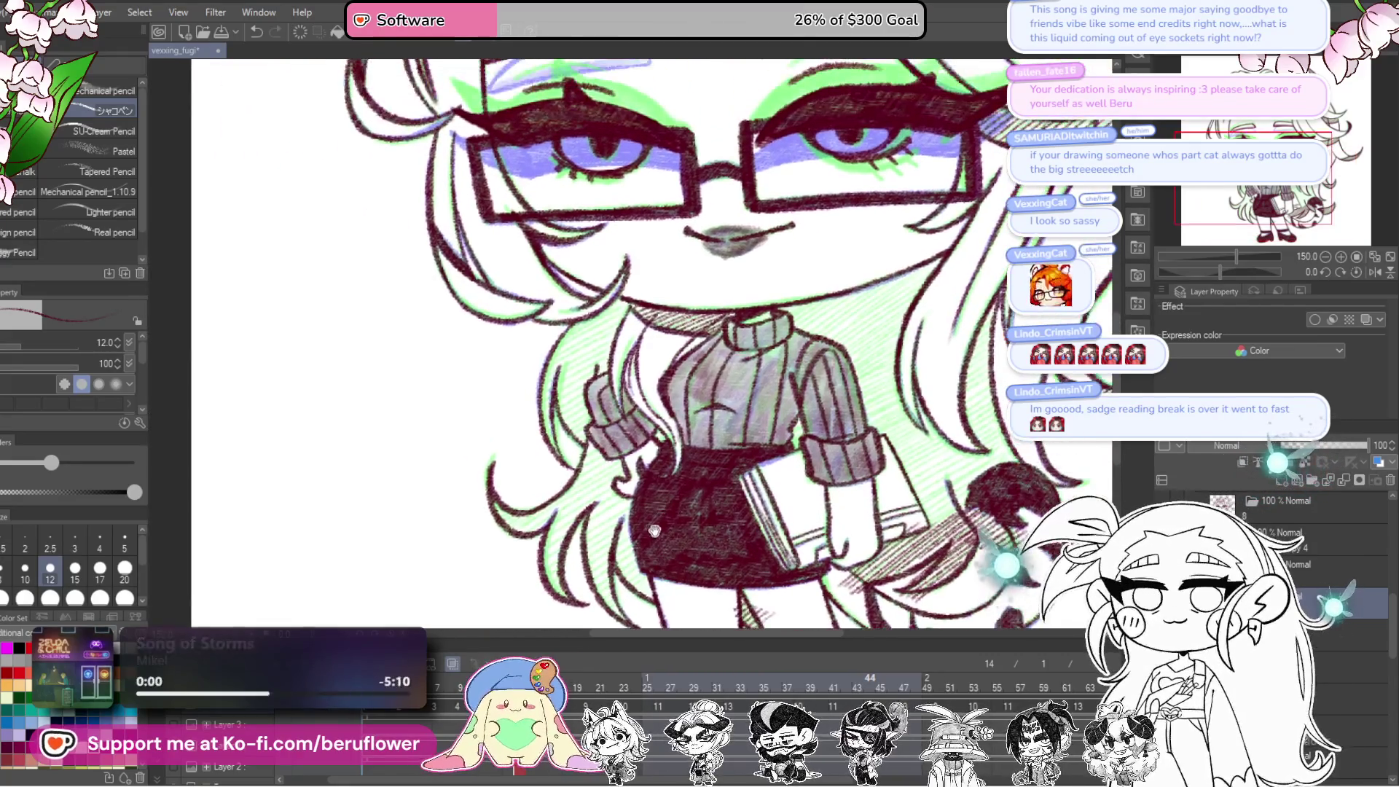
scroll(713, 511, up, 3)
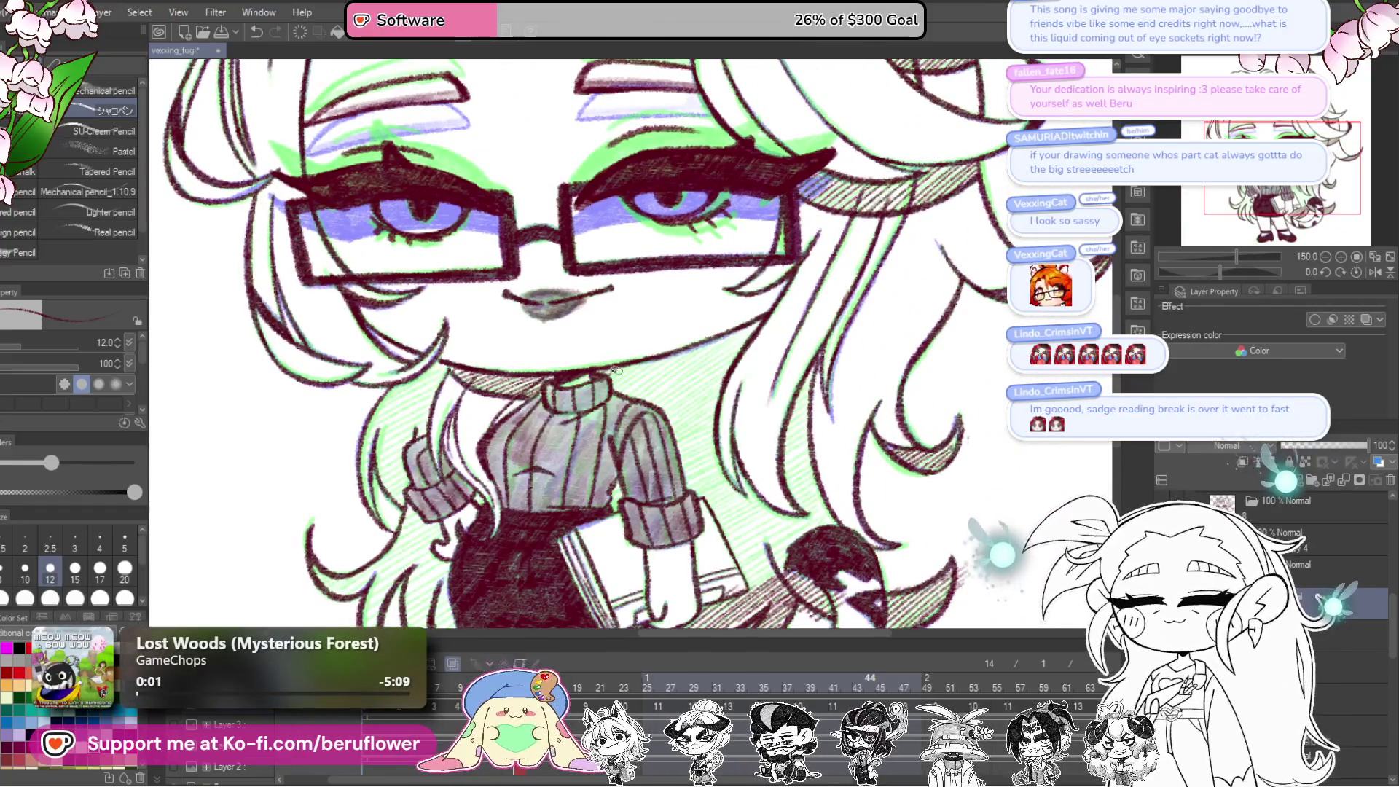
mouse_move(684, 345)
mouse_down()
mouse_move(656, 379)
mouse_move(700, 350)
mouse_move(648, 393)
mouse_move(727, 345)
mouse_move(656, 430)
mouse_move(662, 442)
mouse_move(735, 366)
mouse_up()
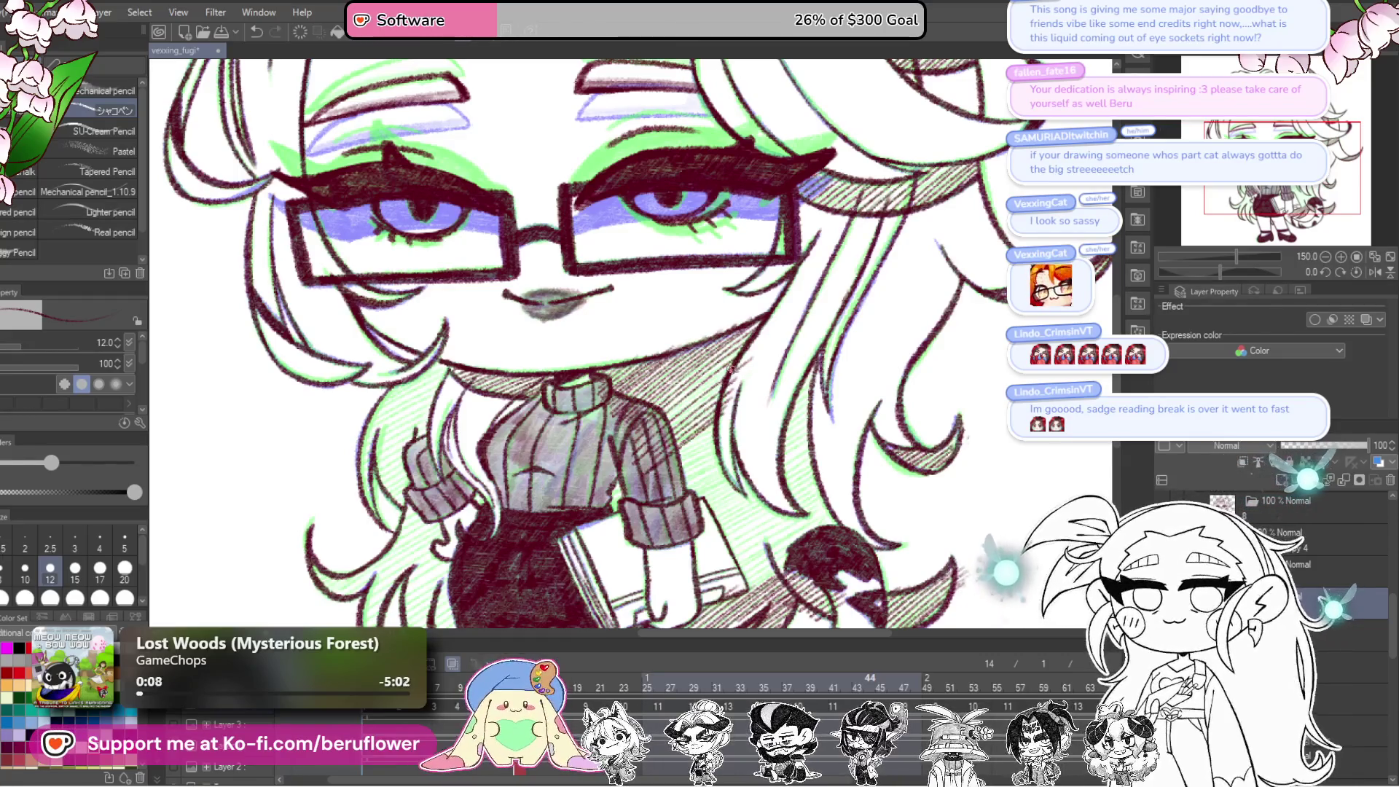
mouse_move(744, 460)
mouse_down()
mouse_move(702, 436)
mouse_move(674, 525)
mouse_up()
drag(817, 400, 813, 377)
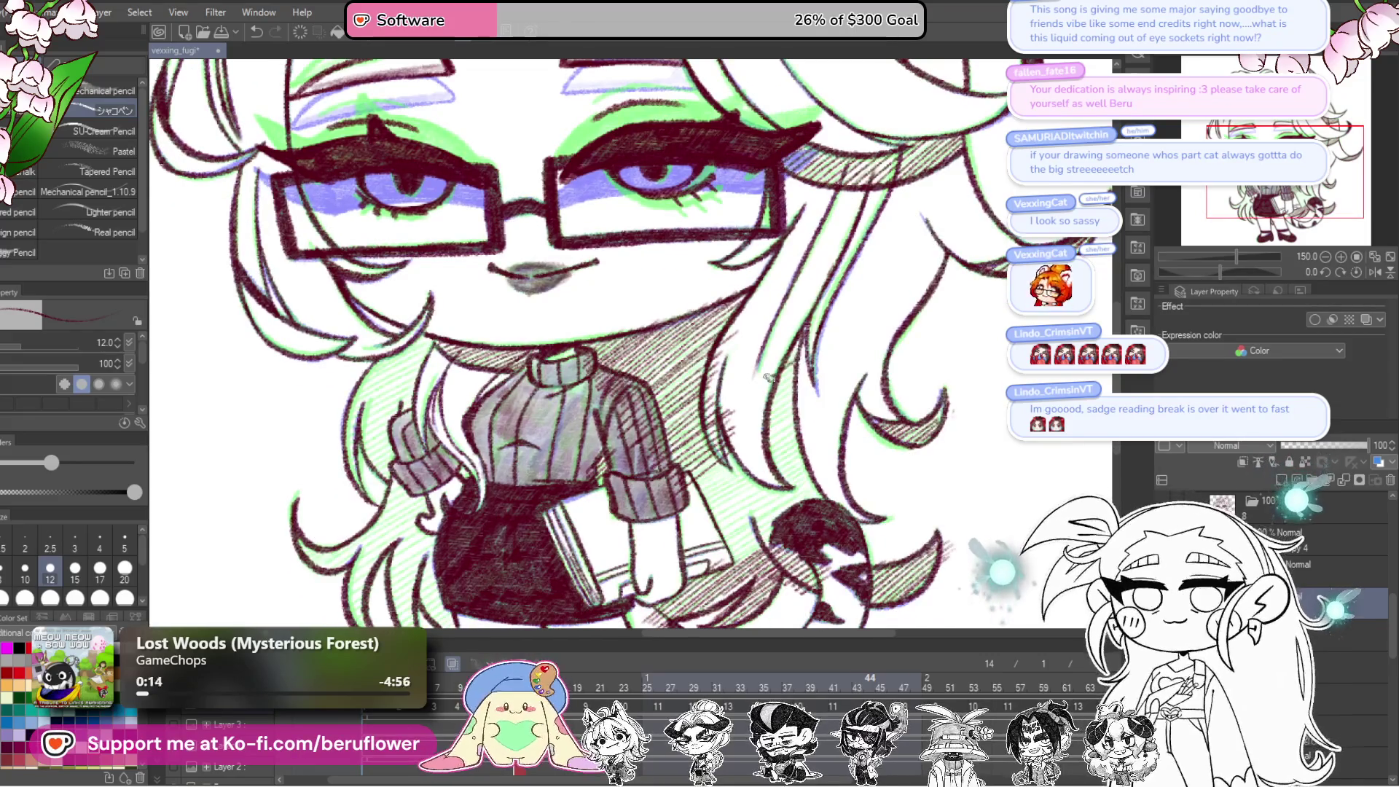
Step: Build dense dark hatching on the hair right of the sweater and above the tail
drag(777, 429, 689, 513)
mouse_move(816, 474)
mouse_down()
mouse_move(773, 522)
mouse_move(792, 449)
mouse_up()
drag(729, 507, 792, 442)
drag(703, 492, 784, 432)
drag(697, 493, 733, 460)
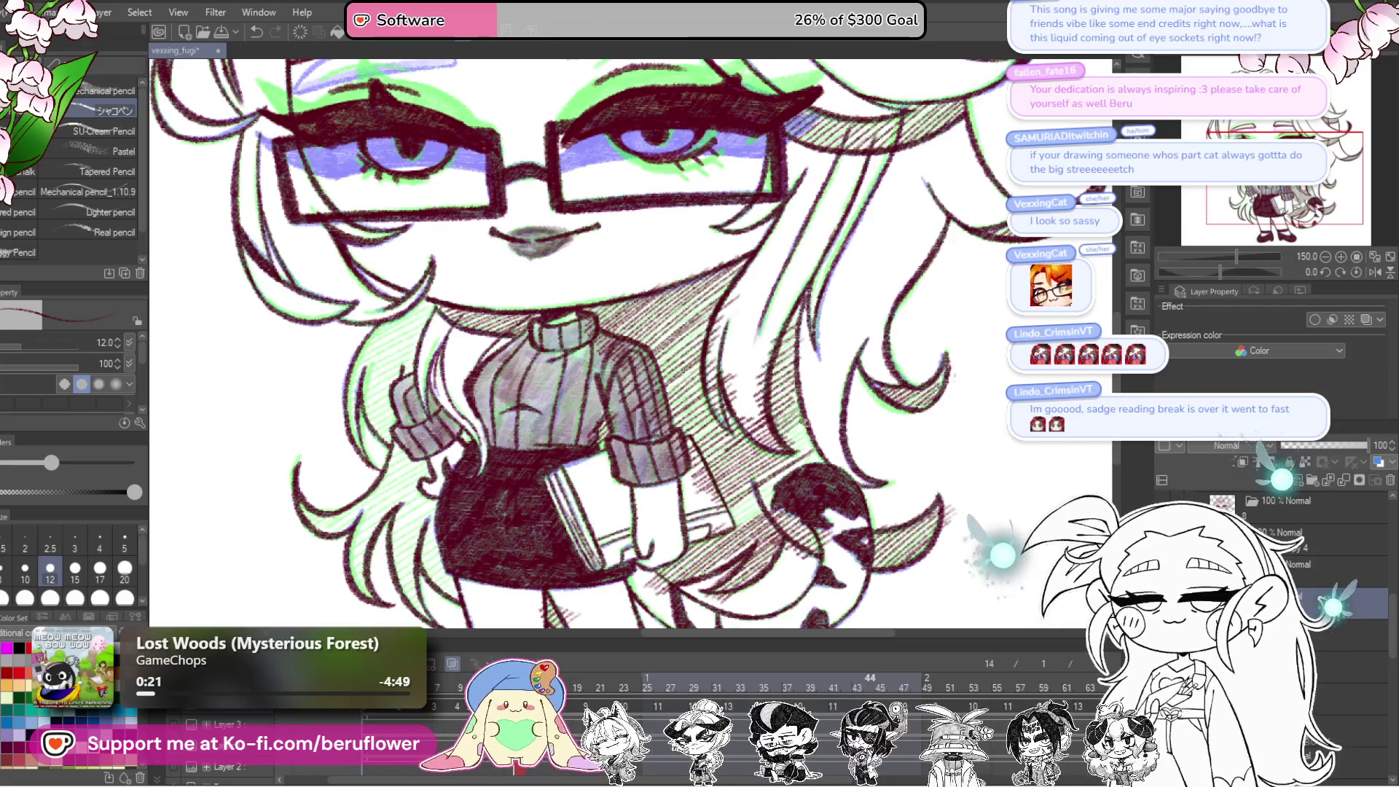
mouse_move(820, 449)
mouse_down()
mouse_move(599, 583)
mouse_move(681, 594)
mouse_up()
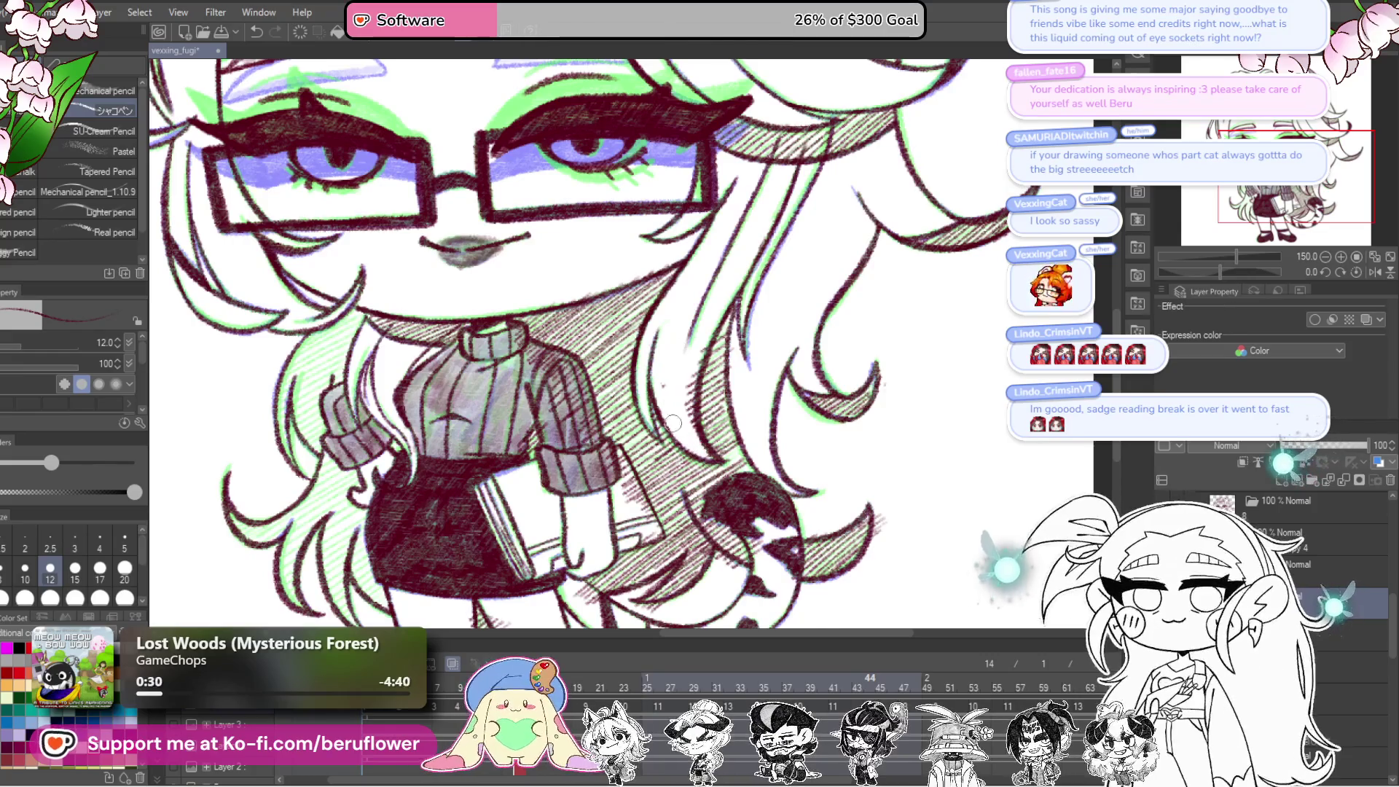
scroll(735, 472, down, 2)
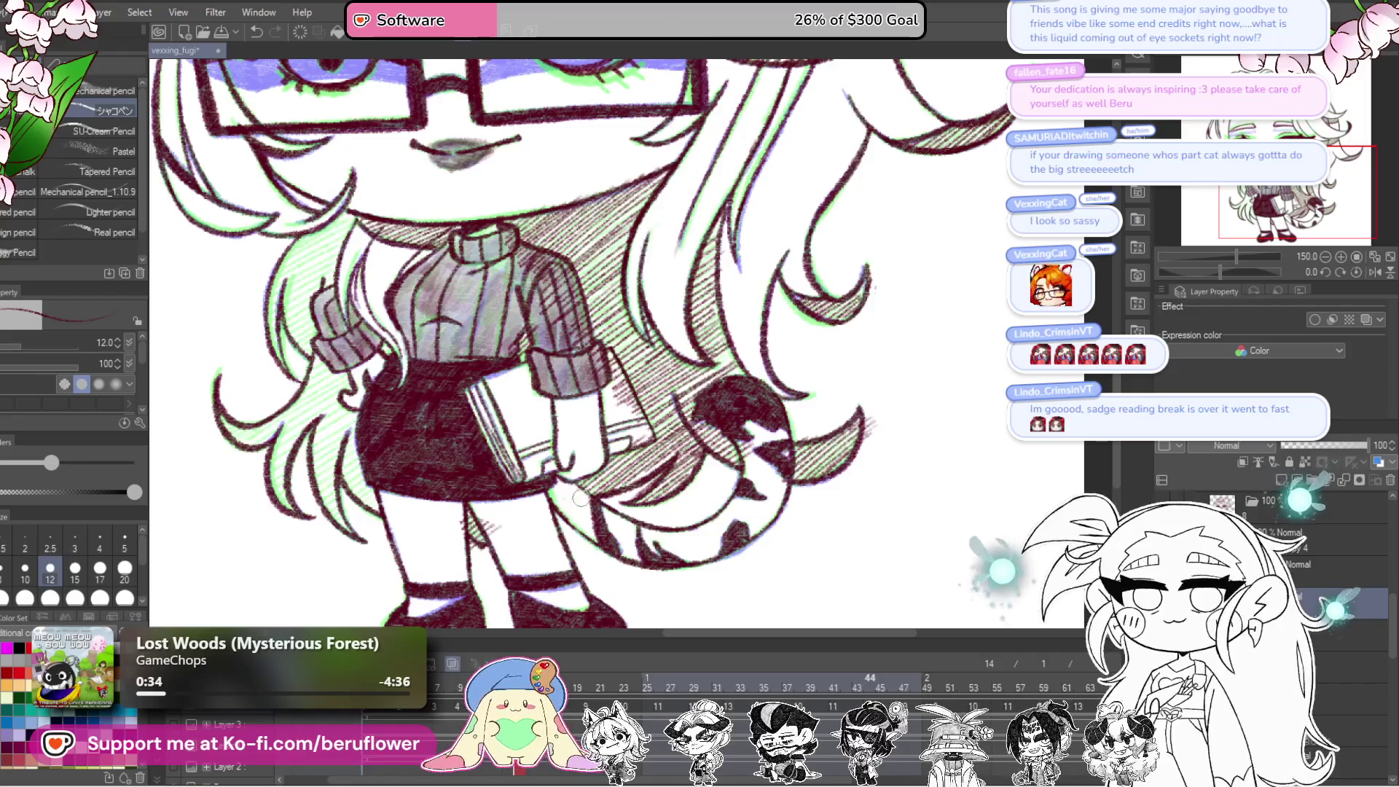
drag(463, 543, 558, 598)
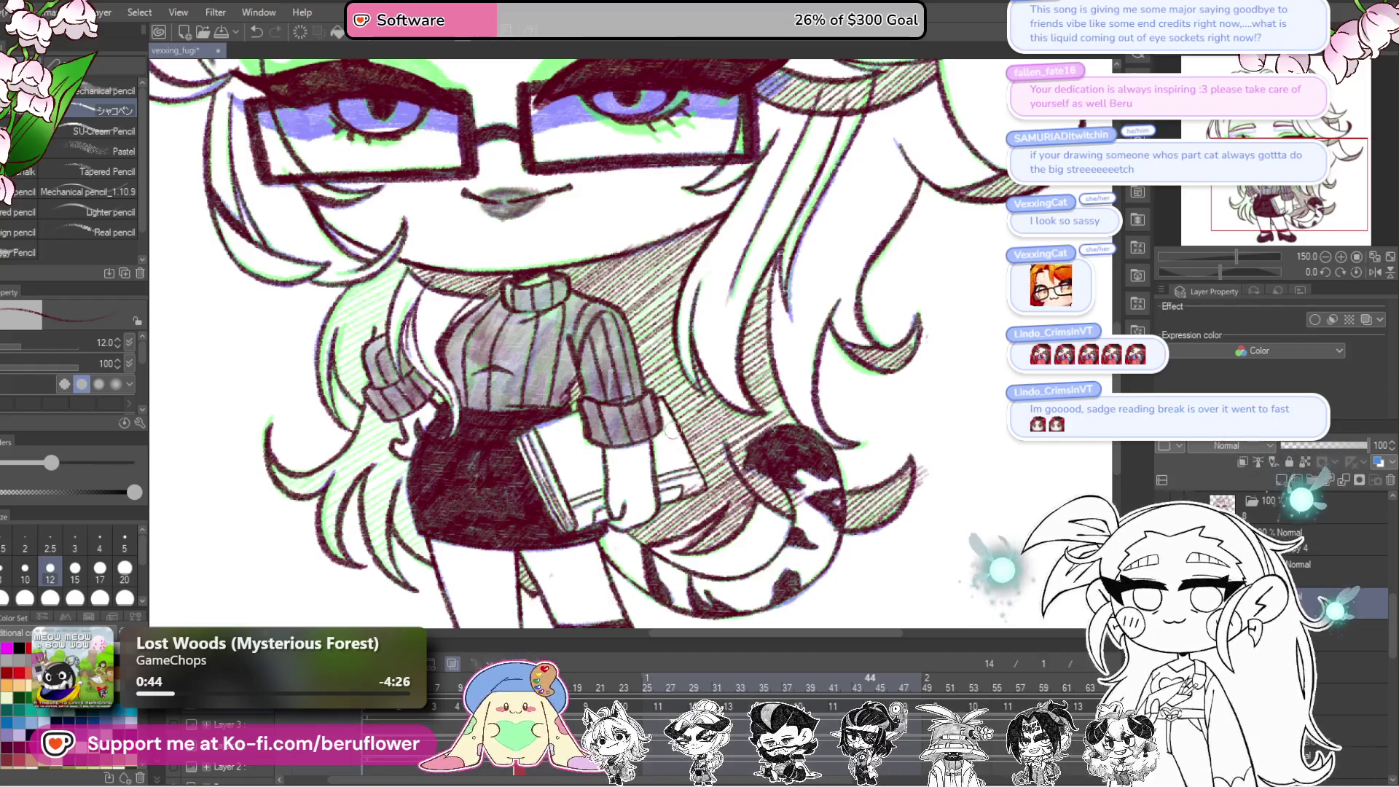
drag(620, 438, 561, 405)
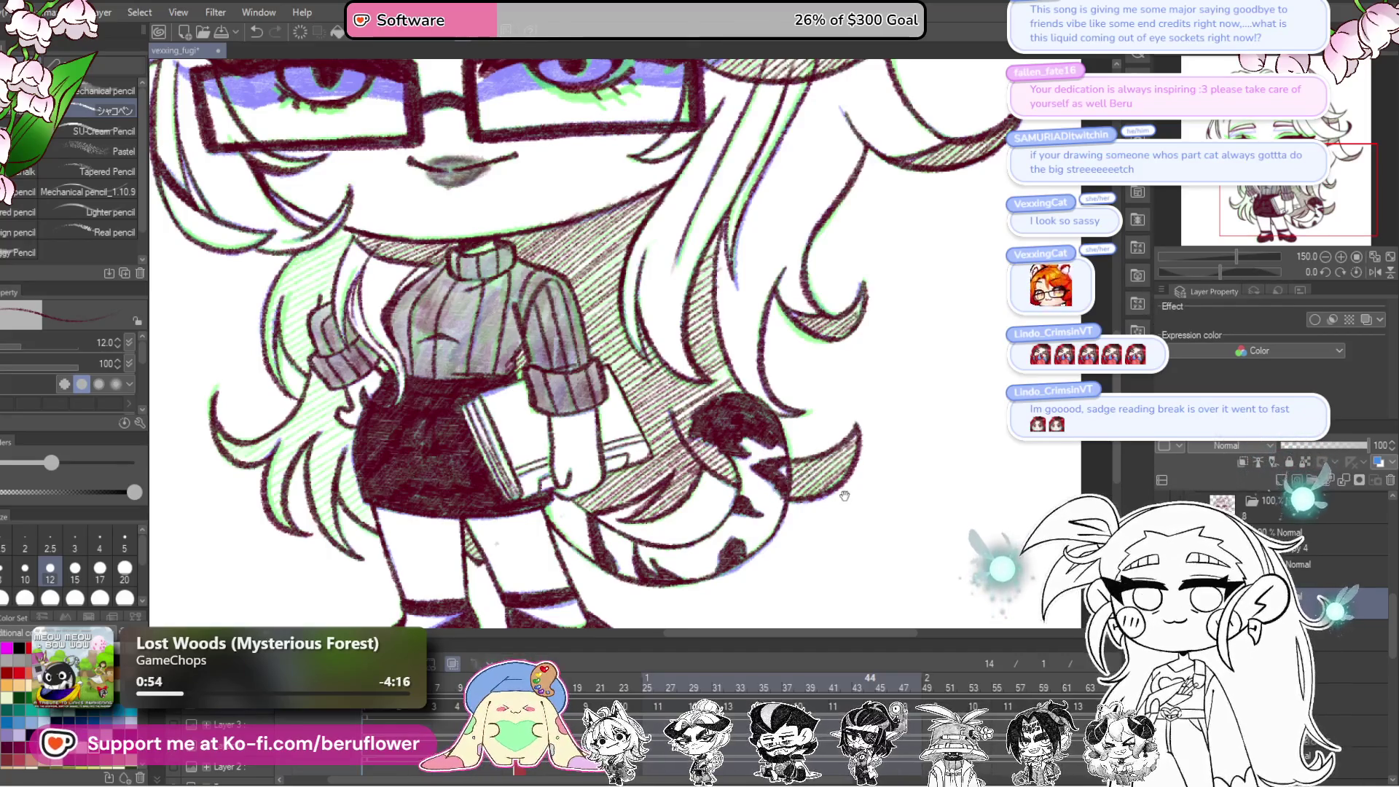
drag(1222, 271, 1203, 271)
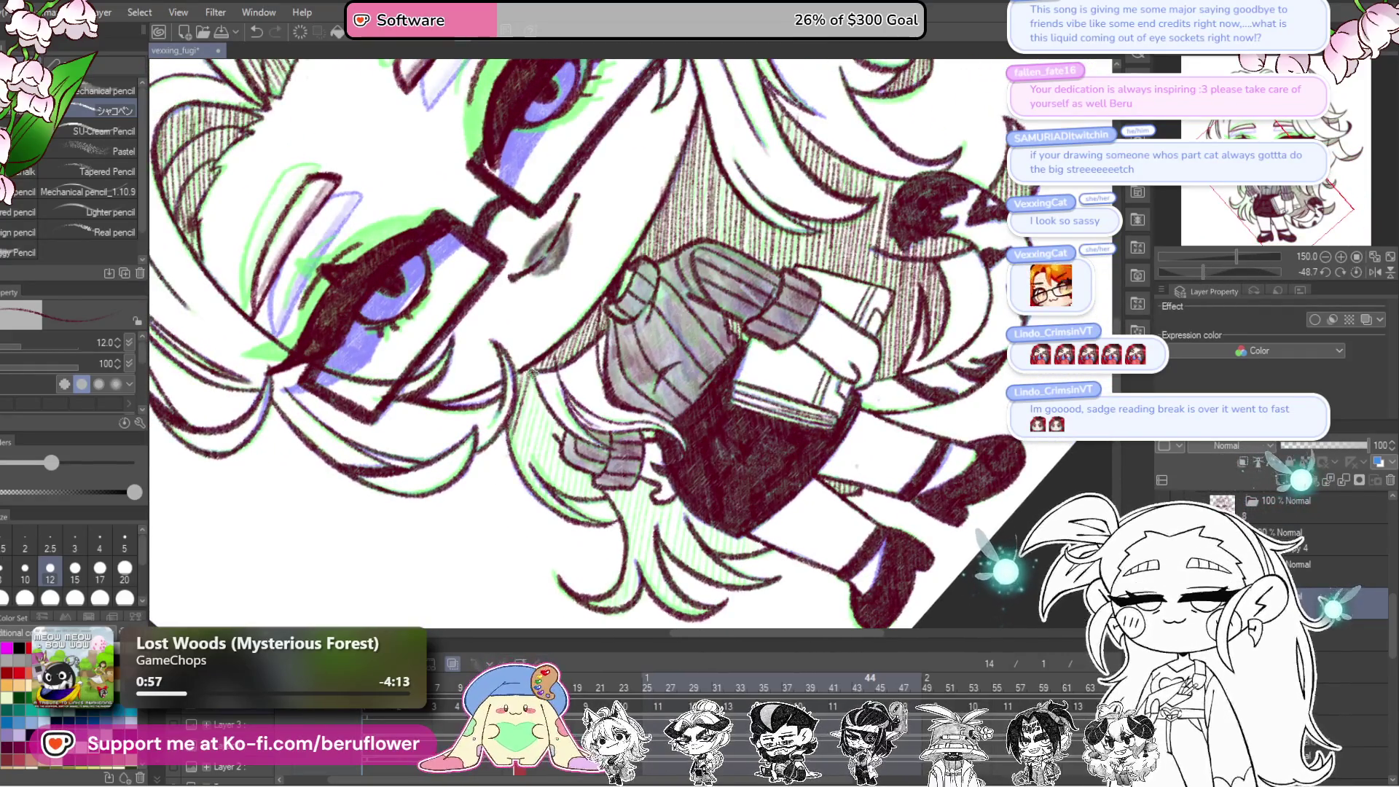
Step: Hatch the long hair lock left of the sweater with several diagonal strokes
mouse_move(537, 499)
mouse_down()
mouse_move(558, 474)
mouse_move(572, 484)
mouse_move(585, 458)
mouse_up()
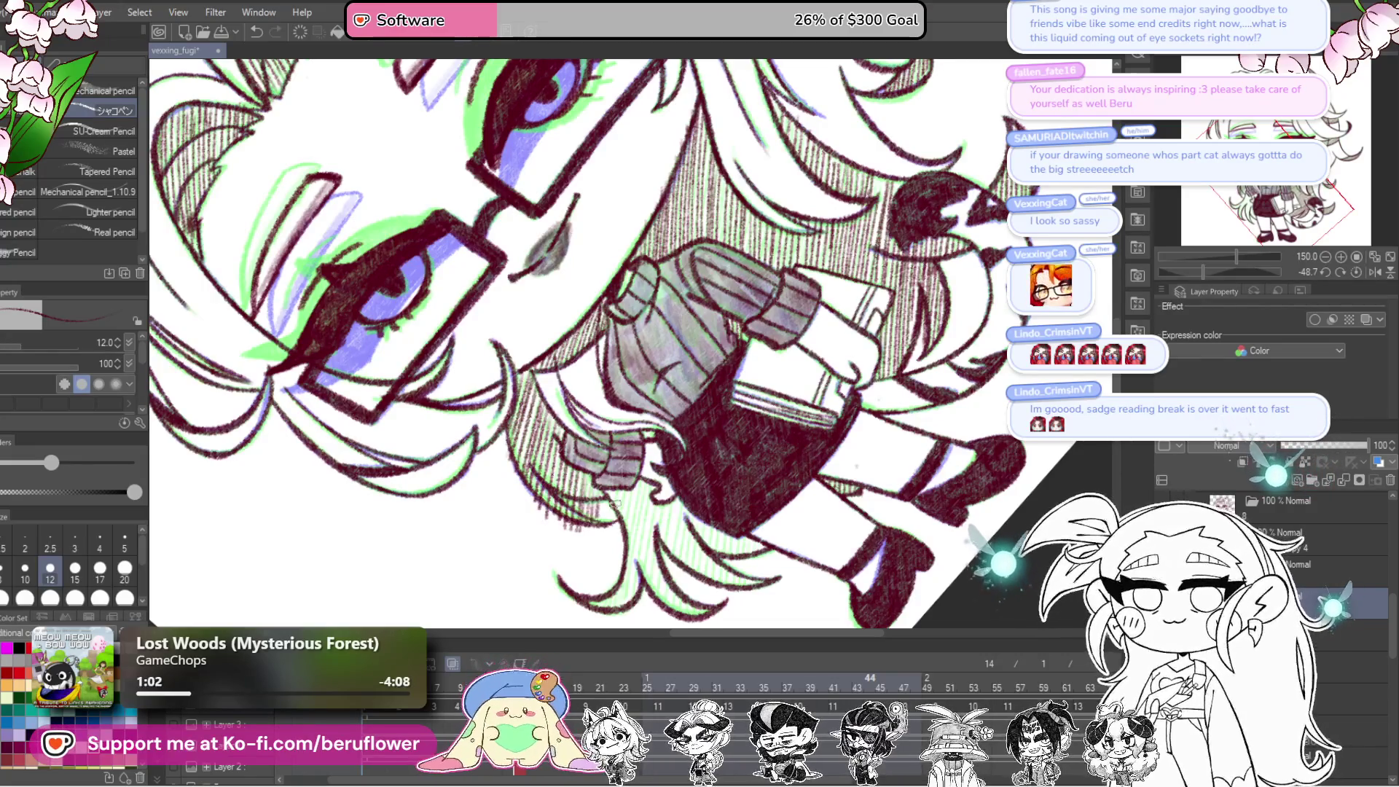
scroll(610, 495, down, 2)
drag(625, 430, 672, 528)
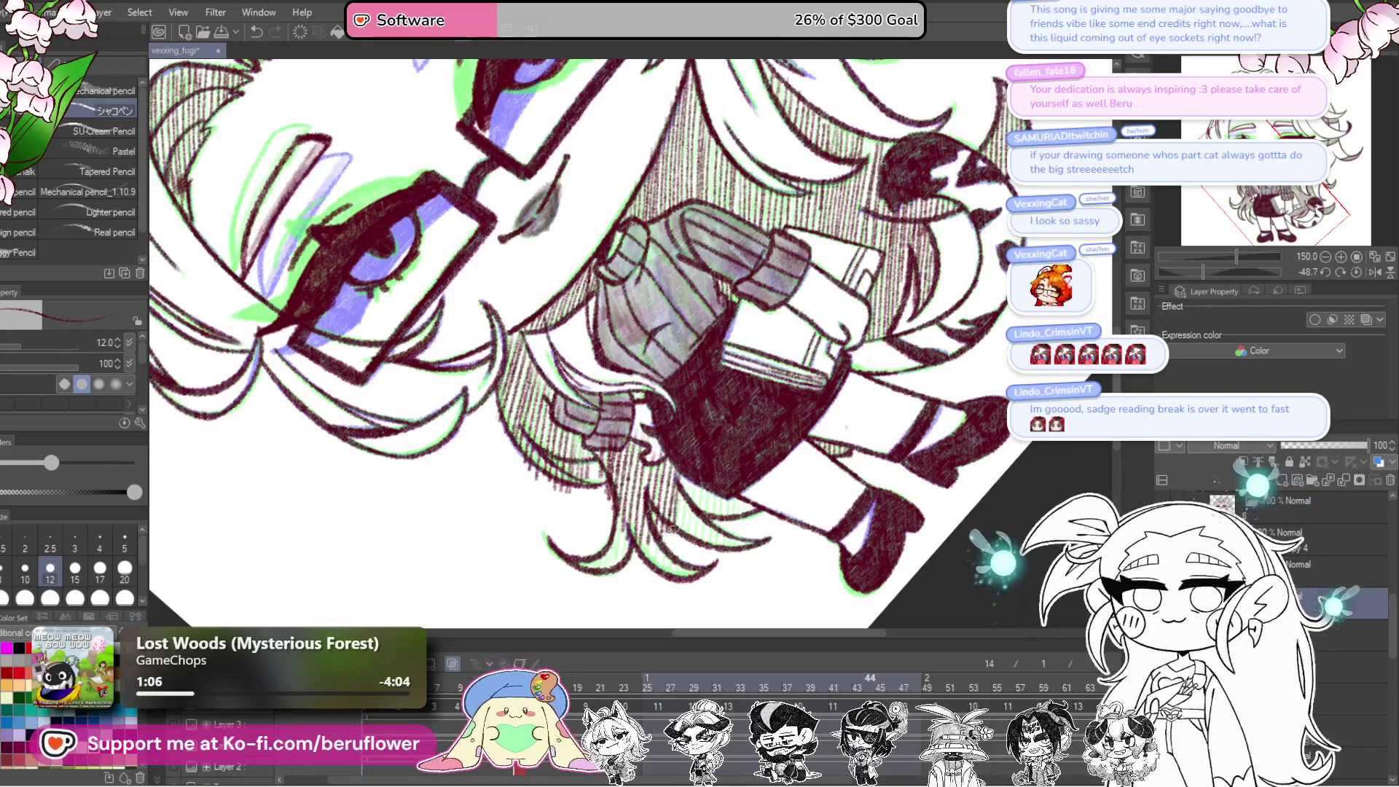
drag(693, 481, 700, 514)
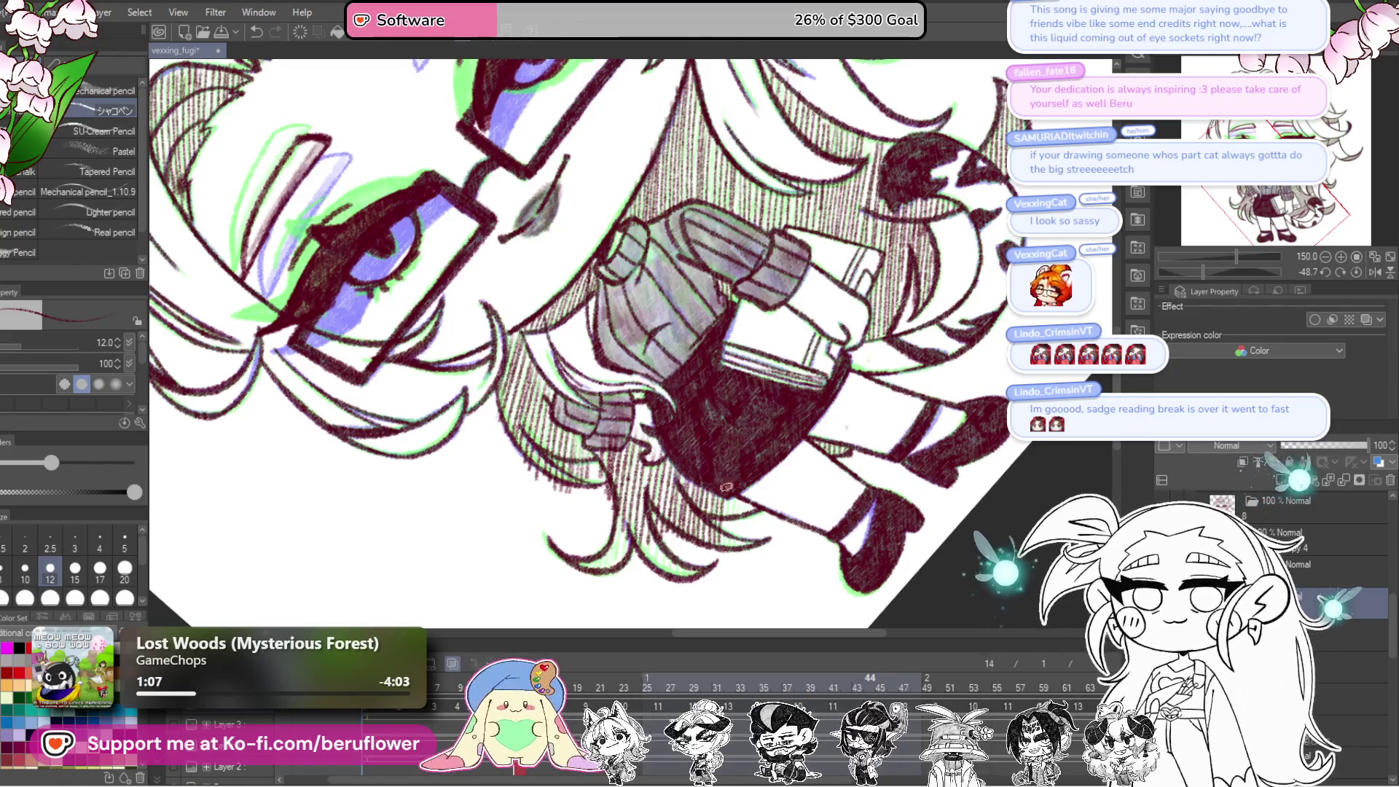
scroll(758, 510, down, 2)
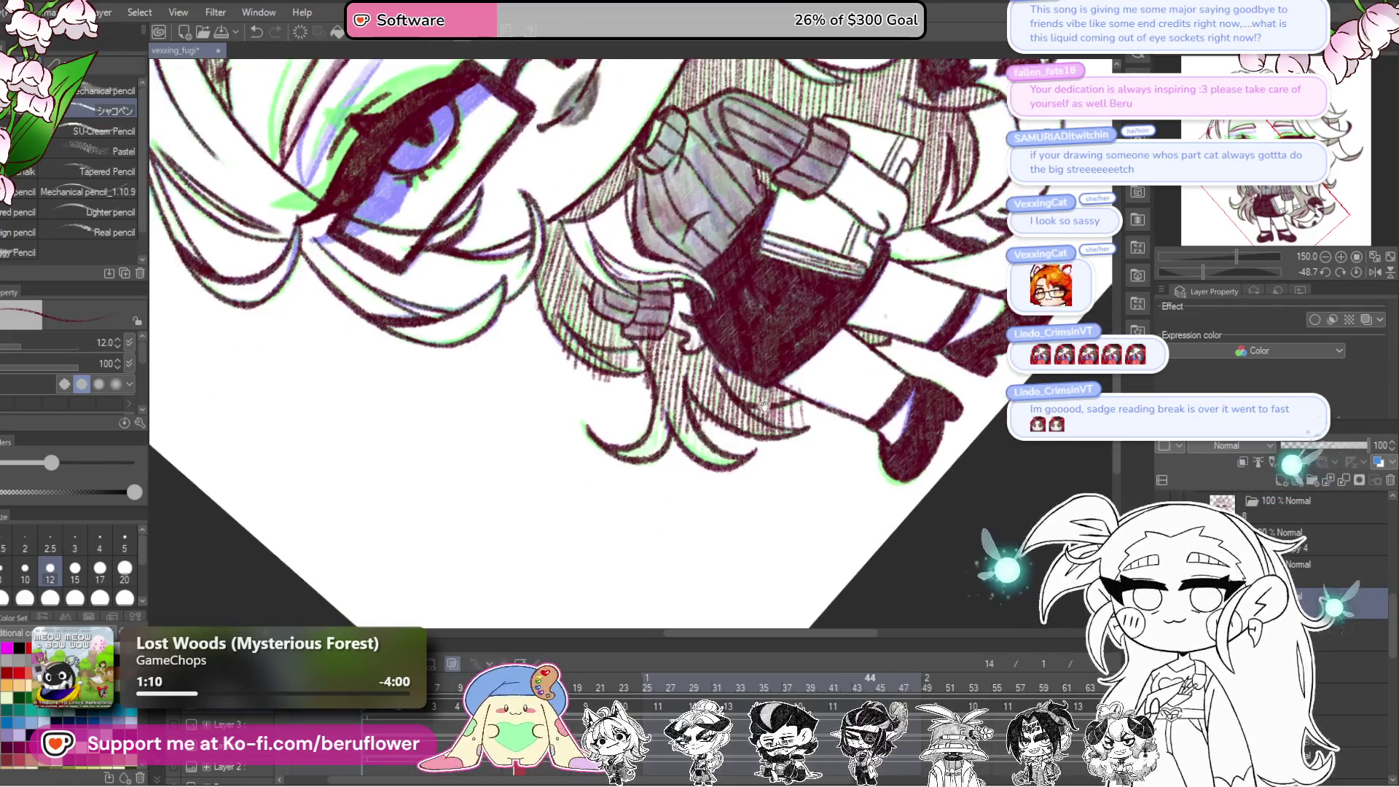
drag(647, 446, 640, 485)
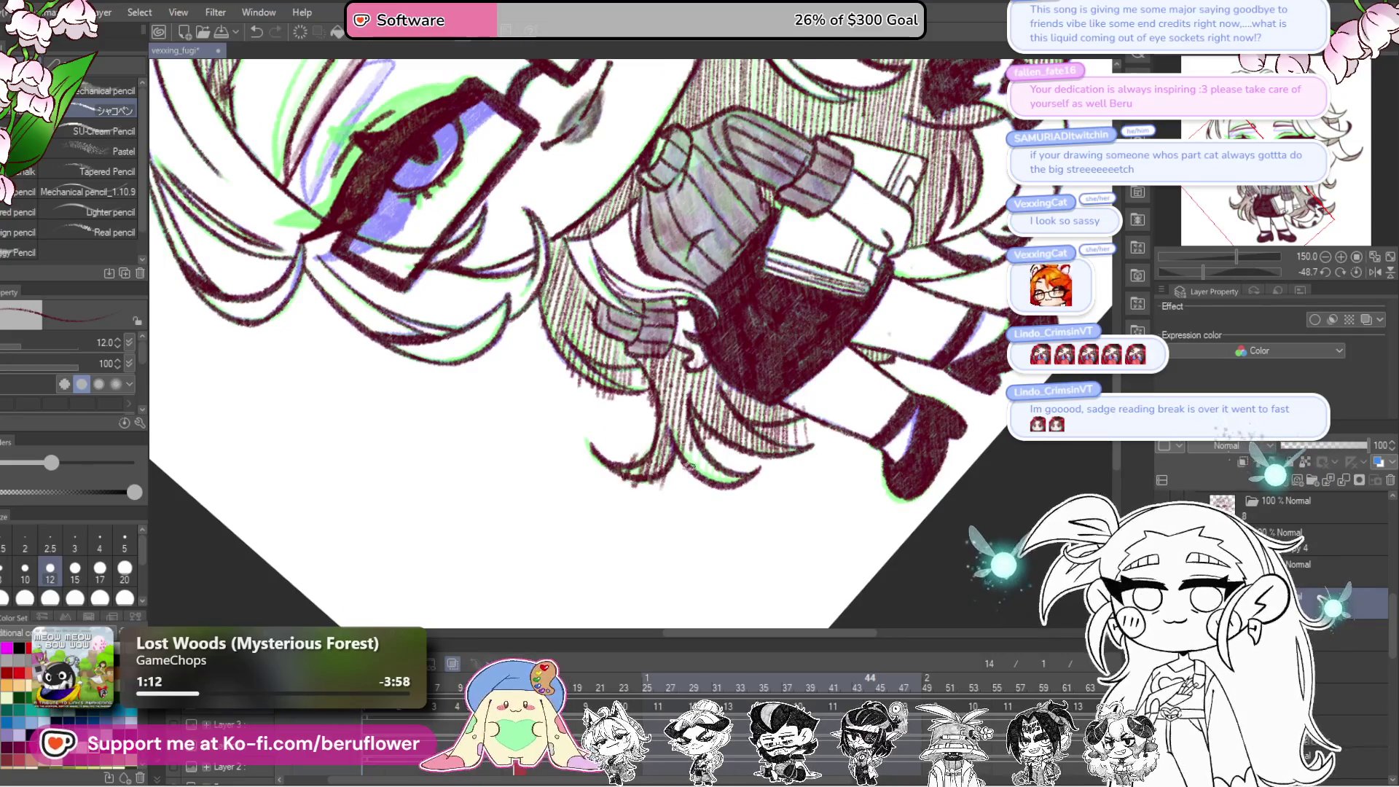
drag(697, 449, 708, 488)
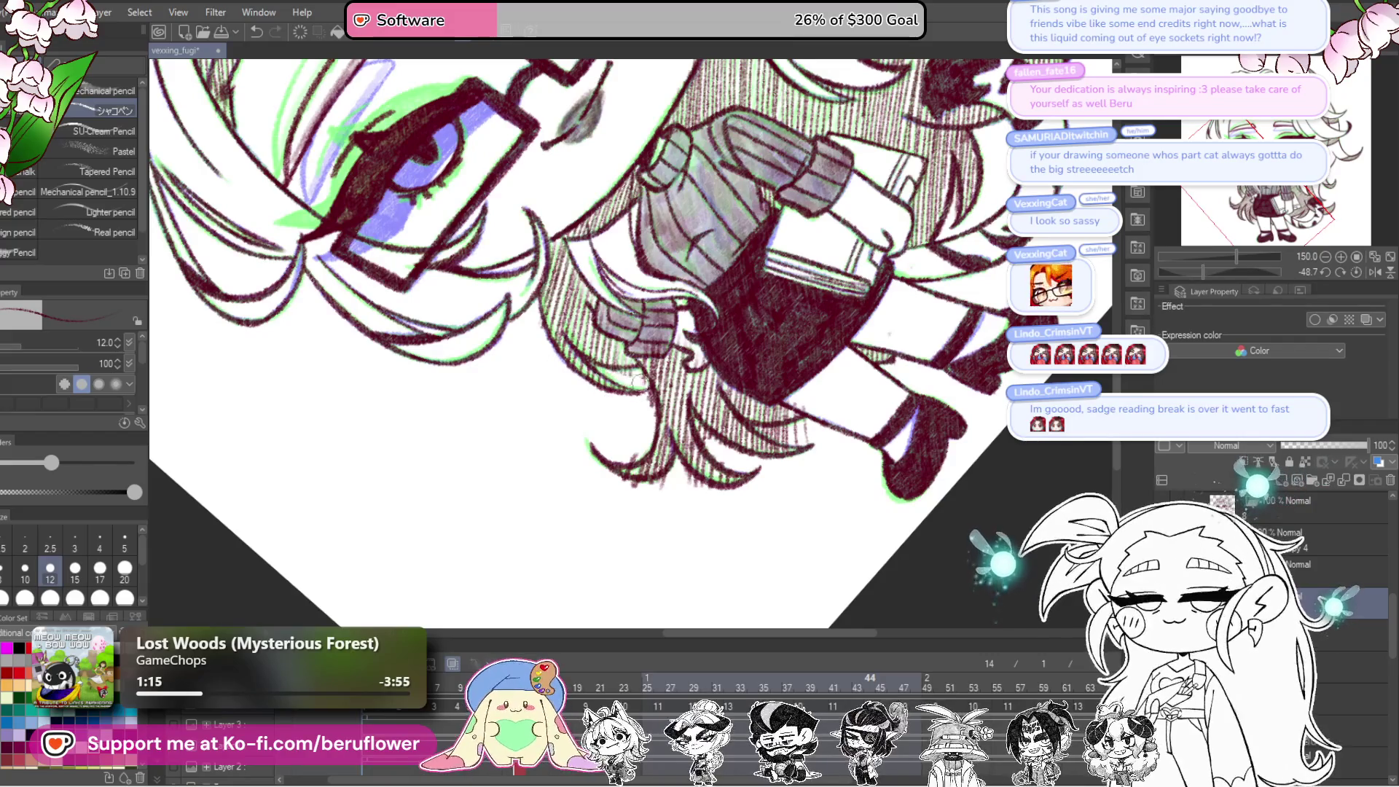
Step: Return the canvas to upright and add a short curved strand stroke to the hair
drag(651, 442, 644, 428)
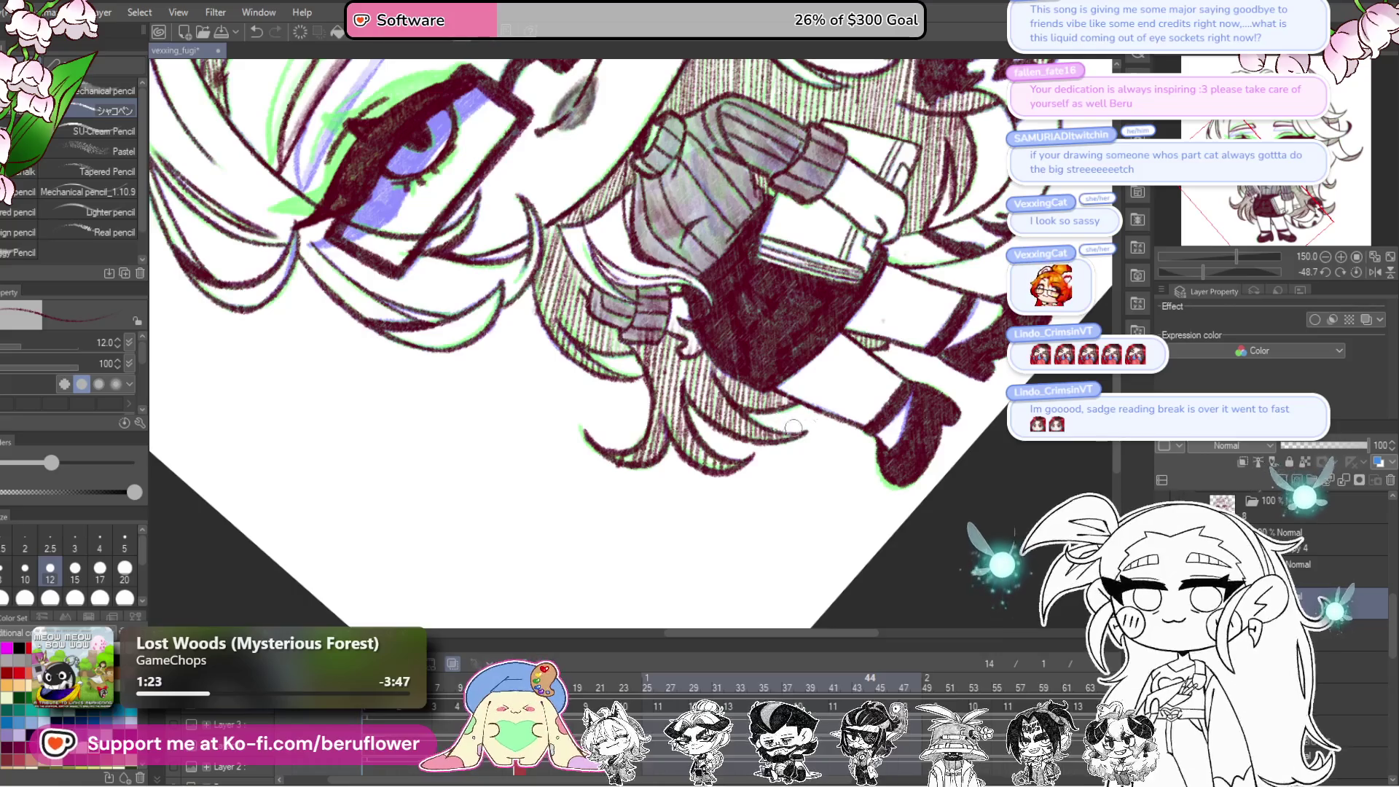
click(1357, 271)
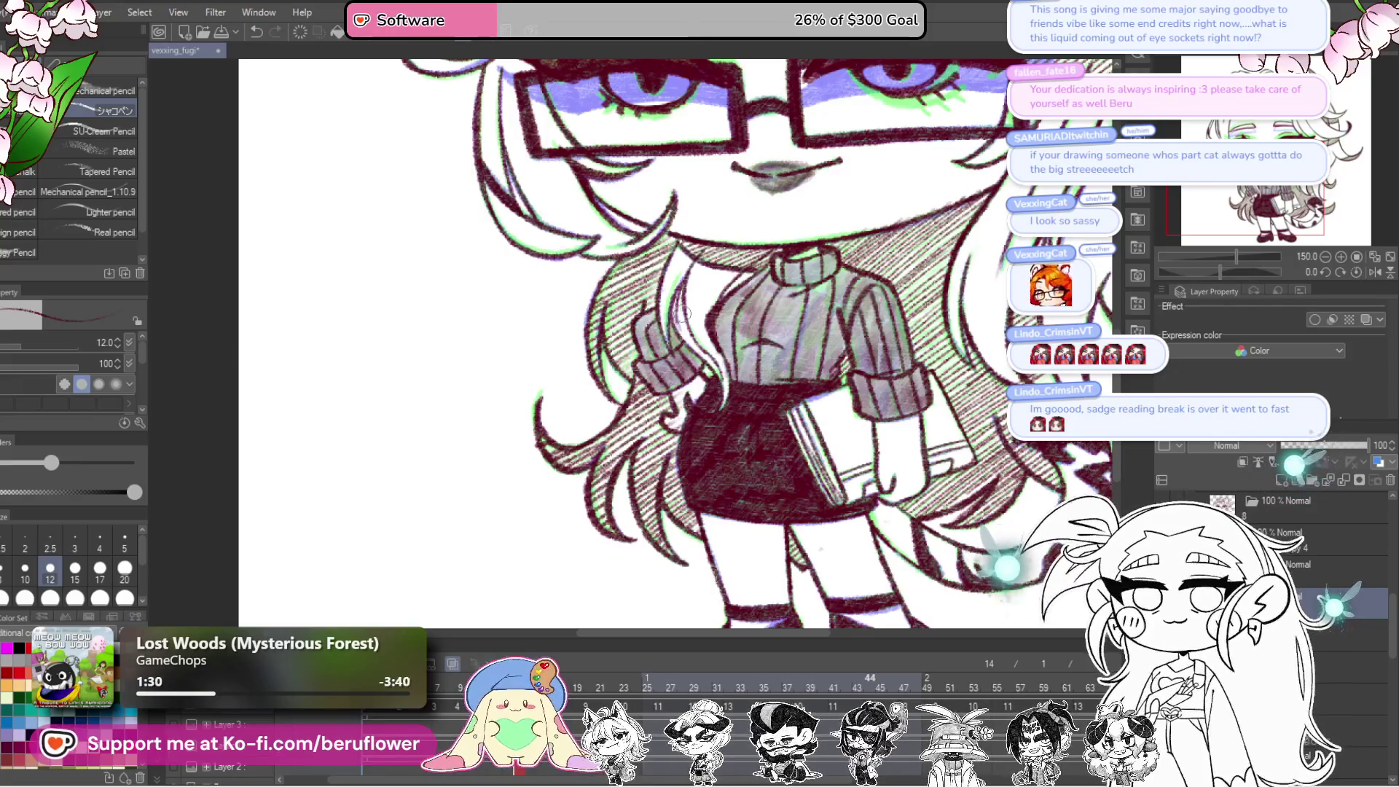
drag(543, 390, 534, 421)
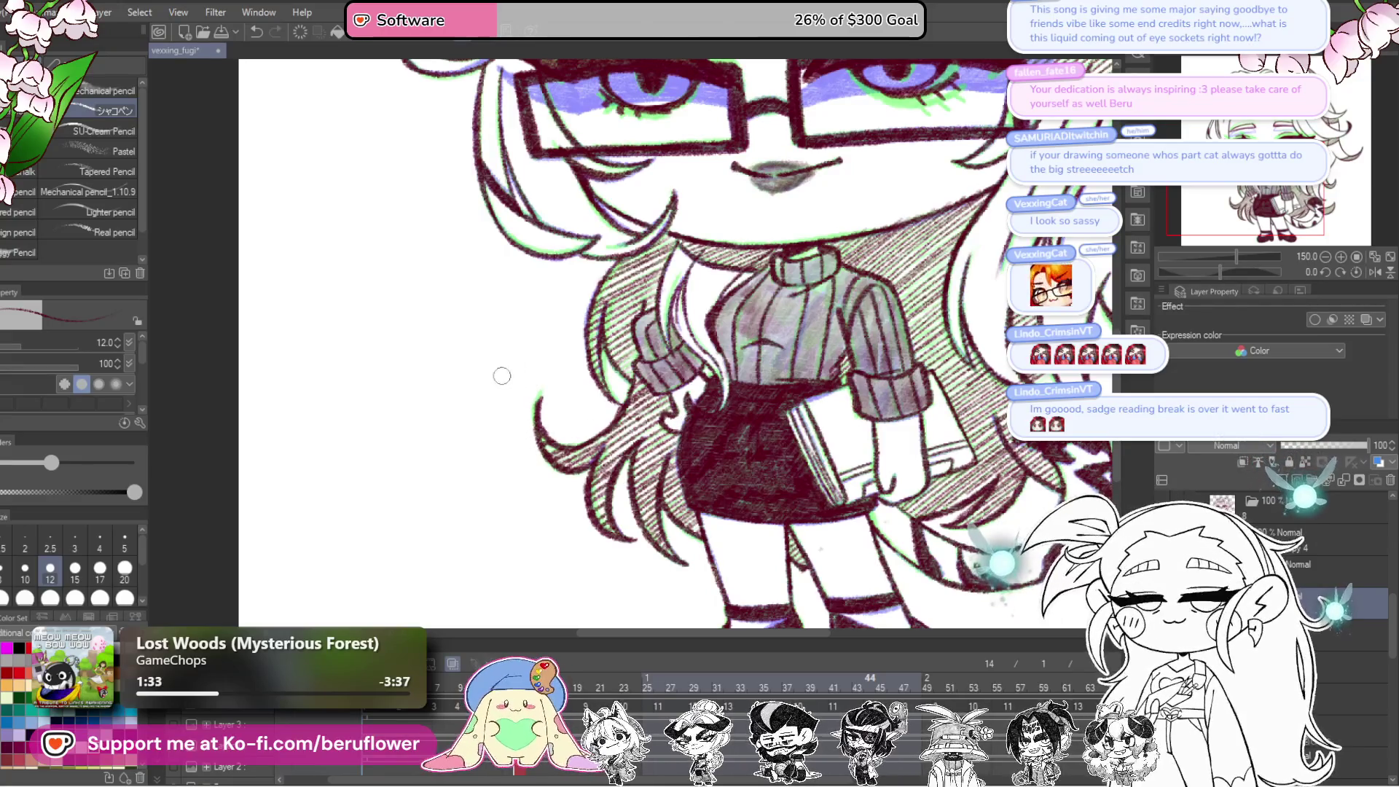
Step: Fit the whole drawing in the window and save it
drag(576, 368, 517, 335)
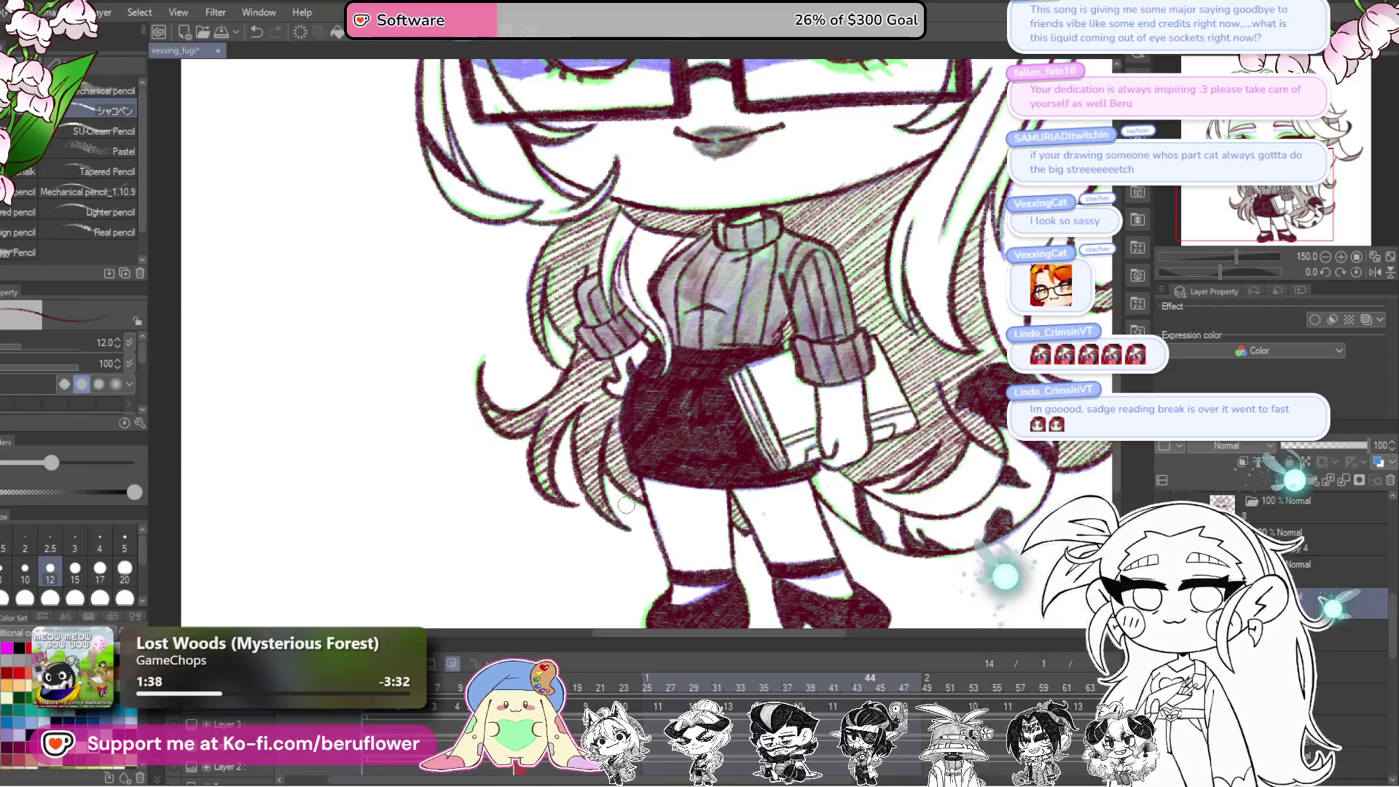
key(ctrl+0)
key(ctrl+s)
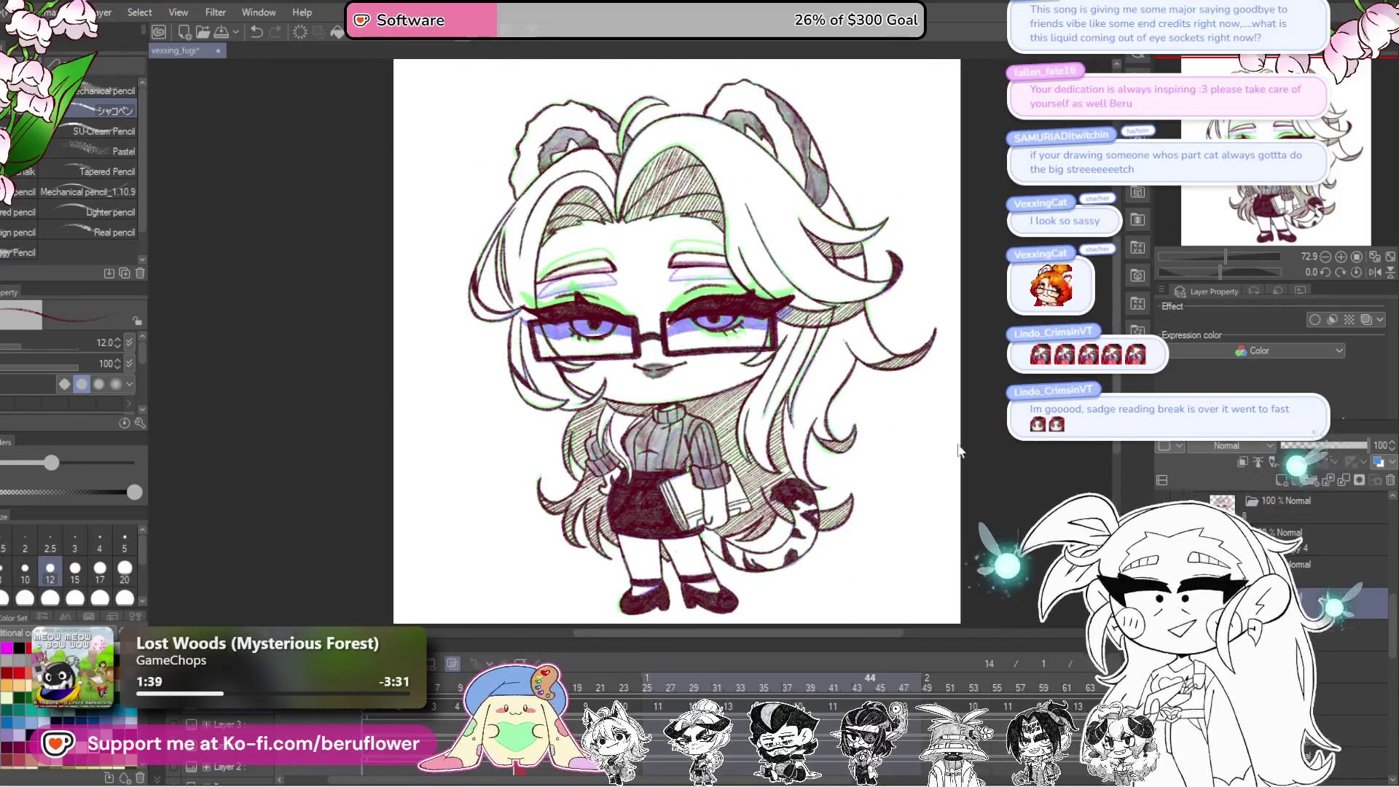
drag(938, 462, 963, 410)
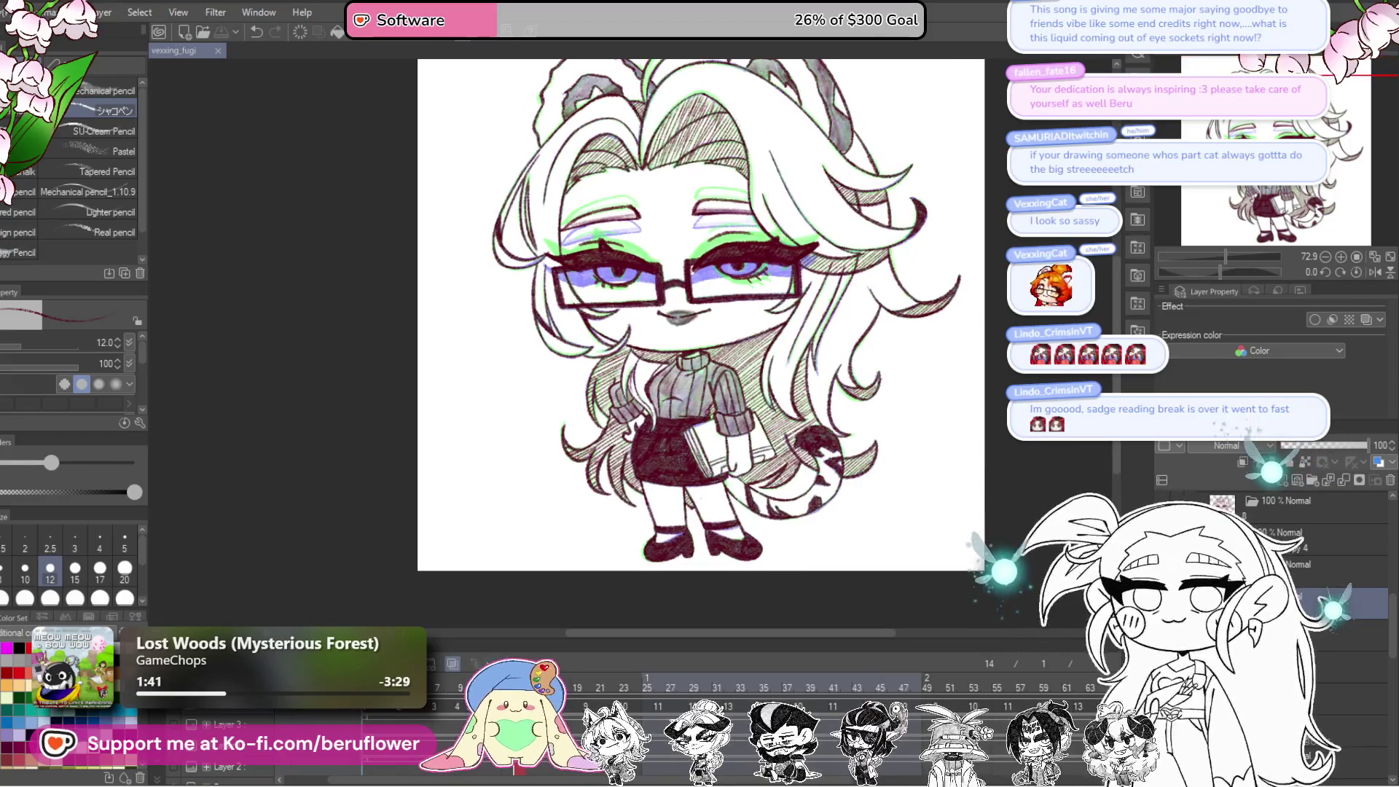
drag(751, 573, 738, 587)
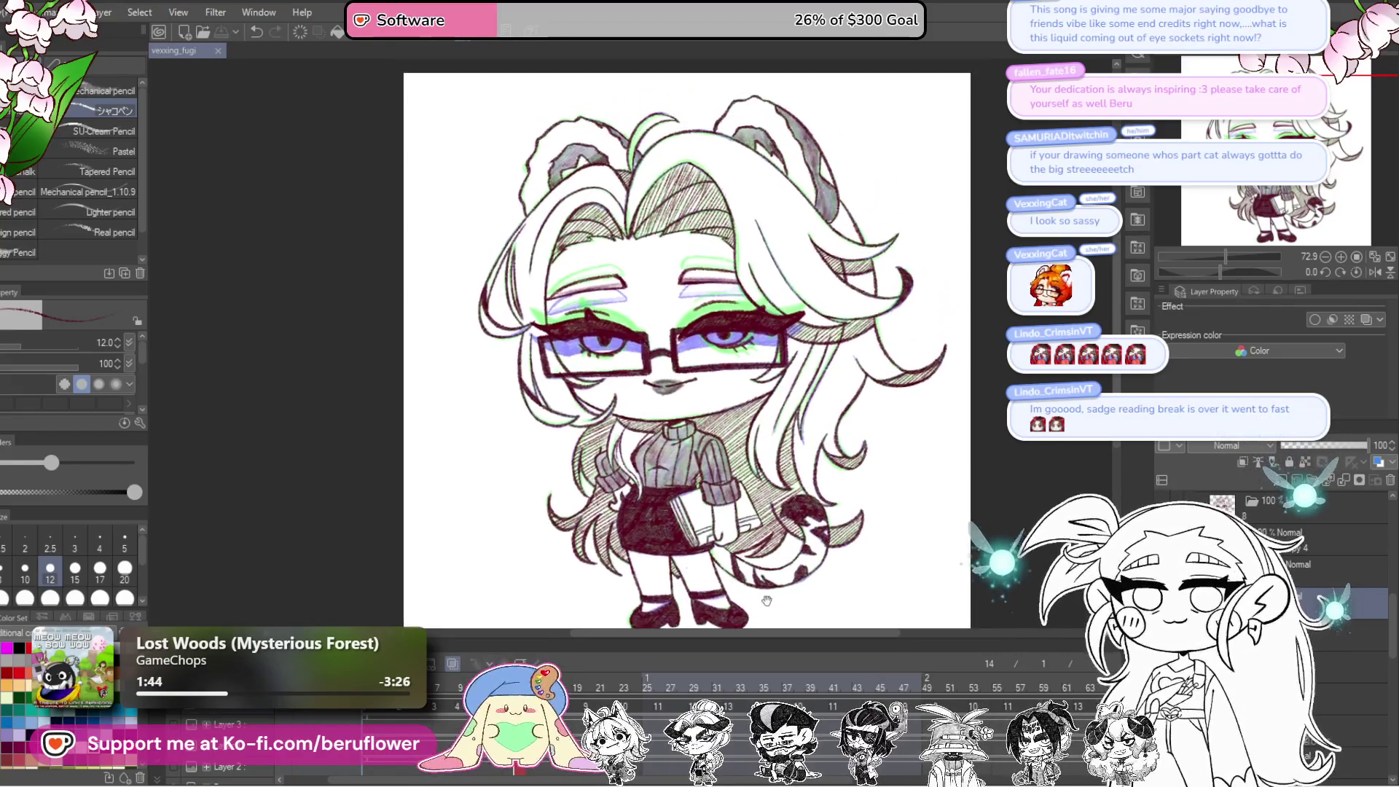
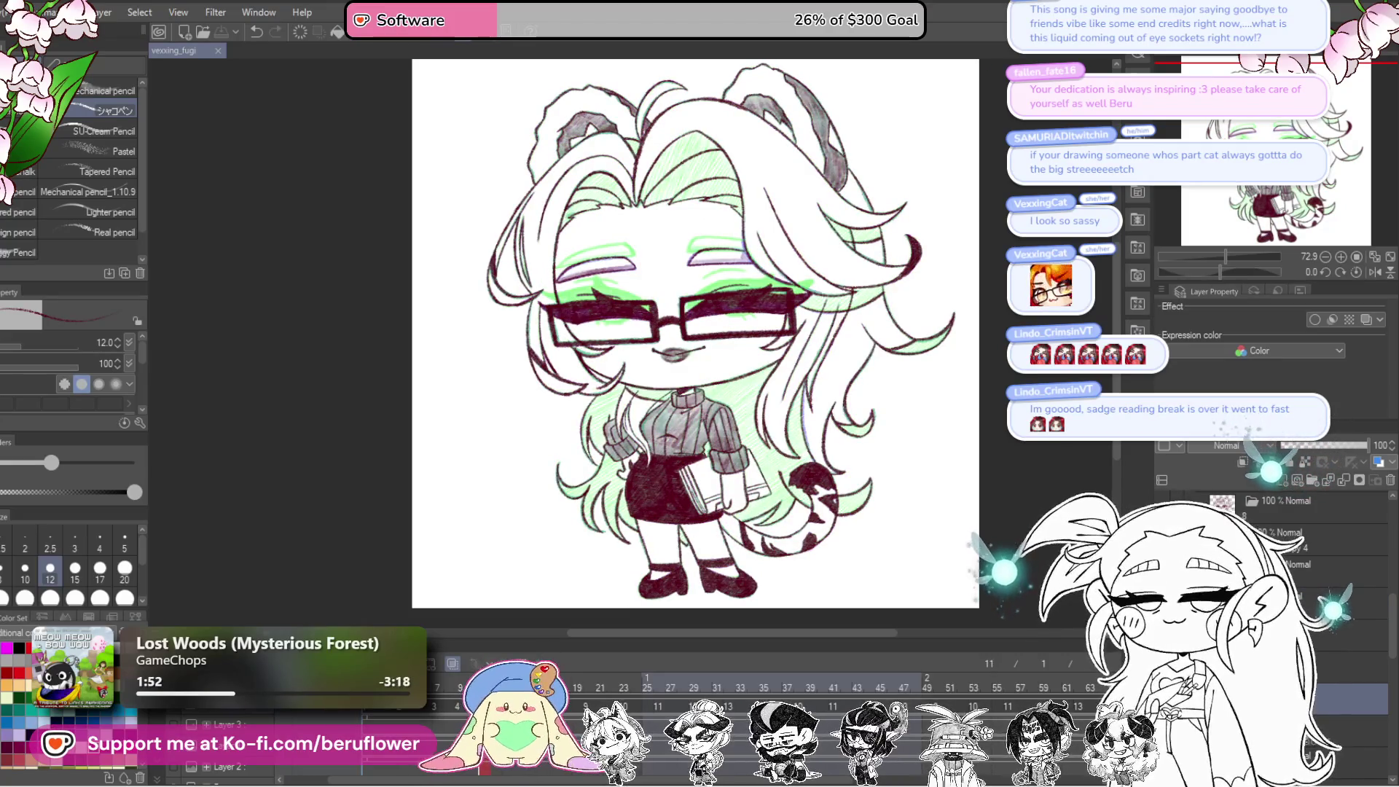
Step: Zoom in on the hair and hatch dark red shading between the curls and on the right curl
drag(1222, 271, 1211, 271)
mouse_move(693, 225)
mouse_down()
mouse_move(765, 400)
mouse_move(722, 447)
mouse_up()
mouse_move(745, 398)
mouse_down()
mouse_move(701, 449)
mouse_move(689, 424)
mouse_up()
mouse_move(823, 527)
mouse_down()
mouse_move(806, 459)
mouse_move(783, 448)
mouse_up()
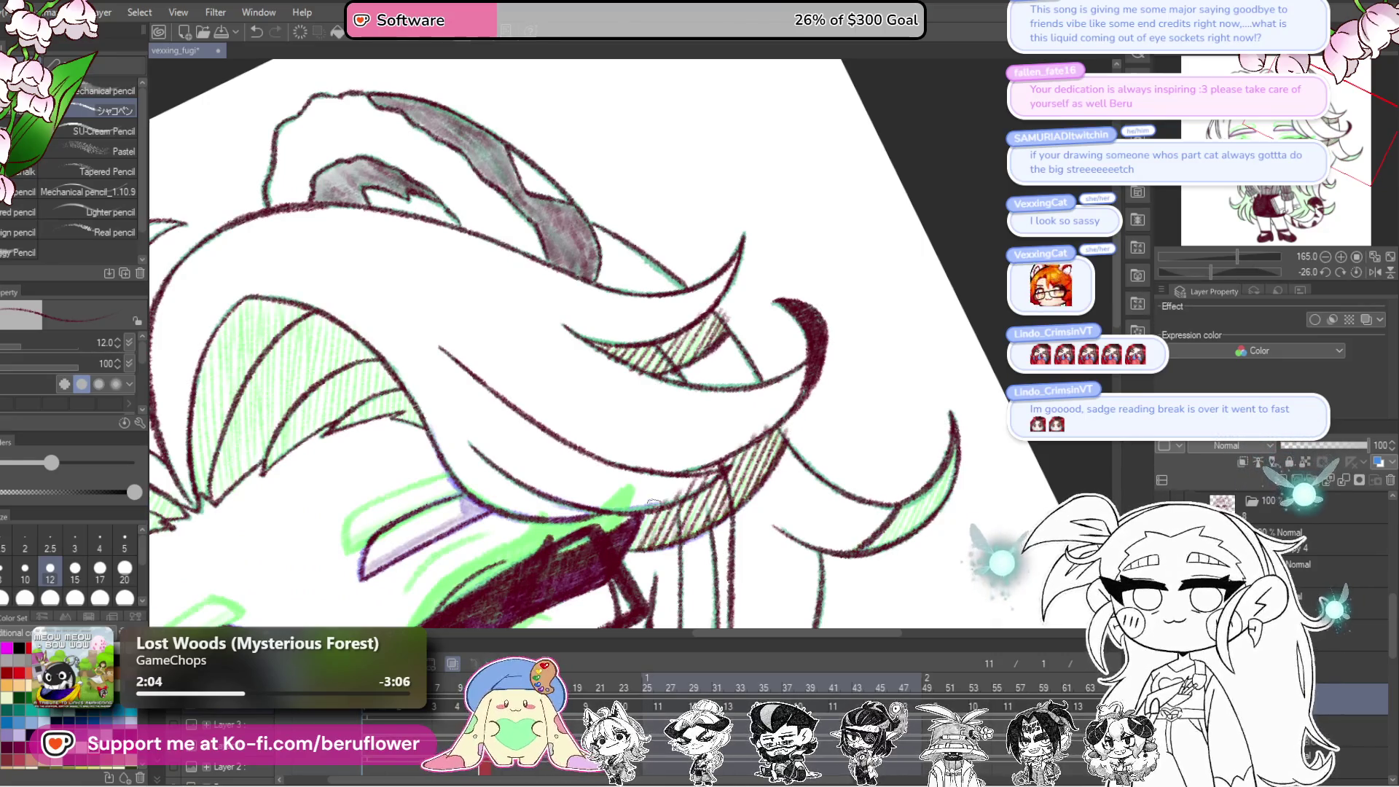
mouse_move(837, 431)
mouse_down()
mouse_move(714, 421)
mouse_move(691, 406)
mouse_move(835, 403)
mouse_up()
mouse_move(759, 584)
mouse_down()
mouse_move(812, 425)
mouse_move(790, 488)
mouse_up()
mouse_move(802, 397)
mouse_down()
mouse_move(791, 463)
mouse_move(758, 470)
mouse_move(691, 370)
mouse_up()
drag(817, 430, 794, 539)
drag(806, 448, 787, 543)
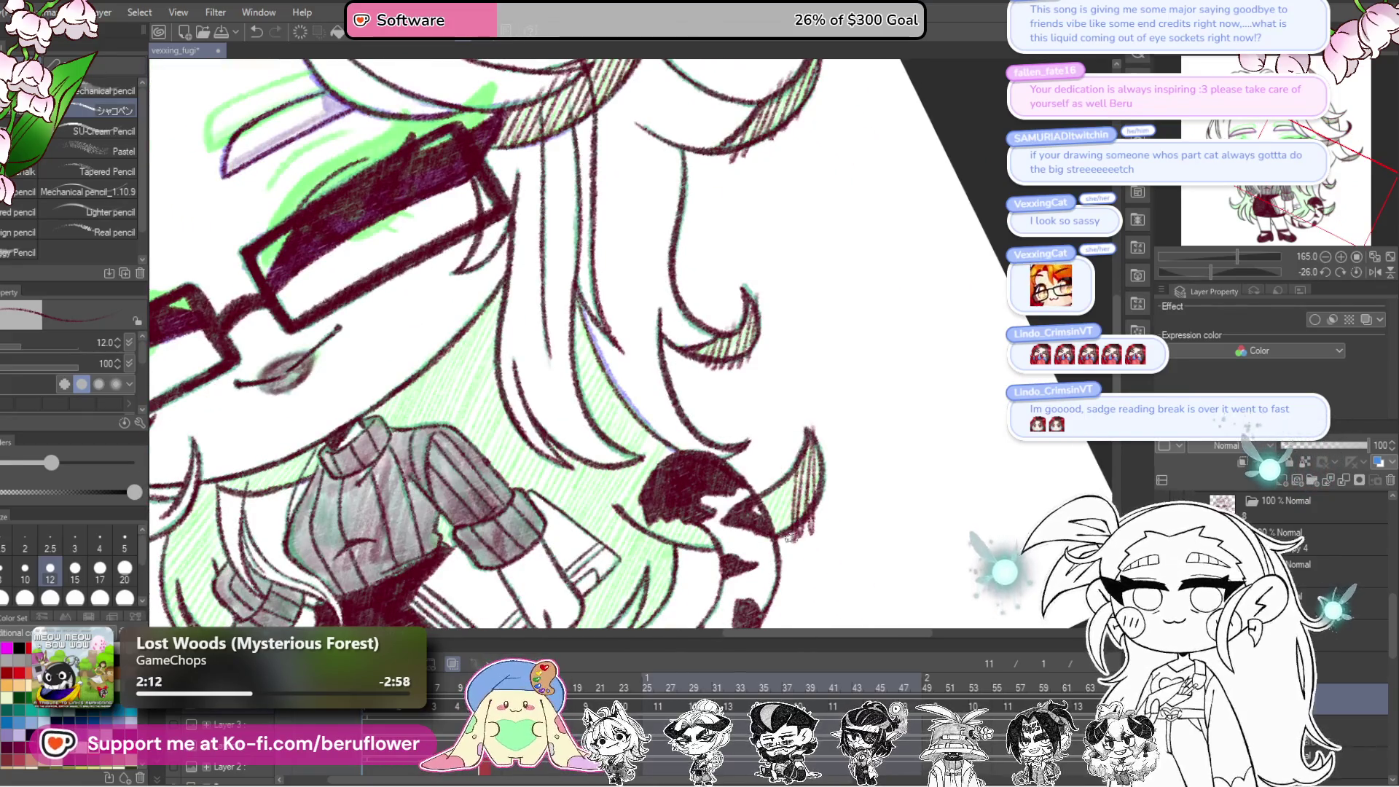
Step: Undo the bad hatching strokes on the right hair curl and redraw them
key(ctrl+z)
key(ctrl+z)
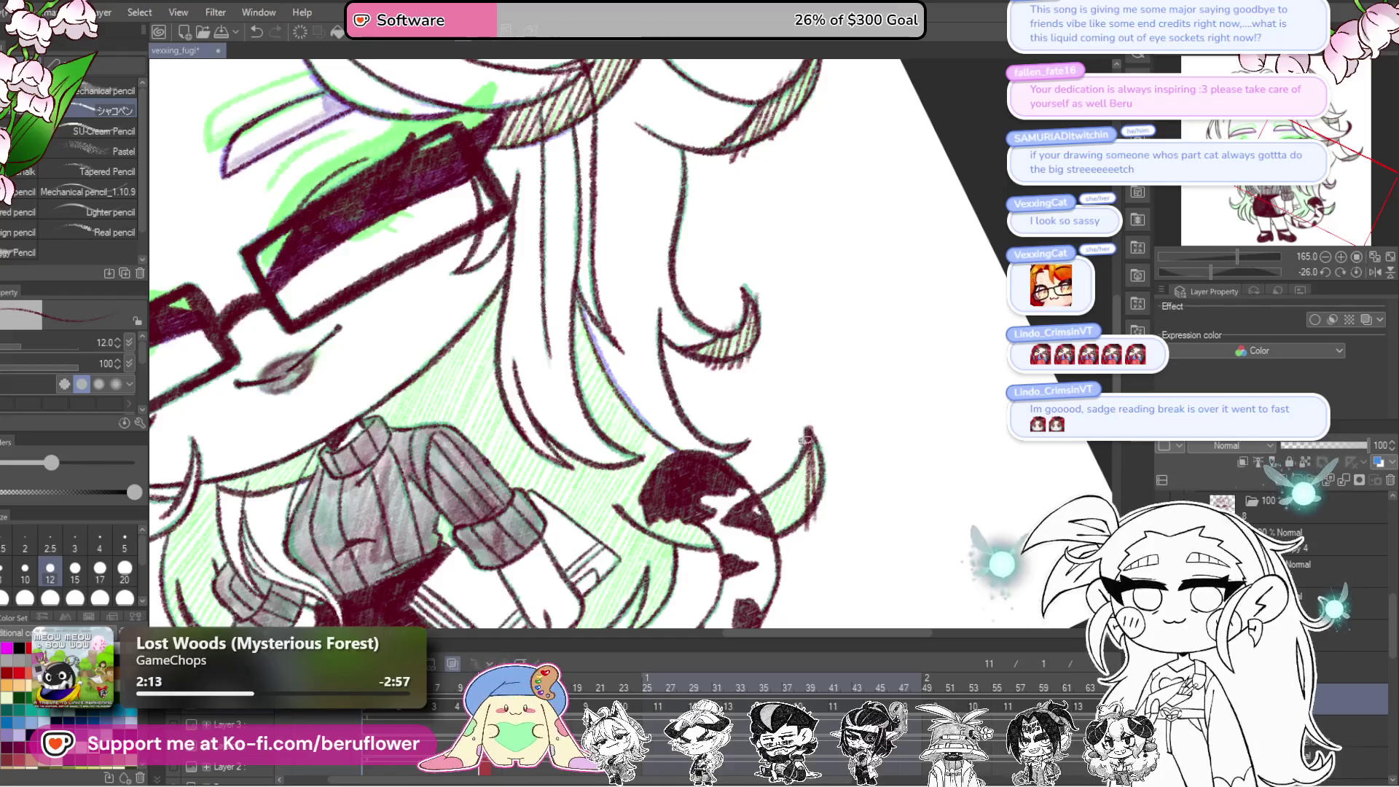
drag(816, 441, 736, 532)
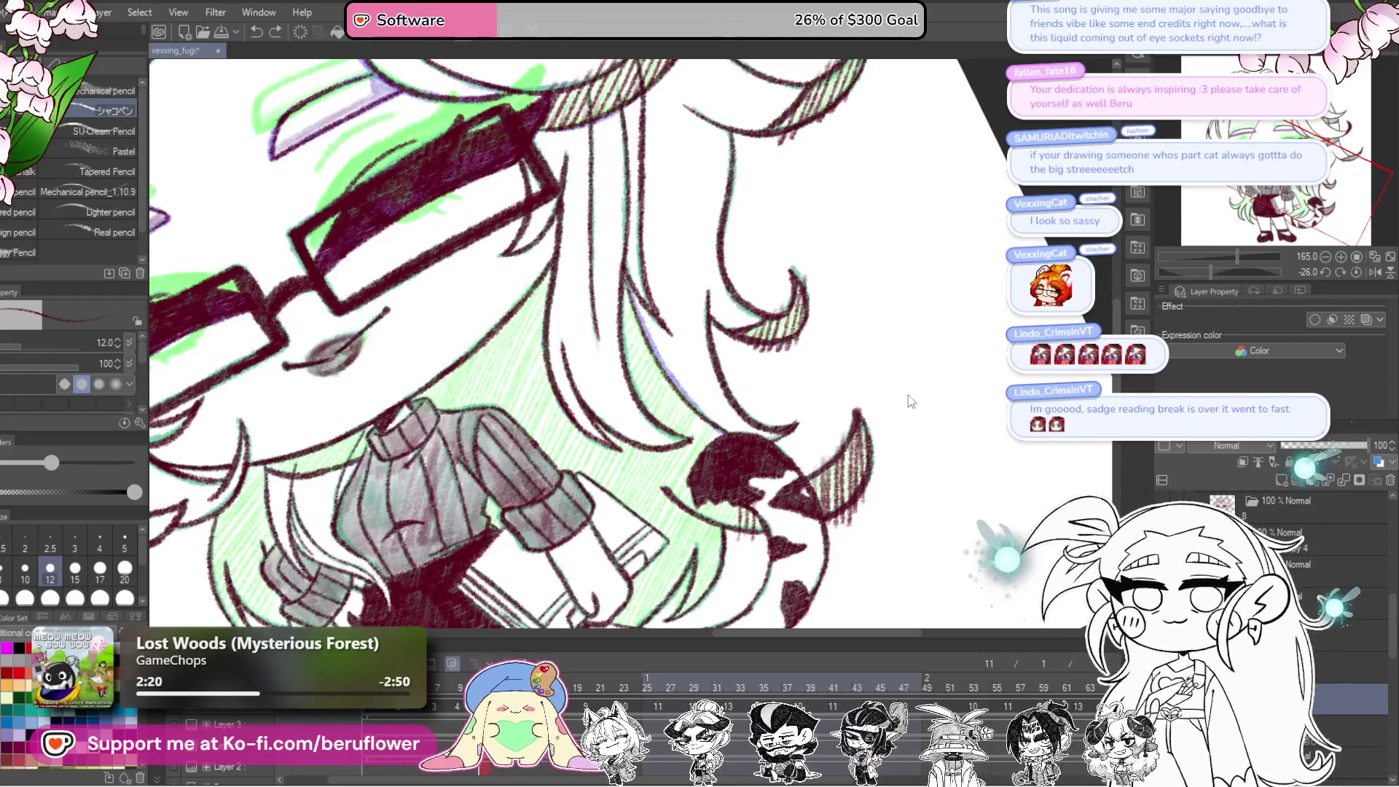
key(ctrl+z)
key(ctrl+z)
drag(798, 505, 789, 508)
mouse_move(857, 437)
mouse_down()
mouse_move(831, 503)
mouse_move(689, 568)
mouse_move(714, 510)
mouse_move(627, 627)
mouse_up()
Step: Hatch more dark red shadow into the hair below the face
mouse_move(685, 495)
mouse_down()
mouse_move(612, 627)
mouse_move(608, 613)
mouse_up()
drag(696, 437, 612, 576)
mouse_move(638, 579)
mouse_down()
mouse_move(709, 398)
mouse_move(673, 463)
mouse_up()
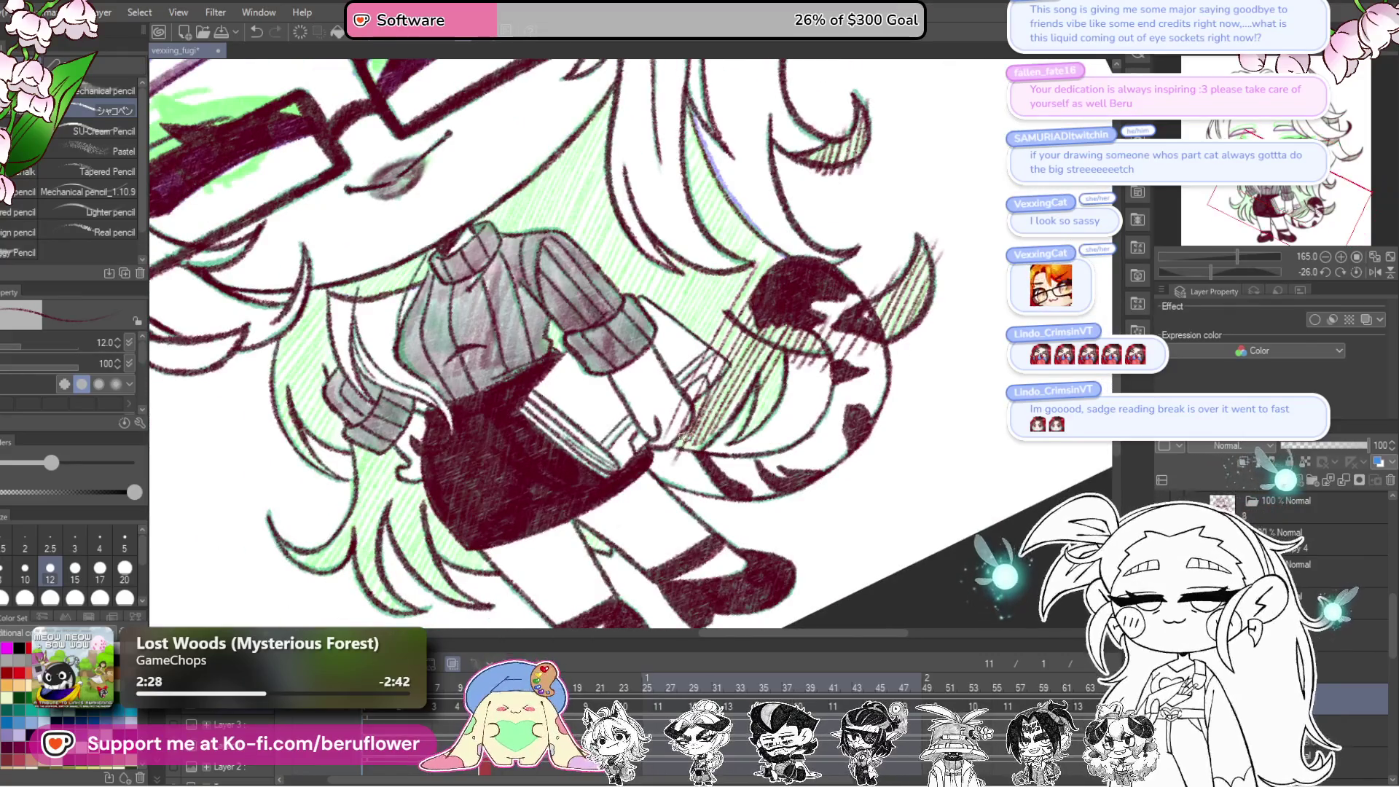
drag(713, 416, 672, 467)
mouse_move(754, 423)
mouse_down()
mouse_move(692, 521)
mouse_move(565, 473)
mouse_move(773, 405)
mouse_up()
scroll(714, 497, down, 5)
scroll(710, 528, up, 5)
Step: Hatch shadows on the hair above the tail, beside the face and right of the glasses
mouse_move(762, 452)
mouse_down()
mouse_move(769, 419)
mouse_move(728, 452)
mouse_move(753, 413)
mouse_move(669, 493)
mouse_up()
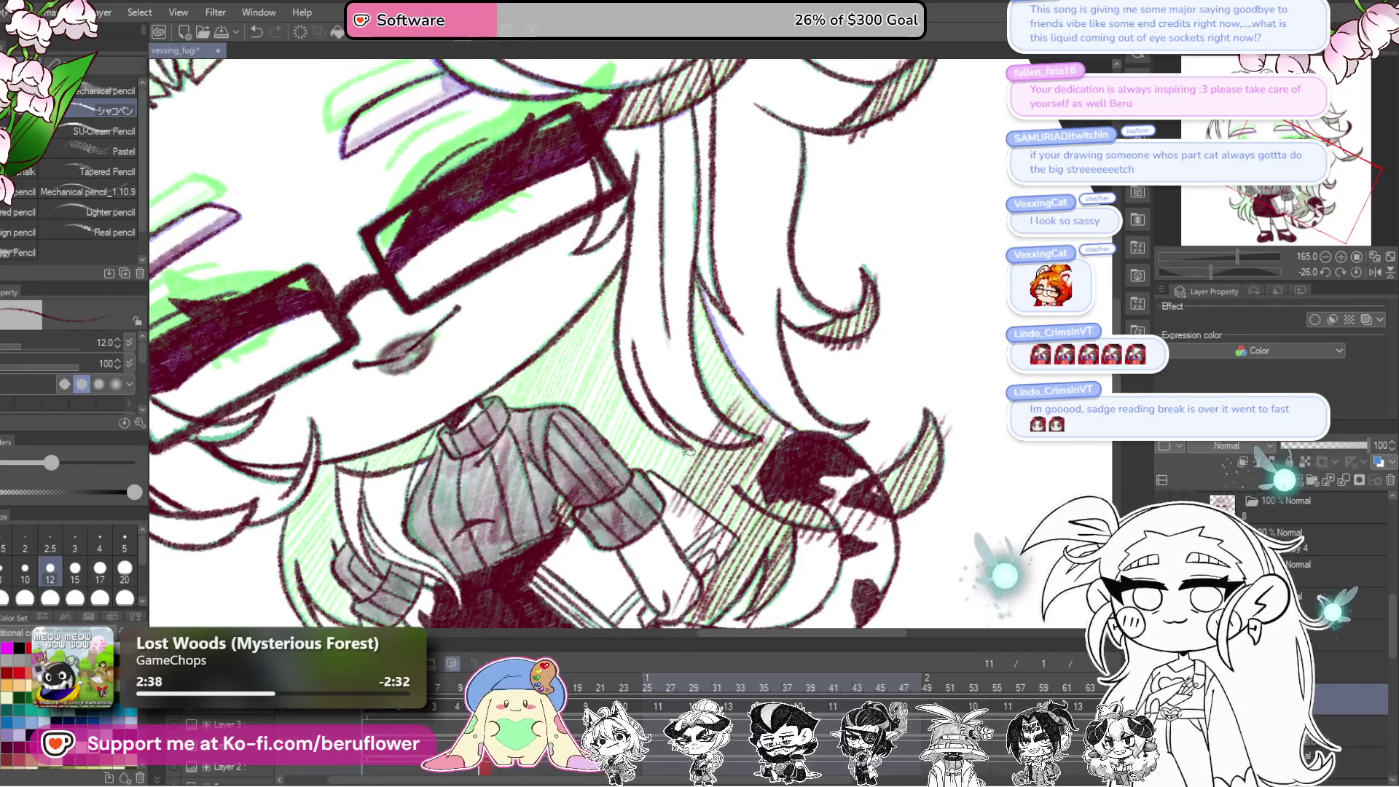
mouse_move(670, 415)
mouse_down()
mouse_move(612, 469)
mouse_move(749, 488)
mouse_move(719, 486)
mouse_move(693, 444)
mouse_up()
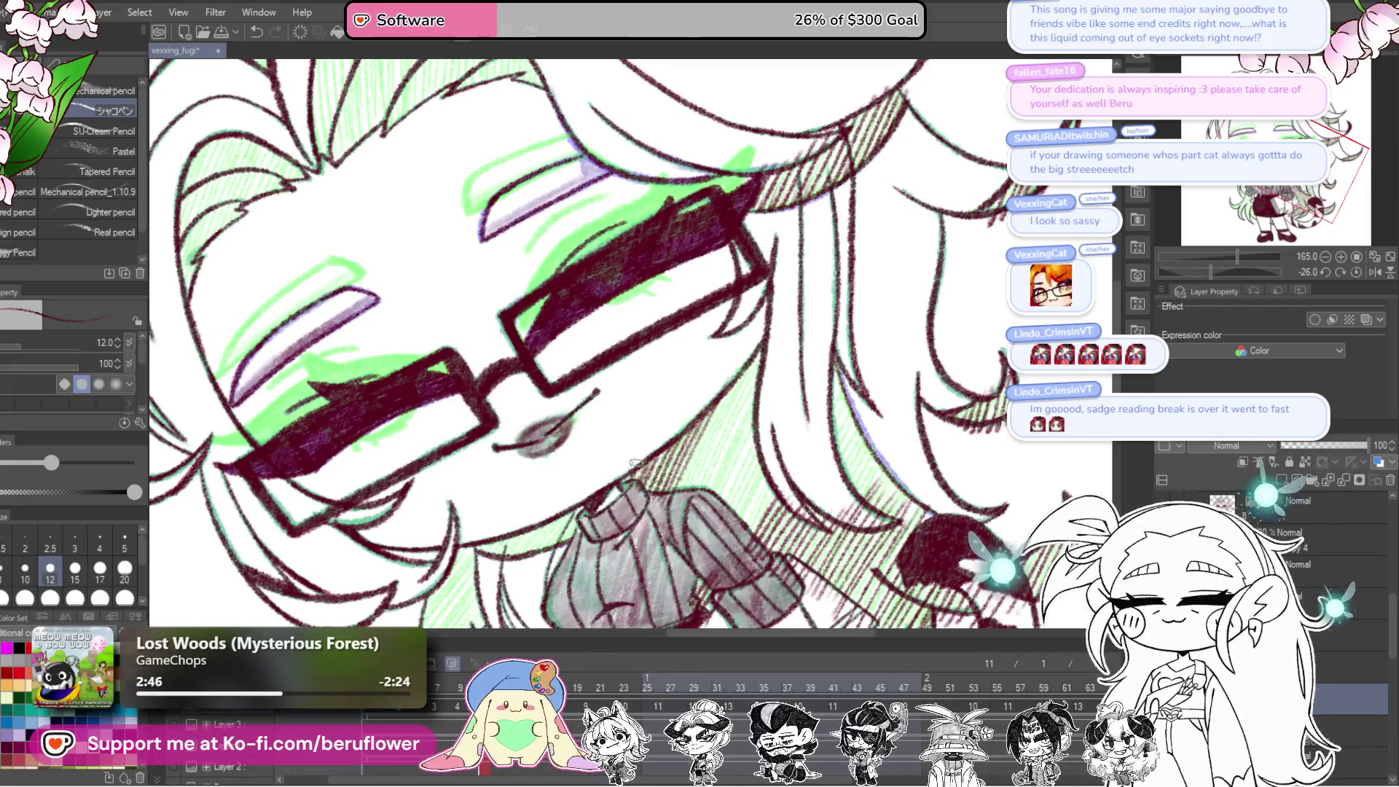
mouse_move(759, 342)
mouse_down()
mouse_move(700, 496)
mouse_move(758, 364)
mouse_move(715, 503)
mouse_move(756, 431)
mouse_move(756, 464)
mouse_up()
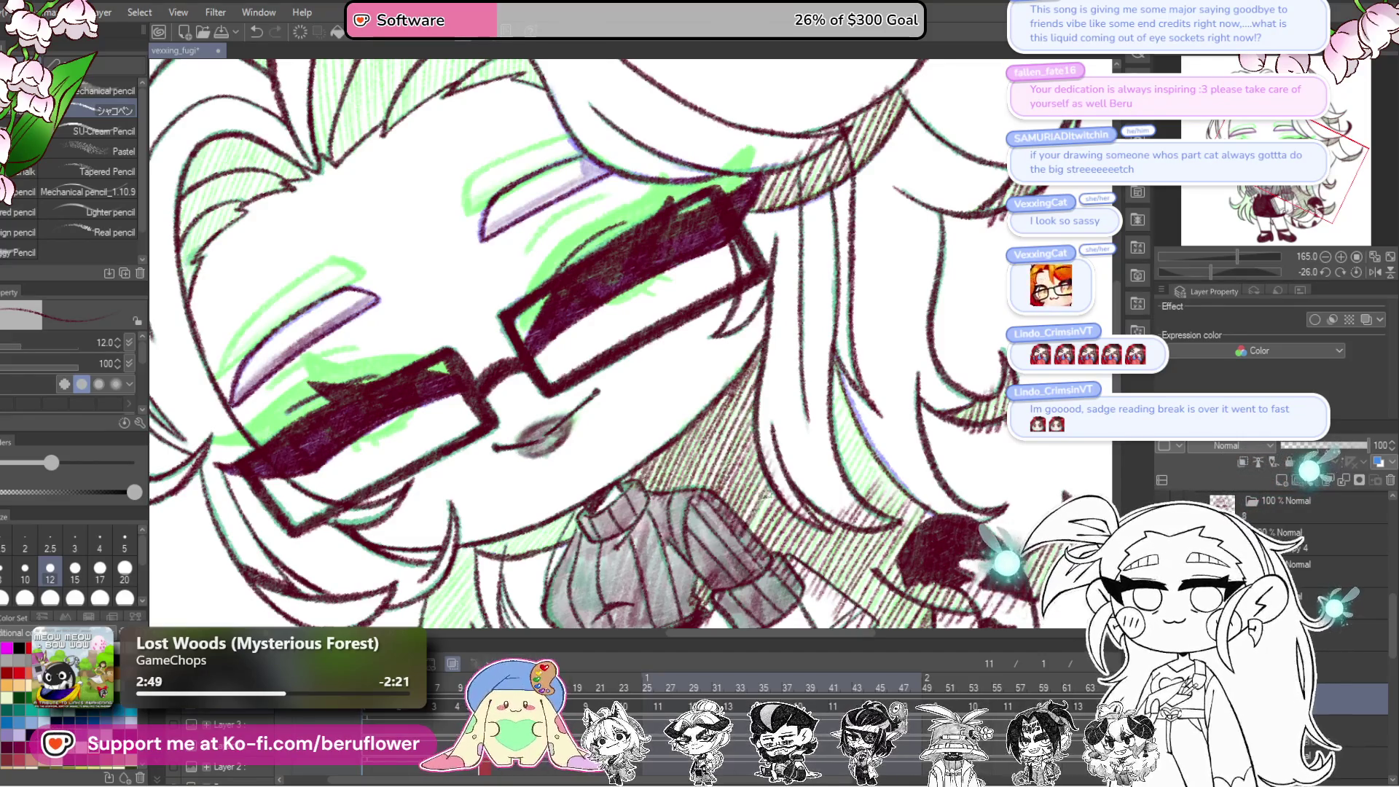
Step: Hatch shadow along the skirt's lower-left edge, then zoom out to the whole character
drag(837, 395, 802, 393)
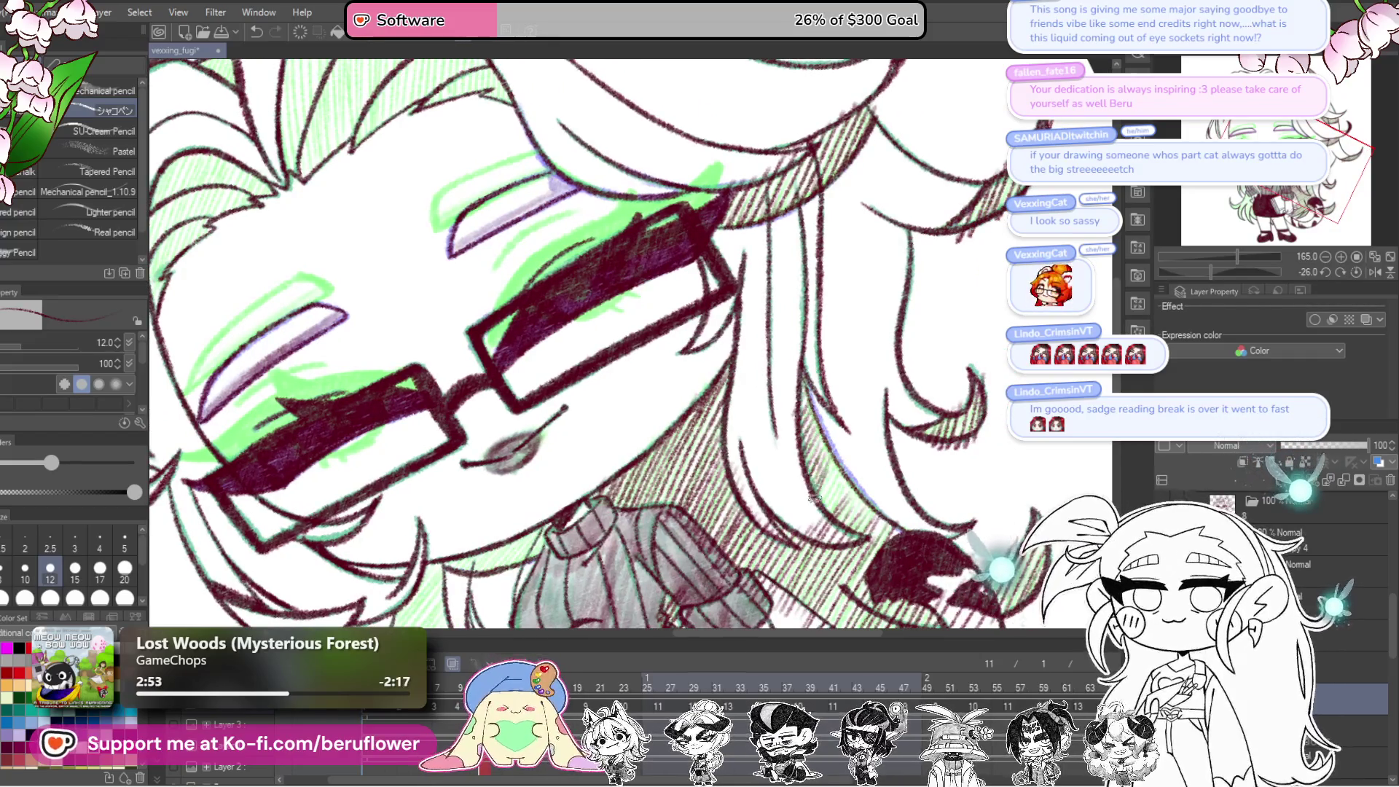
drag(835, 516, 835, 454)
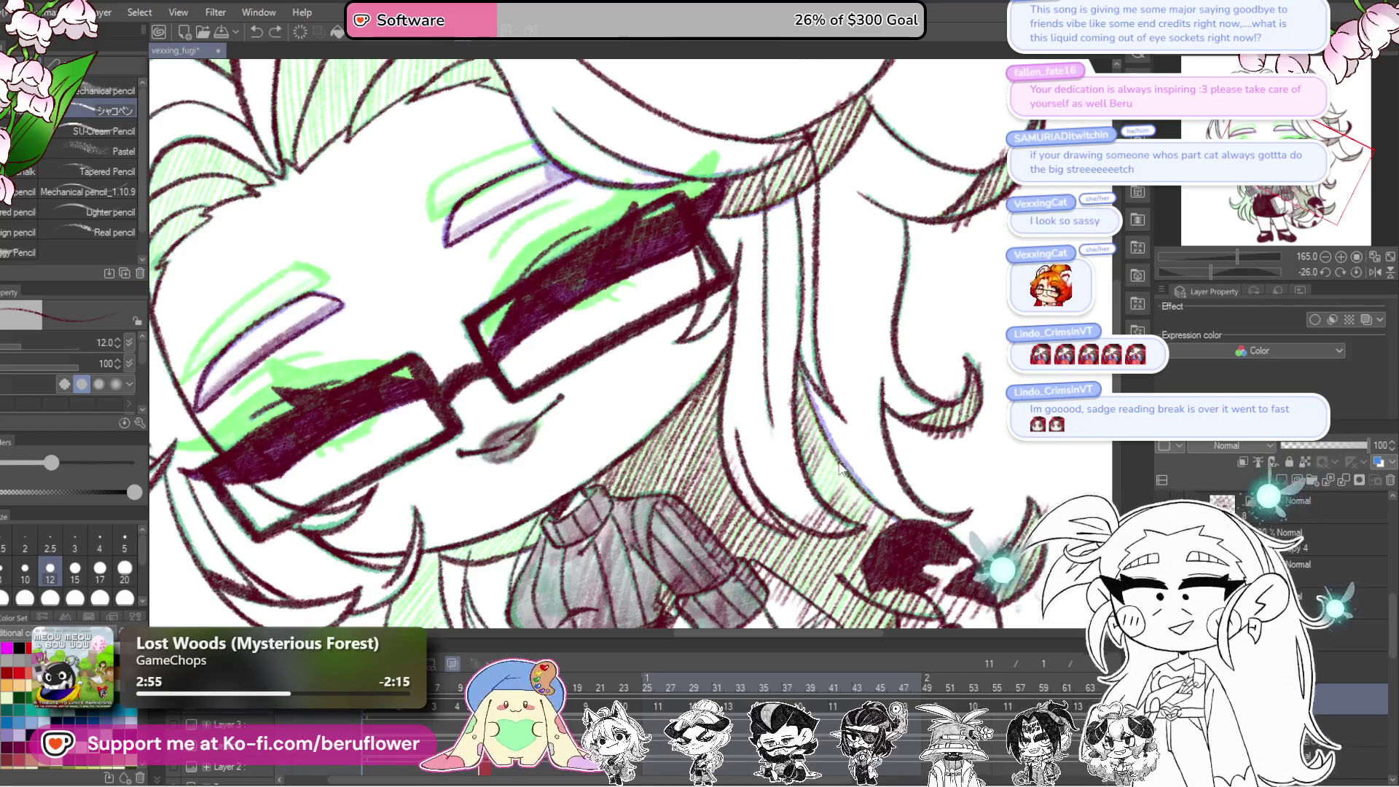
drag(786, 552, 683, 398)
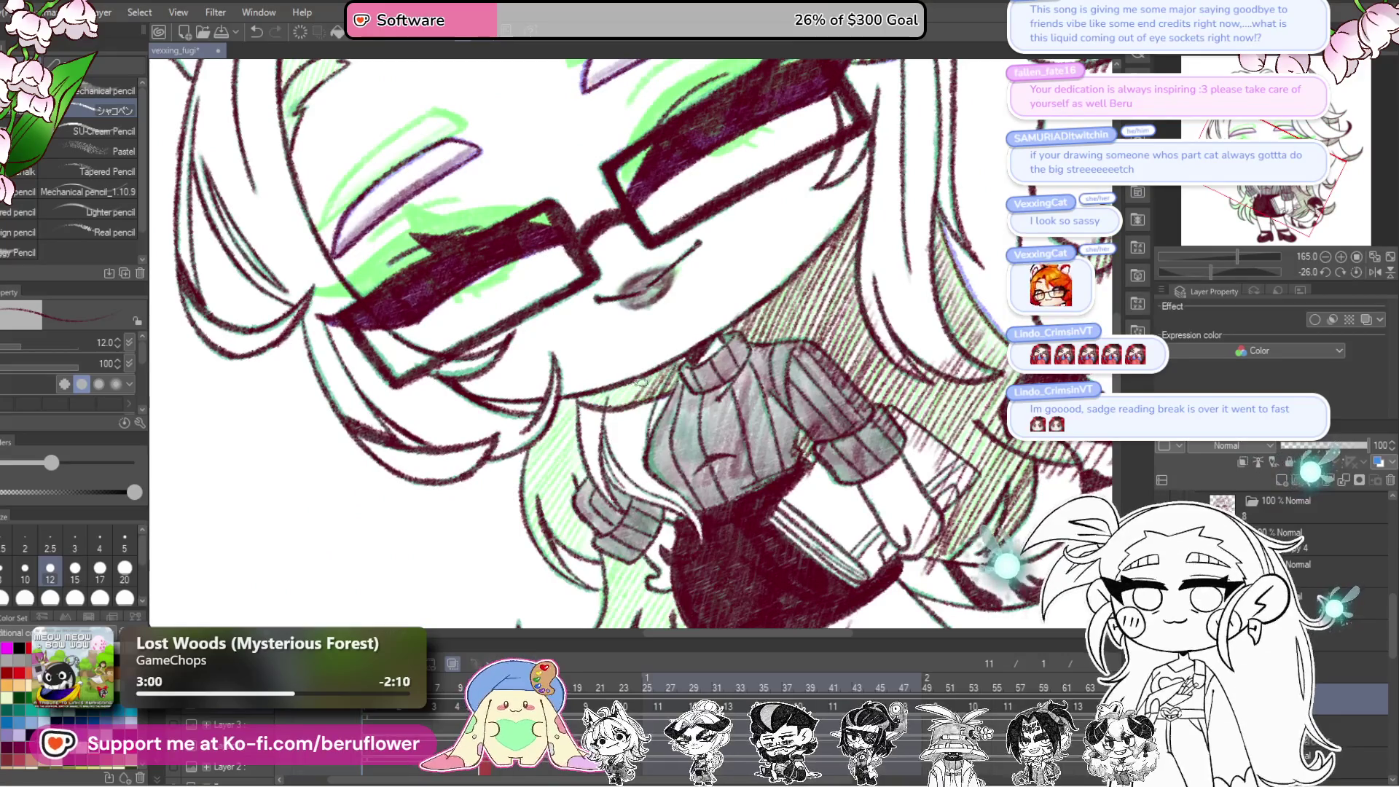
mouse_move(716, 560)
mouse_down()
mouse_move(692, 343)
mouse_move(642, 438)
mouse_move(628, 421)
mouse_move(656, 478)
mouse_move(700, 477)
mouse_move(702, 503)
mouse_up()
drag(689, 552, 723, 522)
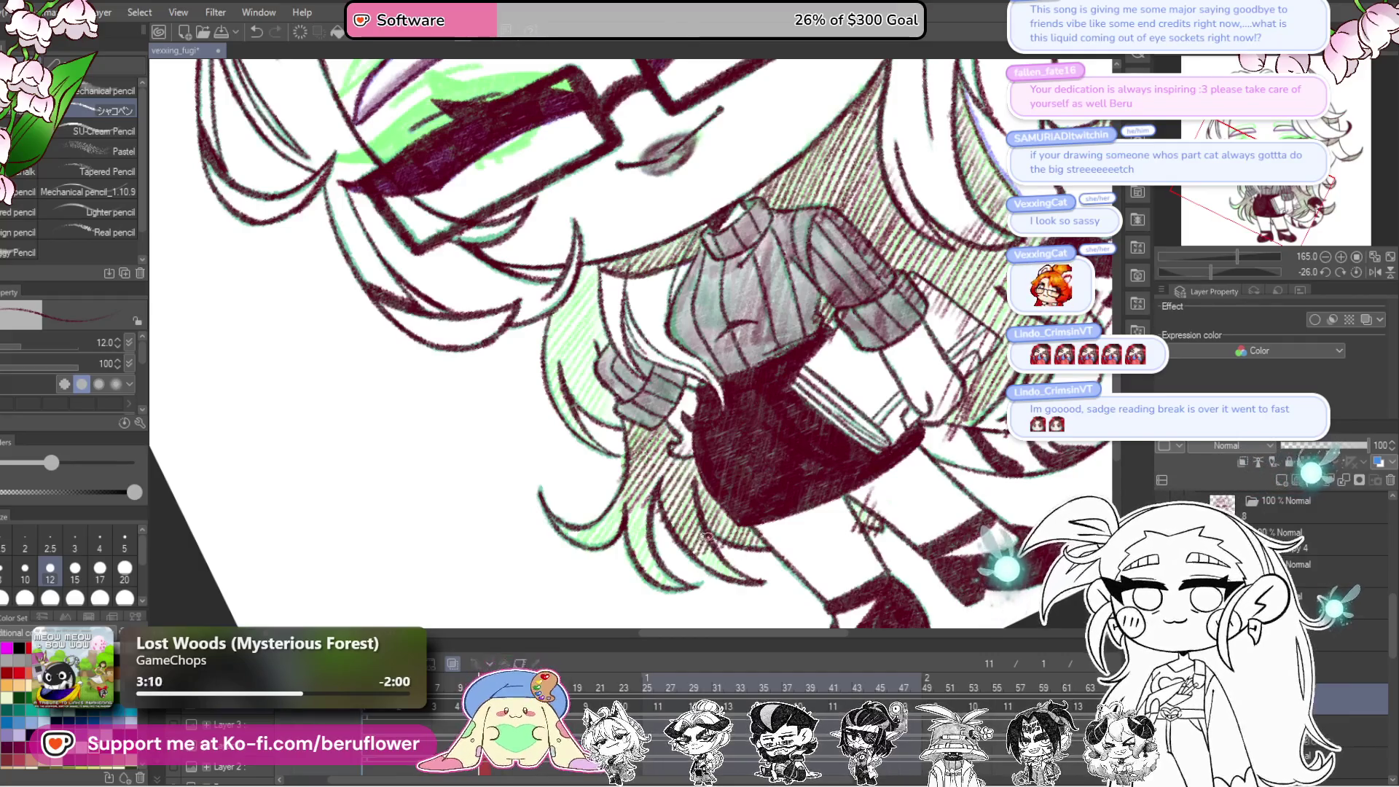
scroll(693, 525, left, 3)
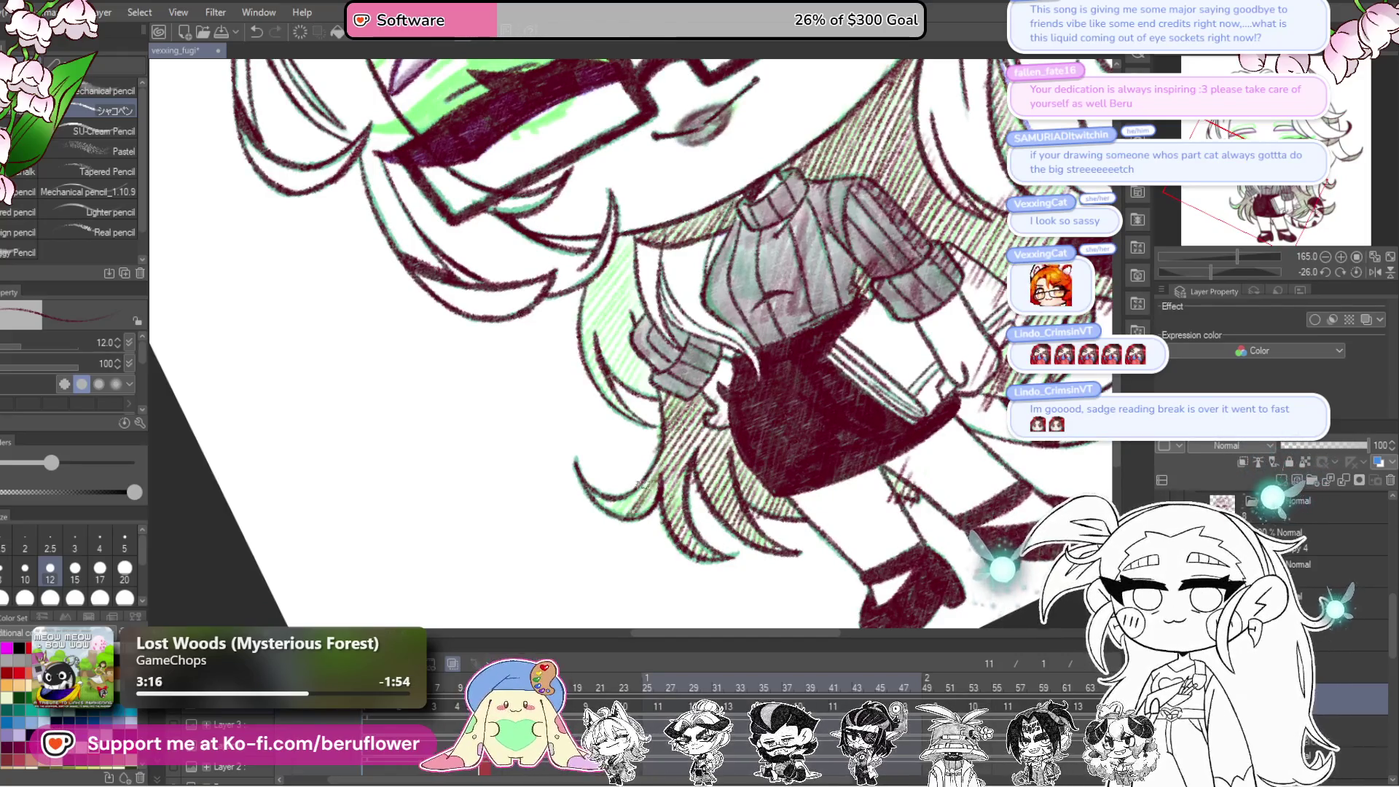
scroll(650, 491, up, 5)
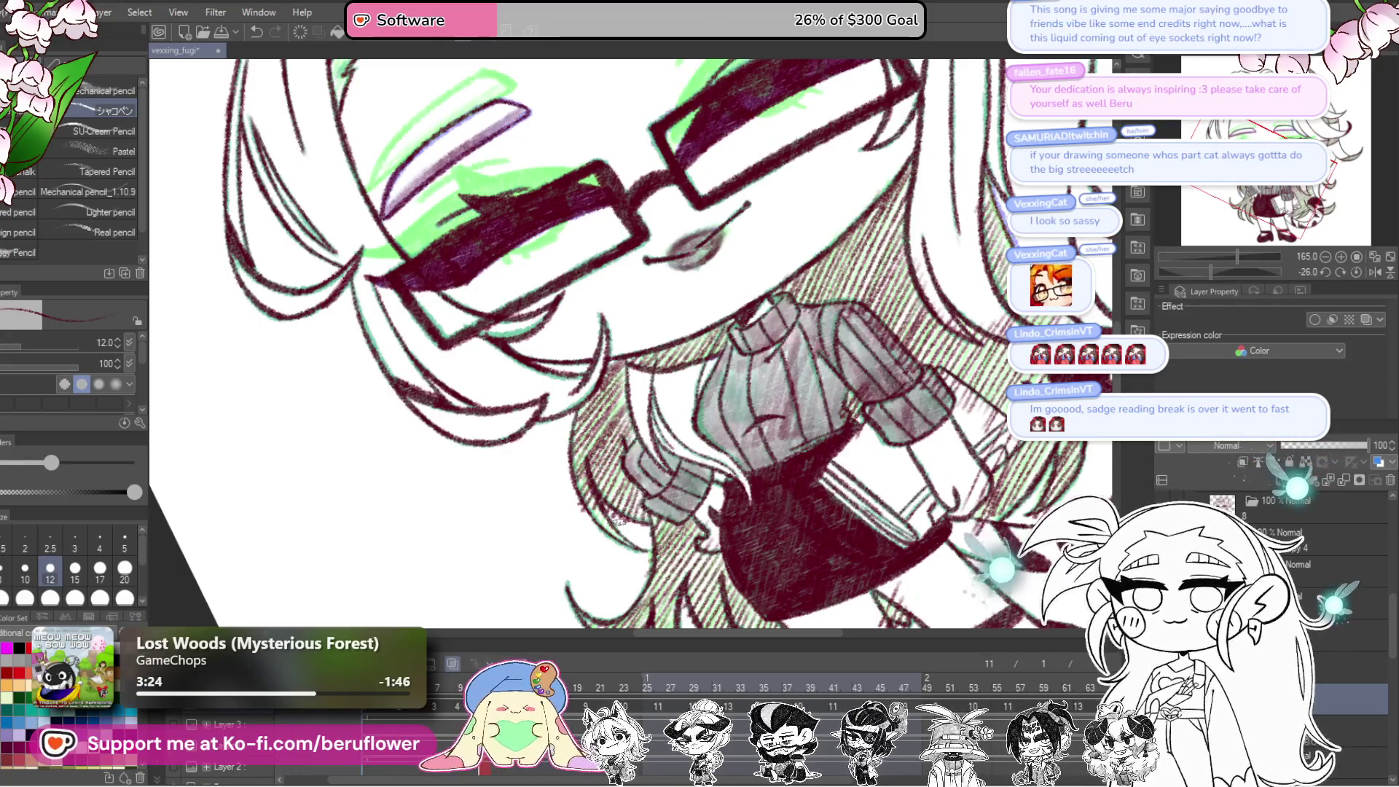
scroll(614, 566, down, 5)
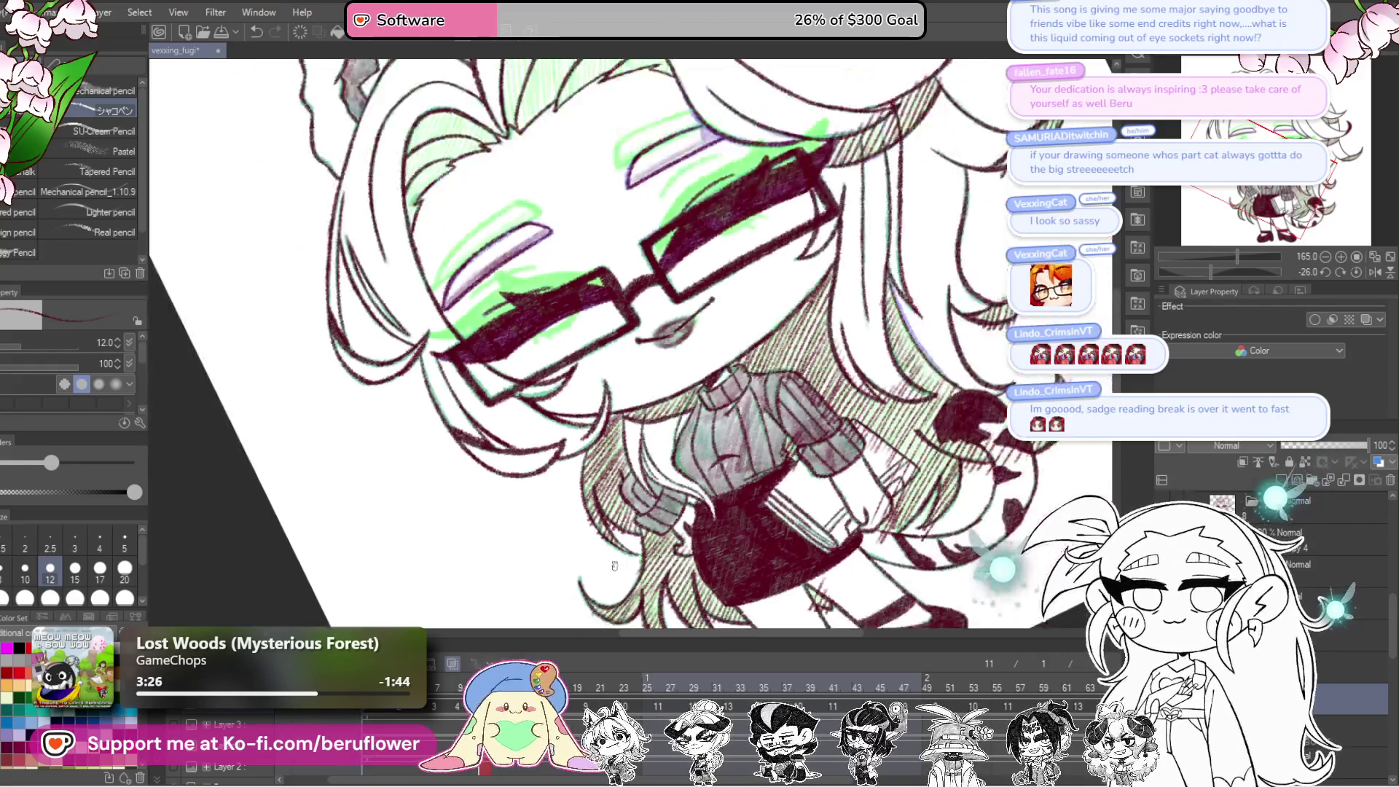
scroll(614, 566, up, 2)
drag(982, 321, 1005, 292)
scroll(1004, 293, up, 5)
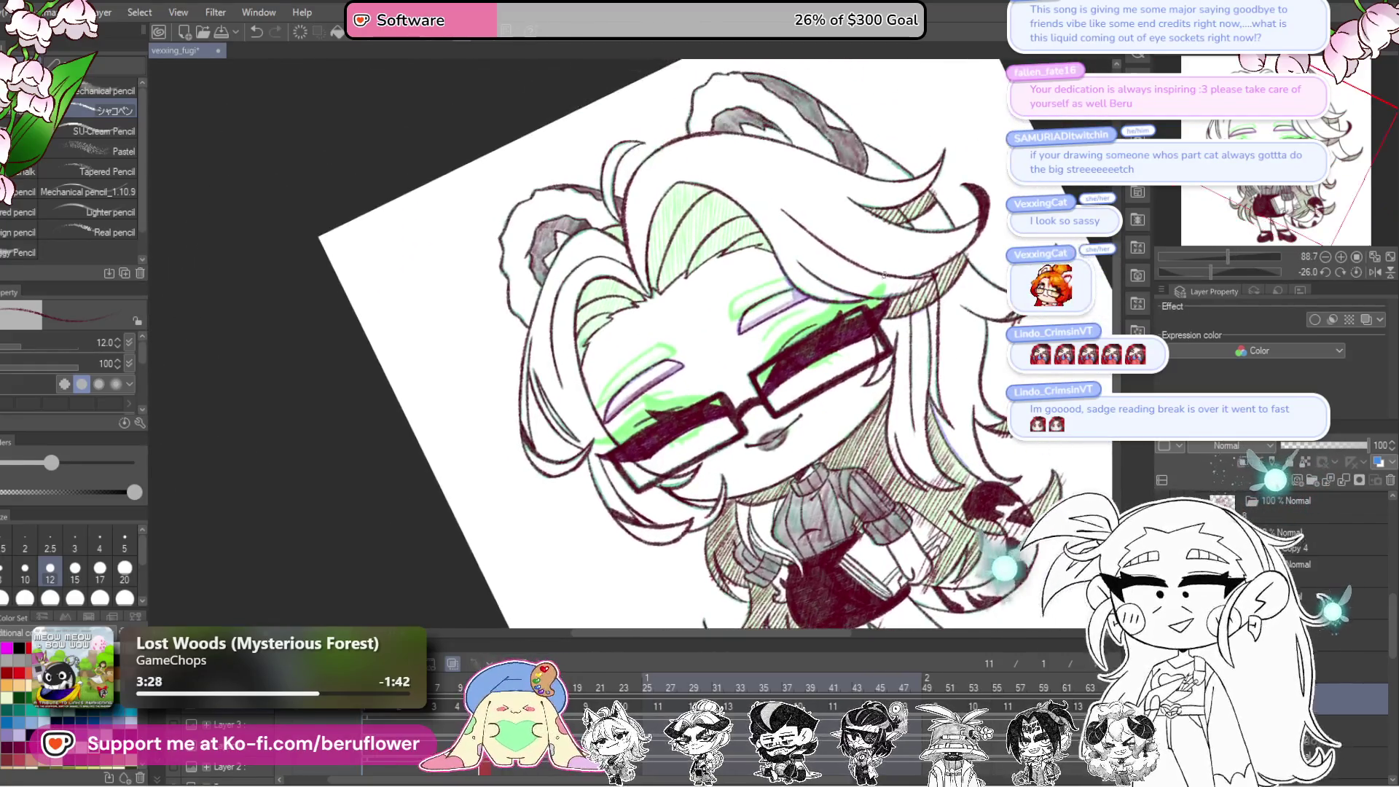
Step: Zoom into the top of the head and build dense vertical hatching across the top hair
drag(758, 182, 758, 327)
mouse_move(645, 223)
mouse_down()
mouse_move(661, 380)
mouse_move(677, 382)
mouse_up()
mouse_move(682, 241)
mouse_down()
mouse_move(691, 385)
mouse_move(704, 385)
mouse_up()
drag(704, 228, 725, 386)
drag(722, 234, 740, 379)
drag(740, 247, 751, 379)
drag(760, 263, 771, 377)
mouse_move(773, 301)
mouse_down()
mouse_move(785, 377)
mouse_move(839, 354)
mouse_up()
drag(673, 213, 696, 379)
drag(667, 237, 692, 390)
drag(659, 212, 688, 394)
drag(656, 213, 681, 402)
drag(641, 230, 674, 391)
mouse_move(641, 275)
mouse_down()
mouse_move(667, 387)
mouse_move(616, 419)
mouse_up()
Step: Hatch the left hair lock, then zoom out and straighten the canvas rotation
mouse_move(620, 357)
mouse_down()
mouse_move(636, 404)
mouse_move(652, 399)
mouse_move(612, 365)
mouse_move(592, 437)
mouse_up()
drag(625, 324, 586, 444)
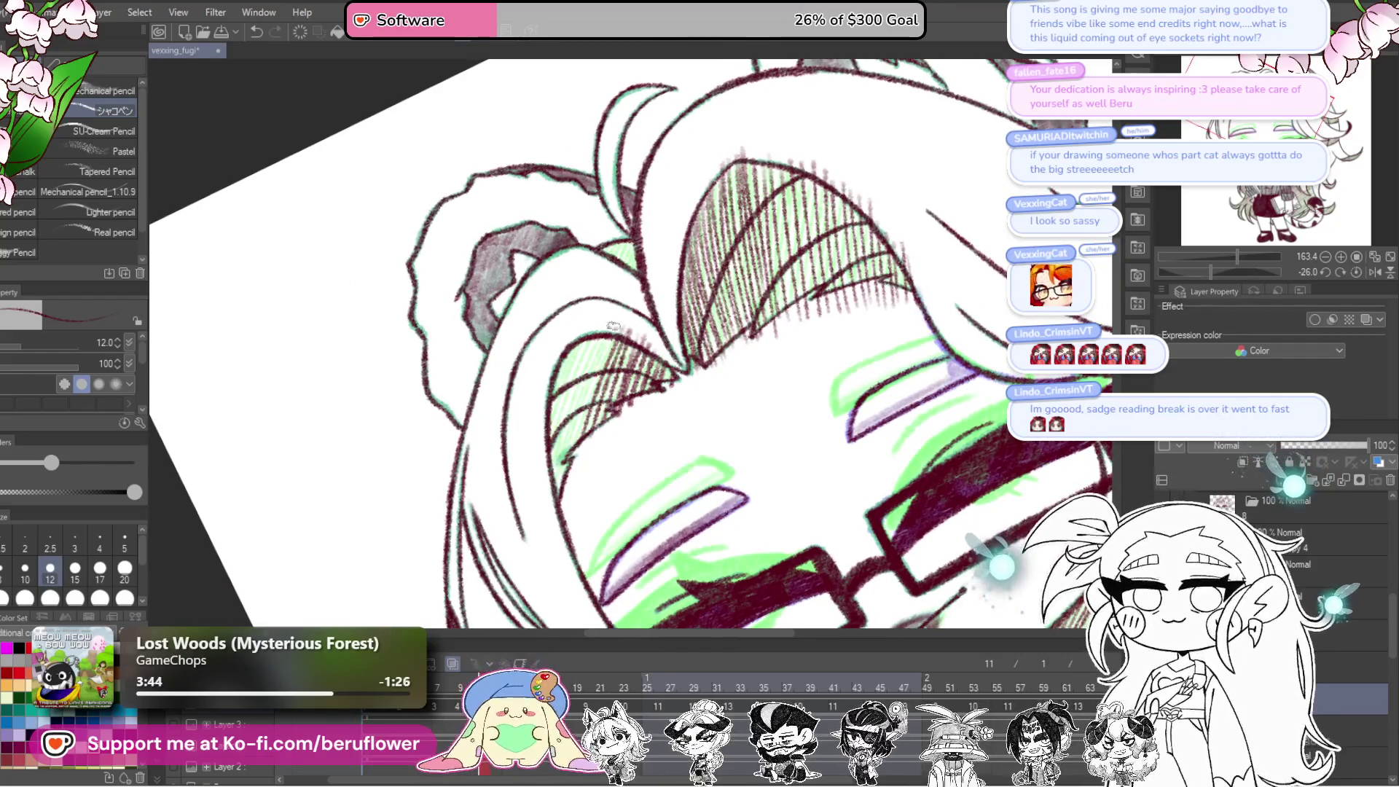
drag(573, 352, 546, 473)
drag(560, 375, 543, 461)
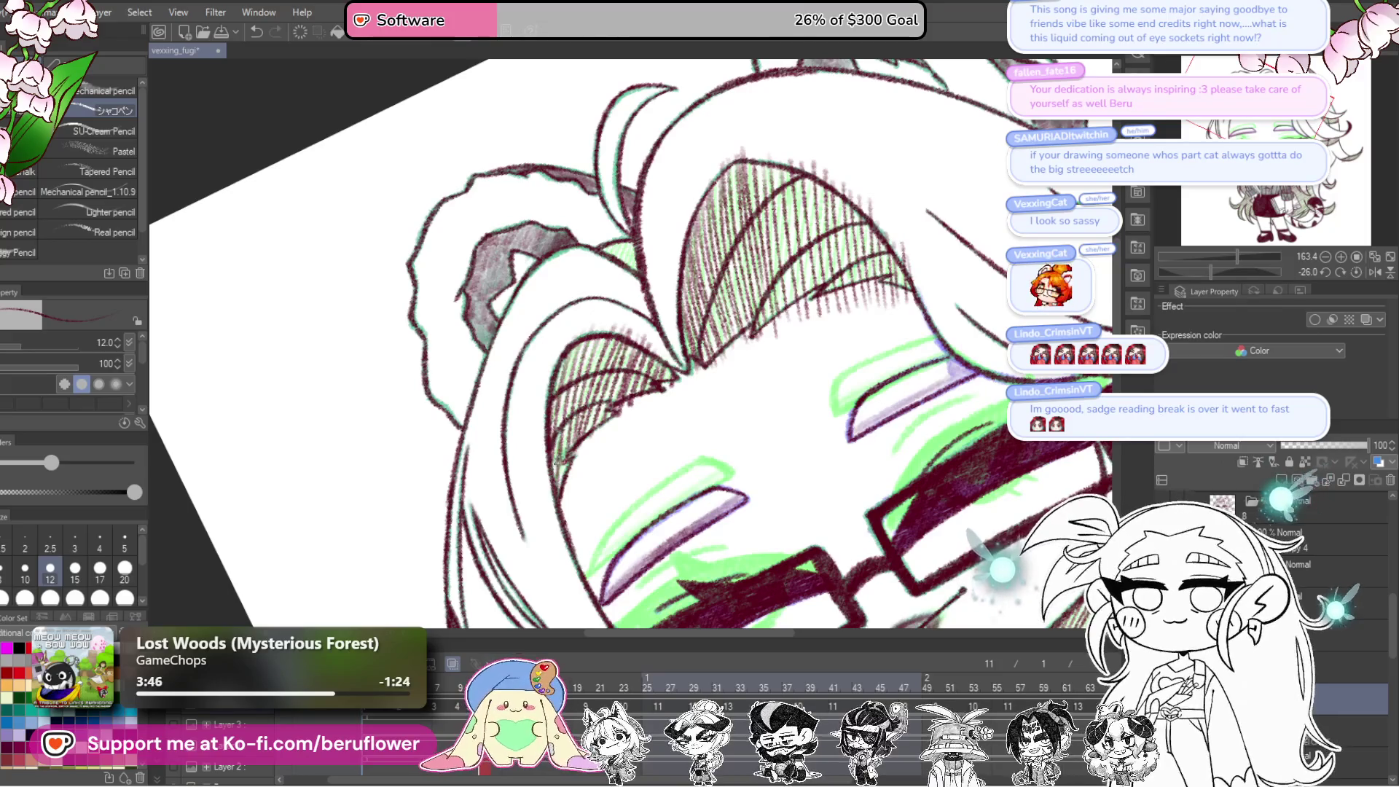
scroll(553, 506, down, 5)
mouse_move(879, 525)
mouse_down()
mouse_move(902, 353)
mouse_move(890, 358)
mouse_up()
click(1341, 272)
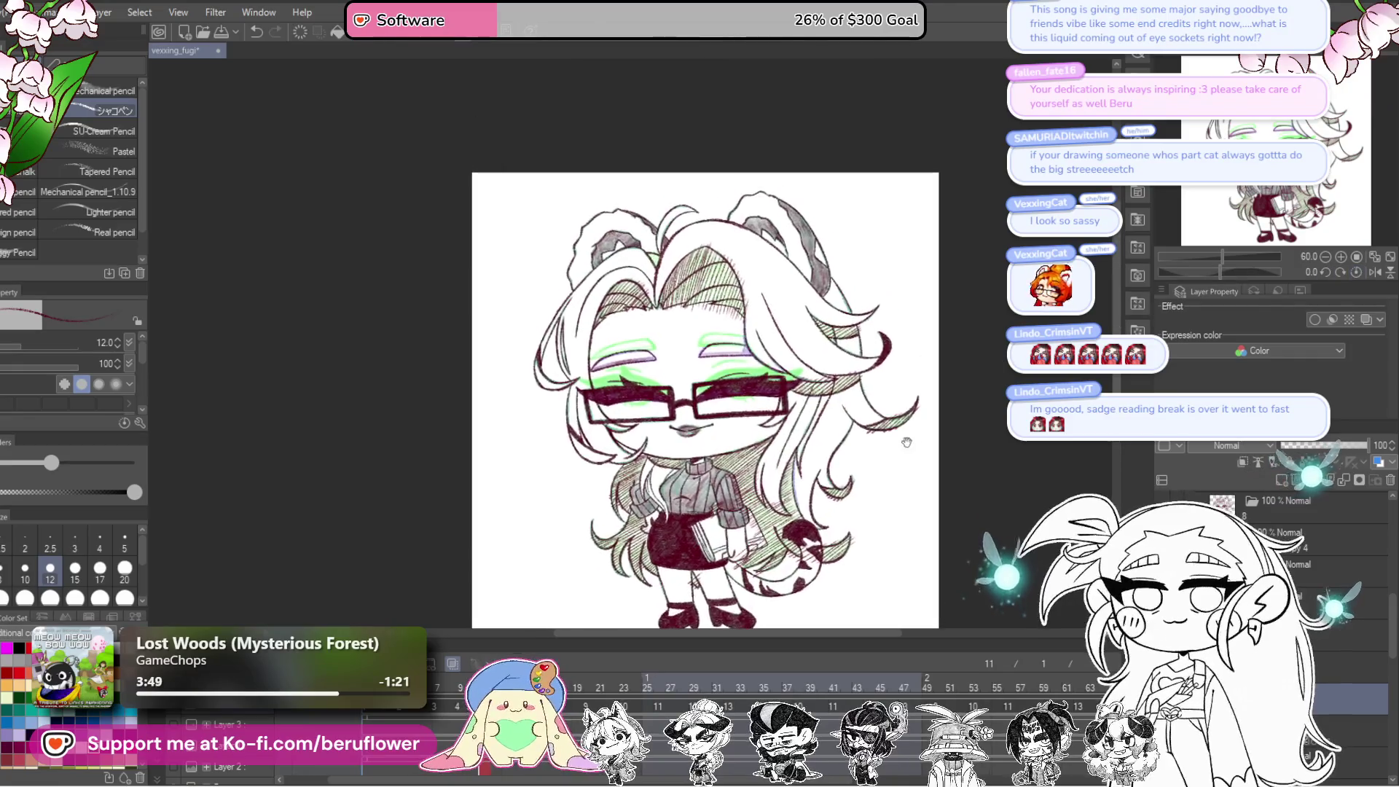
Step: Pan around the sweater, torso and tail to survey the hair around the body
scroll(898, 420, up, 5)
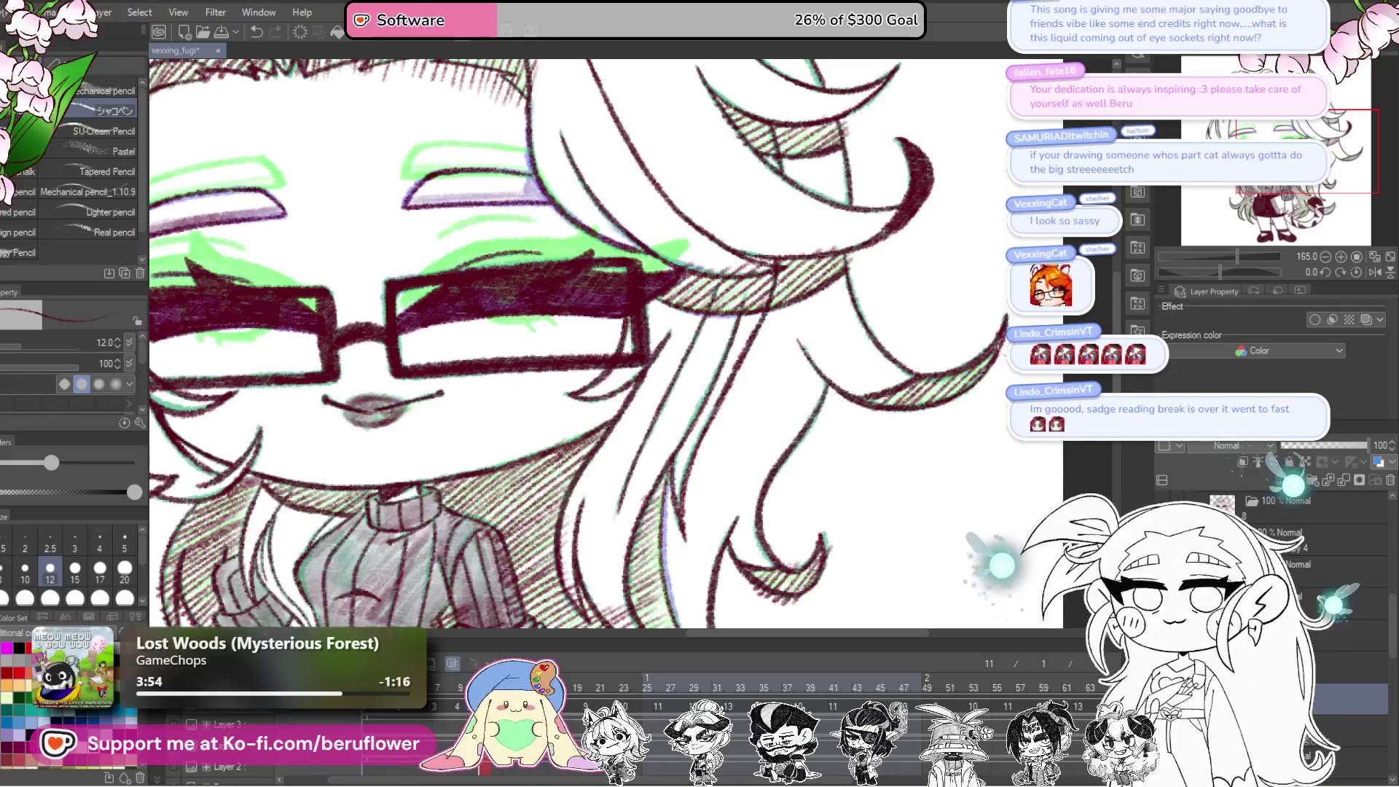
scroll(925, 427, down, 2)
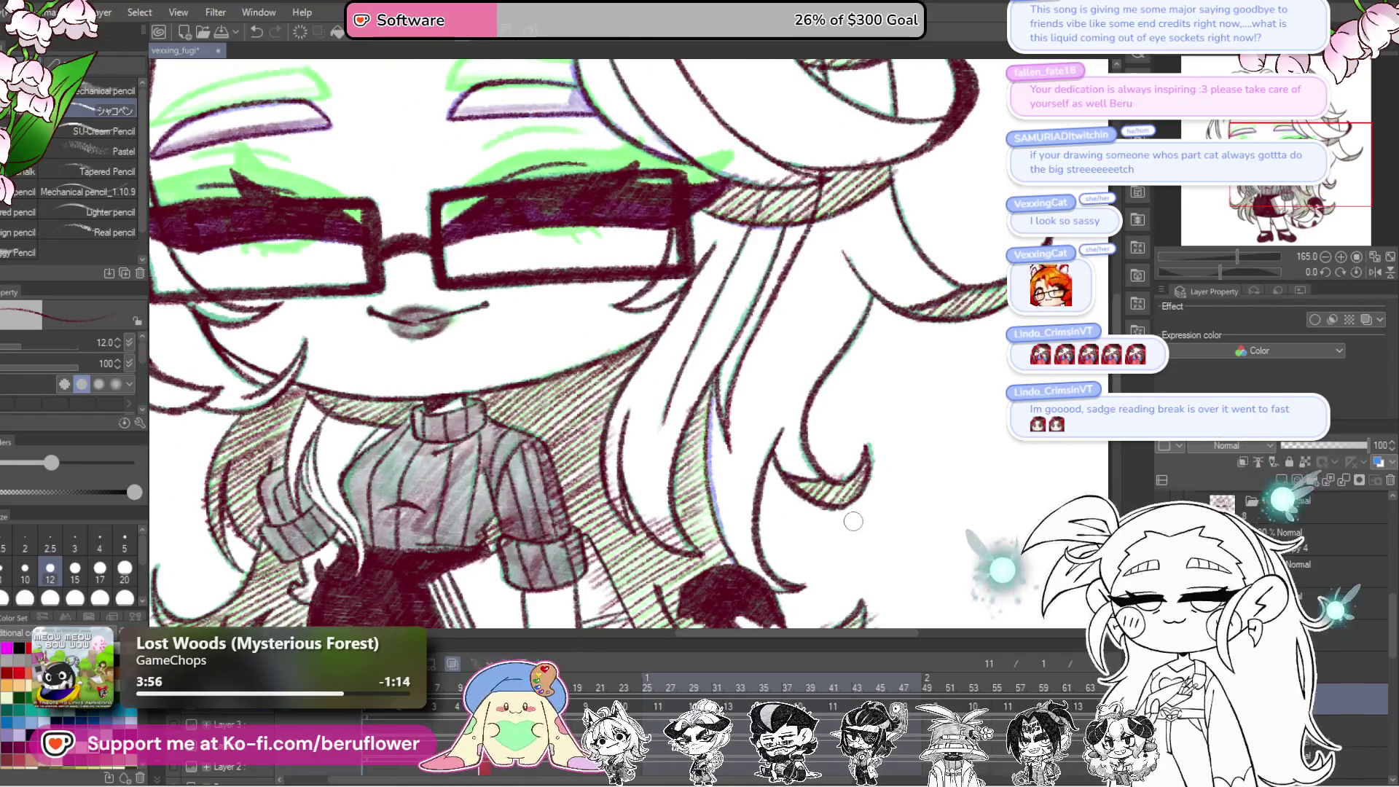
drag(878, 523, 860, 419)
drag(848, 474, 873, 429)
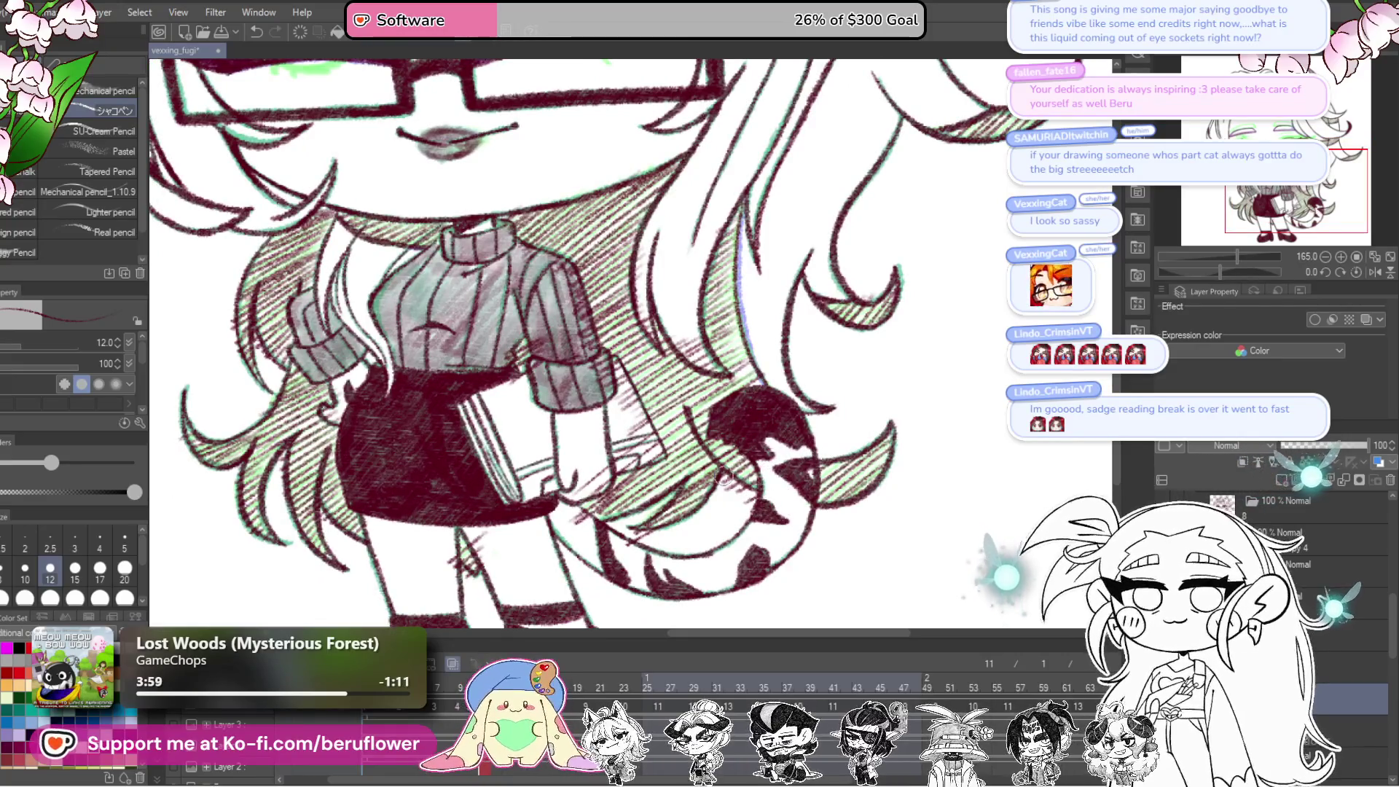
drag(615, 545, 691, 547)
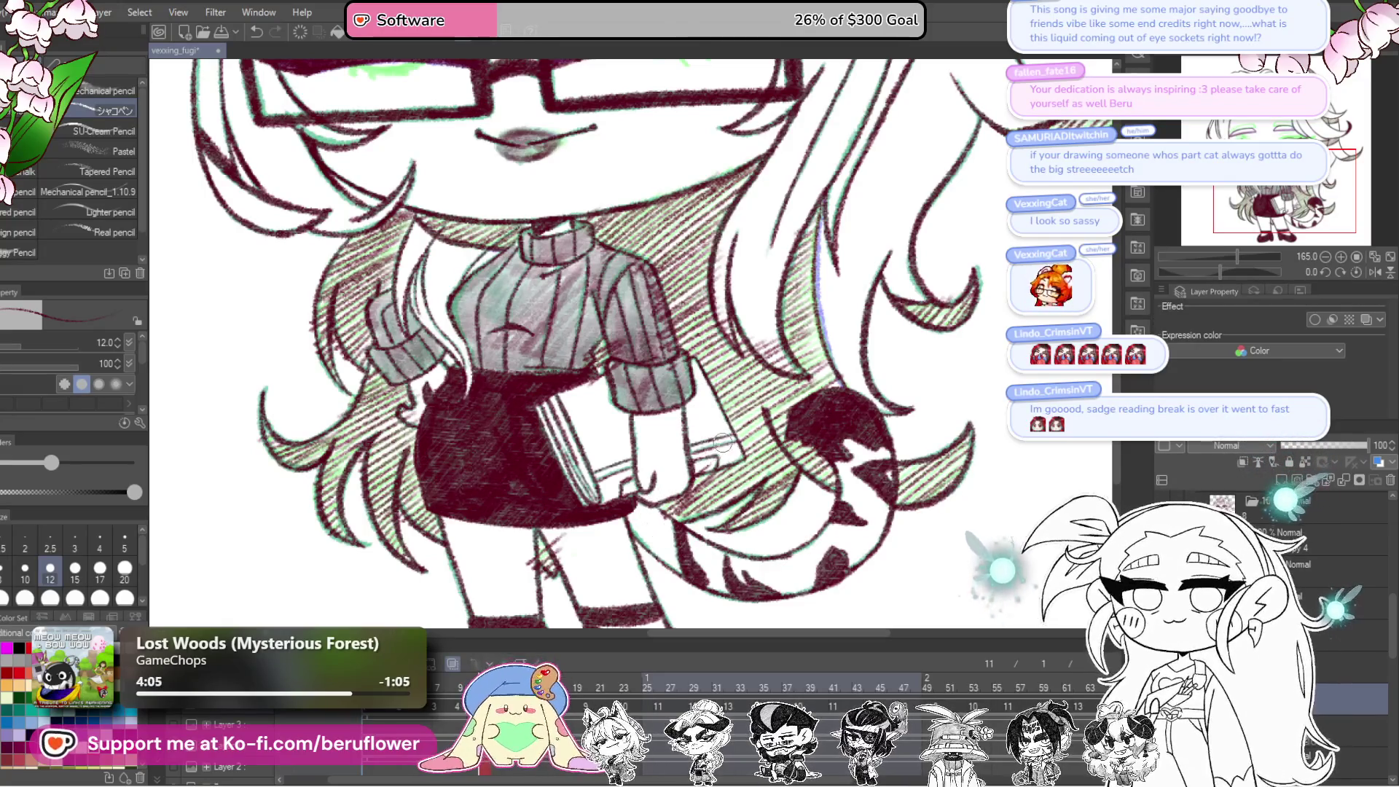
scroll(711, 452, up, 2)
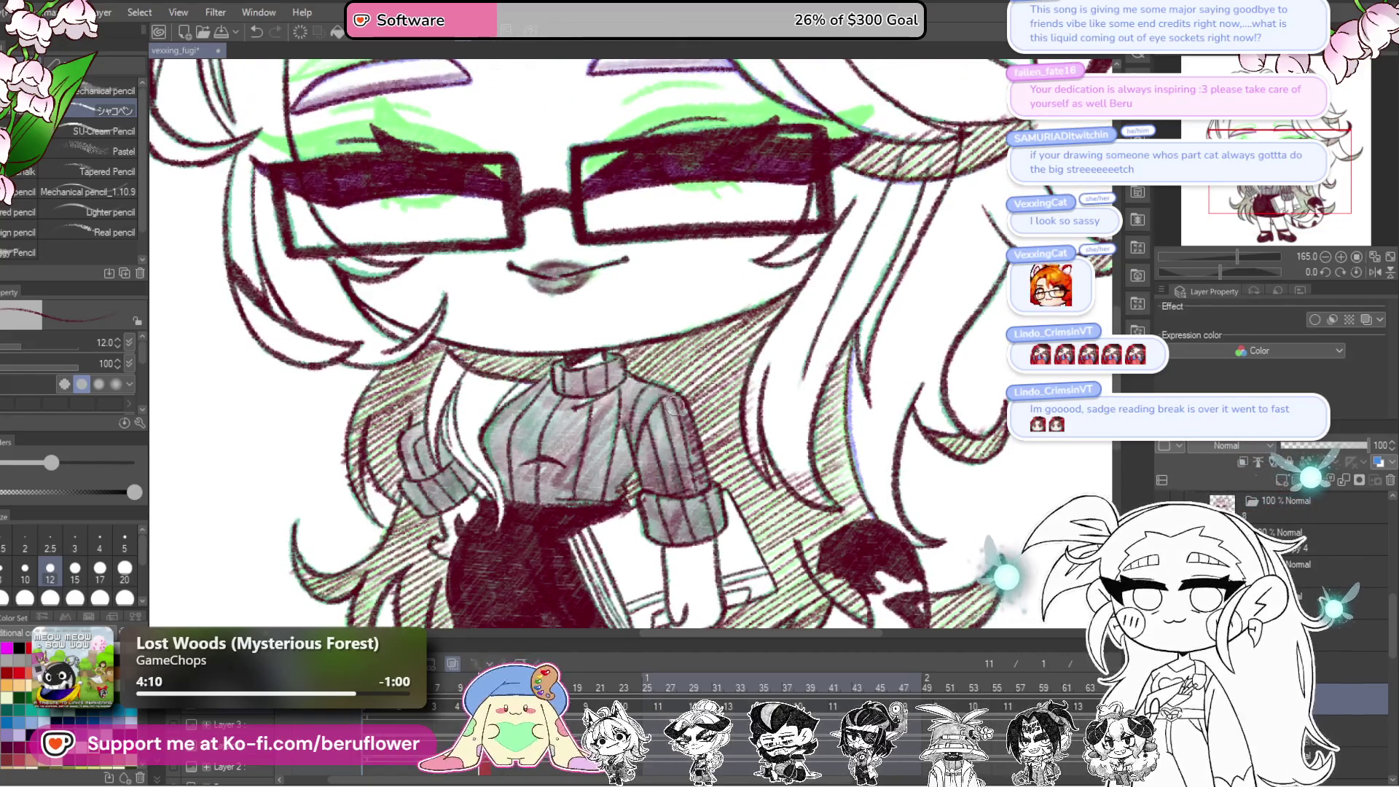
scroll(641, 489, left, 1)
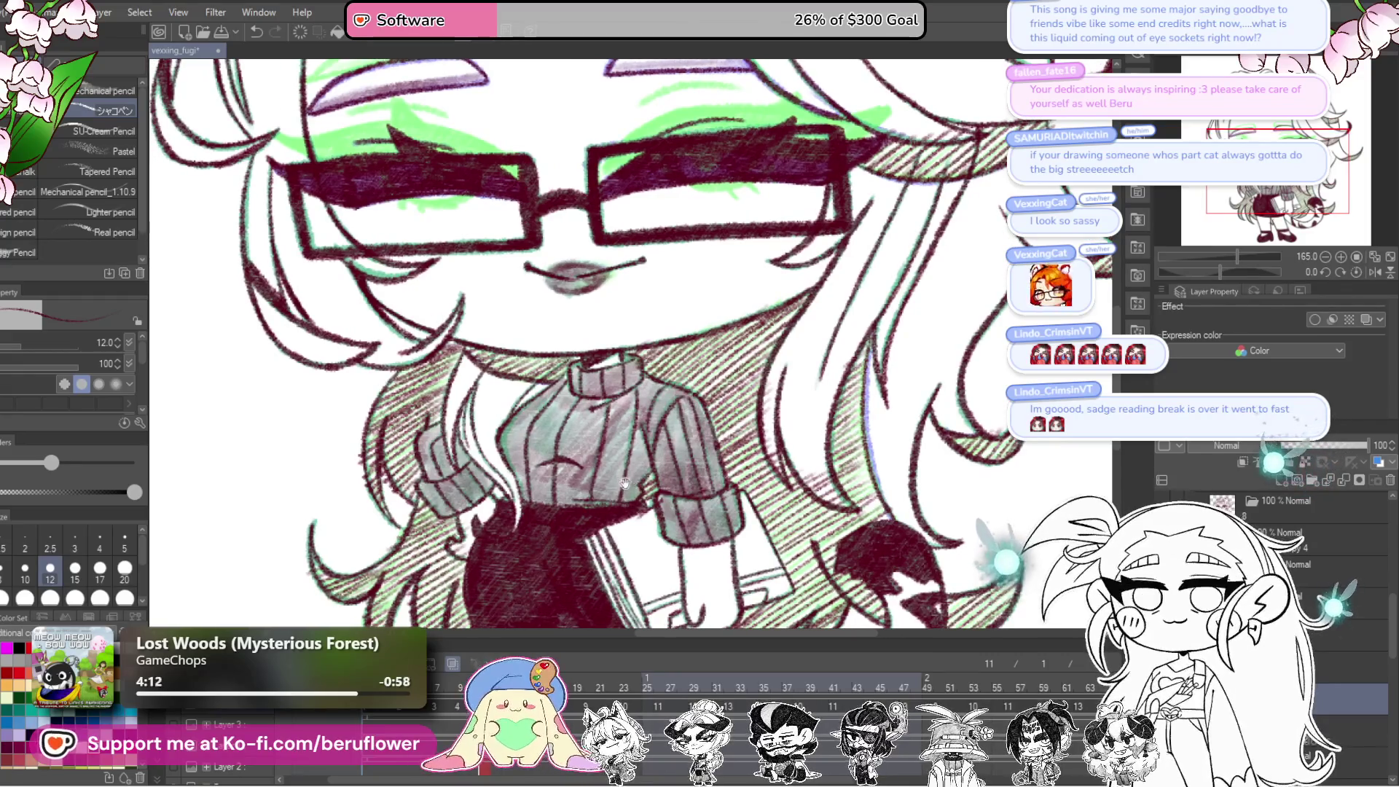
scroll(640, 489, left, 5)
scroll(640, 488, down, 1)
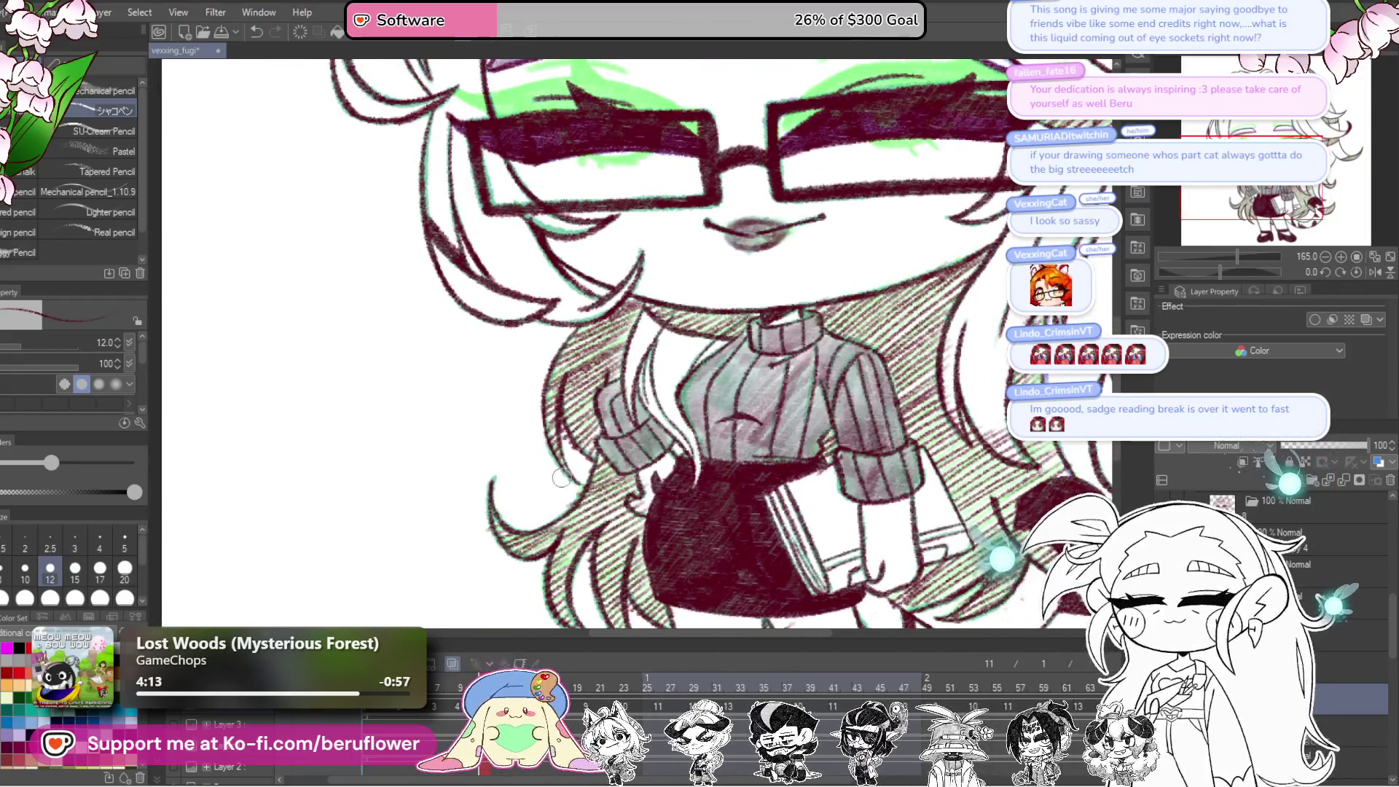
scroll(575, 455, down, 1)
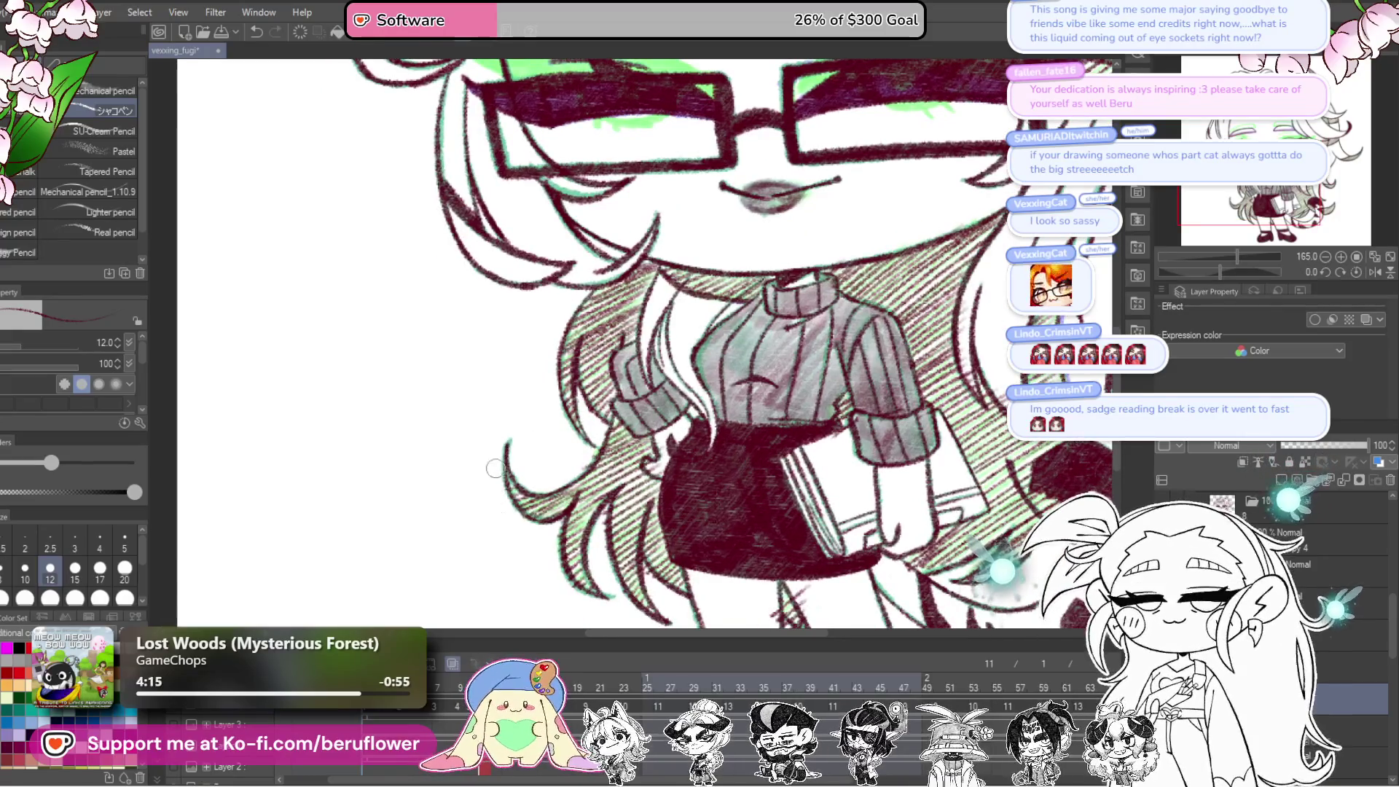
scroll(496, 466, down, 2)
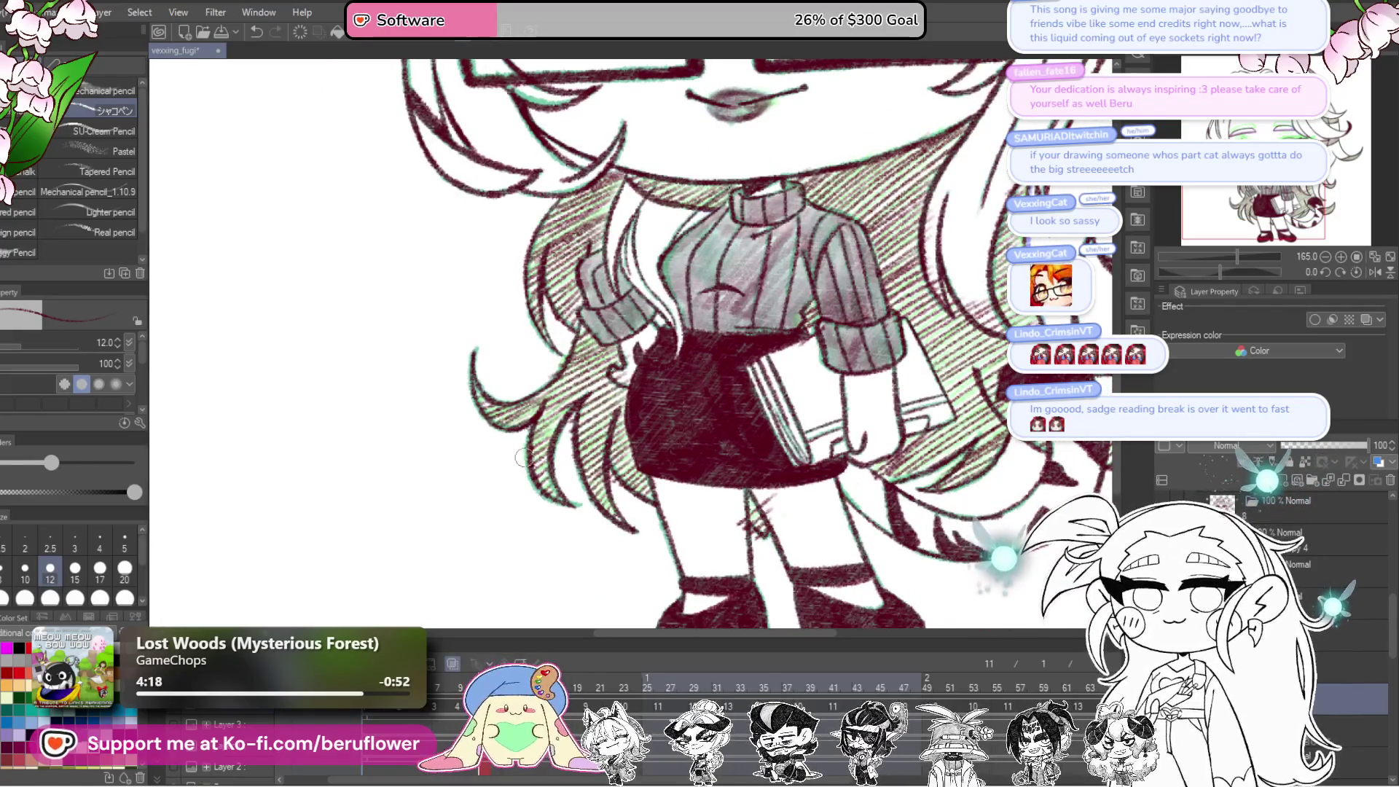
Step: Move the view across the skirt and tail side, then back to the face and glasses
drag(767, 472, 760, 464)
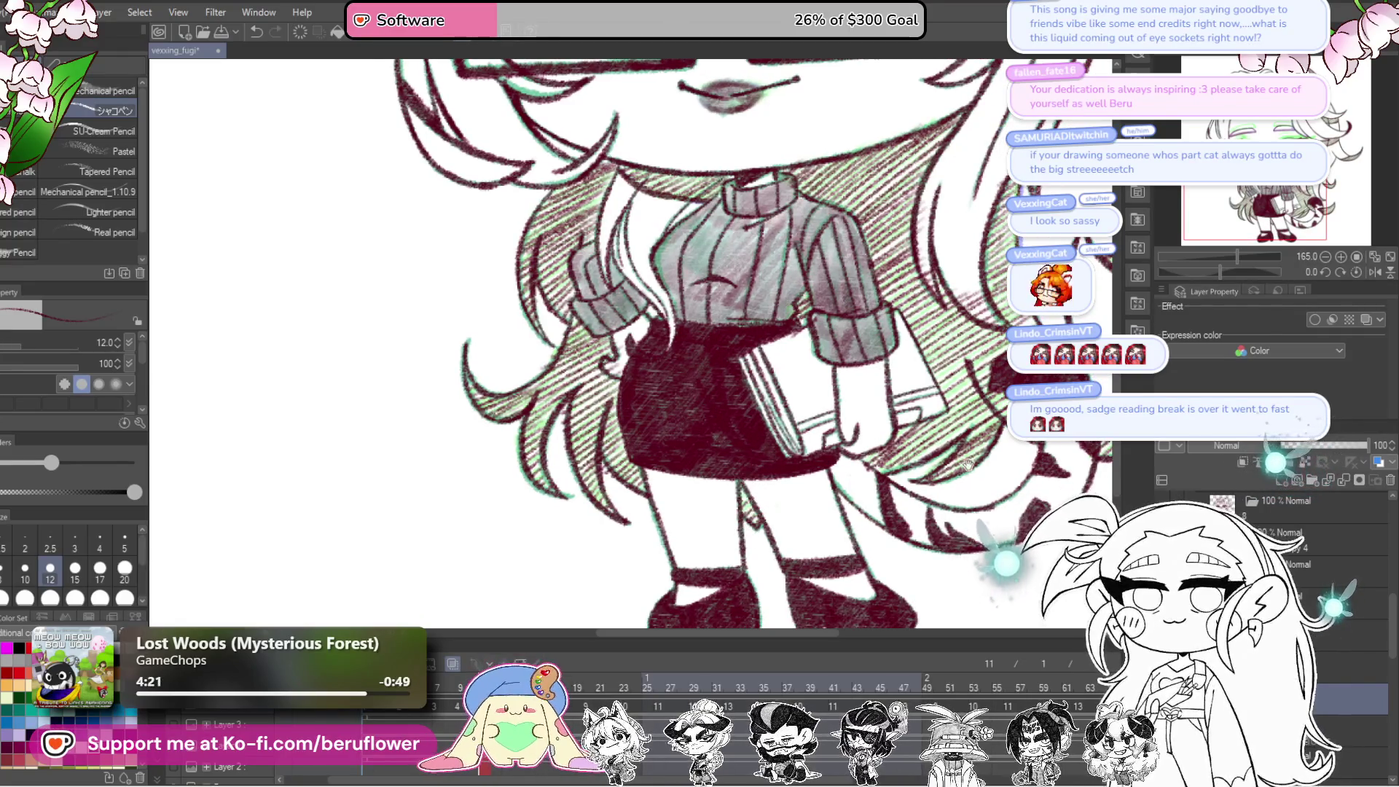
drag(753, 496, 696, 500)
drag(965, 467, 907, 481)
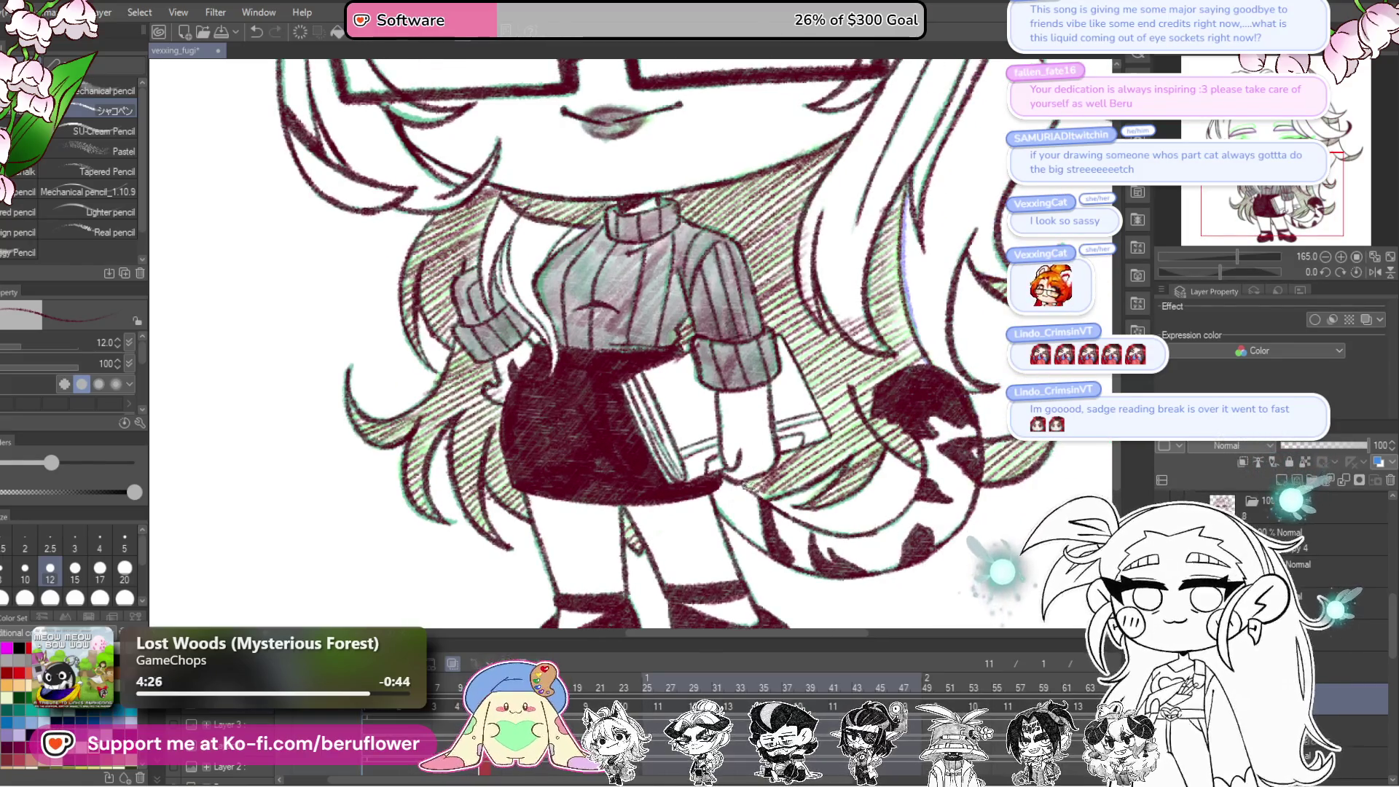
drag(883, 413, 774, 563)
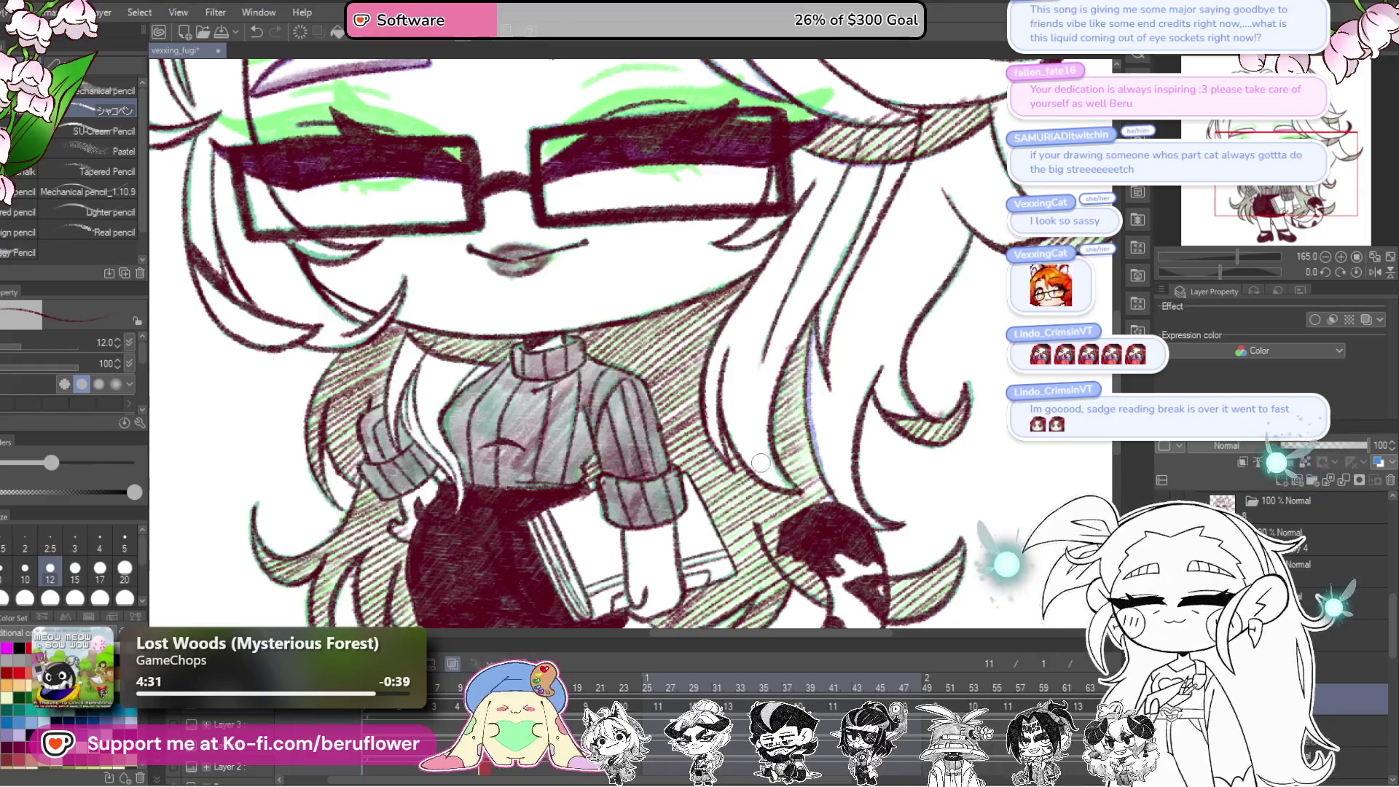
scroll(743, 314, down, 5)
scroll(576, 342, up, 4)
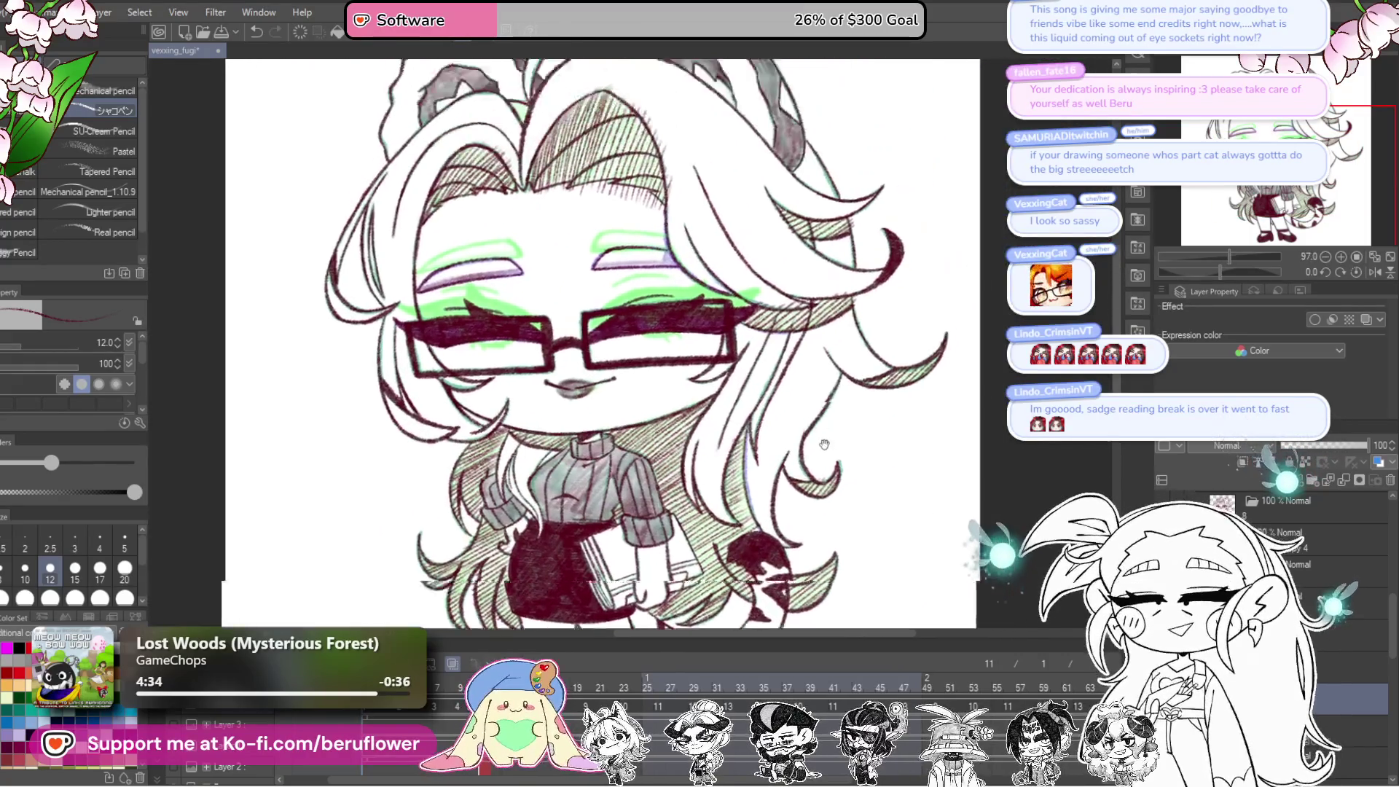
drag(1218, 266, 1239, 271)
scroll(609, 452, up, 4)
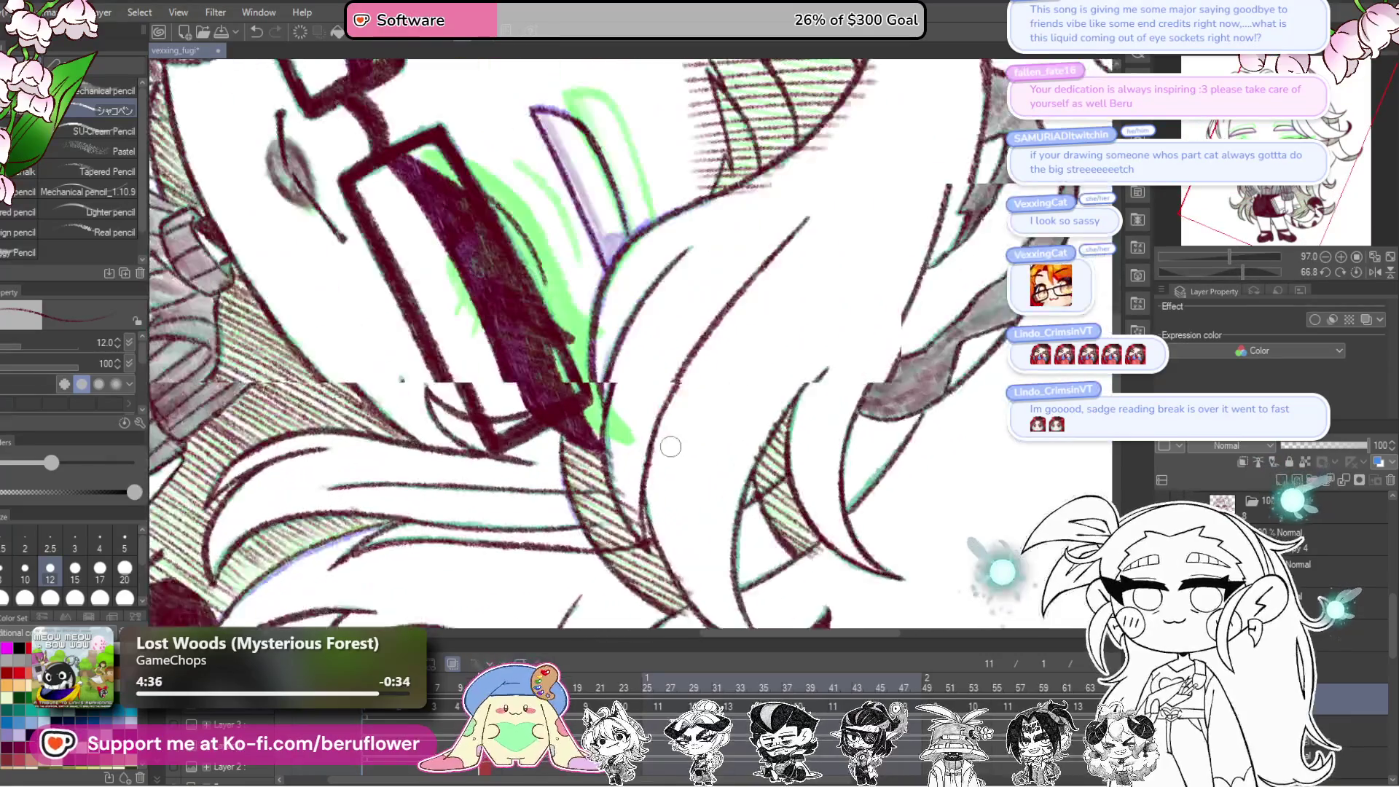
scroll(625, 478, down, 3)
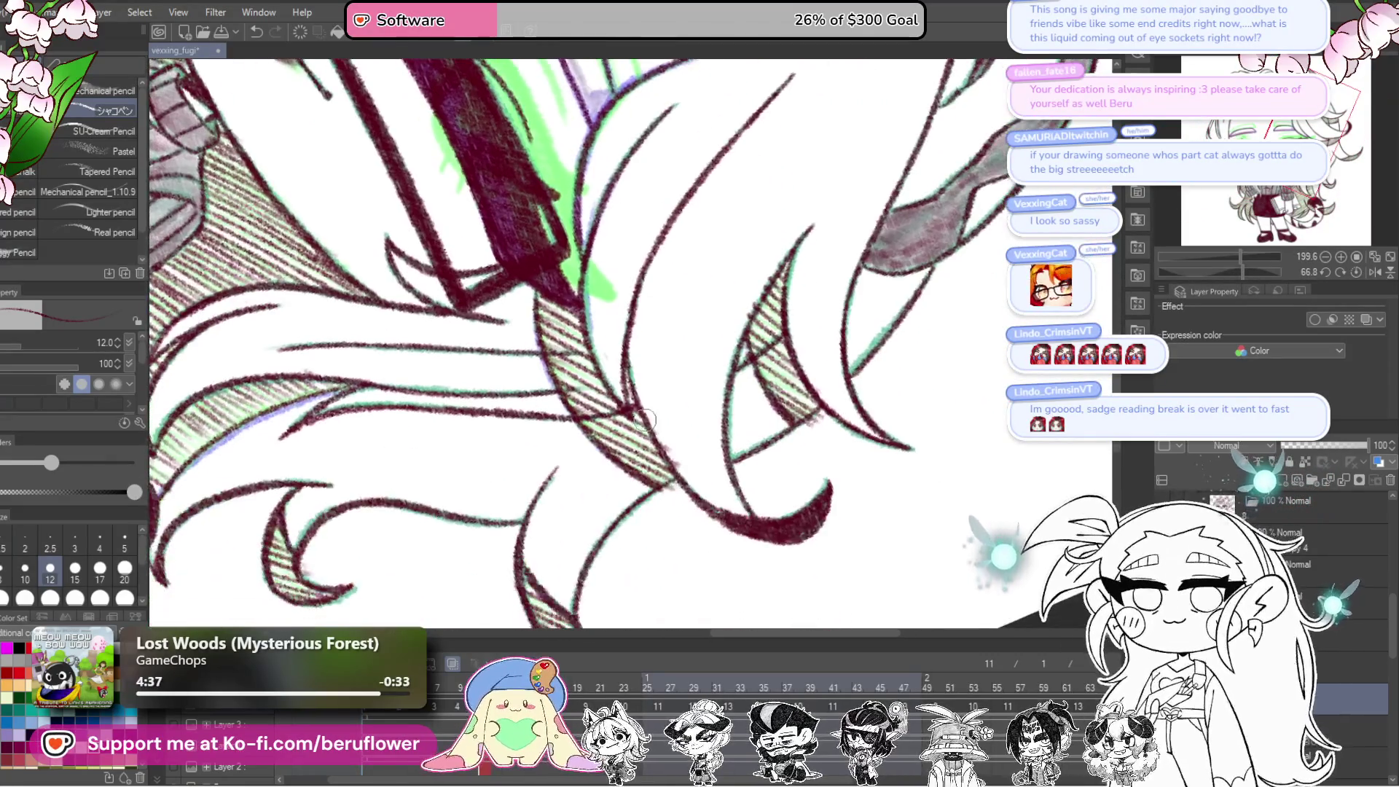
scroll(700, 409, up, 5)
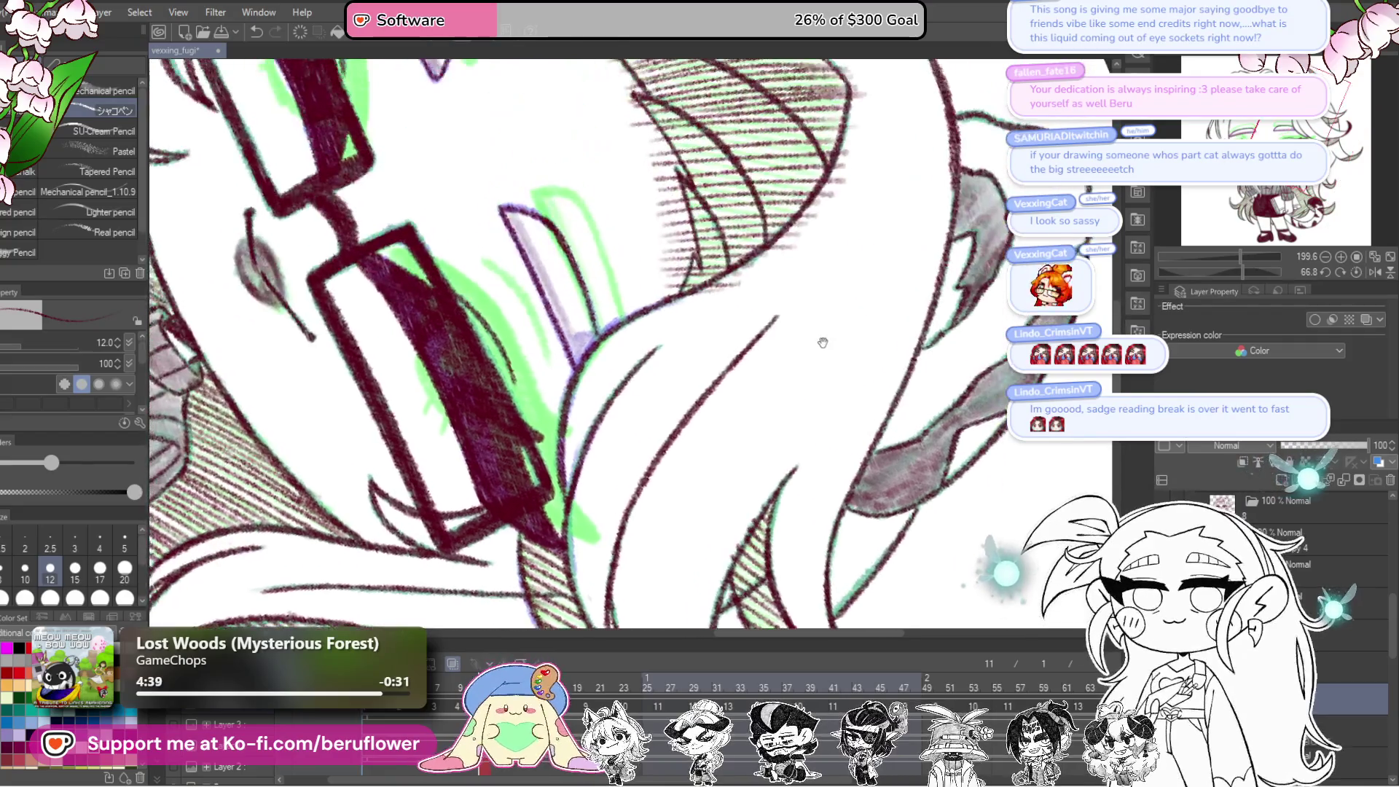
scroll(775, 511, up, 2)
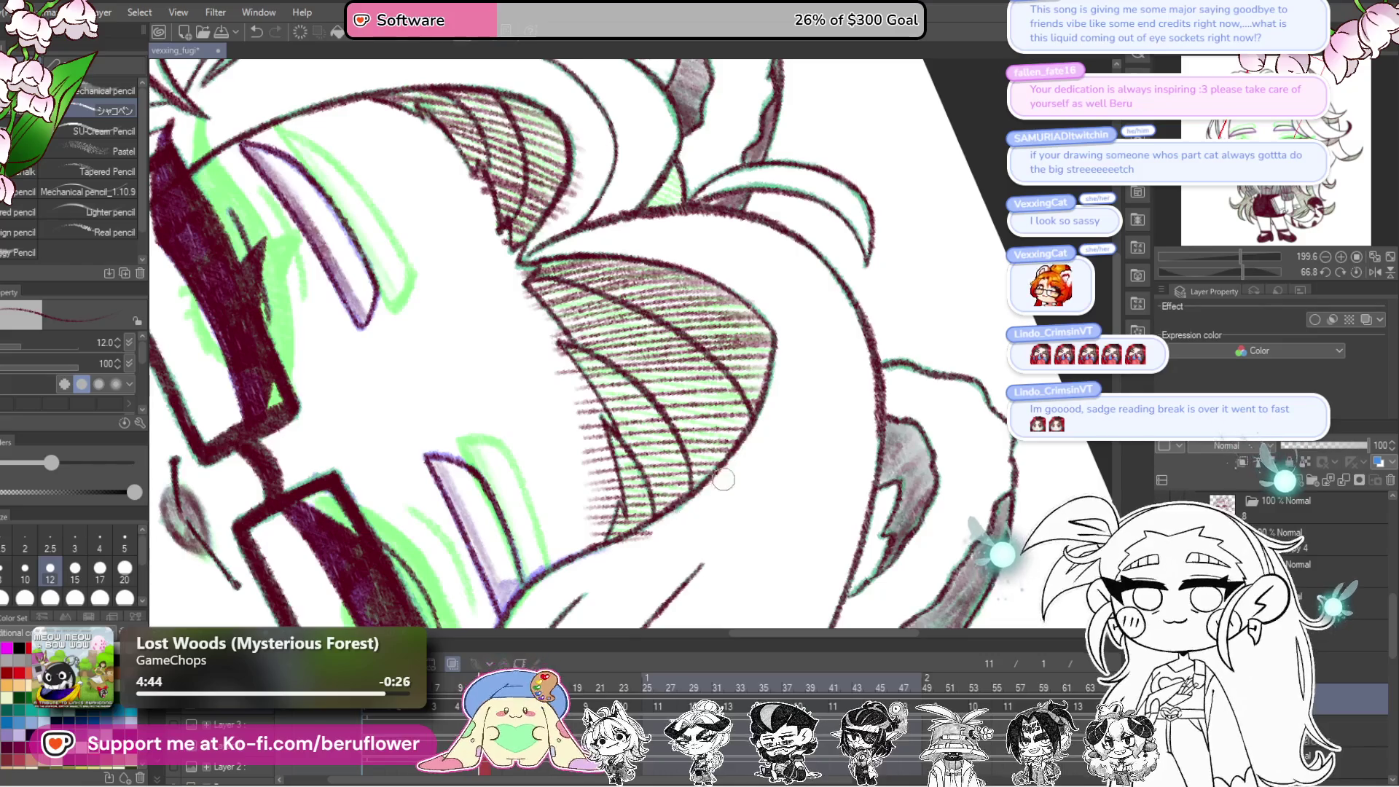
drag(801, 296, 751, 422)
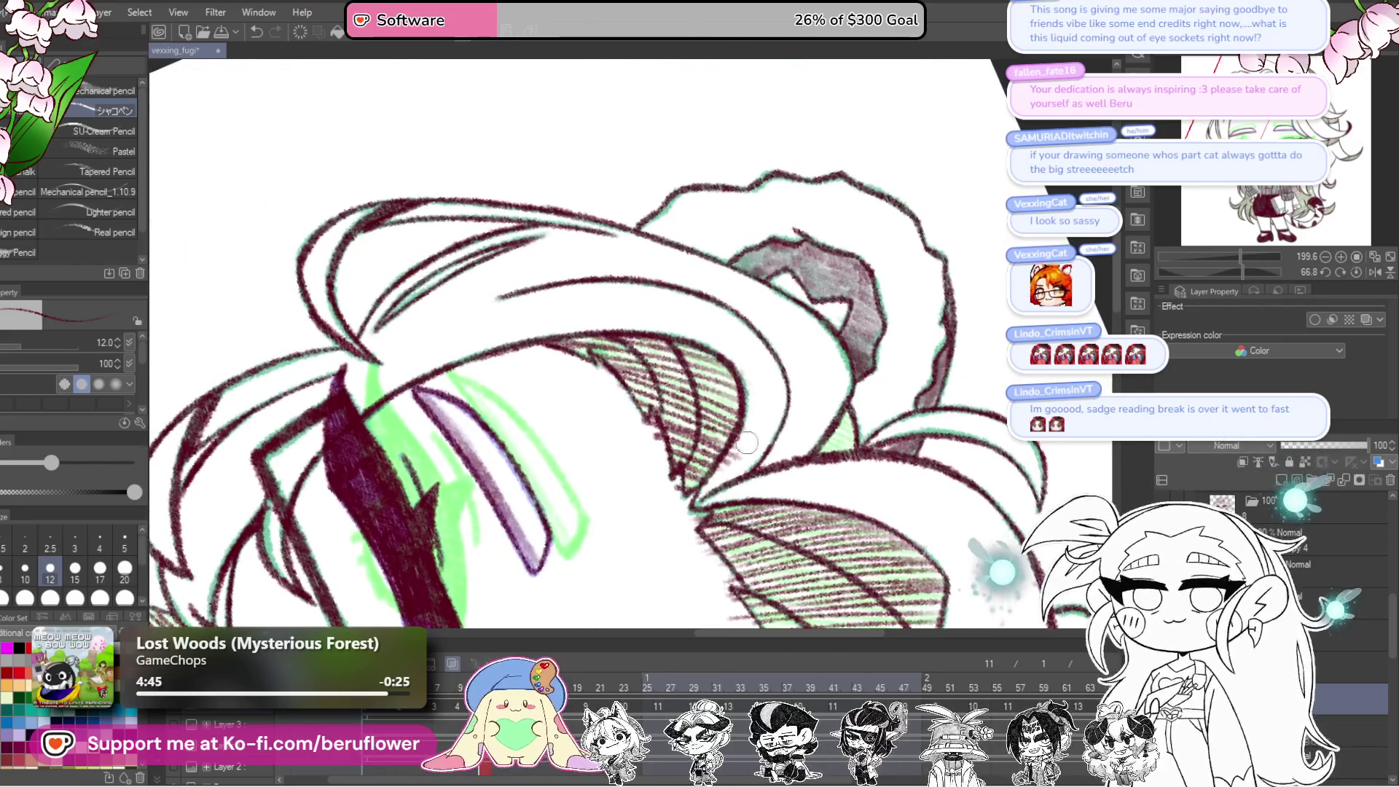
click(1356, 272)
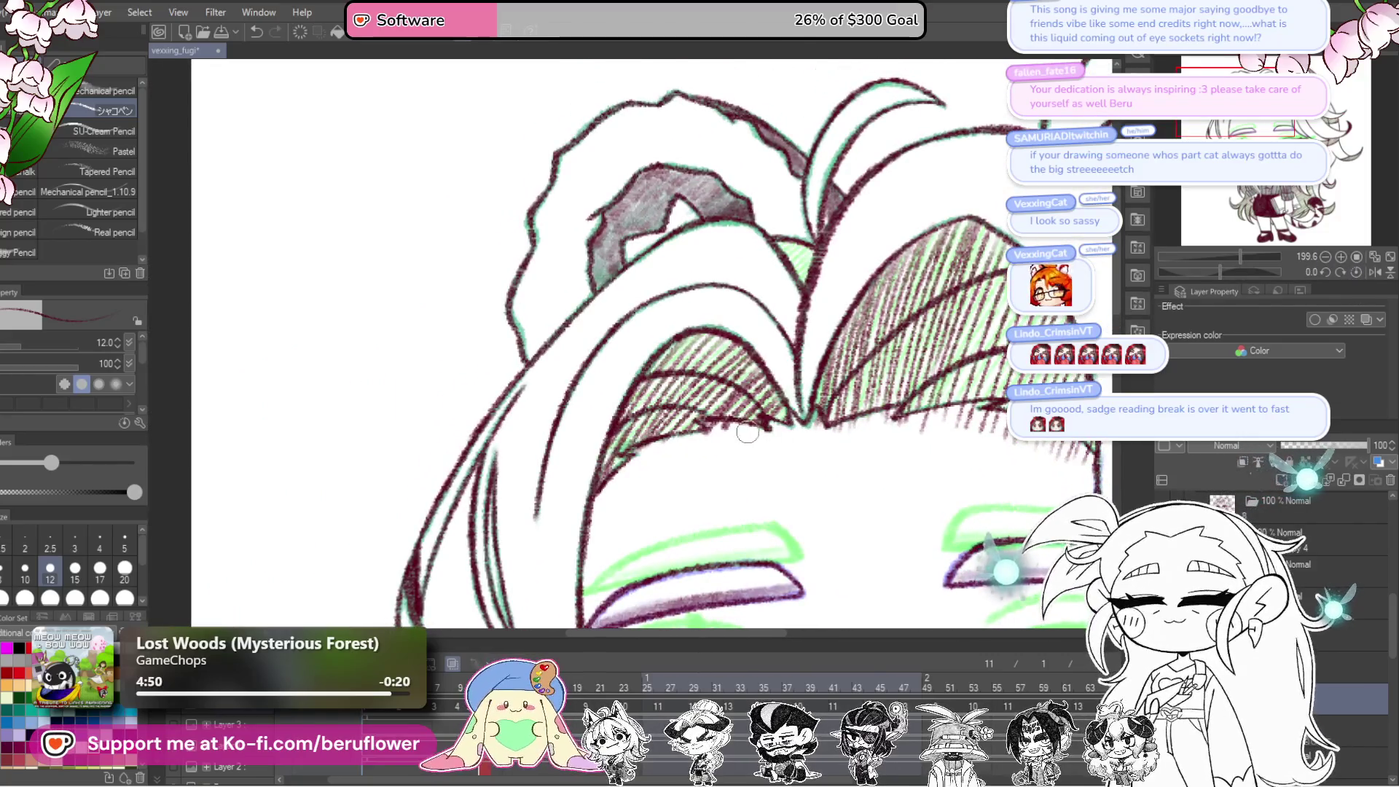
scroll(714, 448, right, 2)
scroll(802, 438, right, 1)
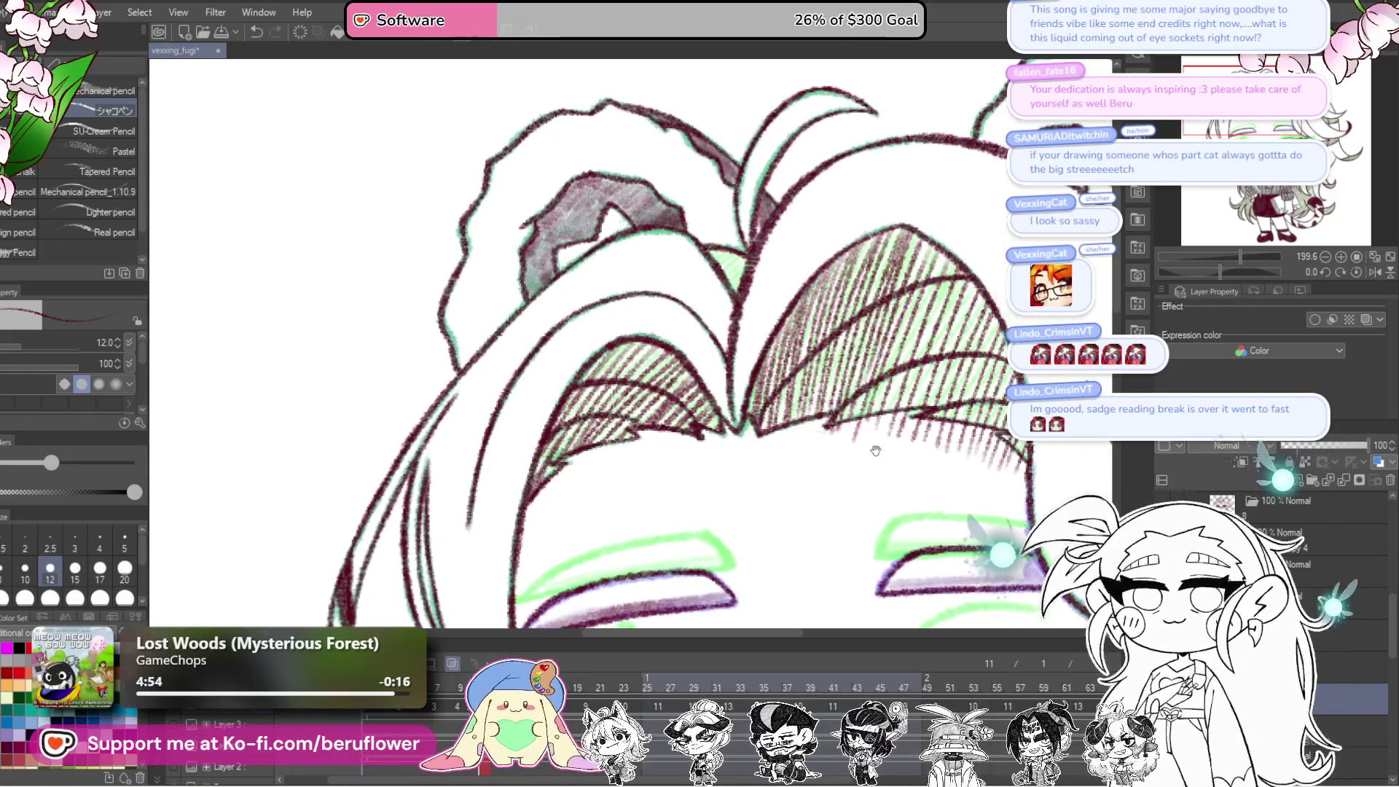
drag(924, 437, 838, 425)
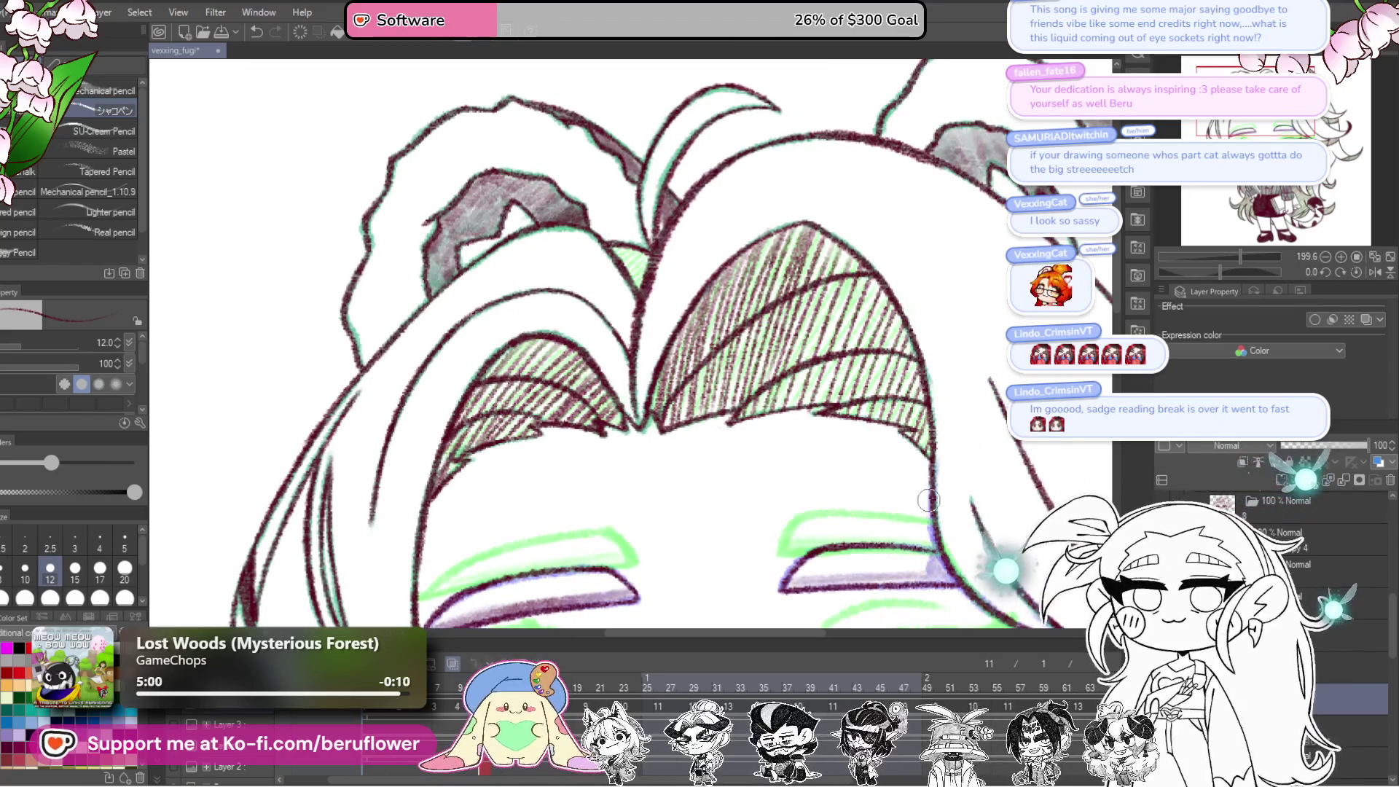
scroll(843, 444, down, 5)
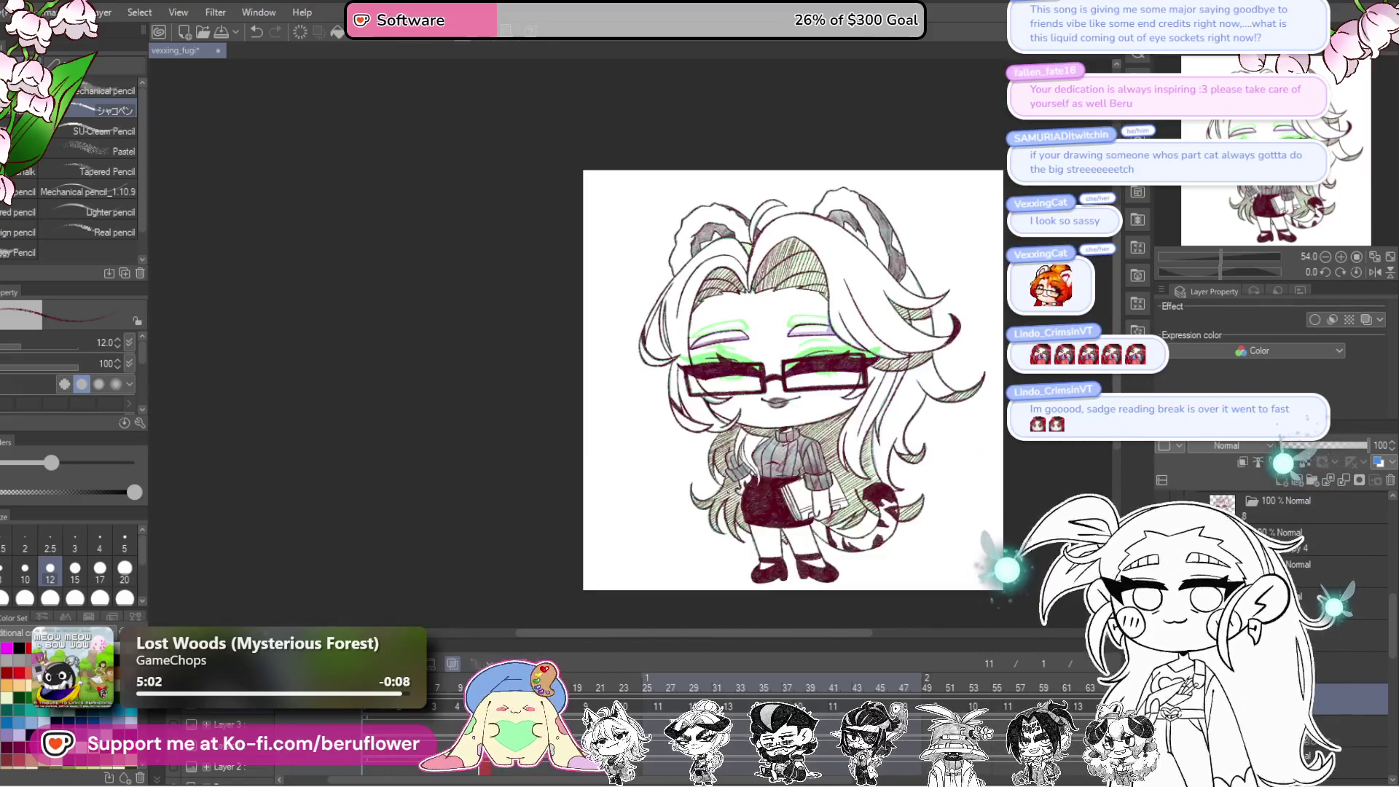
scroll(727, 490, up, 4)
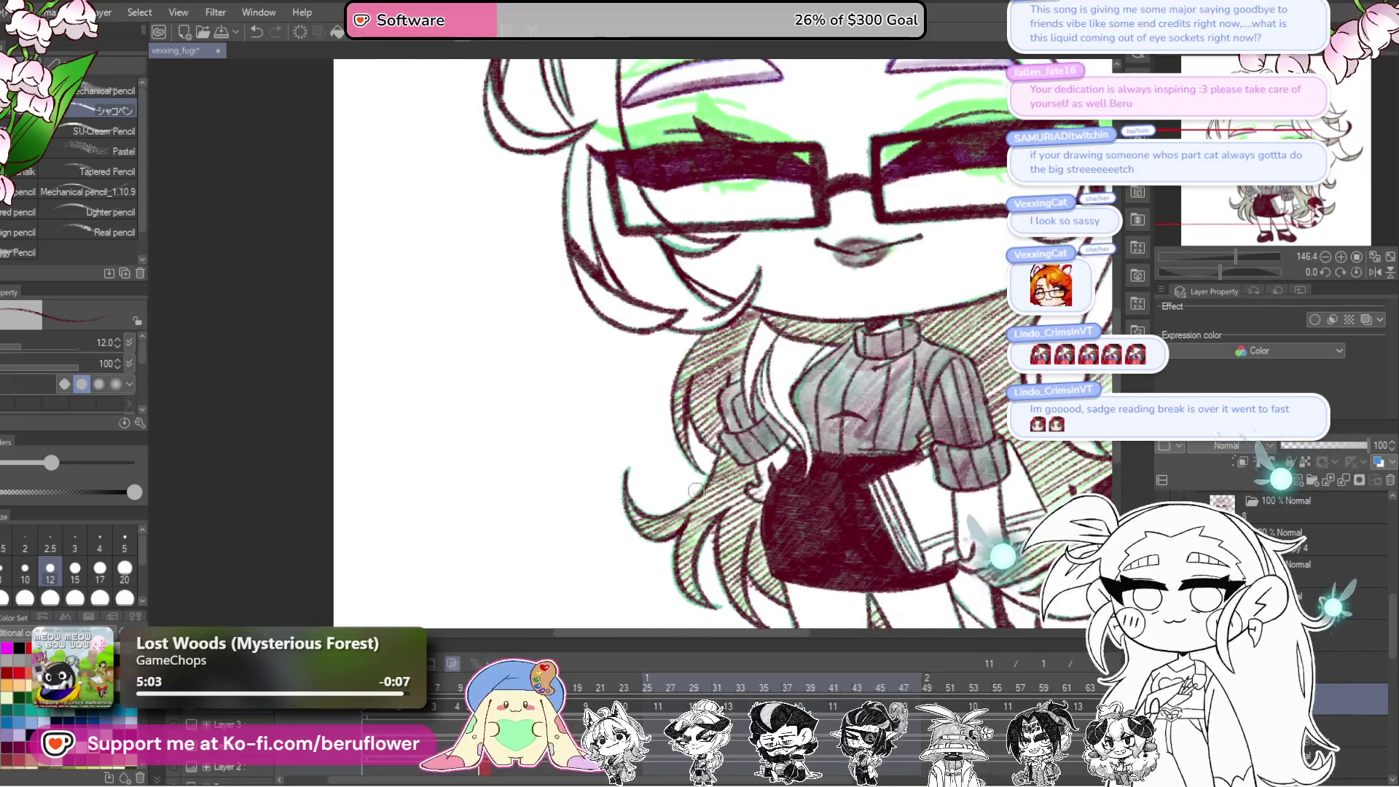
drag(930, 558, 842, 434)
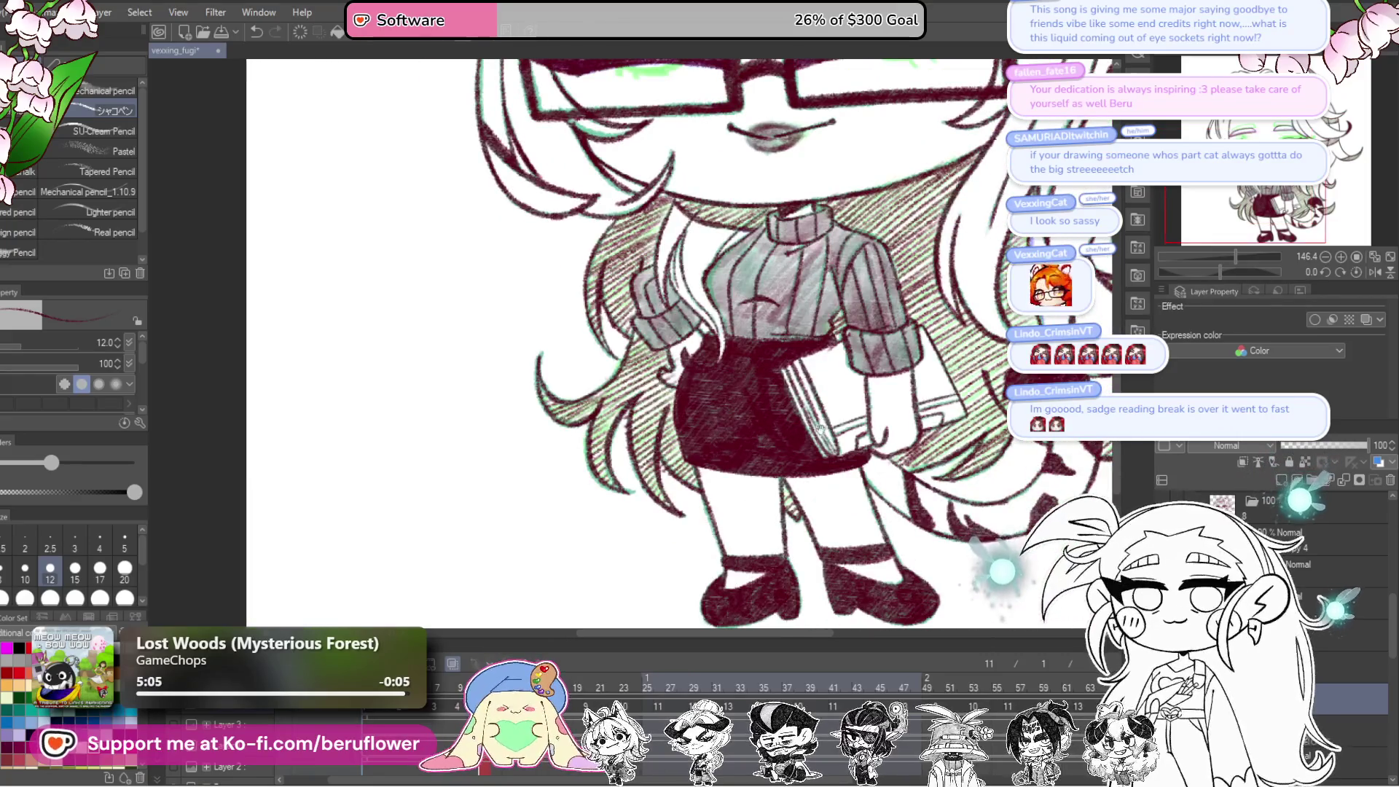
drag(1052, 493, 987, 479)
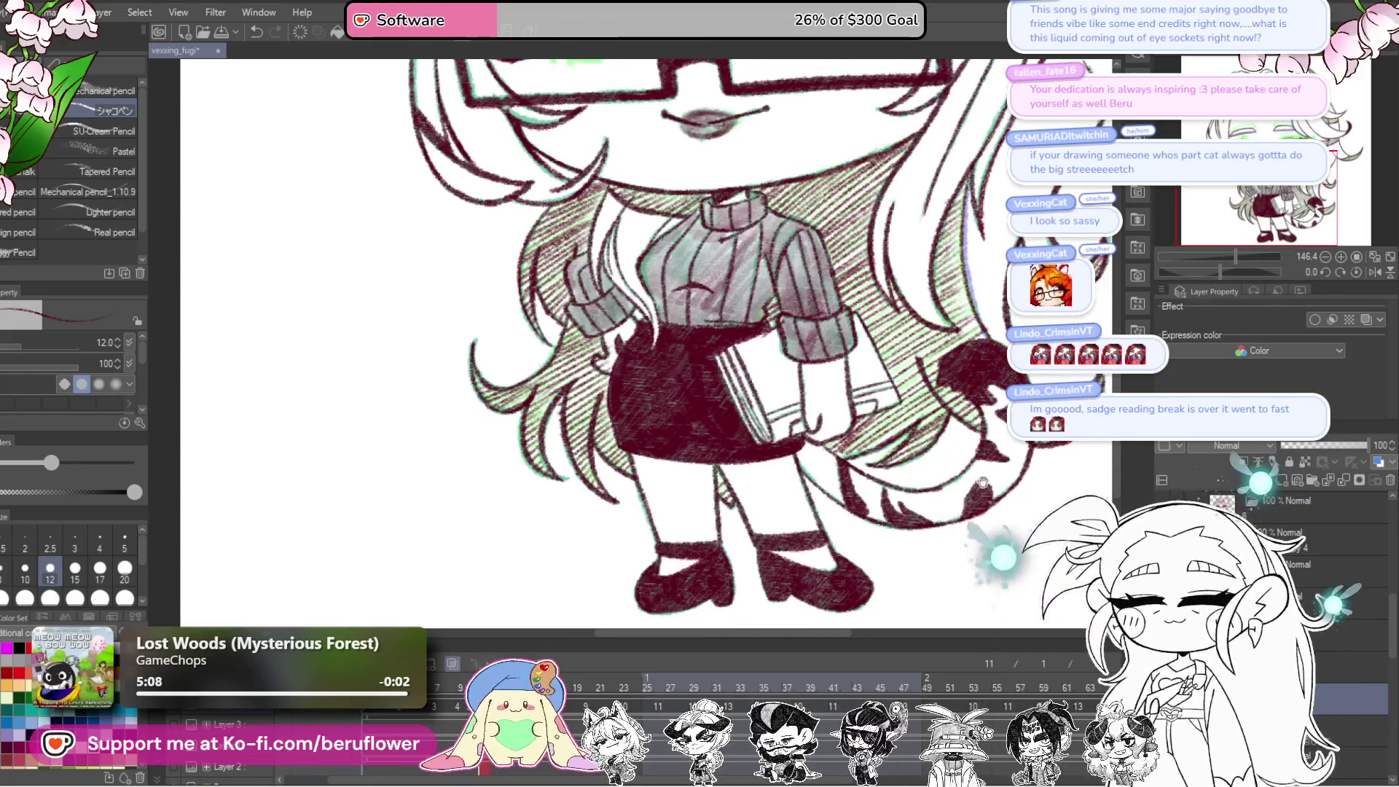
scroll(987, 479, down, 2)
scroll(850, 414, up, 2)
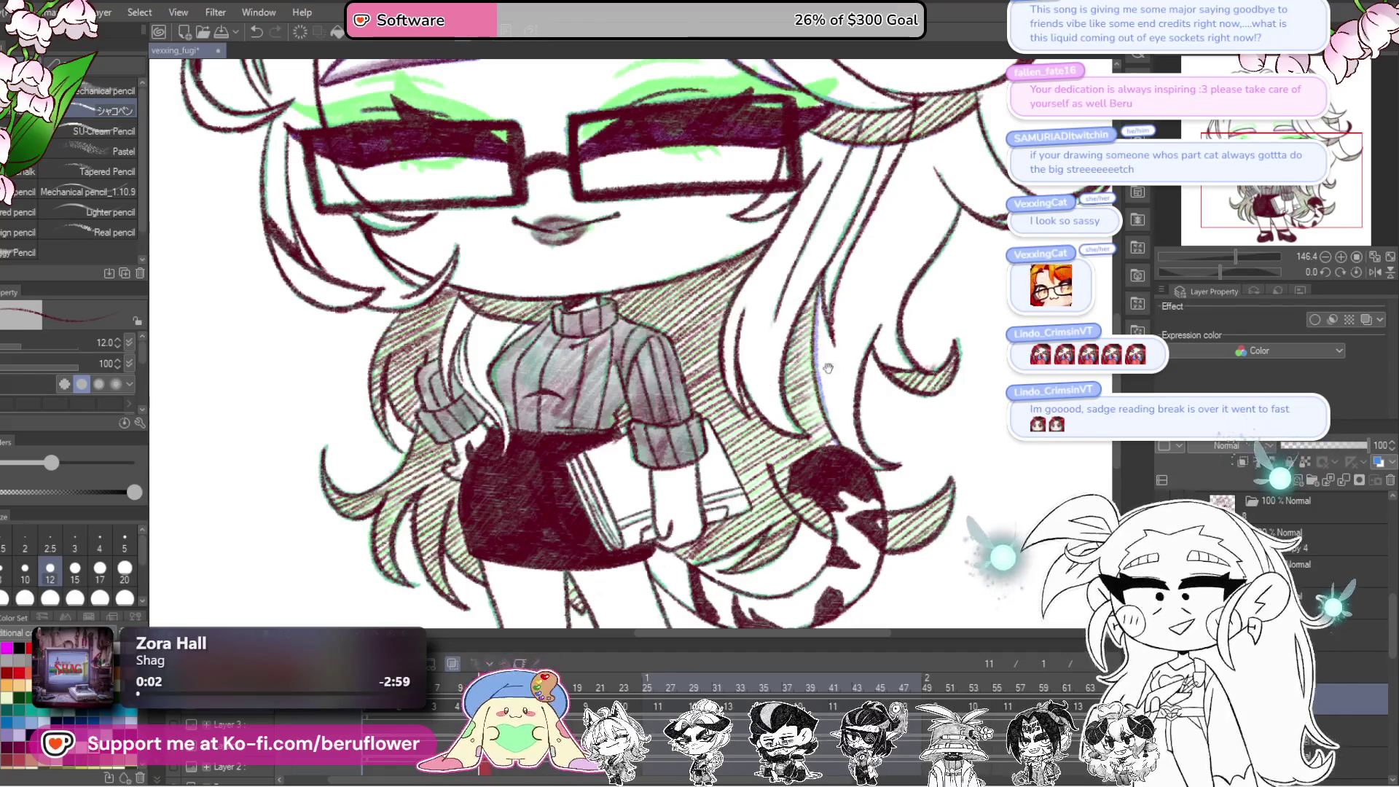
drag(818, 360, 779, 386)
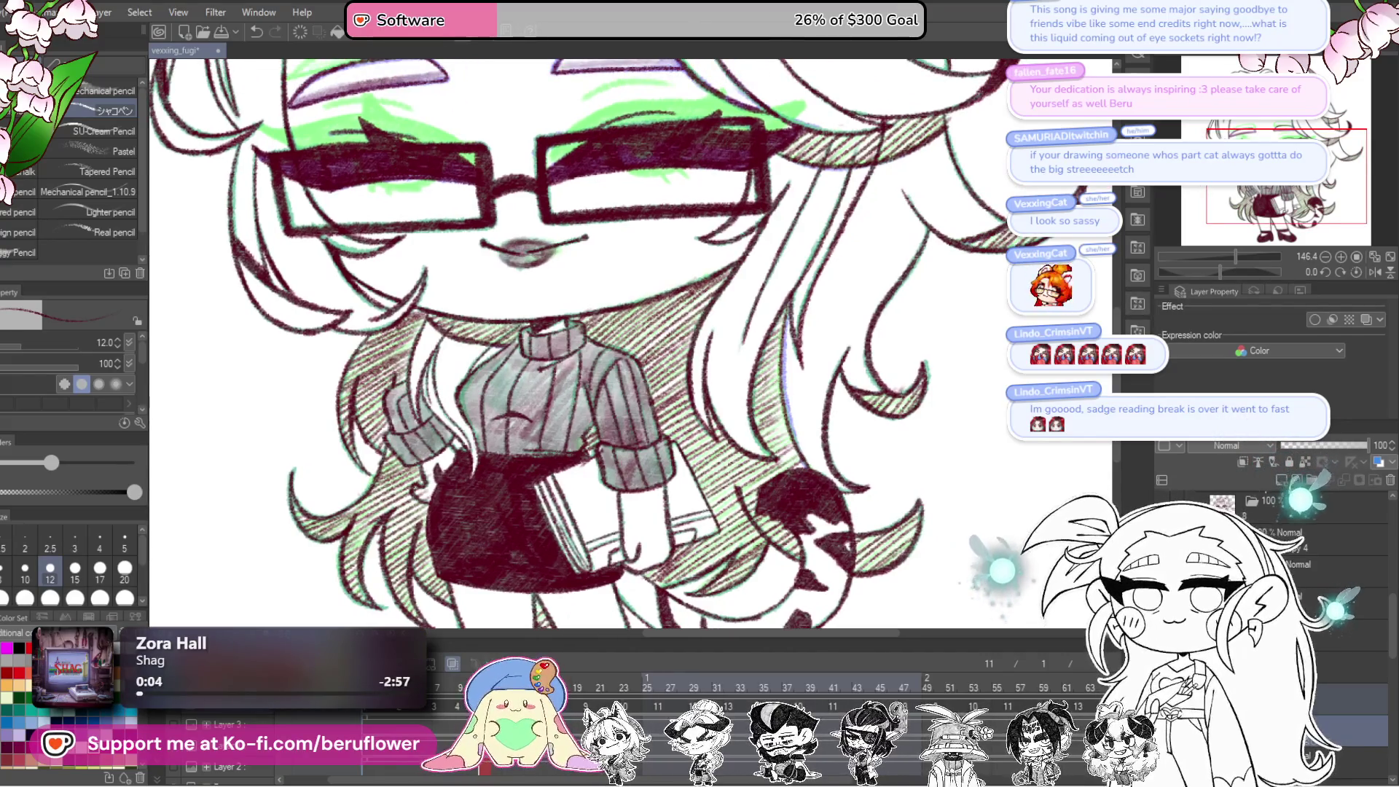
Step: Add a new empty layer and hide the old dark hatching layer
right_click(1283, 613)
click(1202, 204)
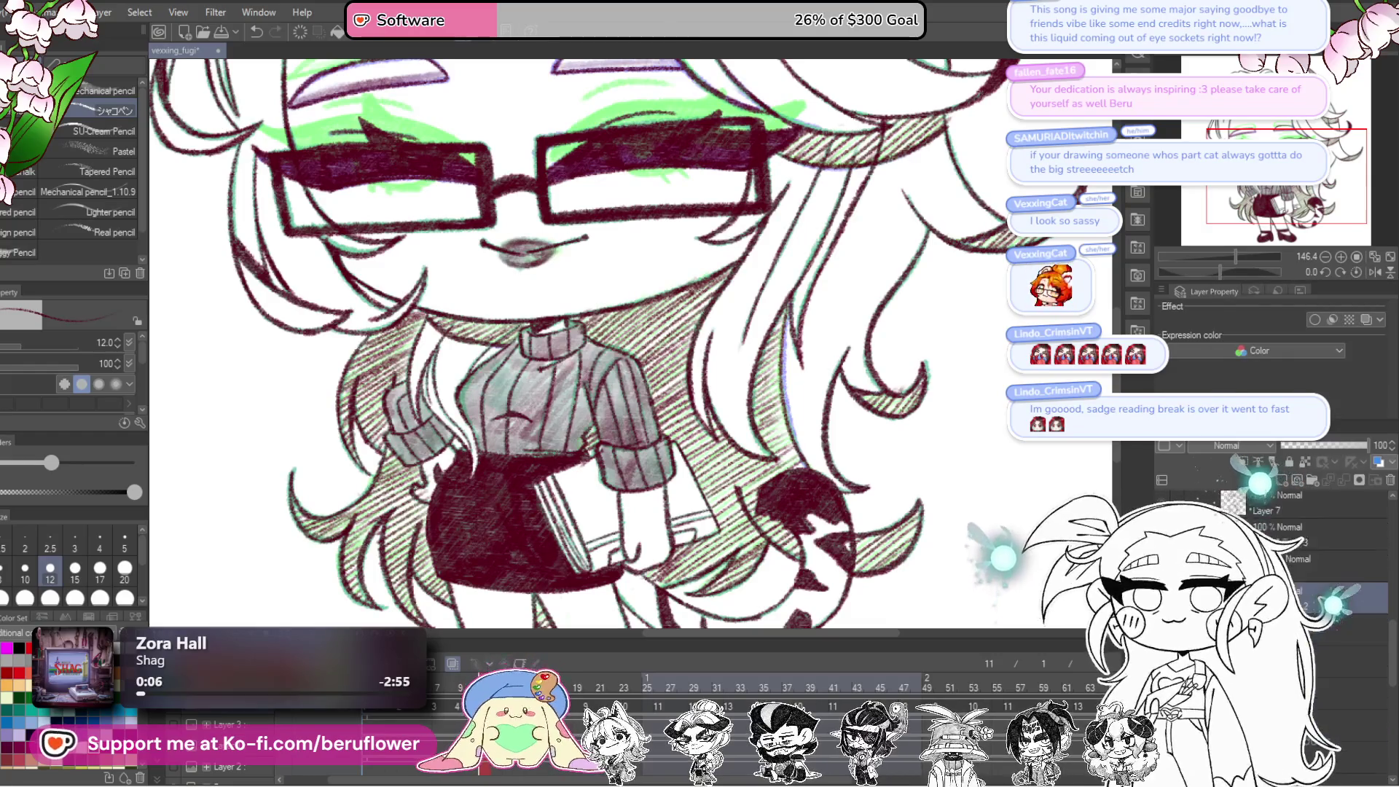
click(1293, 519)
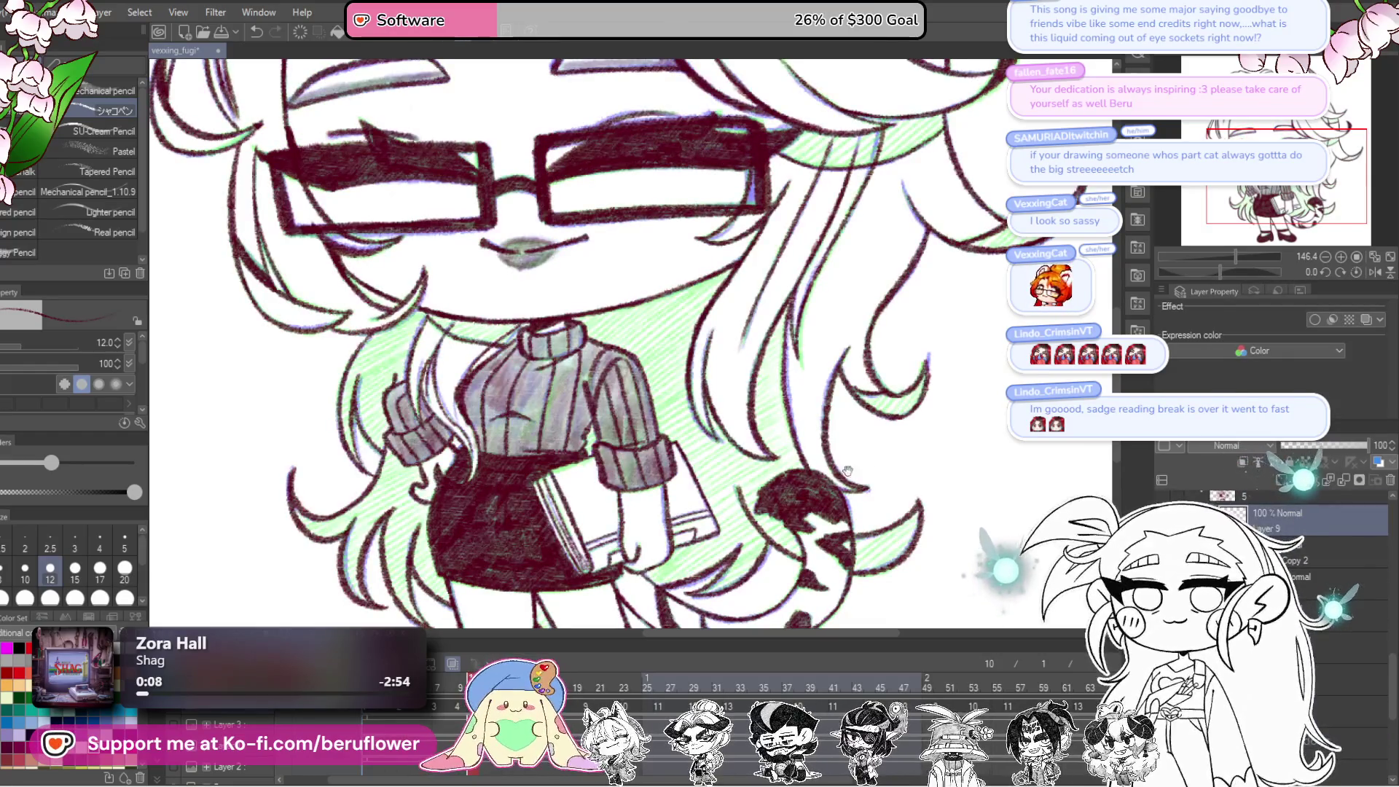
Step: Hatch shadows along the turtleneck collar and the lower hair curl
drag(873, 461, 862, 495)
drag(714, 540, 743, 530)
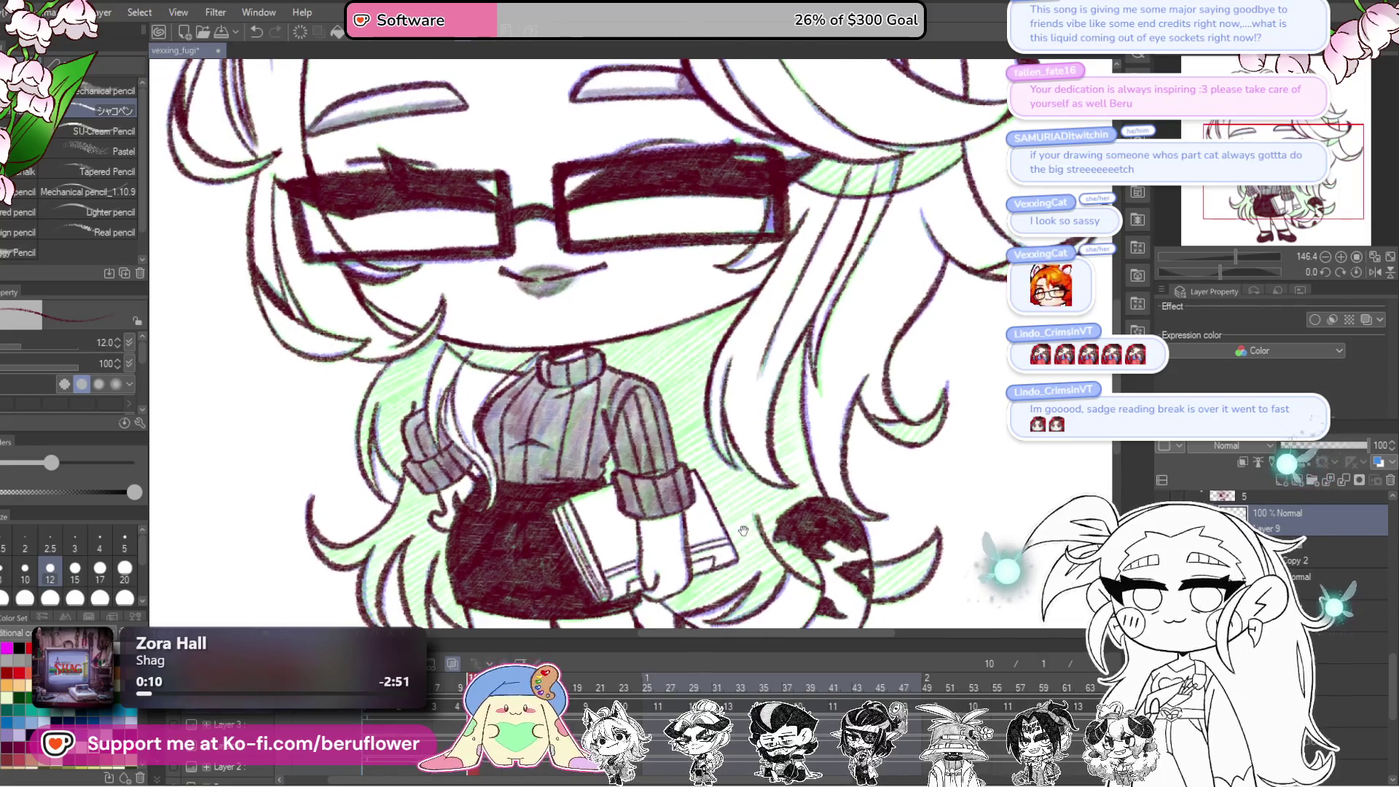
scroll(690, 393, up, 4)
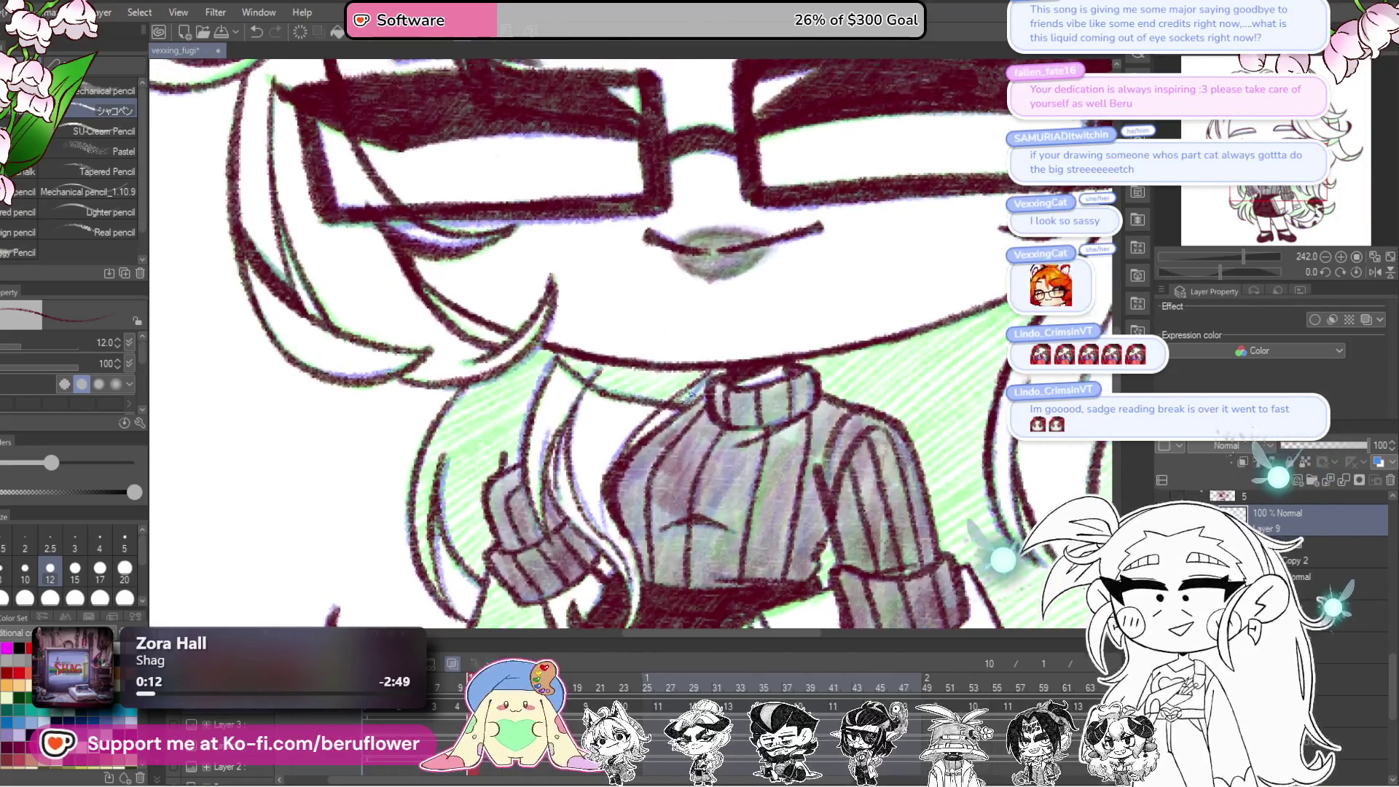
mouse_move(696, 368)
mouse_down()
mouse_move(634, 399)
mouse_move(598, 382)
mouse_up()
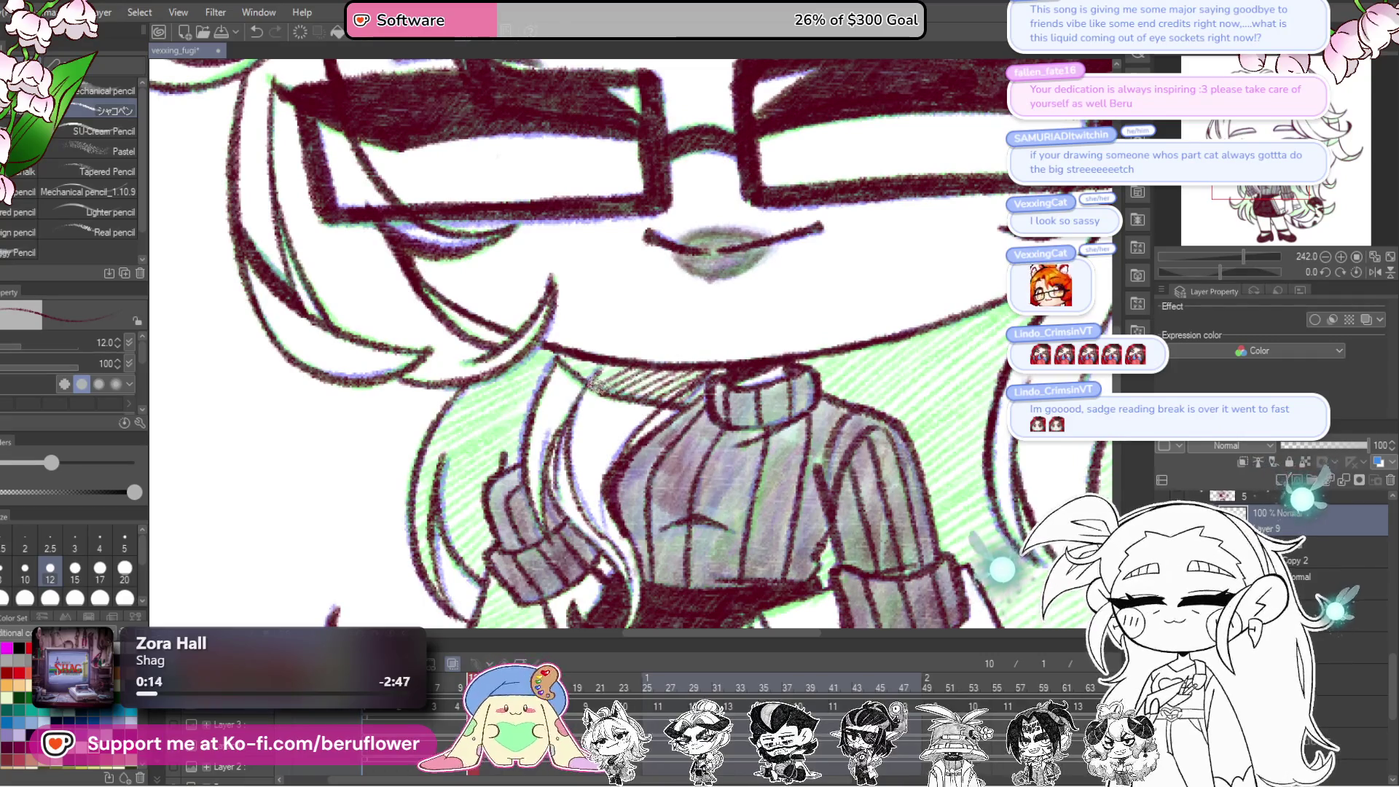
scroll(796, 403, down, 6)
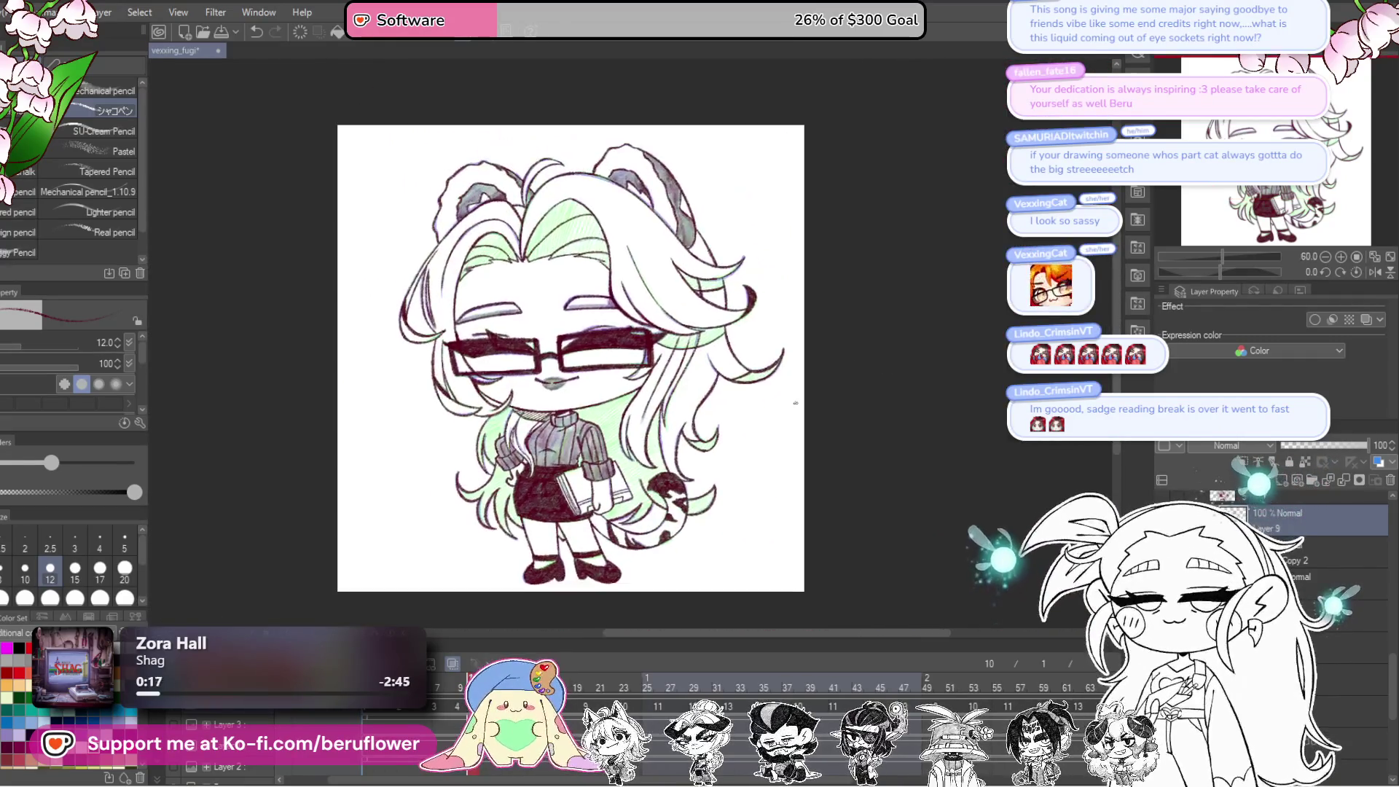
scroll(796, 403, up, 4)
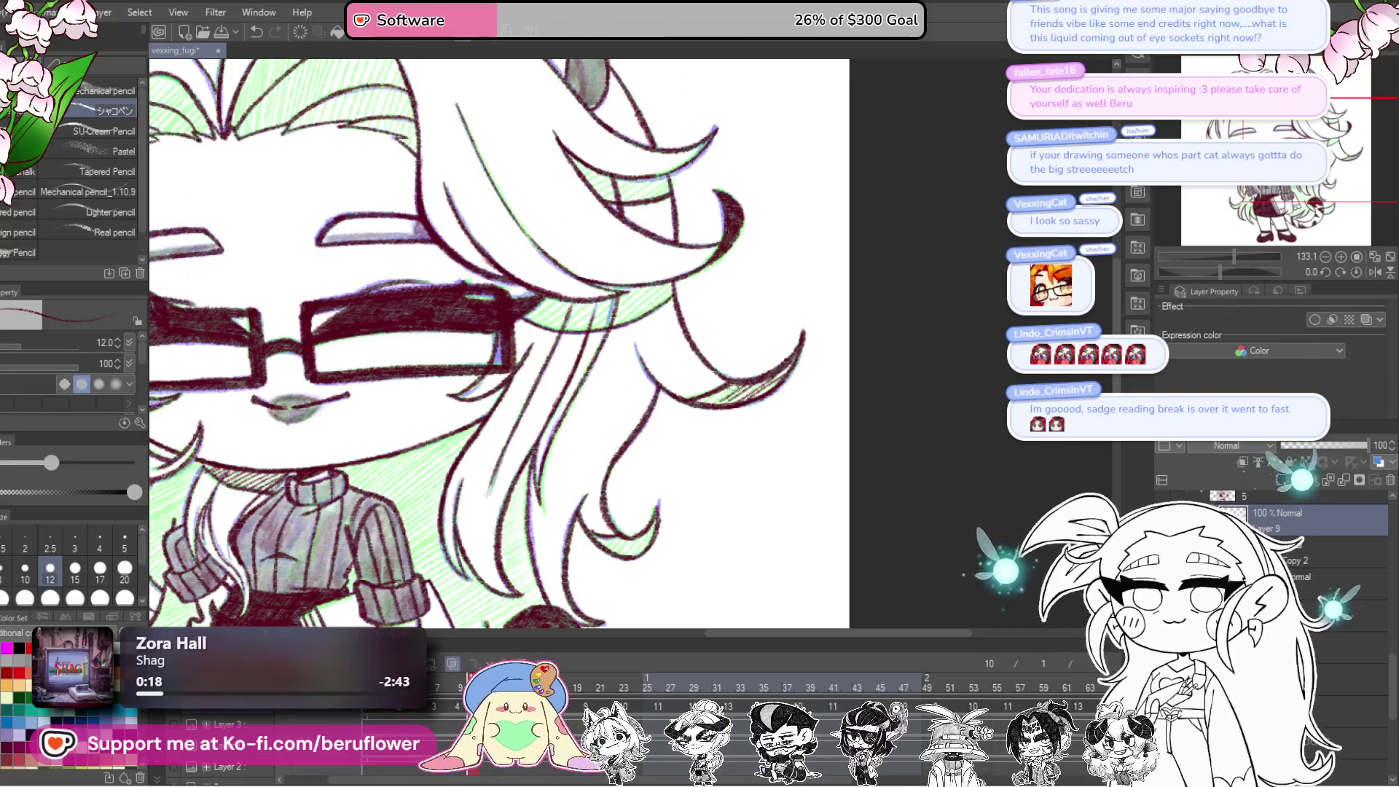
drag(726, 394, 738, 368)
drag(660, 511, 634, 515)
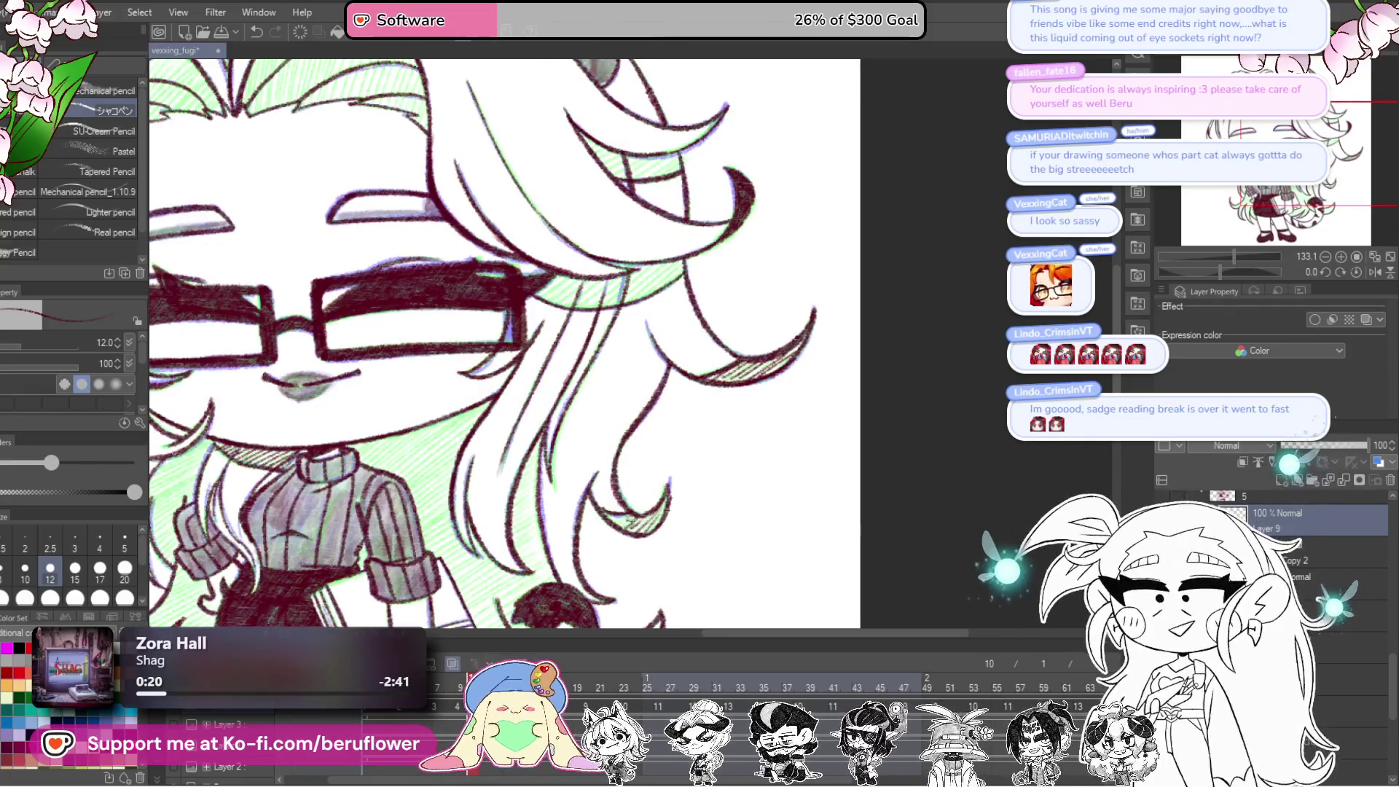
Step: Hatch the hair curl right of the glasses
mouse_move(667, 174)
mouse_down()
mouse_move(713, 403)
mouse_move(648, 394)
mouse_up()
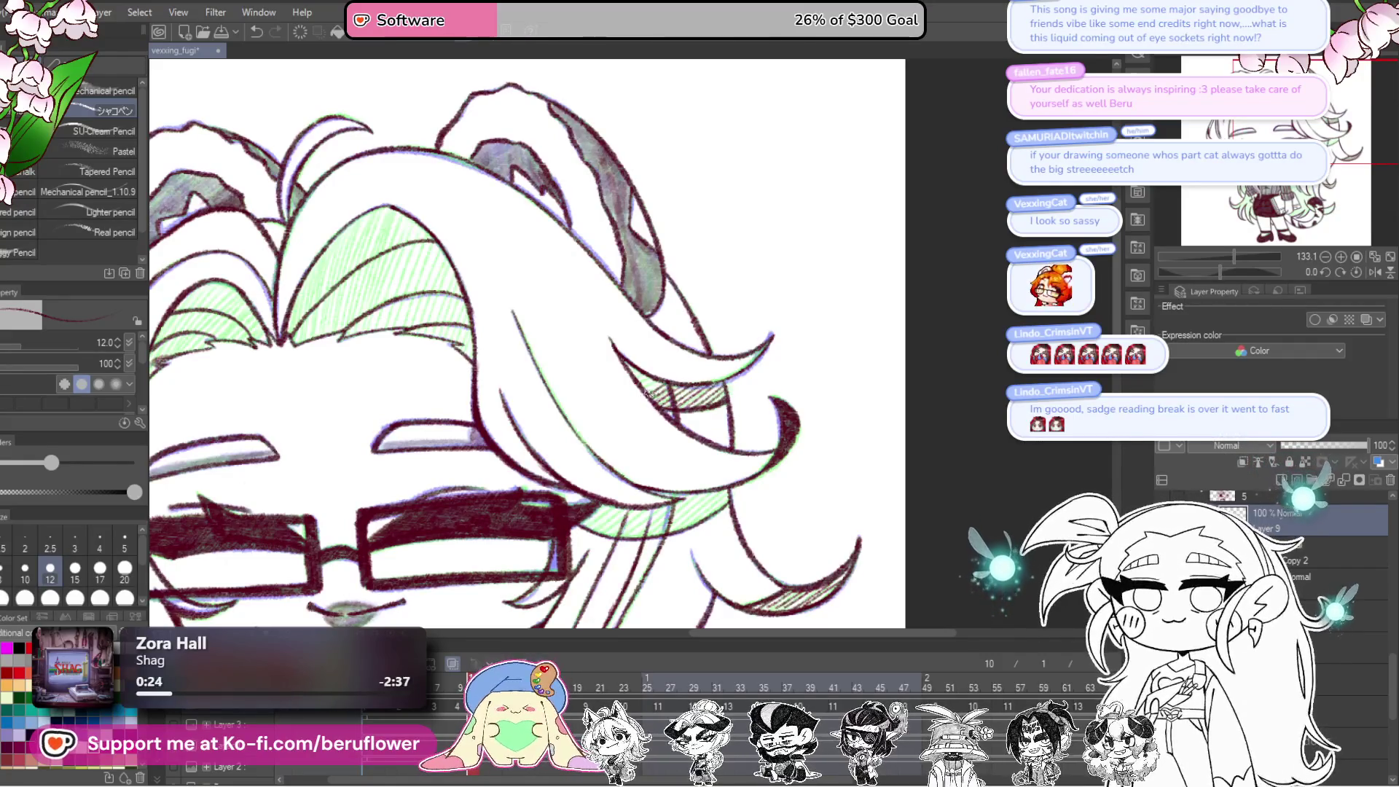
scroll(722, 448, down, 2)
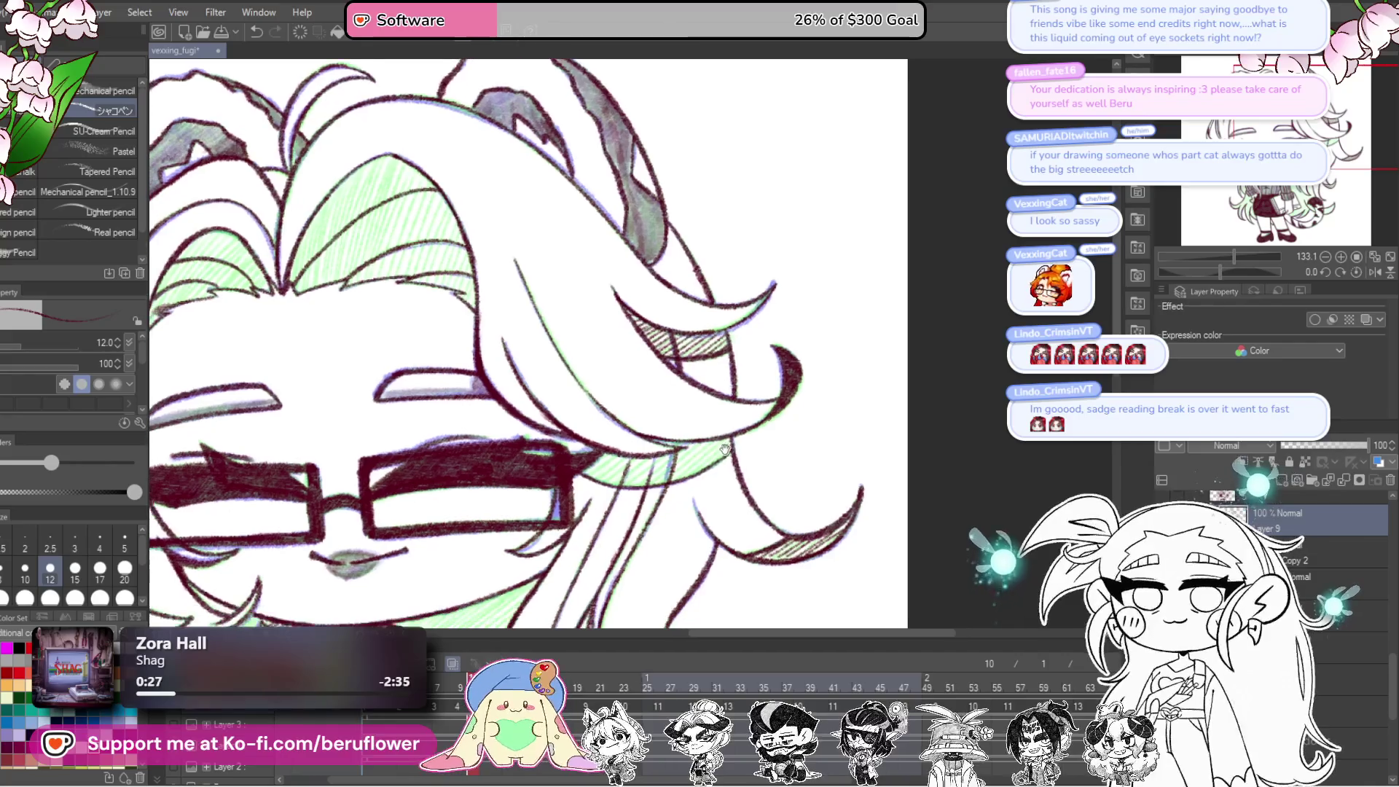
drag(669, 473, 601, 477)
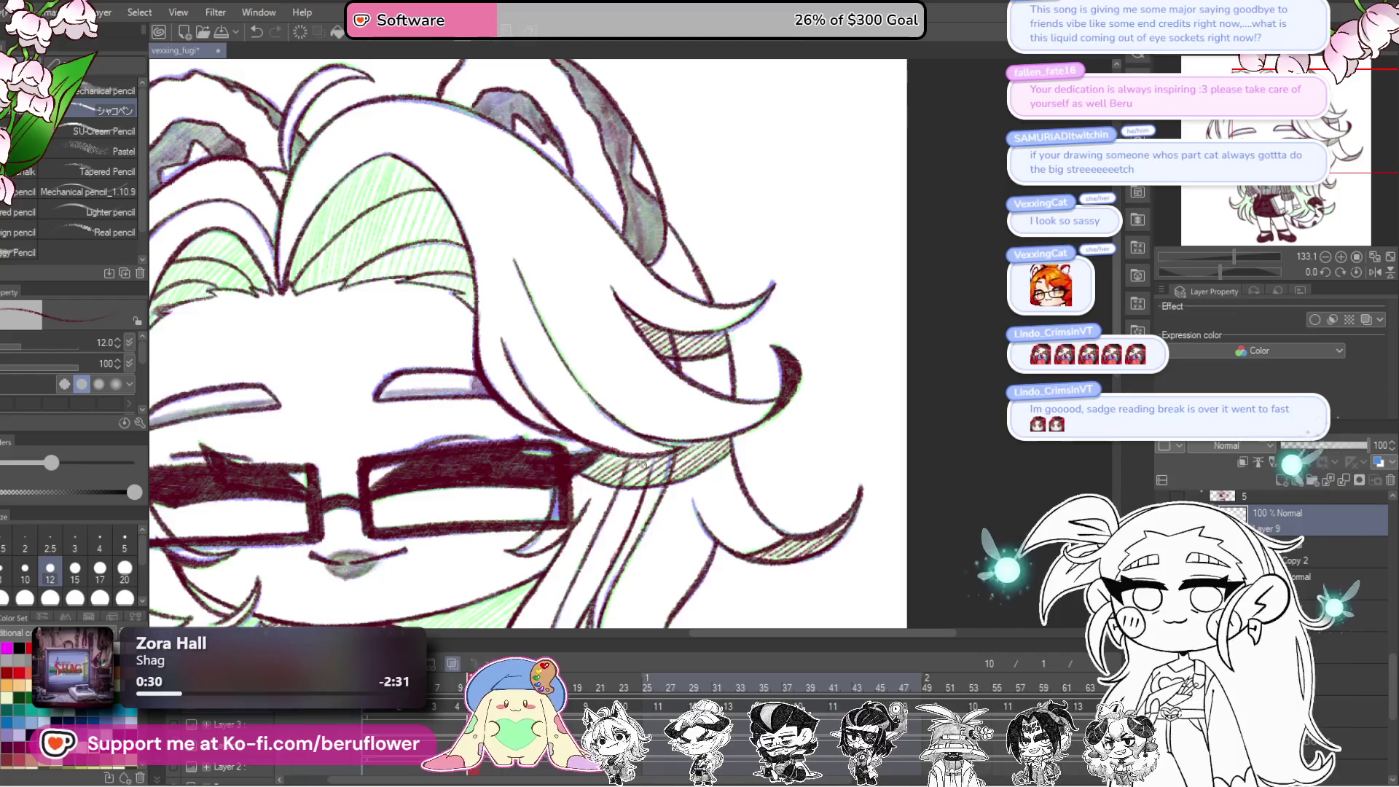
scroll(692, 441, down, 6)
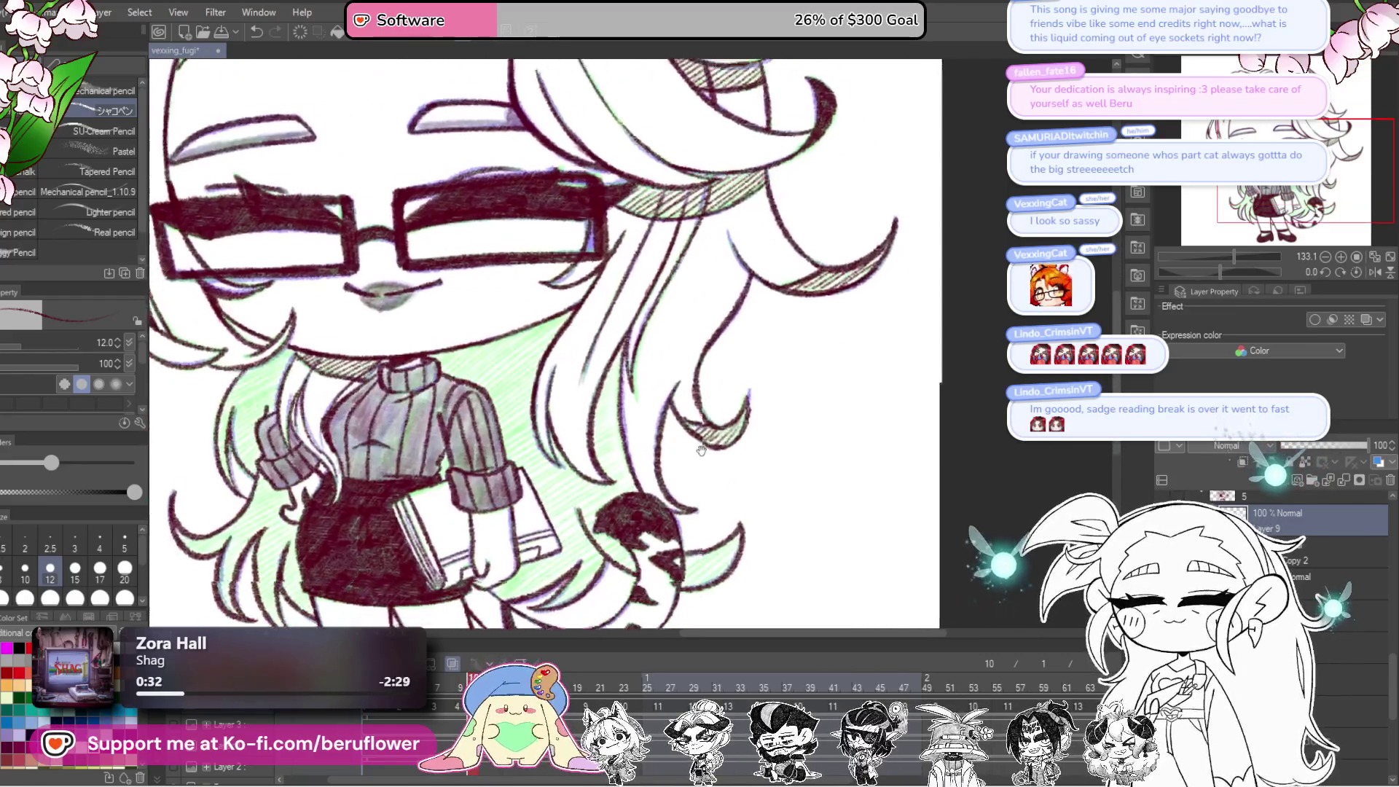
drag(688, 448, 647, 476)
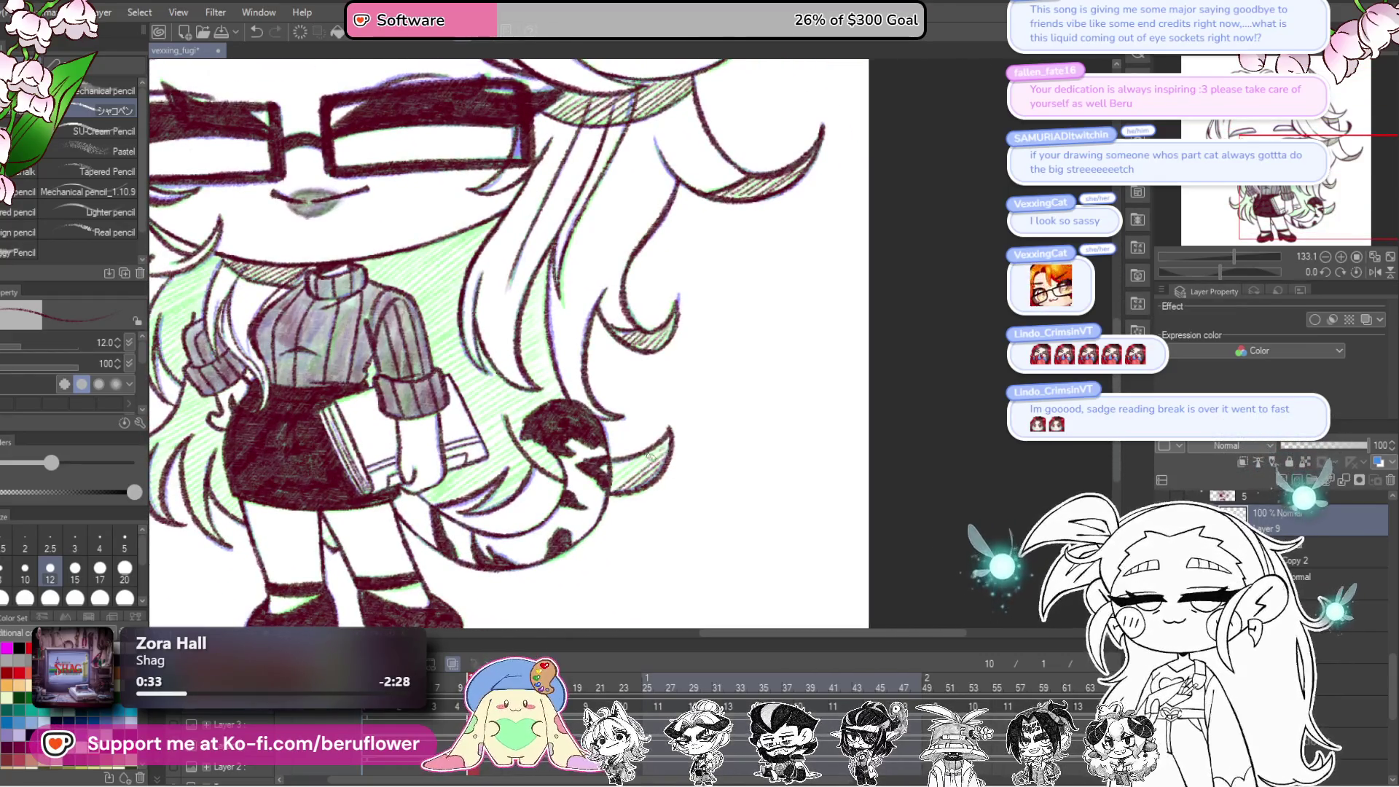
scroll(624, 460, up, 2)
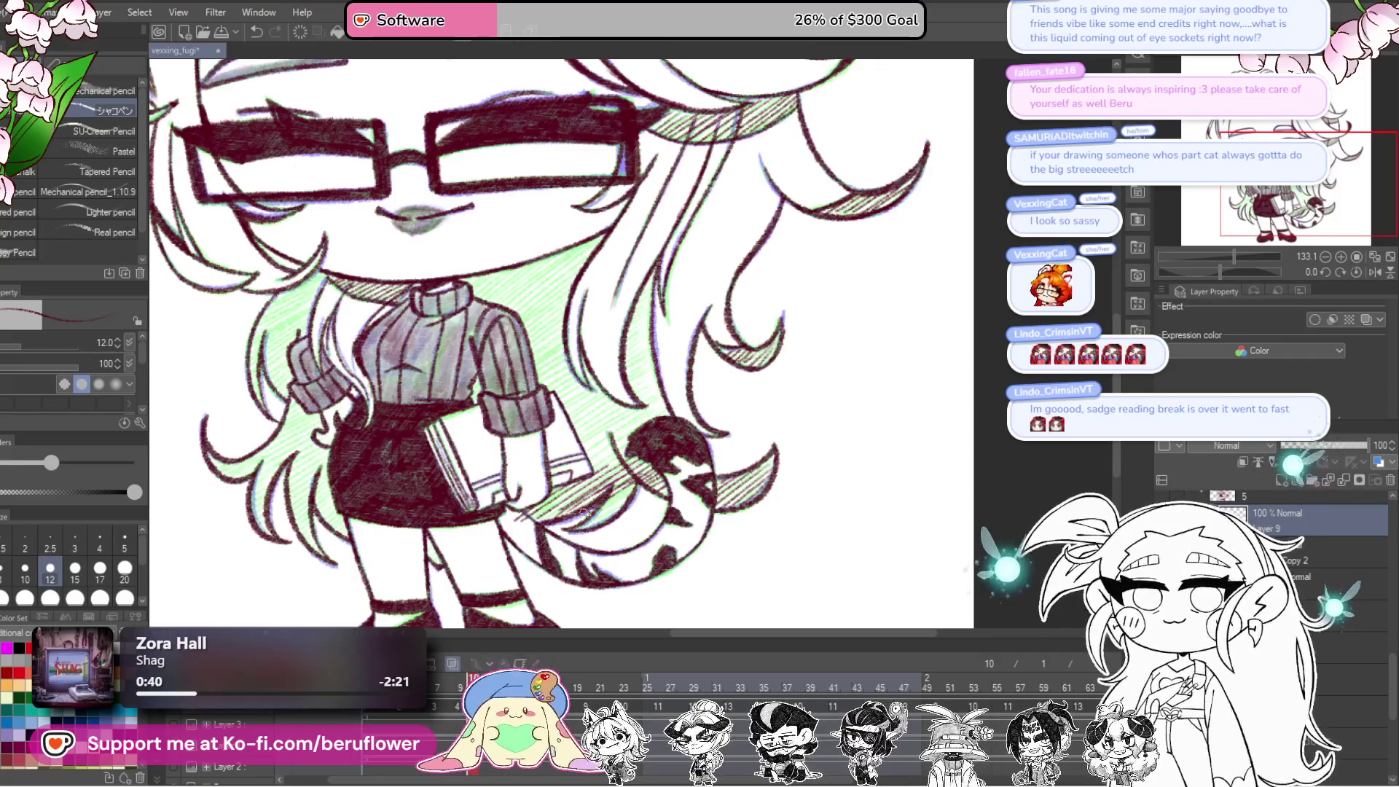
Step: Hatch dark red shadows on the hair by the shoulder, the shoulder itself and the long strands
mouse_move(606, 508)
mouse_down()
mouse_move(637, 567)
mouse_move(708, 624)
mouse_up()
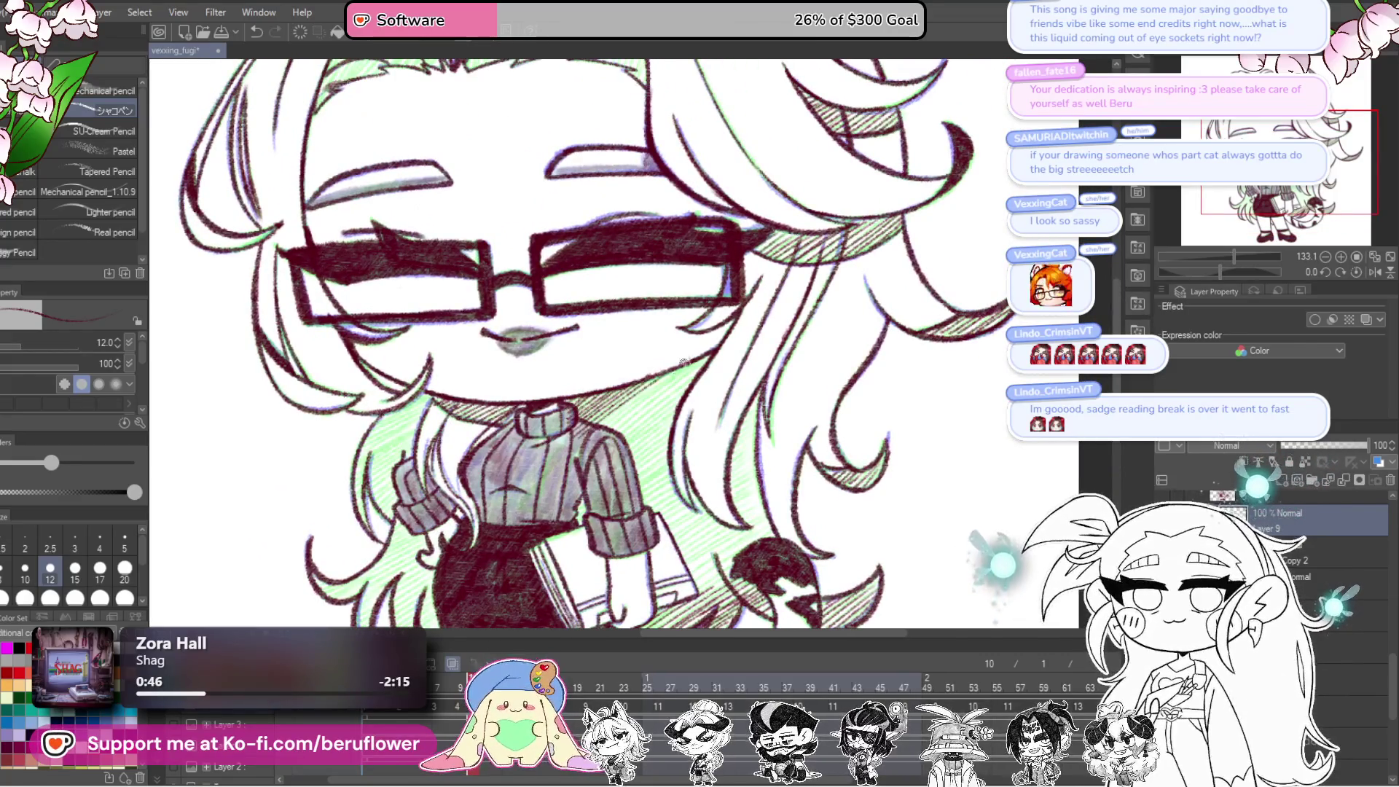
mouse_move(596, 432)
mouse_down()
mouse_move(609, 449)
mouse_move(646, 440)
mouse_up()
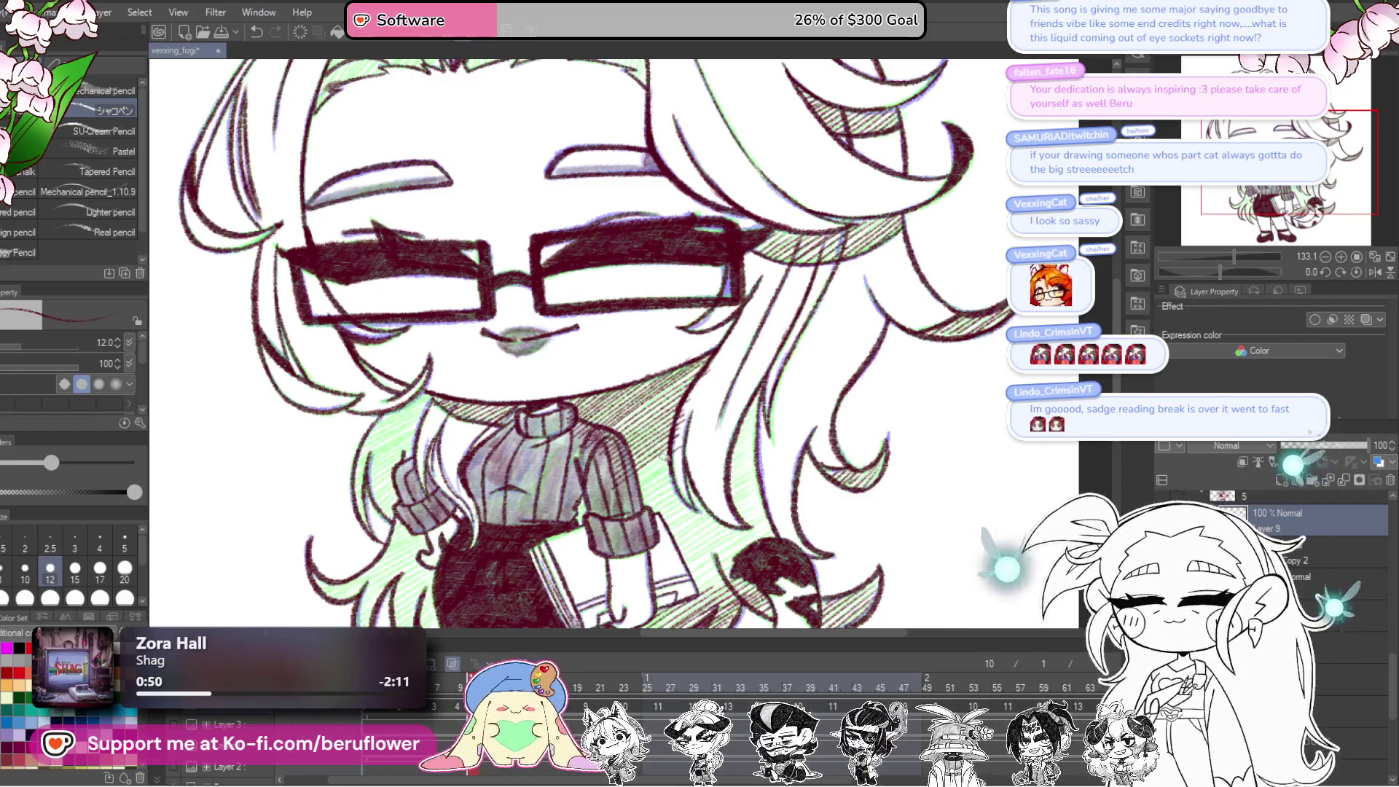
drag(654, 499, 678, 510)
scroll(678, 437, right, 2)
mouse_move(718, 394)
mouse_down()
mouse_move(700, 437)
mouse_move(718, 438)
mouse_move(680, 494)
mouse_move(620, 510)
mouse_up()
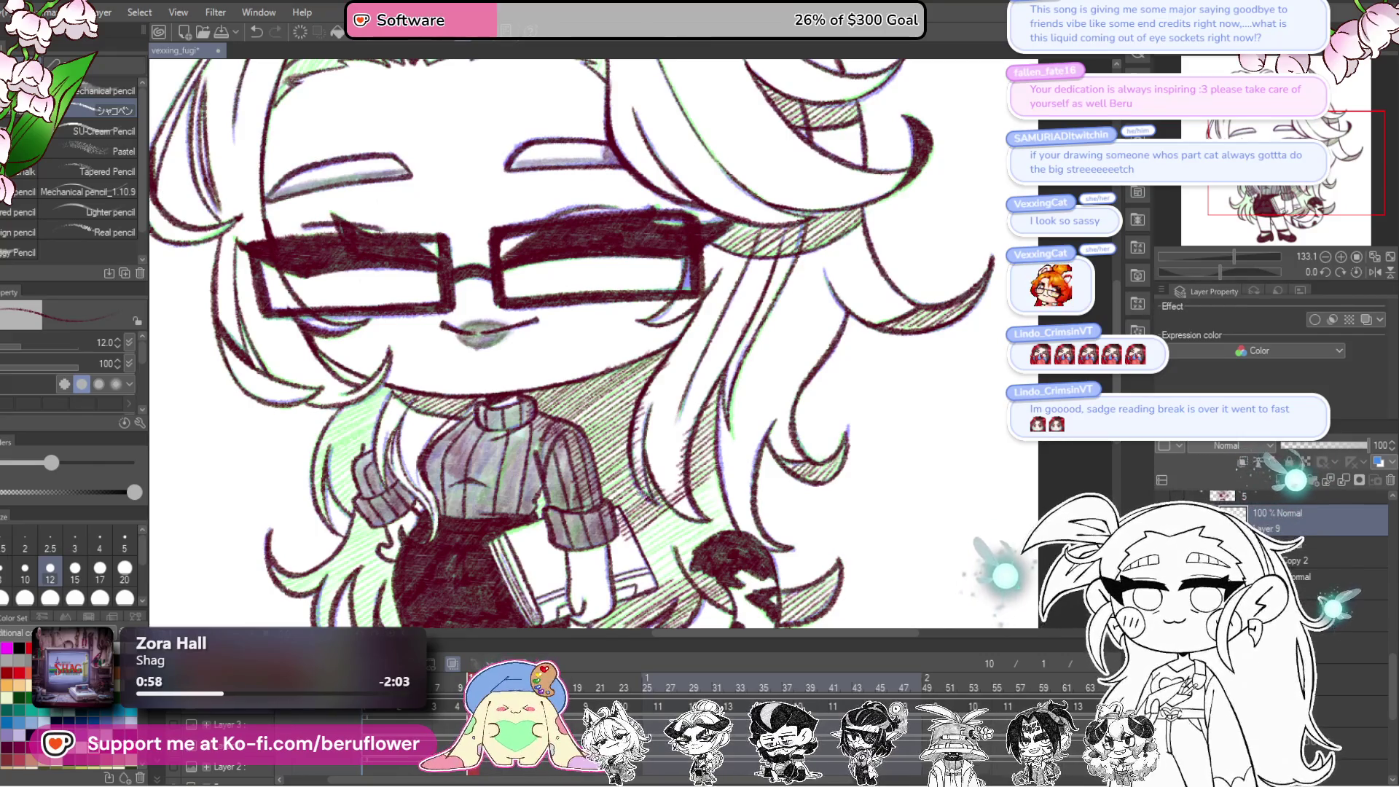
drag(1221, 271, 1209, 274)
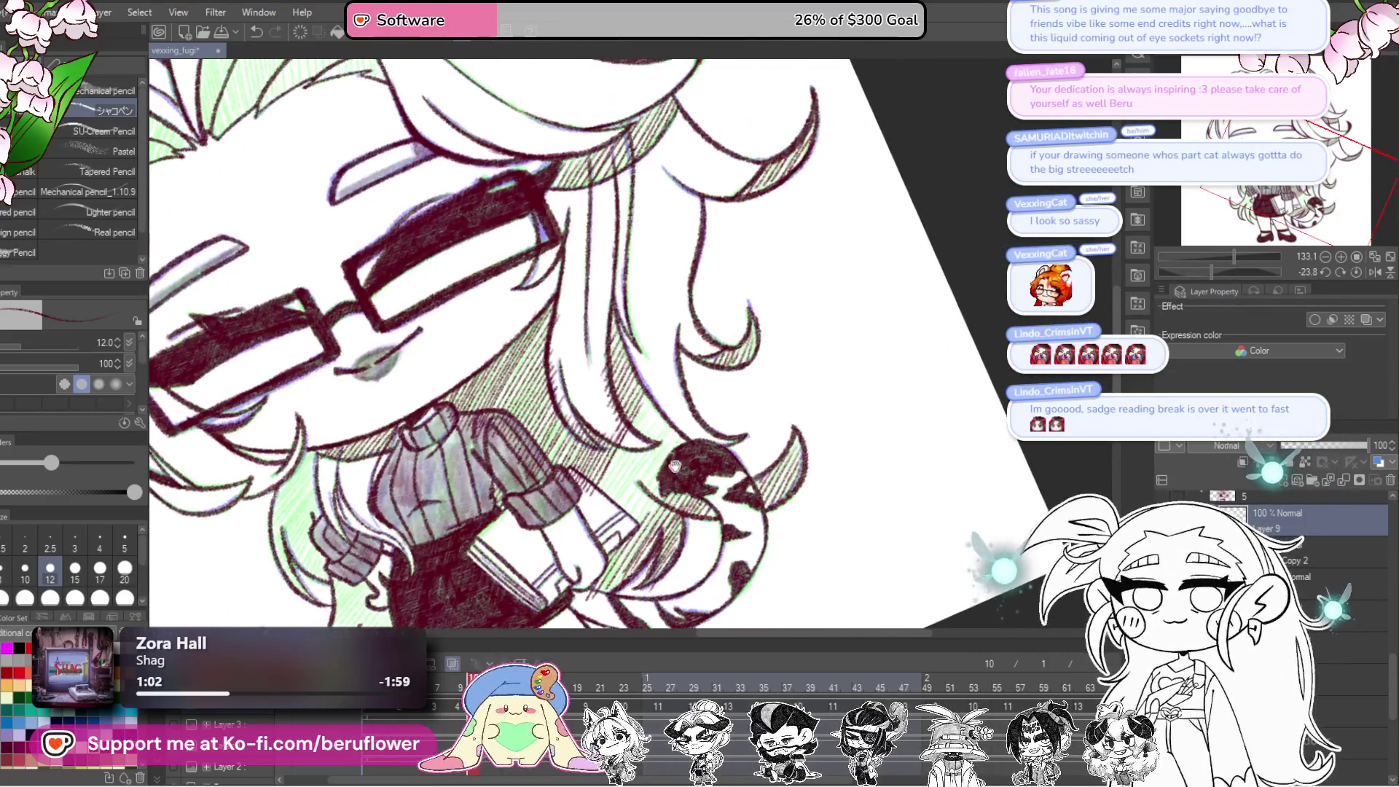
Step: Draw diagonal hatching near the sleeve and across the green hair
scroll(567, 474, right, 2)
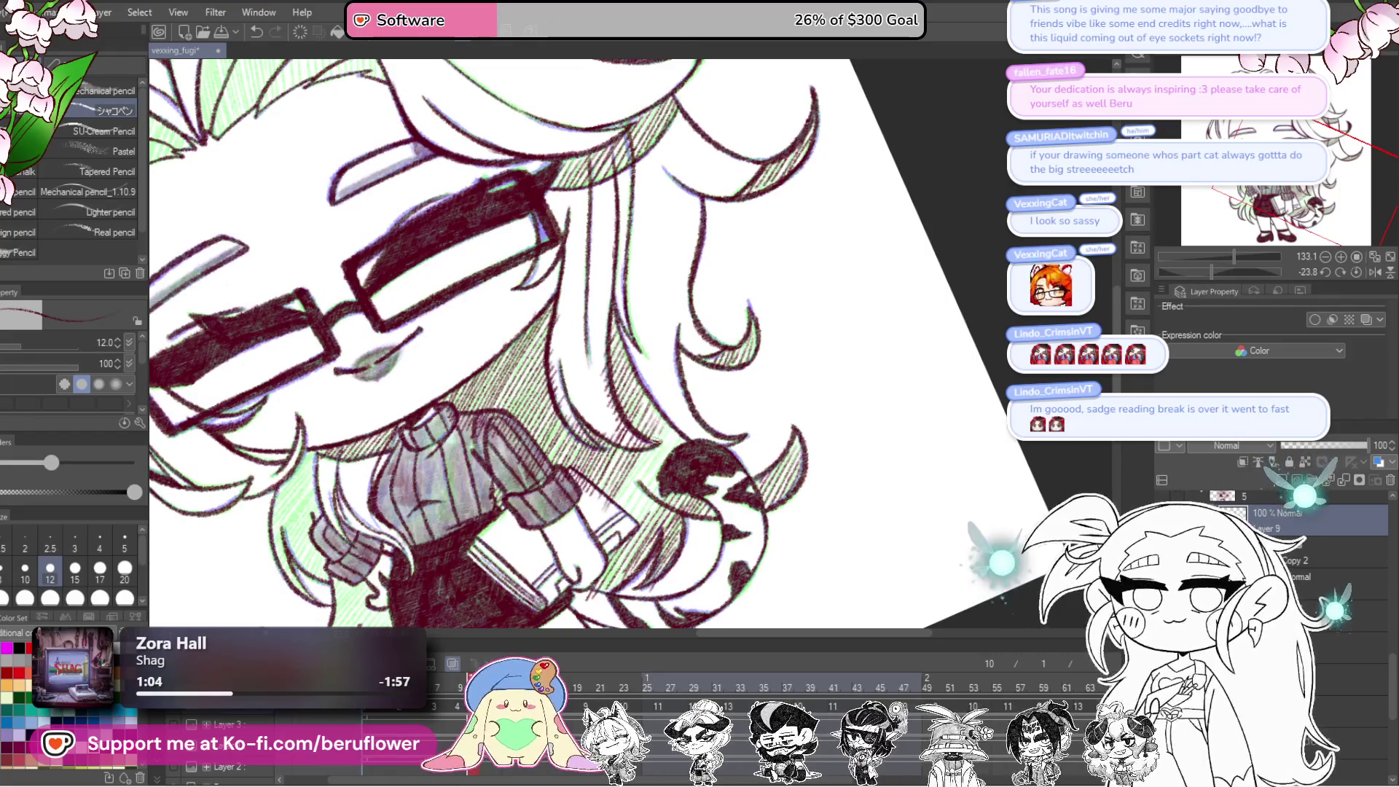
mouse_move(617, 508)
mouse_down()
mouse_move(652, 477)
mouse_move(860, 409)
mouse_move(912, 430)
mouse_up()
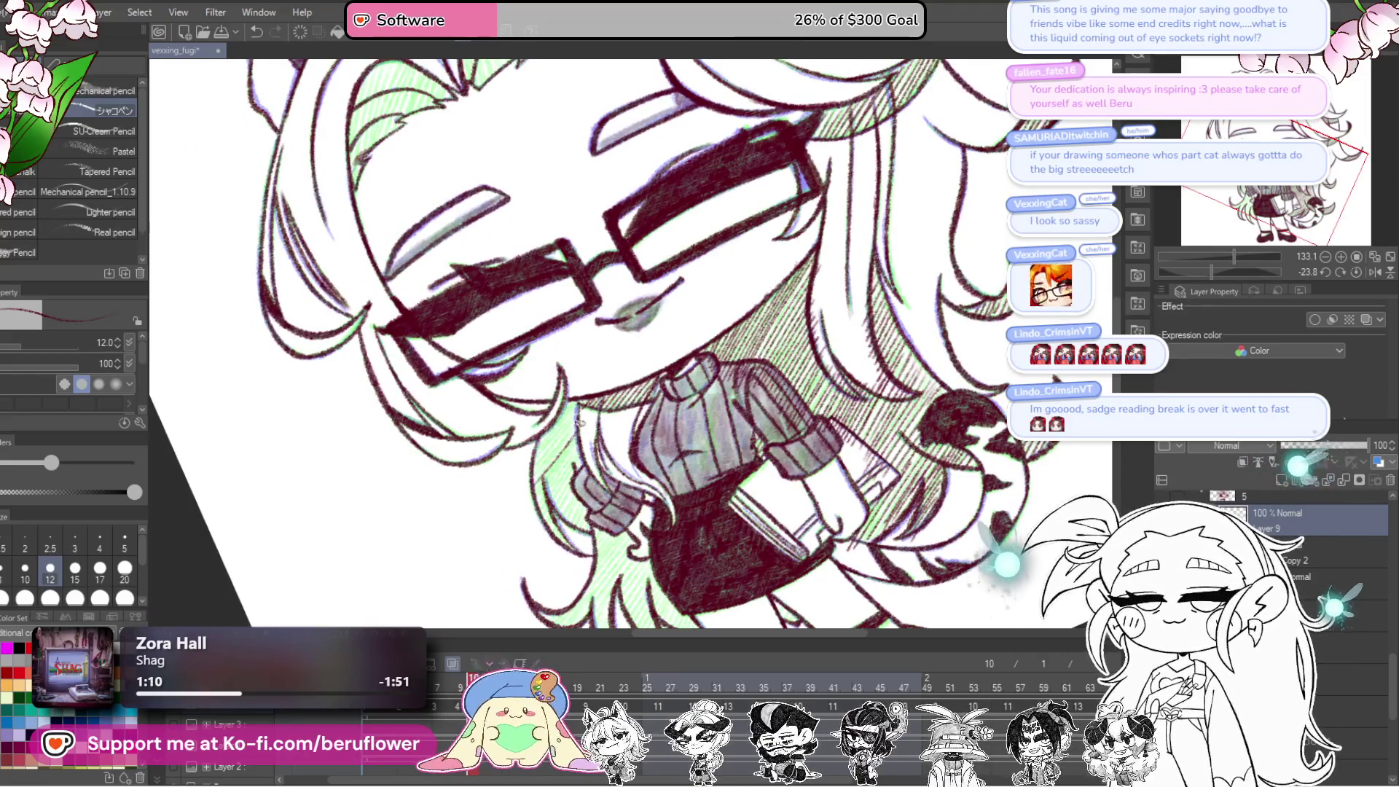
drag(527, 471, 539, 438)
mouse_move(532, 496)
mouse_down()
mouse_move(576, 441)
mouse_move(572, 452)
mouse_up()
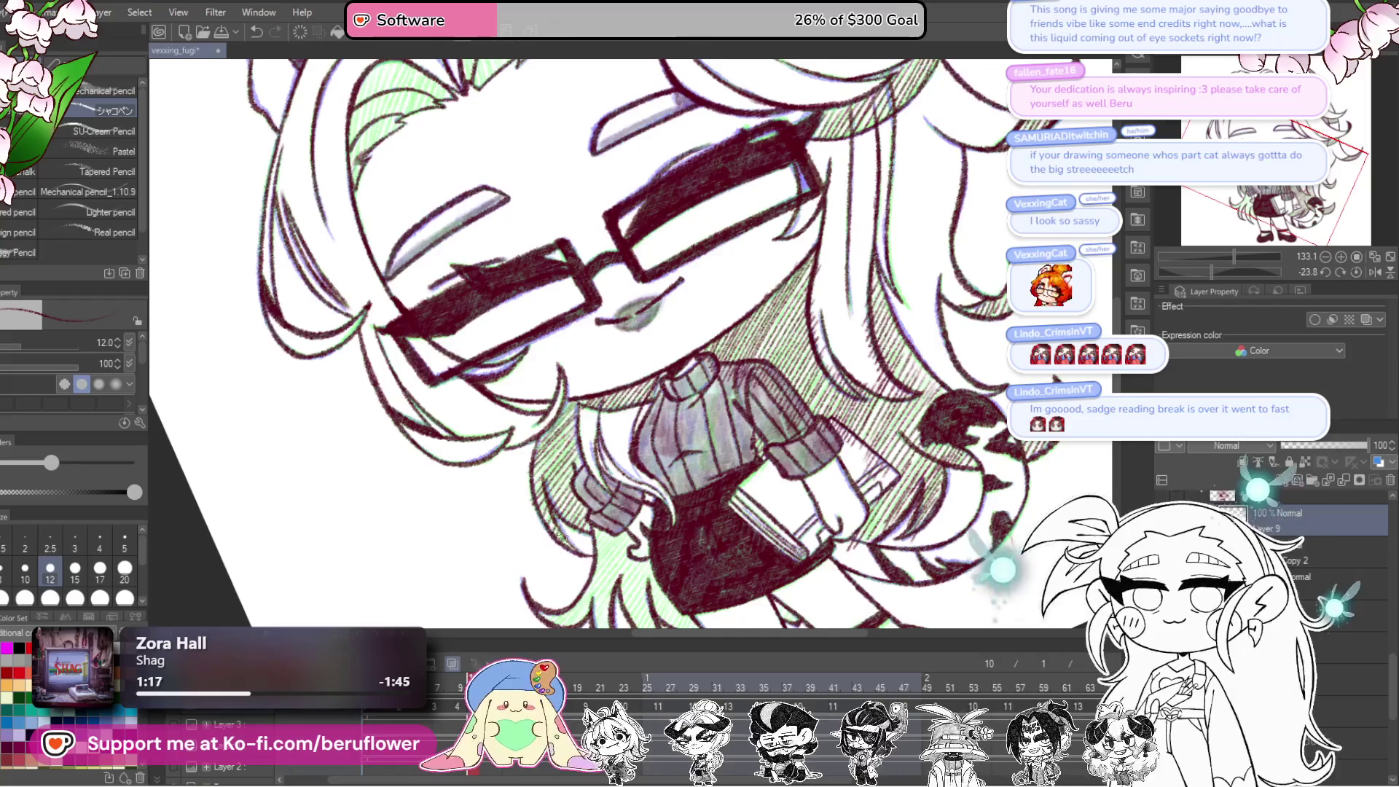
Step: Add small hatching marks on the lower hair and vertical hatching on the green bangs
drag(635, 577, 605, 410)
drag(575, 472, 607, 422)
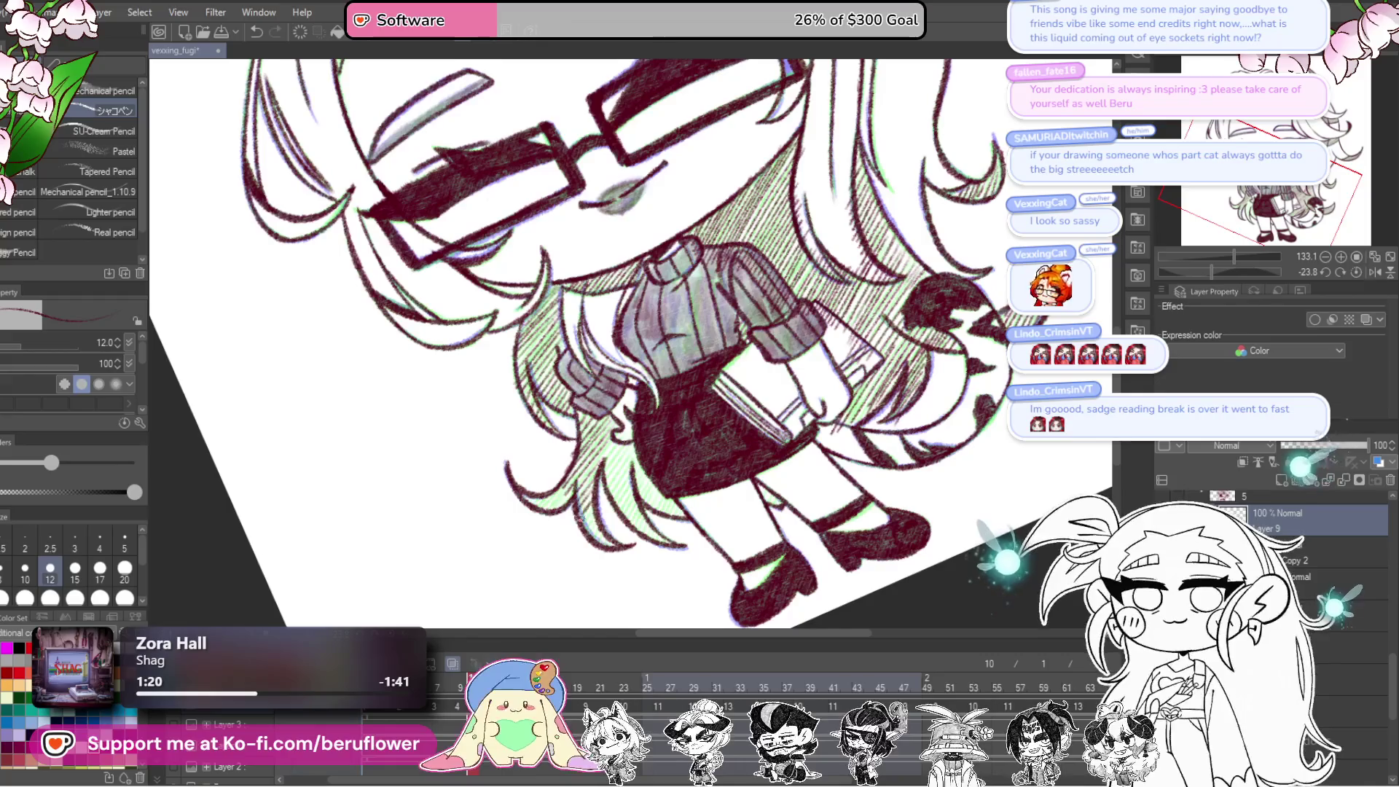
drag(576, 477, 555, 490)
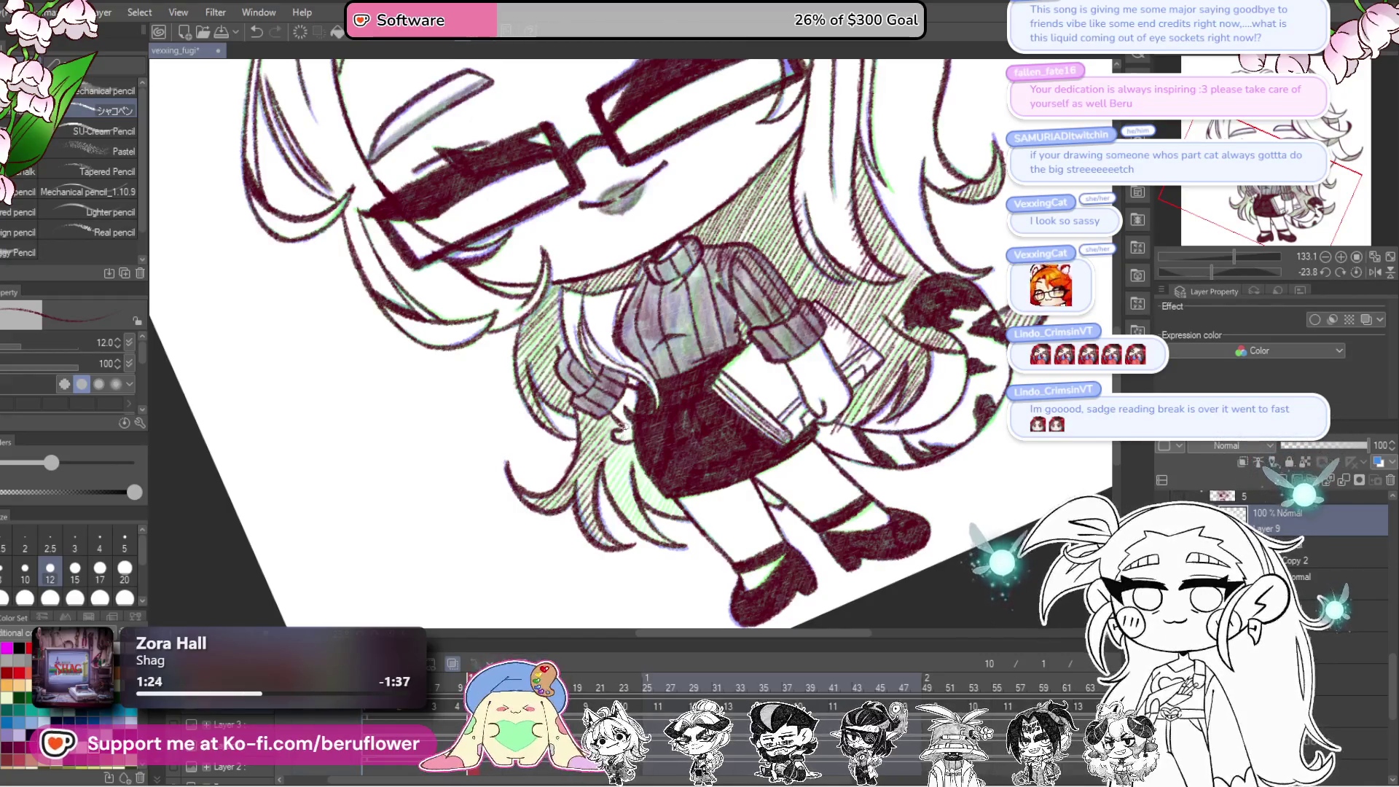
drag(608, 467, 625, 449)
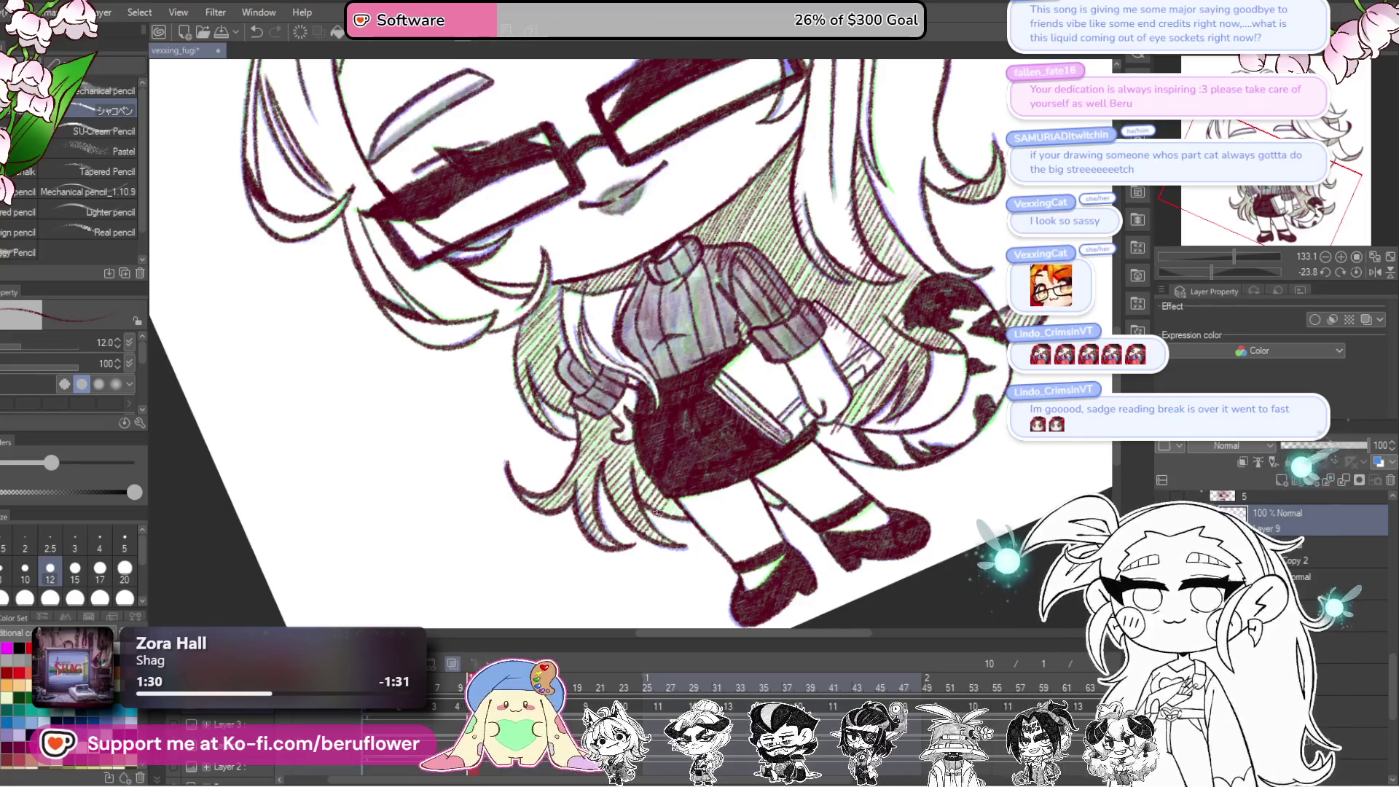
mouse_move(682, 508)
mouse_down()
mouse_move(930, 435)
mouse_move(616, 410)
mouse_move(536, 475)
mouse_move(583, 408)
mouse_move(731, 312)
mouse_move(647, 317)
mouse_move(678, 426)
mouse_move(722, 409)
mouse_move(694, 342)
mouse_move(641, 437)
mouse_move(629, 327)
mouse_move(618, 446)
mouse_up()
mouse_move(616, 302)
mouse_down()
mouse_move(609, 446)
mouse_move(595, 341)
mouse_move(592, 464)
mouse_move(593, 344)
mouse_move(576, 483)
mouse_move(583, 396)
mouse_up()
Step: Extend vertical hatching across the green bang strands and center the view on the face
mouse_move(642, 324)
mouse_down()
mouse_move(636, 437)
mouse_move(653, 434)
mouse_up()
mouse_move(681, 332)
mouse_down()
mouse_move(674, 430)
mouse_move(660, 412)
mouse_up()
scroll(659, 410, down, 5)
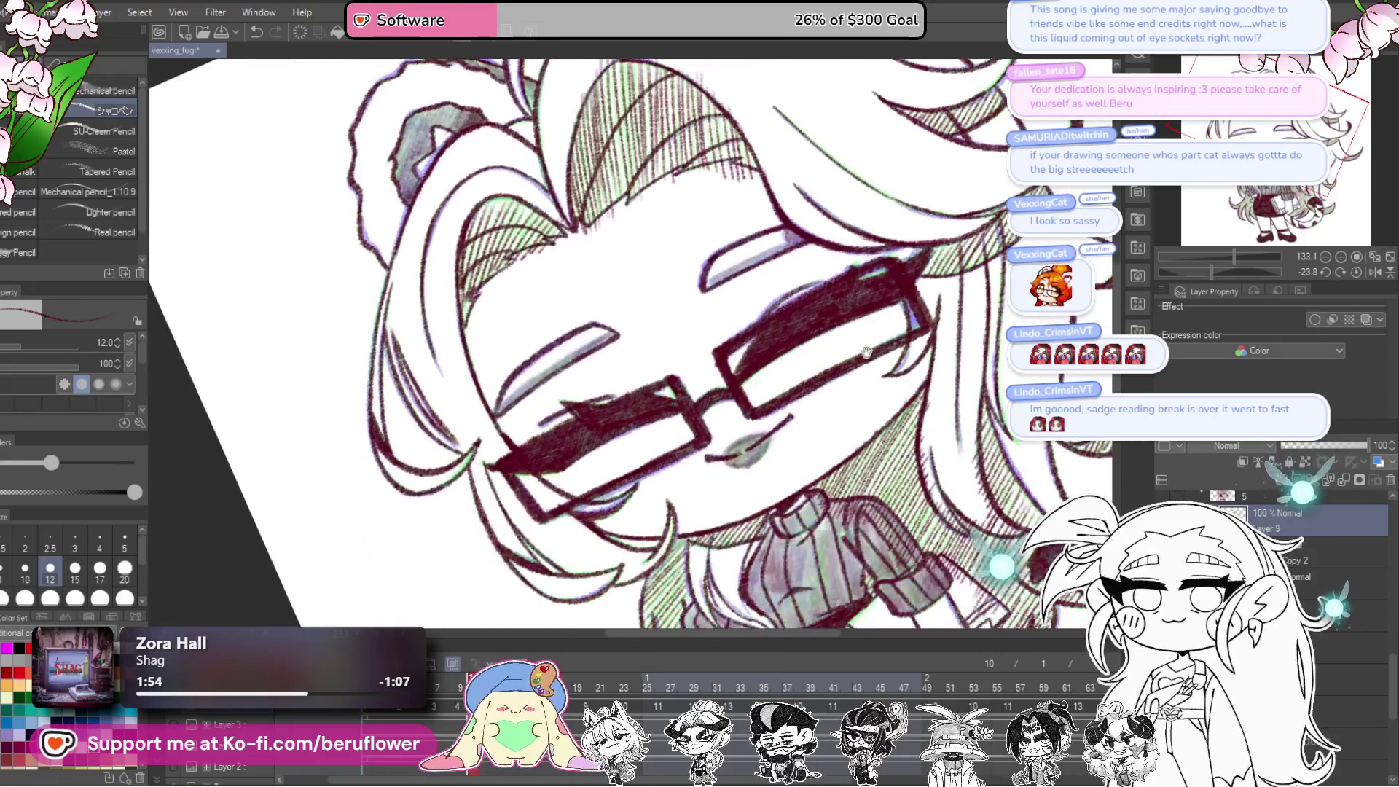
drag(857, 495, 675, 435)
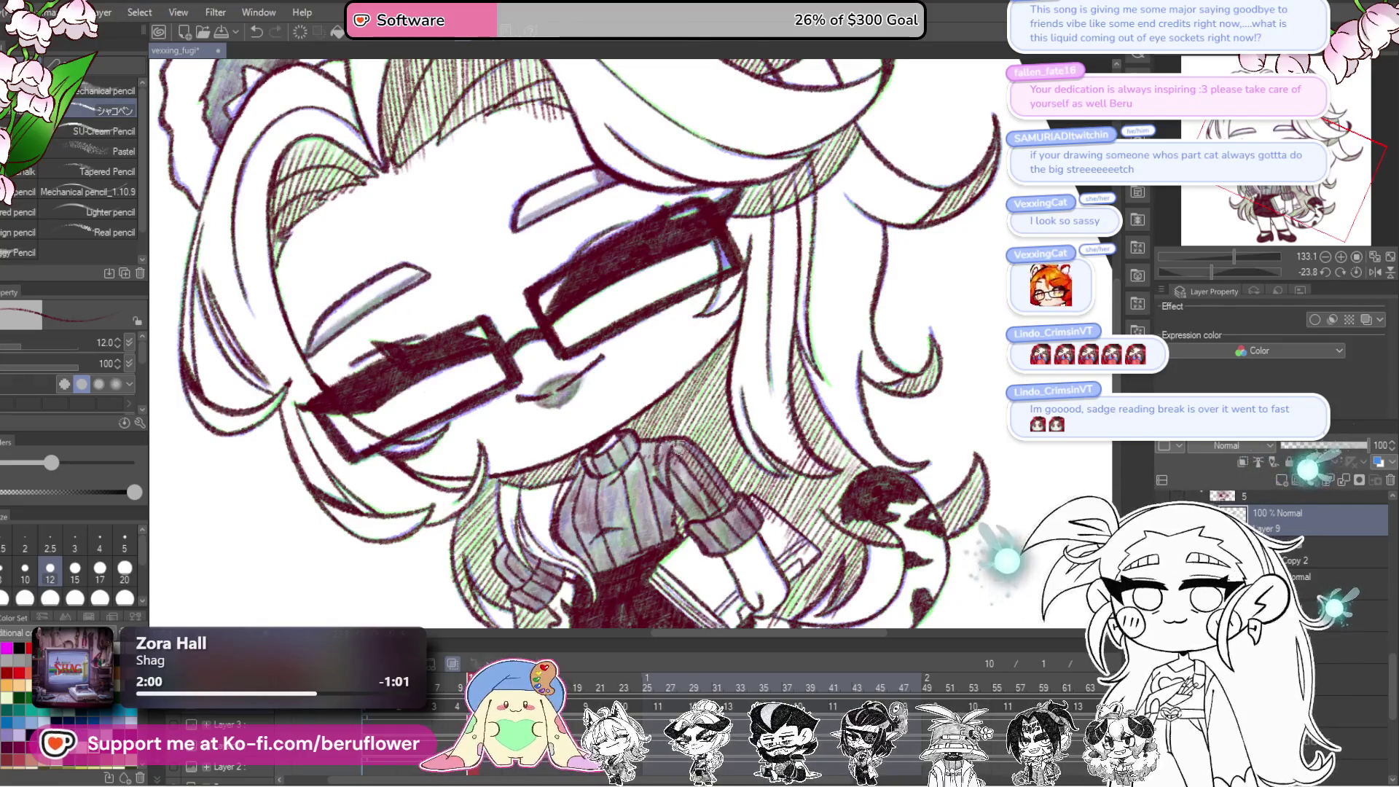
drag(735, 513, 713, 484)
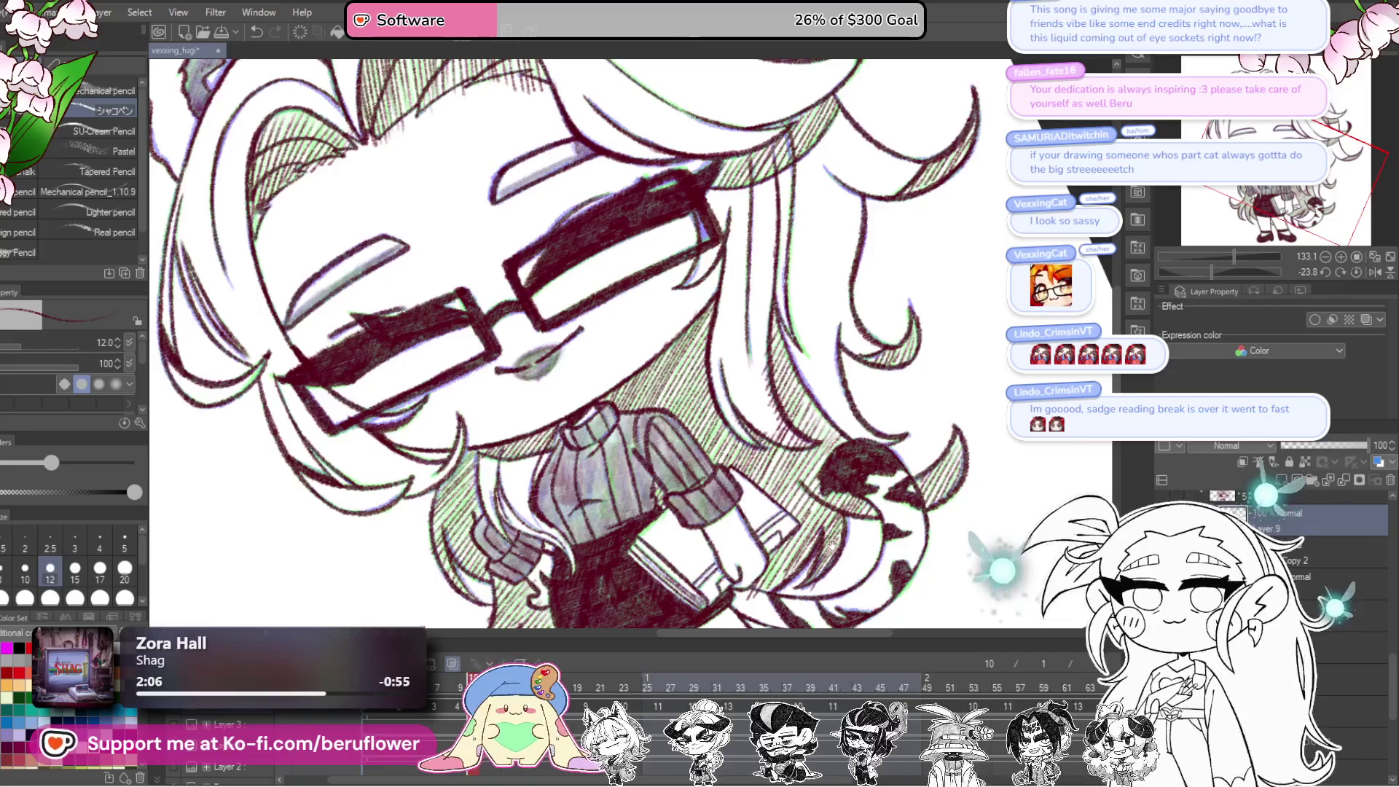
scroll(758, 466, down, 3)
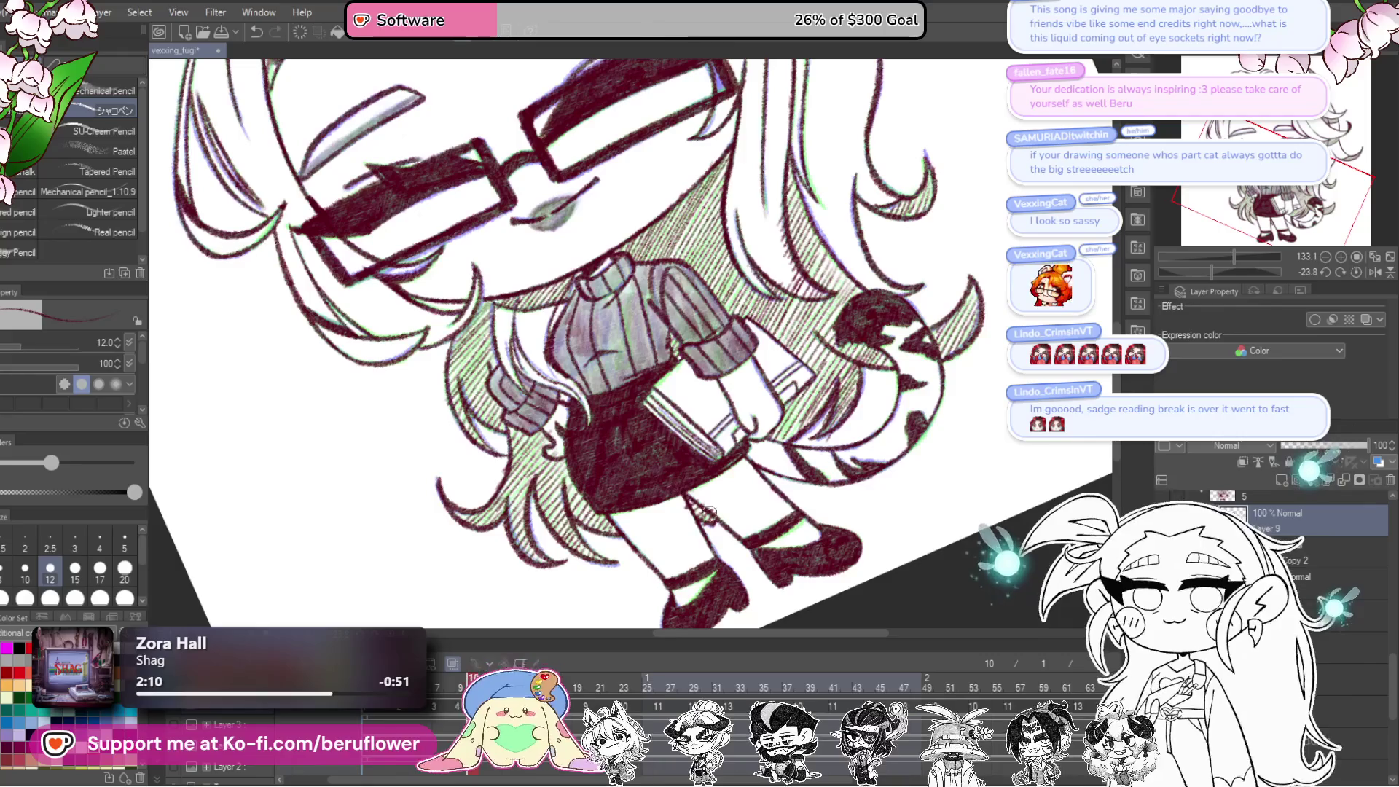
drag(704, 522, 602, 595)
Step: Pan over the whole figure from the hair above the glasses down to the shoes to review
scroll(799, 401, up, 5)
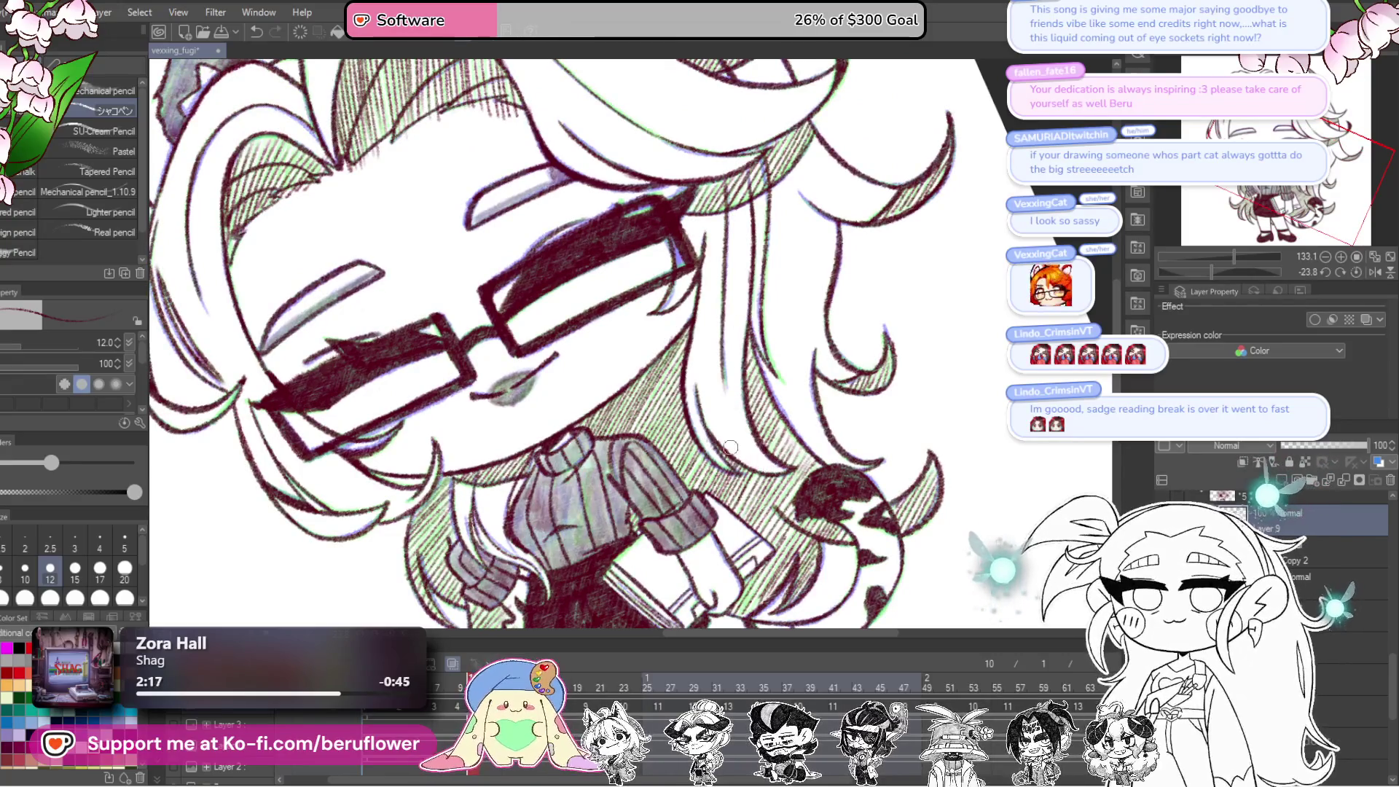
scroll(758, 460, up, 1)
scroll(508, 279, up, 10)
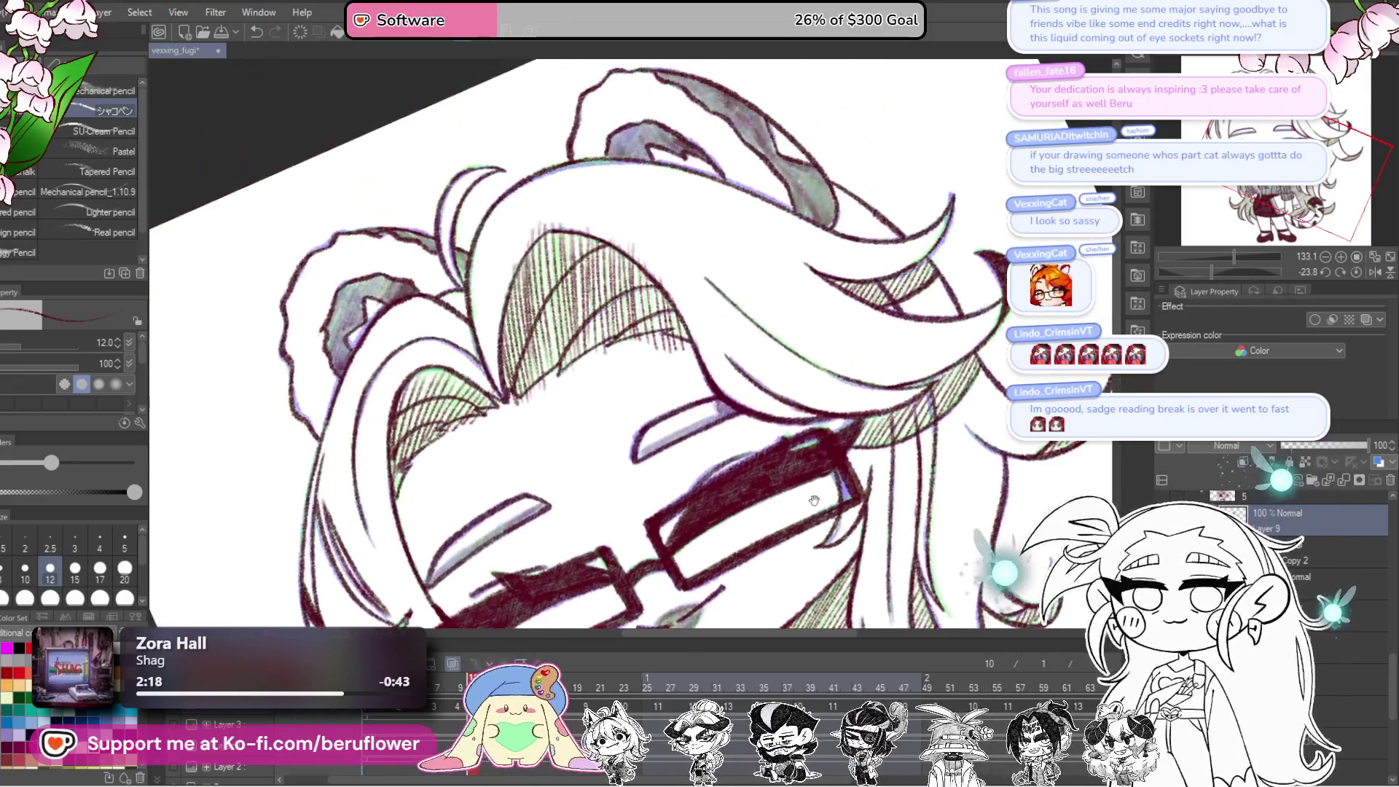
drag(588, 194, 603, 209)
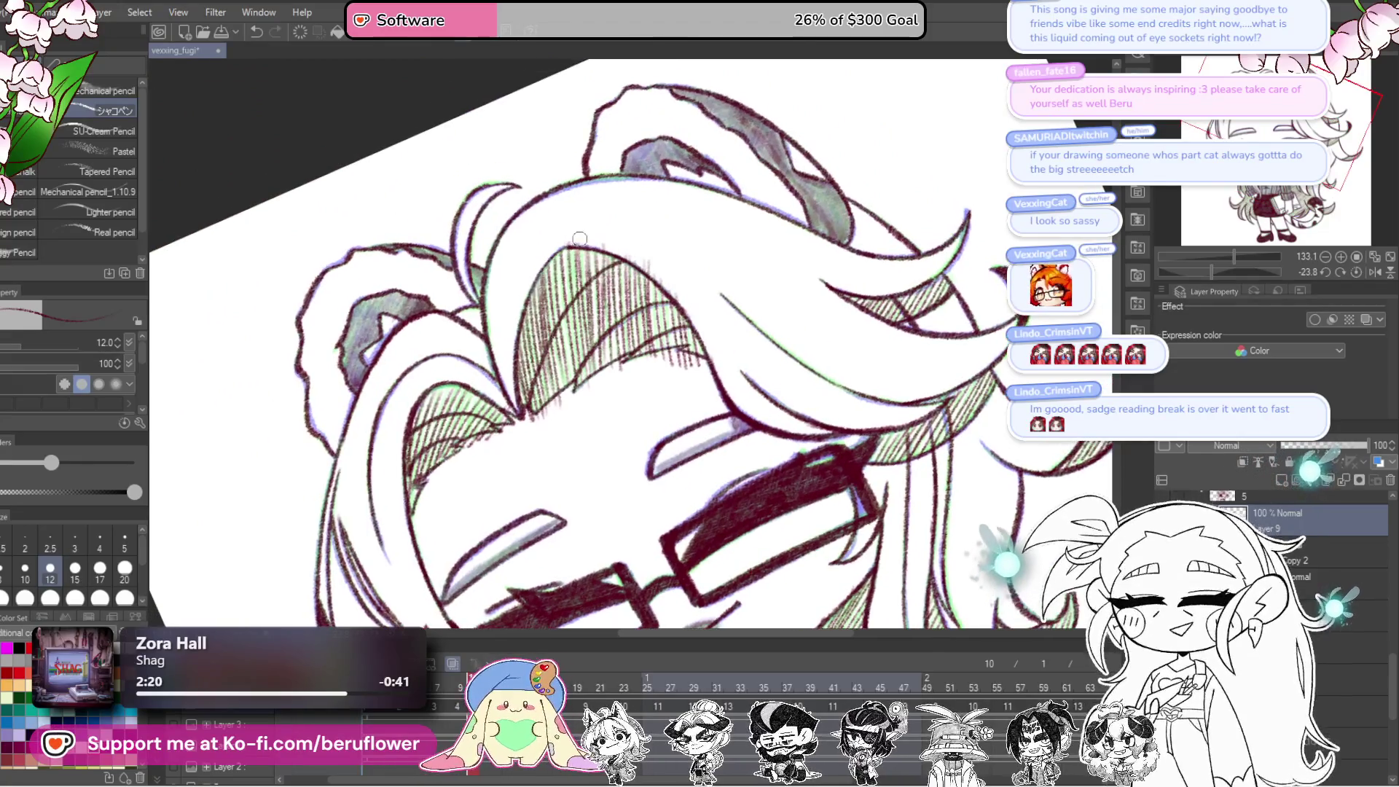
scroll(711, 291, left, 3)
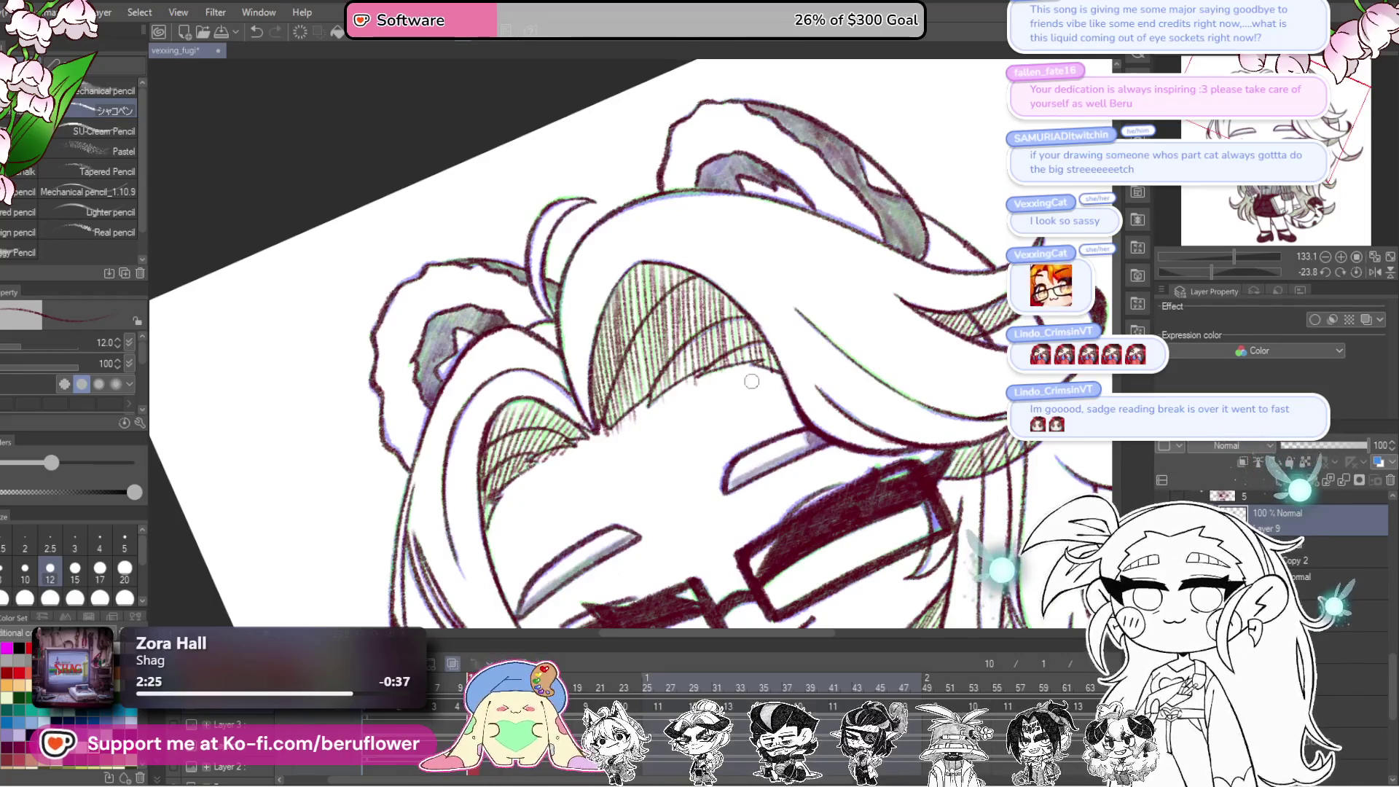
scroll(754, 371, left, 2)
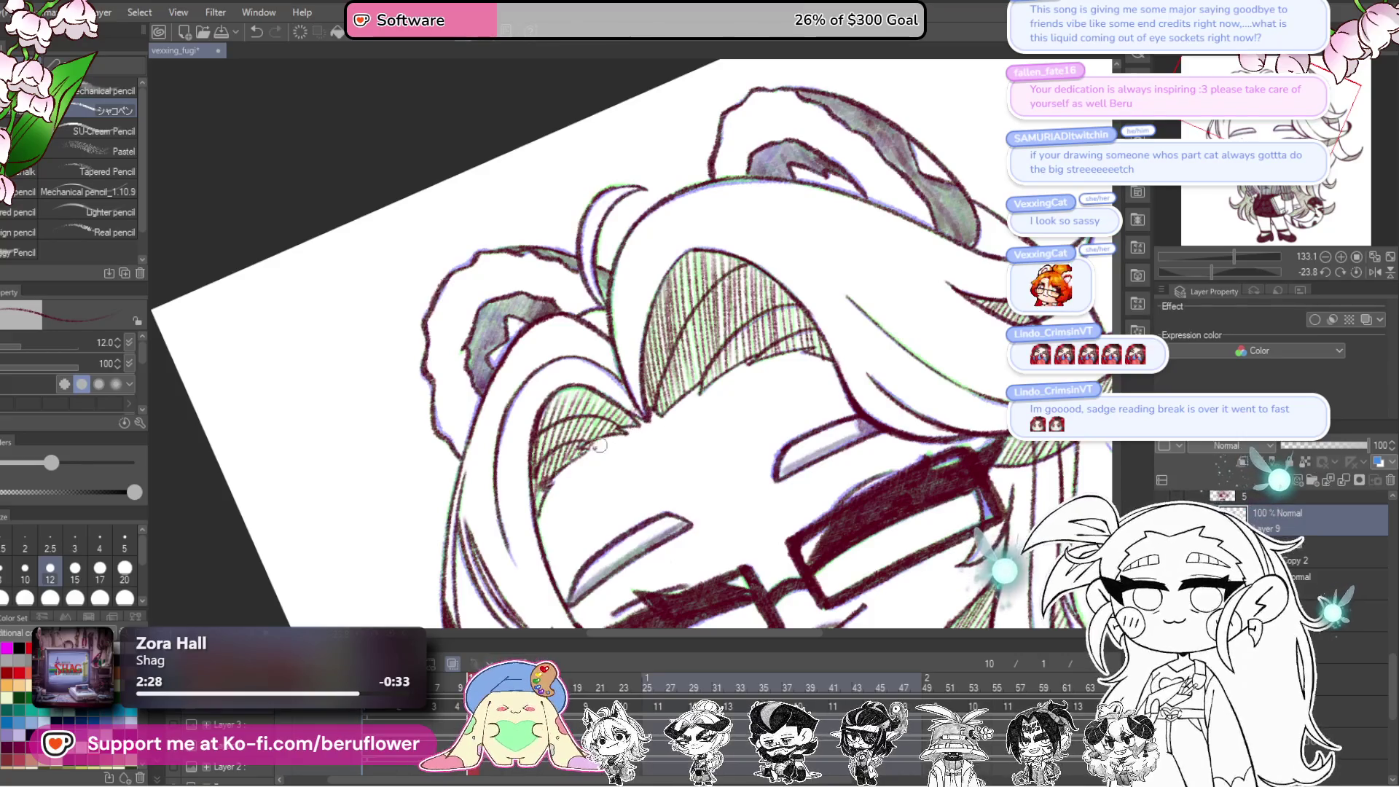
drag(591, 476, 581, 421)
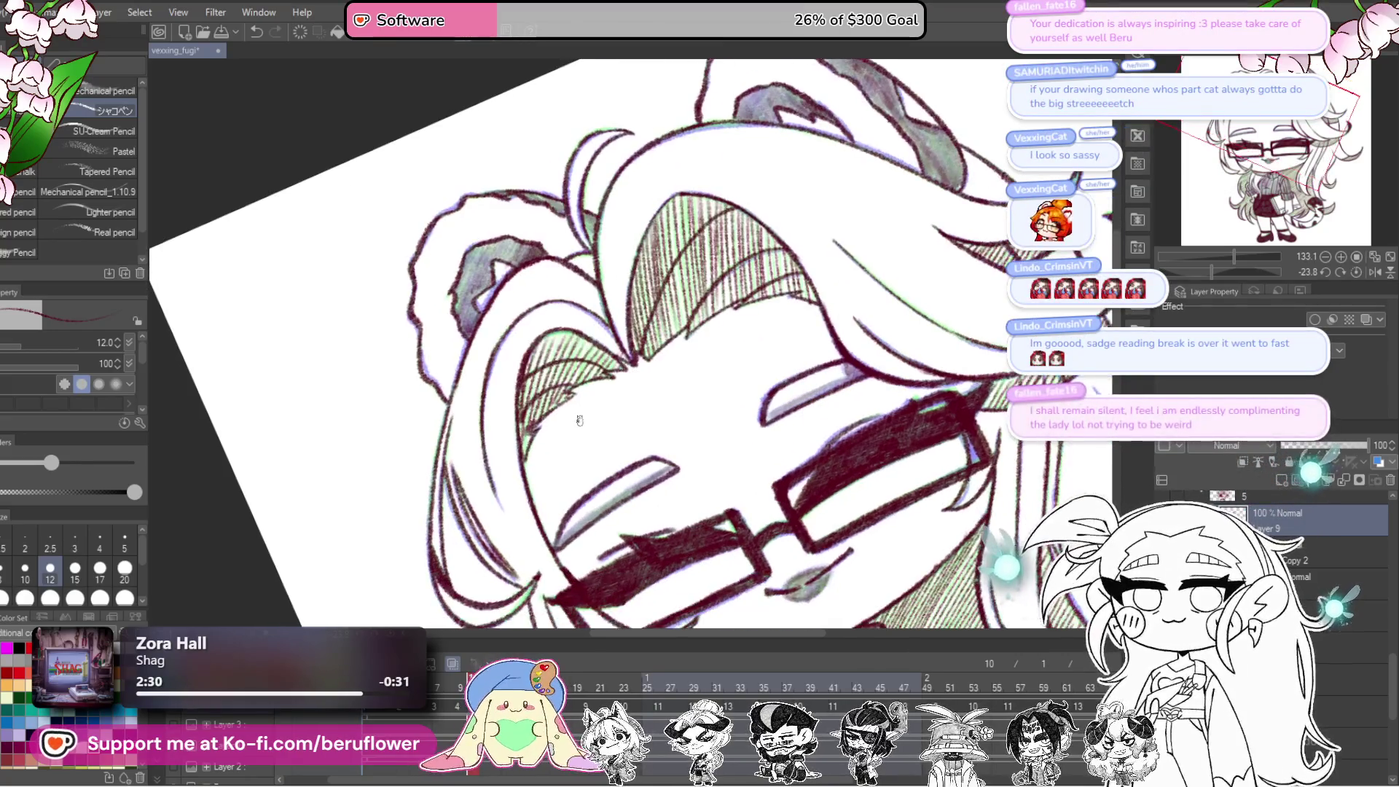
drag(774, 460, 733, 403)
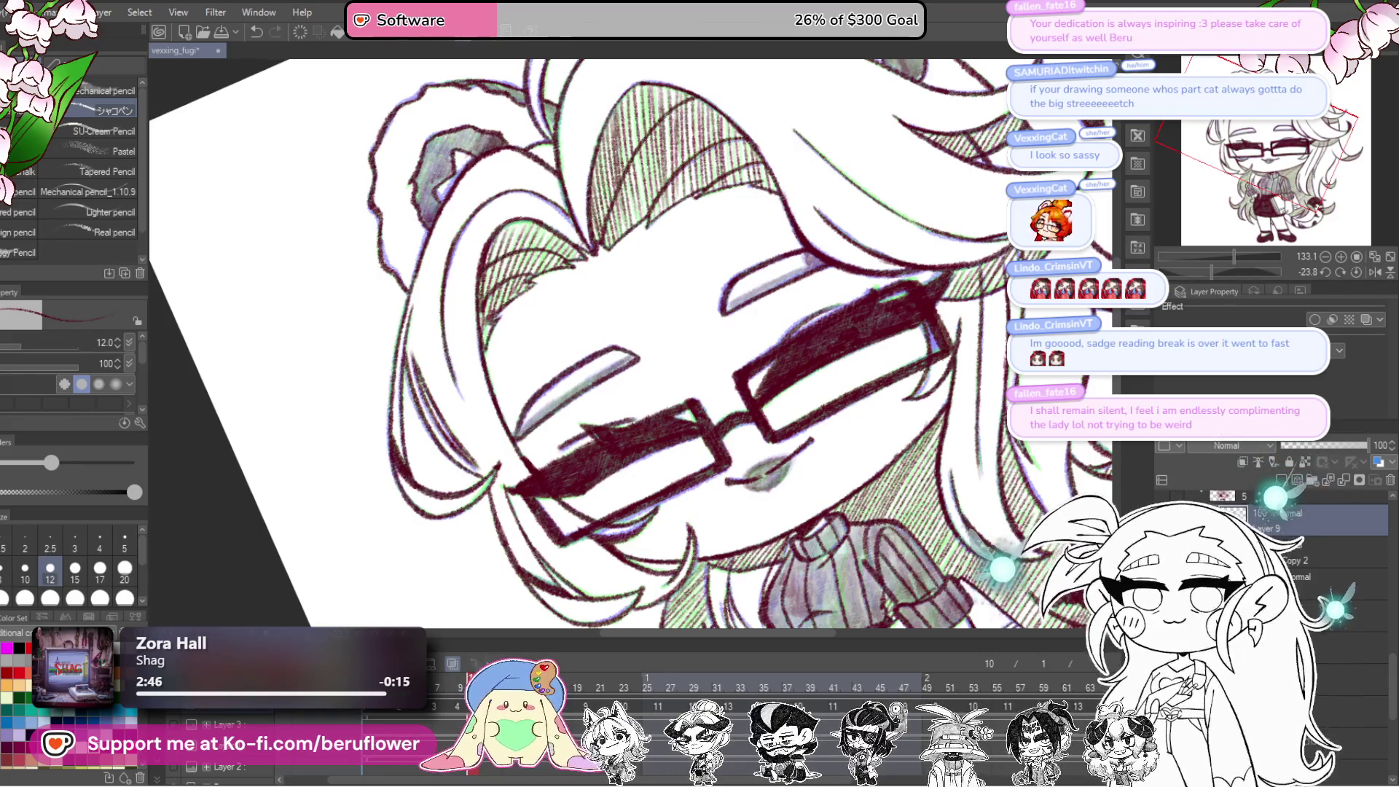
drag(763, 465, 704, 443)
scroll(703, 443, up, 10)
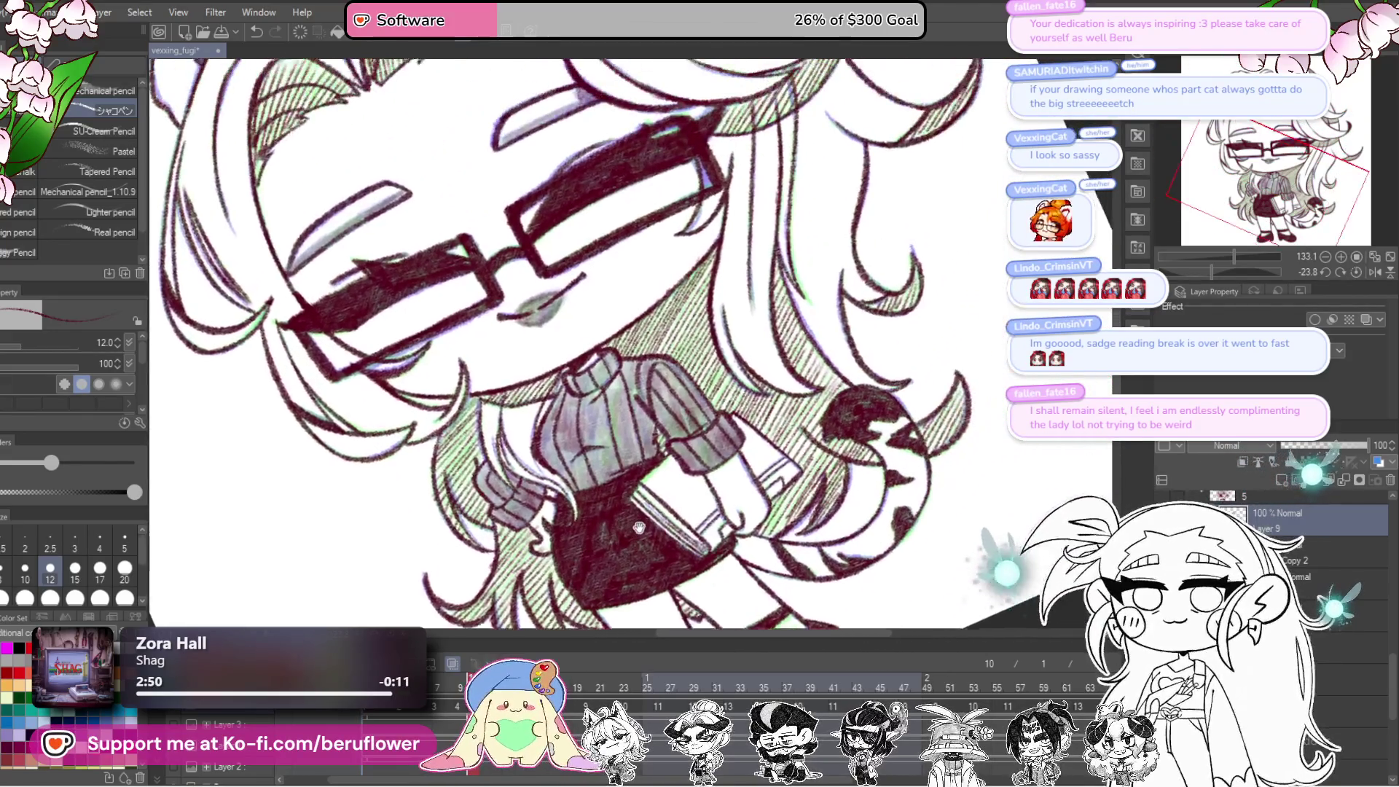
scroll(885, 460, up, 3)
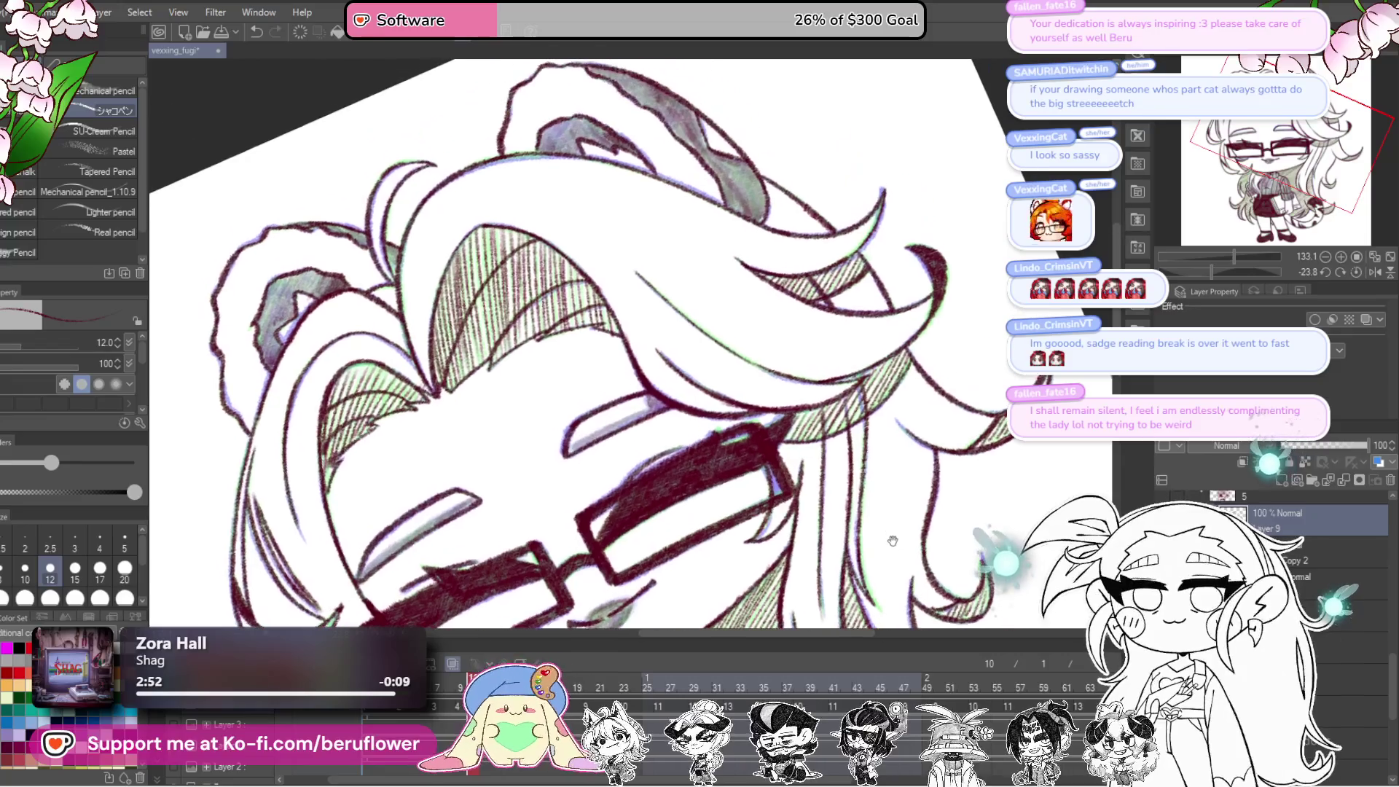
scroll(800, 492, left, 5)
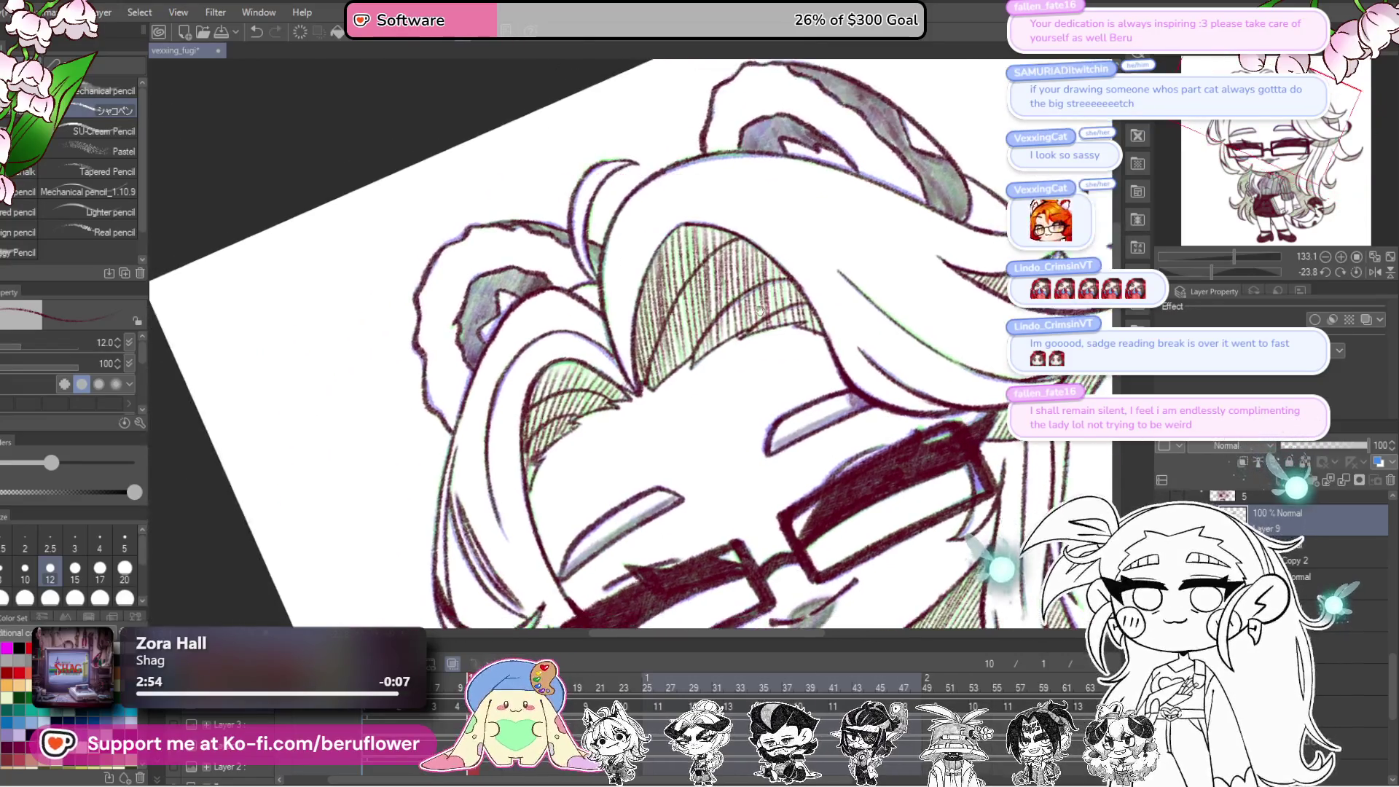
key(ctrl+Right)
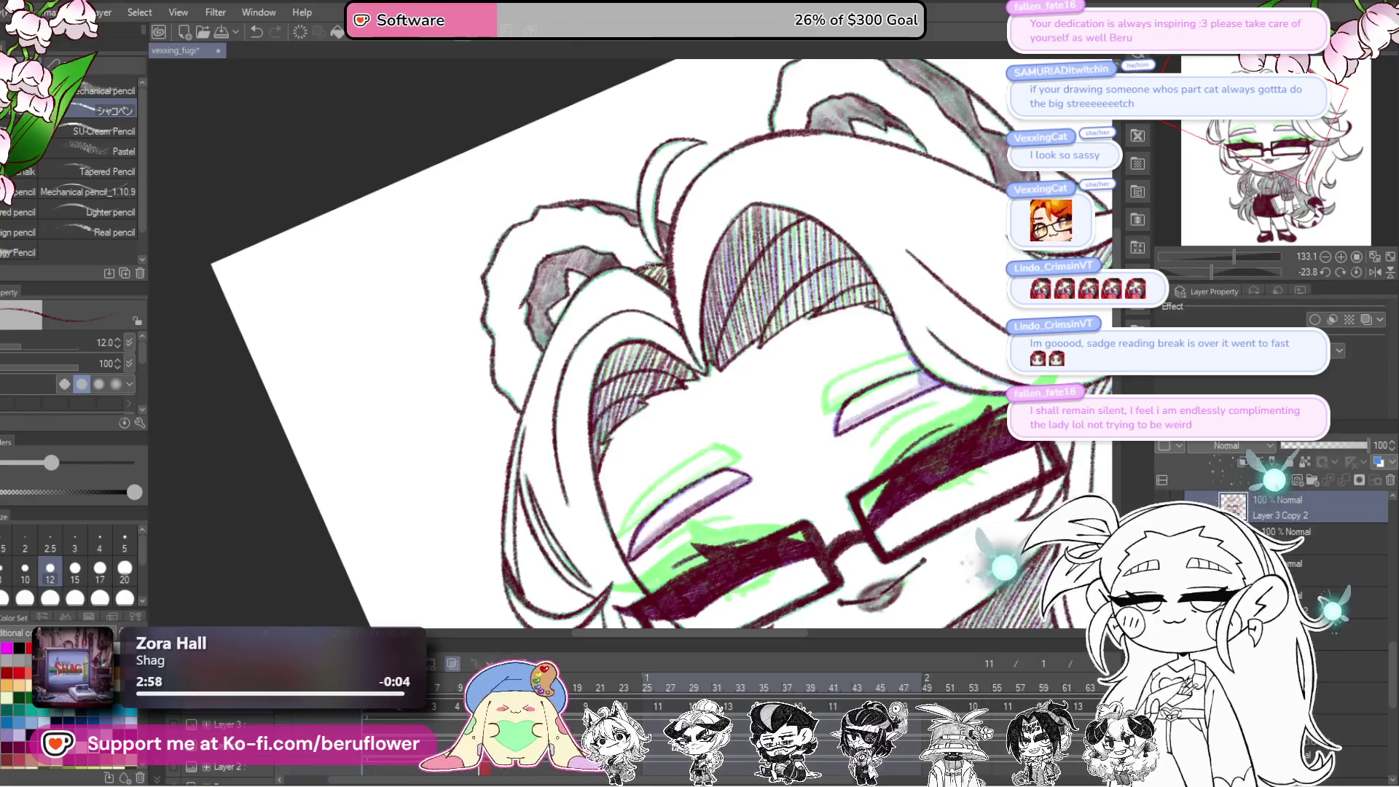
key(ctrl+Left)
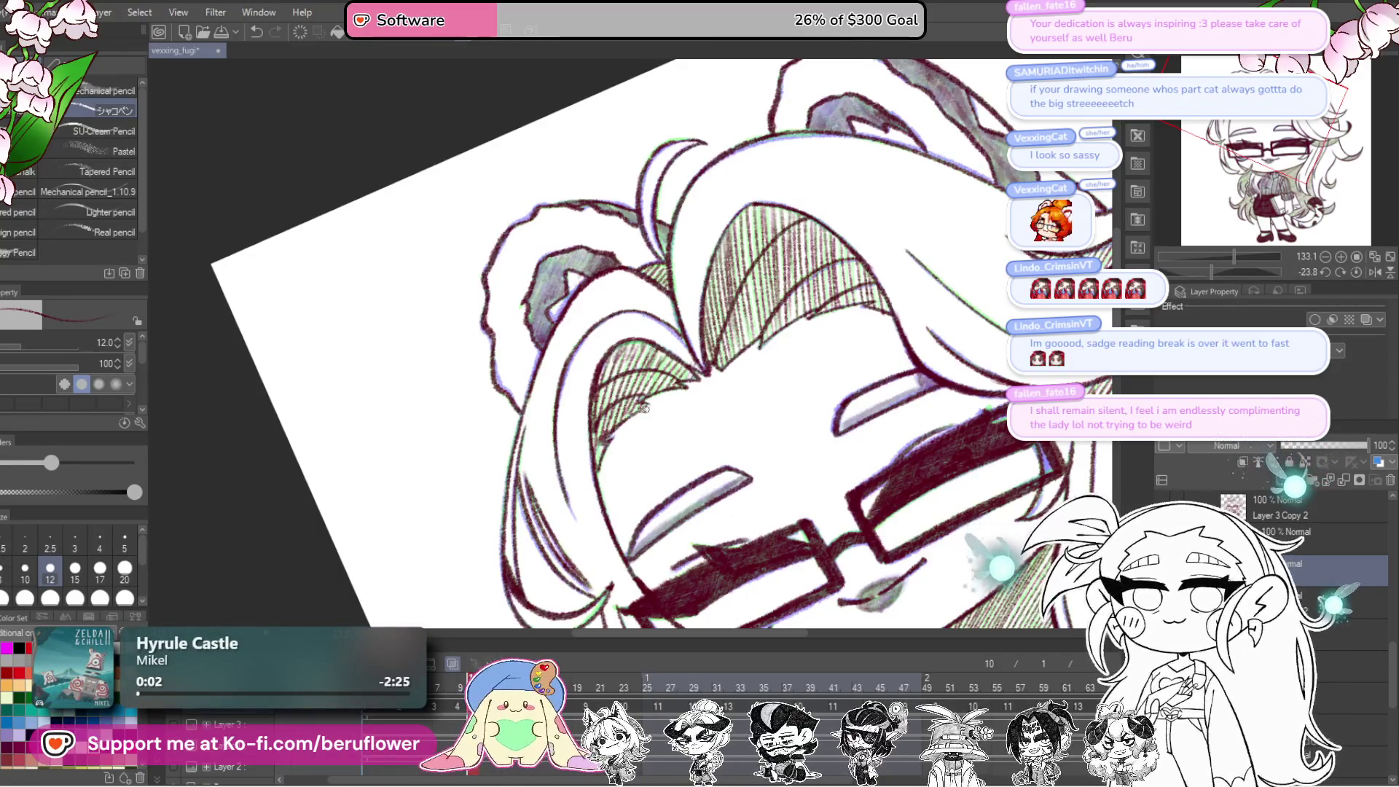
scroll(642, 416, down, 5)
scroll(642, 416, up, 4)
drag(642, 416, 878, 526)
scroll(787, 520, up, 5)
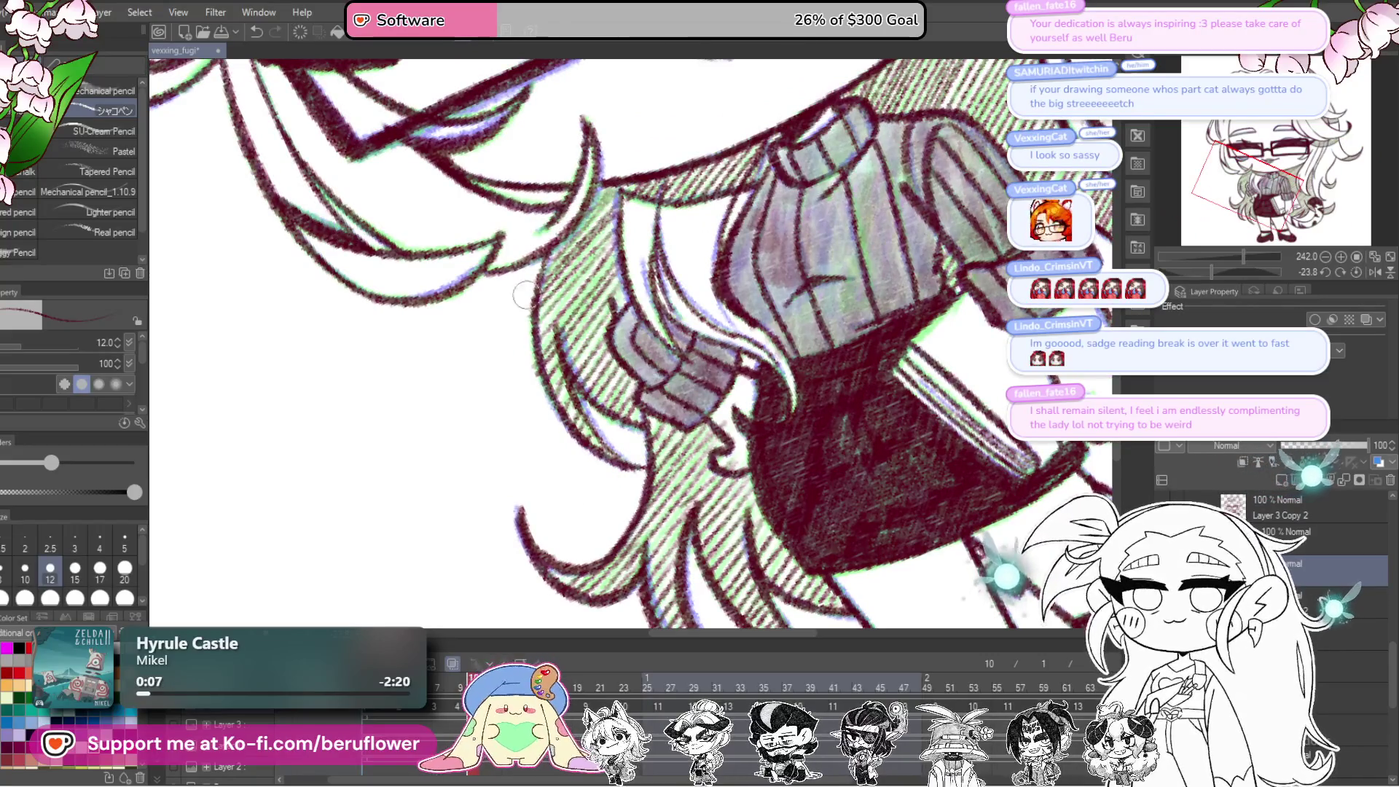
scroll(587, 462, down, 5)
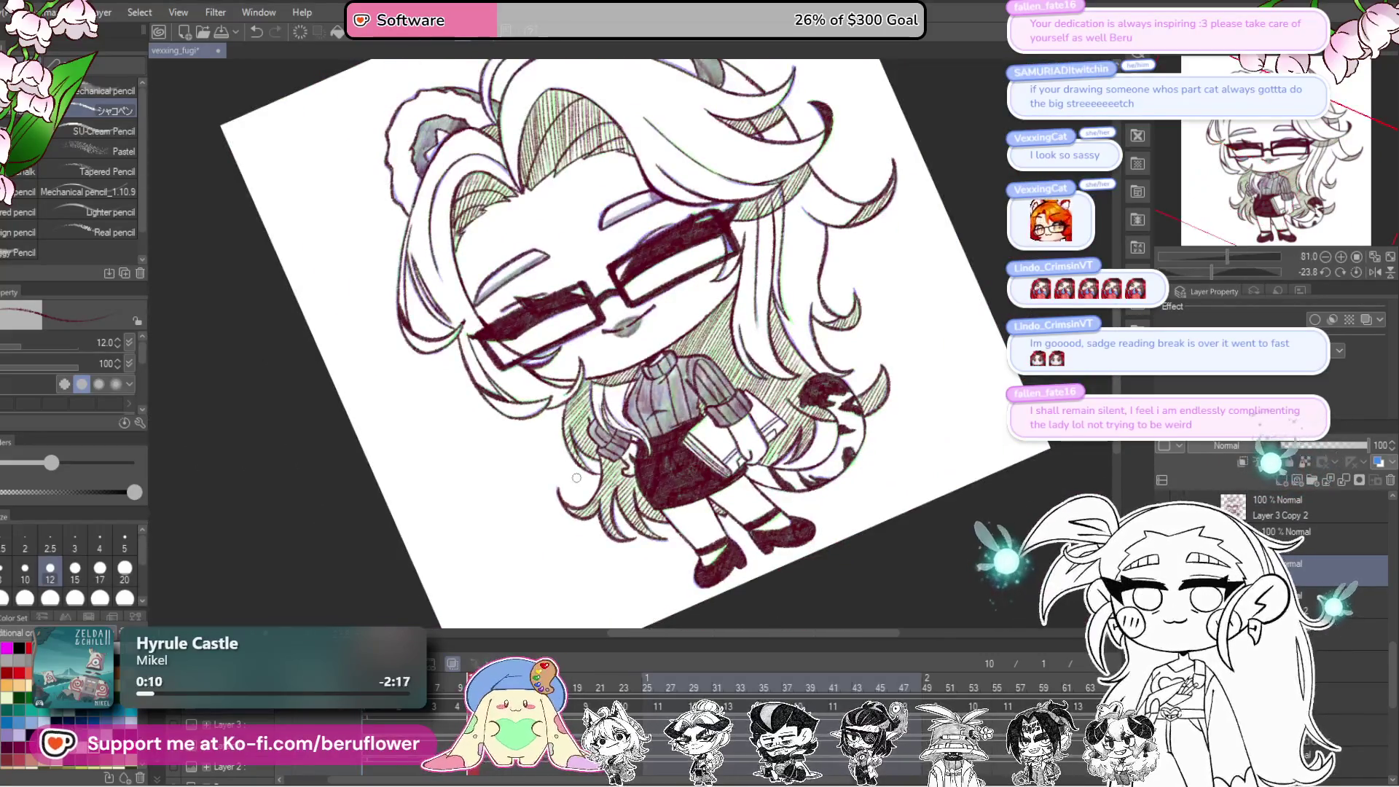
scroll(738, 572, up, 3)
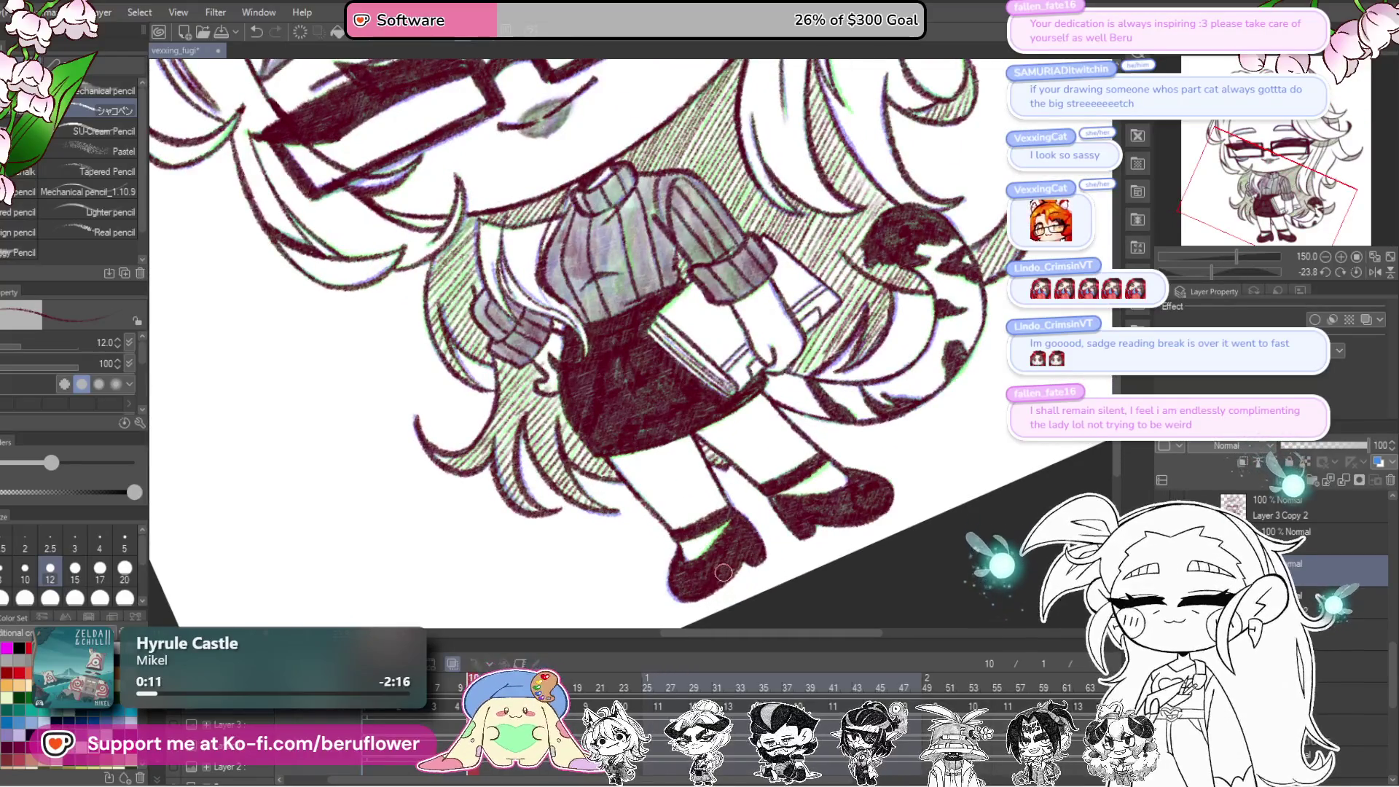
scroll(838, 485, down, 3)
scroll(884, 538, up, 2)
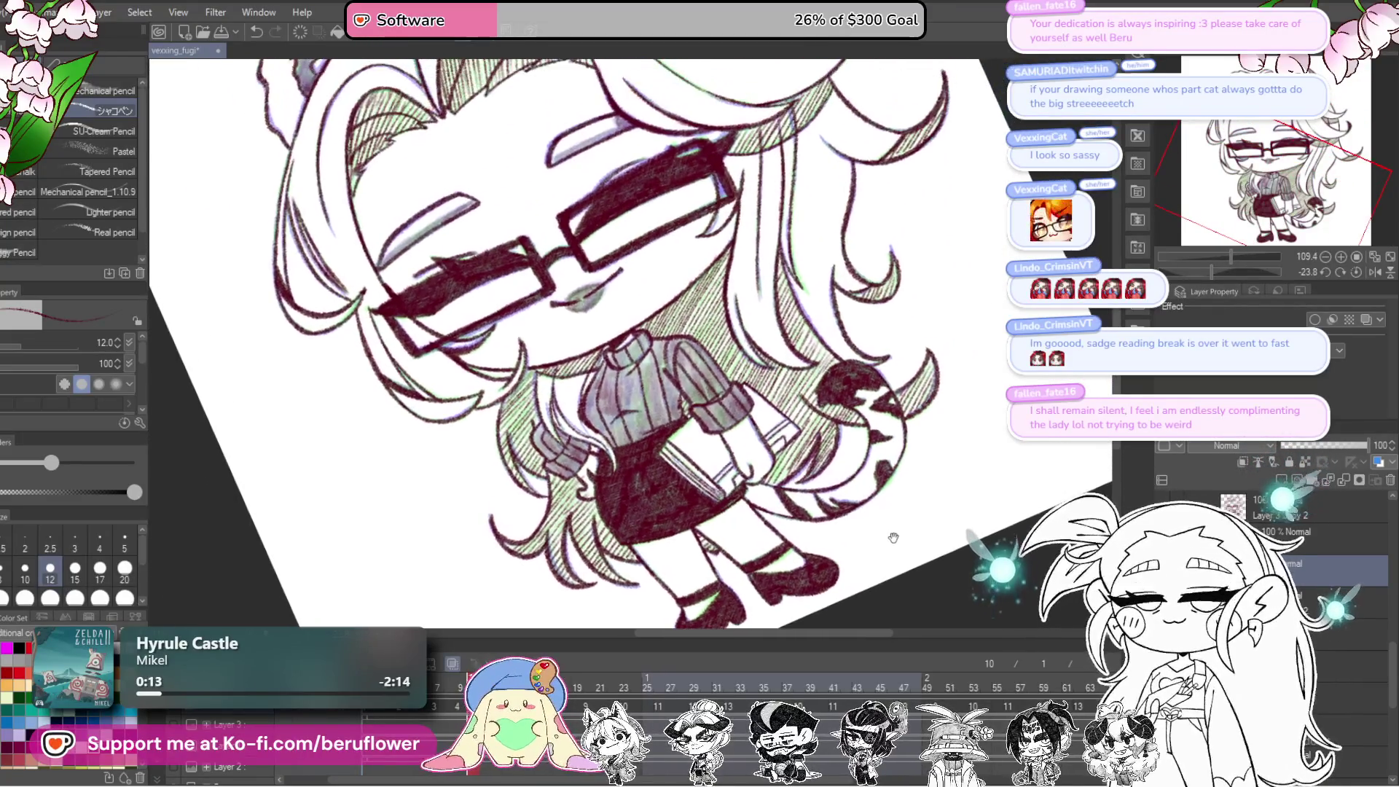
scroll(773, 598, down, 2)
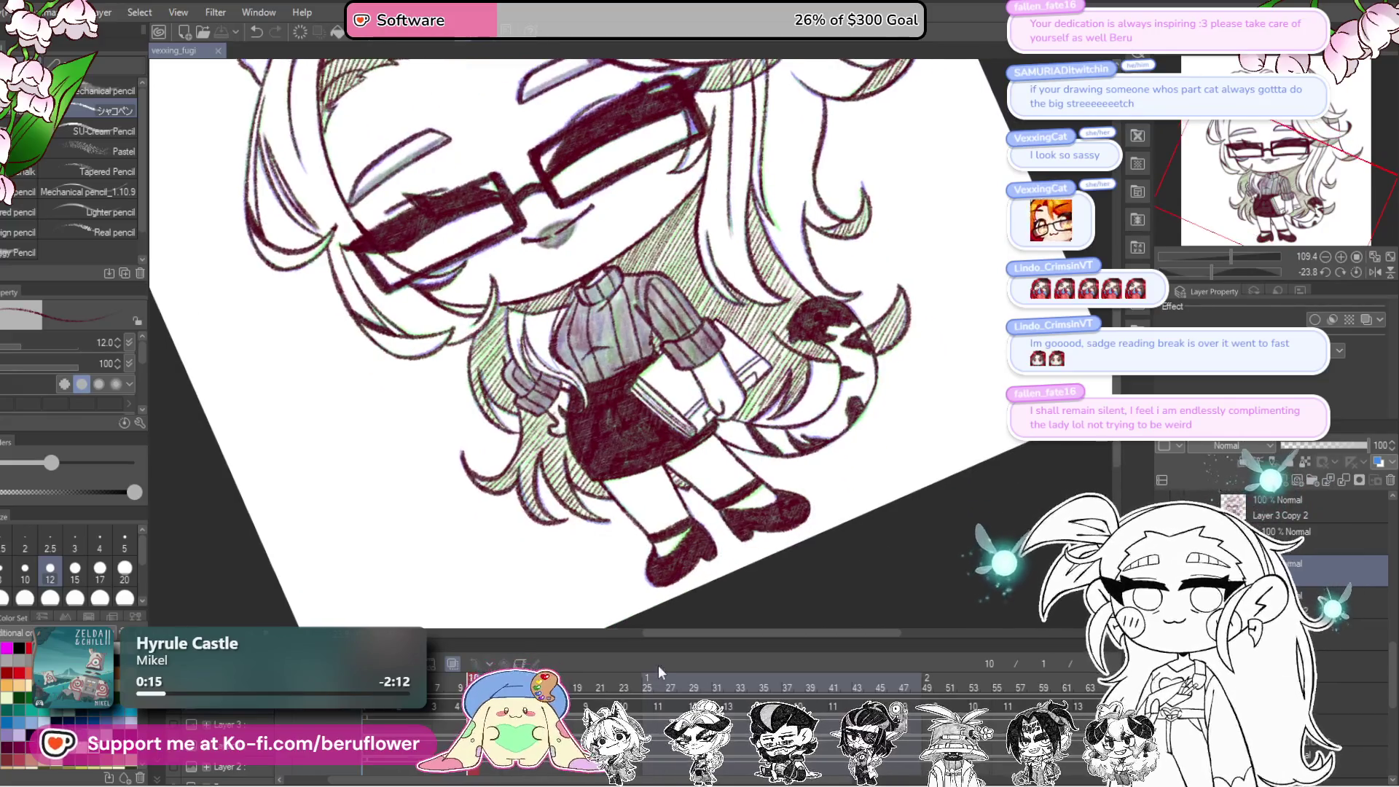
scroll(656, 364, up, 2)
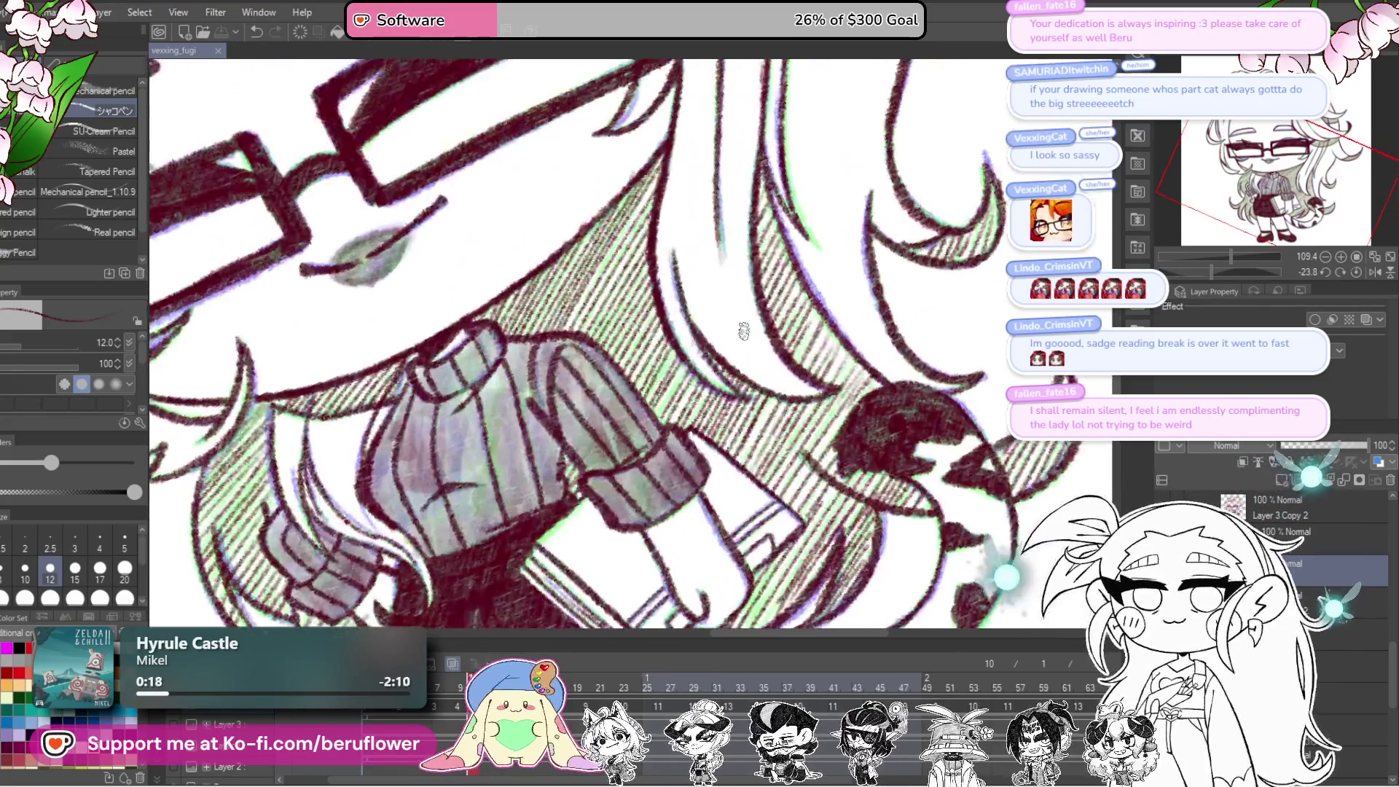
scroll(794, 277, up, 3)
drag(825, 373, 796, 336)
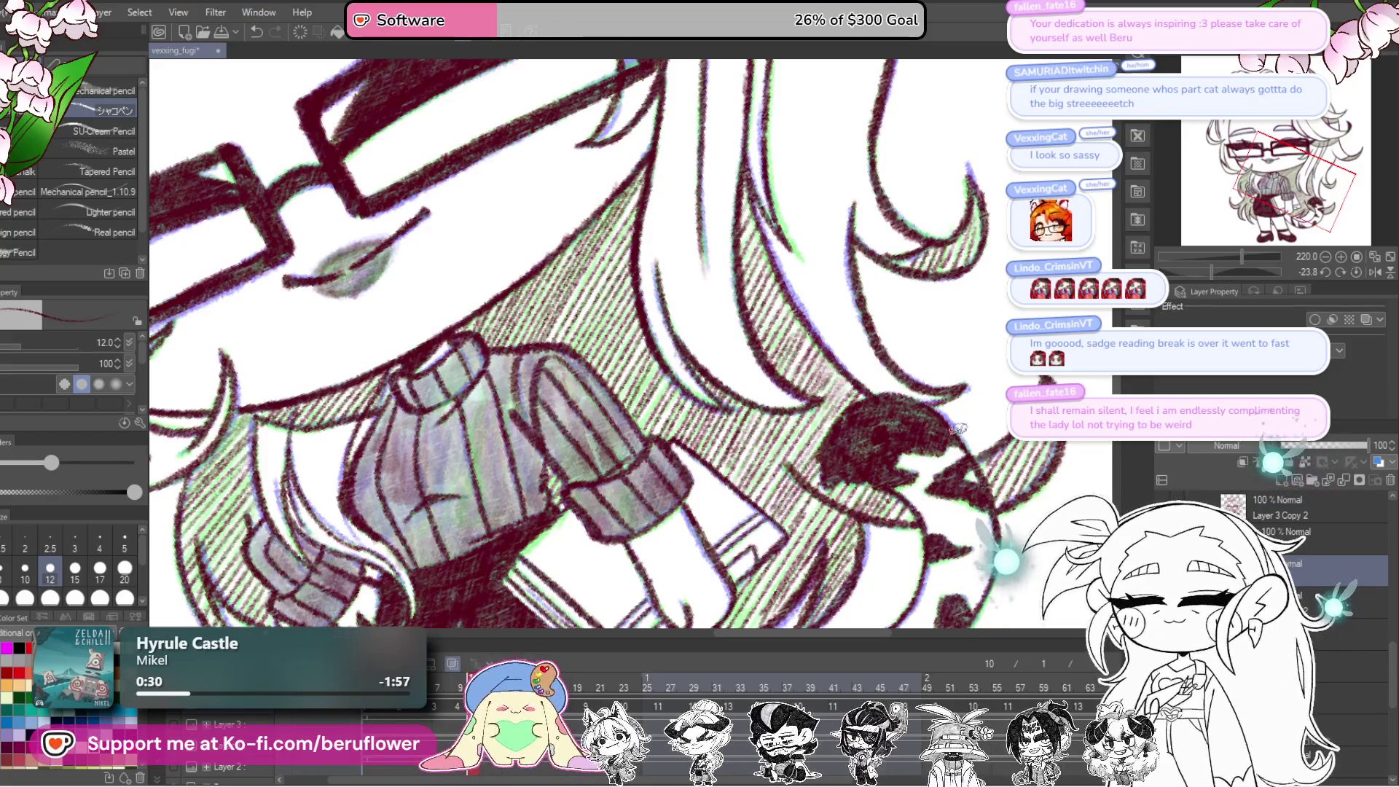
key(ctrl+0)
scroll(911, 528, up, 4)
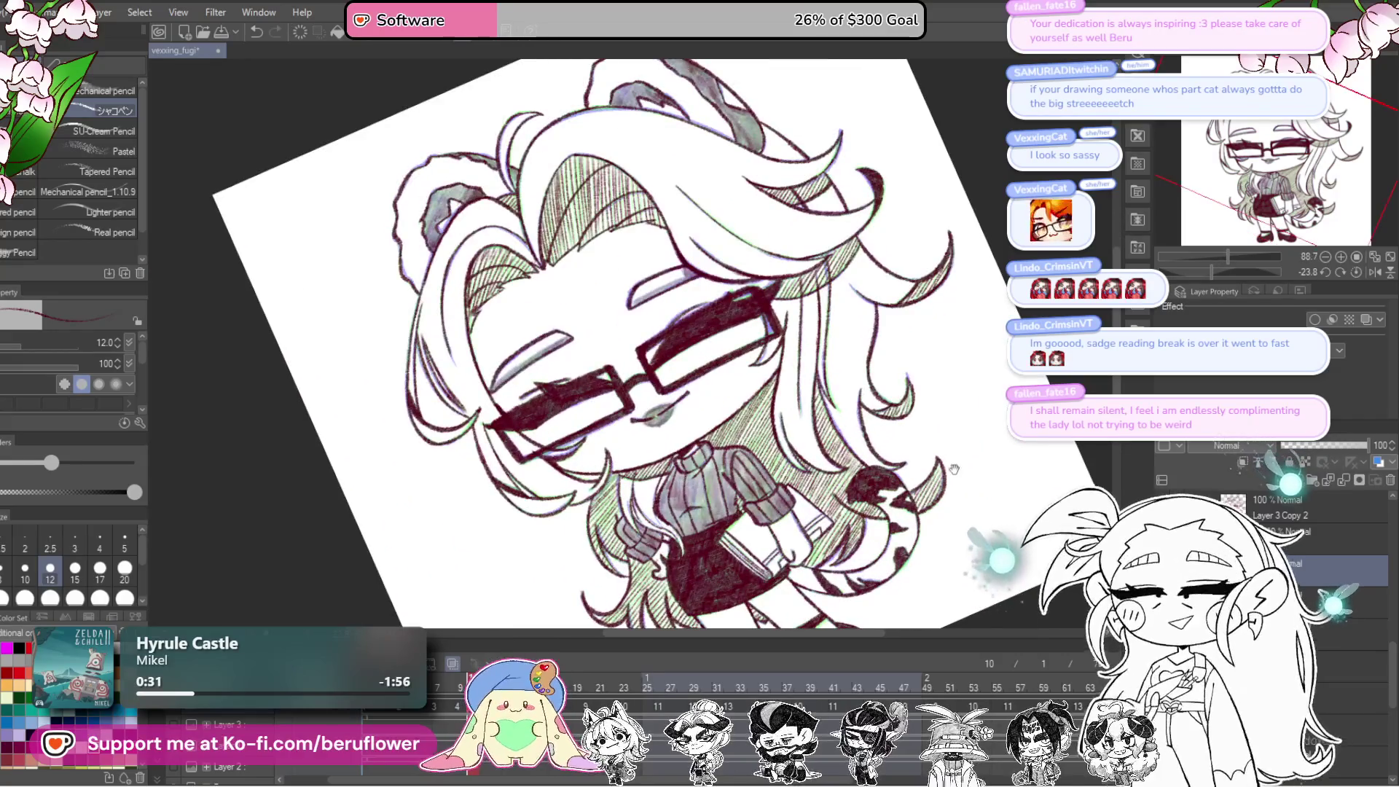
scroll(911, 528, down, 3)
scroll(930, 442, up, 3)
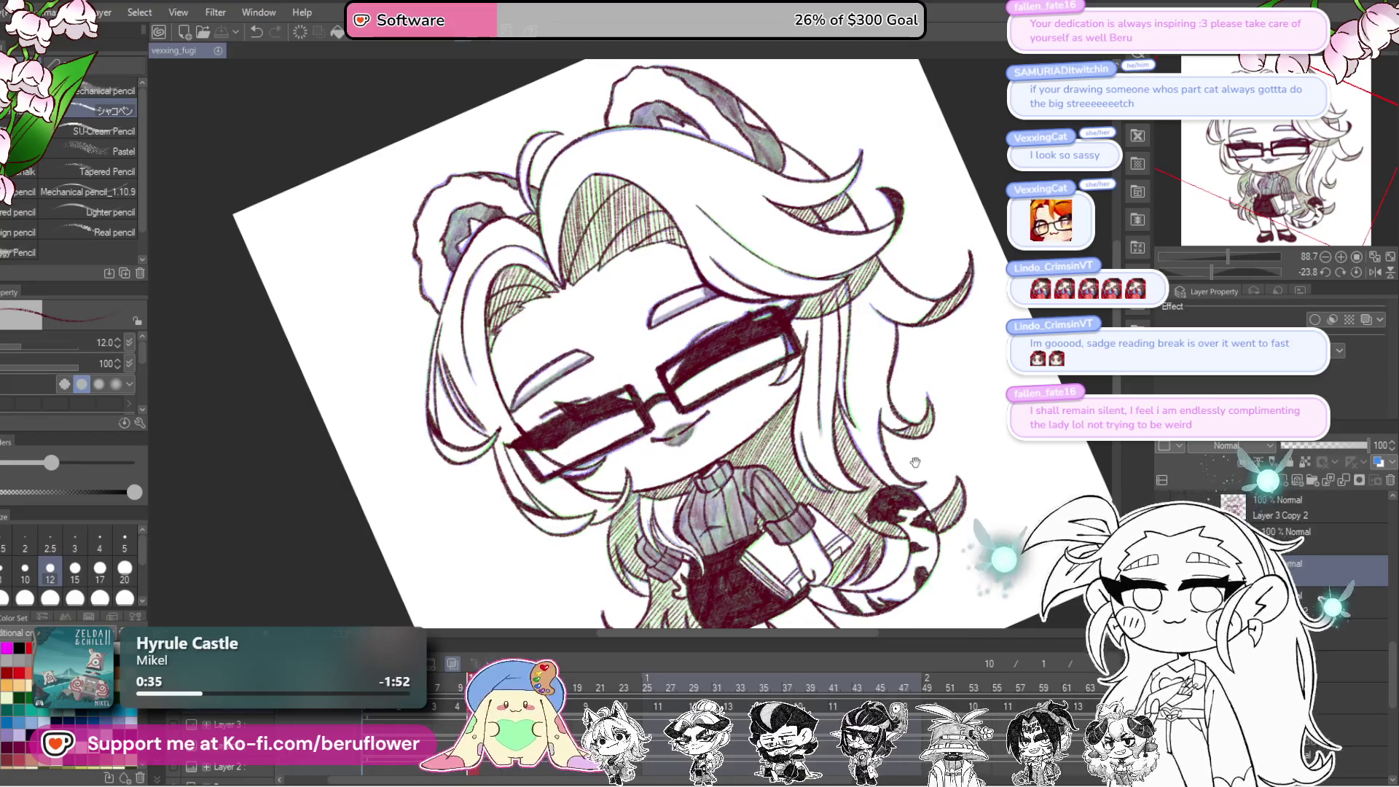
drag(916, 461, 913, 473)
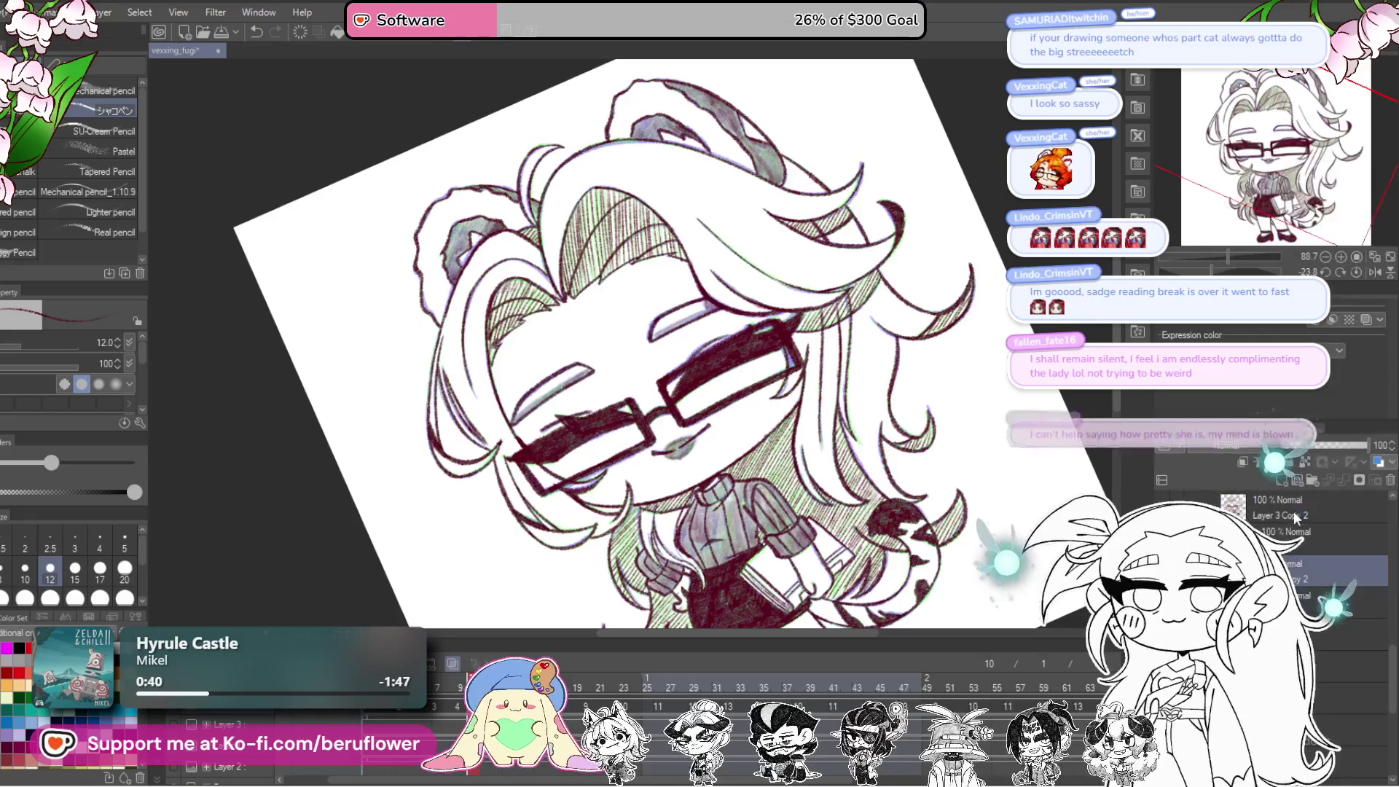
drag(700, 438, 646, 303)
scroll(785, 453, up, 3)
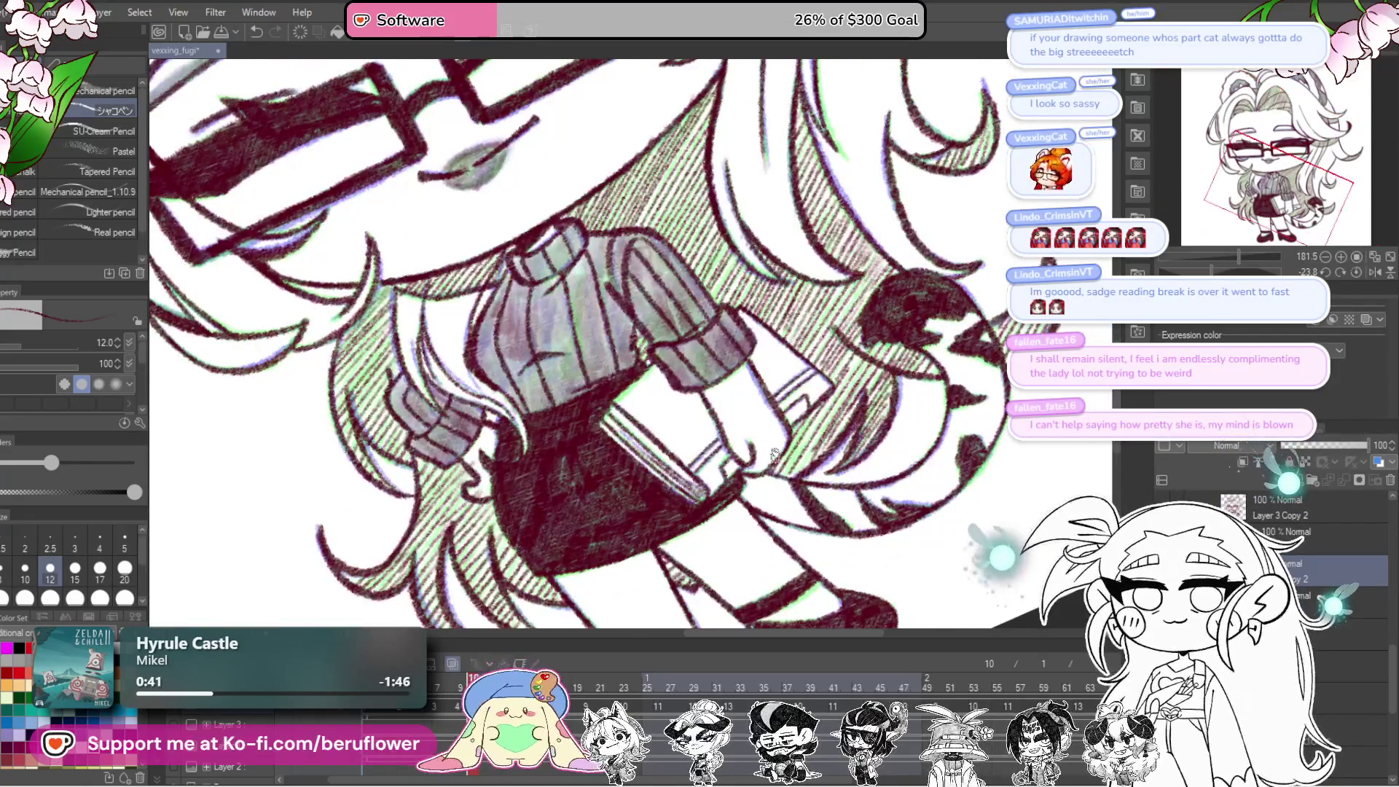
drag(774, 457, 827, 464)
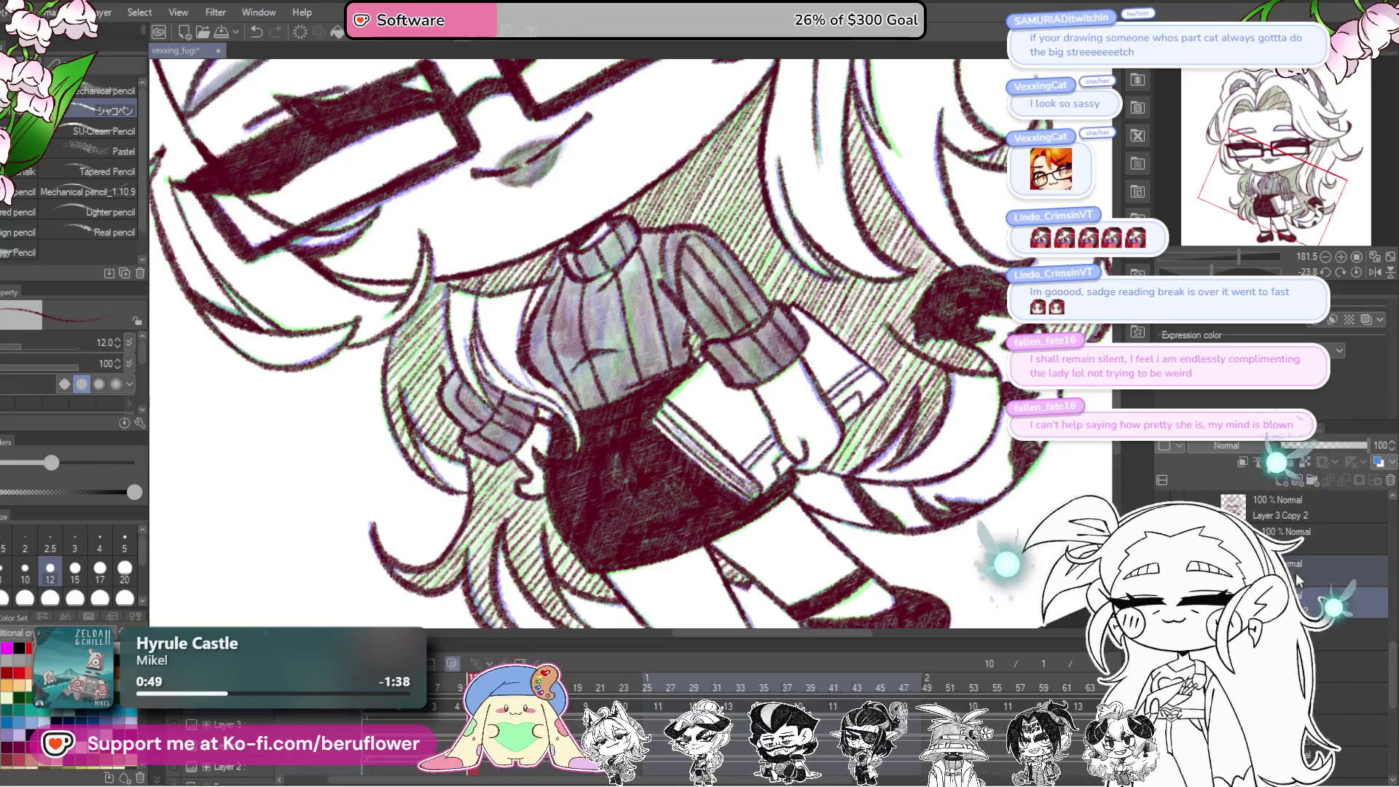
right_click(1239, 576)
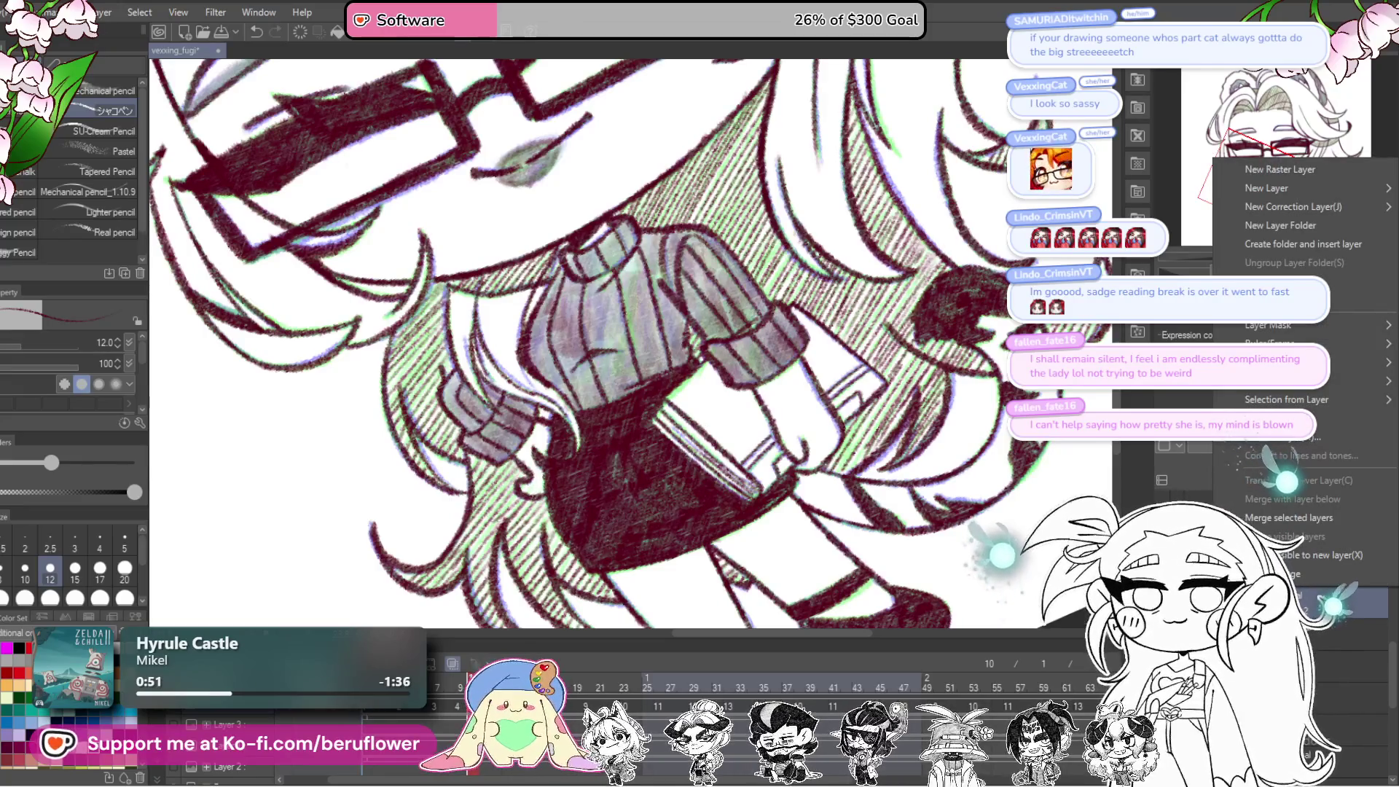
Step: Apply a layer command, then show the colour layer with green hair and purple eyeshadow
click(1305, 596)
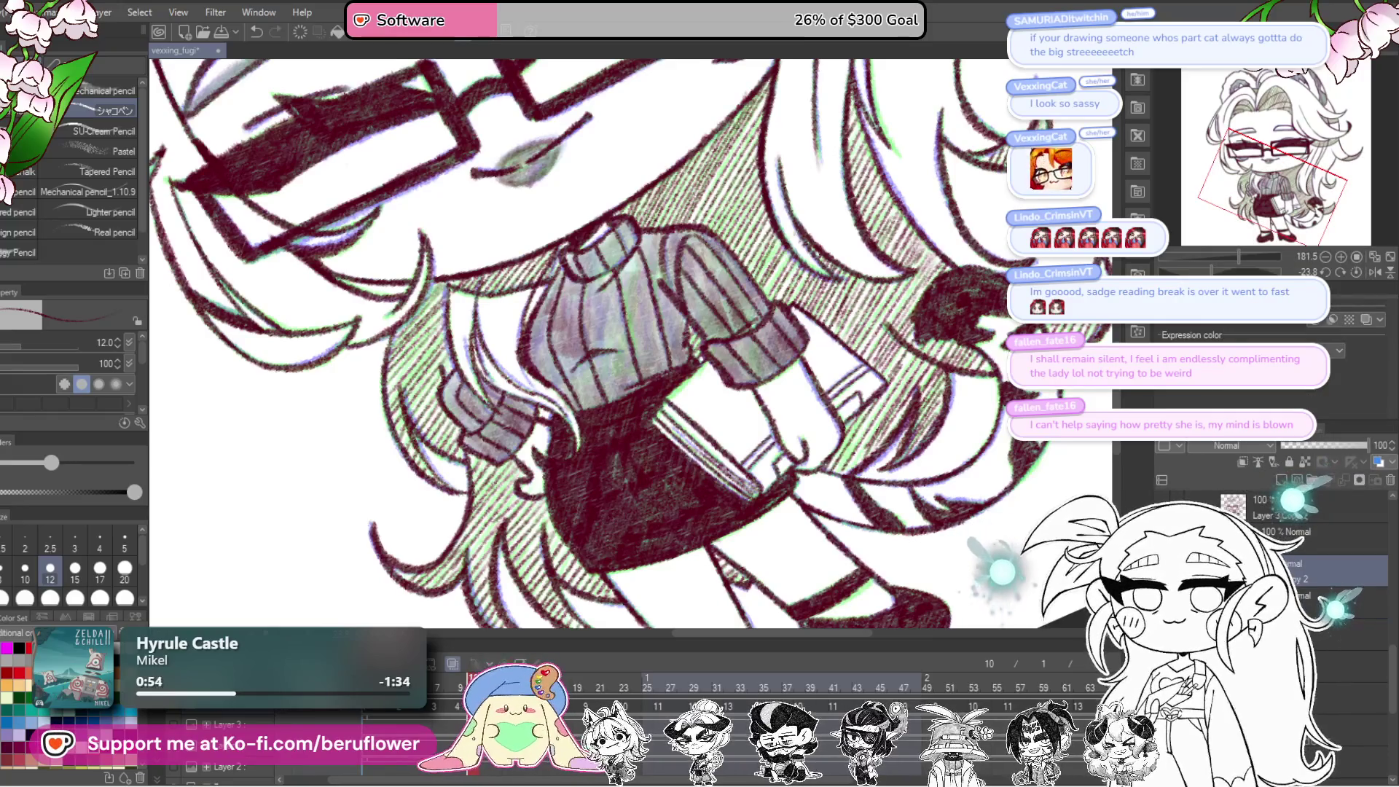
scroll(955, 548, down, 4)
drag(967, 610, 944, 519)
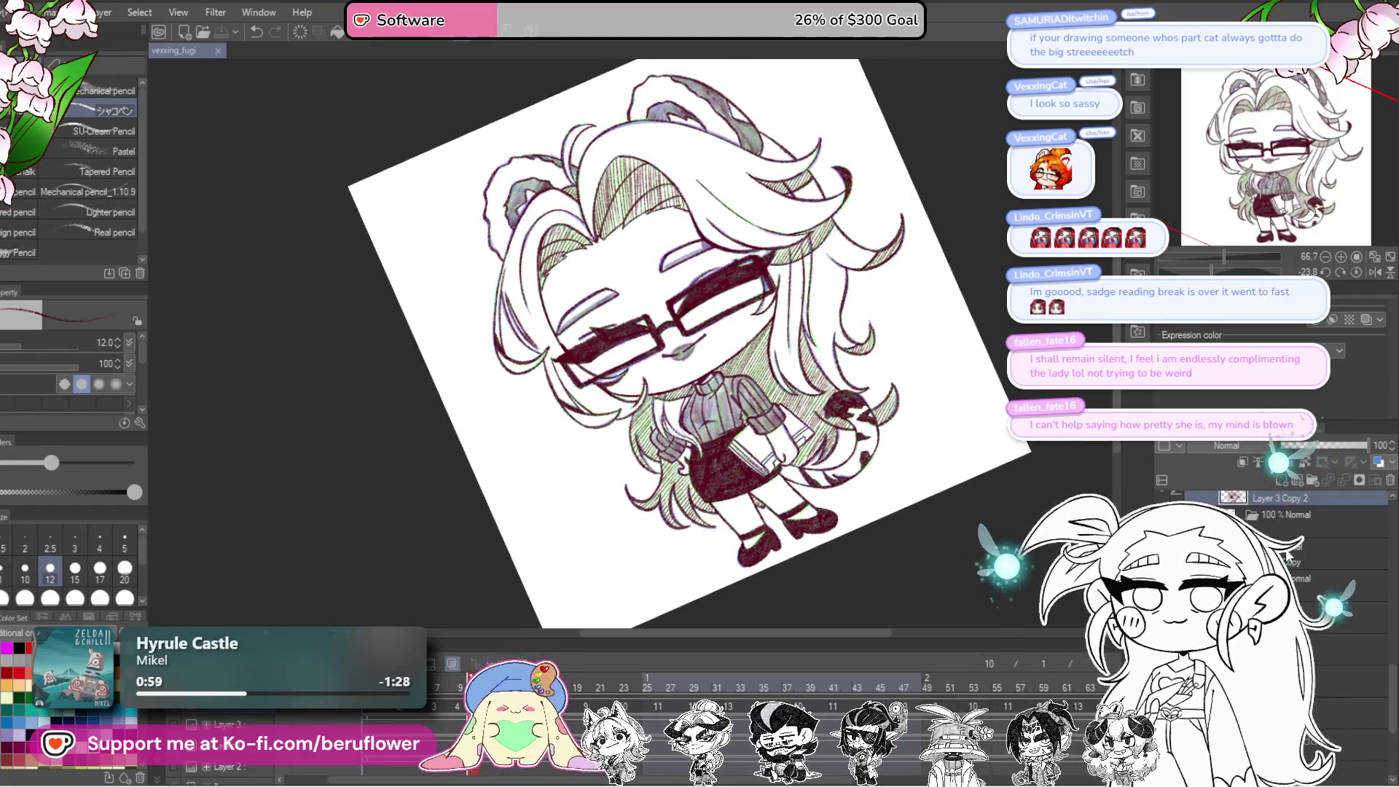
click(1287, 556)
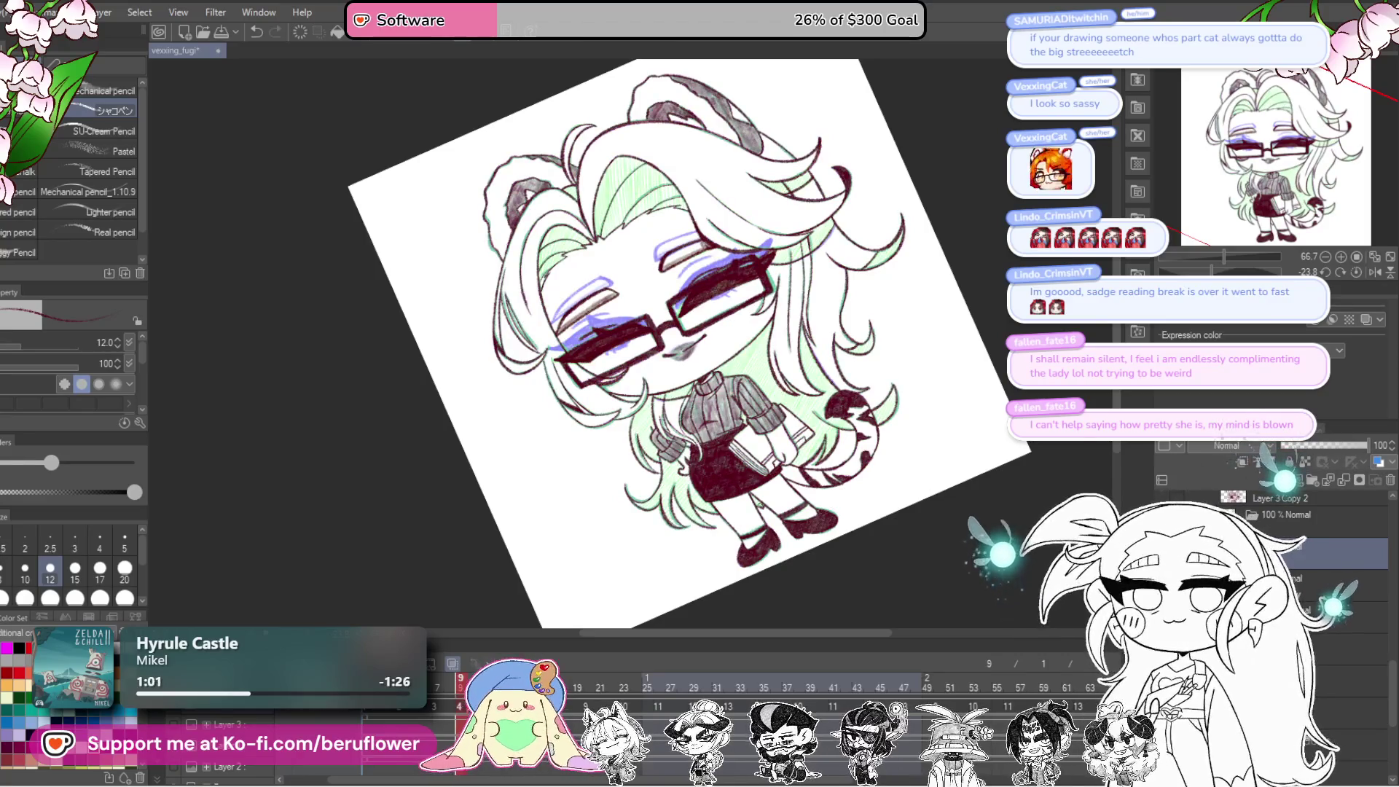
scroll(728, 368, up, 3)
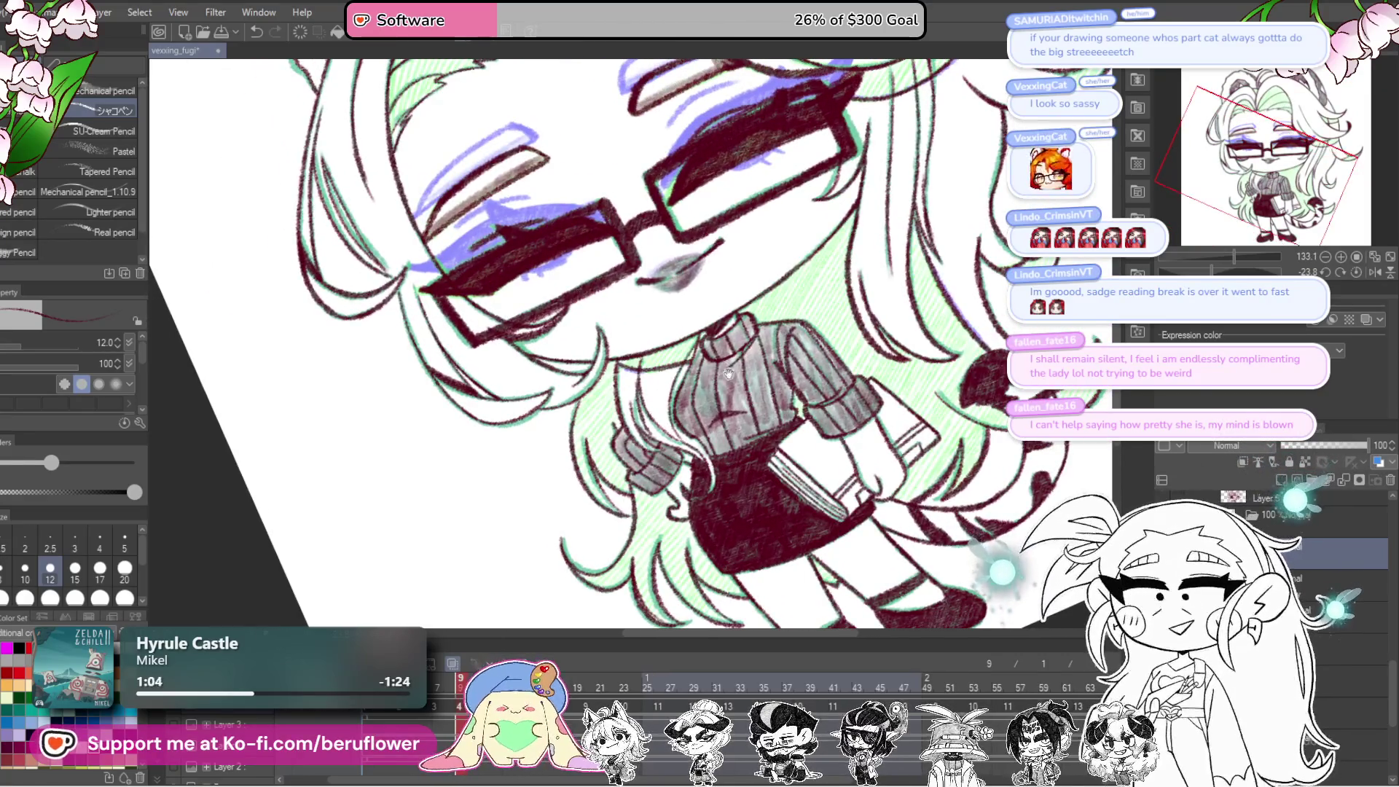
scroll(696, 434, up, 3)
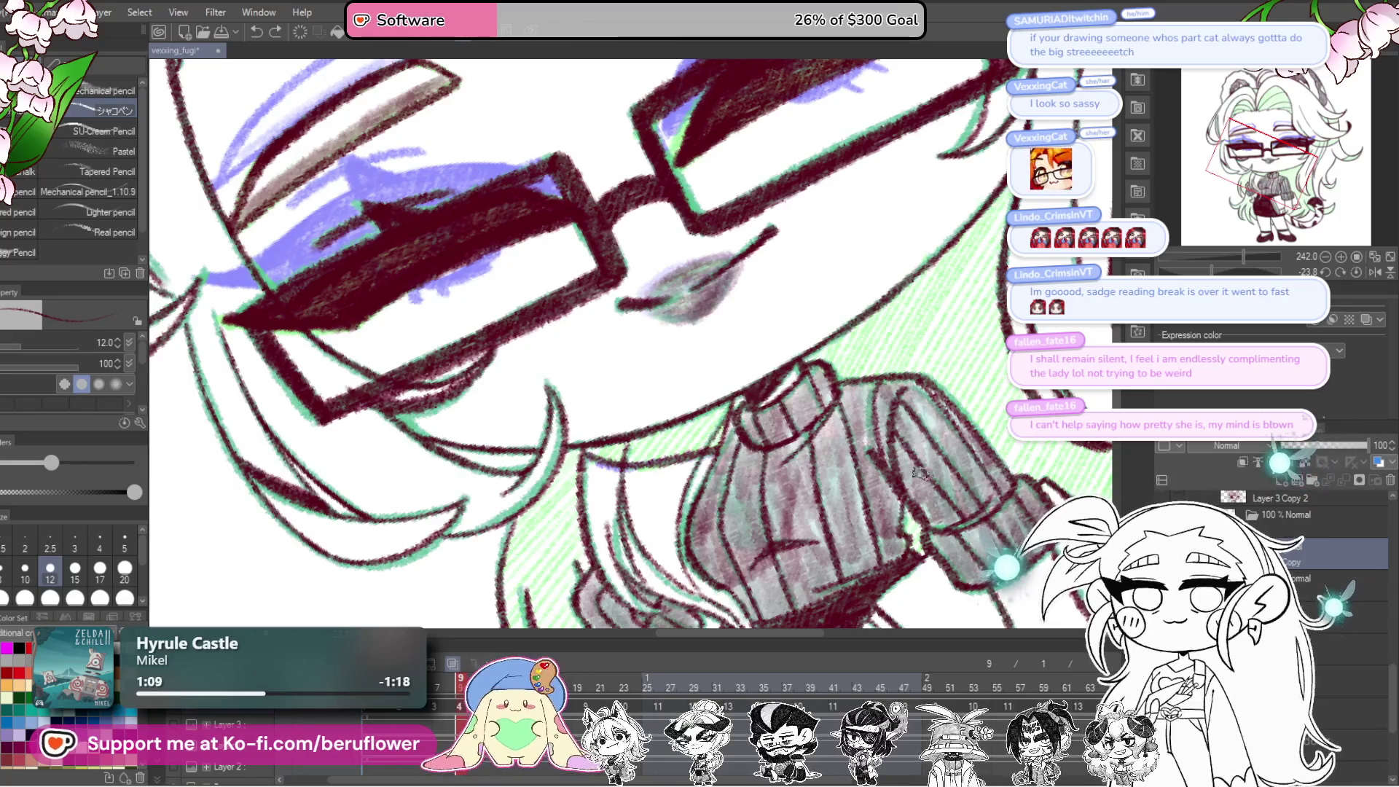
Step: Extend the dark red hatching along the shoulder and into the green hair tip
drag(874, 487, 904, 494)
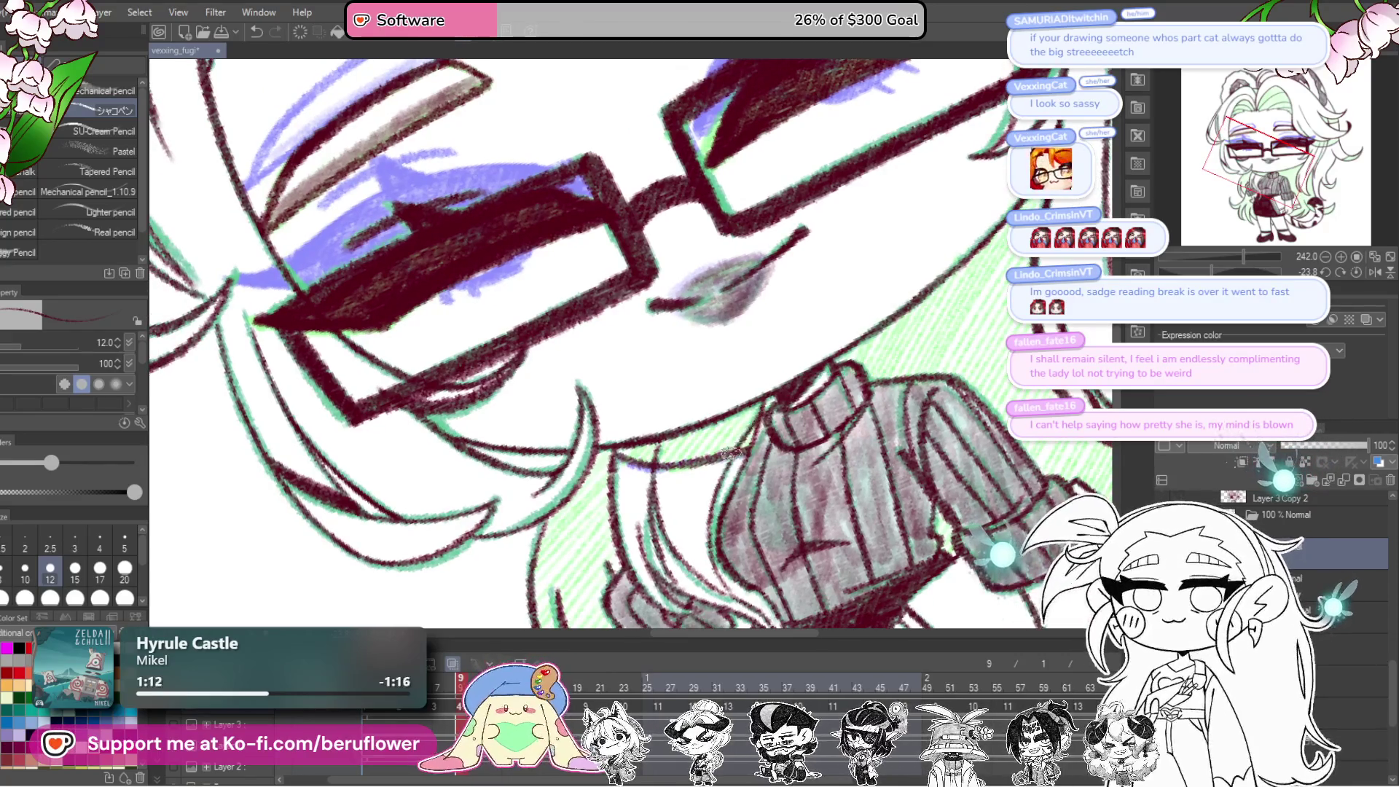
drag(685, 432, 638, 457)
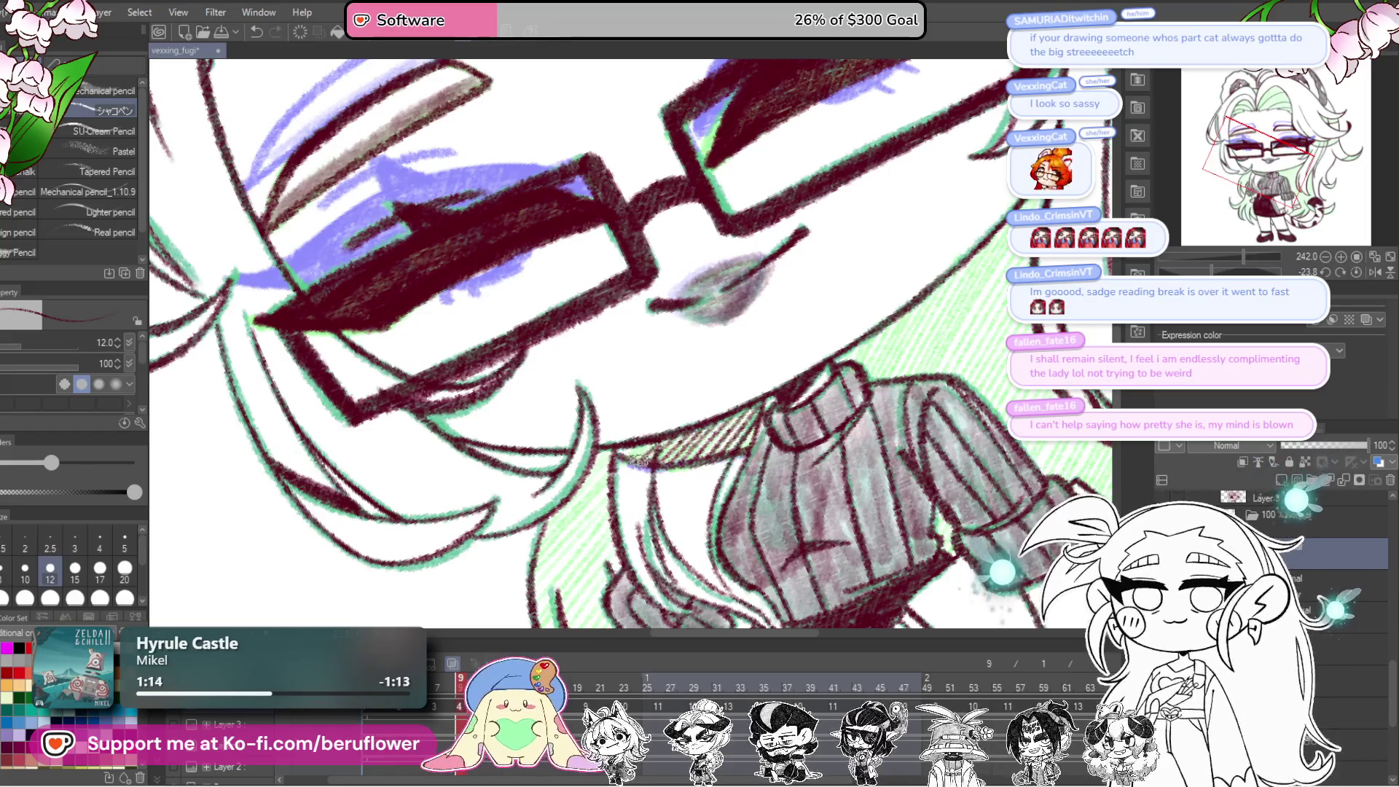
scroll(618, 448, down, 5)
scroll(758, 446, up, 6)
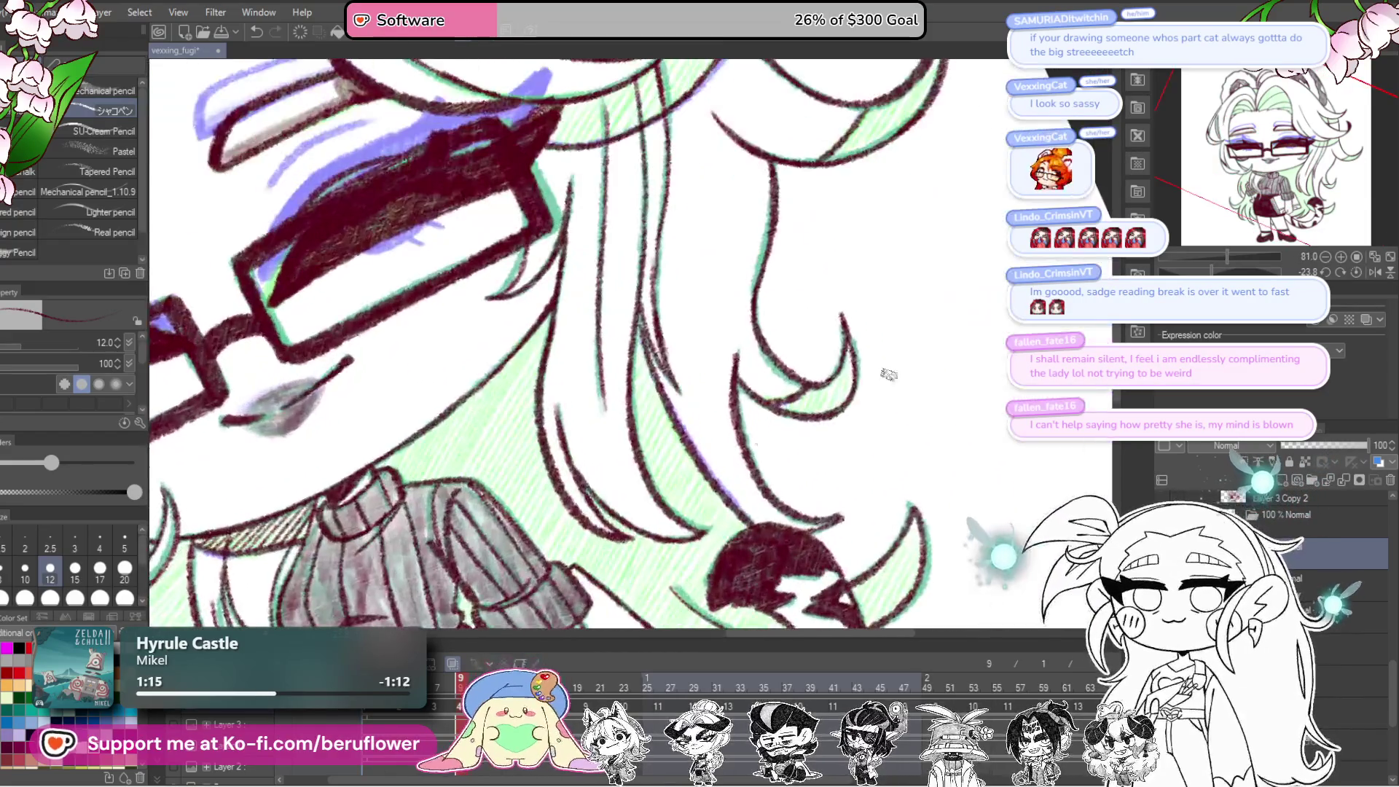
drag(758, 446, 766, 416)
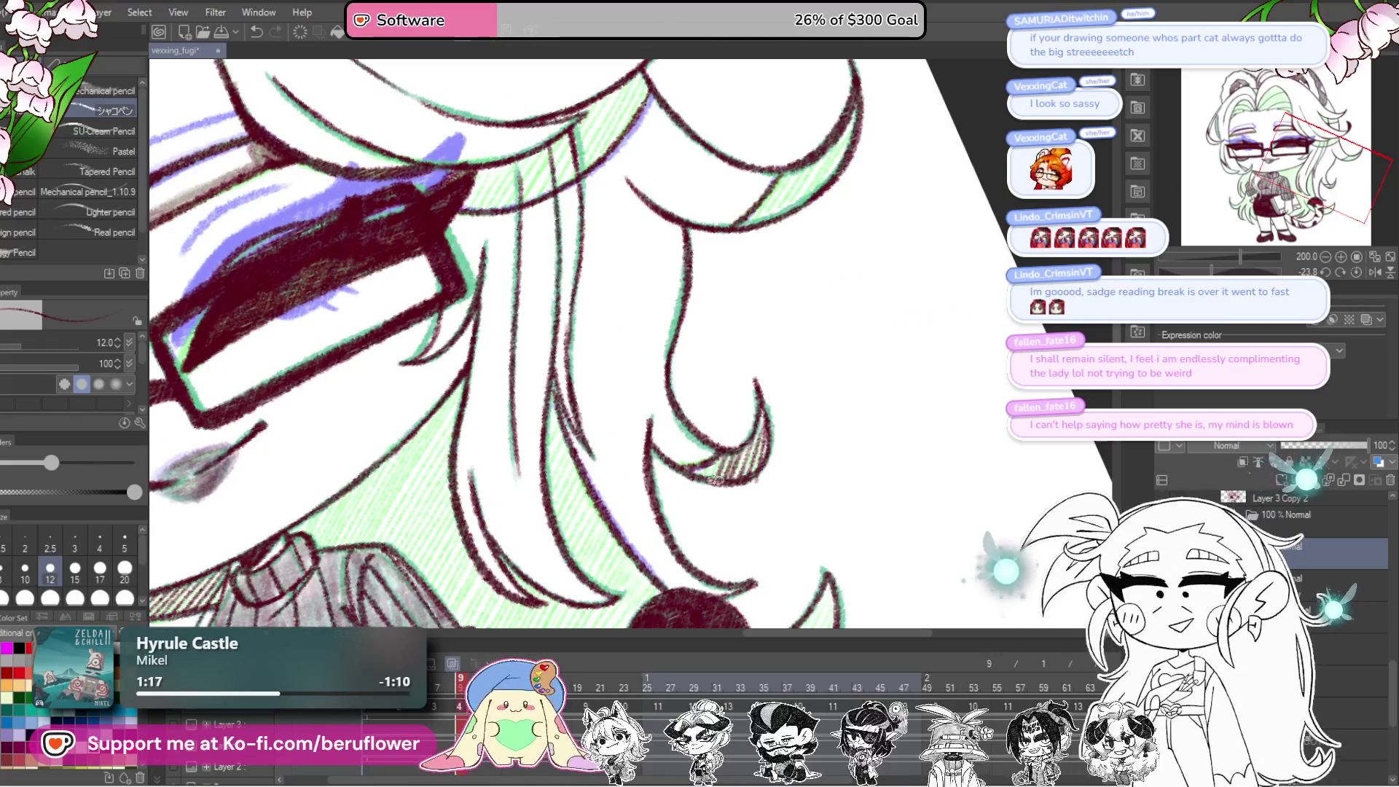
scroll(772, 376, up, 2)
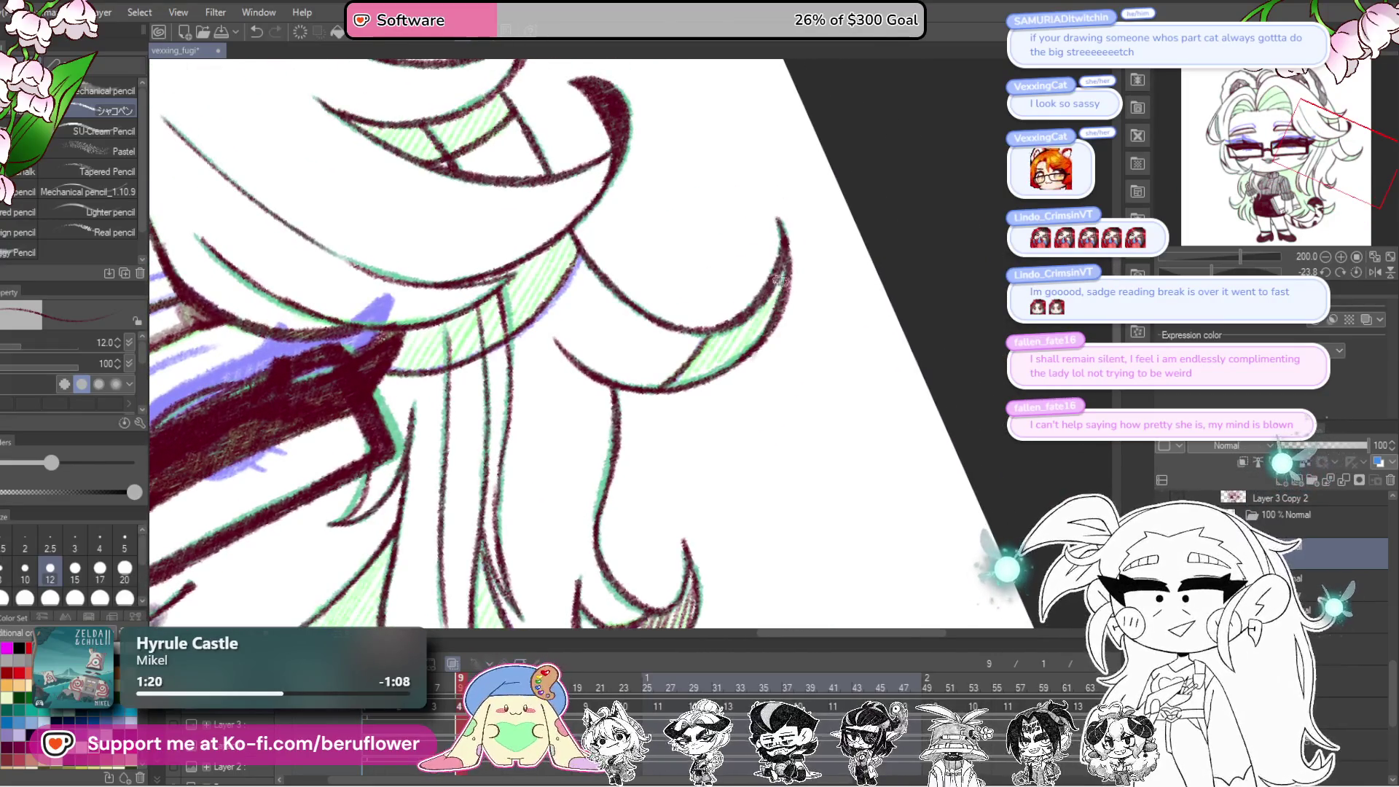
drag(745, 321, 716, 360)
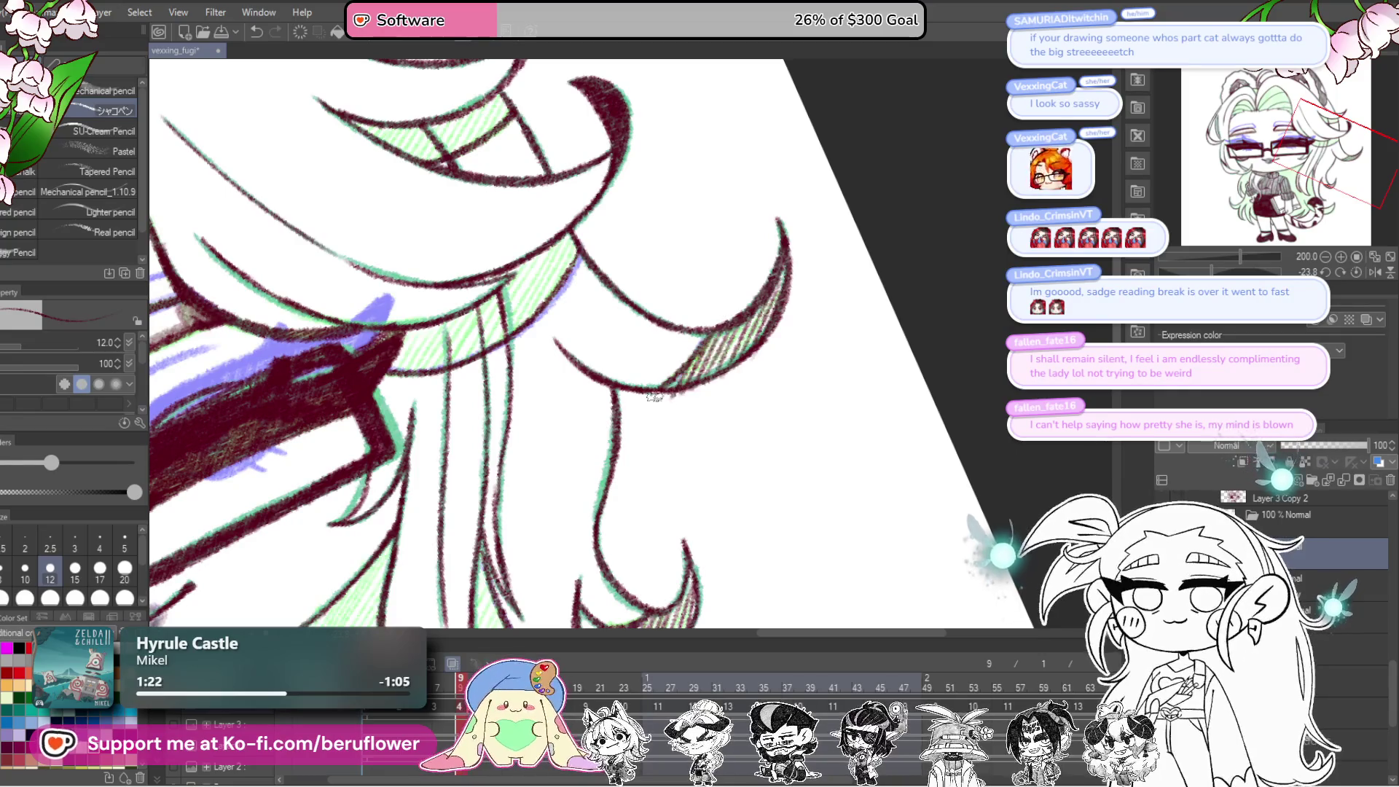
scroll(705, 347, down, 5)
scroll(660, 517, up, 4)
Step: Hatch pencil shadows along the lower face, the neck and left of the mouth
drag(659, 518, 839, 714)
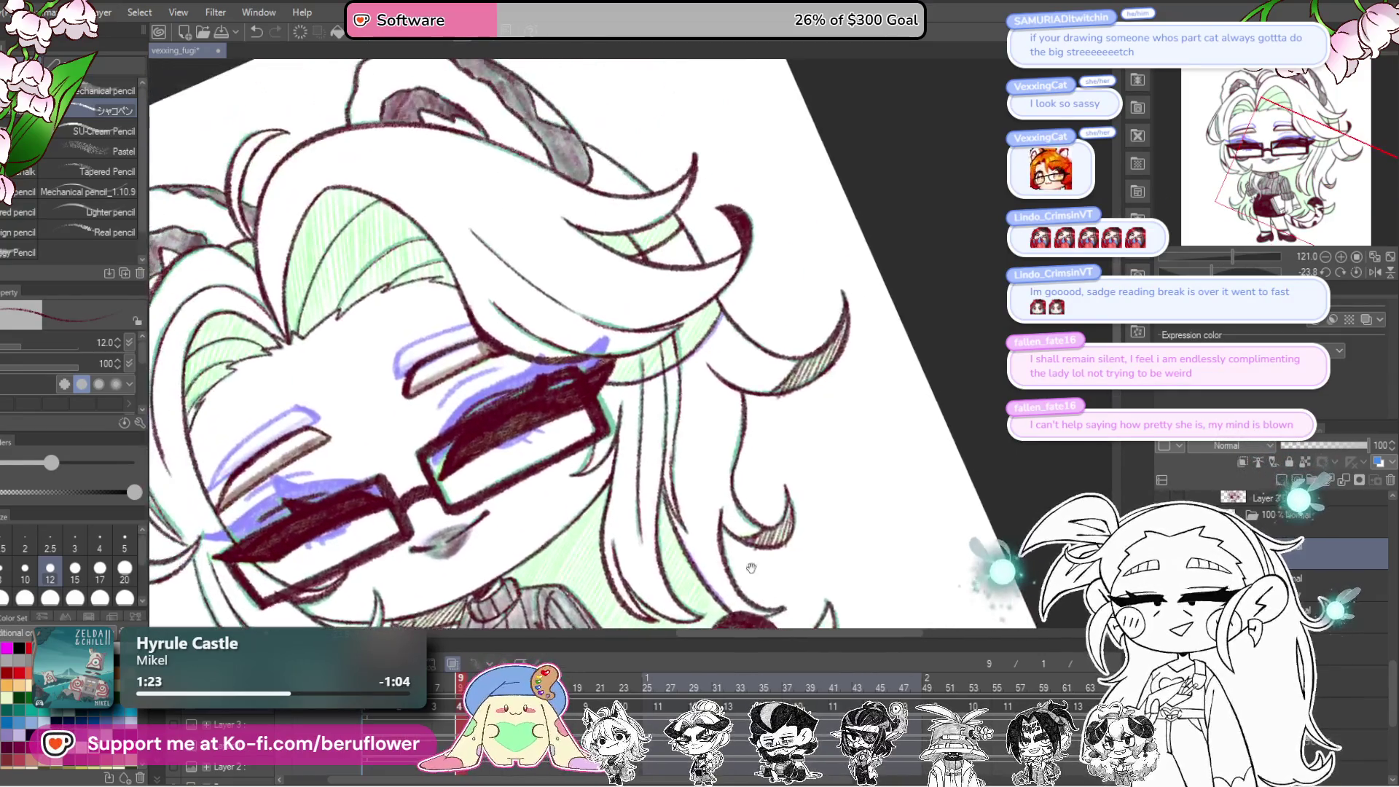
scroll(758, 407, up, 4)
drag(758, 407, 774, 360)
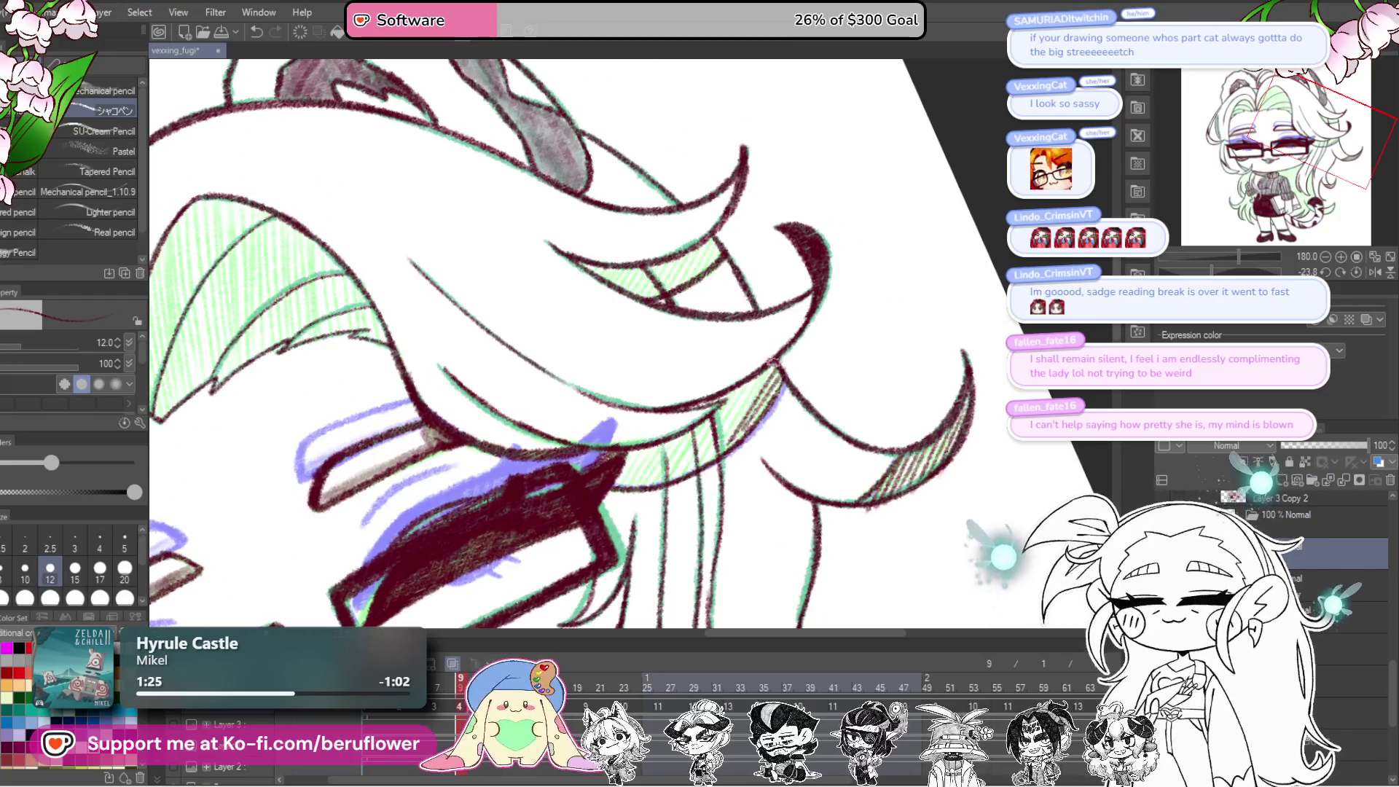
drag(696, 449, 664, 470)
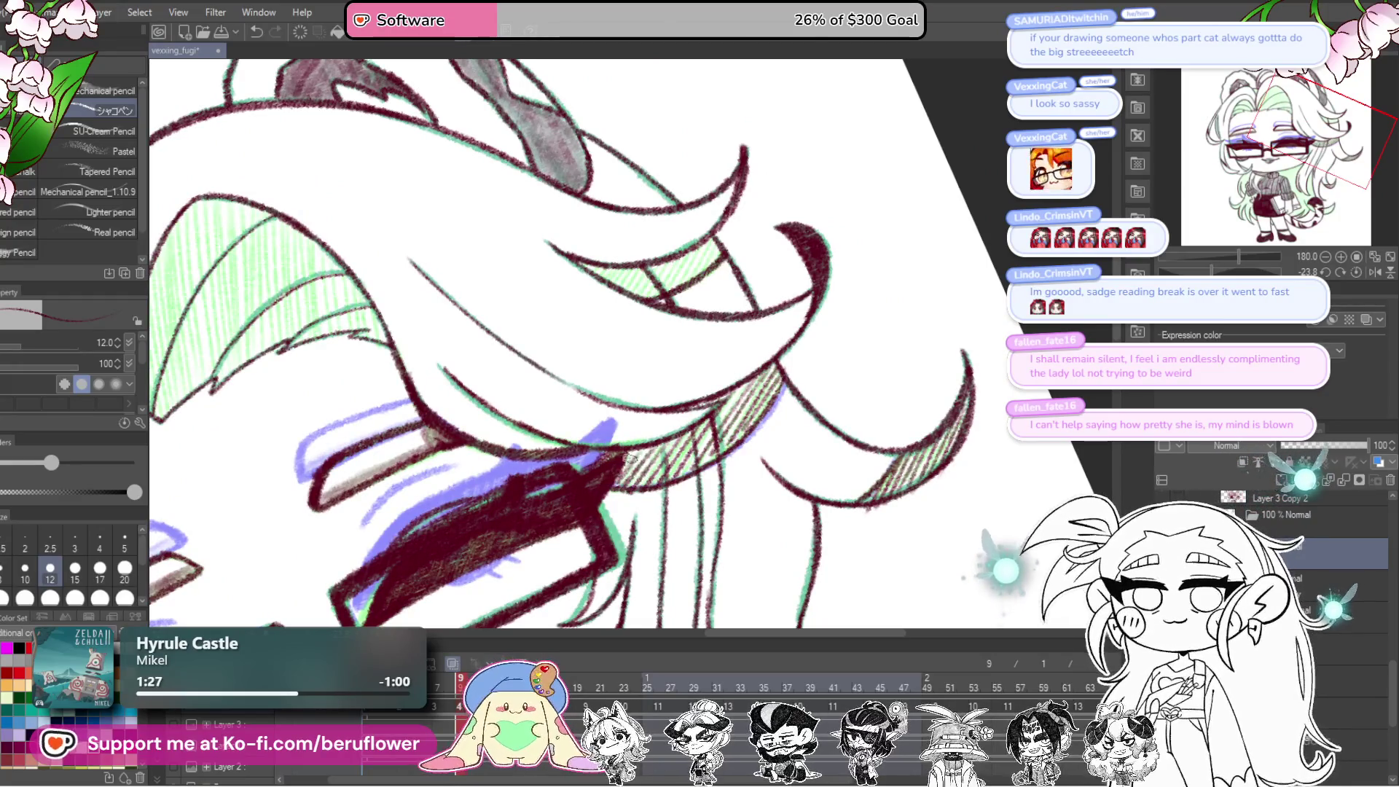
drag(763, 330, 758, 483)
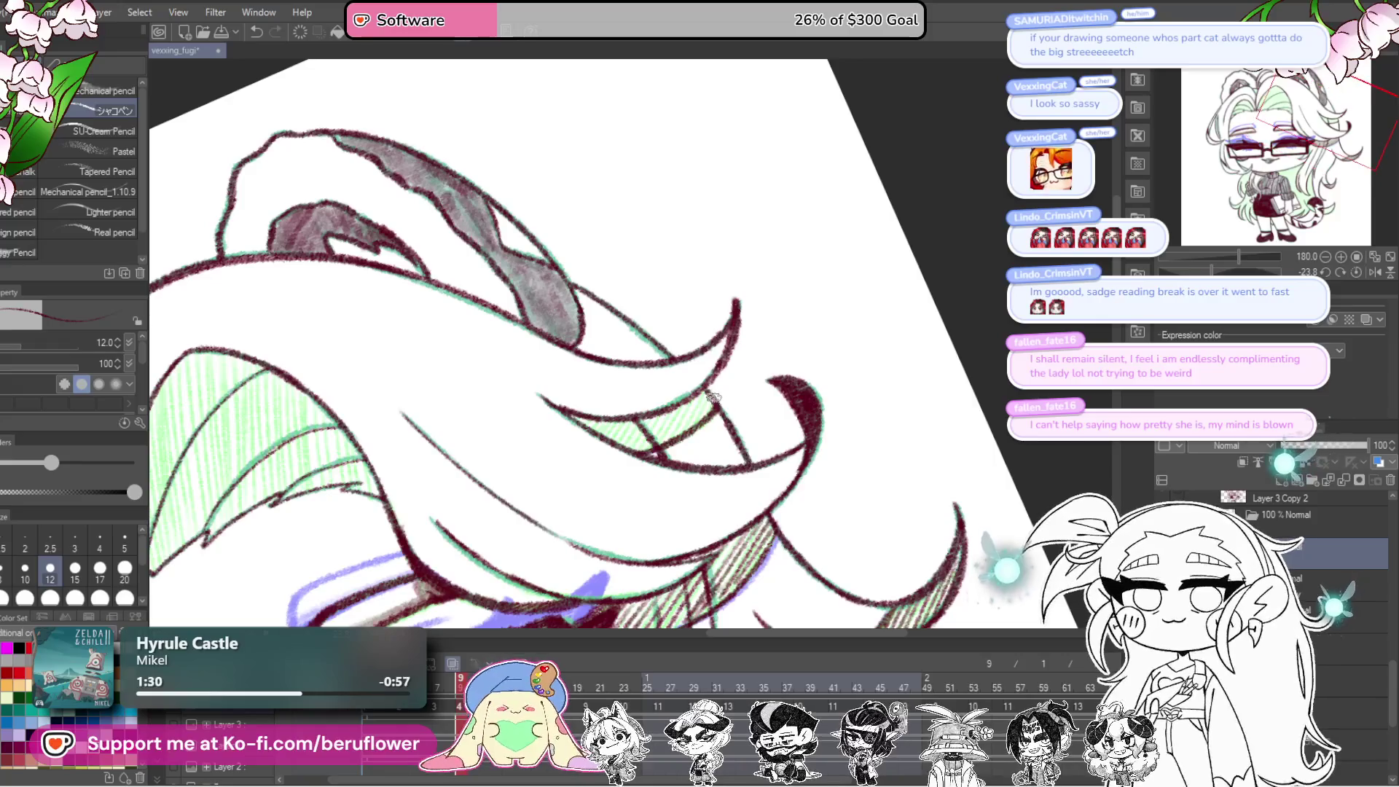
drag(654, 423, 627, 431)
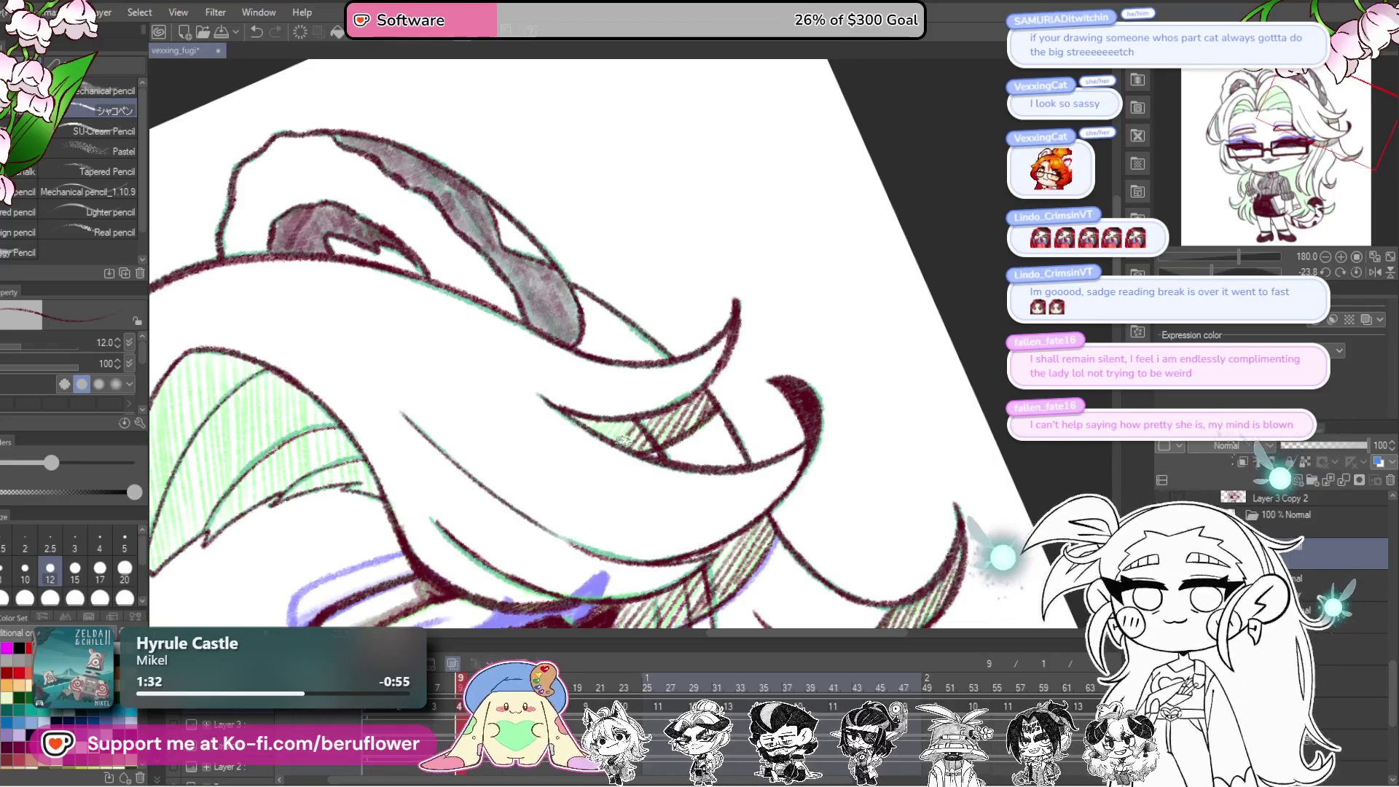
Step: Hatch shadow inside the hair curl near the collar
mouse_move(789, 605)
mouse_down()
mouse_move(803, 437)
mouse_move(847, 342)
mouse_up()
mouse_move(948, 466)
mouse_down()
mouse_move(962, 409)
mouse_move(874, 306)
mouse_up()
drag(798, 445, 809, 399)
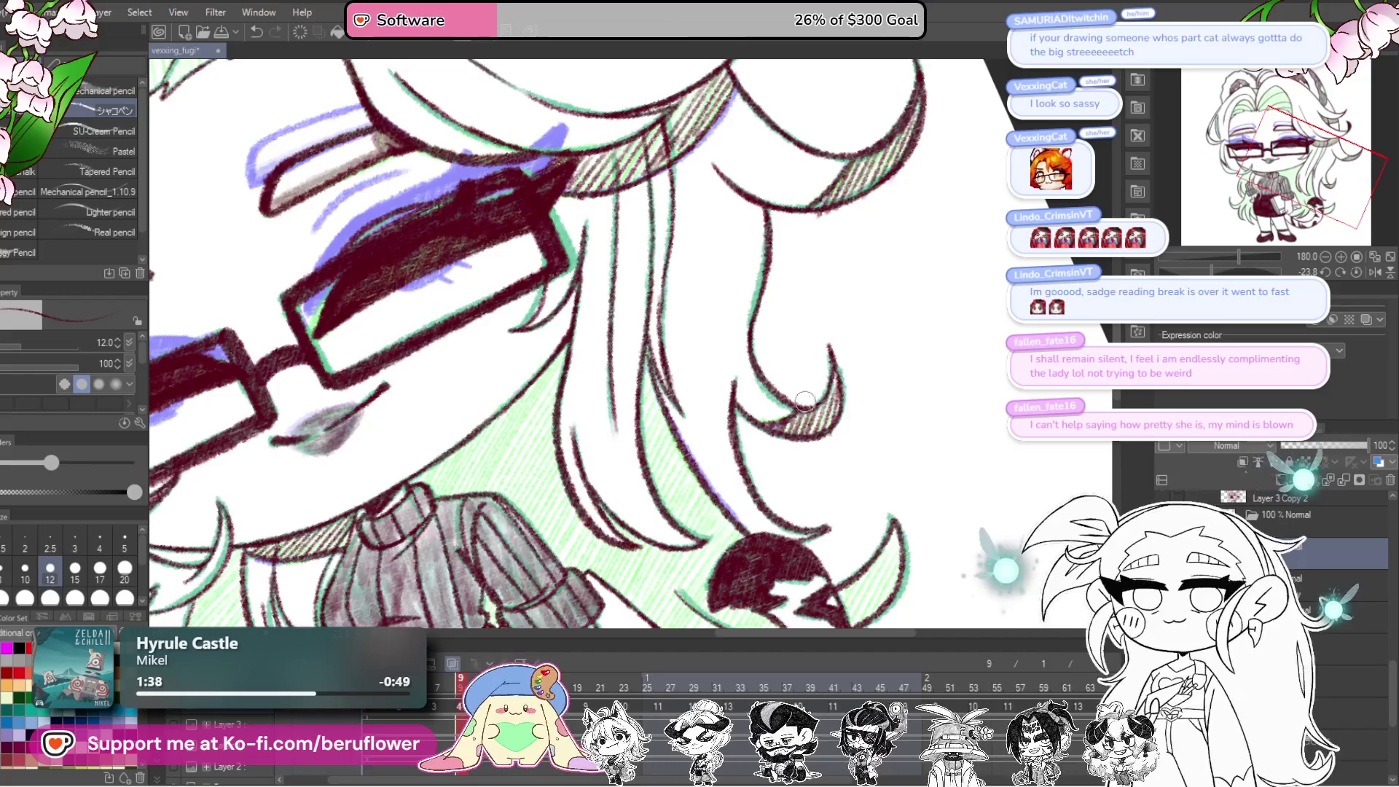
Step: Fit the drawing to view and hatch beside the right hair curl and dark ear curl
key(ctrl+0)
scroll(841, 480, up, 5)
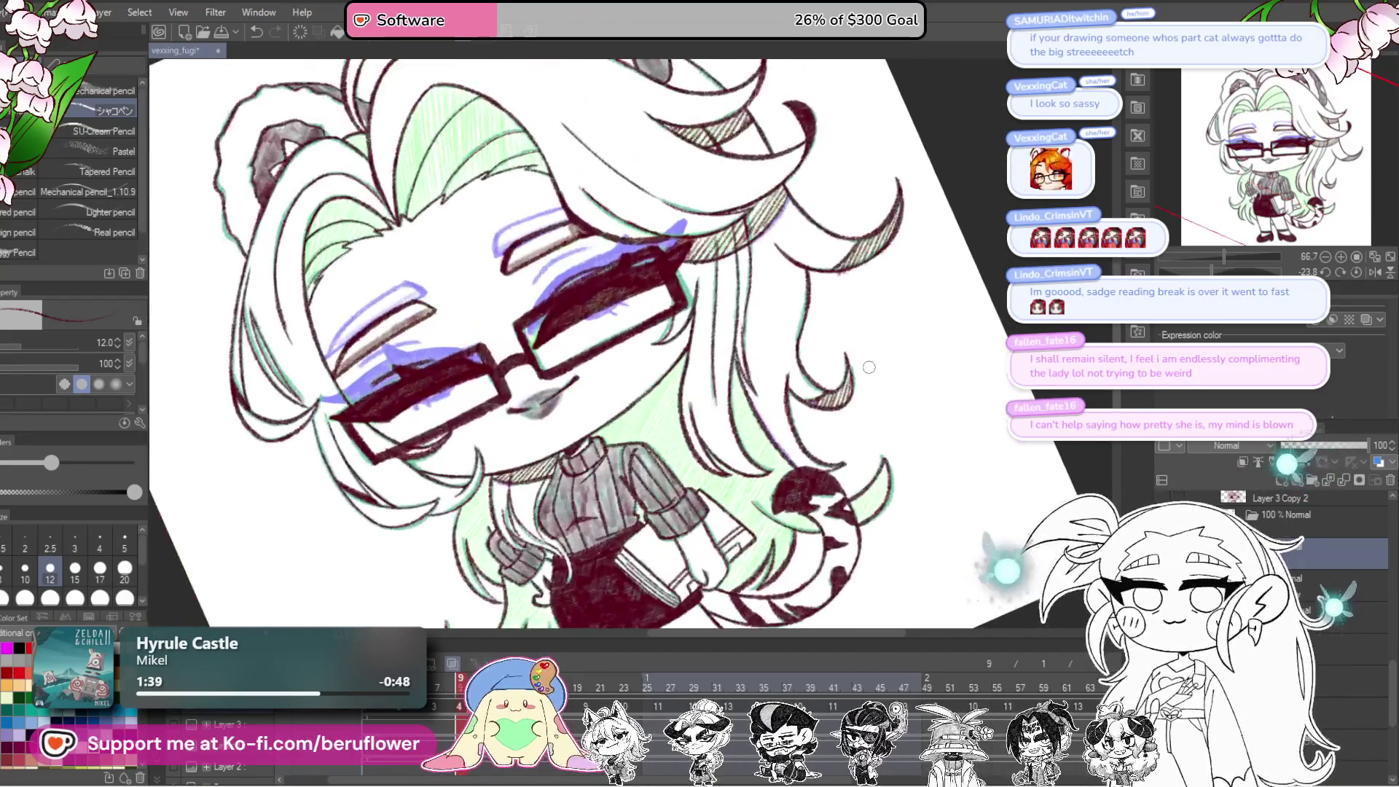
scroll(840, 480, up, 4)
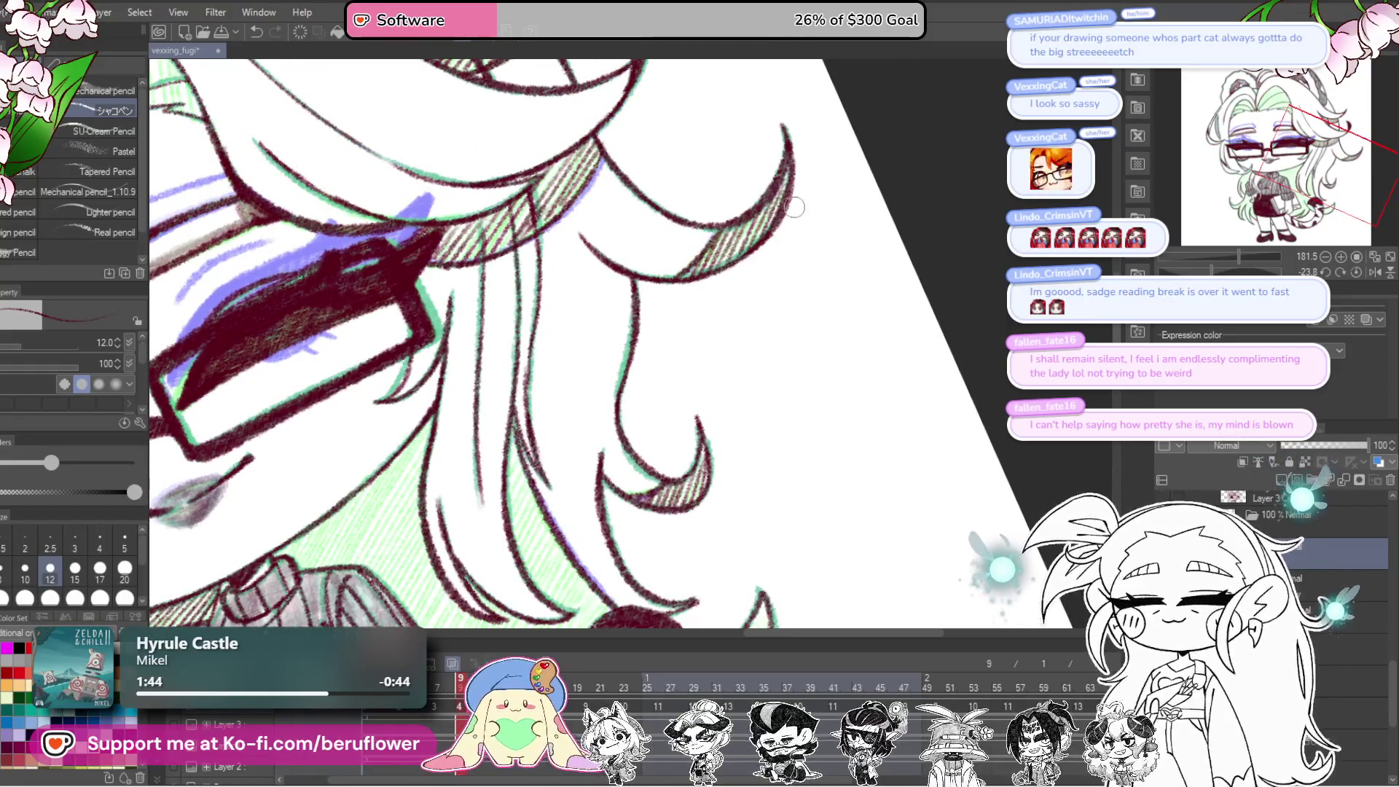
mouse_move(778, 394)
mouse_down()
mouse_move(772, 189)
mouse_move(738, 474)
mouse_up()
drag(759, 422, 707, 503)
drag(721, 436, 696, 499)
drag(656, 364, 678, 351)
drag(674, 473, 653, 521)
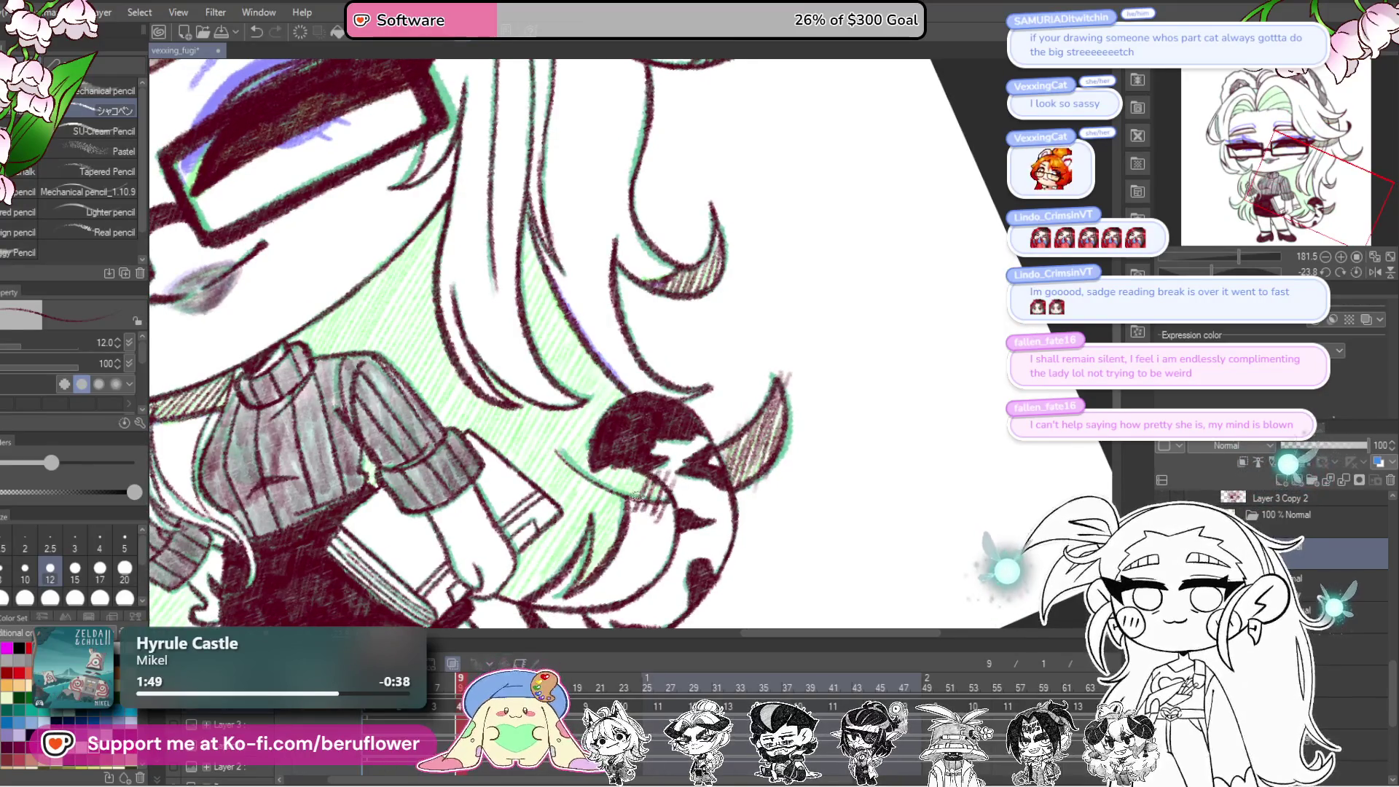
Step: Add diagonal hatching strokes below the ear curl out to the edge
mouse_move(621, 465)
mouse_down()
mouse_move(593, 533)
mouse_move(531, 592)
mouse_up()
drag(593, 472, 535, 550)
drag(571, 498, 517, 593)
drag(550, 526, 513, 593)
drag(520, 546, 492, 594)
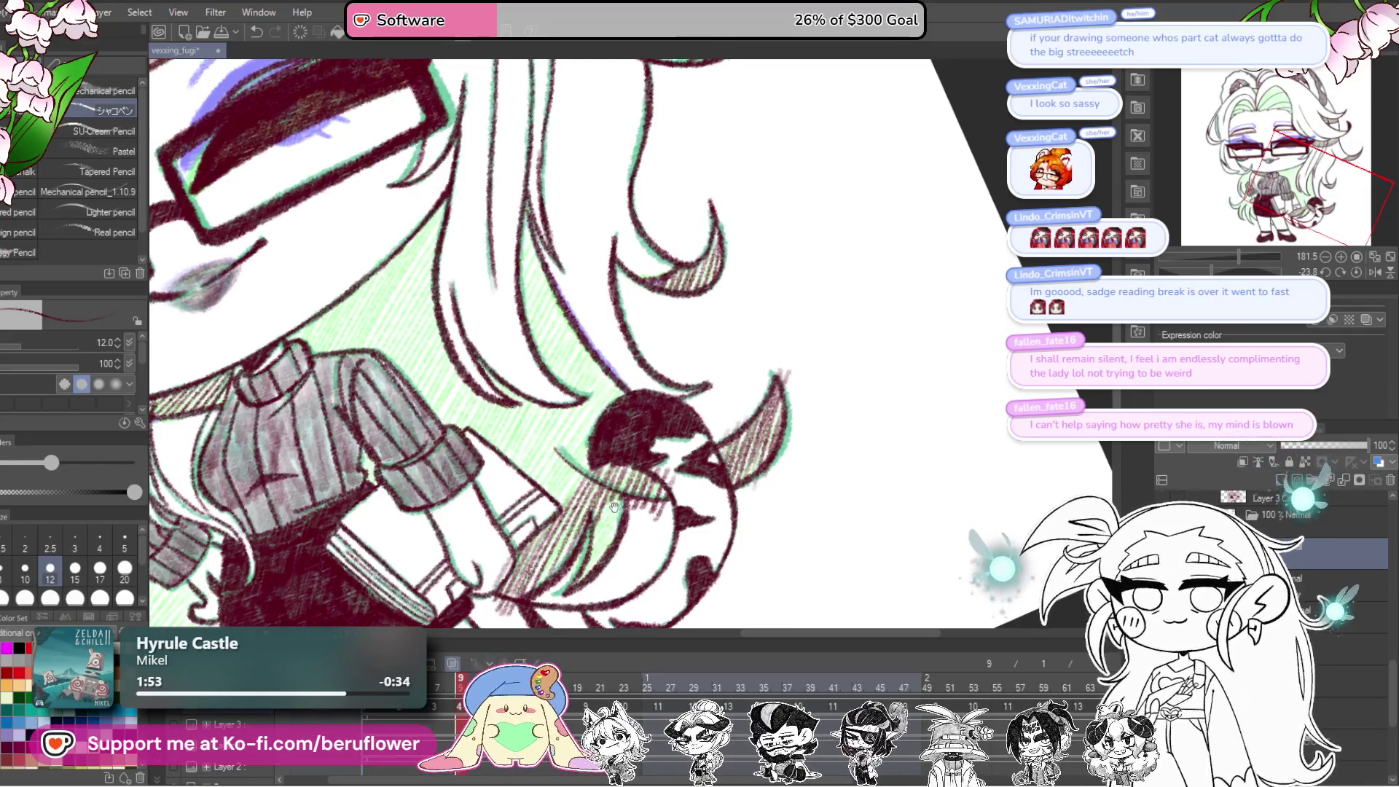
Step: Hatch dark shadows over the hair strand, the neck and the hair under the chin
drag(538, 522, 589, 565)
drag(623, 522, 601, 576)
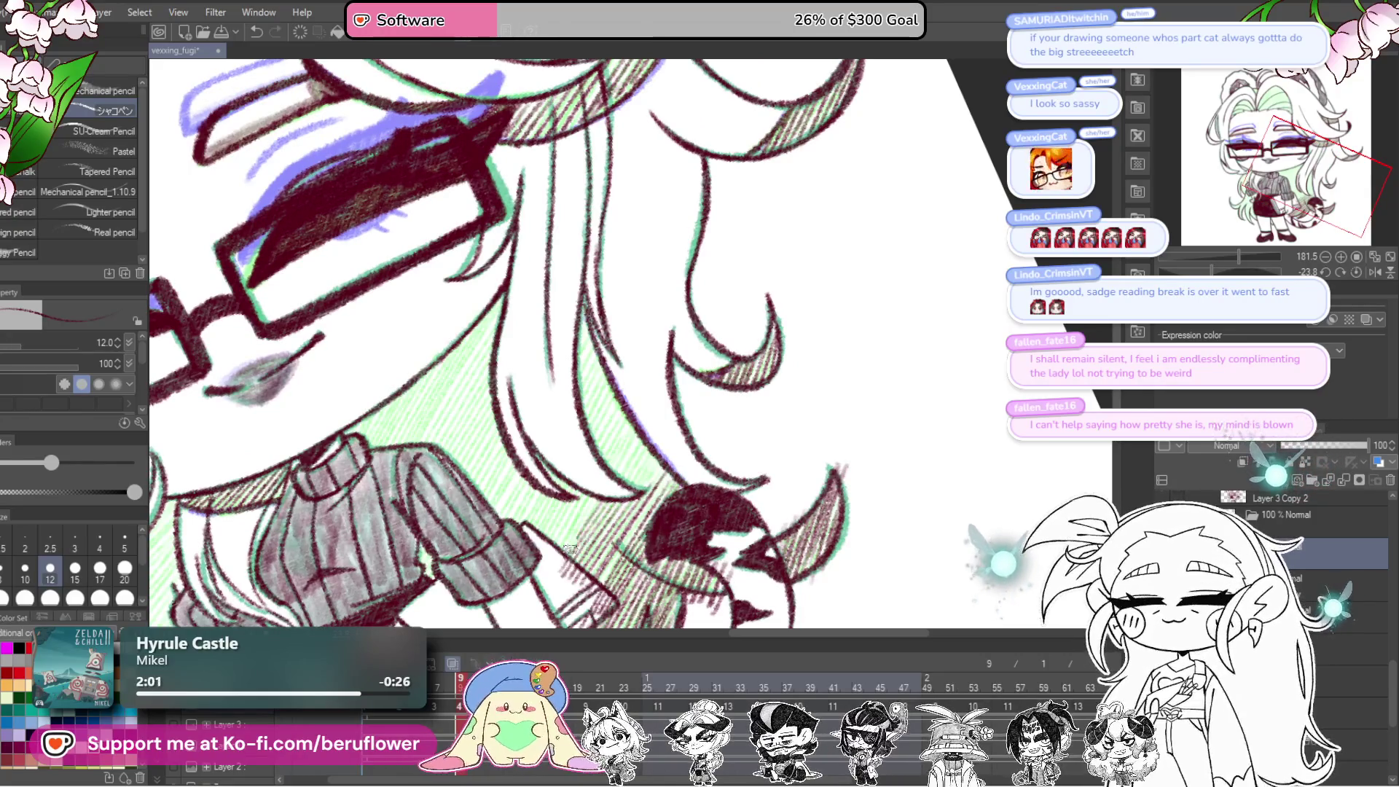
drag(554, 518, 572, 477)
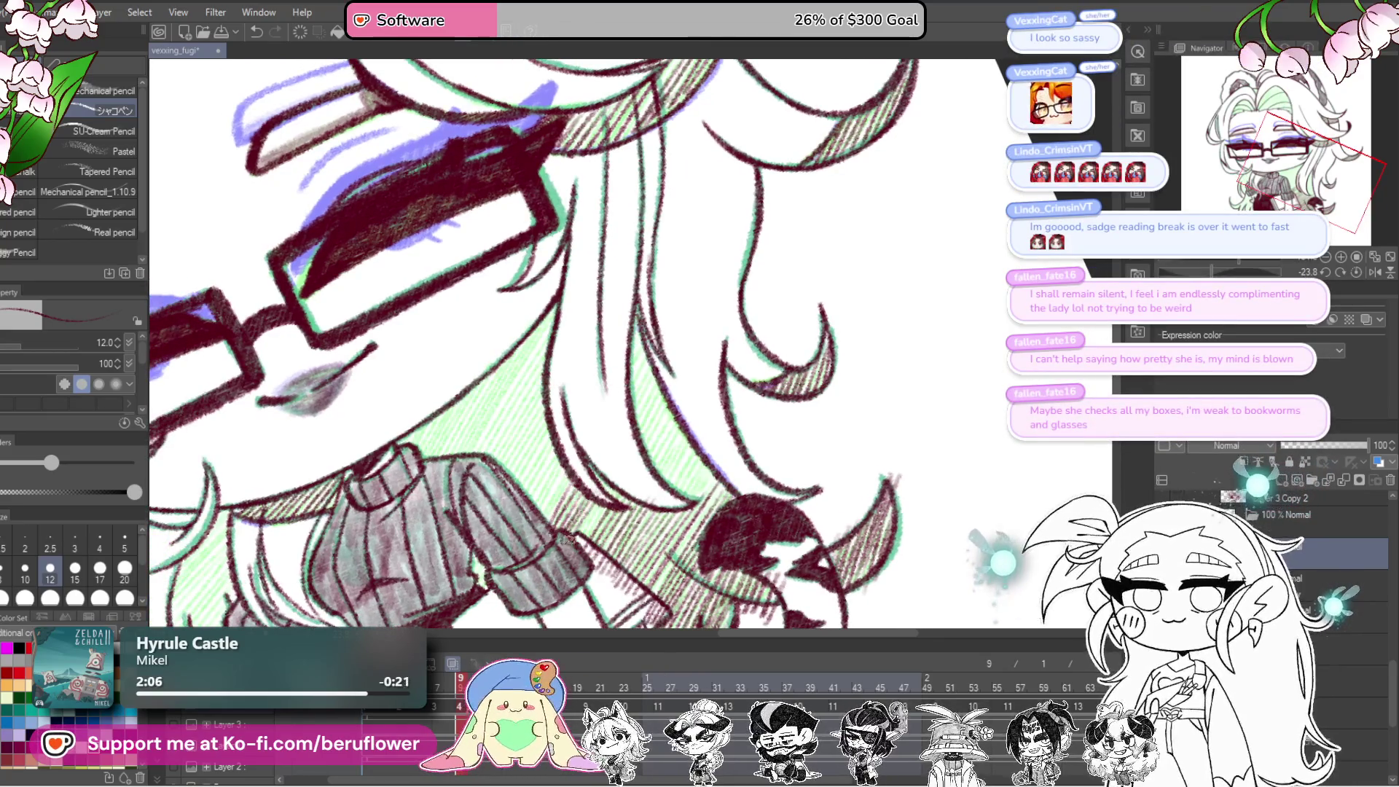
drag(729, 554, 683, 540)
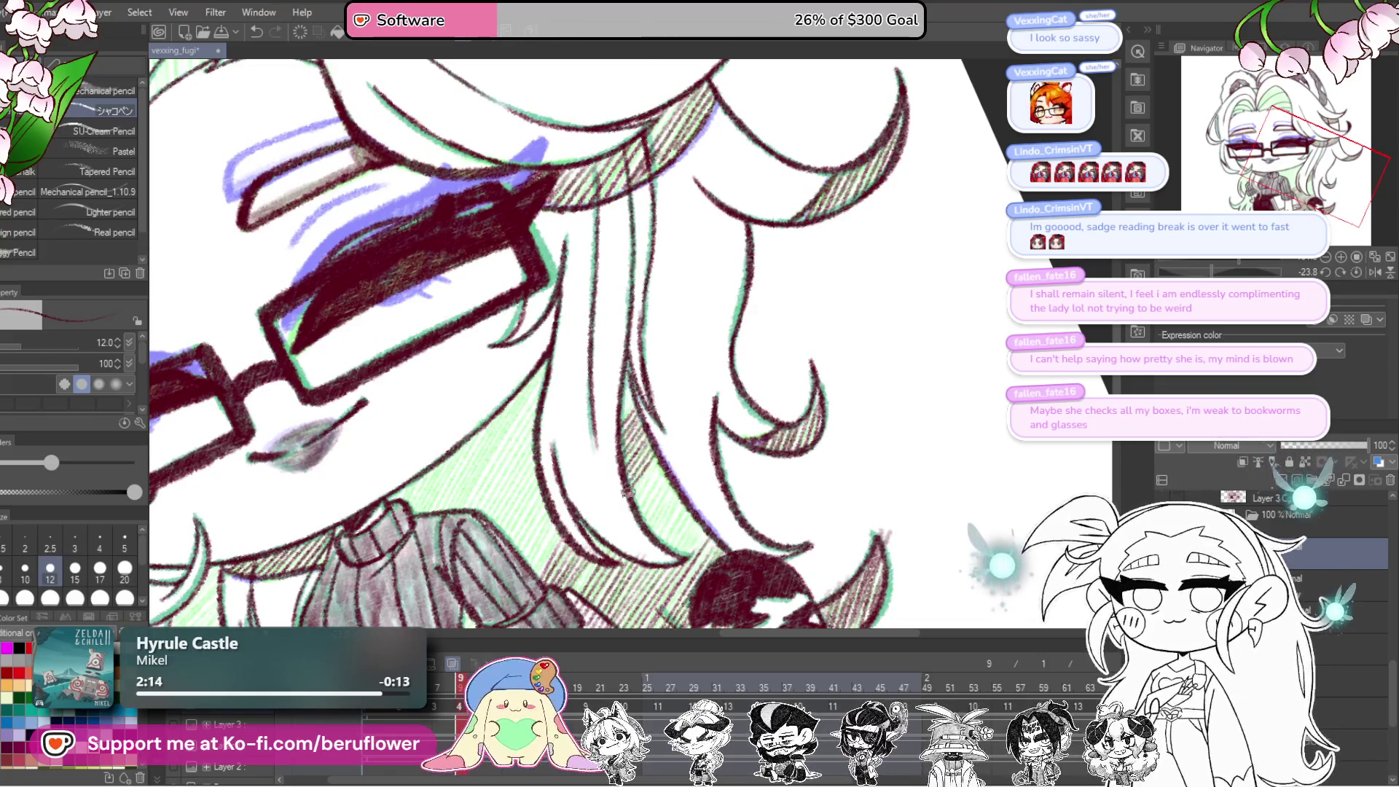
mouse_move(658, 470)
mouse_down()
mouse_move(652, 508)
mouse_move(678, 505)
mouse_move(664, 546)
mouse_move(688, 552)
mouse_move(674, 605)
mouse_up()
scroll(656, 510, up, 1)
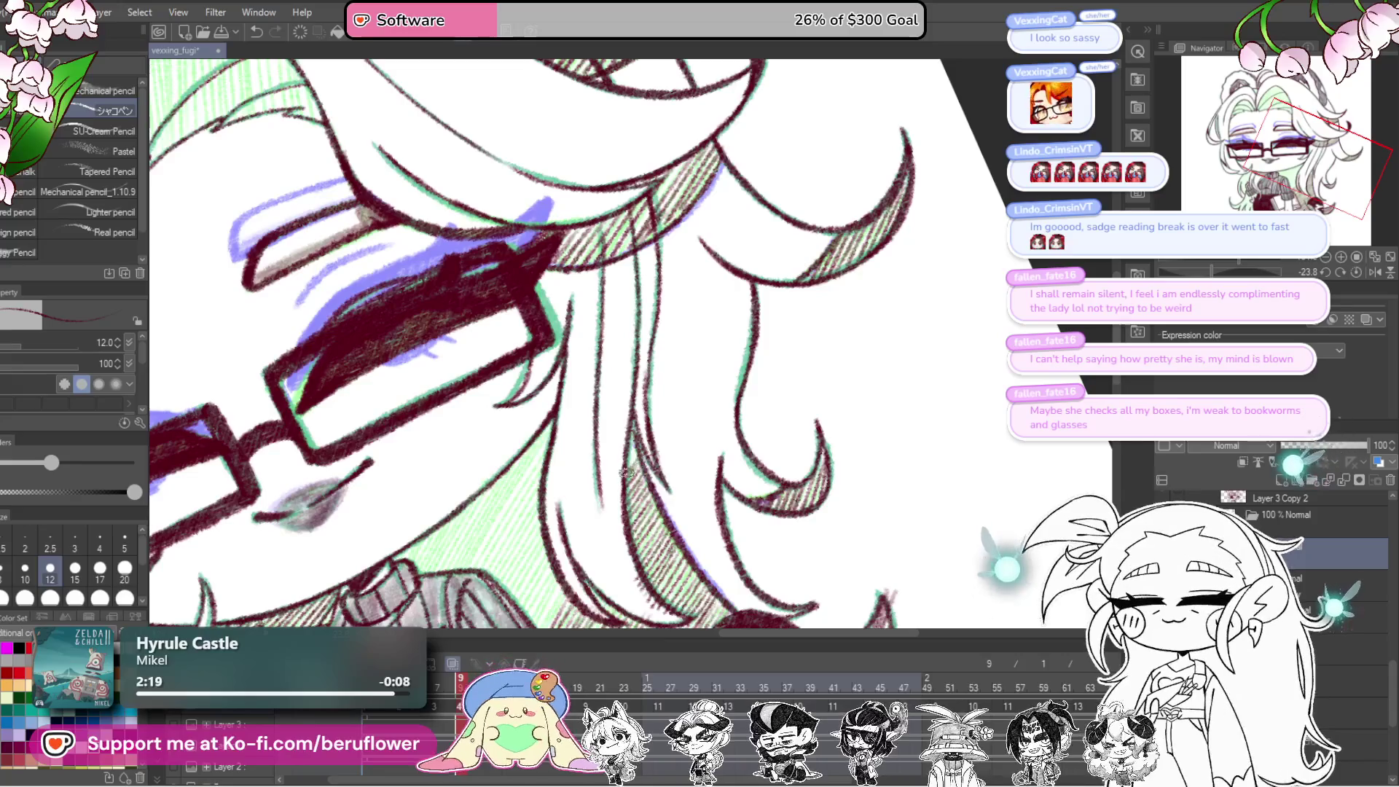
scroll(638, 441, down, 3)
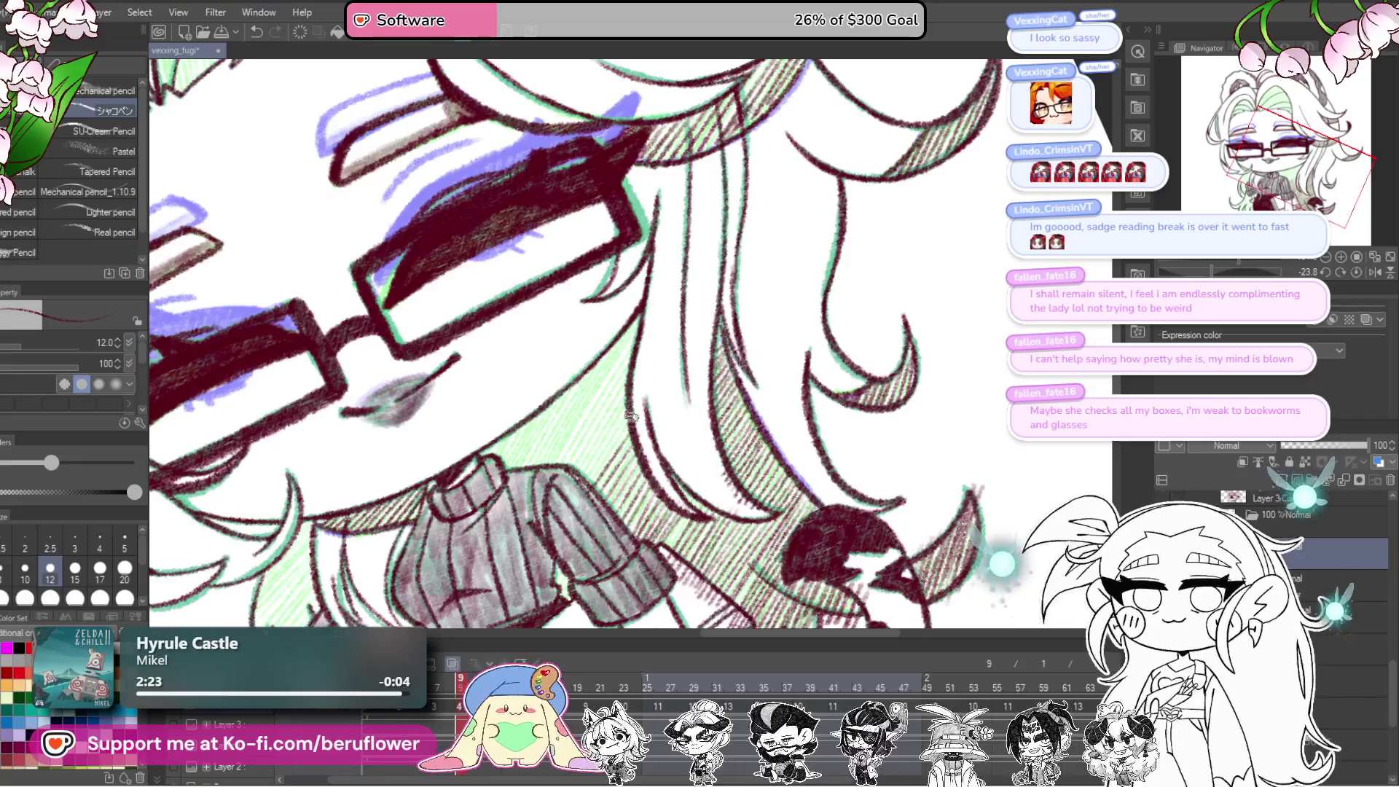
mouse_move(576, 455)
mouse_down()
mouse_move(627, 350)
mouse_move(616, 339)
mouse_move(532, 452)
mouse_move(508, 435)
mouse_up()
mouse_move(633, 322)
mouse_down()
mouse_move(539, 460)
mouse_move(635, 328)
mouse_move(554, 463)
mouse_up()
scroll(544, 482, down, 5)
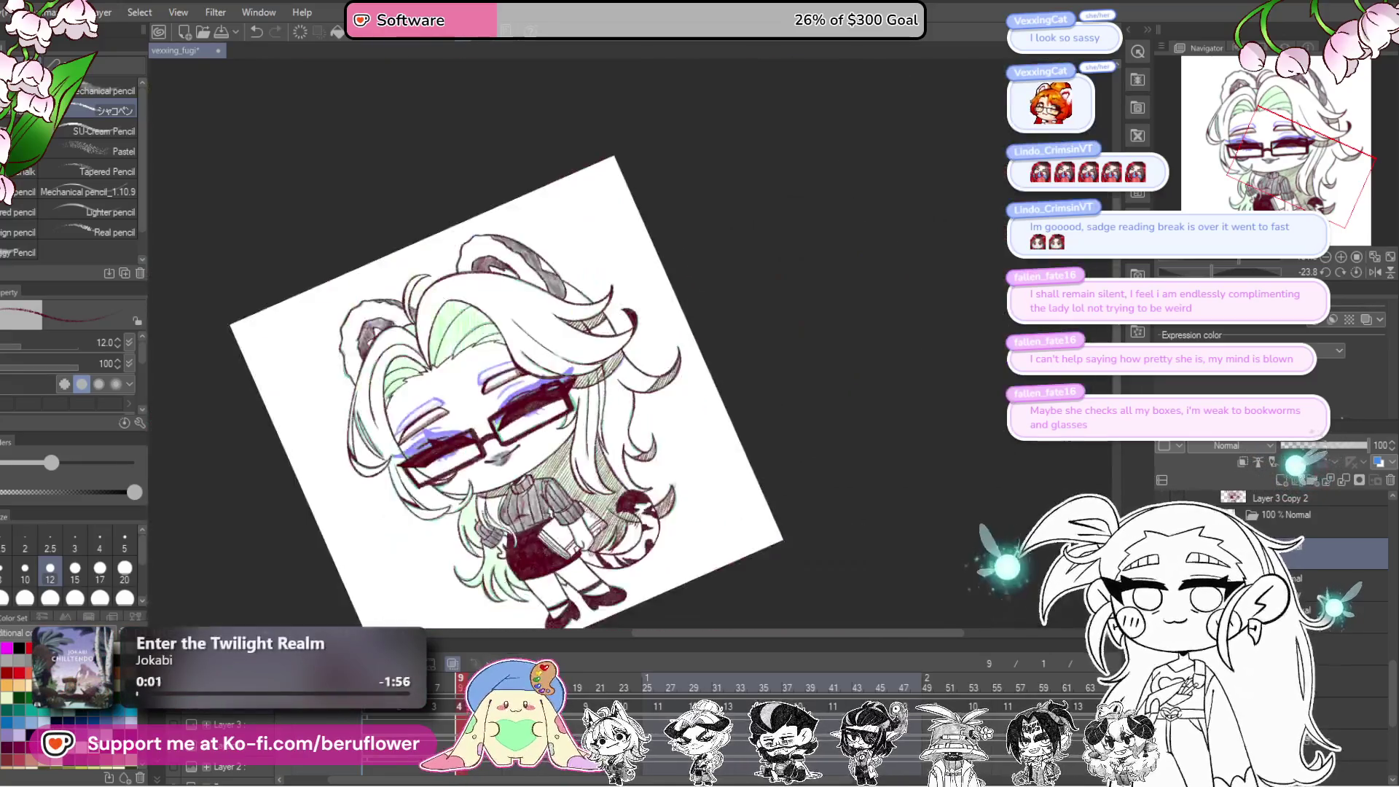
Step: Zoom in and pan to bring the sweater and skirt into view
scroll(647, 426, up, 4)
scroll(646, 425, up, 3)
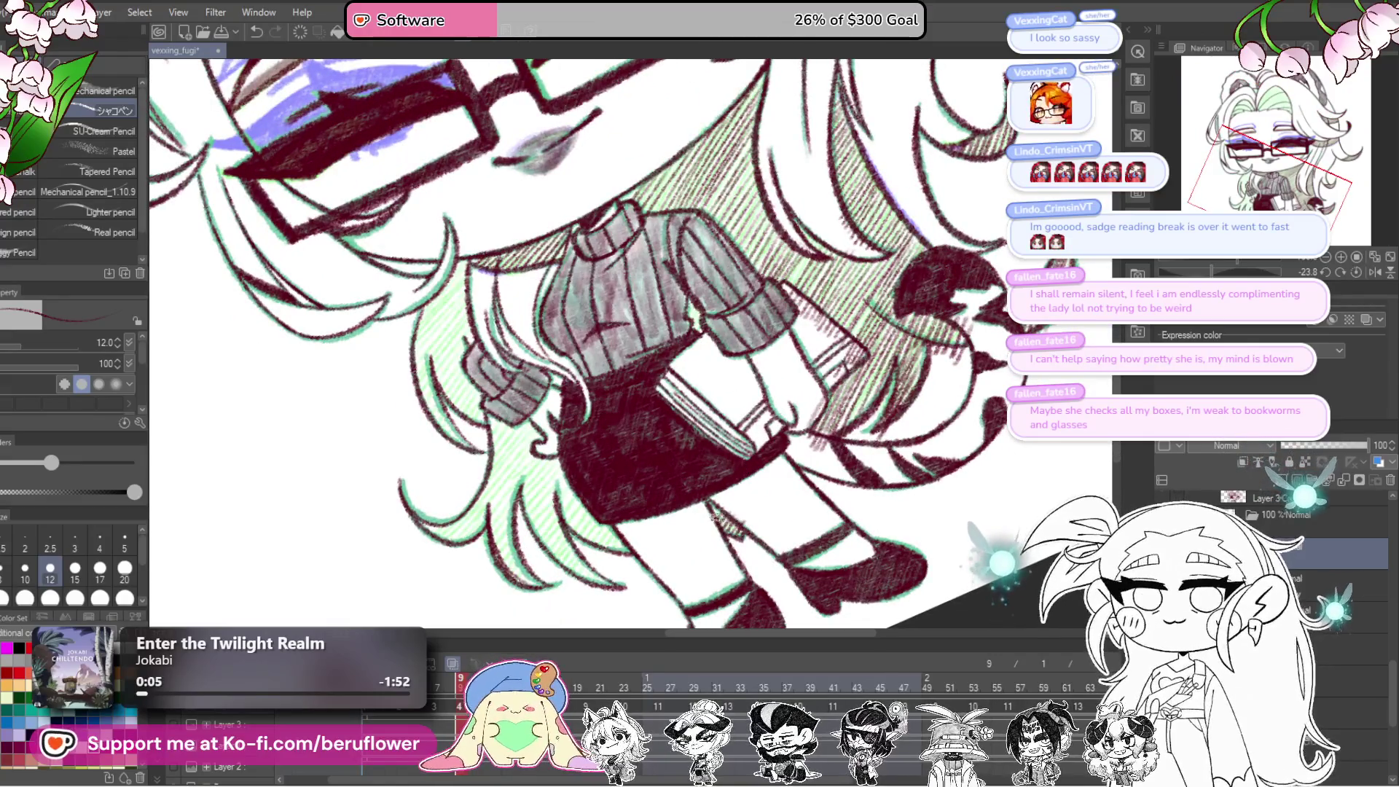
drag(714, 496, 711, 554)
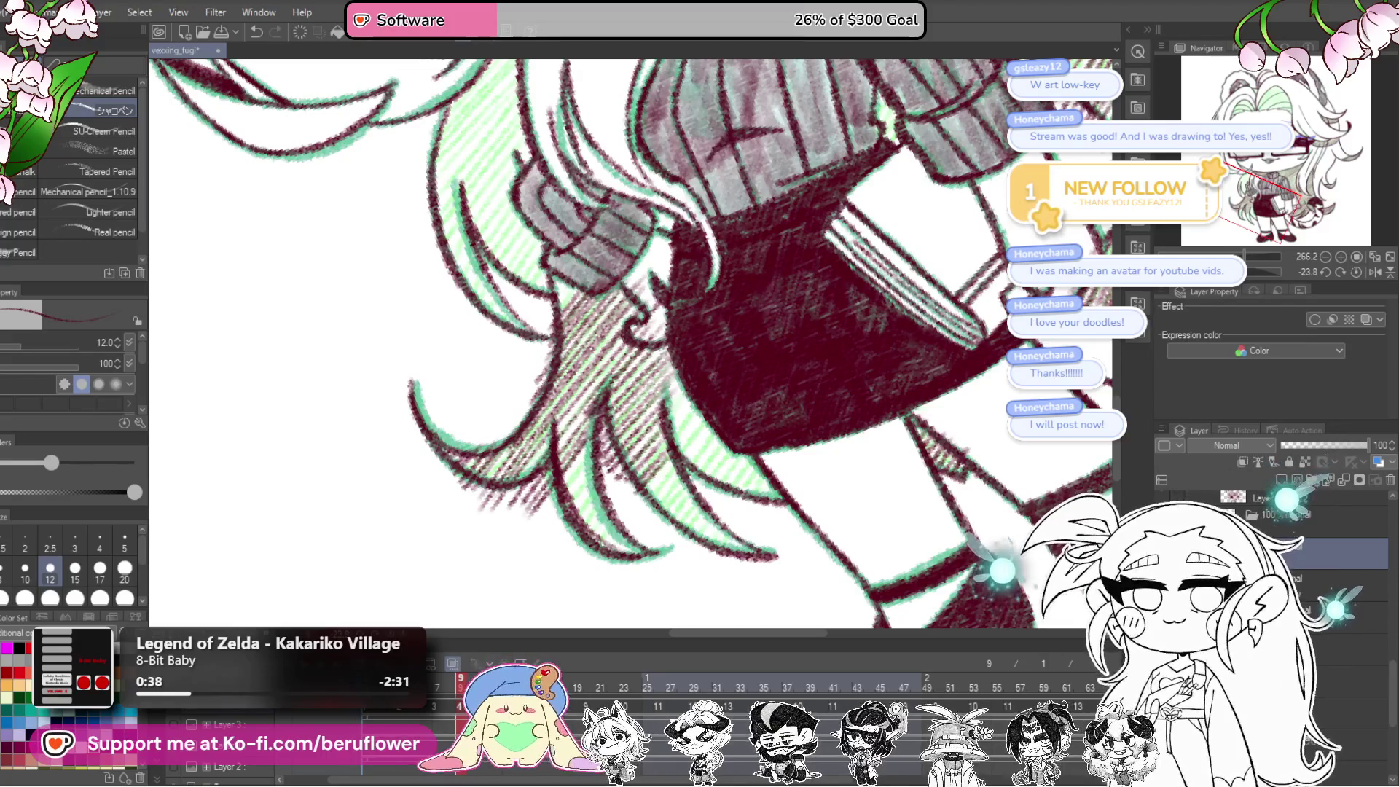
Step: Frame the skirt and hatch shadows into the hair beside it
scroll(720, 436, up, 2)
drag(720, 436, 757, 398)
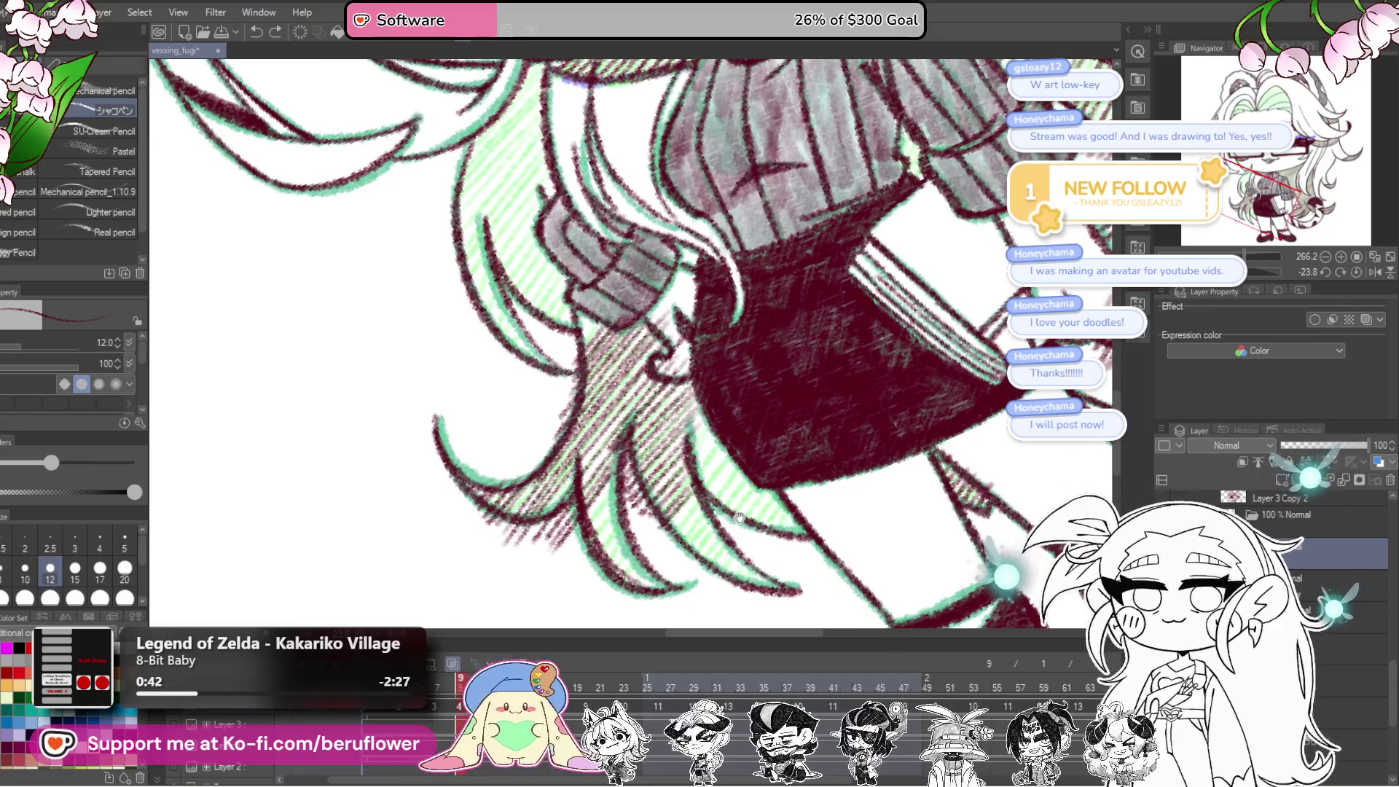
drag(745, 503, 730, 514)
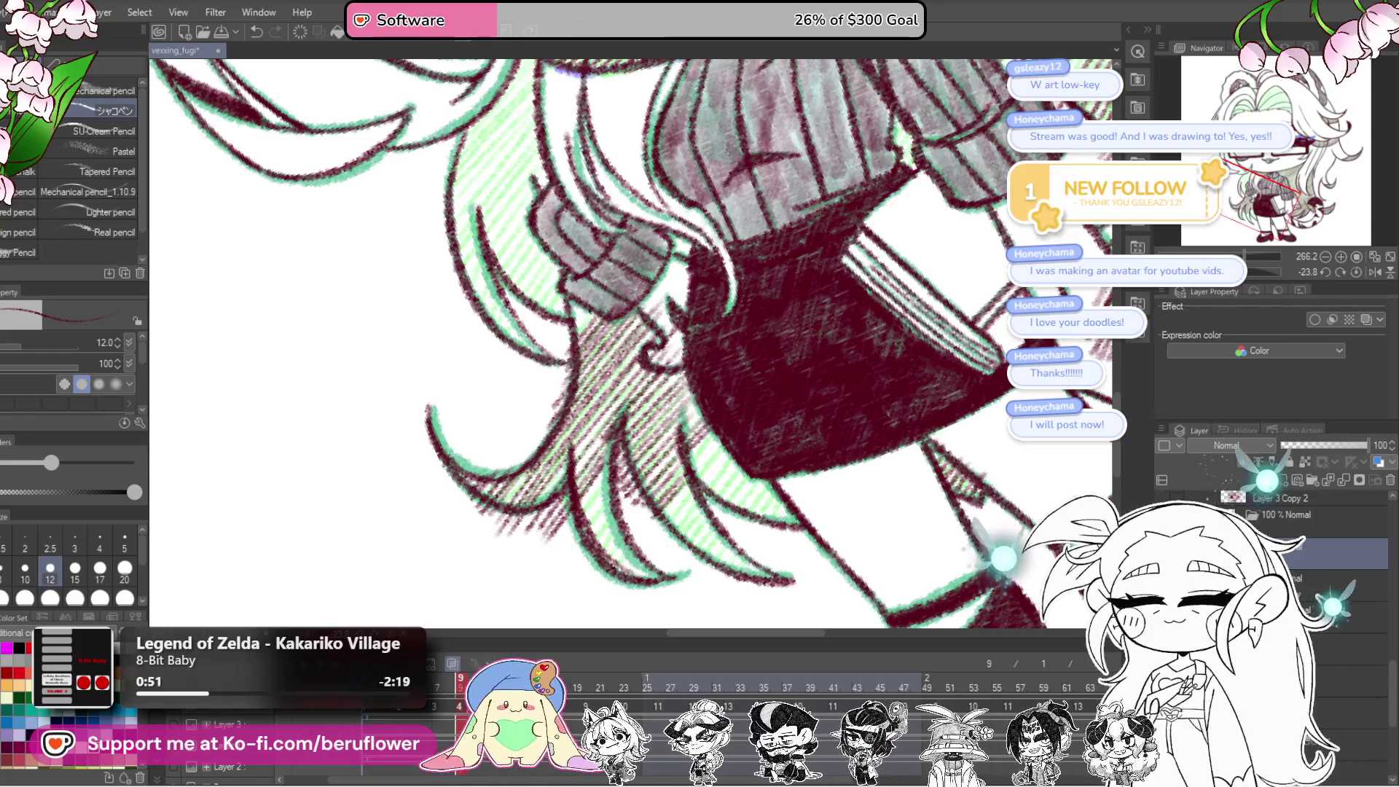
scroll(715, 423, down, 1)
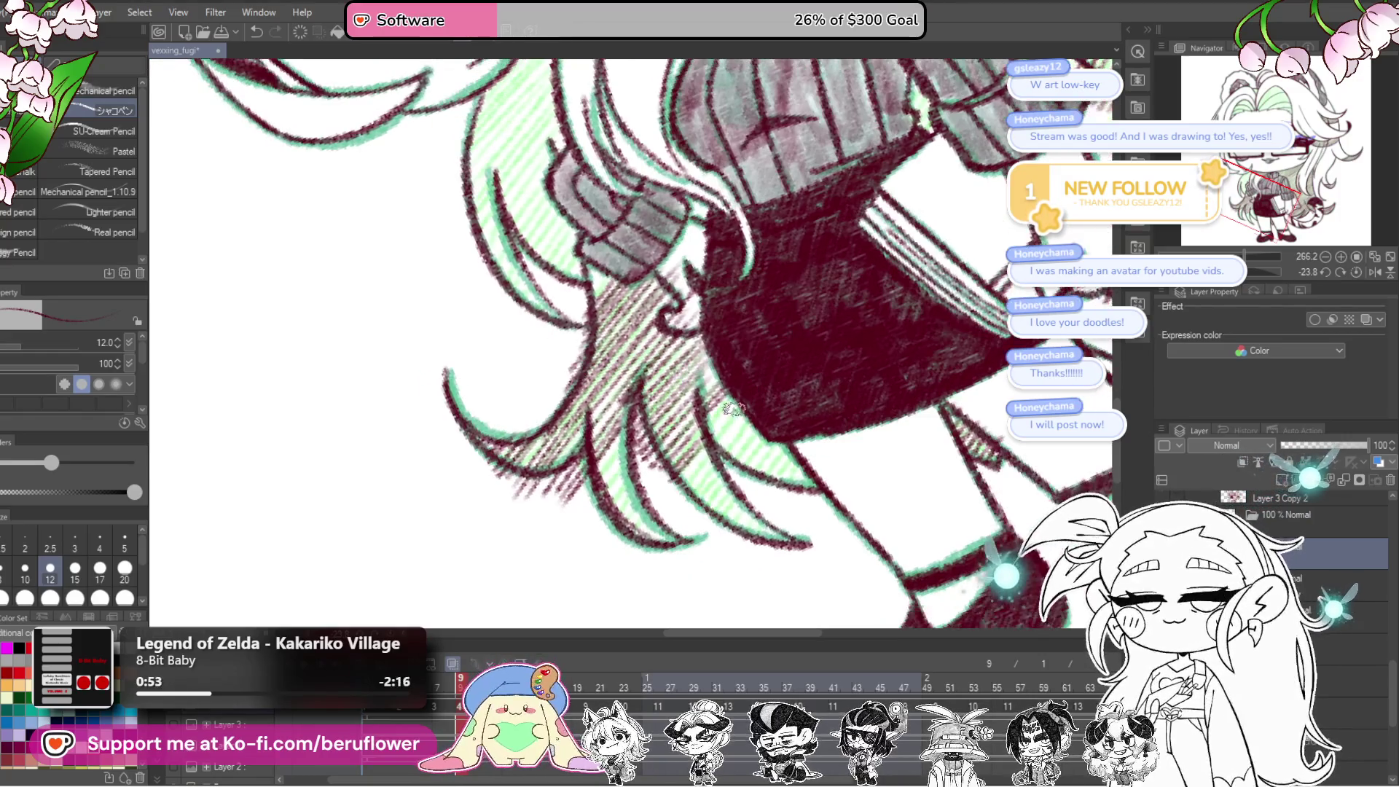
mouse_move(696, 440)
mouse_down()
mouse_move(729, 430)
mouse_move(758, 466)
mouse_move(809, 481)
mouse_up()
Step: Add dark red hatching strokes to the hair strands below the face
scroll(779, 541, down, 1)
scroll(778, 541, down, 1)
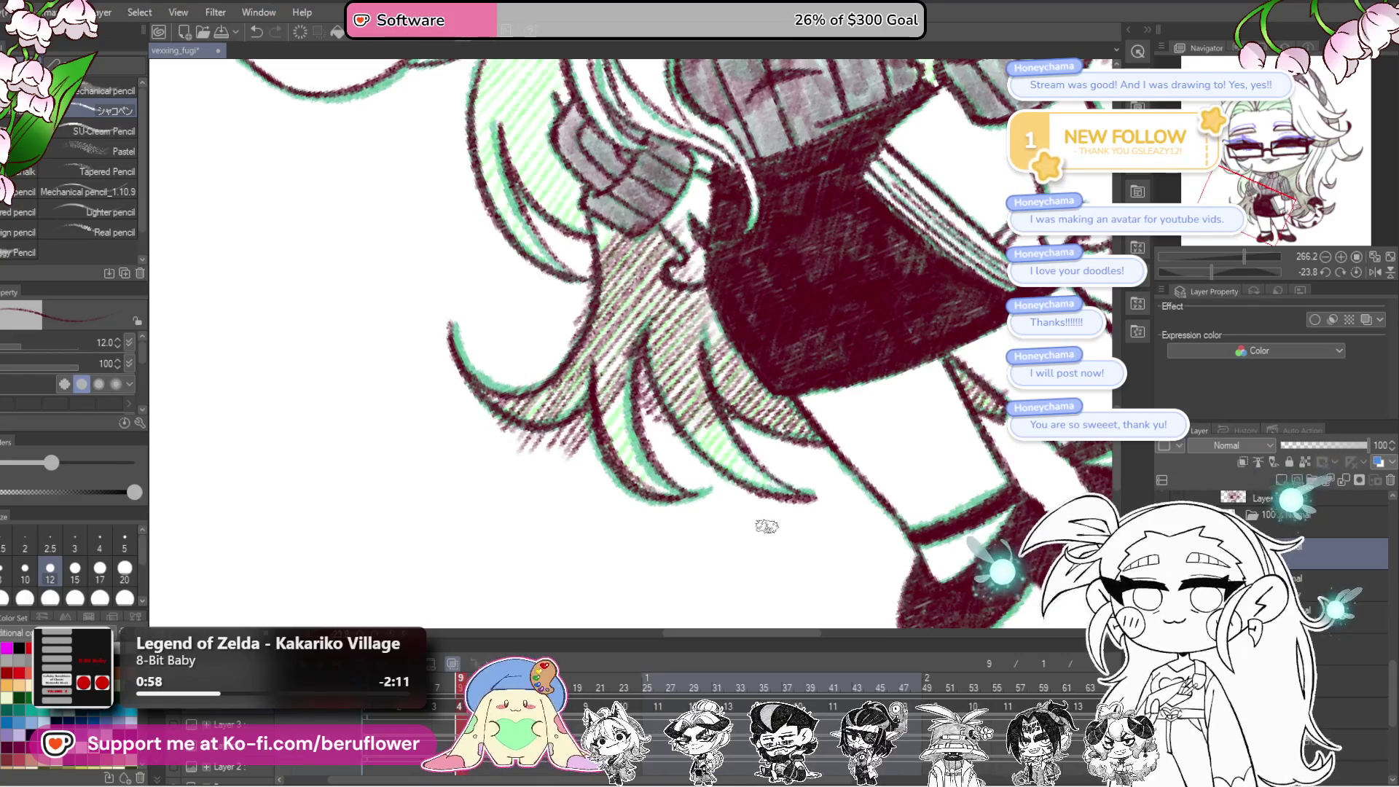
drag(765, 525, 748, 545)
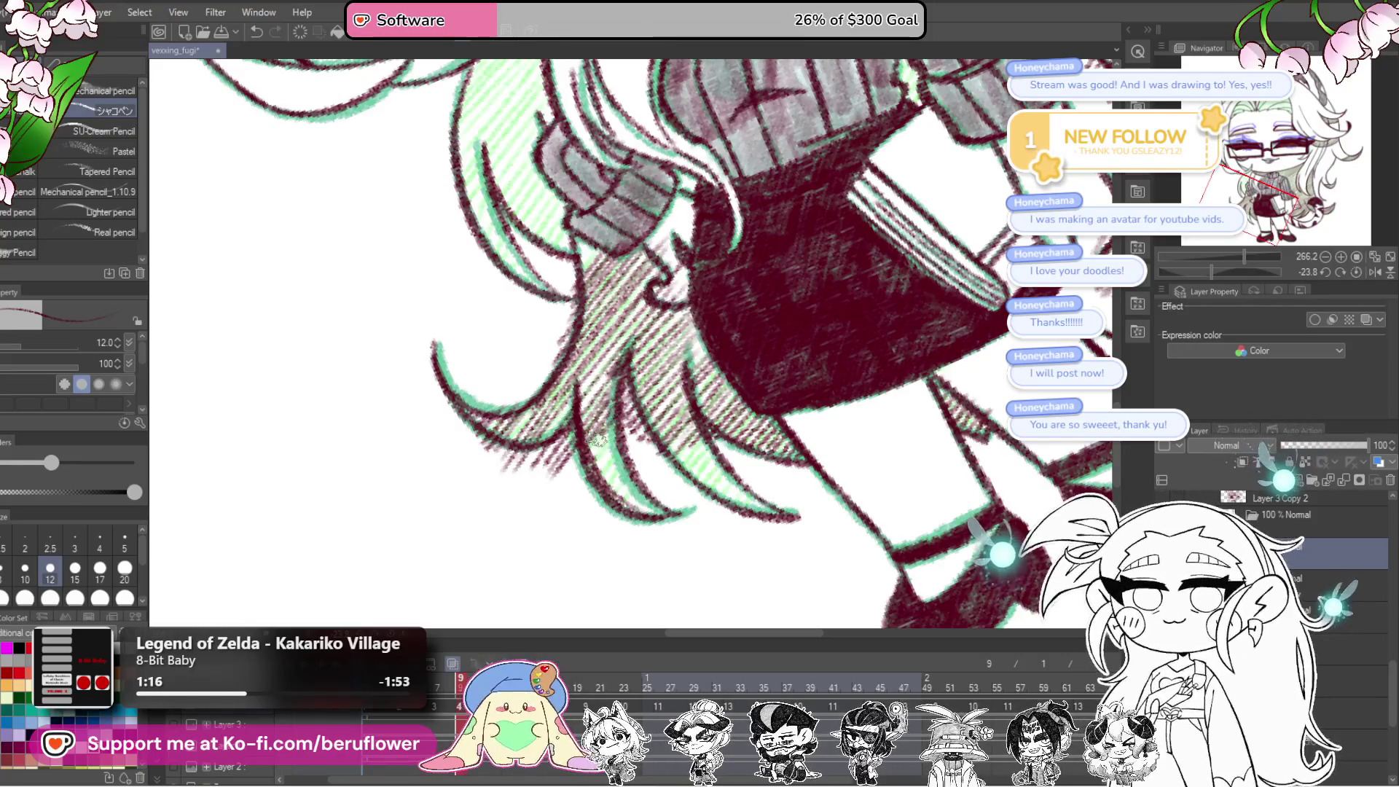
drag(589, 464, 669, 519)
drag(713, 435, 696, 439)
scroll(700, 471, up, 5)
mouse_move(656, 296)
mouse_down()
mouse_move(612, 343)
mouse_move(656, 328)
mouse_move(626, 379)
mouse_move(661, 362)
mouse_move(634, 408)
mouse_move(649, 438)
mouse_up()
mouse_move(618, 496)
mouse_down()
mouse_move(652, 486)
mouse_move(681, 532)
mouse_move(660, 561)
mouse_move(637, 514)
mouse_up()
Step: Frame the hair and cat ears and hatch shadows into the hair near the ear
scroll(636, 514, down, 5)
scroll(979, 385, up, 2)
scroll(635, 334, up, 3)
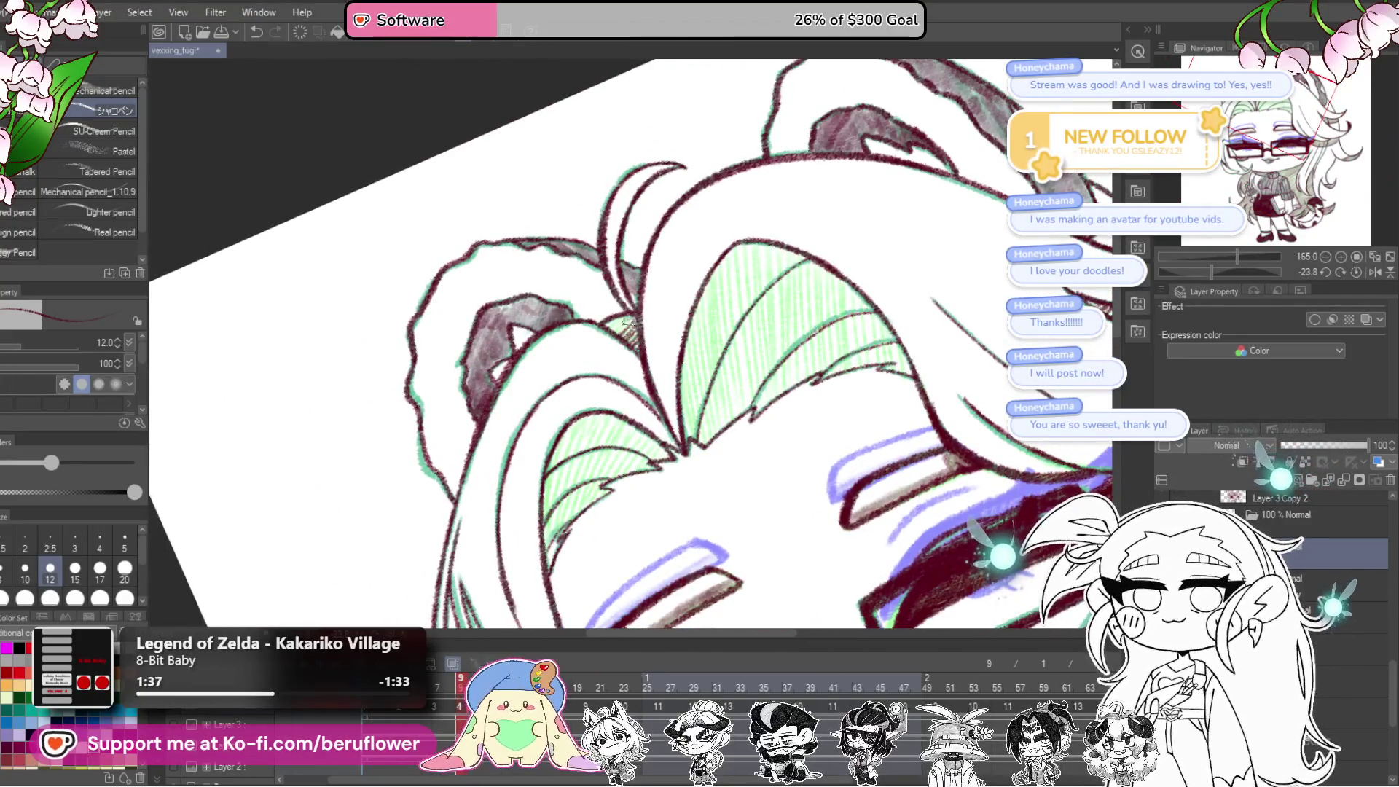
mouse_move(712, 479)
mouse_down()
mouse_move(738, 457)
mouse_move(680, 452)
mouse_move(631, 485)
mouse_up()
drag(668, 425, 596, 503)
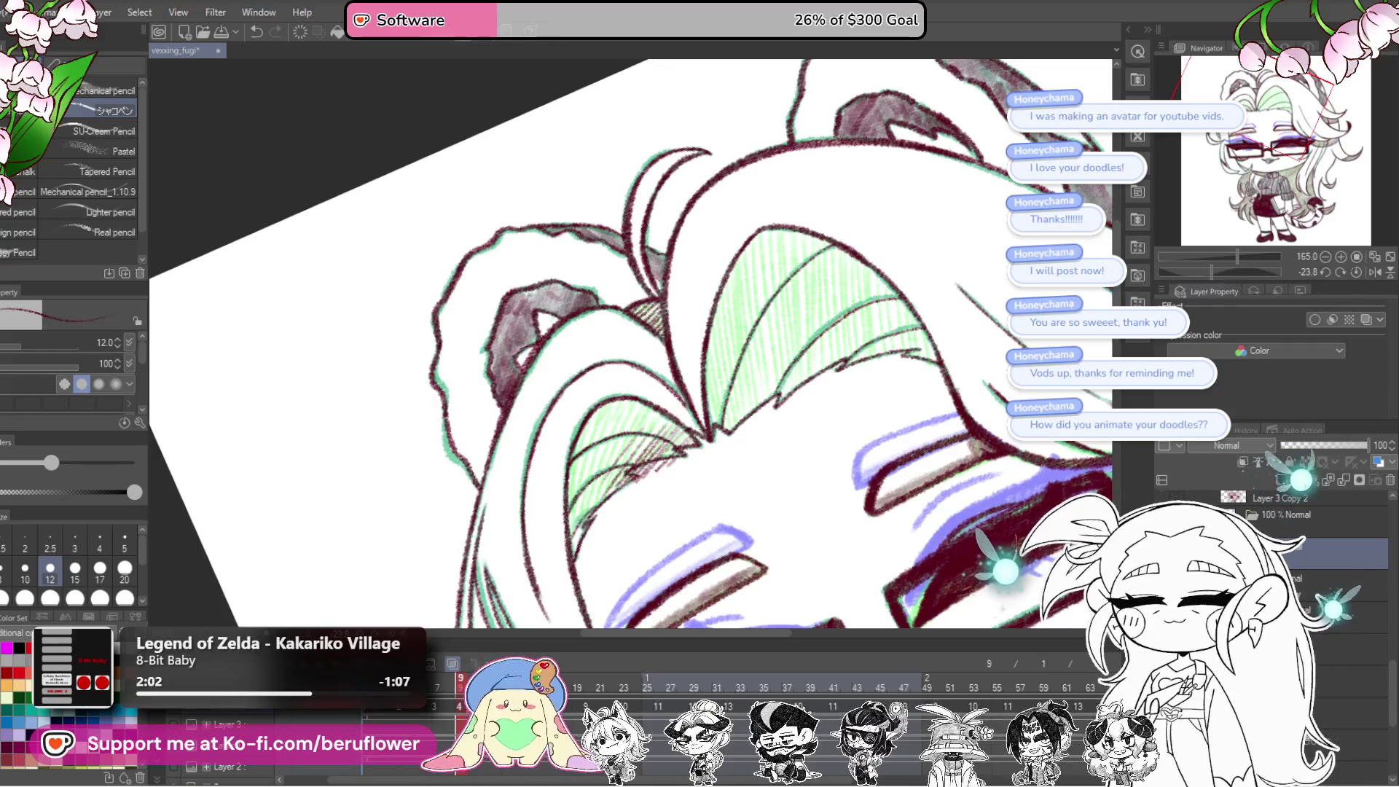
Step: Hatch the shaded hair to the left of the glasses
mouse_move(724, 543)
mouse_down()
mouse_move(689, 391)
mouse_move(684, 404)
mouse_move(663, 377)
mouse_move(627, 401)
mouse_up()
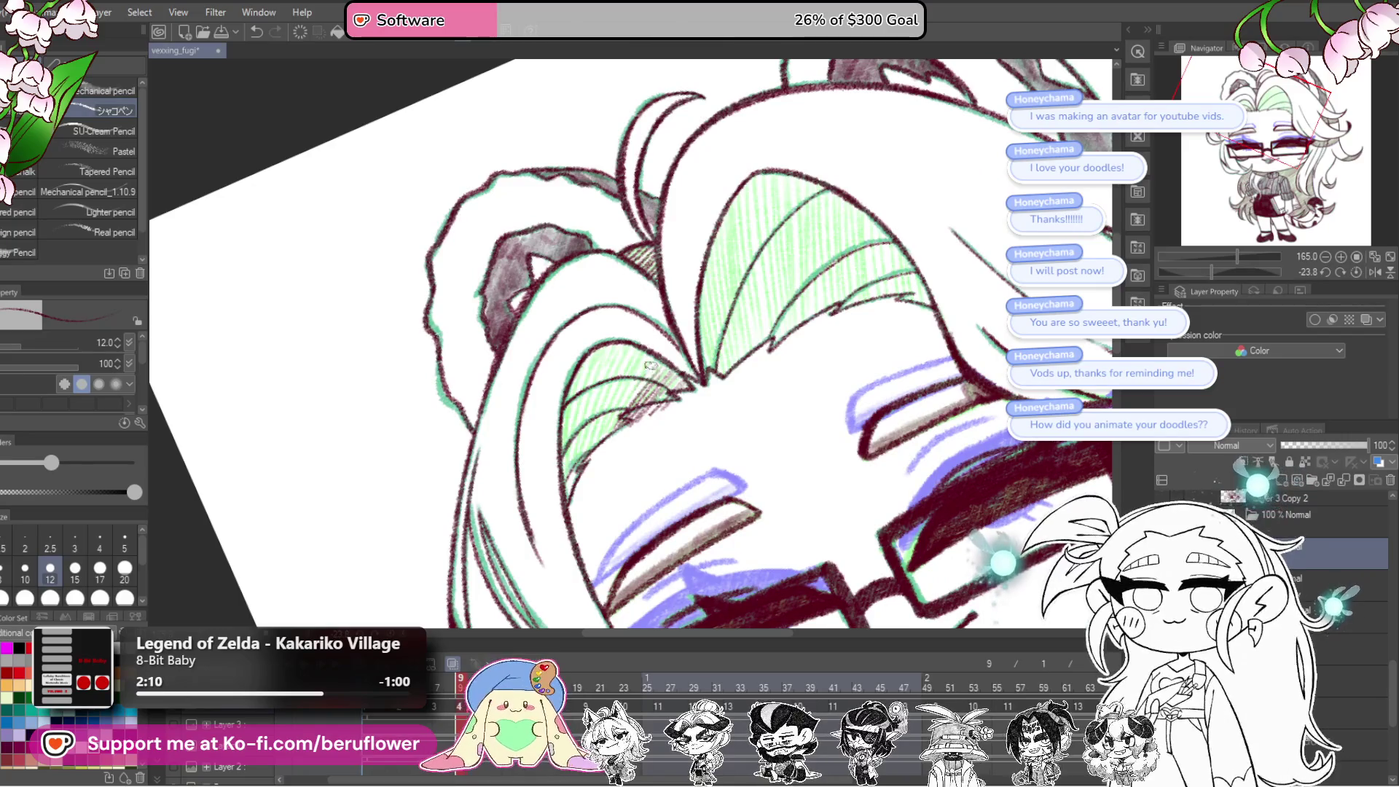
drag(609, 430, 641, 369)
mouse_move(583, 467)
mouse_down()
mouse_move(649, 343)
mouse_move(612, 371)
mouse_move(561, 477)
mouse_up()
drag(568, 425, 587, 358)
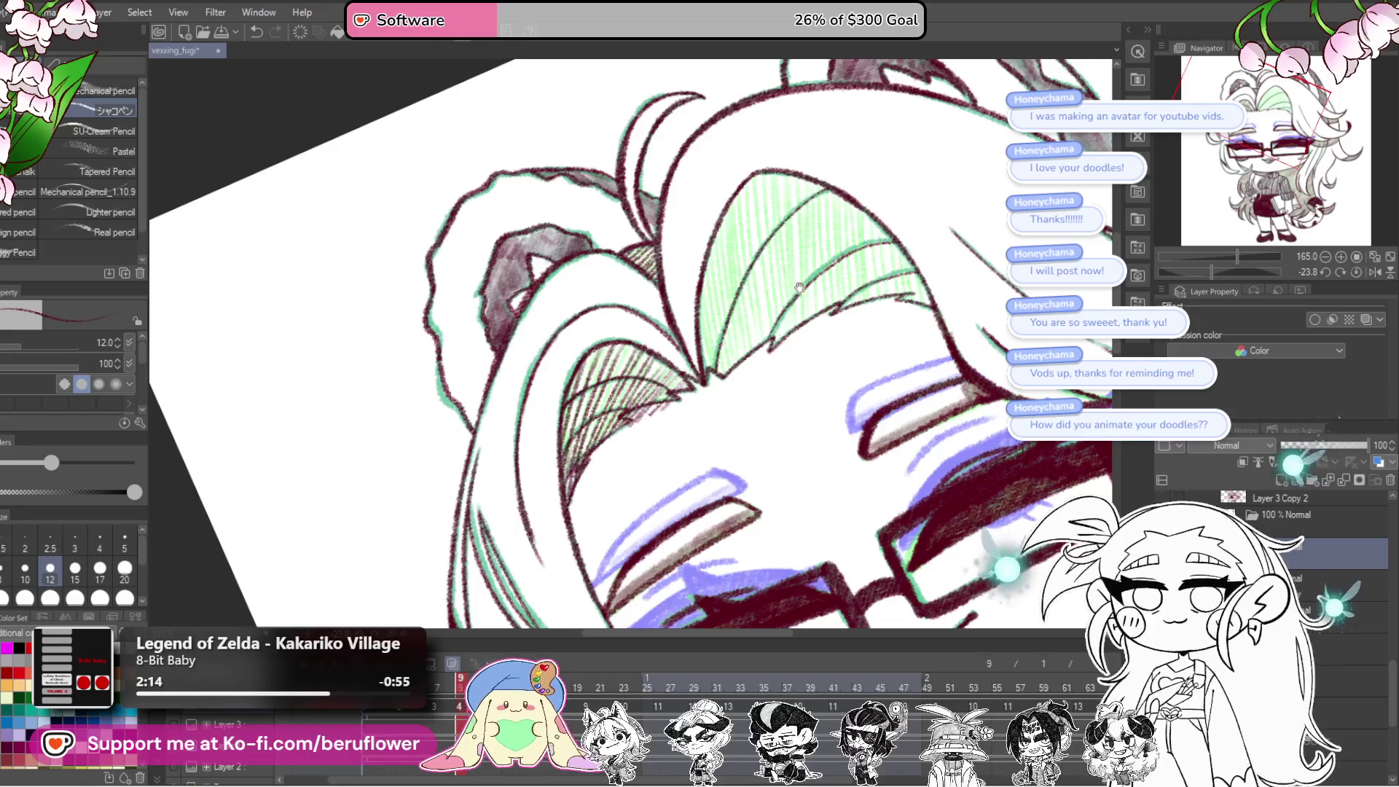
Step: Straighten the canvas rotation and hatch the green-shaded bangs
drag(780, 295, 663, 401)
drag(1211, 272, 1223, 272)
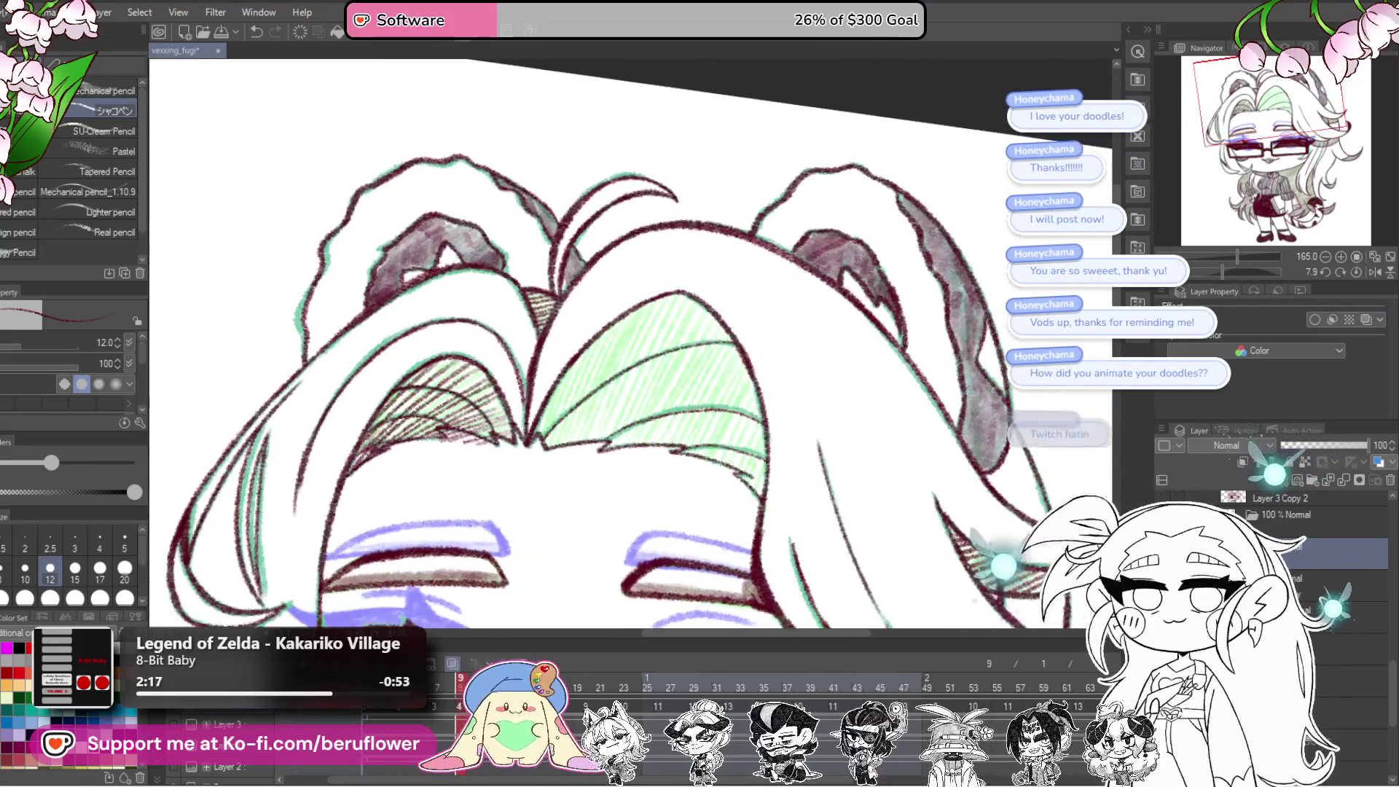
drag(634, 529, 660, 498)
mouse_move(702, 310)
mouse_down()
mouse_move(621, 446)
mouse_move(608, 440)
mouse_up()
drag(638, 332, 589, 430)
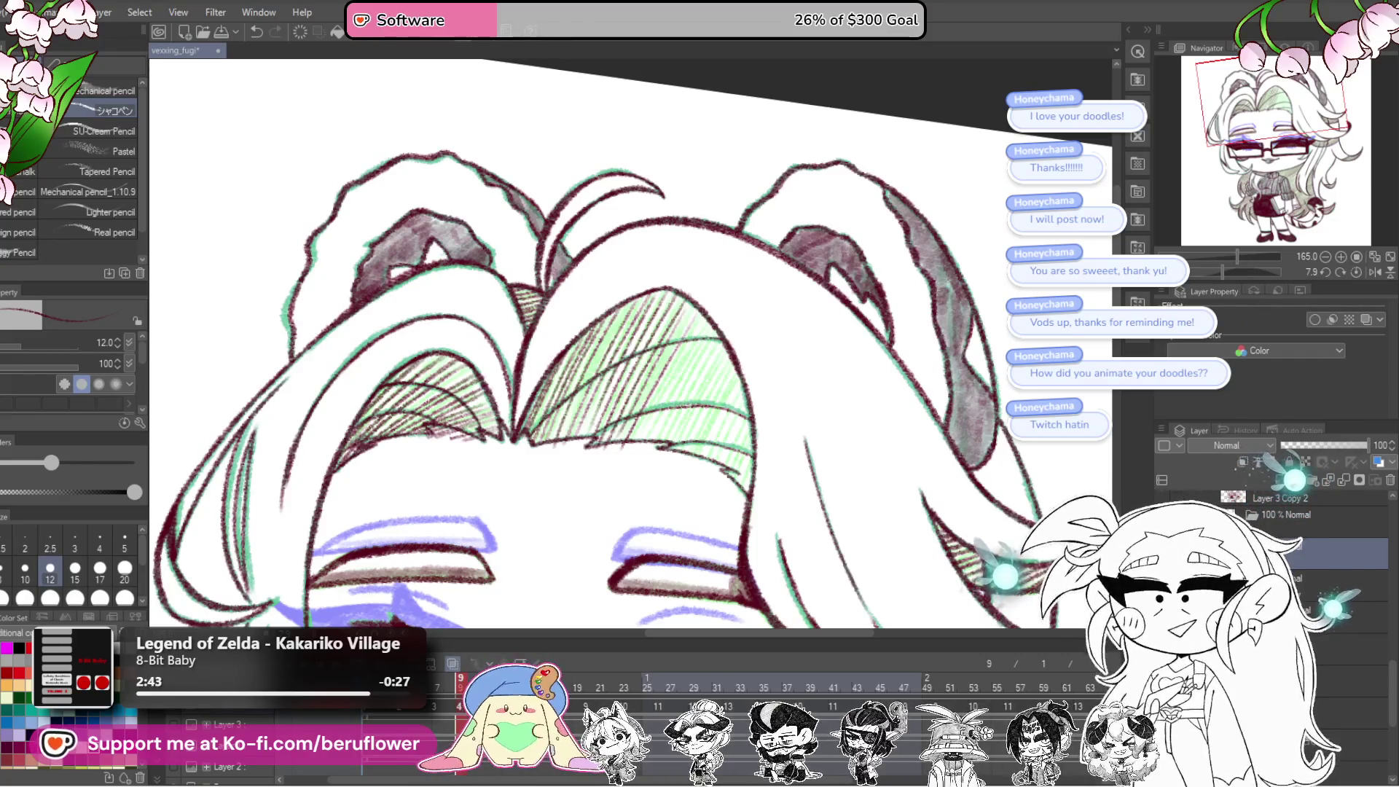
key(alt+Tab)
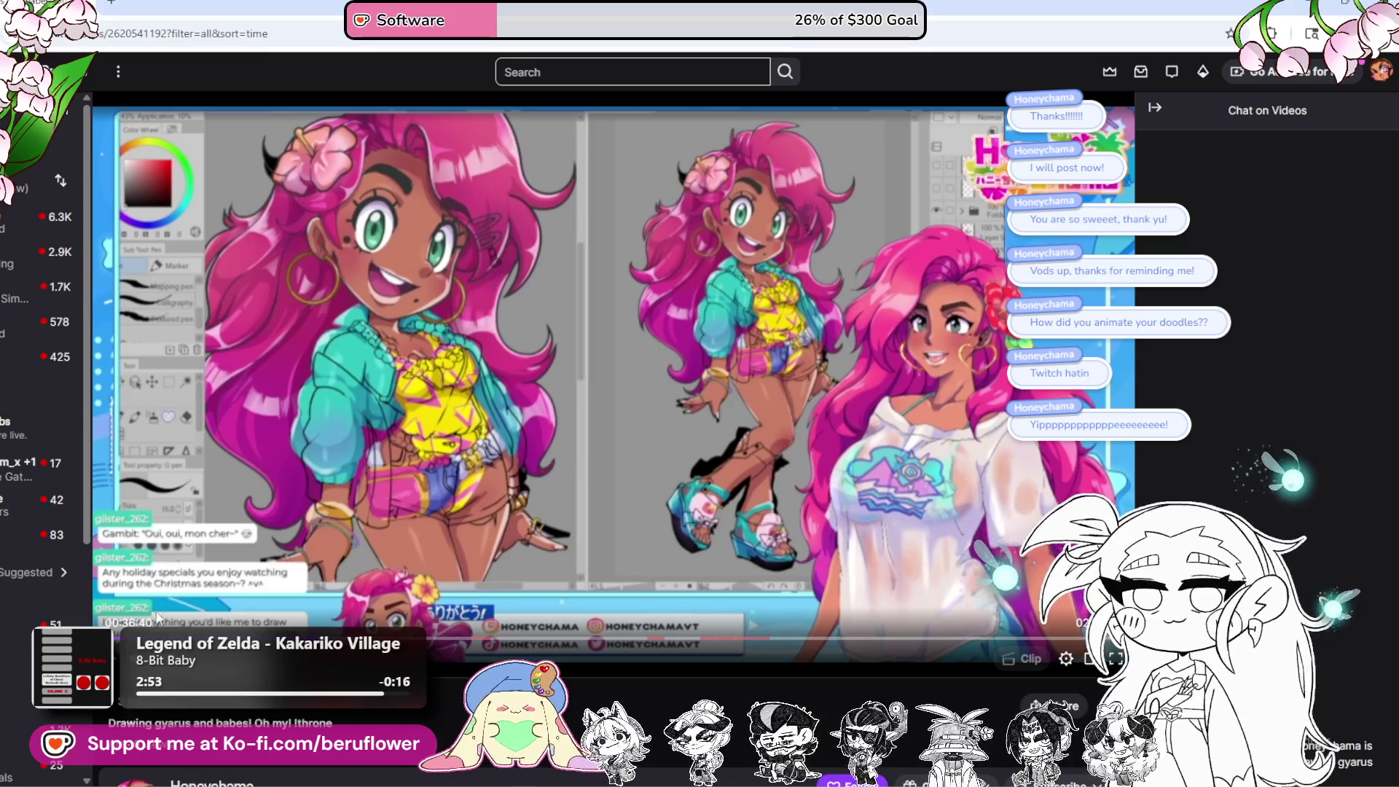
click(111, 658)
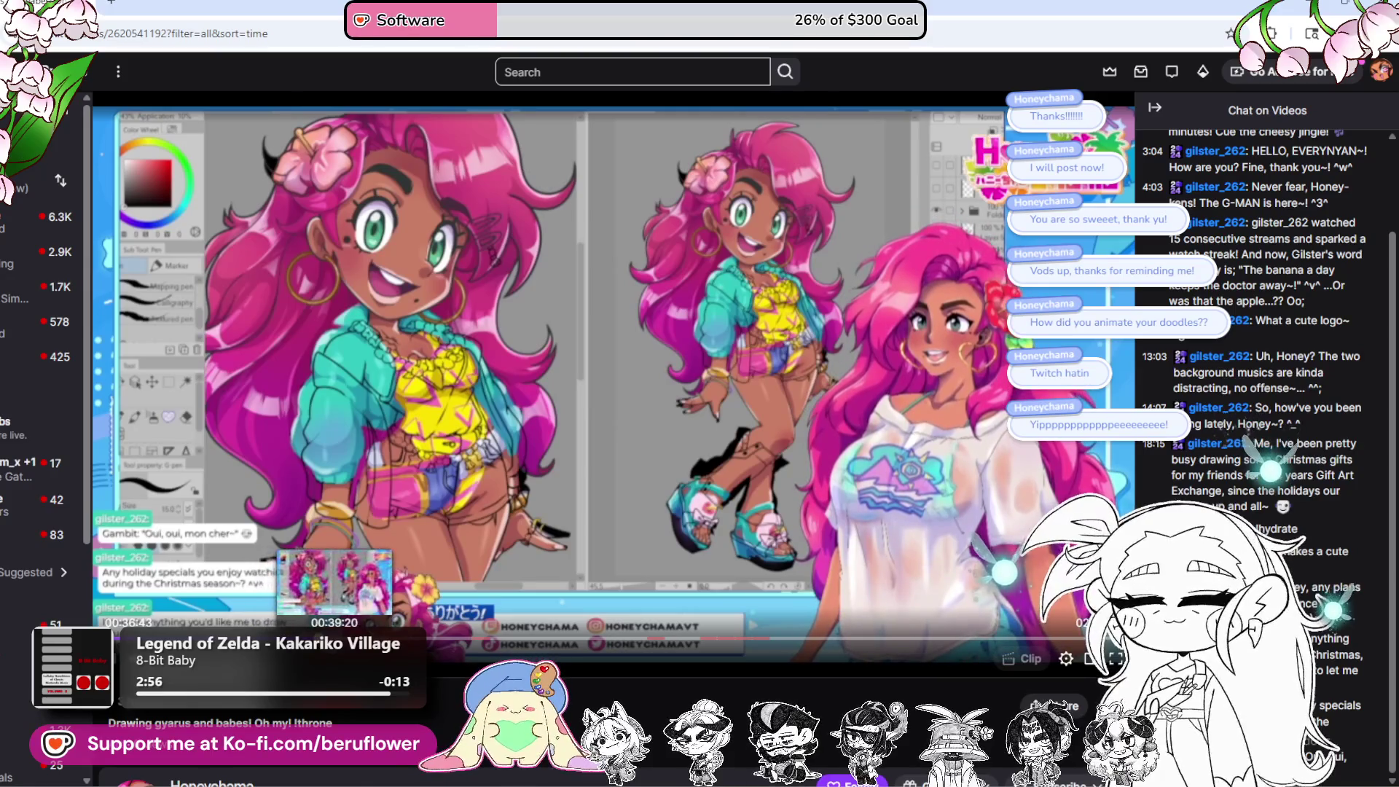
click(335, 639)
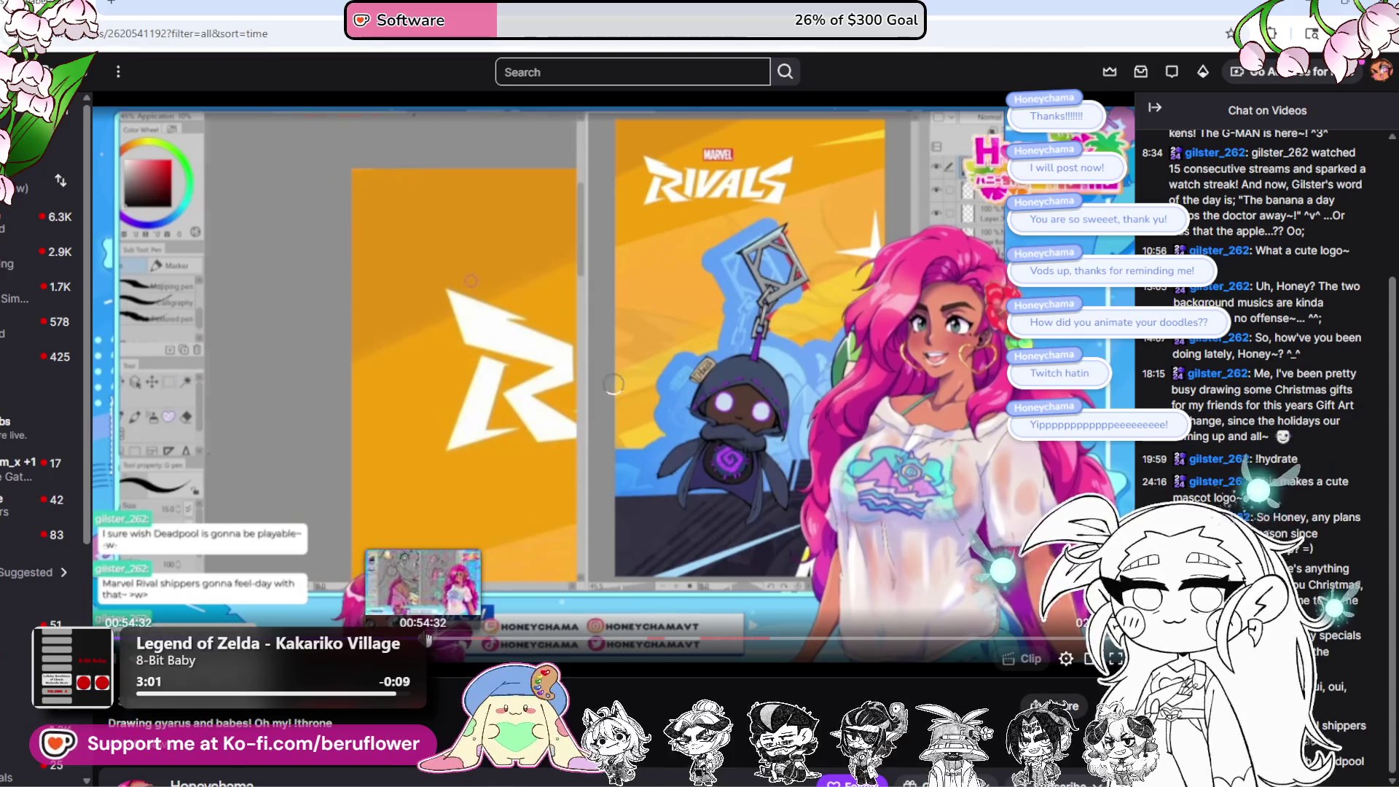
click(428, 639)
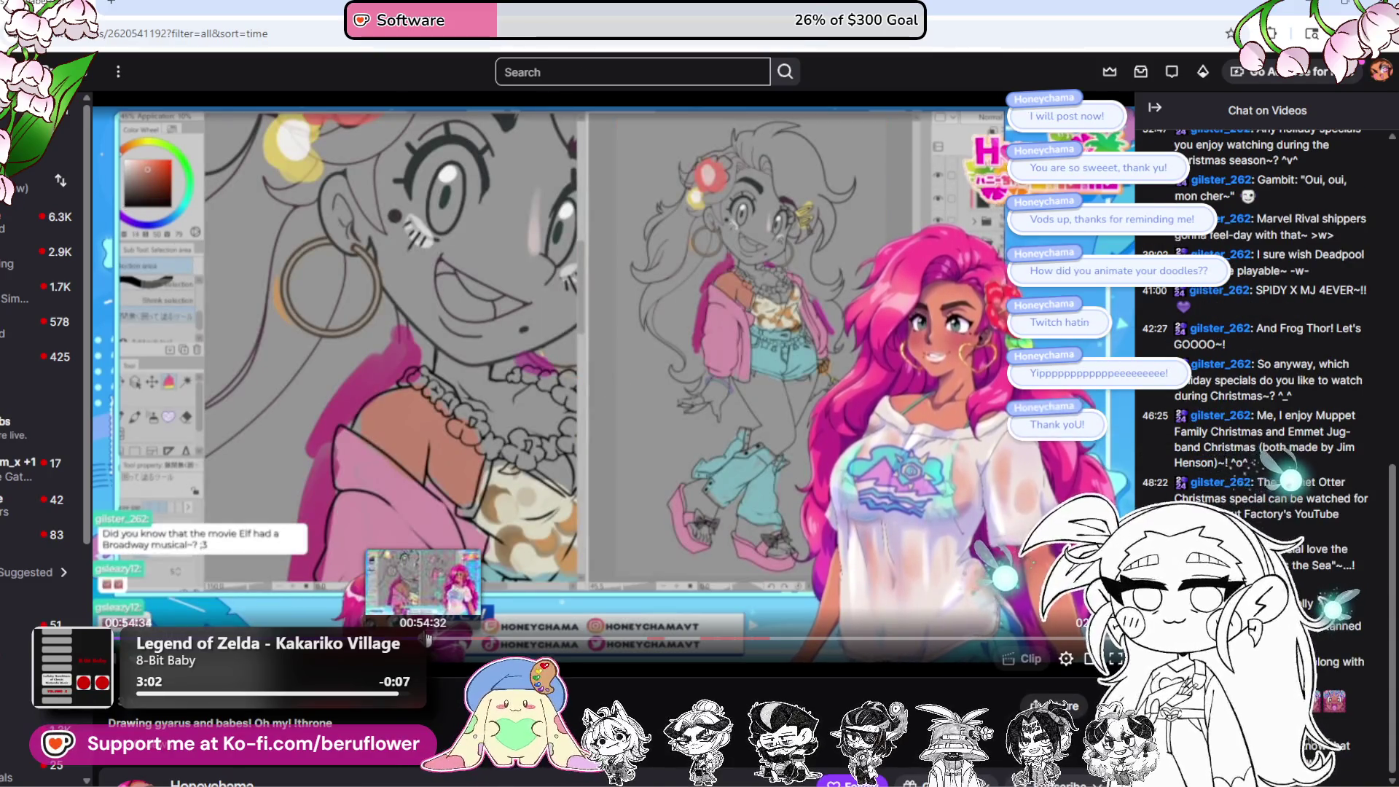
click(458, 640)
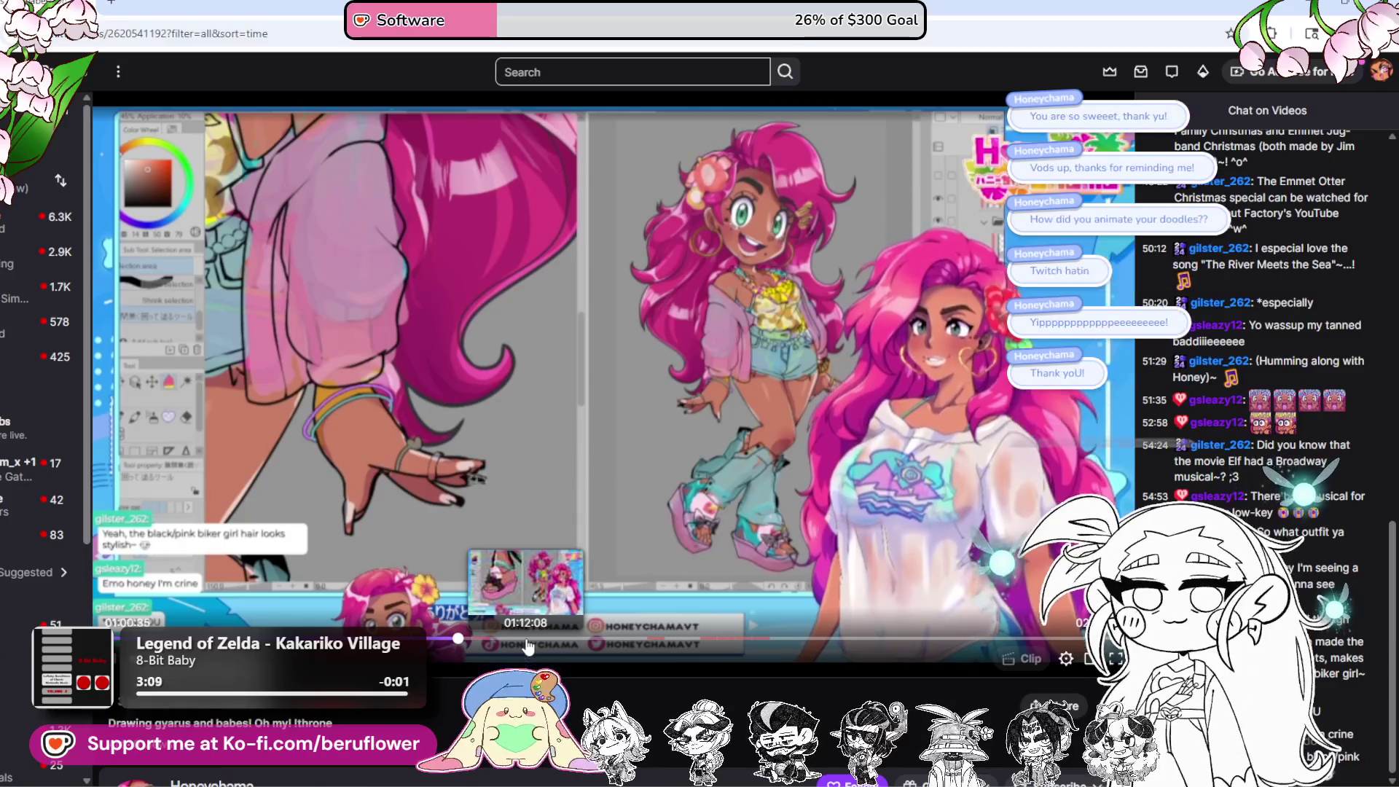
click(528, 642)
right_click(528, 642)
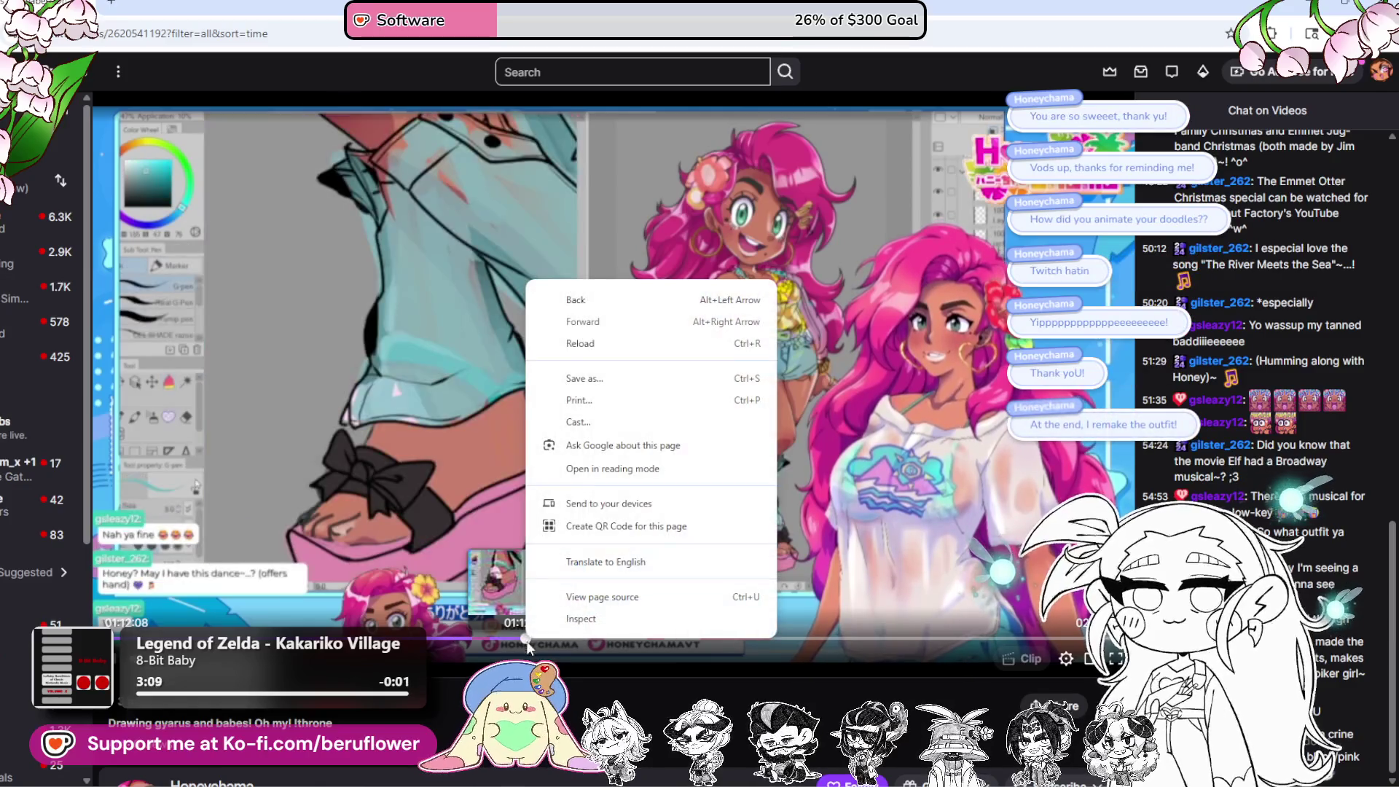
key(Escape)
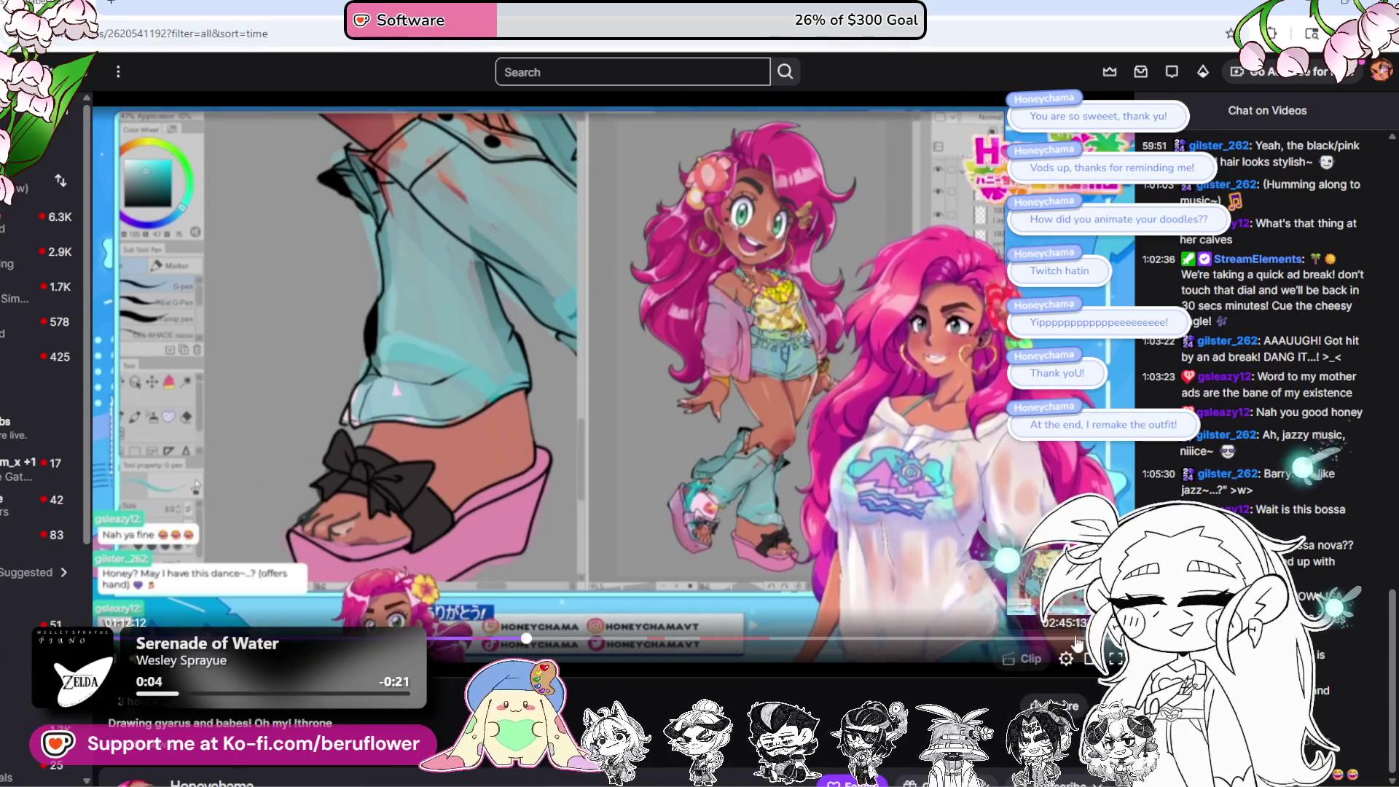
click(1080, 639)
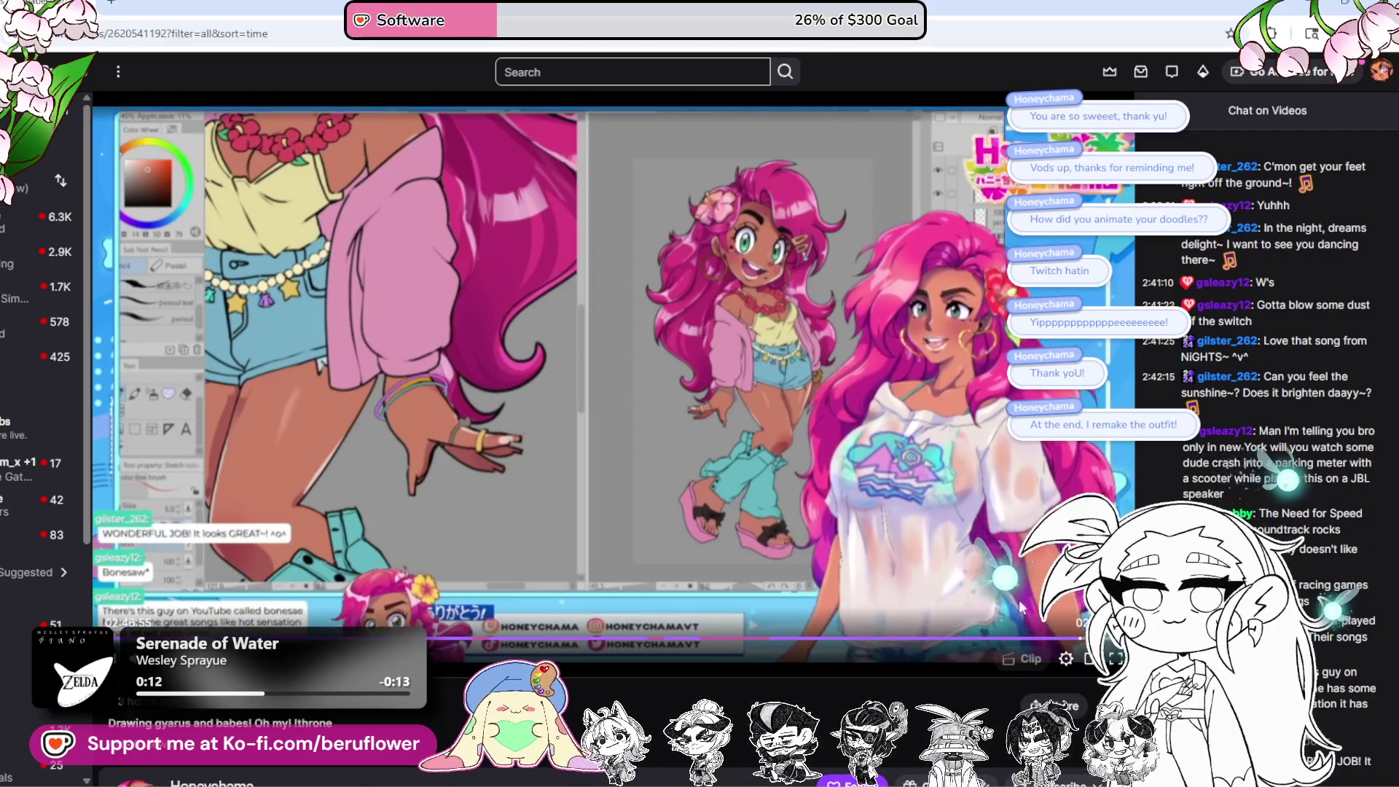
scroll(400, 403, down, 2)
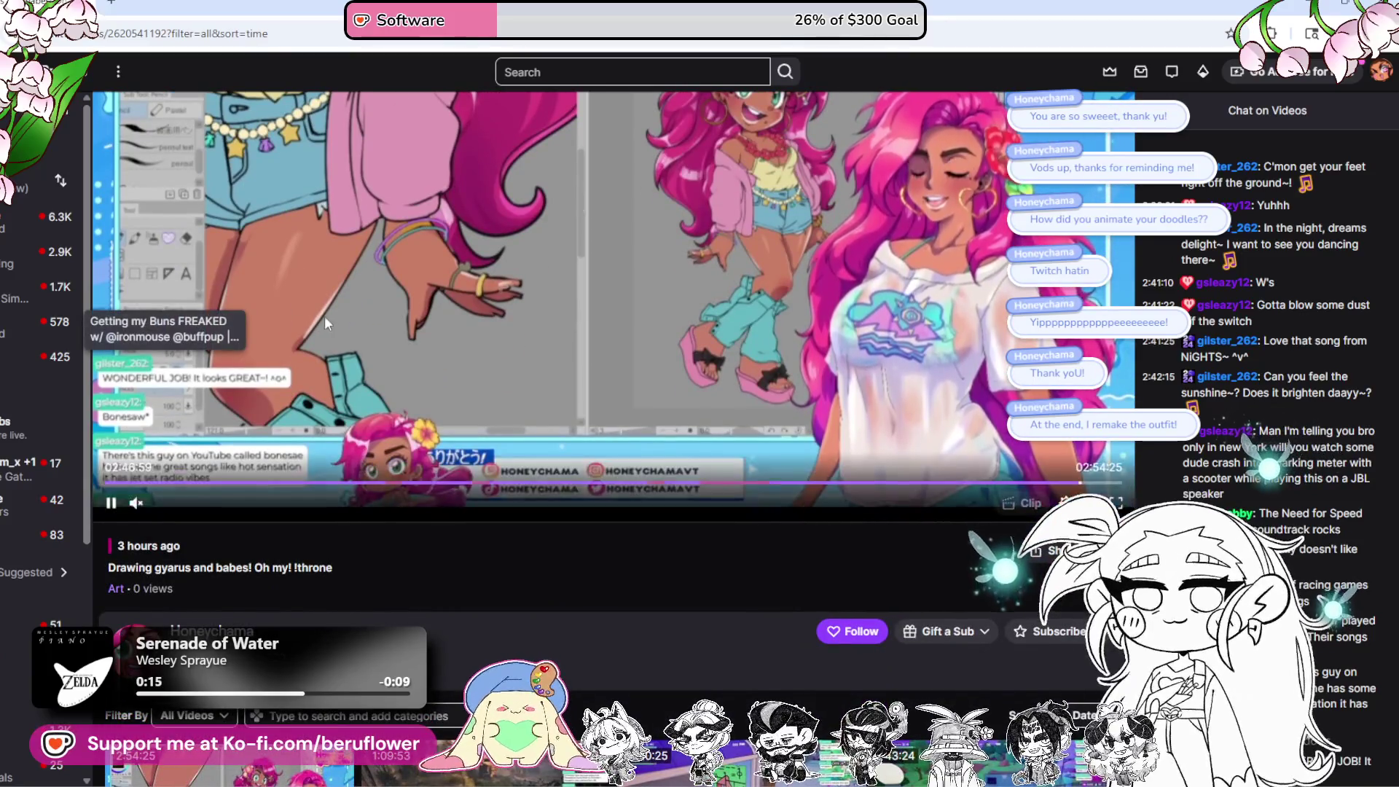
scroll(345, 337, up, 2)
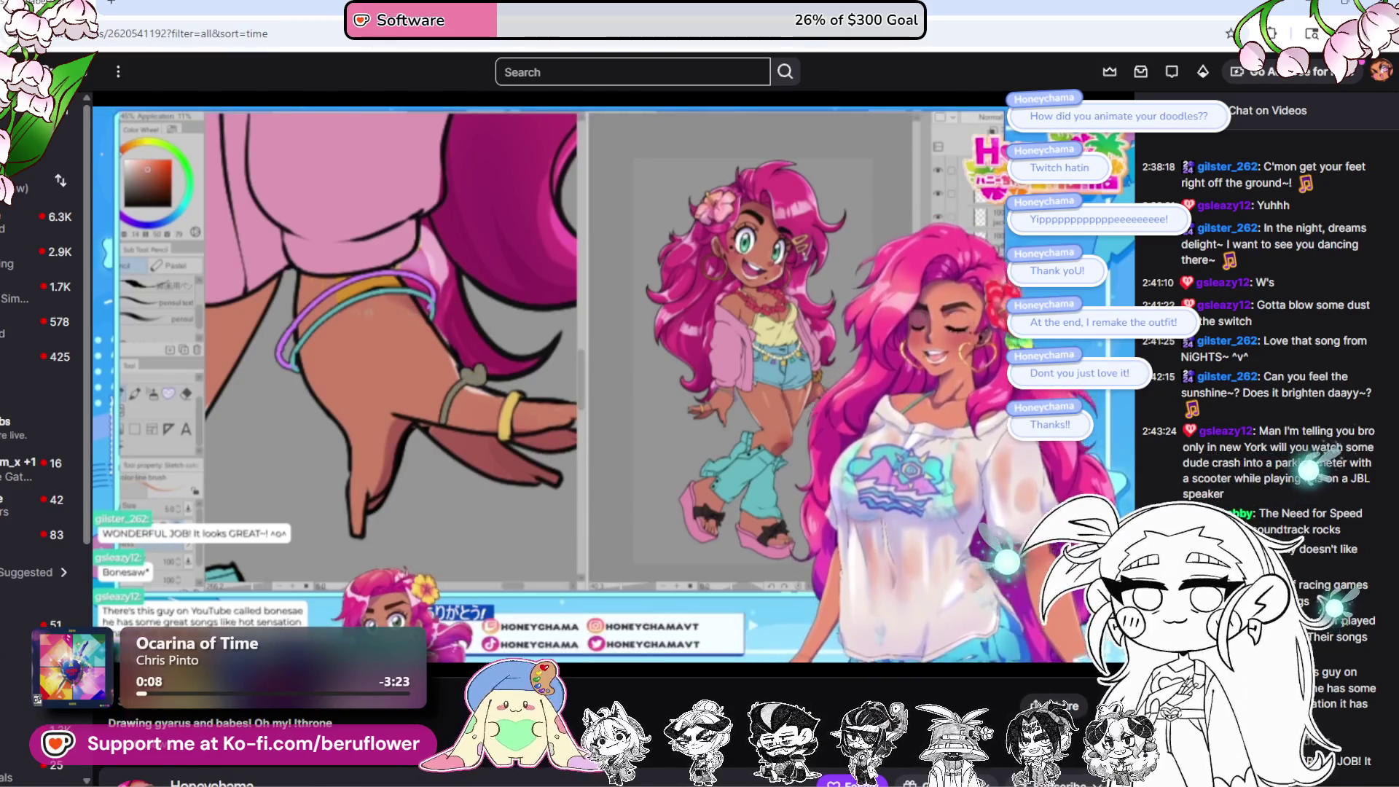
mouse_move(937, 386)
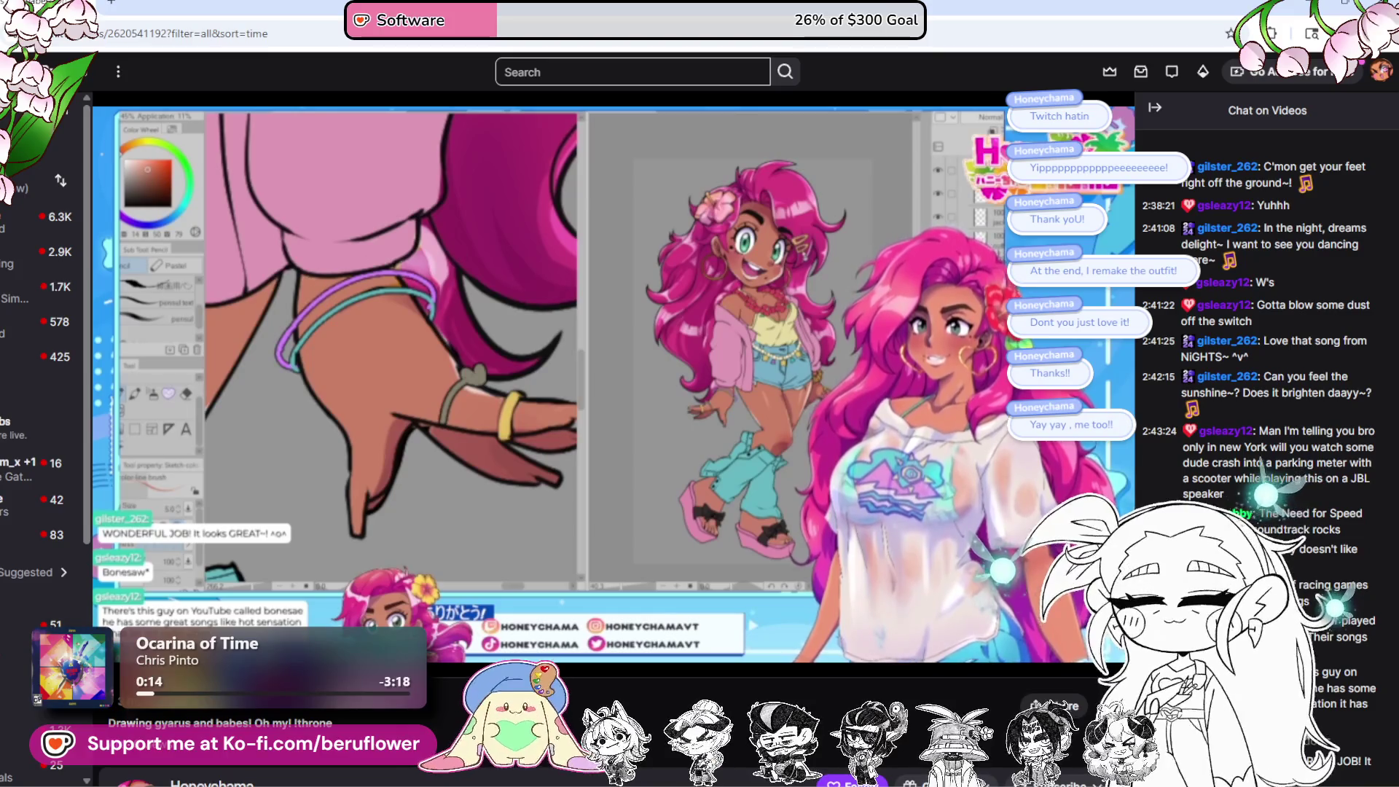
mouse_move(709, 368)
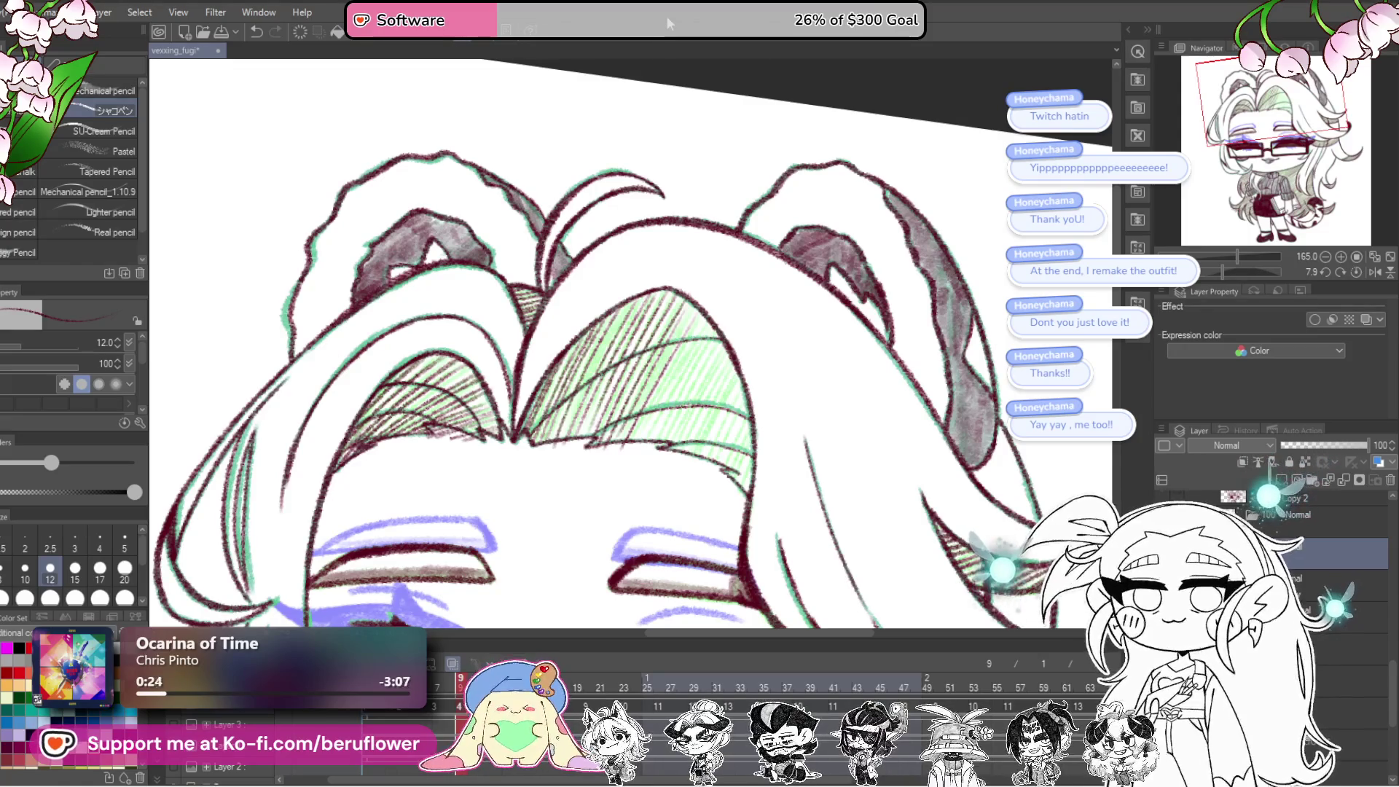
drag(583, 328, 566, 422)
drag(571, 420, 548, 462)
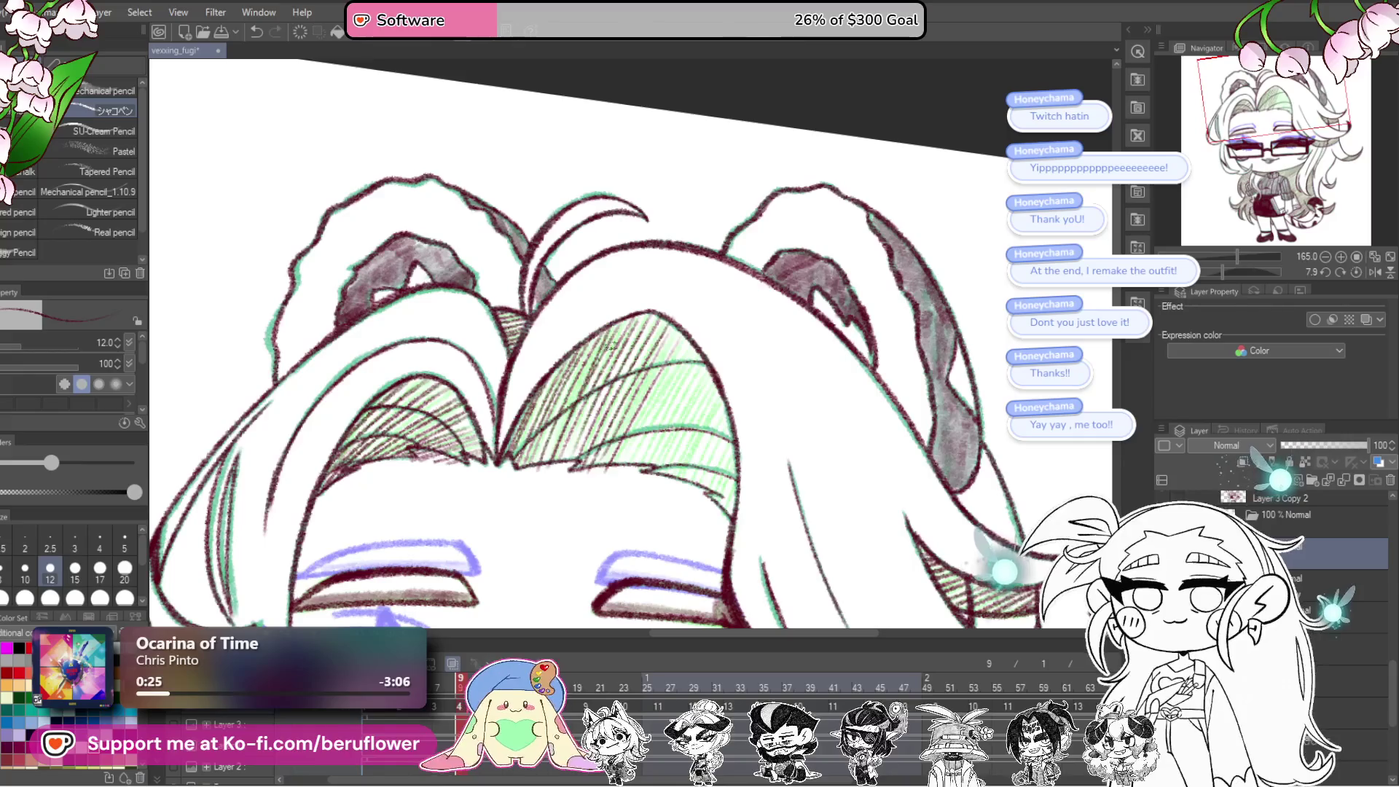
drag(675, 391, 667, 395)
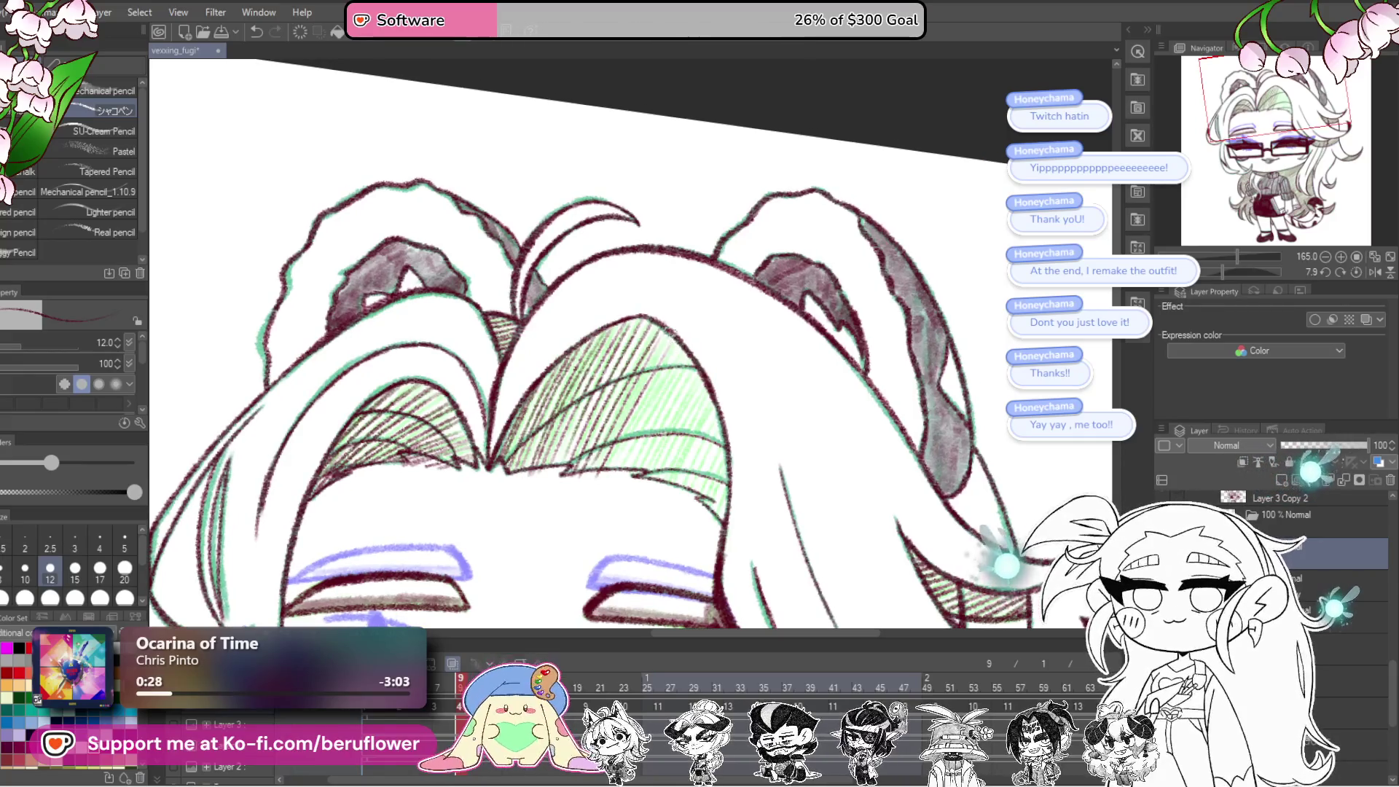
drag(667, 346, 620, 436)
drag(687, 352, 609, 482)
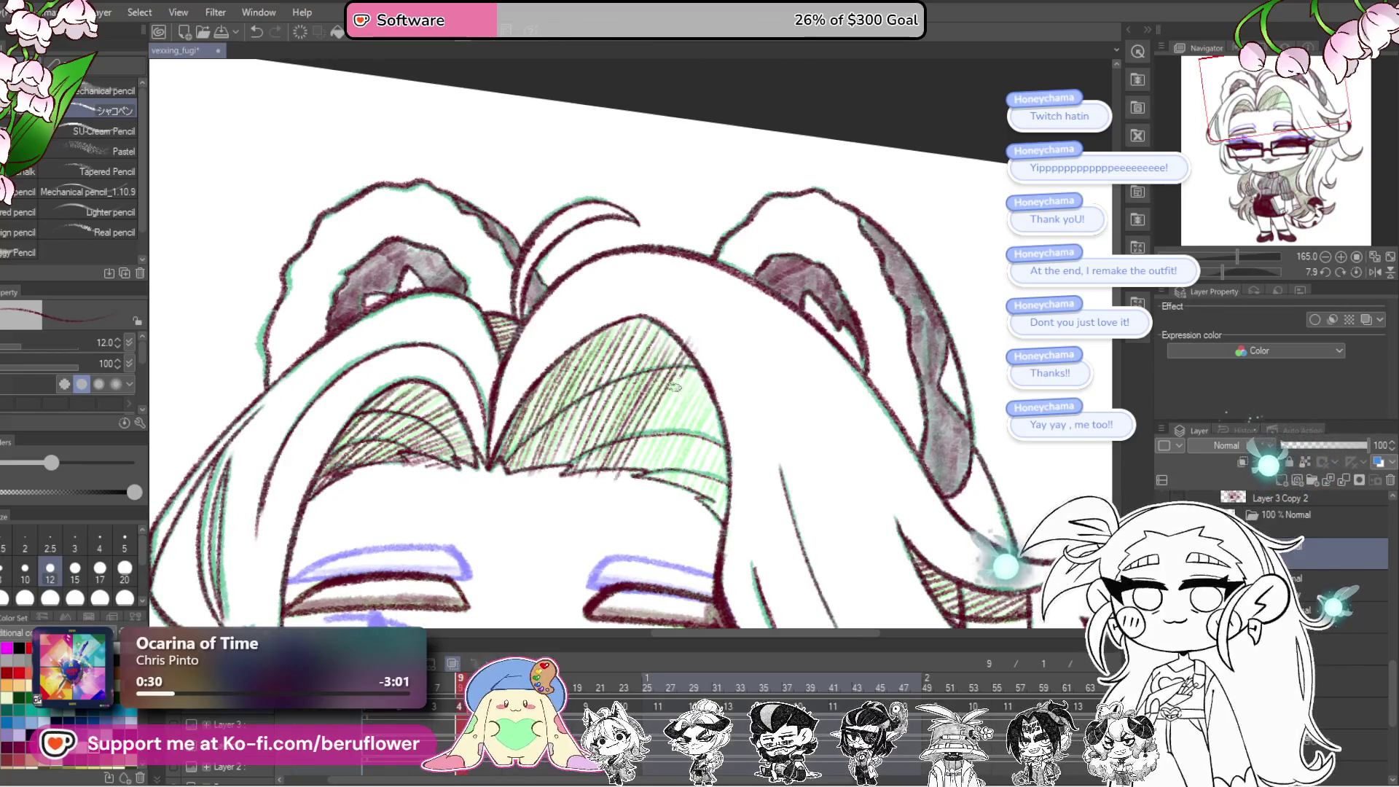
drag(650, 366, 669, 321)
mouse_move(709, 490)
mouse_down()
mouse_move(659, 392)
mouse_move(696, 452)
mouse_move(689, 514)
mouse_up()
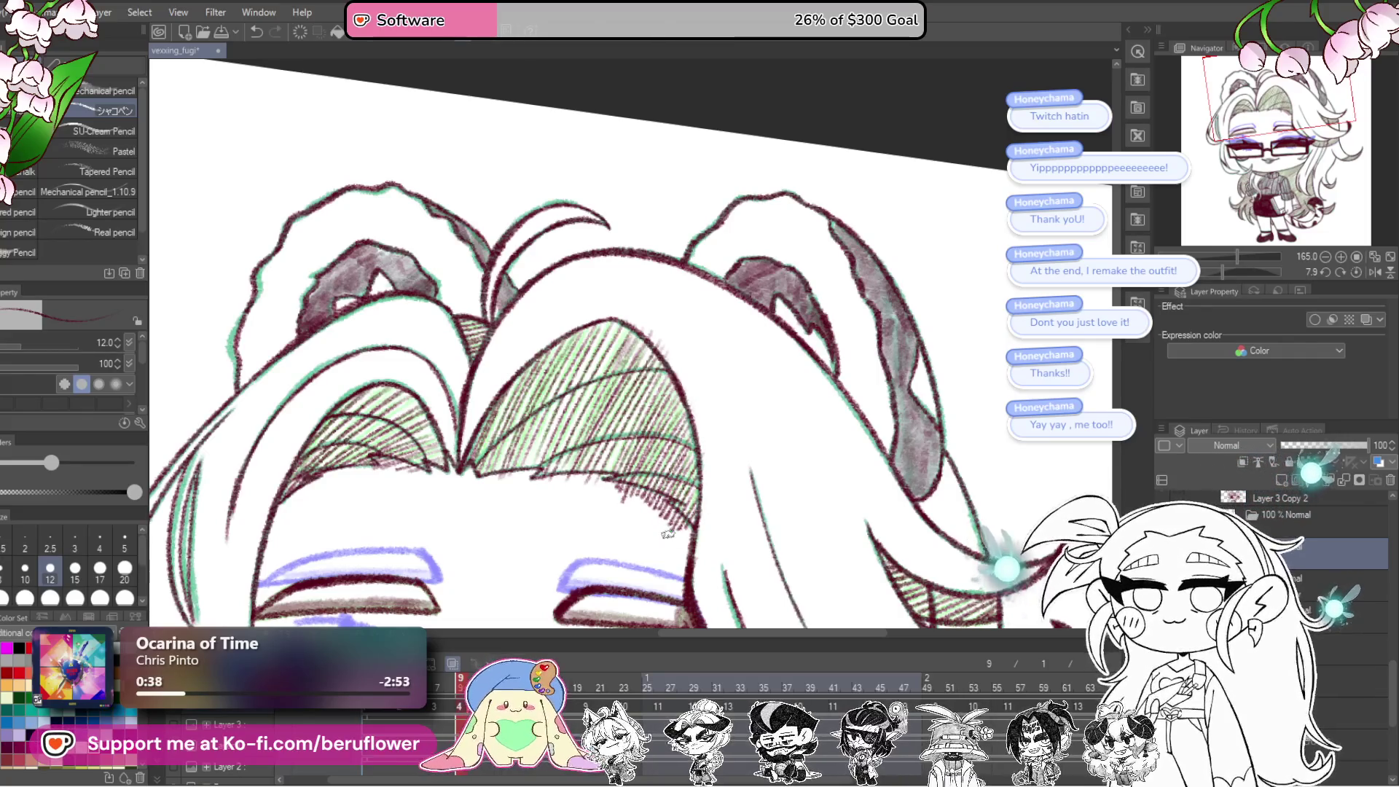
scroll(668, 535, up, 5)
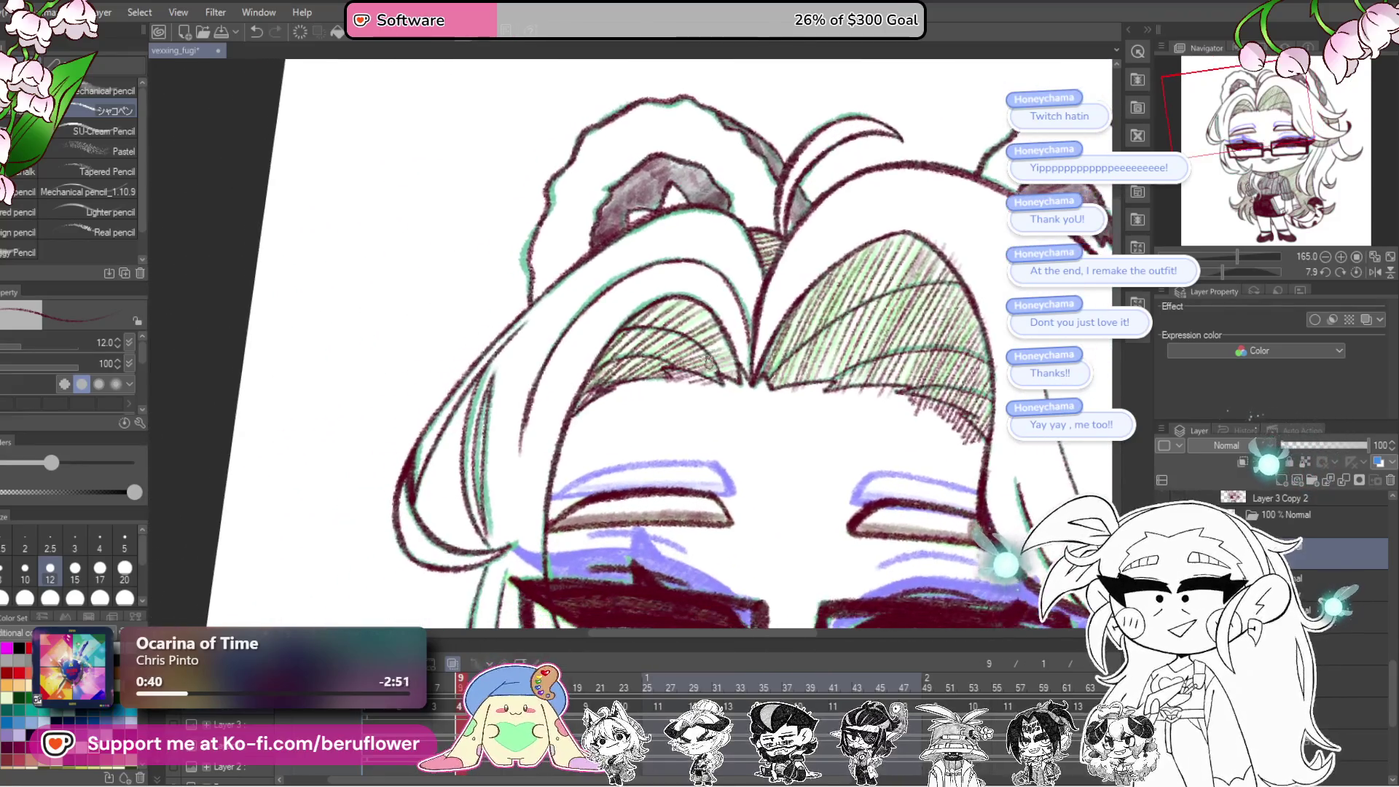
drag(709, 357, 738, 368)
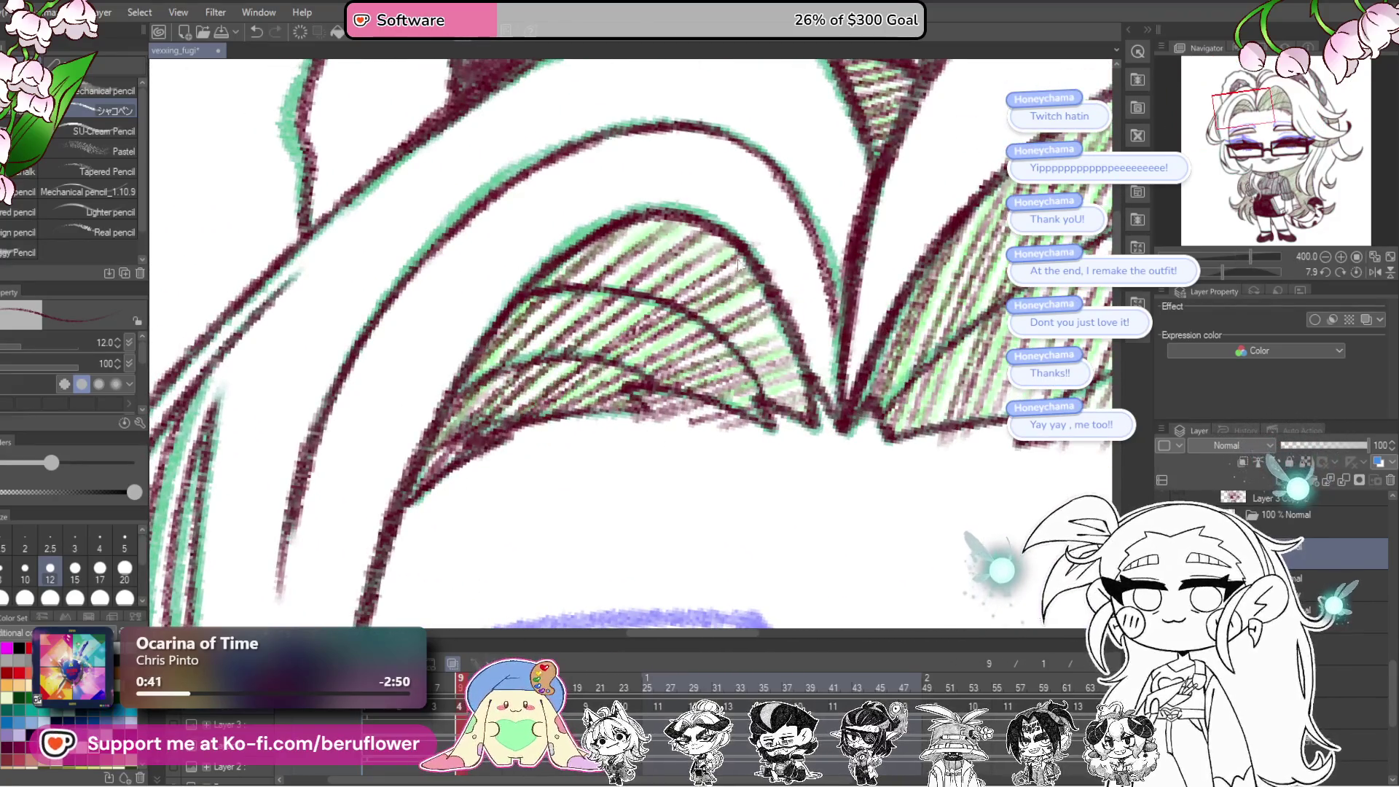
scroll(721, 266, down, 2)
drag(738, 178, 745, 259)
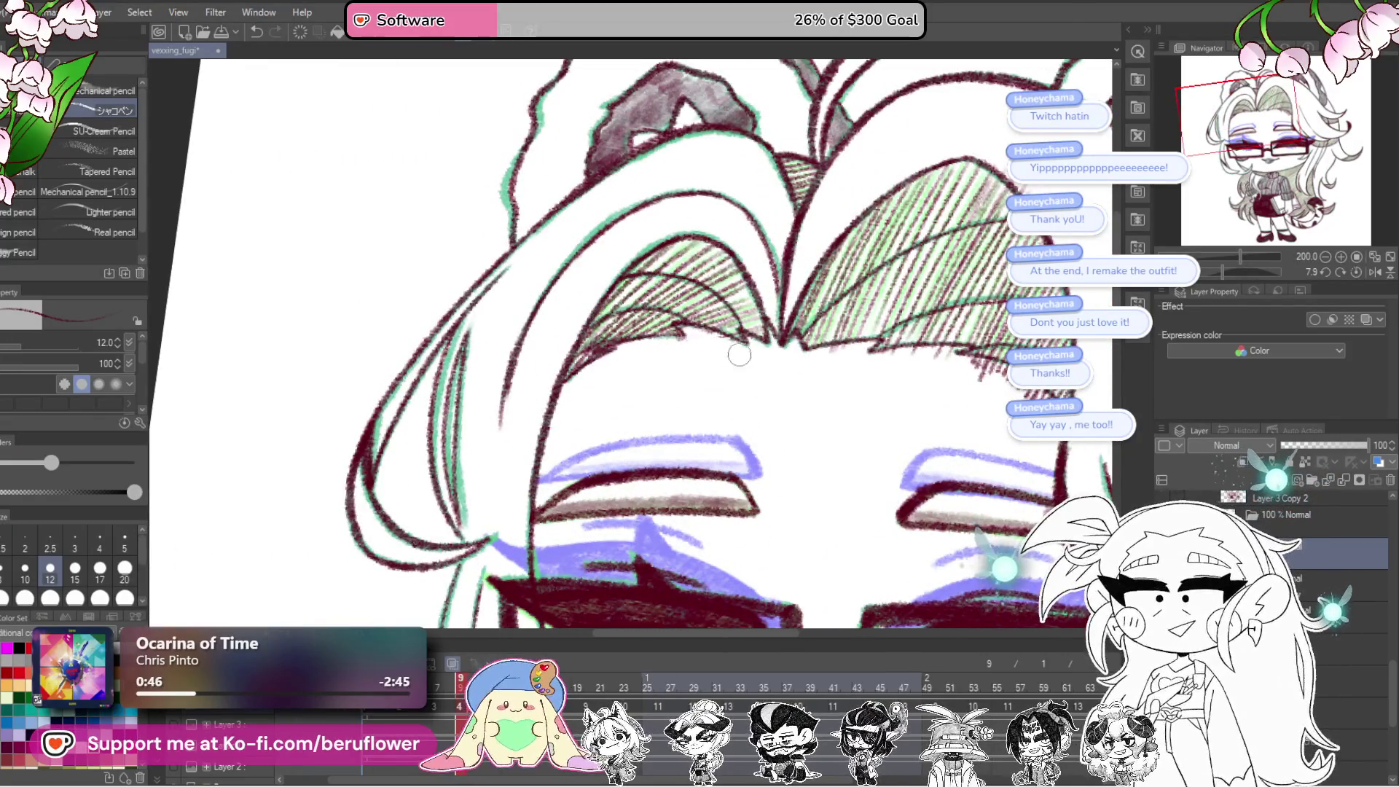
mouse_move(860, 349)
mouse_down()
mouse_move(827, 353)
mouse_move(812, 397)
mouse_up()
mouse_move(800, 470)
mouse_down()
mouse_move(785, 417)
mouse_move(751, 431)
mouse_move(709, 519)
mouse_up()
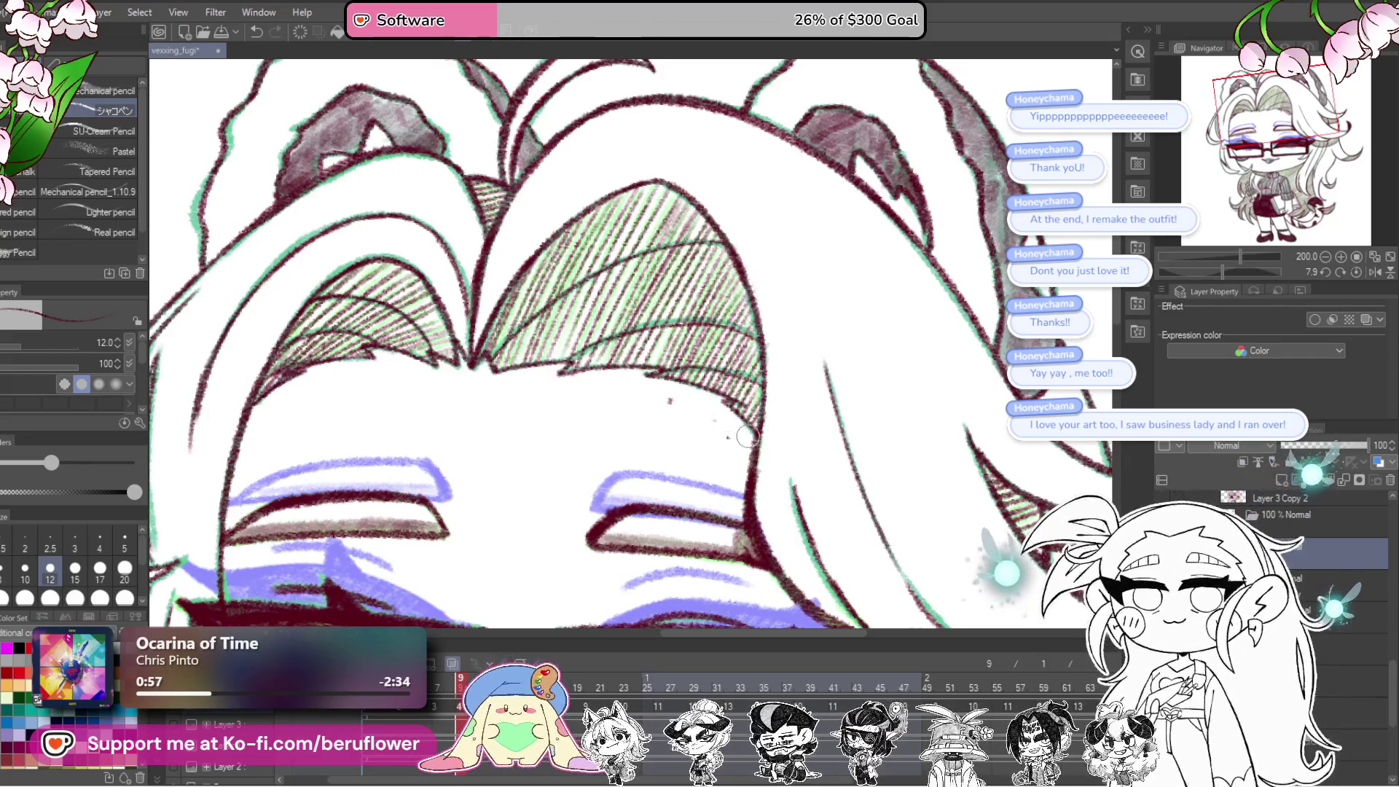
scroll(768, 345, down, 5)
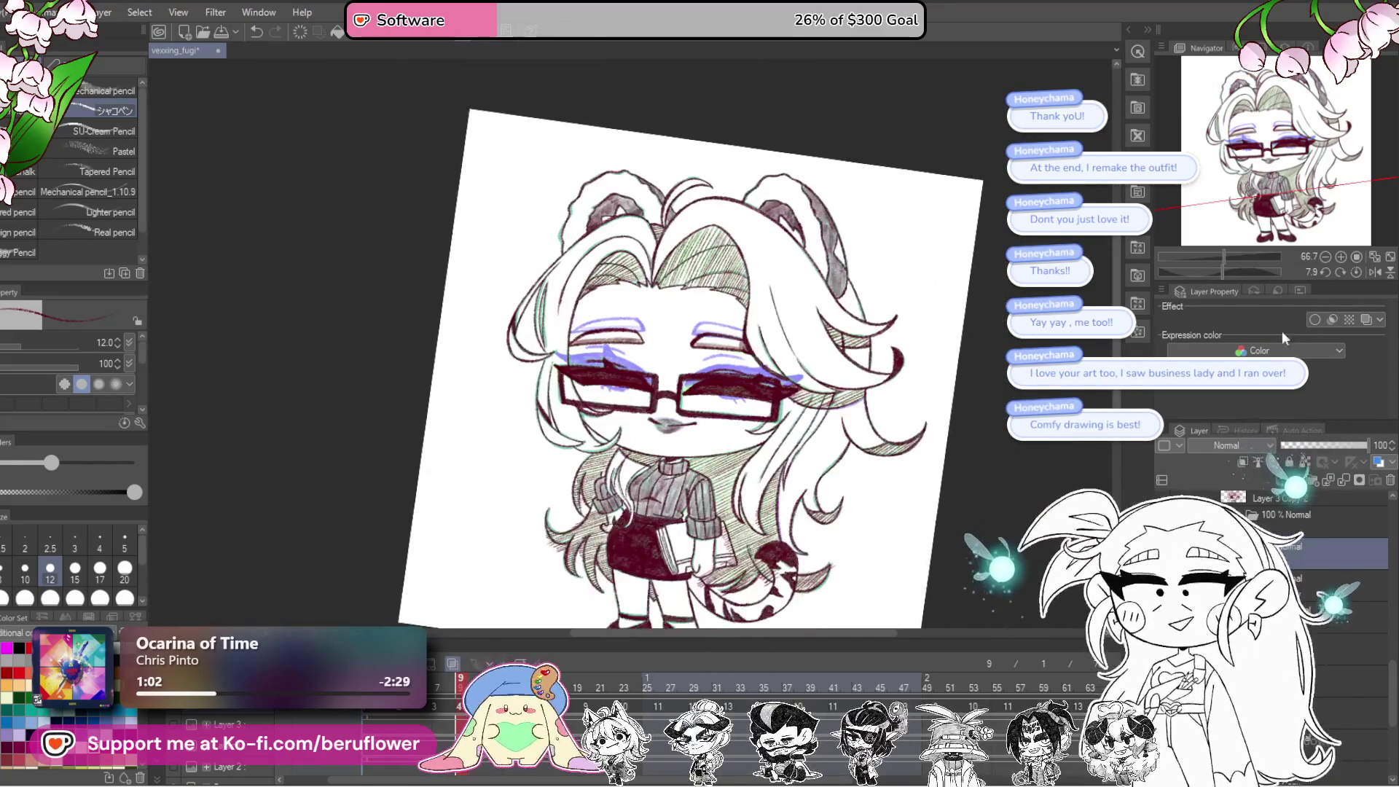
Step: Reset the canvas rotation to zero and review the face, glasses and striped tail
click(1357, 272)
scroll(858, 387, up, 4)
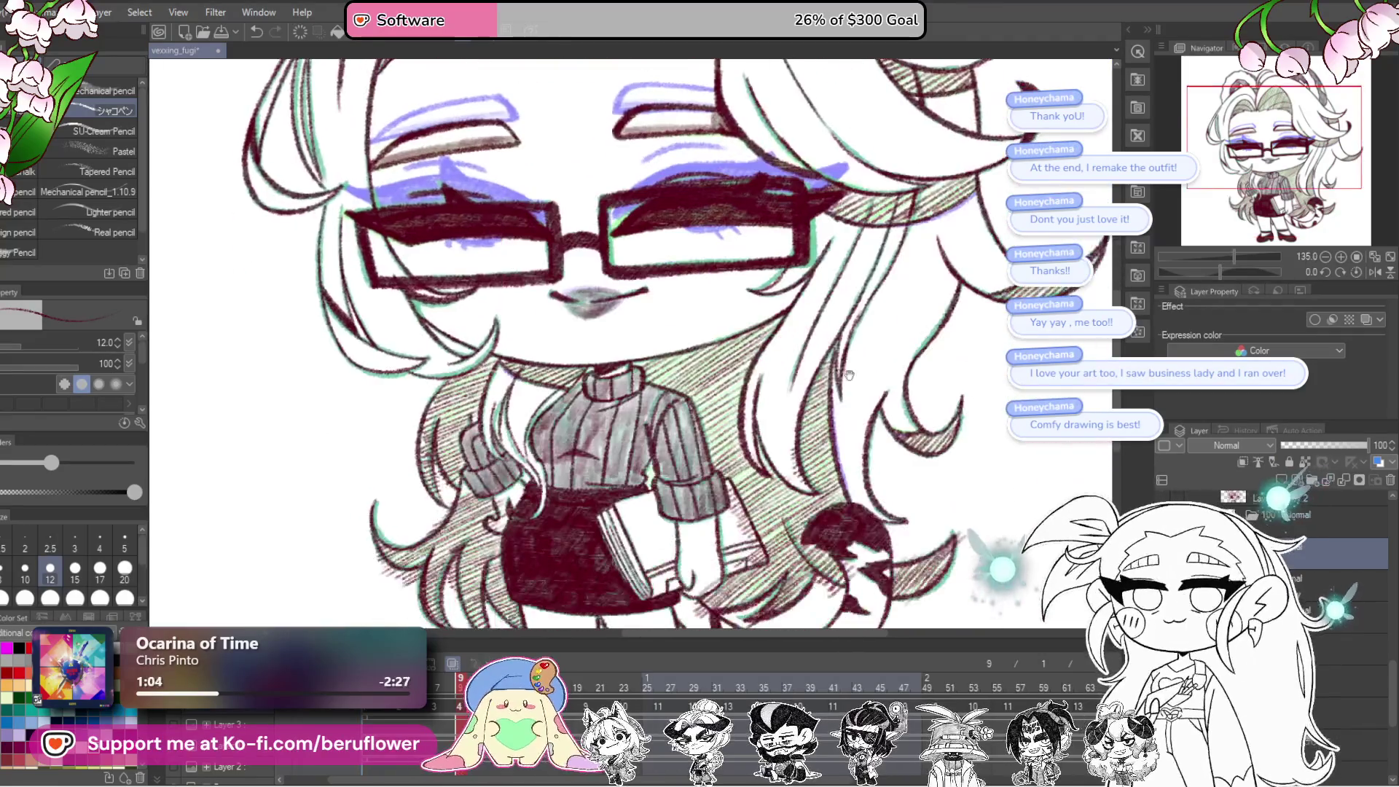
drag(859, 386, 940, 379)
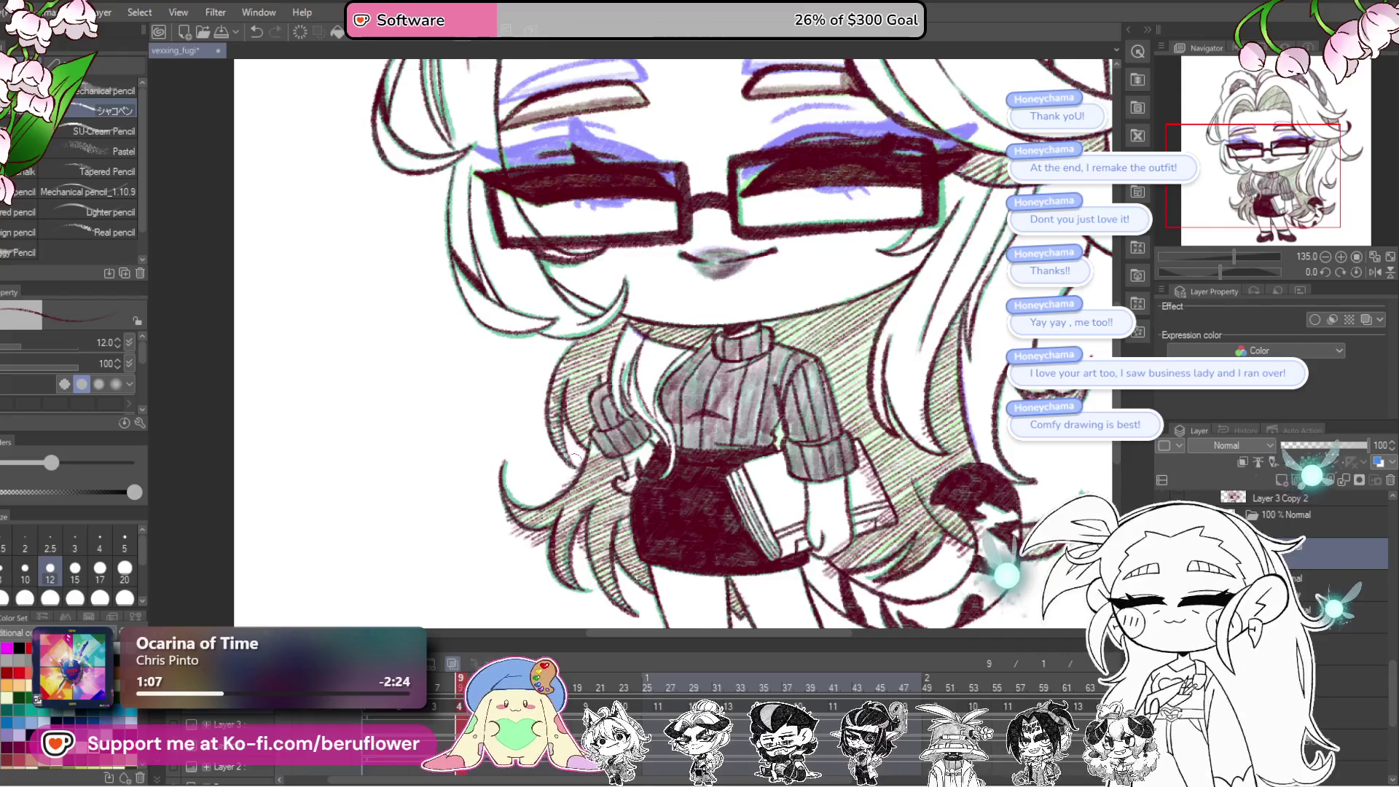
mouse_move(590, 525)
mouse_down()
mouse_move(573, 497)
mouse_move(562, 519)
mouse_move(522, 513)
mouse_up()
drag(882, 429, 836, 430)
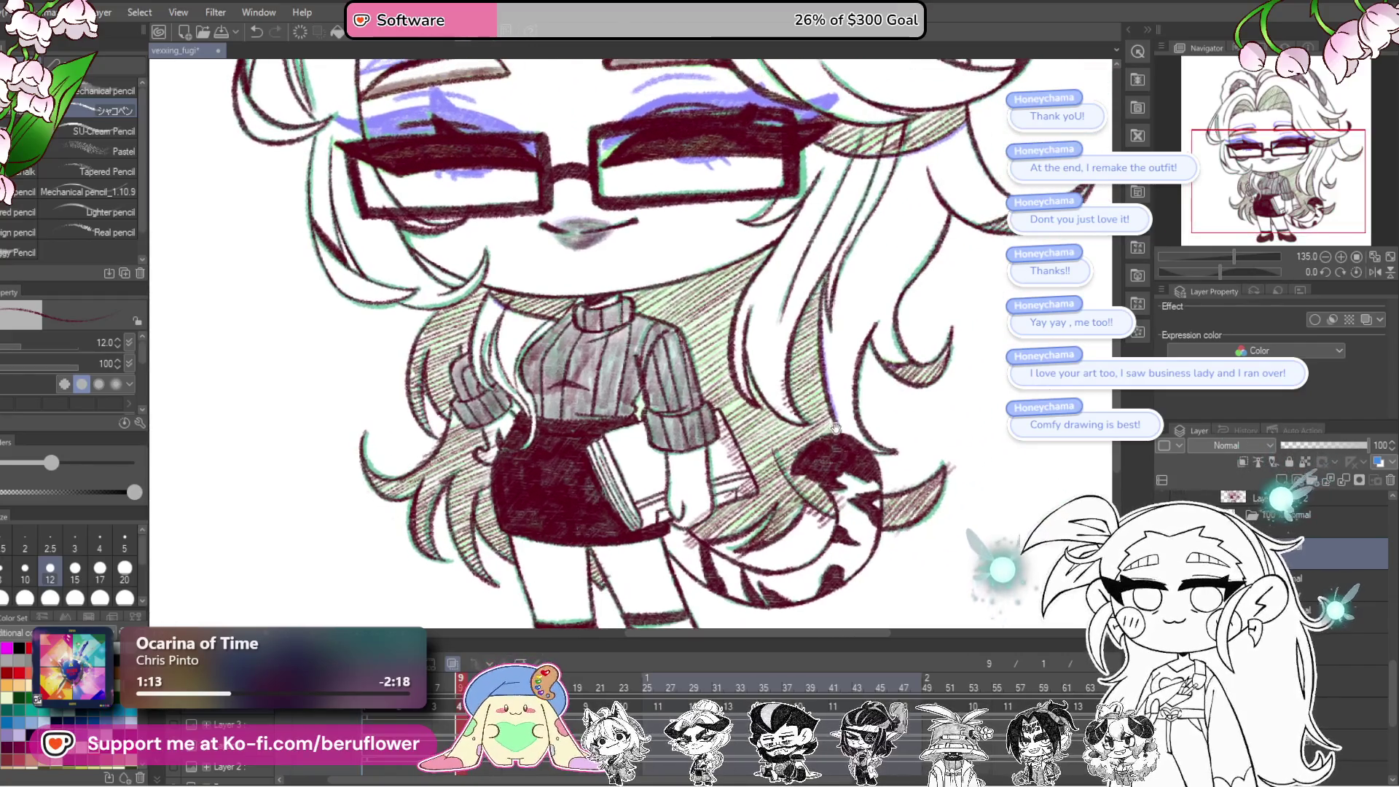
drag(680, 327, 679, 389)
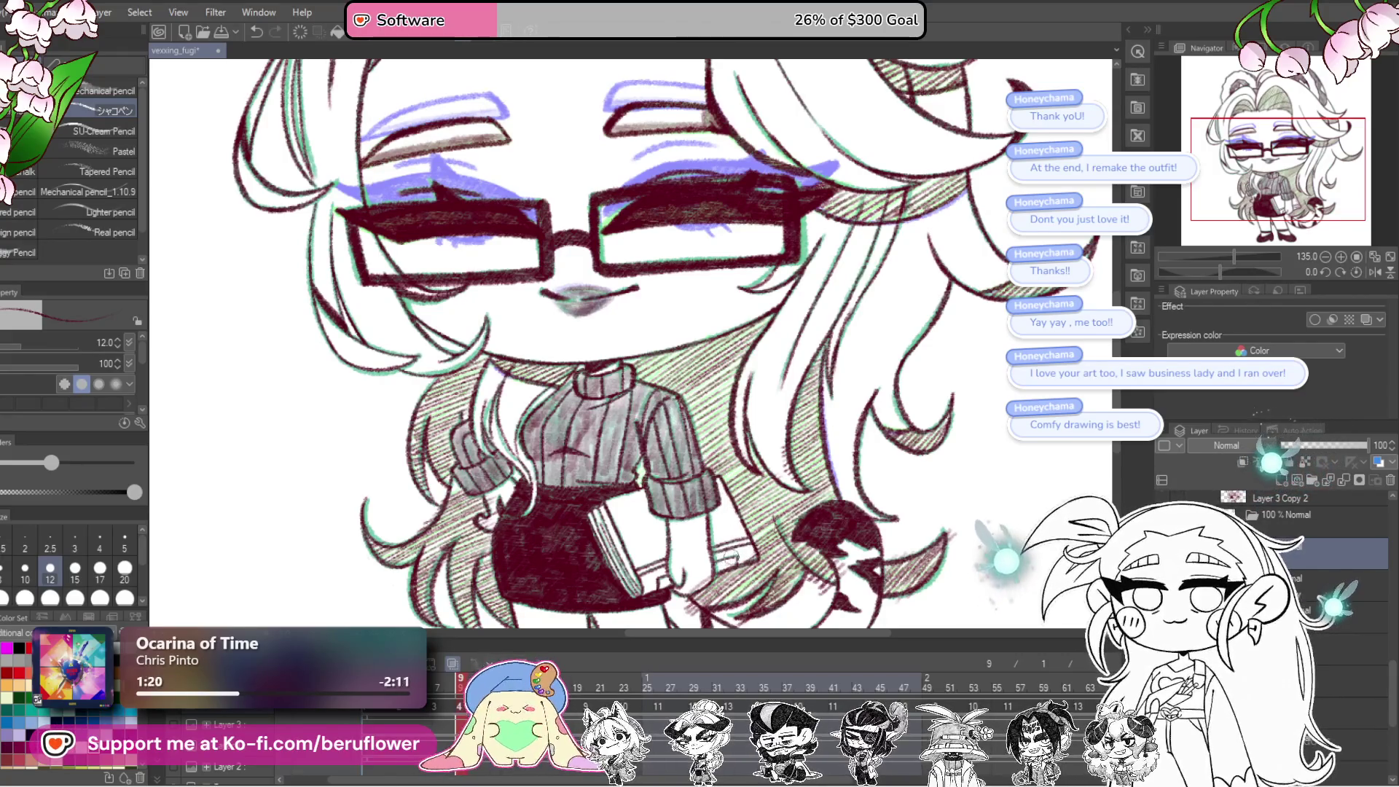
scroll(749, 556, down, 3)
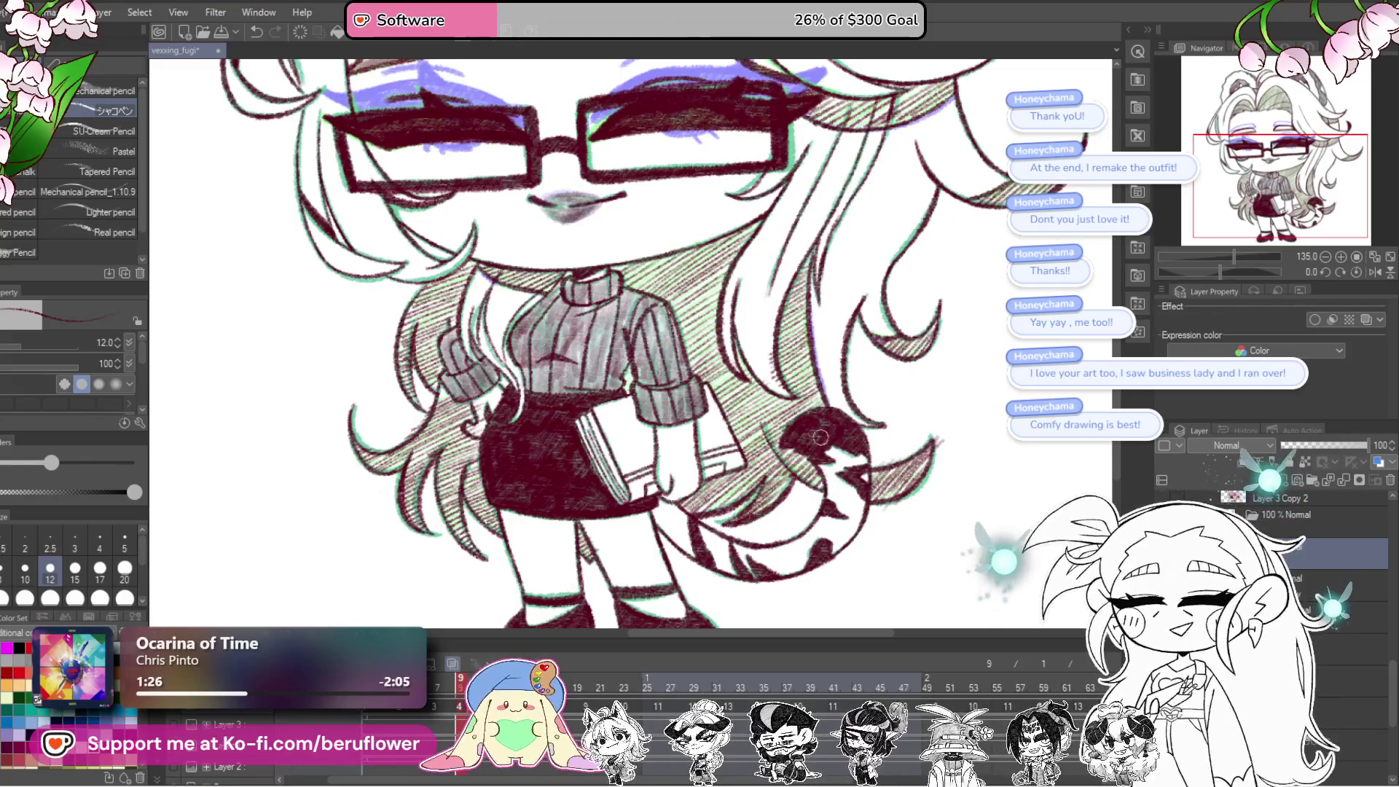
scroll(860, 466, up, 2)
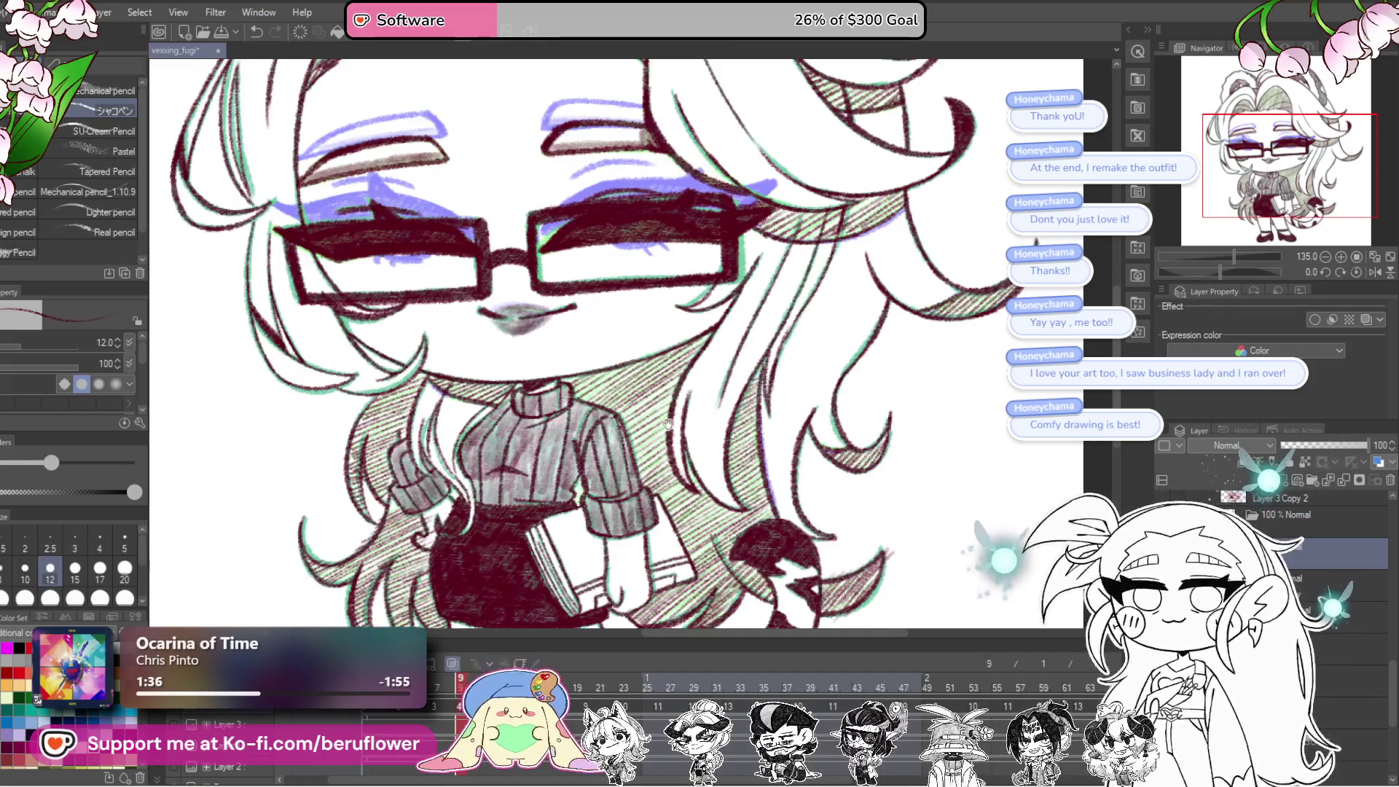
Step: Reframe on the face and sweater and save the drawing with Ctrl+S
drag(646, 440, 714, 394)
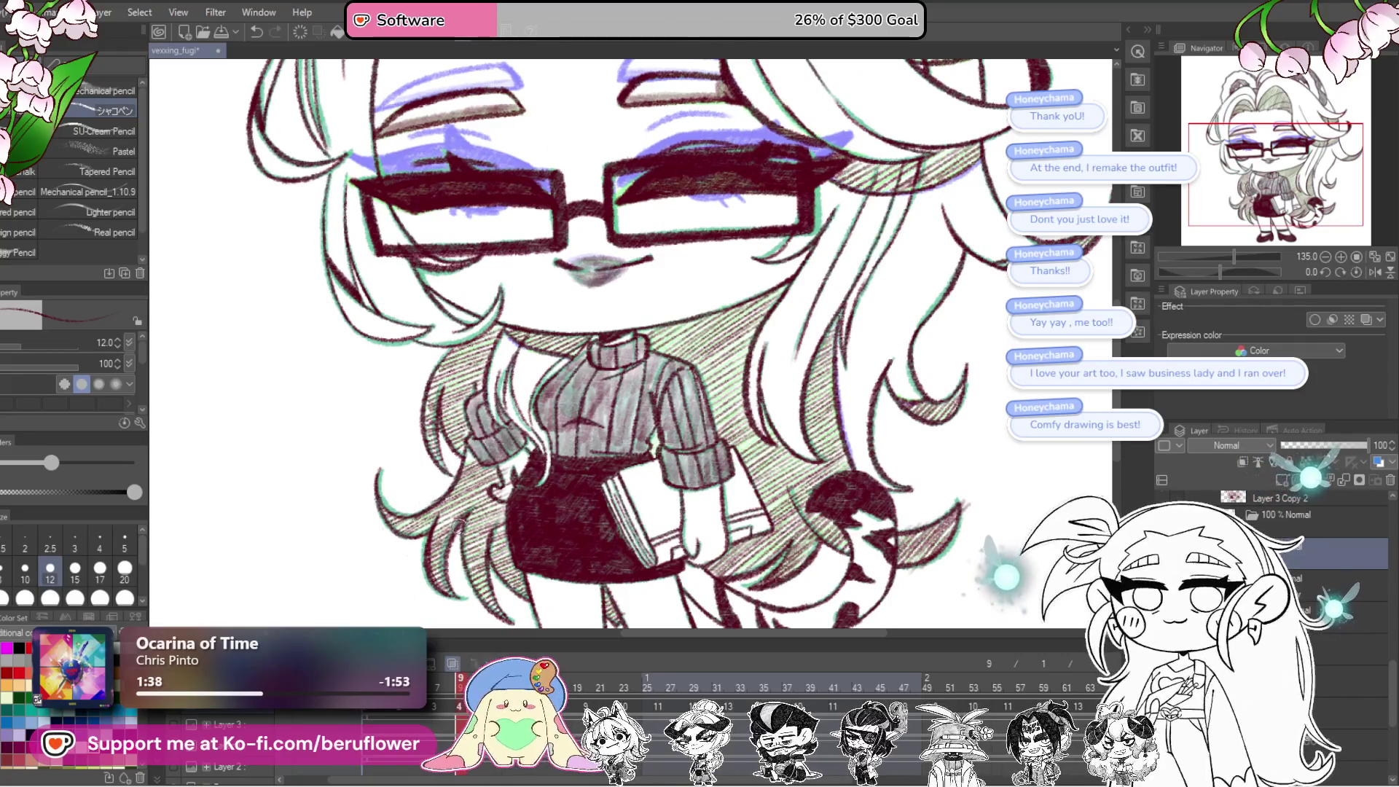
drag(441, 555, 445, 610)
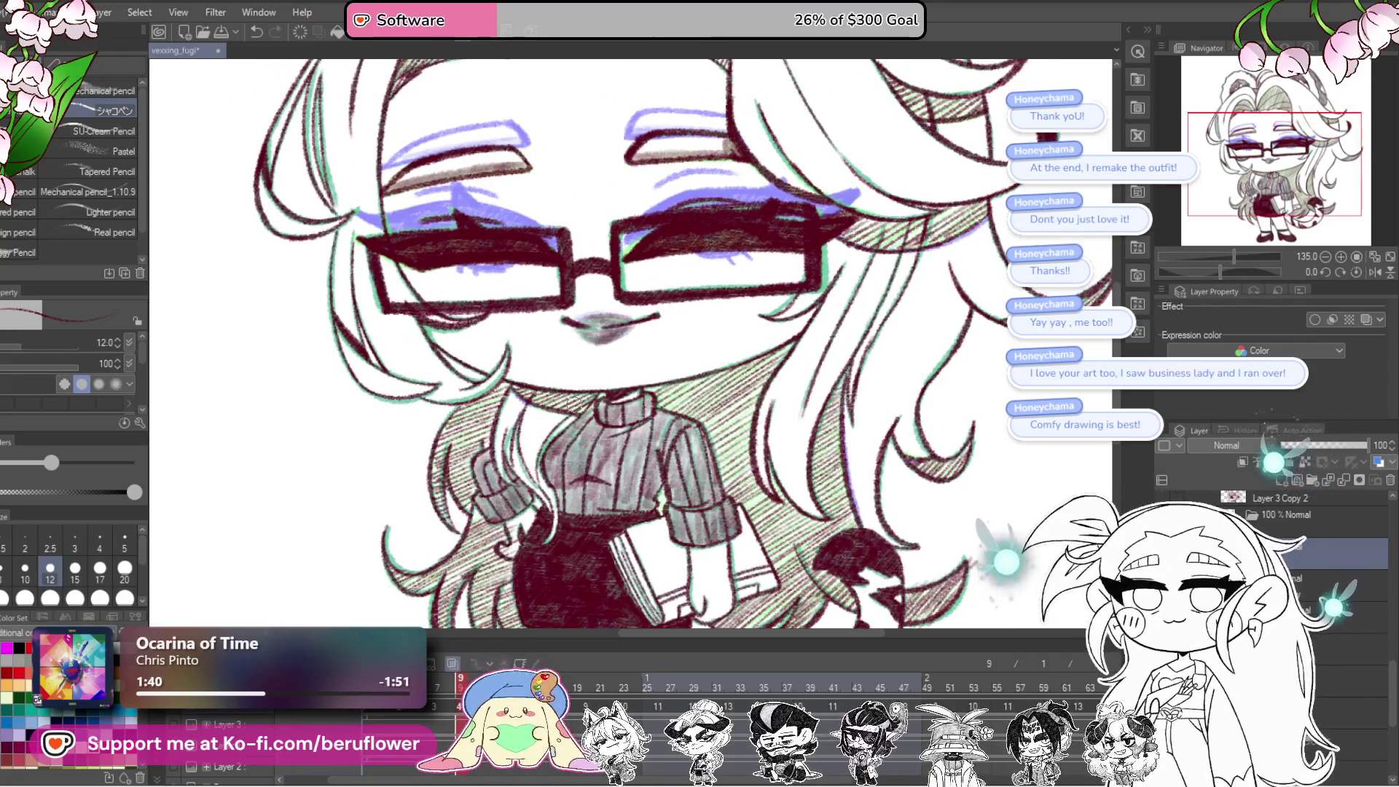
scroll(751, 467, down, 5)
scroll(750, 466, up, 3)
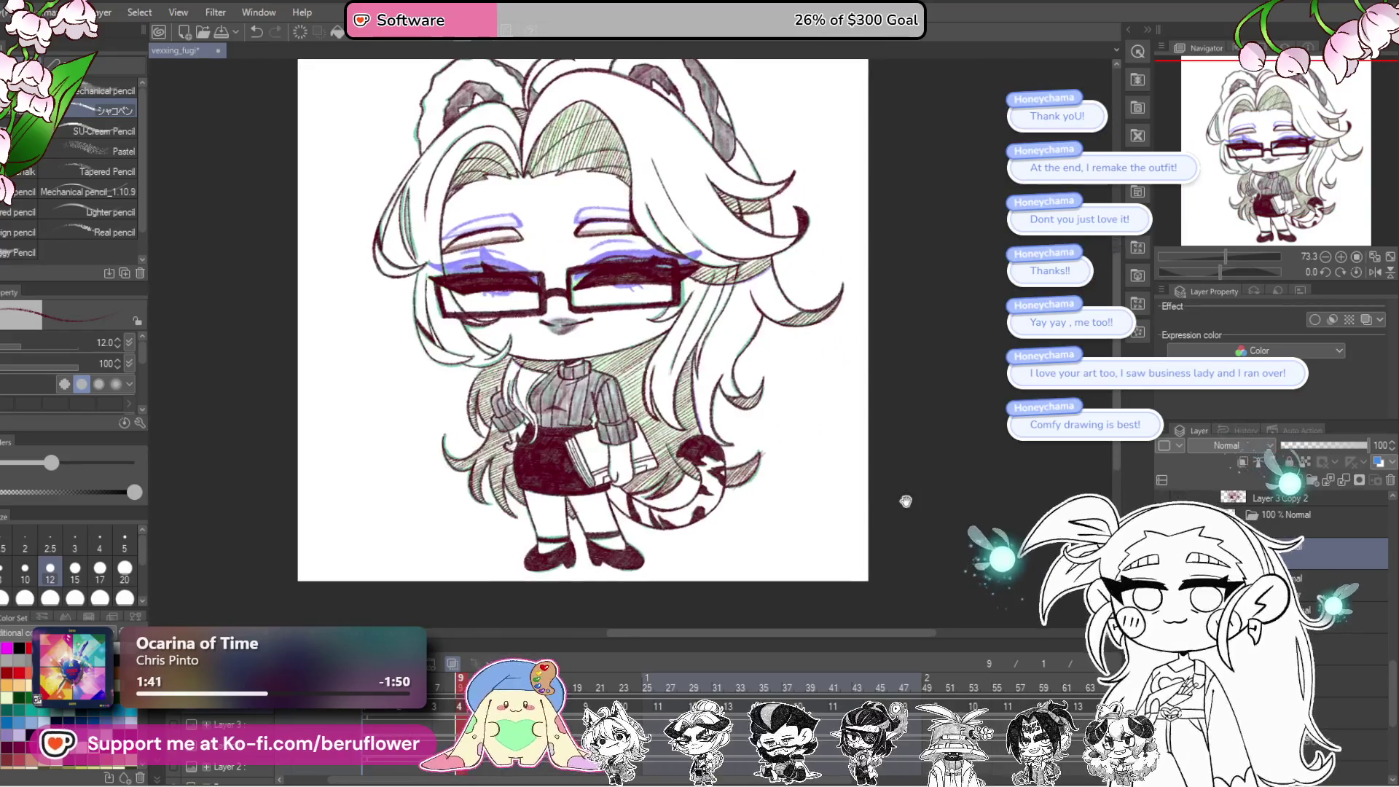
scroll(753, 465, up, 4)
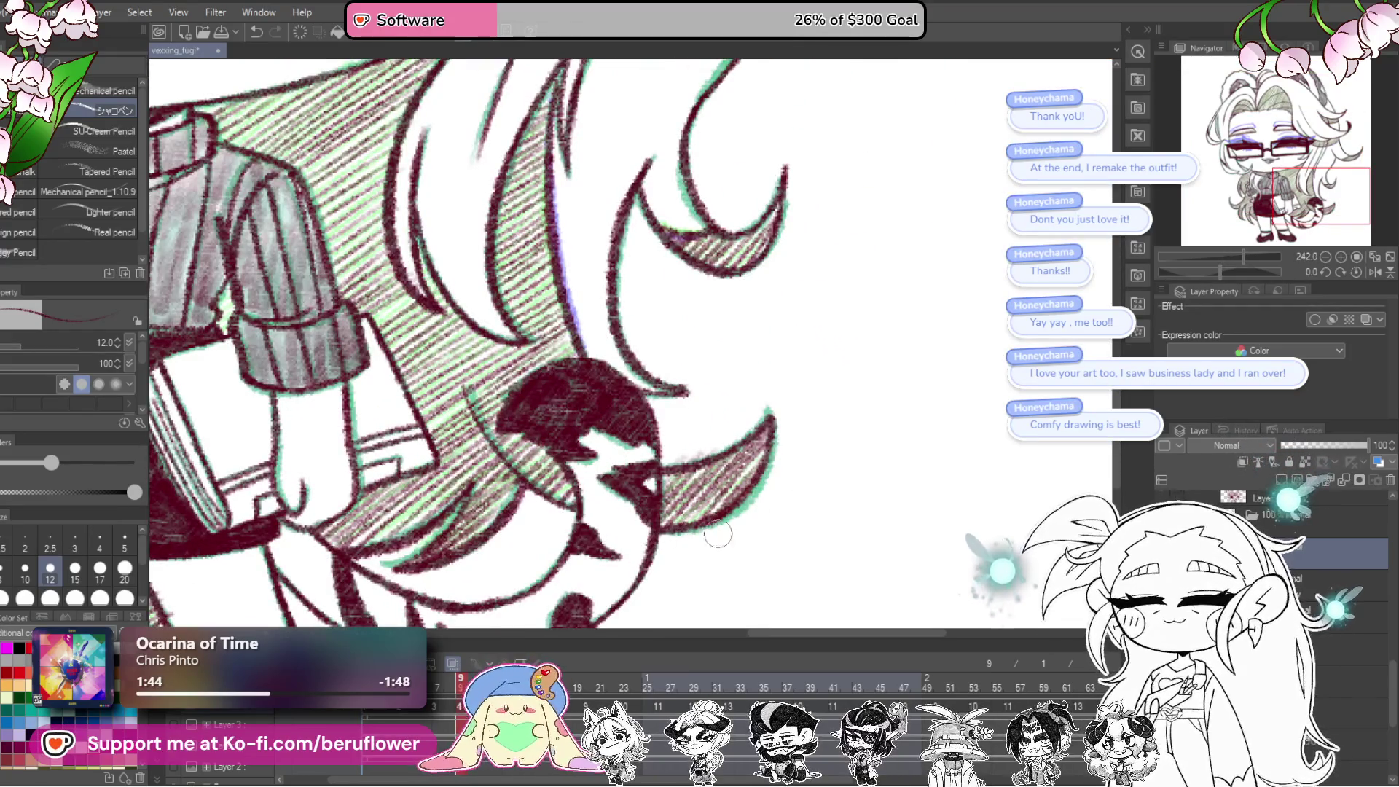
scroll(785, 347, down, 4)
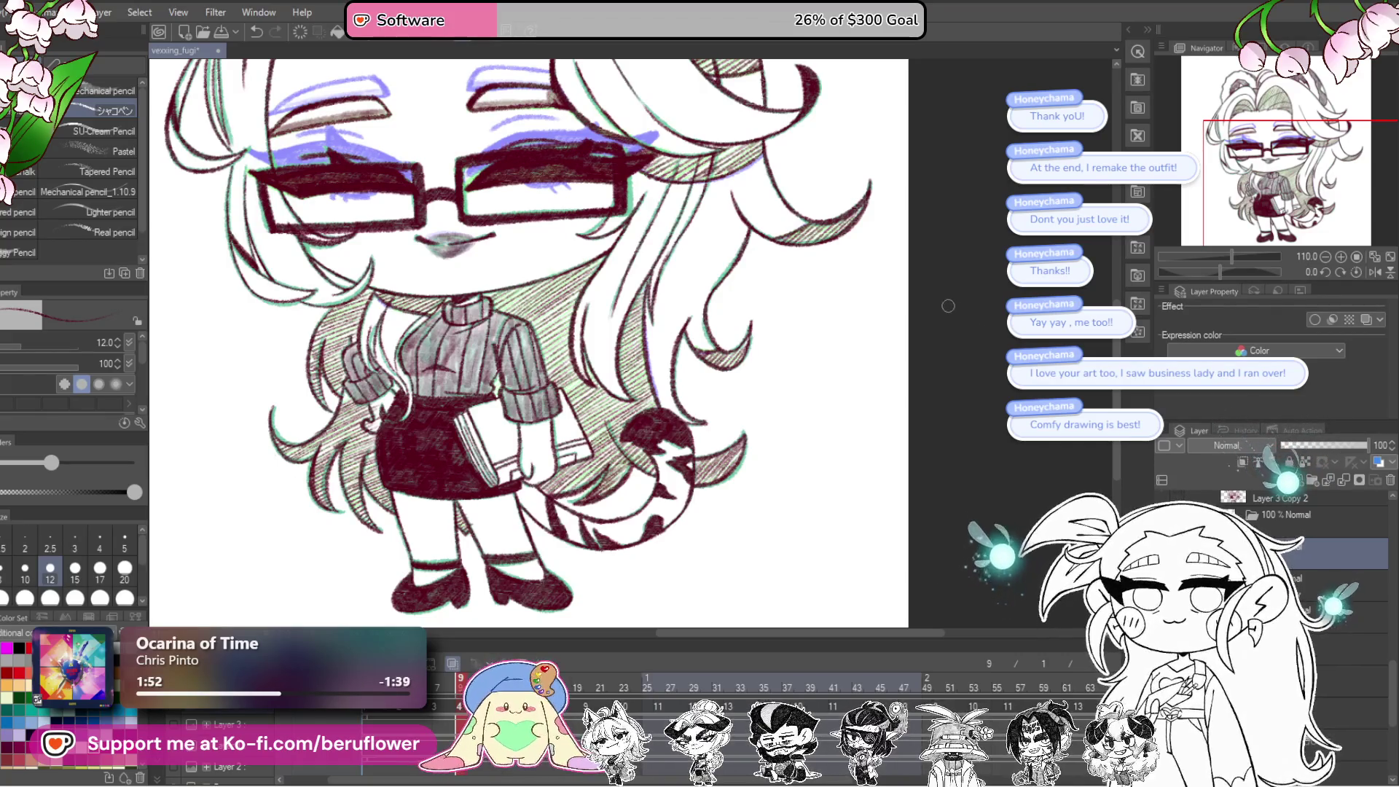
mouse_move(911, 326)
mouse_down()
mouse_move(1031, 494)
mouse_move(884, 495)
mouse_move(899, 468)
mouse_move(872, 447)
mouse_move(882, 415)
mouse_move(887, 466)
mouse_up()
key(ctrl+s)
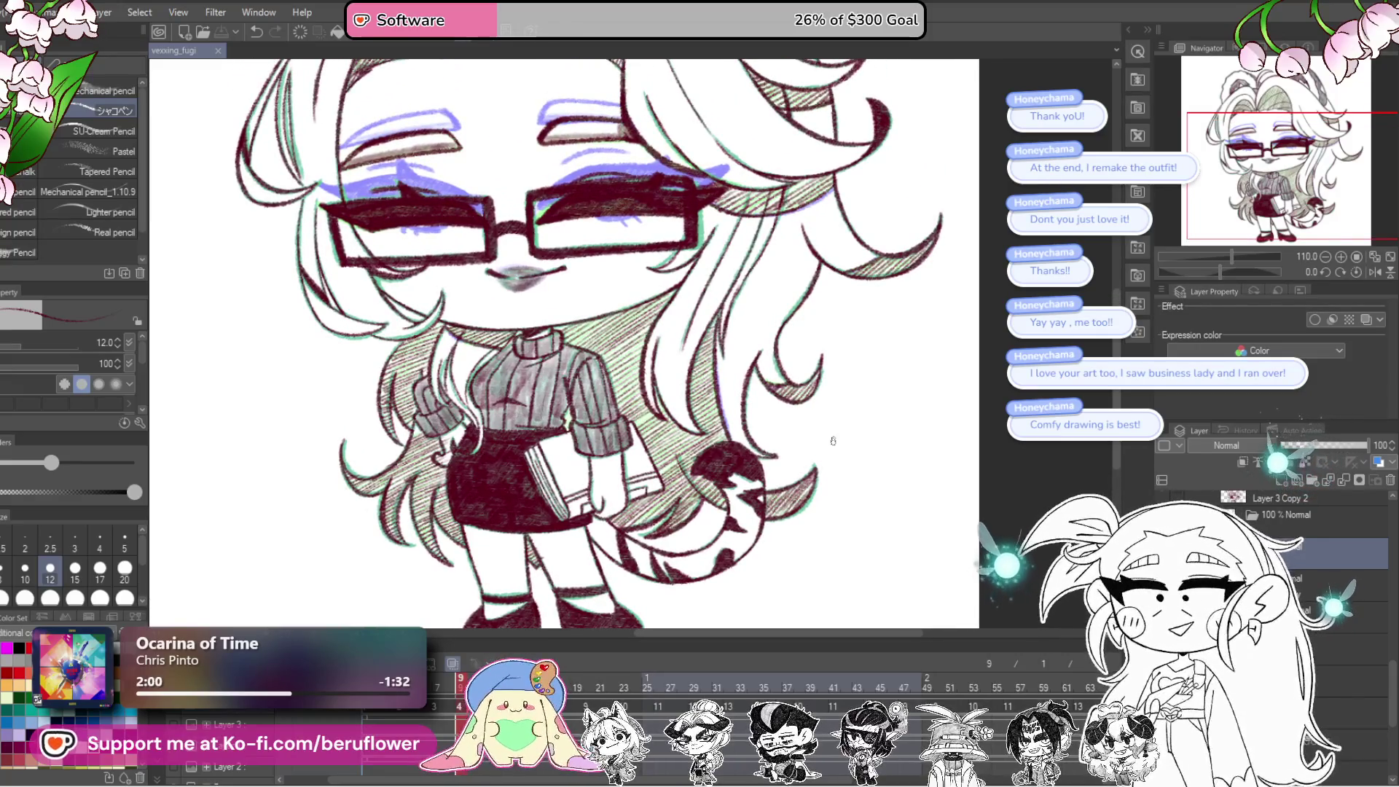
click(13, 12)
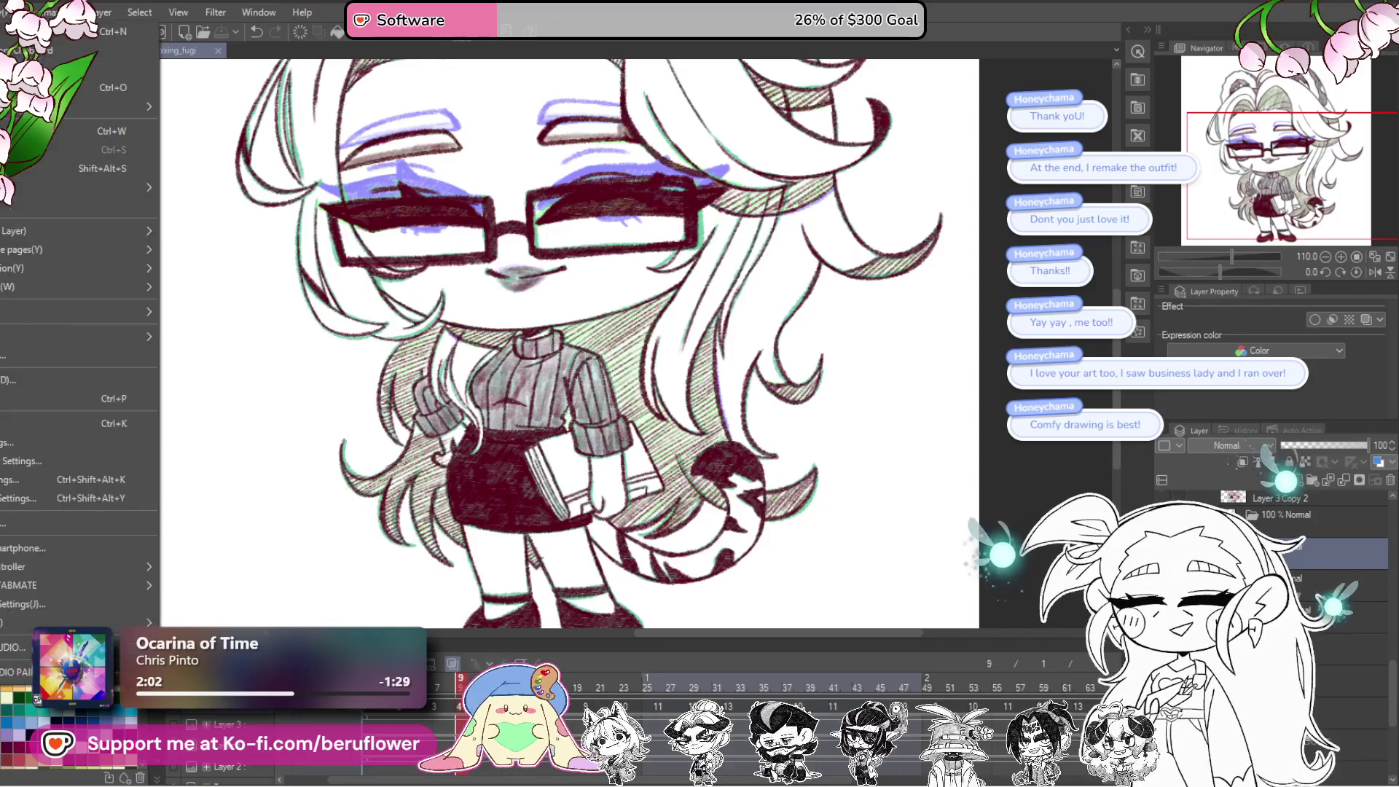
mouse_move(109, 106)
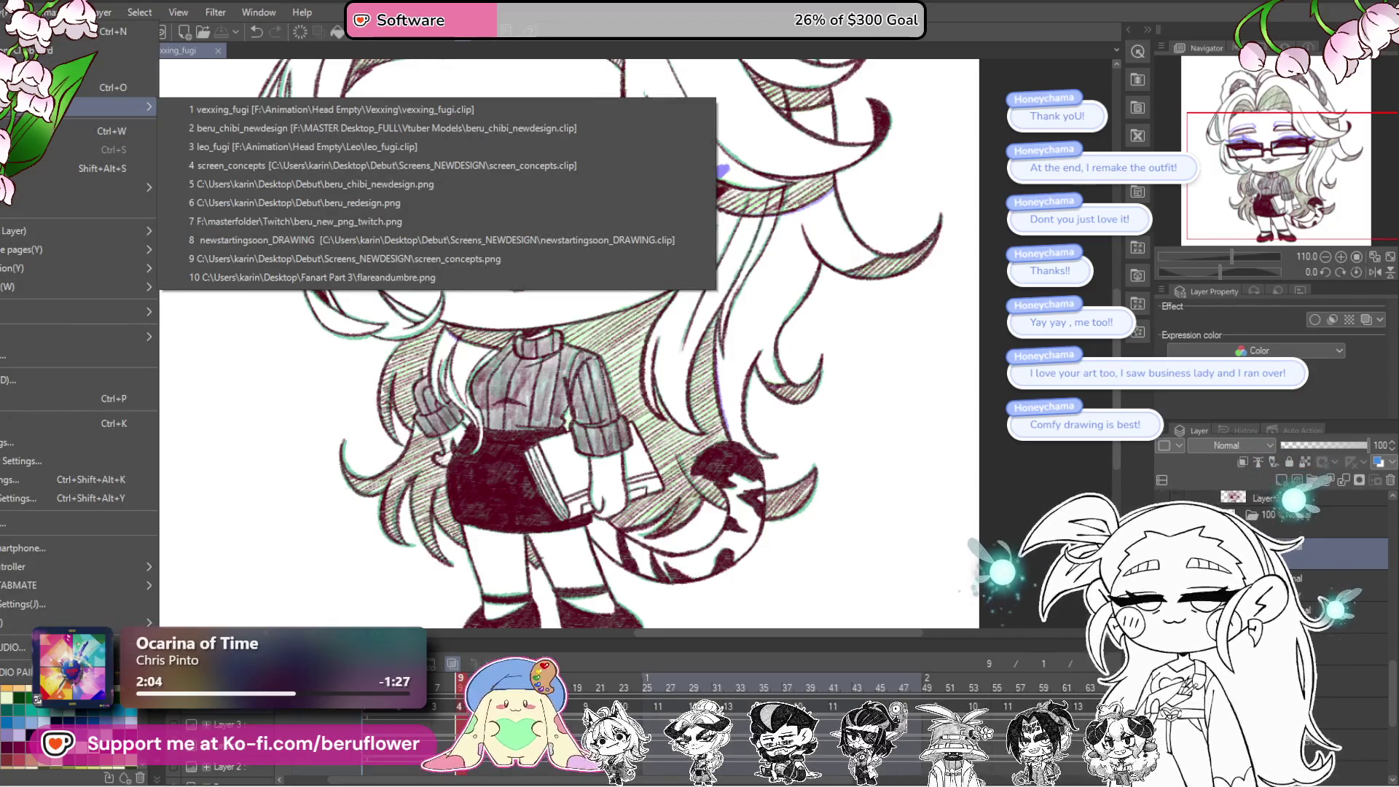
click(391, 143)
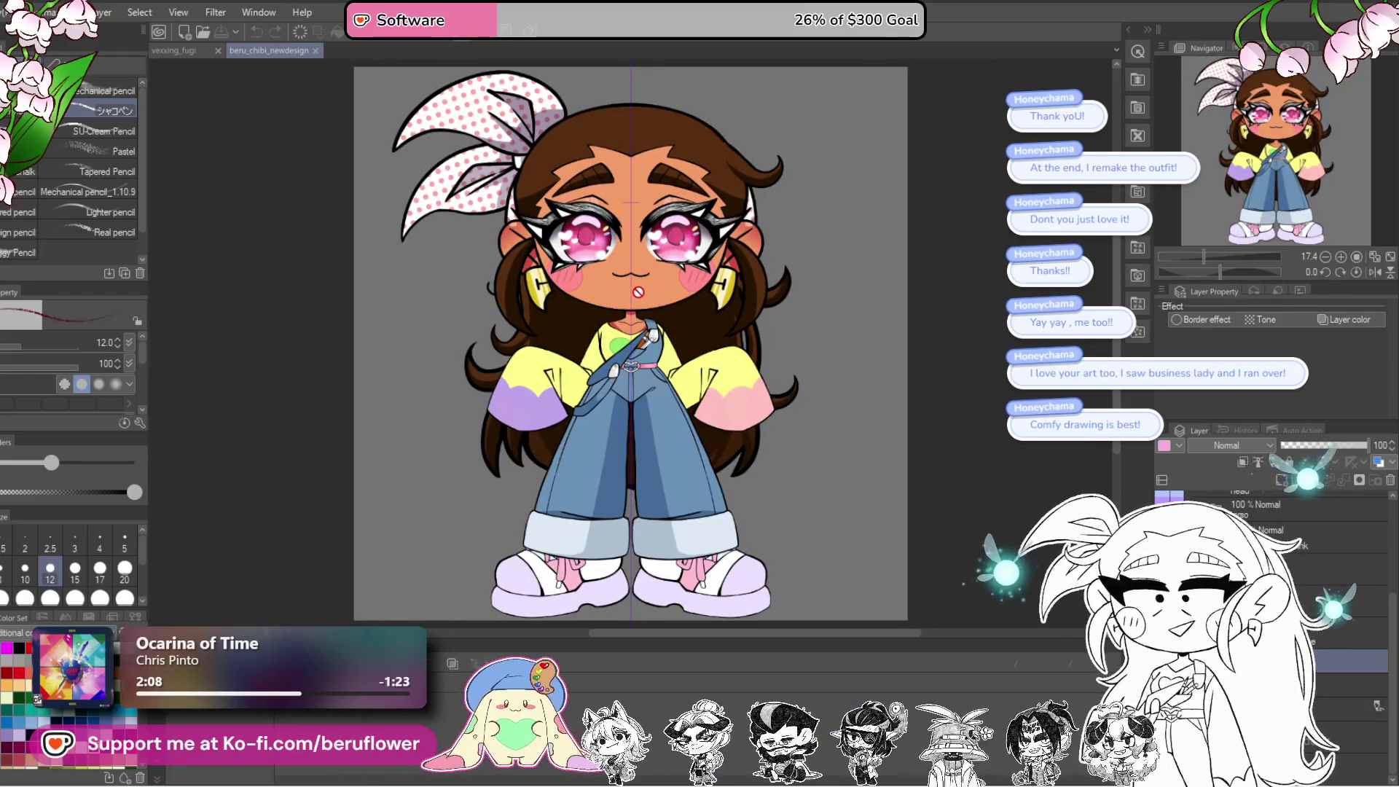
scroll(856, 363, up, 2)
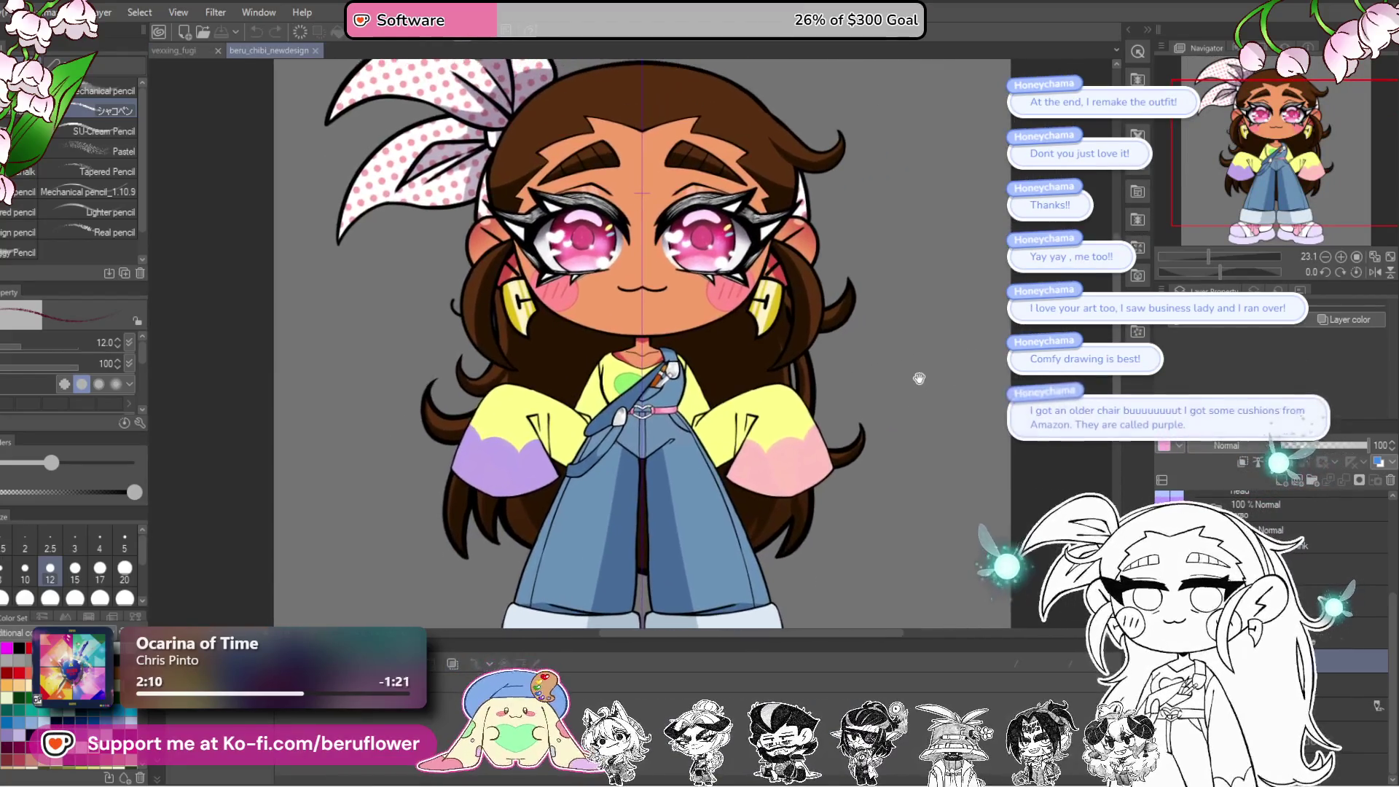
scroll(801, 358, up, 1)
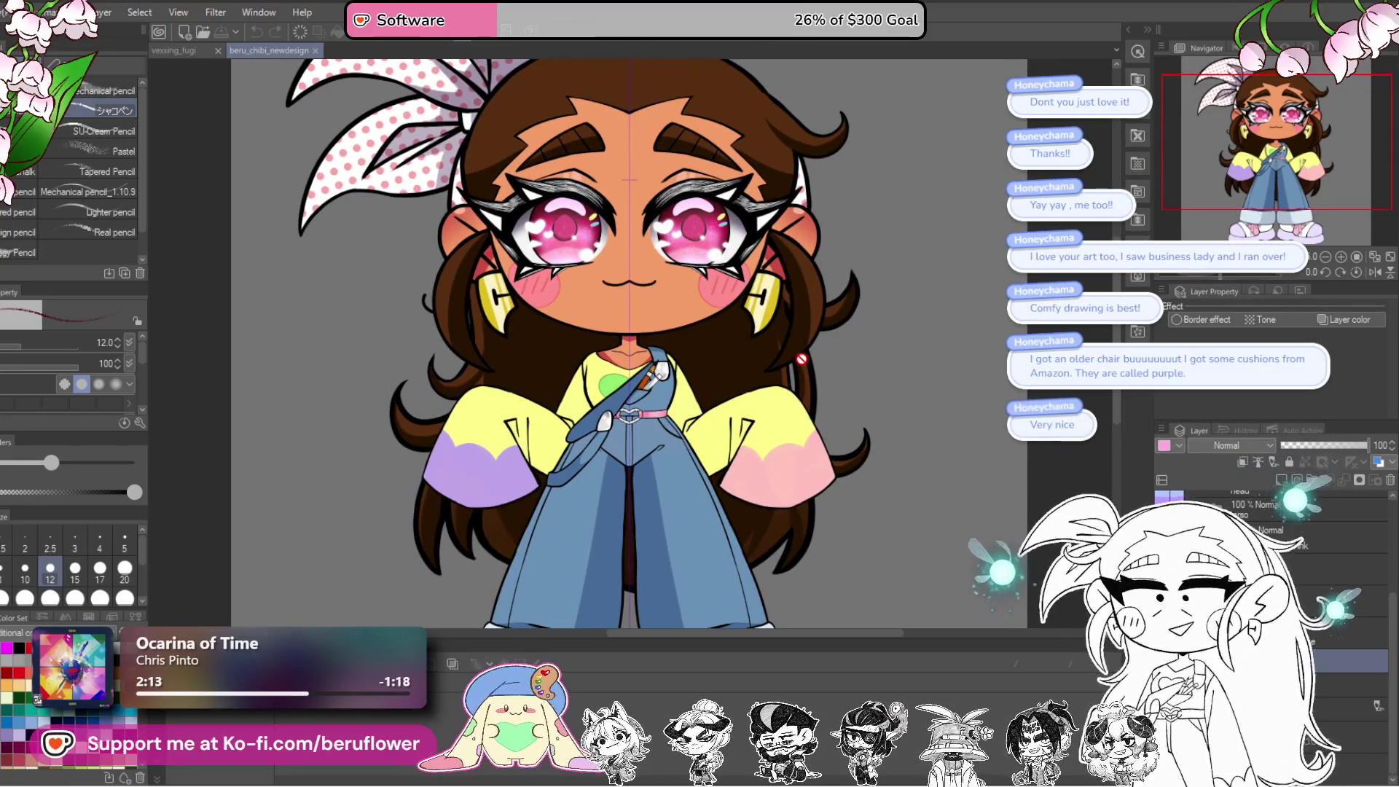
scroll(802, 358, down, 1)
scroll(791, 356, down, 1)
drag(786, 354, 781, 357)
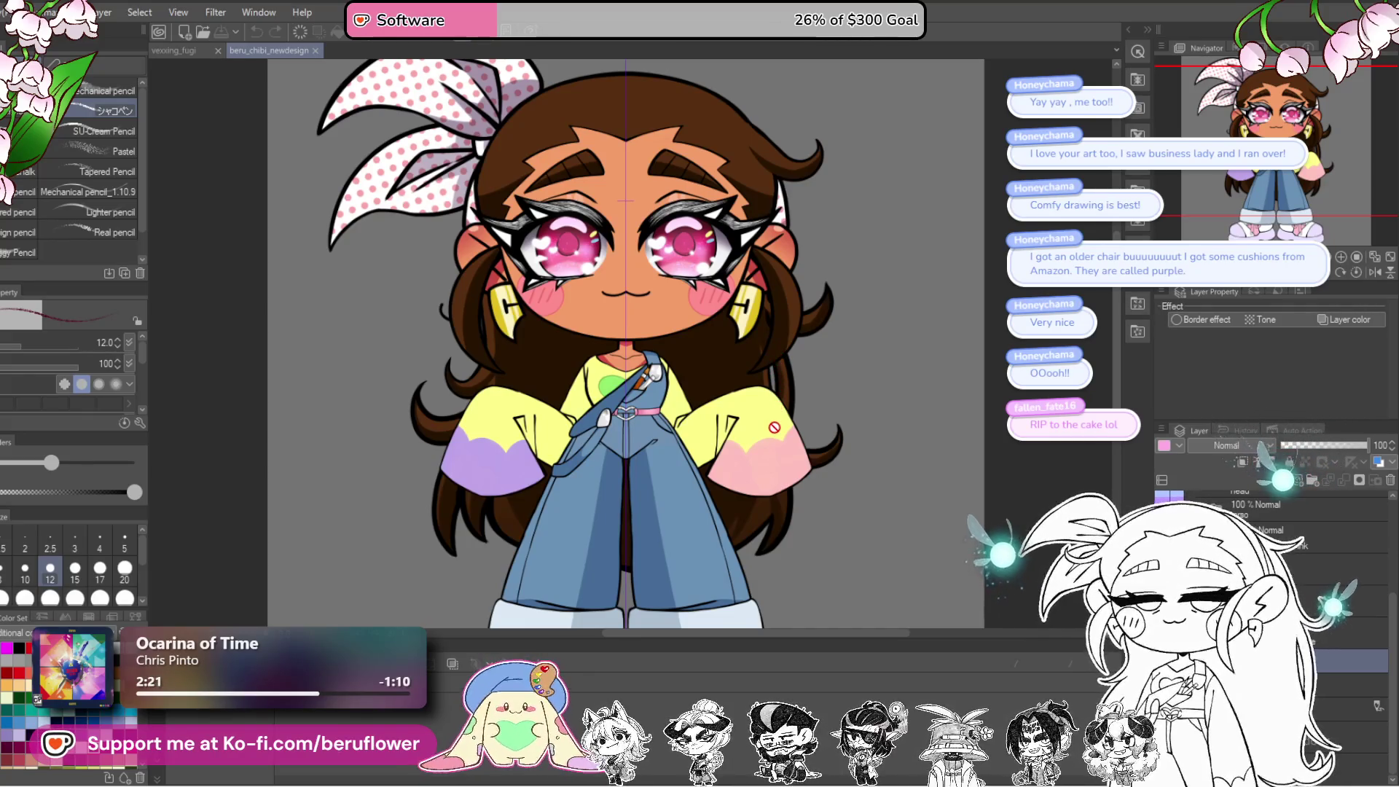
scroll(775, 428, up, 1)
scroll(774, 439, down, 2)
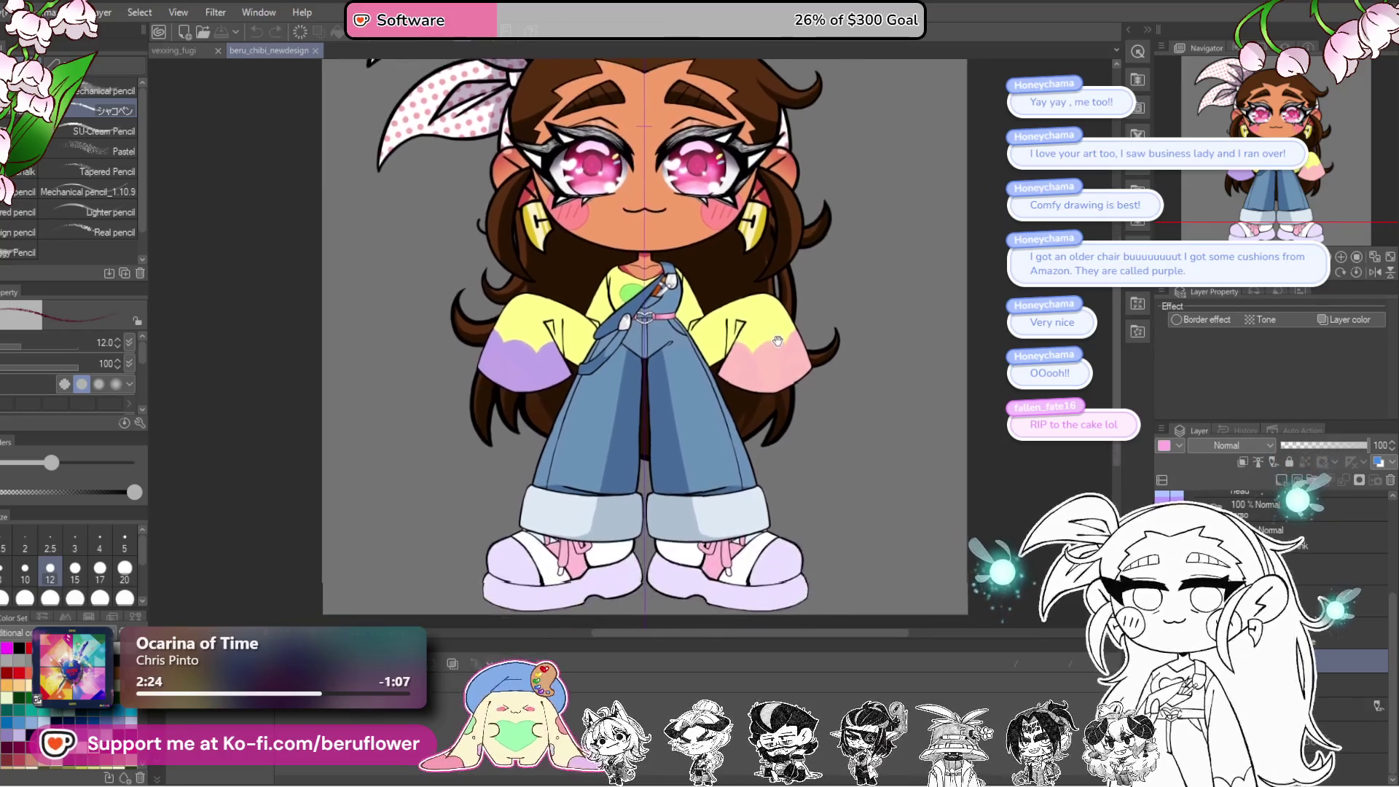
scroll(769, 444, up, 2)
mouse_move(764, 450)
mouse_down()
mouse_move(758, 342)
mouse_move(743, 394)
mouse_up()
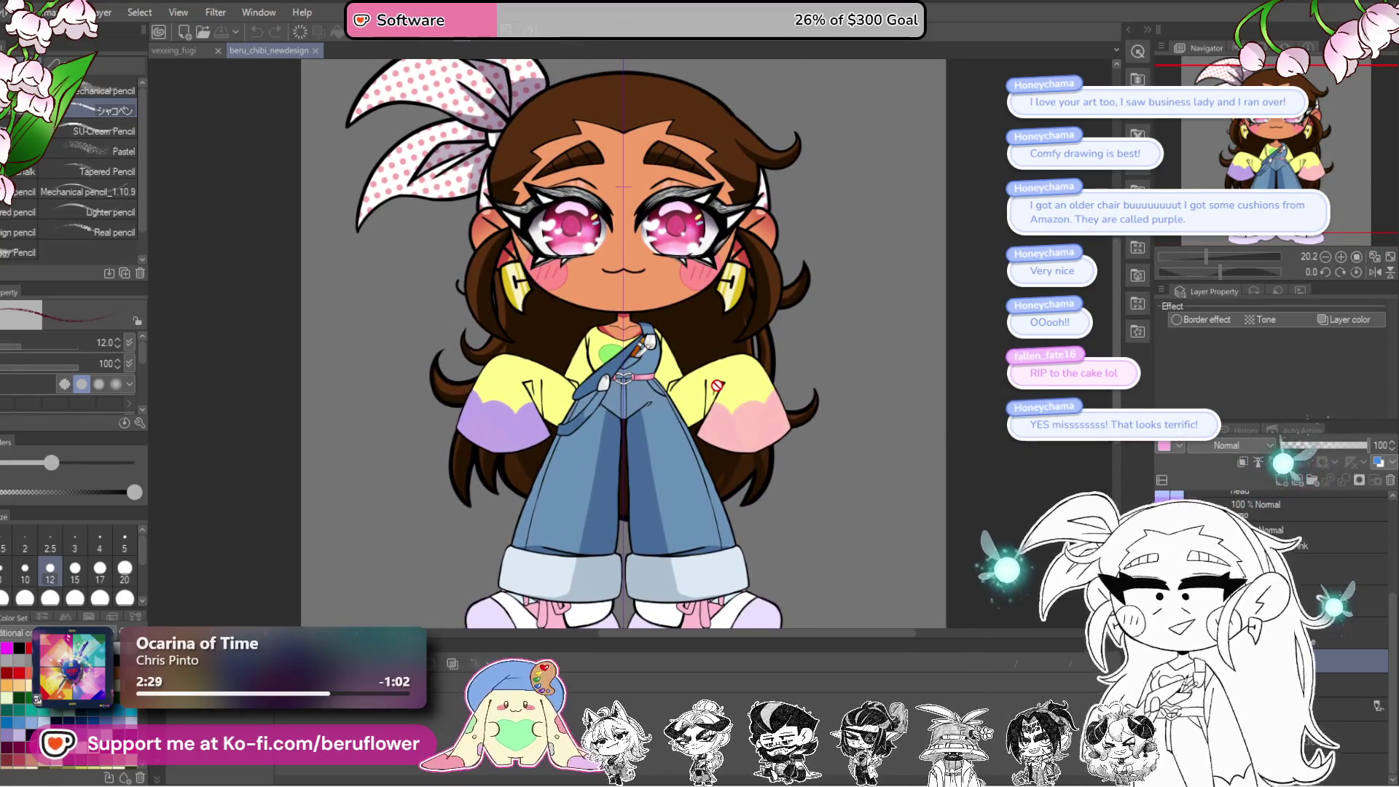
click(317, 50)
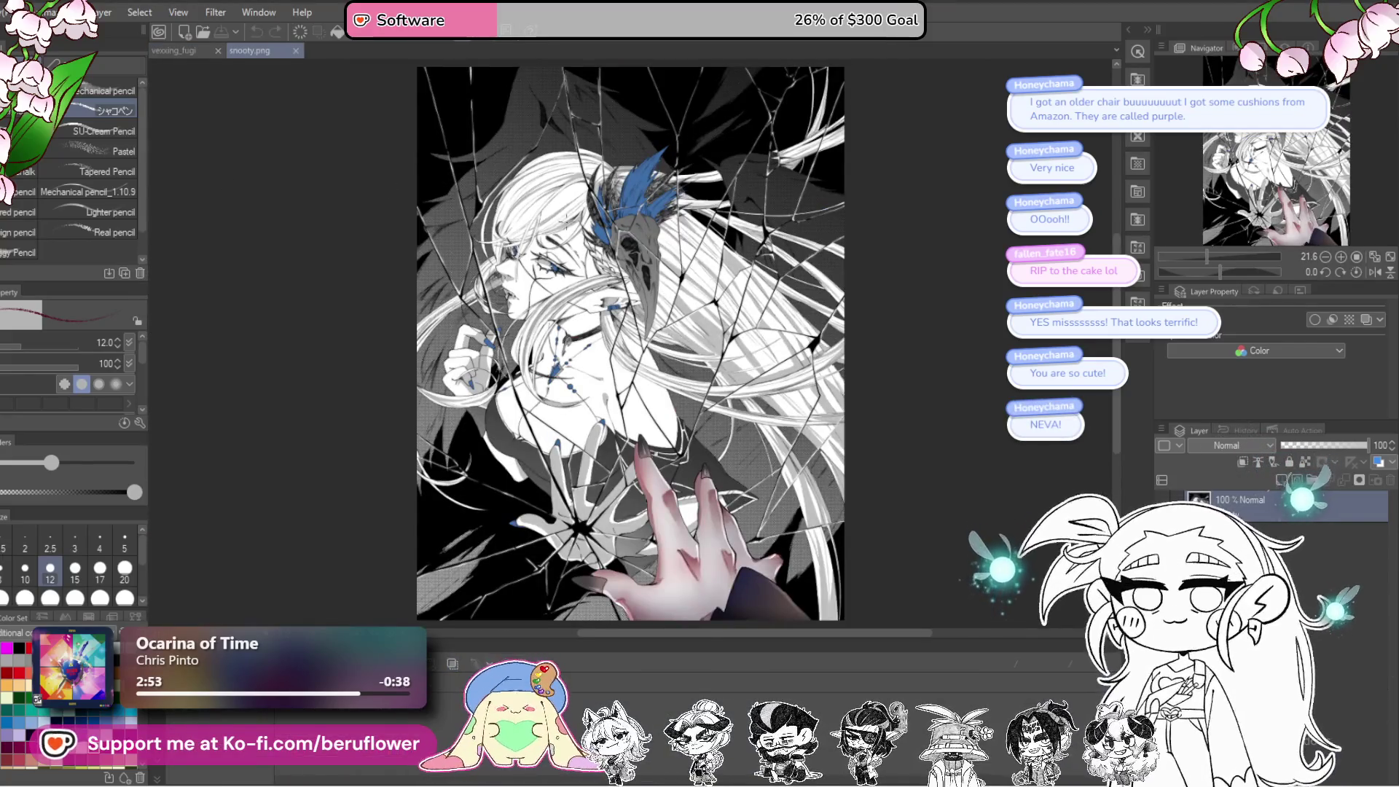
Step: Zoom and pan over snooty.png's face and blue feathers, then close it
scroll(568, 220, up, 5)
scroll(596, 256, down, 3)
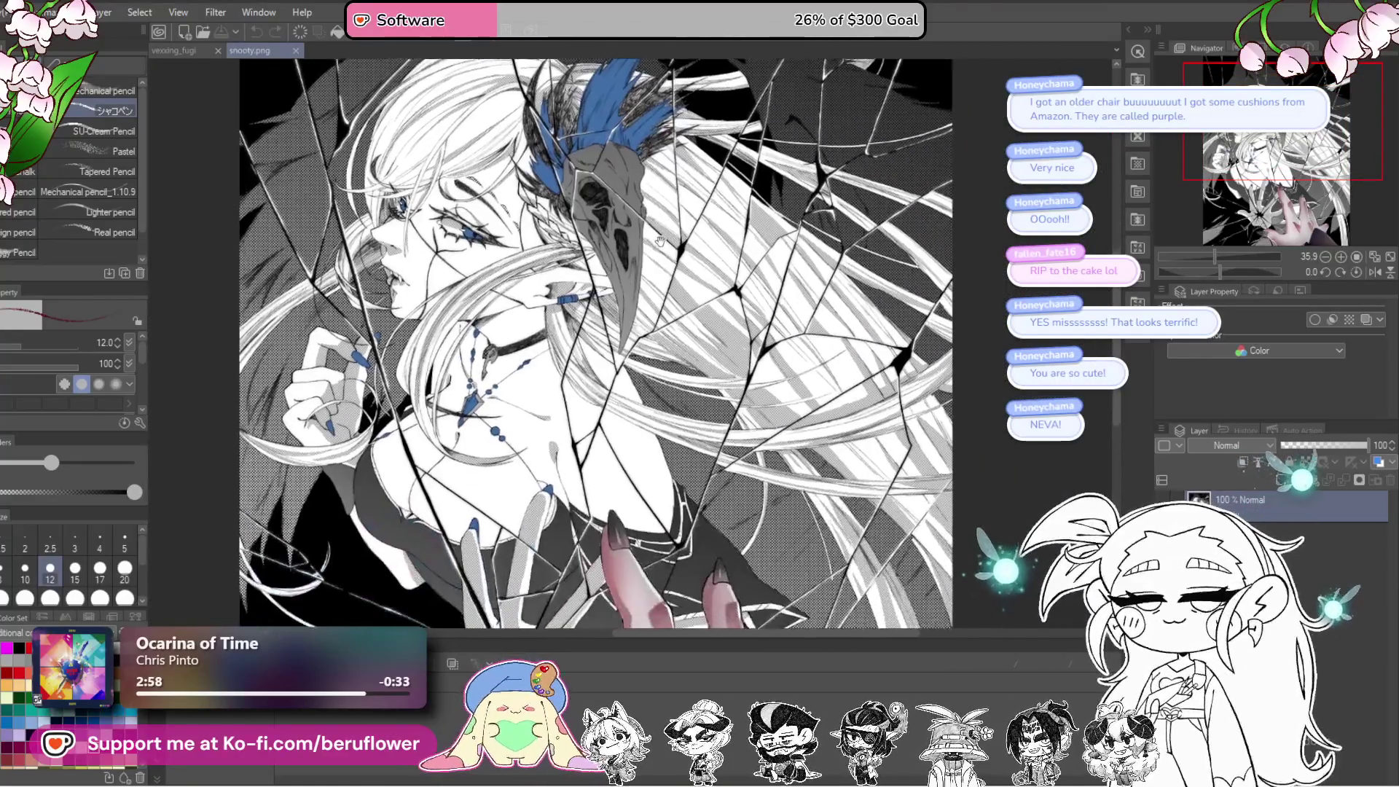
scroll(660, 243, down, 4)
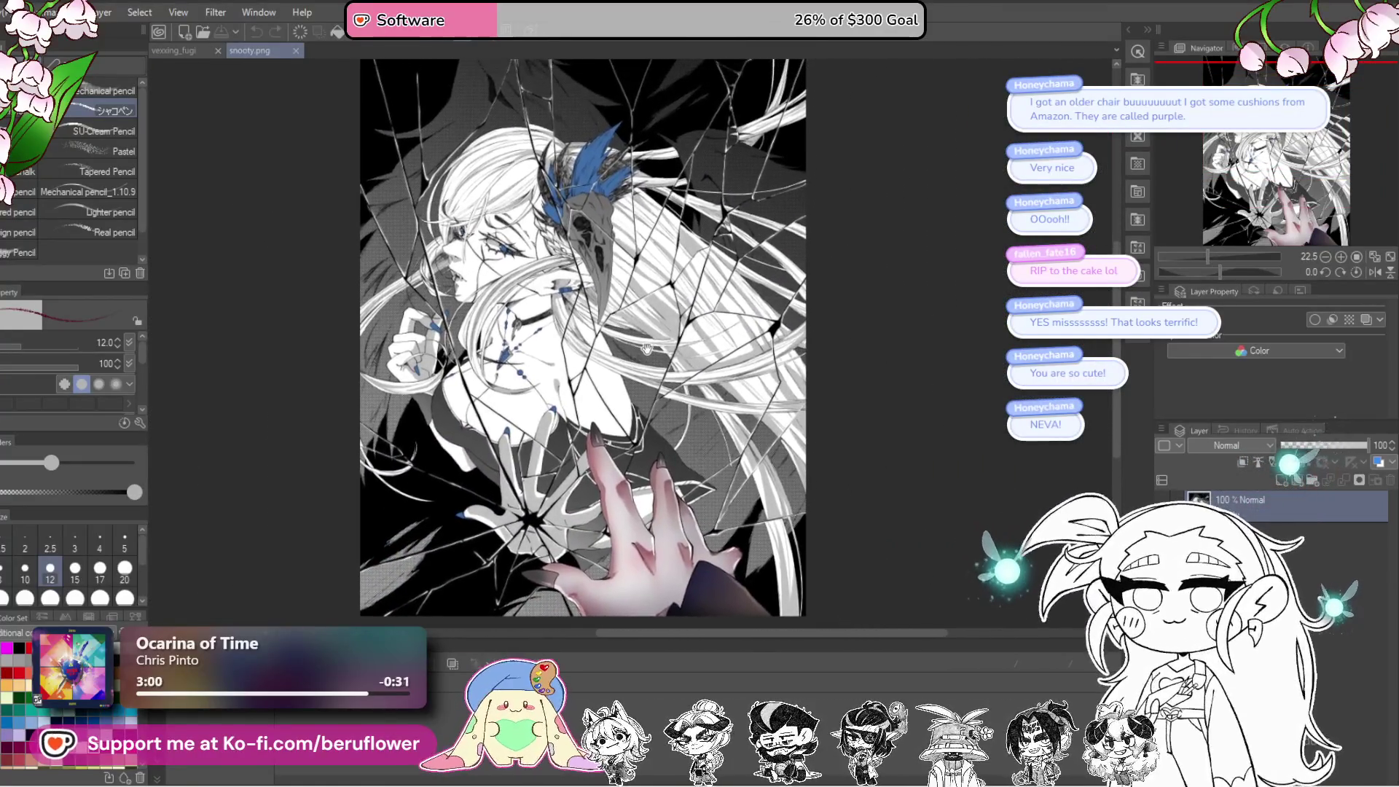
scroll(532, 277, up, 3)
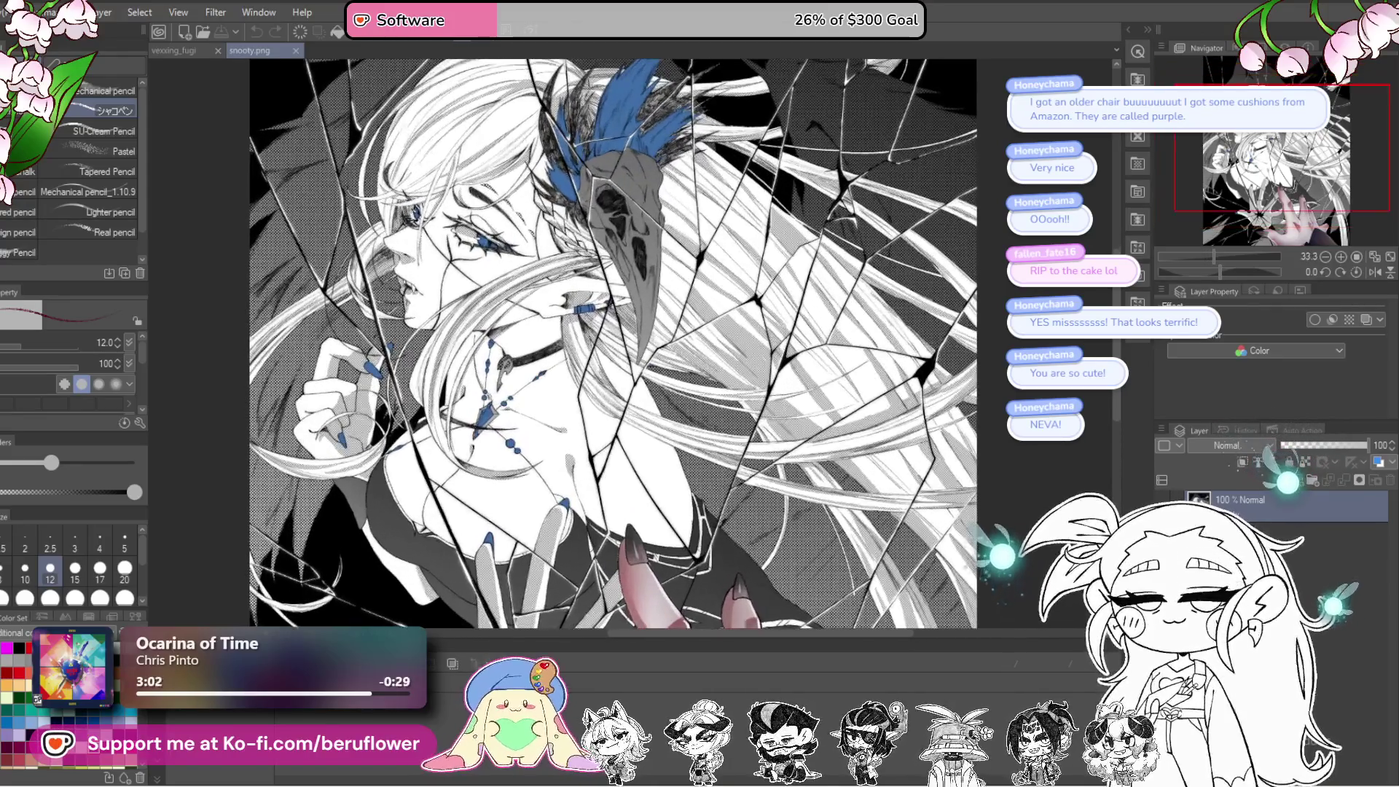
scroll(673, 253, up, 1)
mouse_move(672, 254)
mouse_down()
mouse_move(562, 308)
mouse_move(641, 241)
mouse_move(700, 219)
mouse_move(749, 280)
mouse_move(678, 234)
mouse_move(711, 273)
mouse_move(721, 343)
mouse_move(666, 319)
mouse_move(656, 336)
mouse_move(571, 355)
mouse_move(557, 329)
mouse_up()
scroll(558, 329, down, 4)
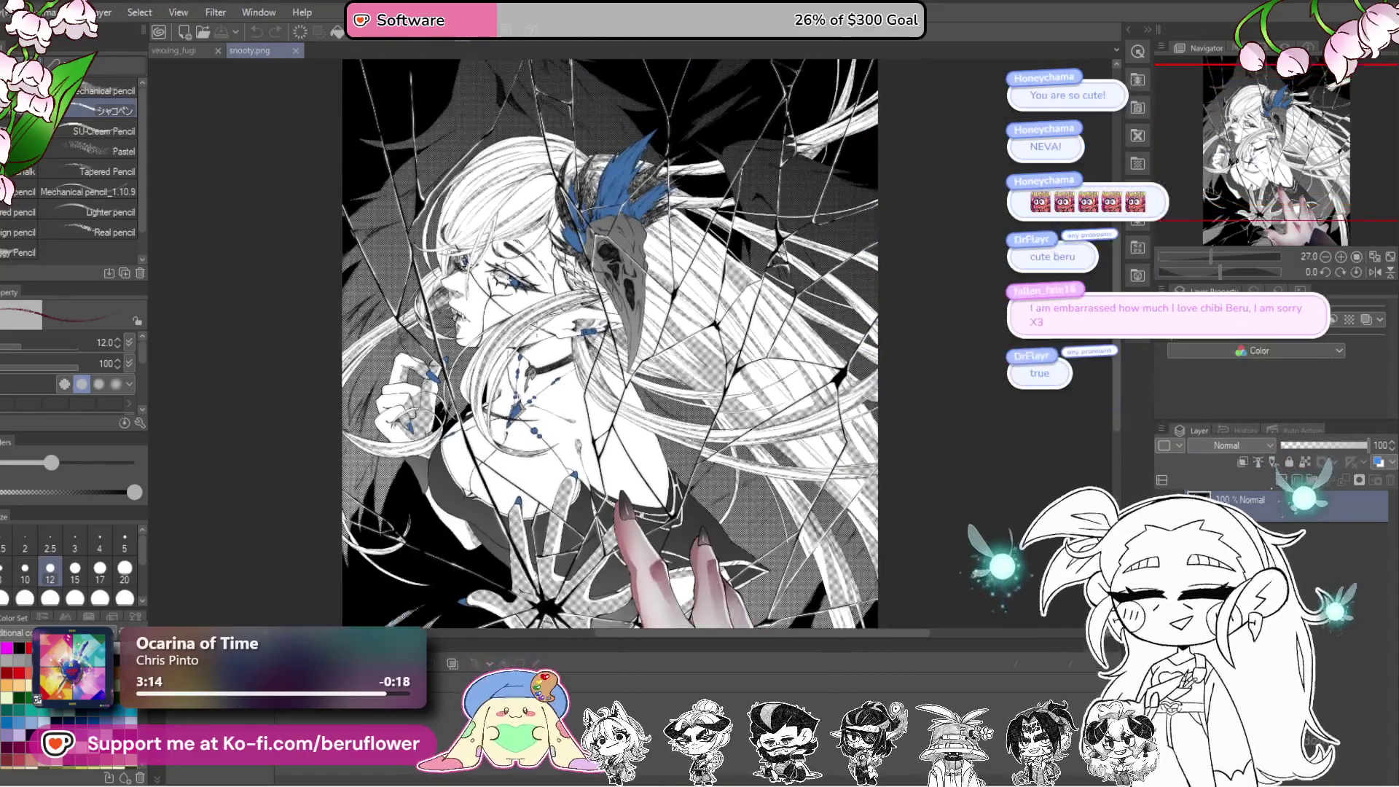
scroll(357, 154, up, 1)
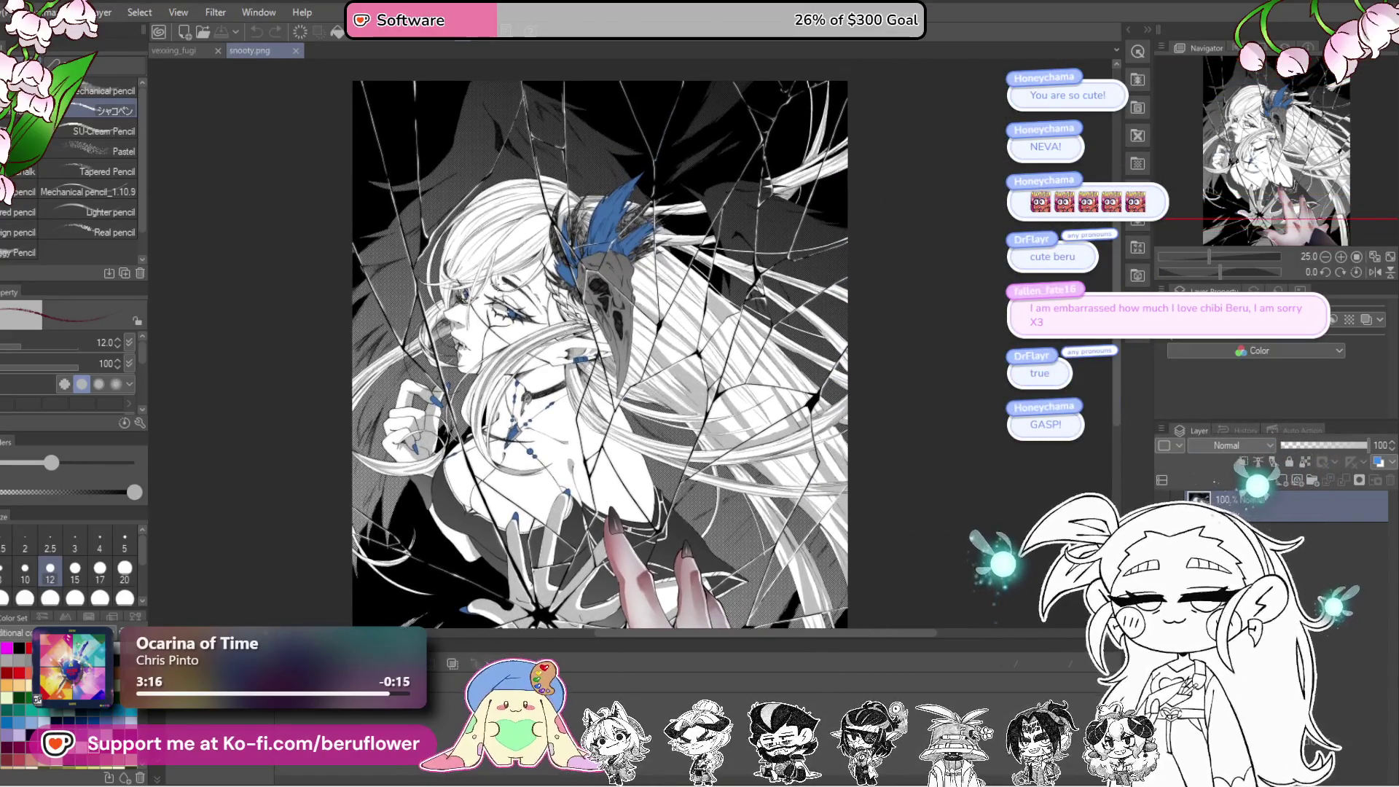
click(296, 51)
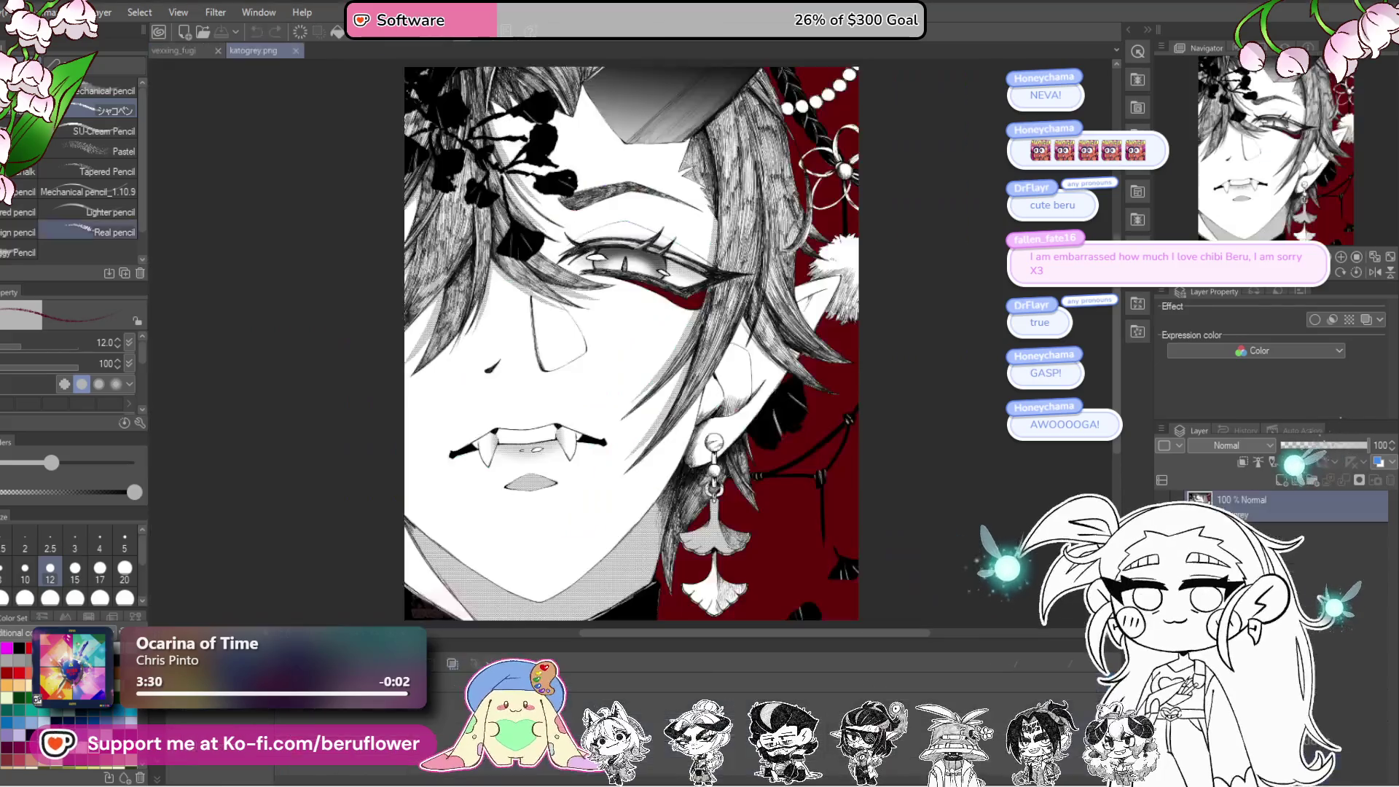
Step: Inspect the eye in the katogrey.png portrait, then close that image
scroll(623, 342, up, 3)
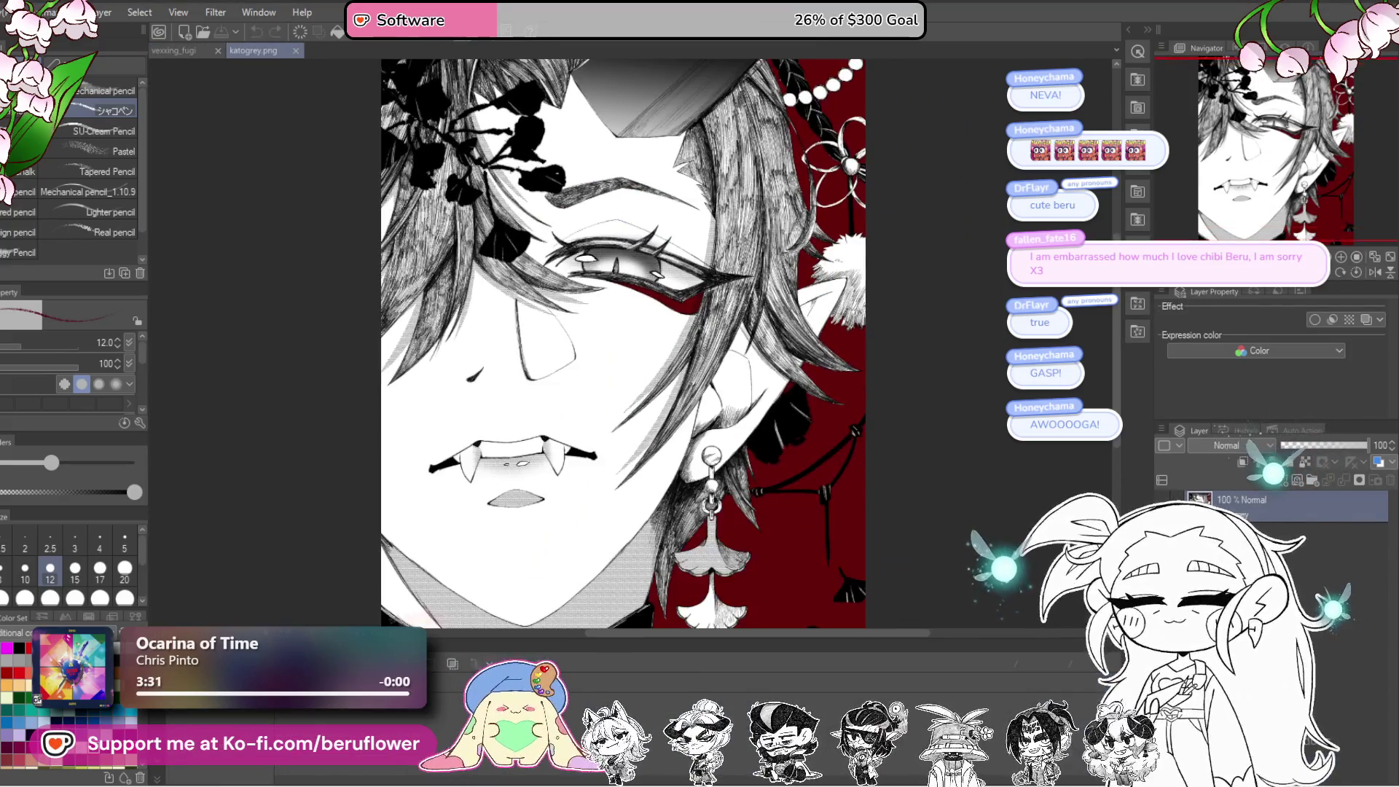
mouse_move(647, 244)
mouse_down()
mouse_move(623, 353)
mouse_move(621, 274)
mouse_up()
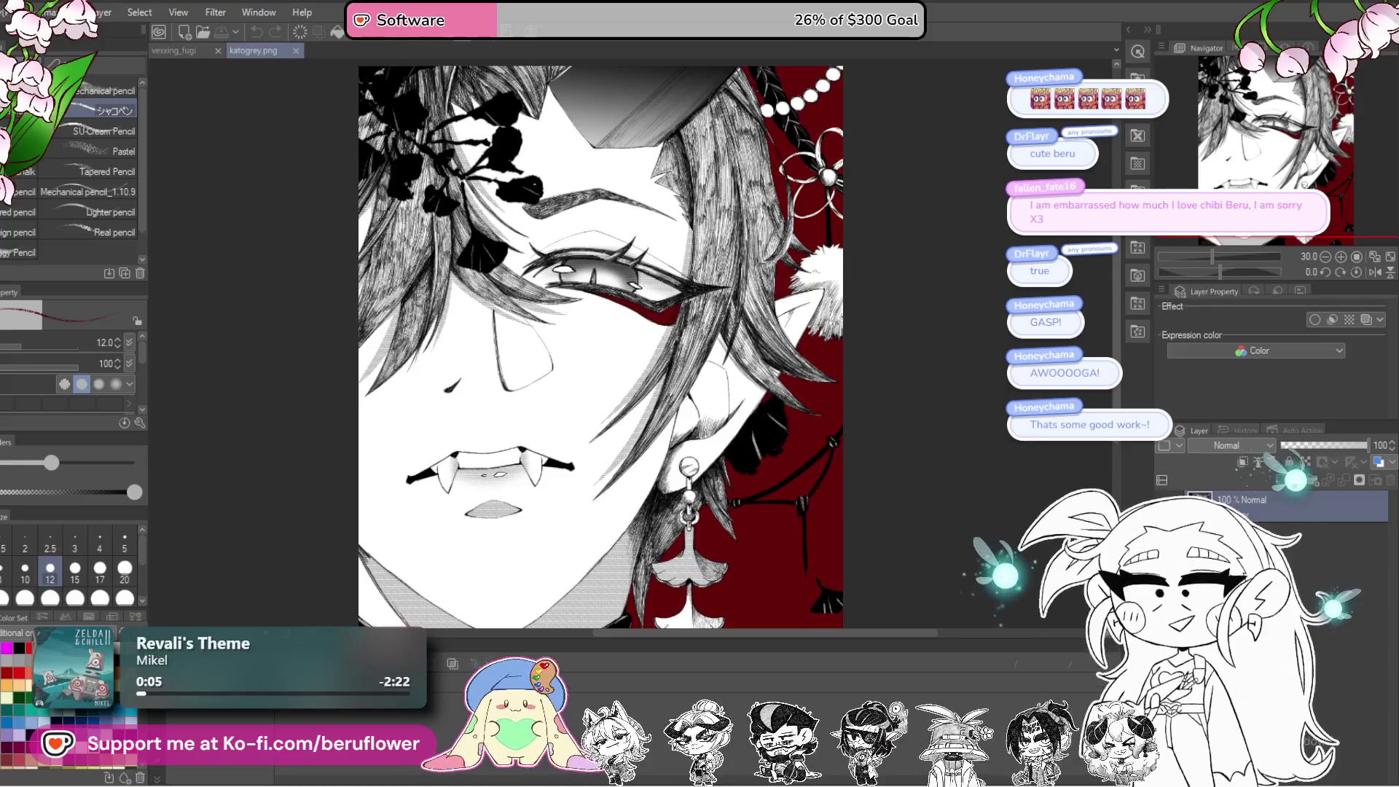
click(295, 51)
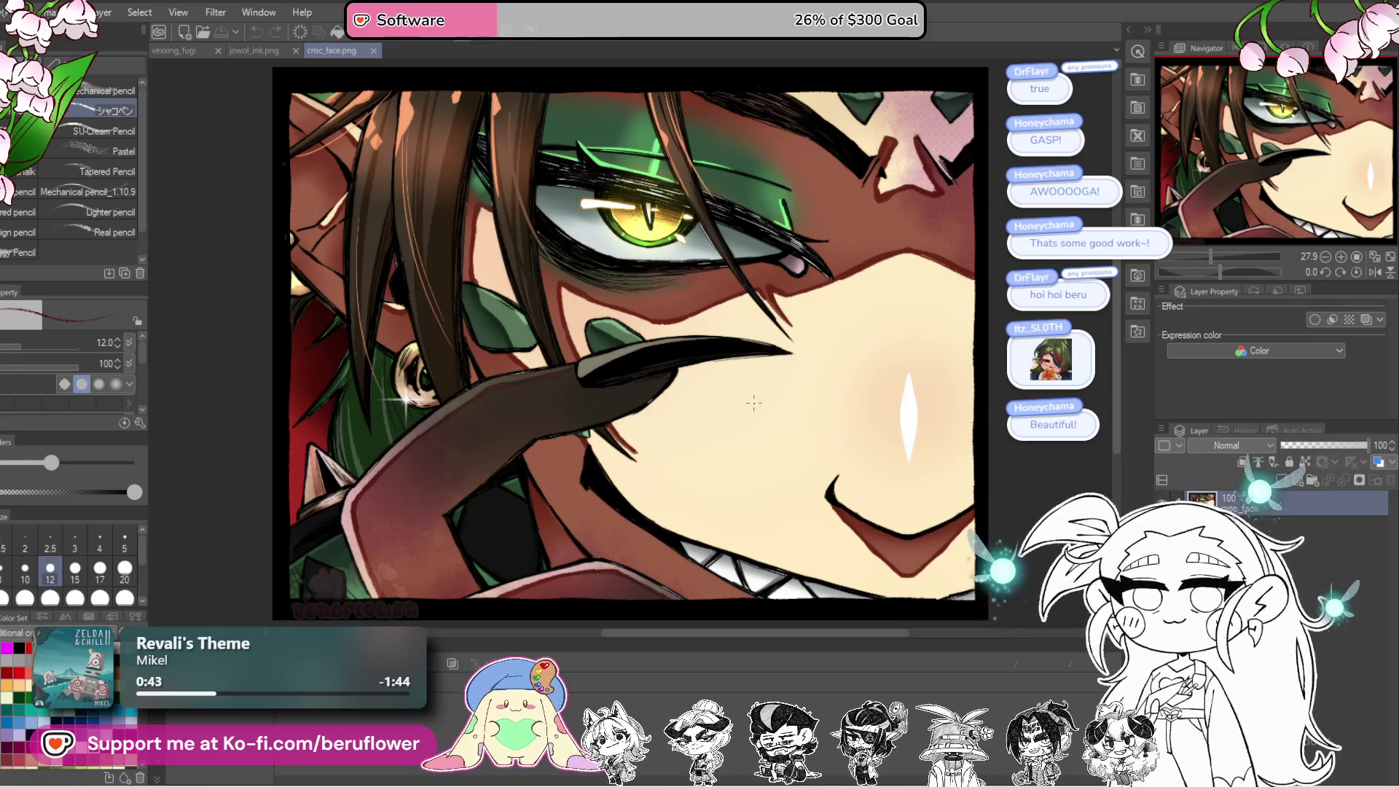
scroll(753, 404, down, 1)
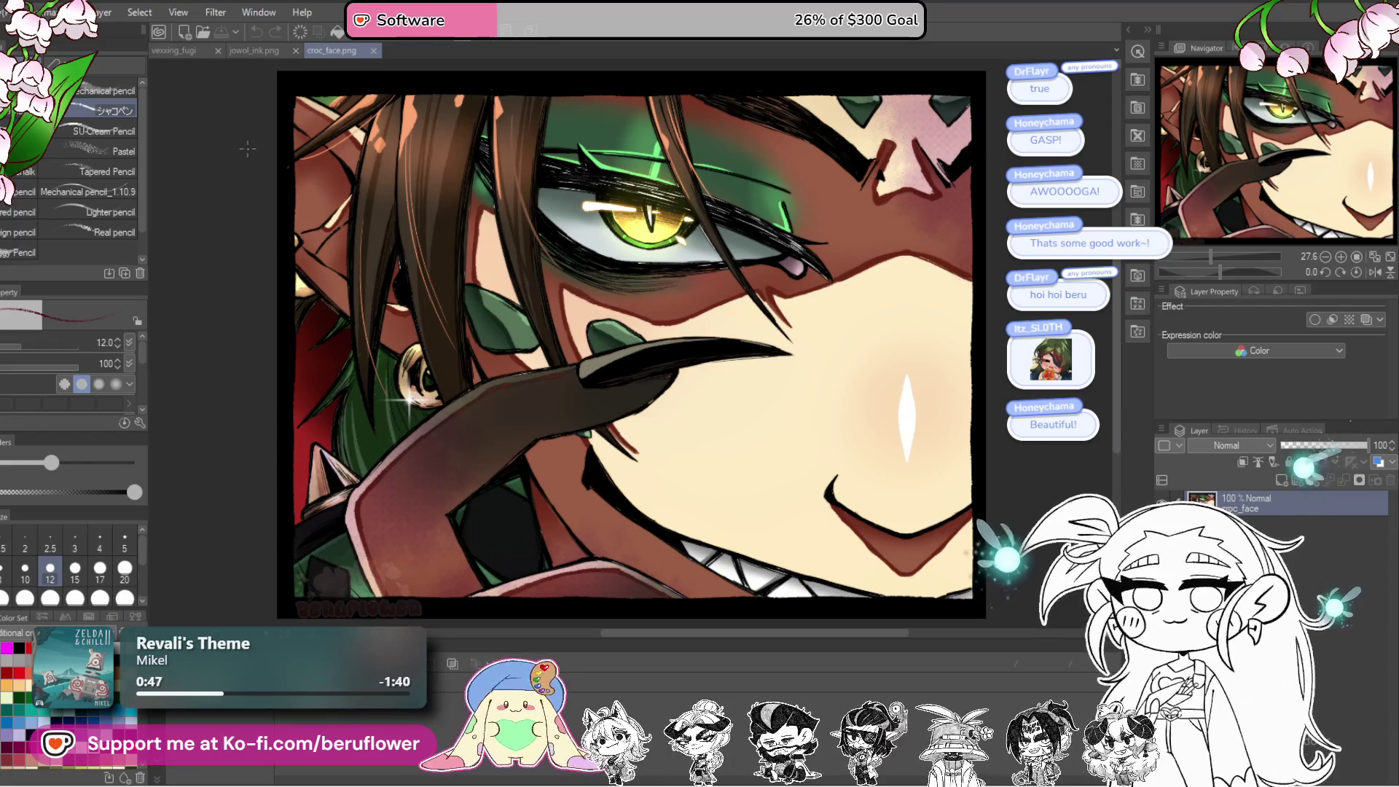
Step: Close croc_face.png, jowol_ink.png and envi_2.png in turn
click(374, 51)
click(298, 50)
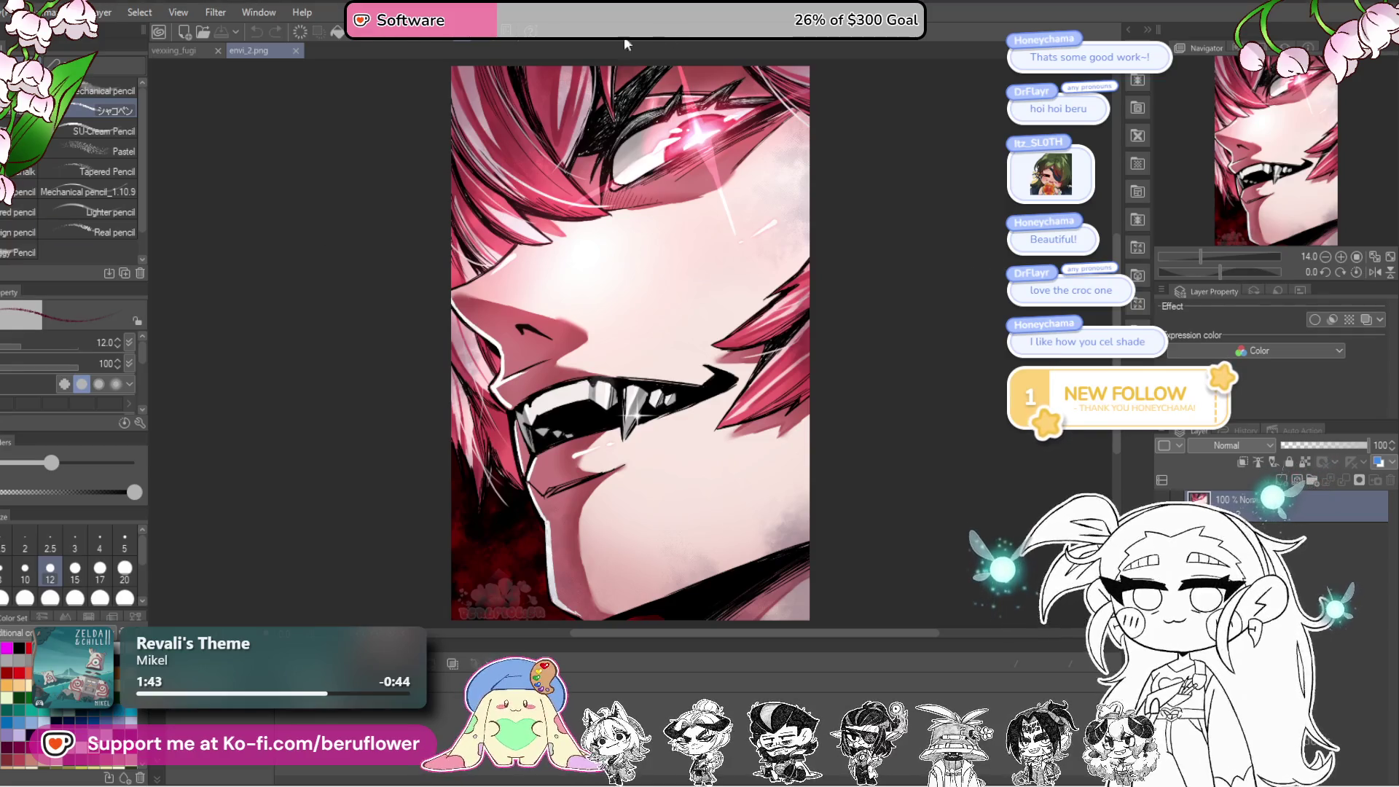
click(294, 54)
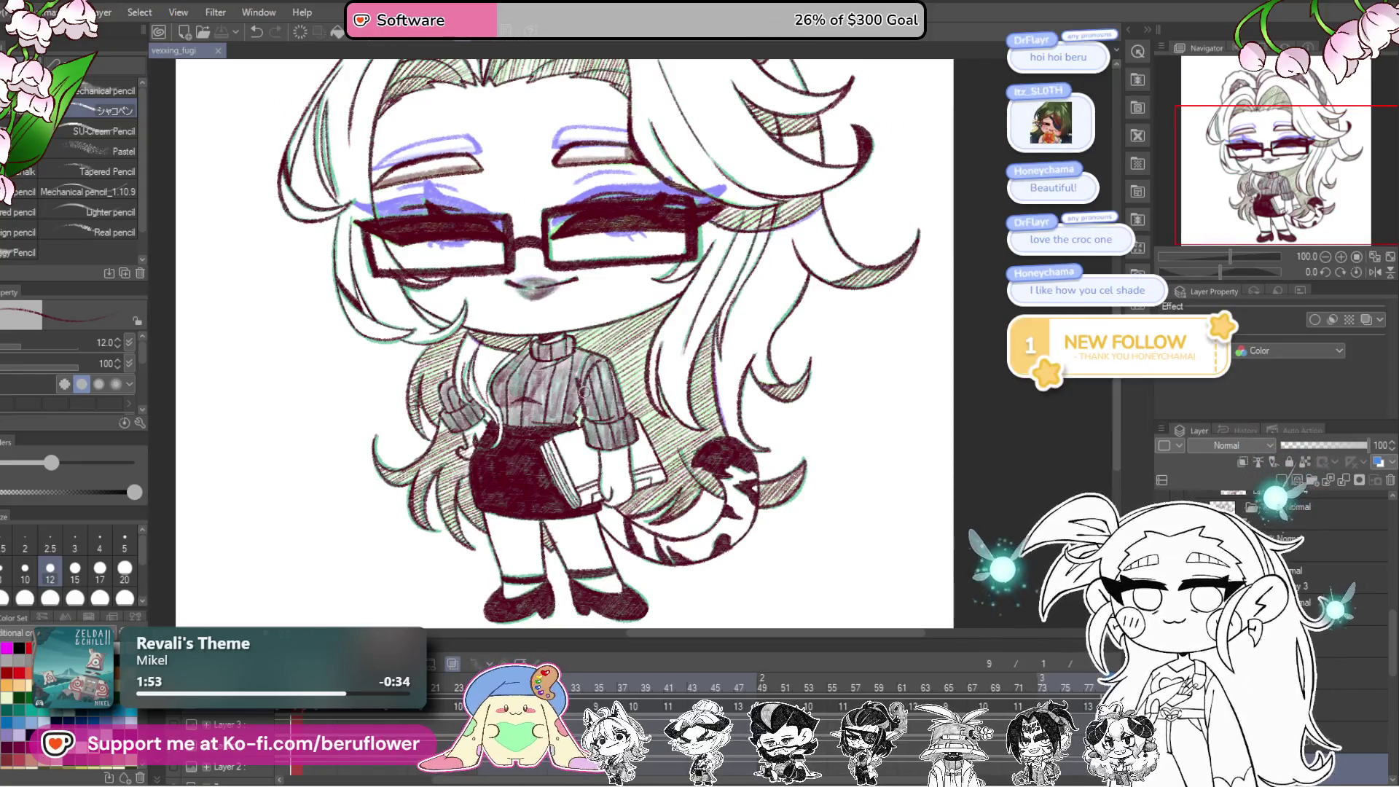
Step: Zoom and pan over the vexxing_fugi chibi, ending with the whole figure in view
scroll(602, 401, up, 5)
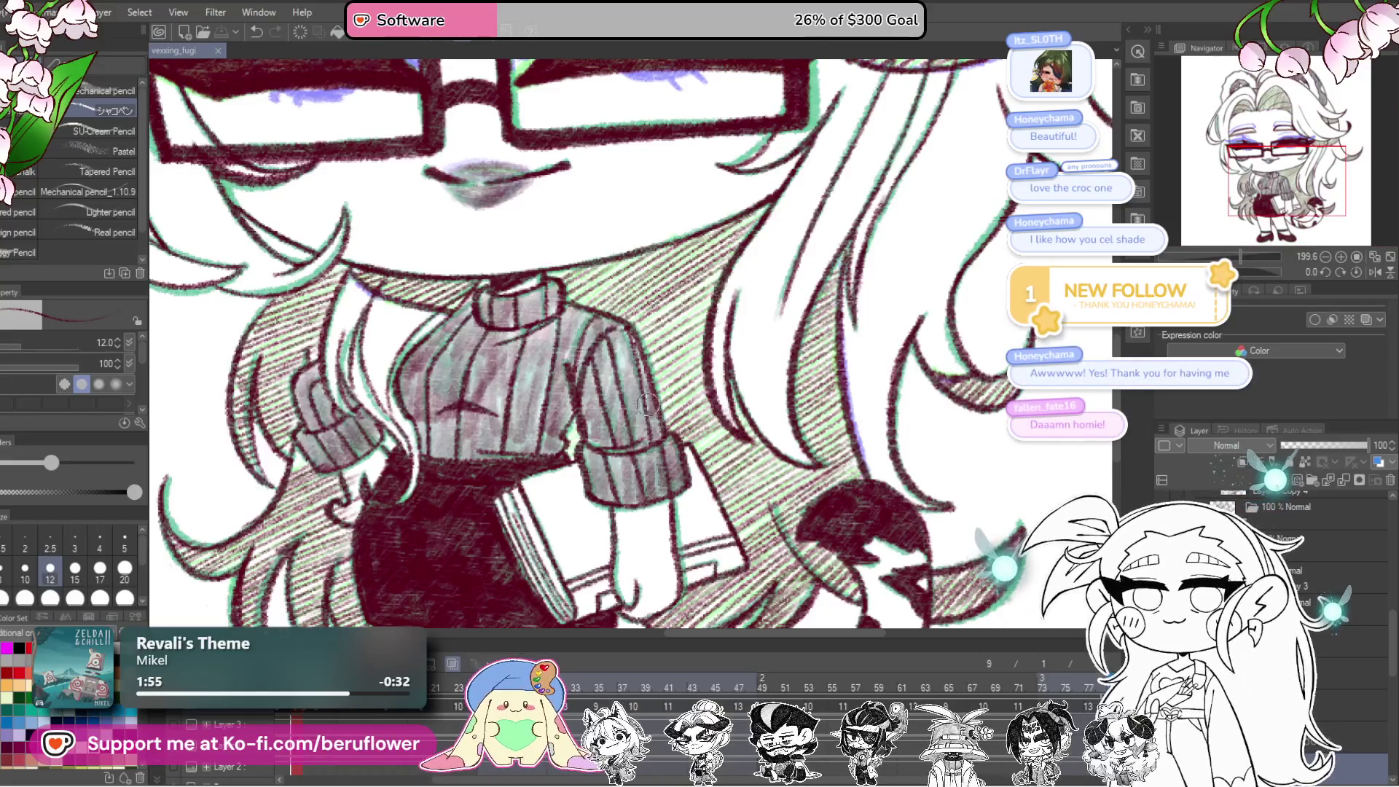
scroll(619, 437, down, 3)
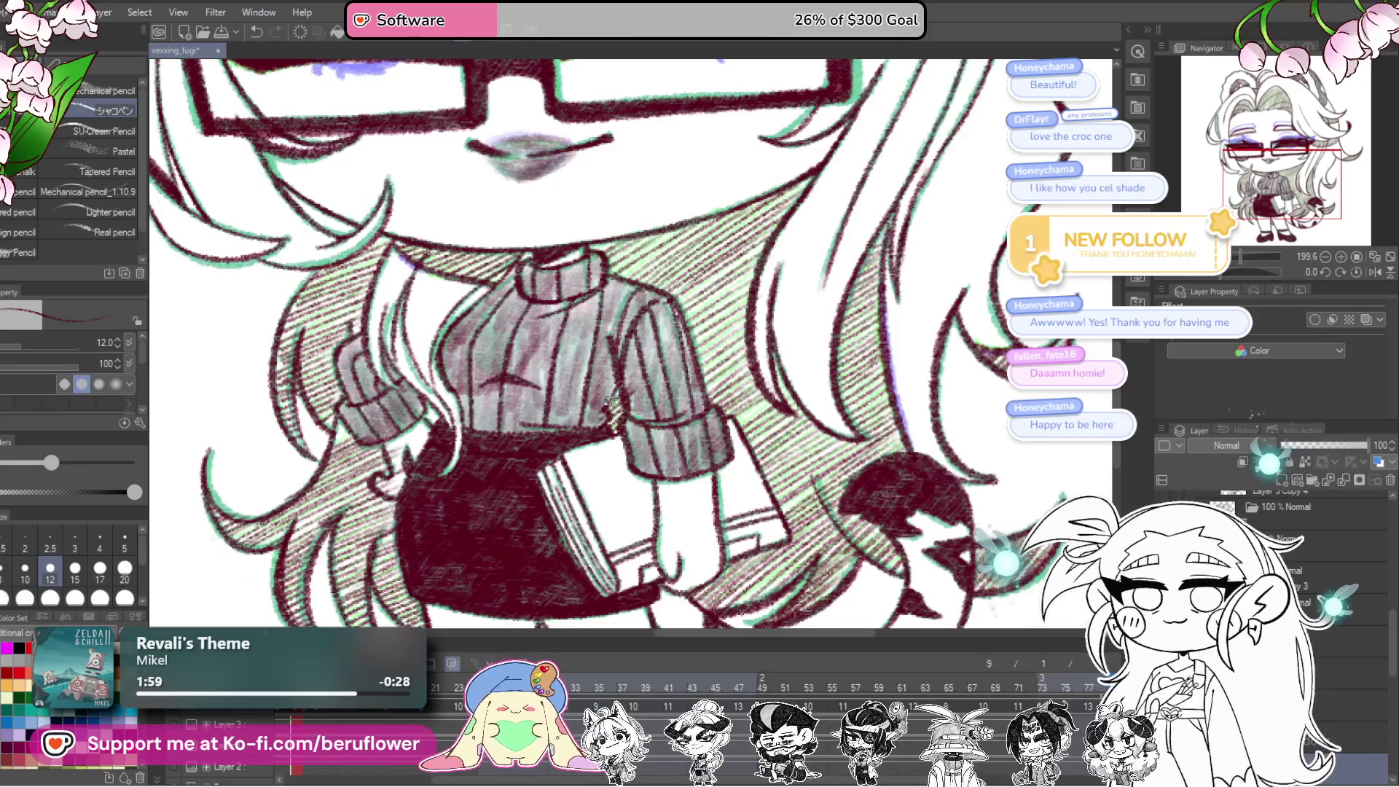
drag(674, 355, 686, 361)
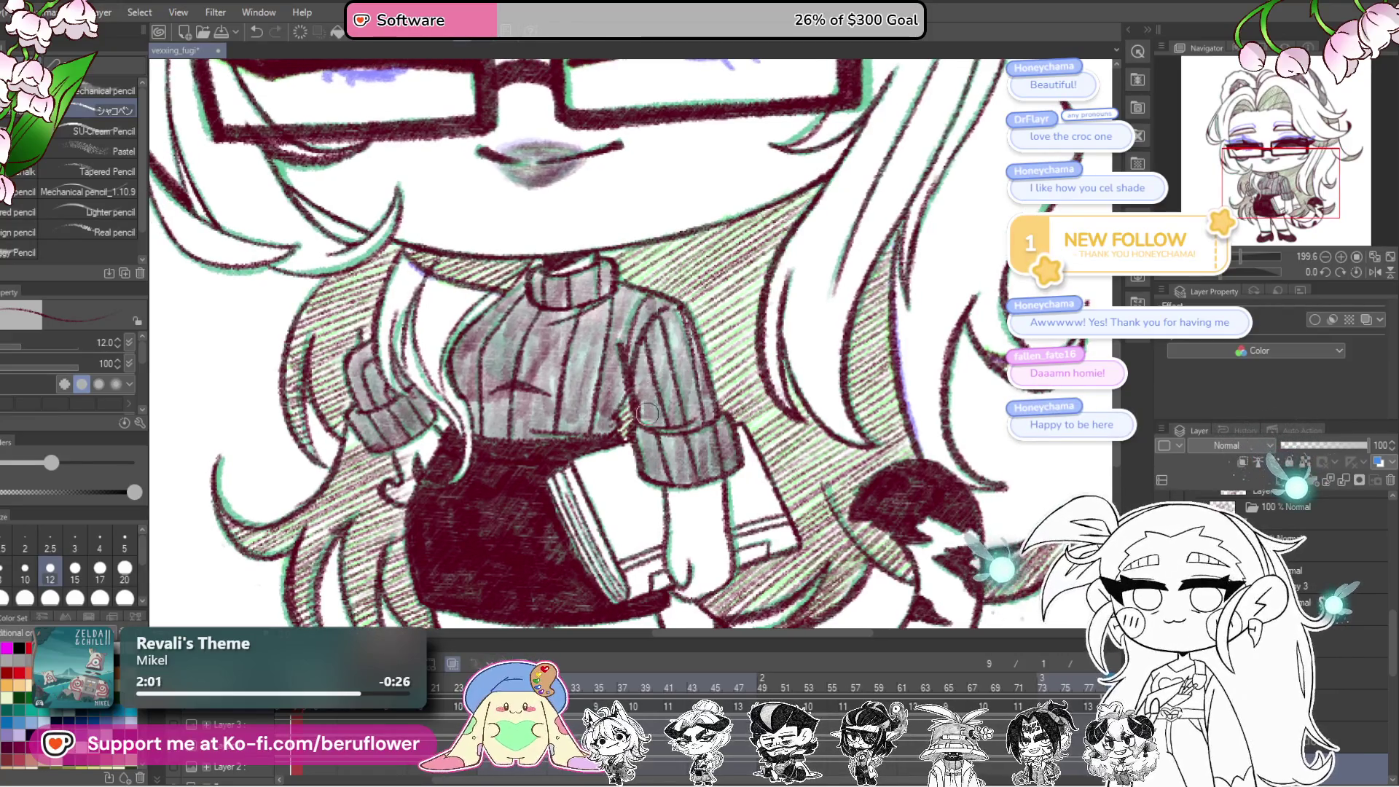
scroll(612, 379, up, 3)
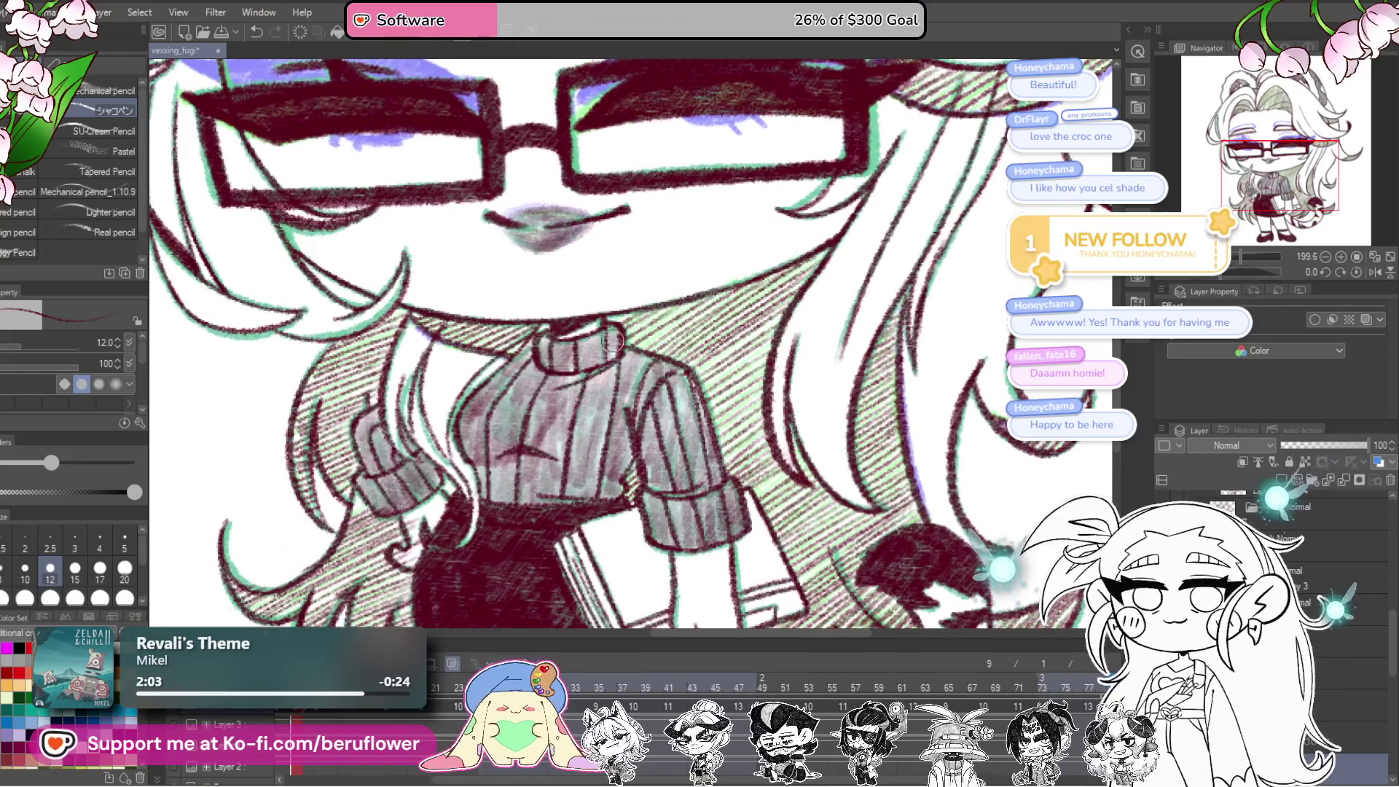
scroll(693, 441, down, 3)
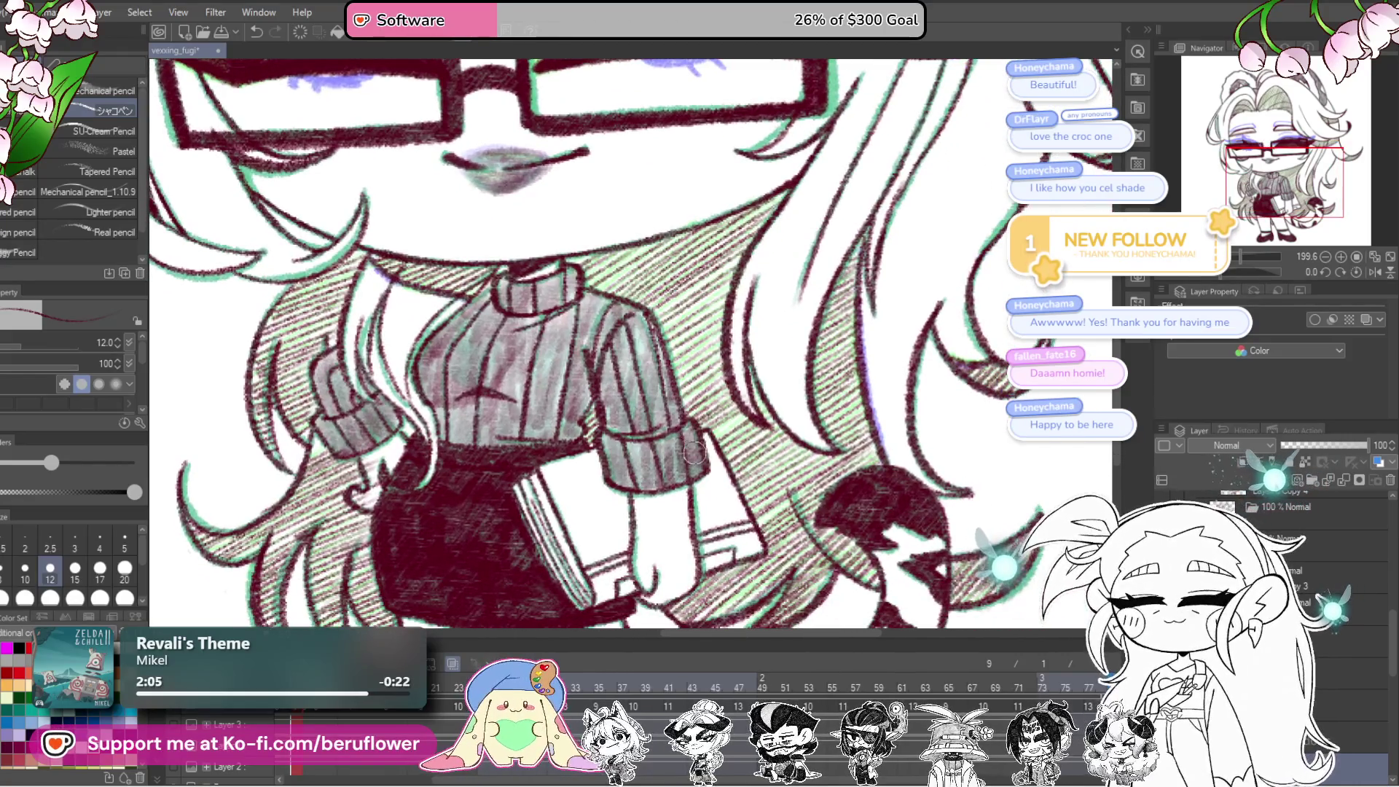
scroll(708, 390, down, 3)
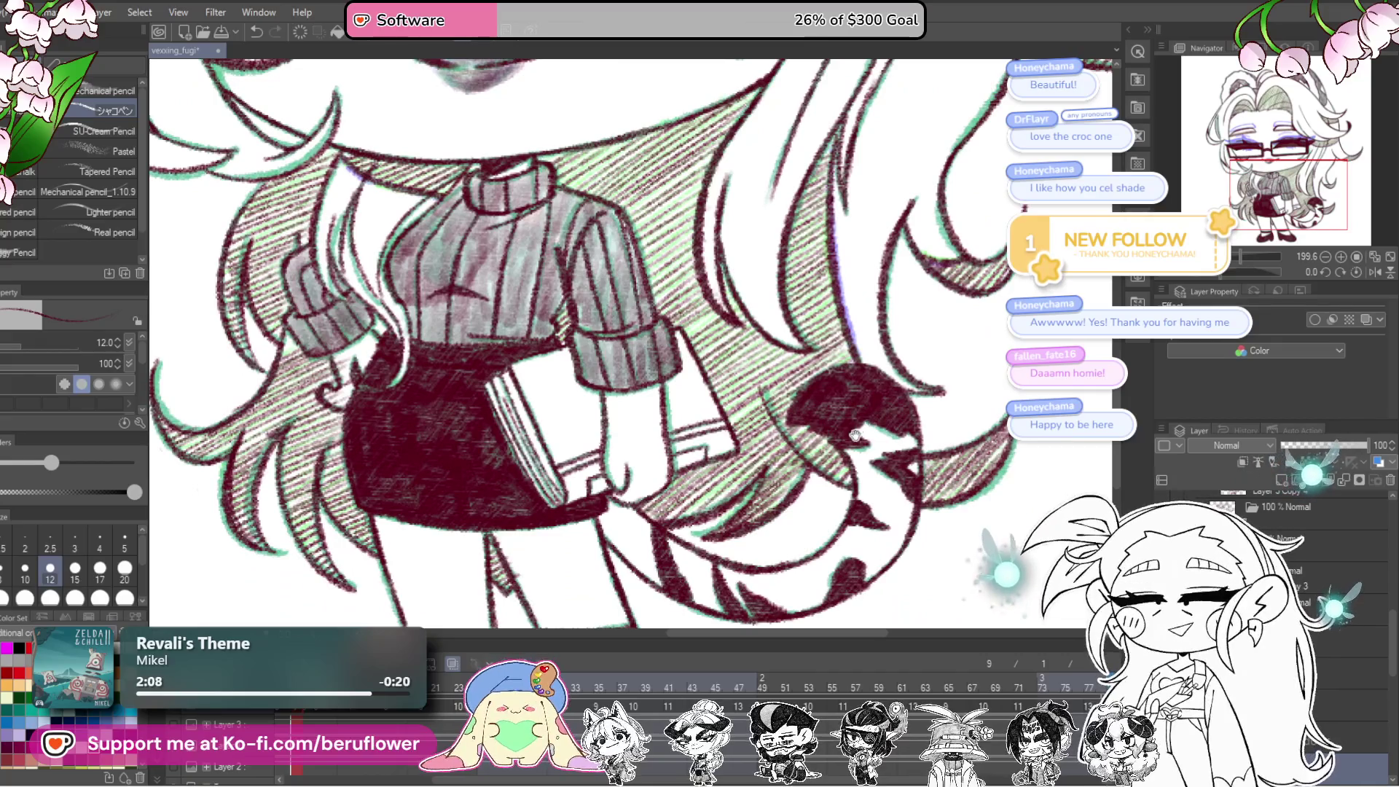
scroll(857, 433, up, 3)
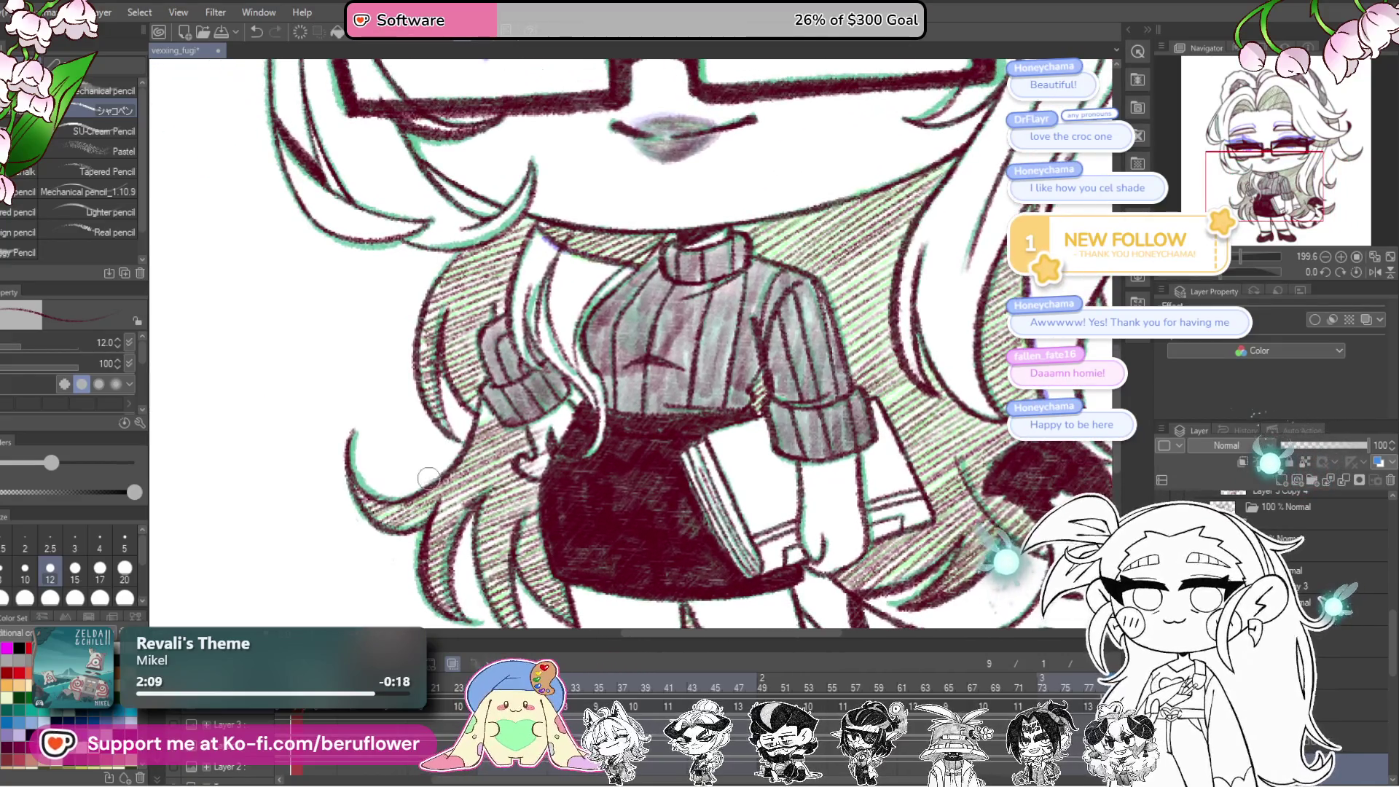
mouse_move(669, 484)
mouse_down()
mouse_move(543, 324)
mouse_move(543, 479)
mouse_move(531, 488)
mouse_up()
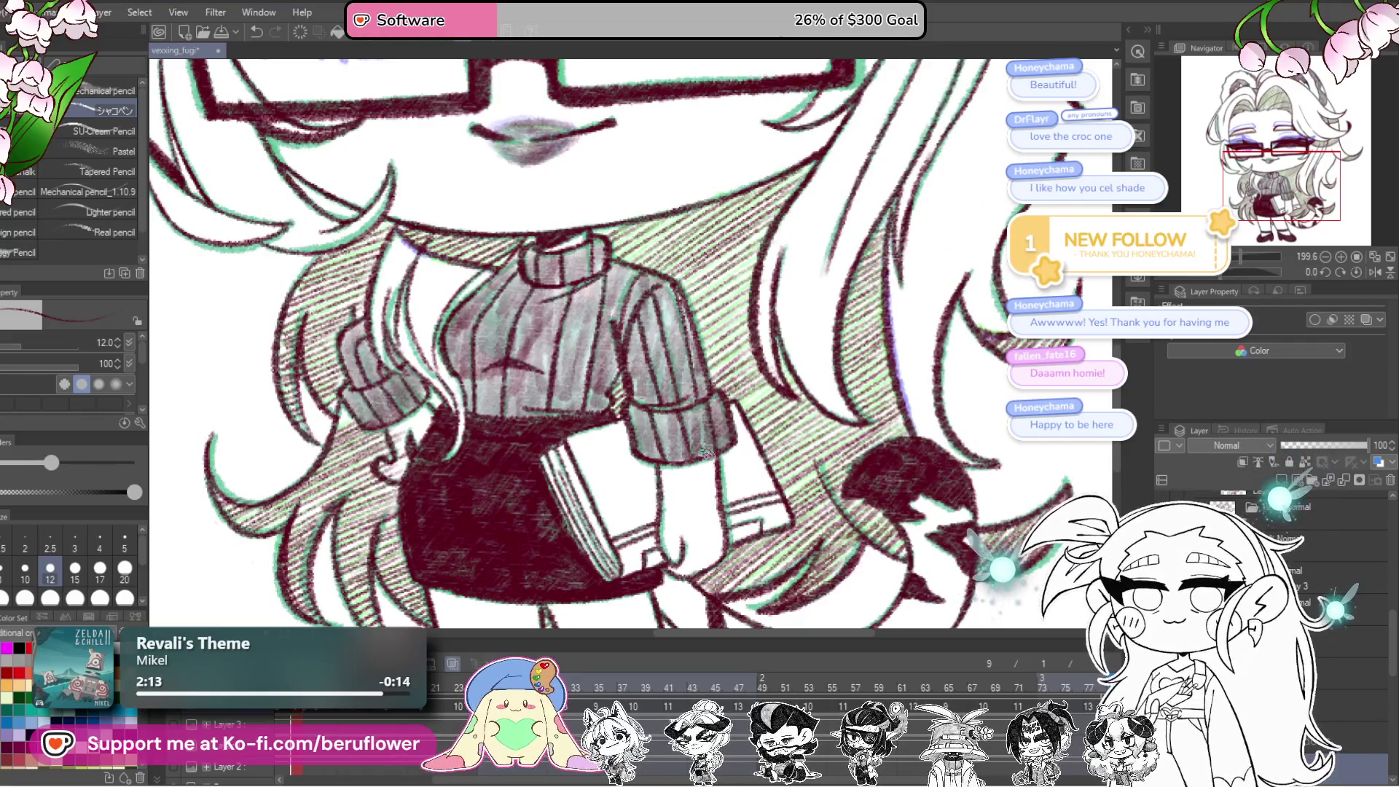
scroll(705, 454, down, 3)
scroll(706, 453, up, 1)
mouse_move(972, 294)
mouse_down()
mouse_move(1067, 513)
mouse_move(955, 426)
mouse_move(897, 504)
mouse_up()
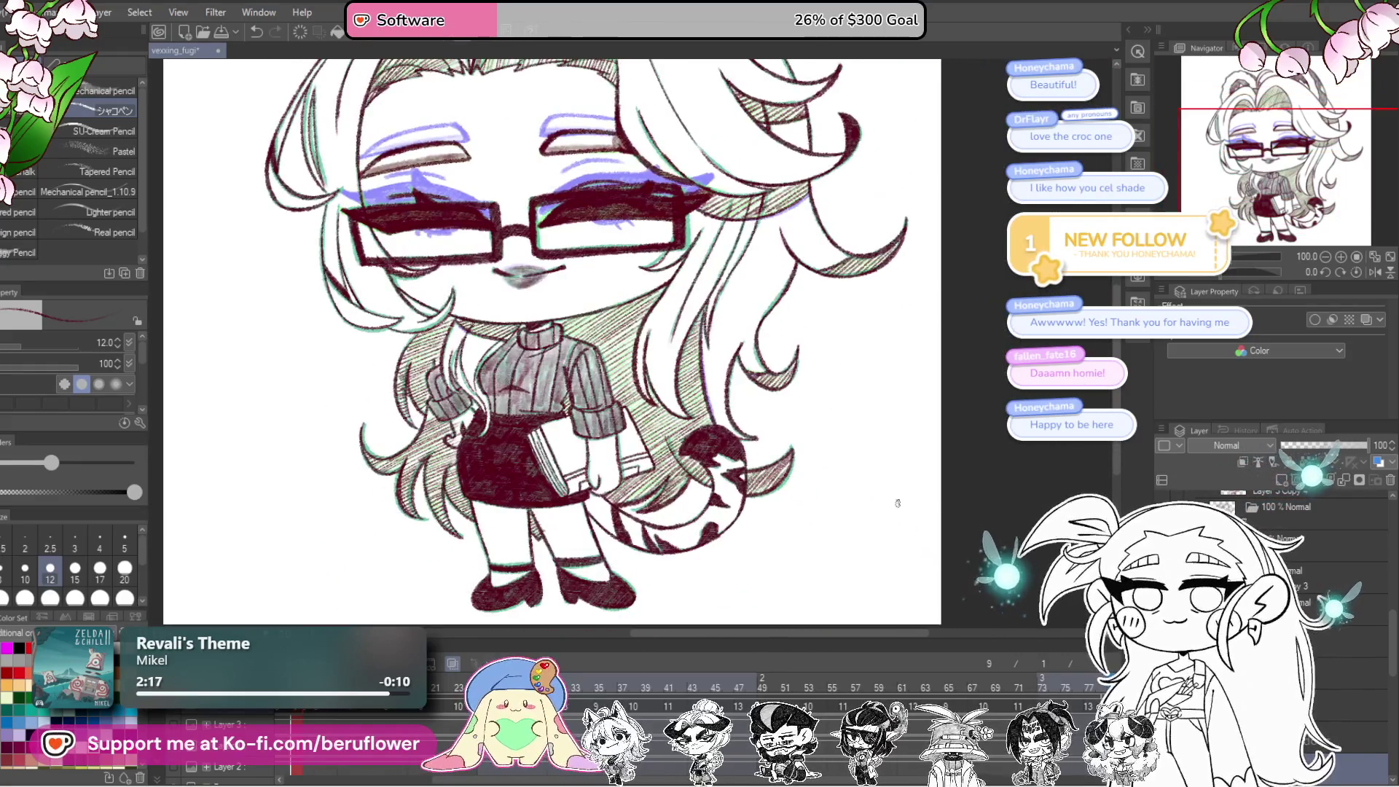
Step: Dismiss the layer options menu and go to the animation frame with green eyes
right_click(1303, 554)
key(Escape)
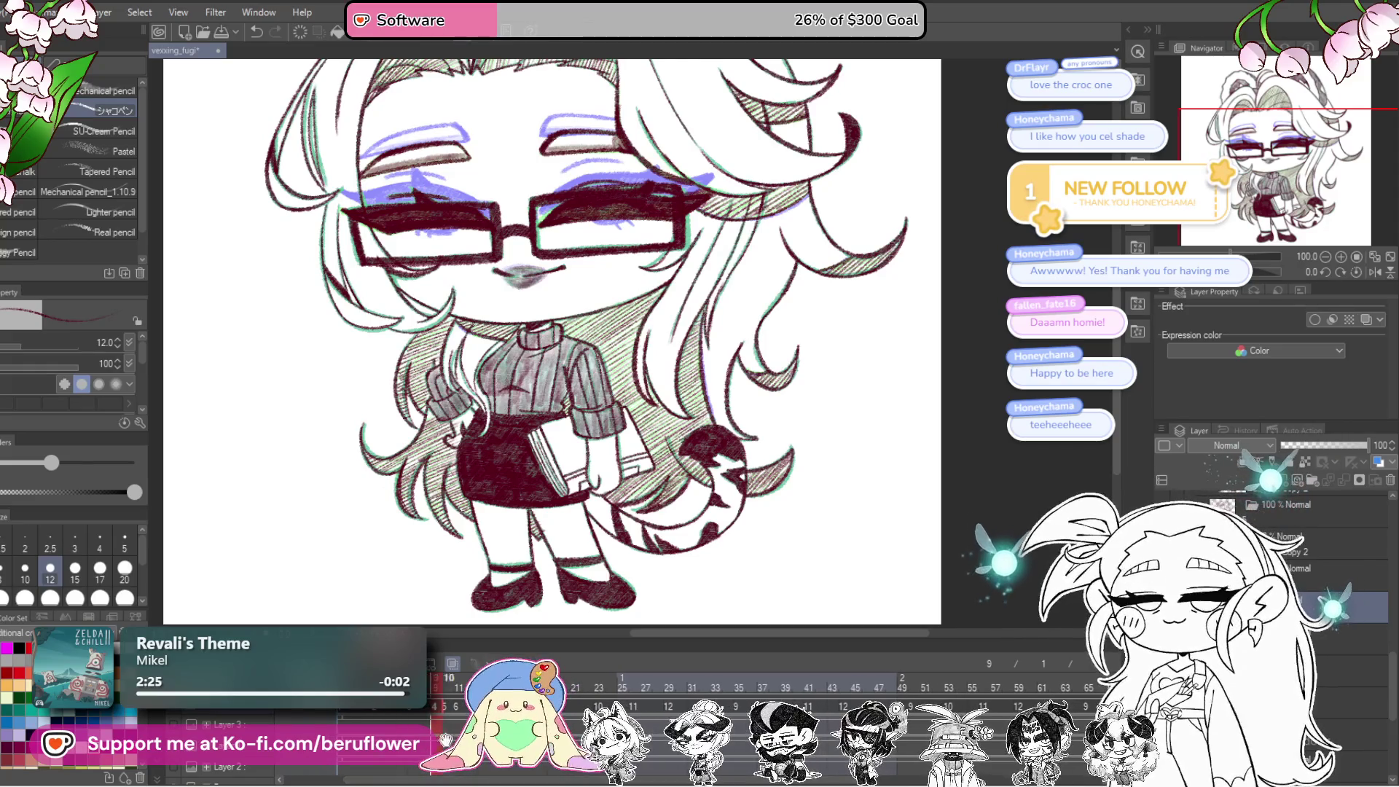
click(412, 713)
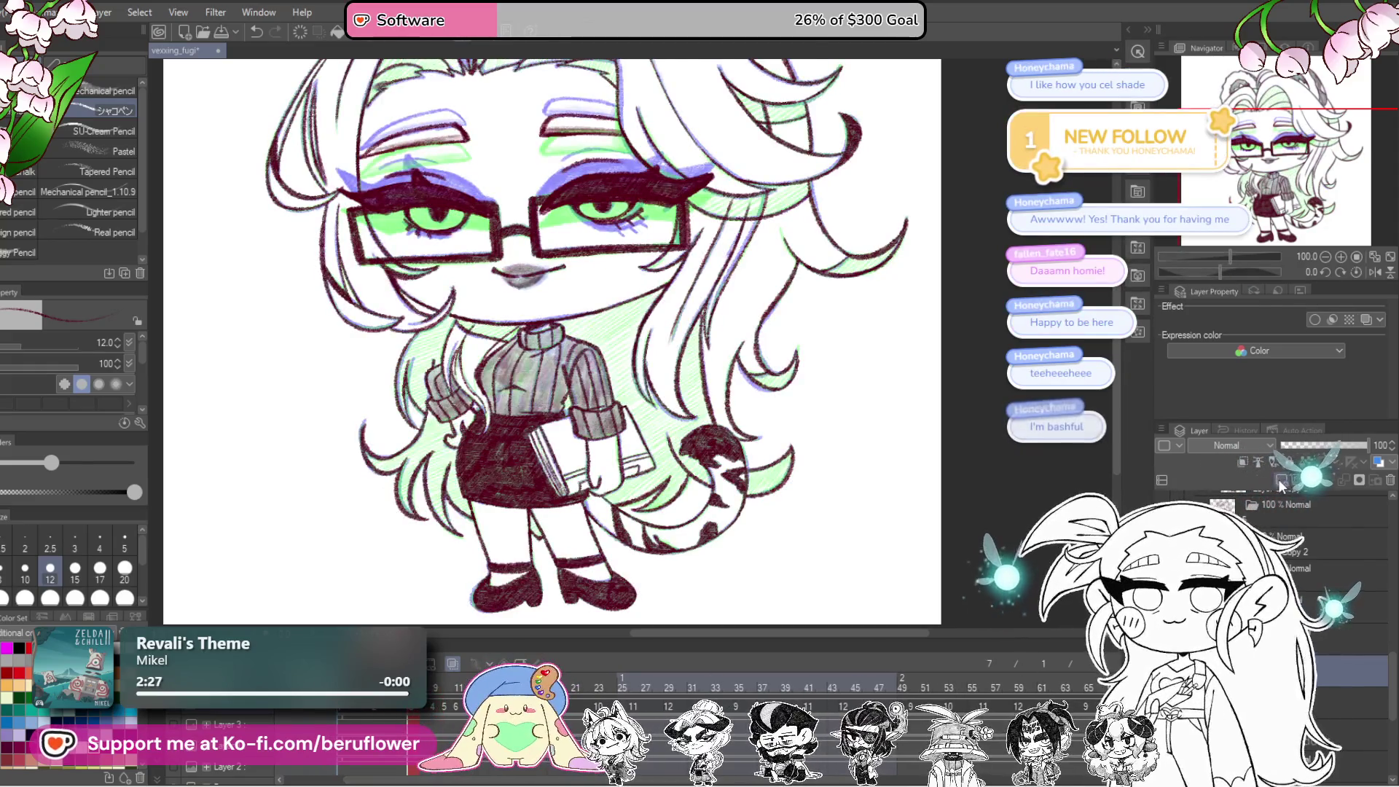
Step: Hatch dark red diagonal shading into the upper and lower hair tips
scroll(825, 468, up, 4)
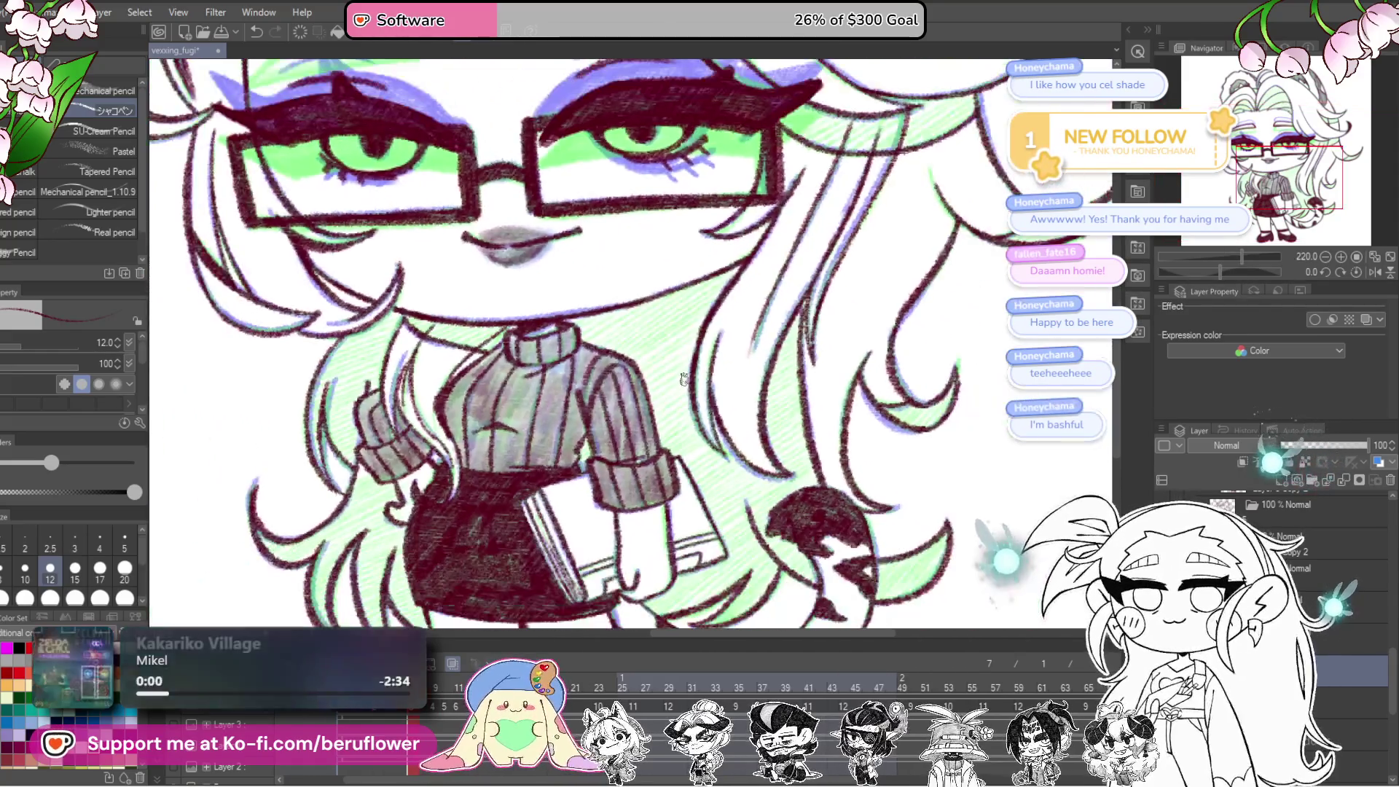
scroll(773, 387, up, 3)
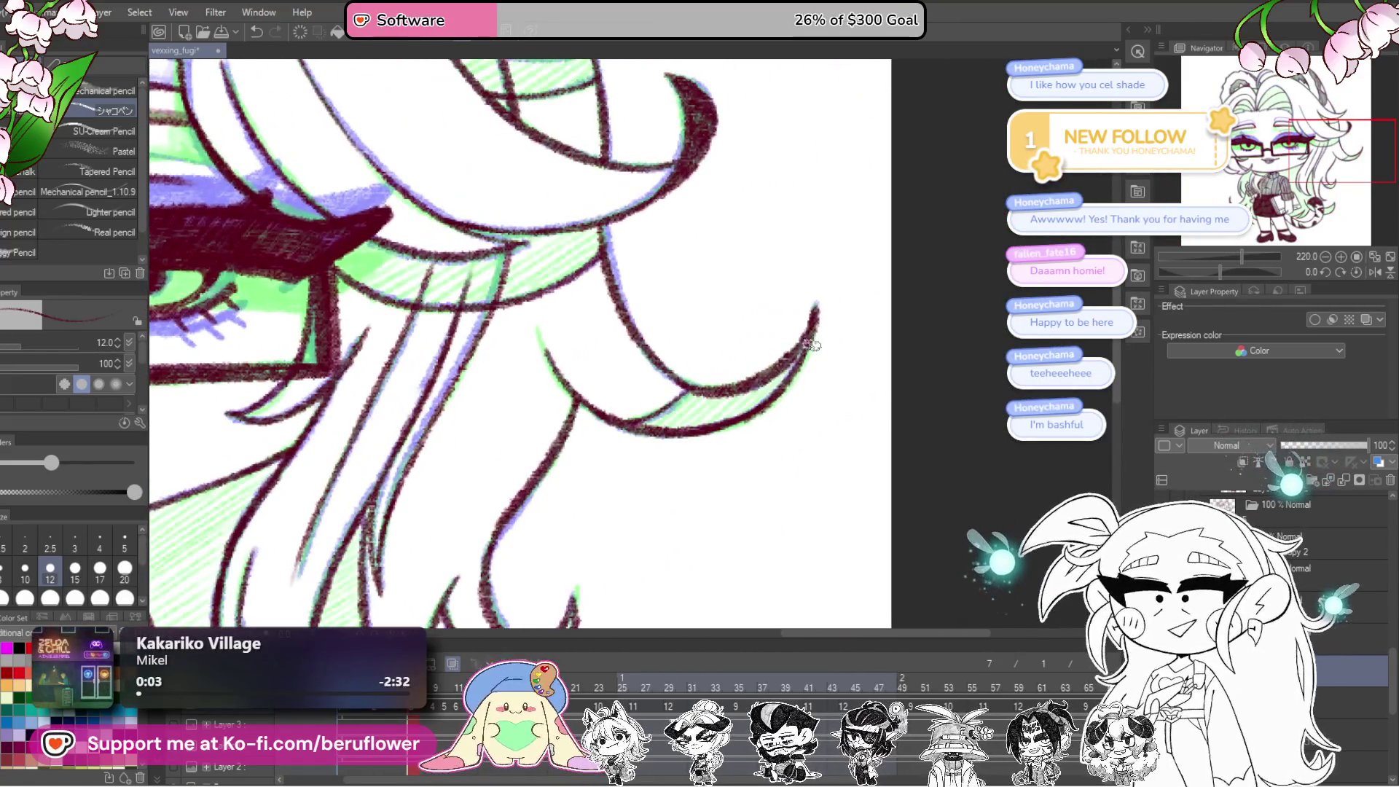
drag(696, 410, 659, 424)
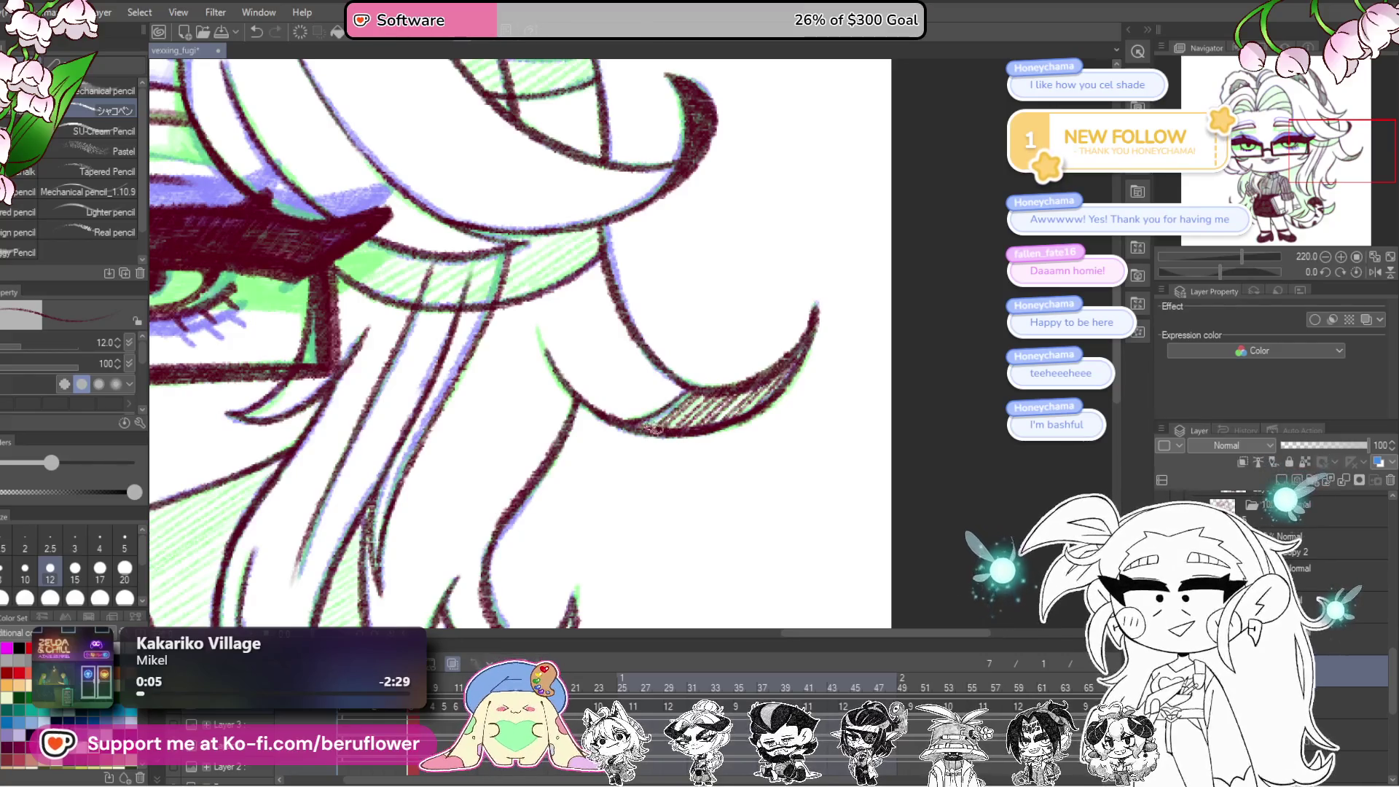
drag(605, 569, 746, 358)
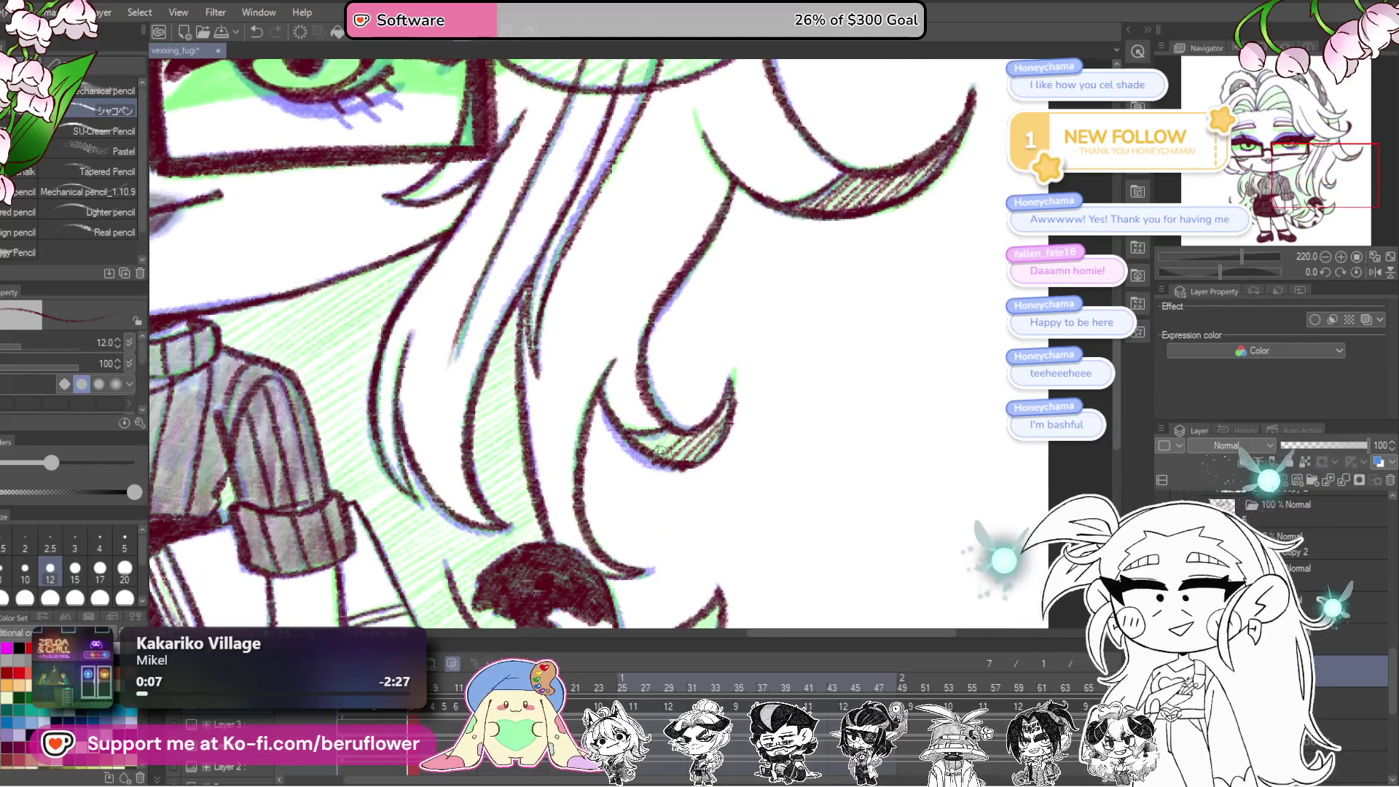
drag(640, 443, 647, 268)
mouse_move(717, 437)
mouse_down()
mouse_move(678, 503)
mouse_move(627, 521)
mouse_up()
drag(671, 446, 619, 503)
drag(493, 548, 668, 532)
Step: Hatch the shadow in the gap between the book and the hair
drag(700, 421, 583, 521)
mouse_move(707, 393)
mouse_down()
mouse_move(576, 503)
mouse_move(547, 510)
mouse_up()
drag(641, 415, 521, 511)
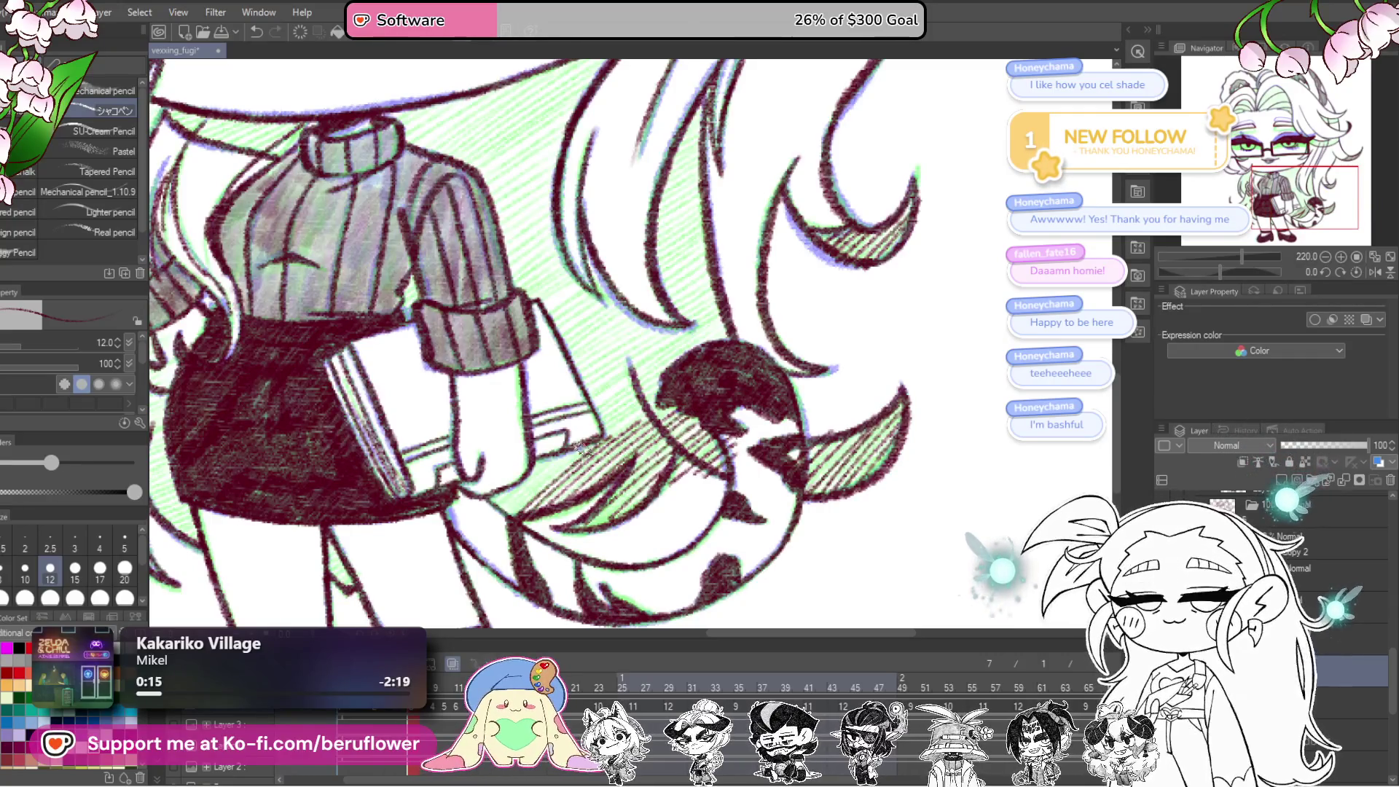
drag(605, 434, 503, 522)
drag(546, 461, 478, 521)
drag(735, 514, 751, 543)
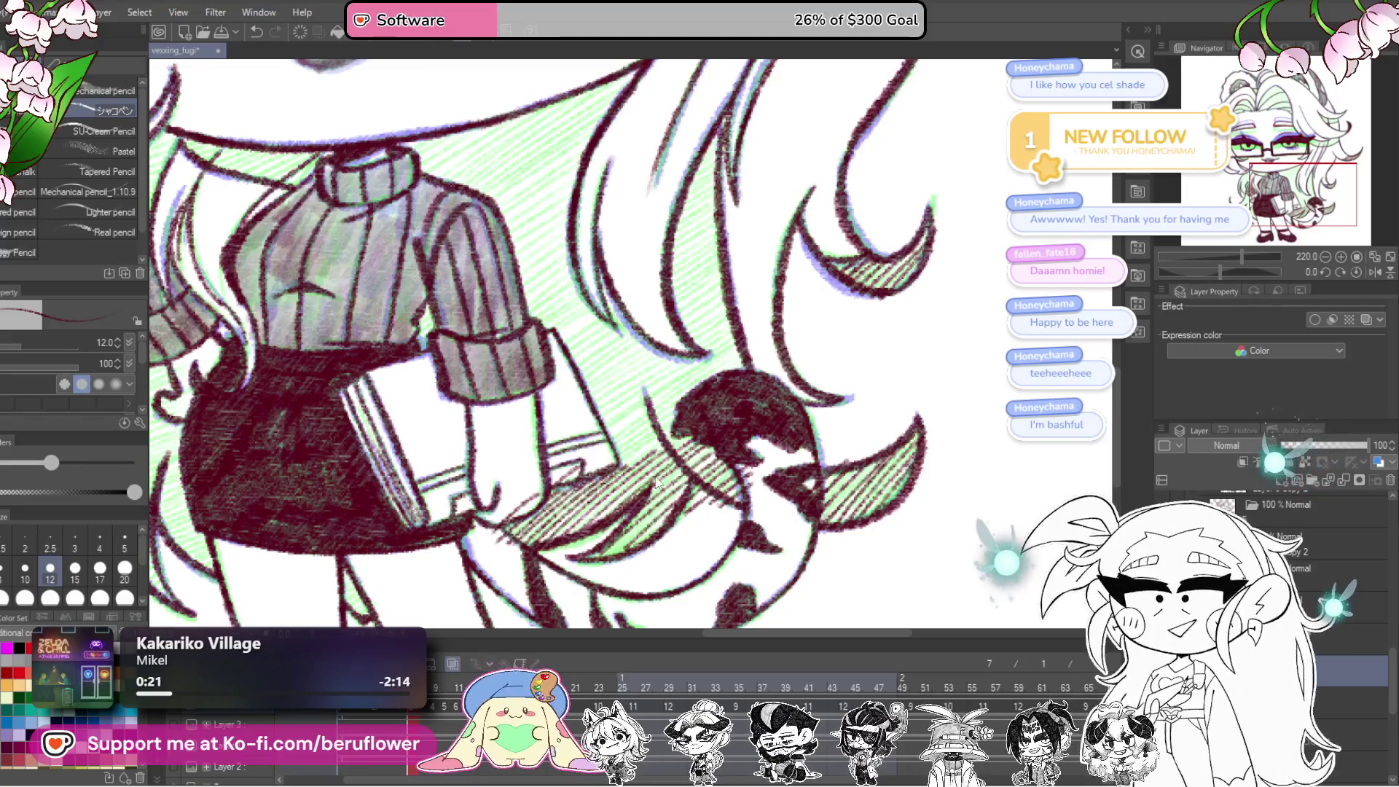
drag(656, 483, 762, 464)
drag(724, 400, 809, 349)
mouse_move(686, 448)
mouse_down()
mouse_move(831, 346)
mouse_move(784, 395)
mouse_move(809, 399)
mouse_up()
Step: Add dense hatching beside the book and sleeve, plus a shadow beside the collar
scroll(761, 441, up, 2)
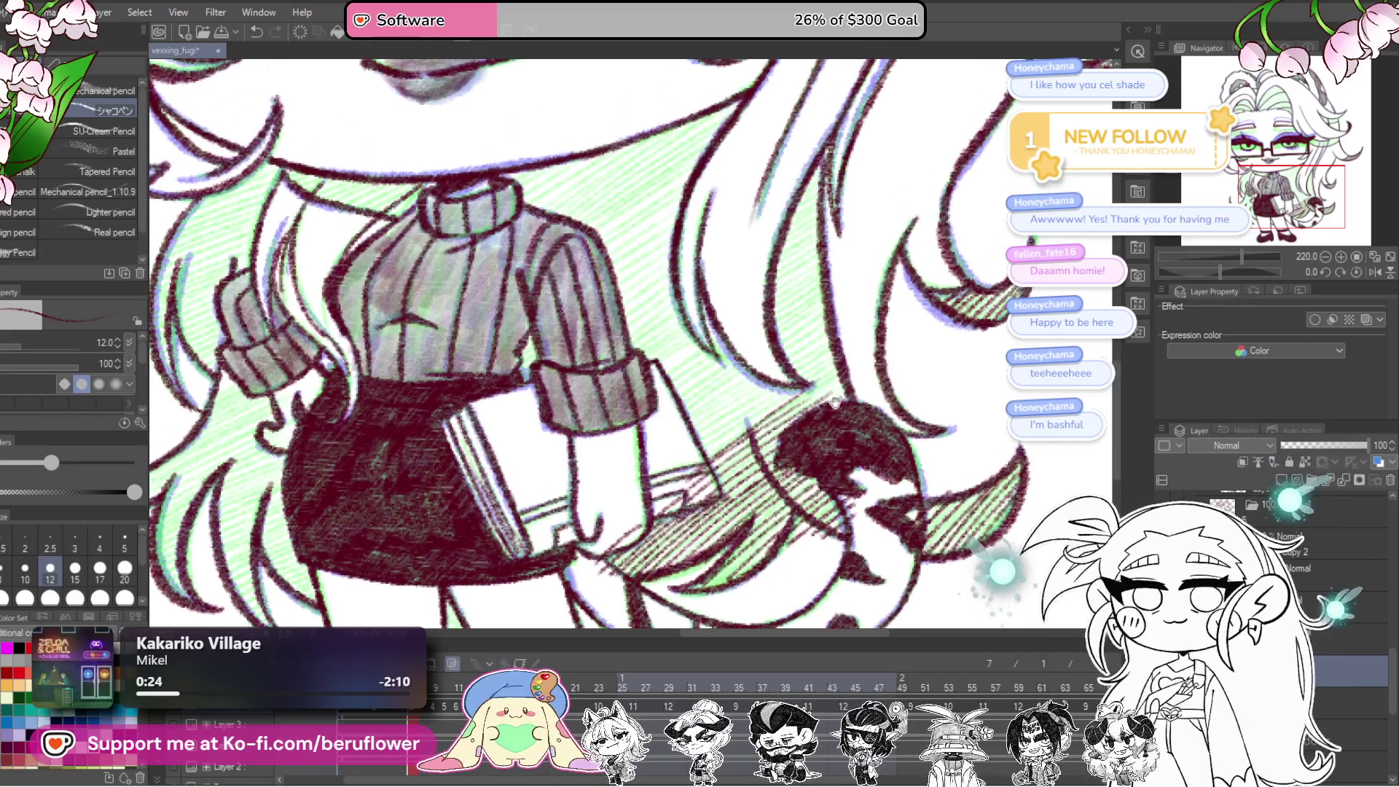
drag(711, 448, 848, 350)
drag(761, 424, 855, 363)
drag(682, 456, 772, 390)
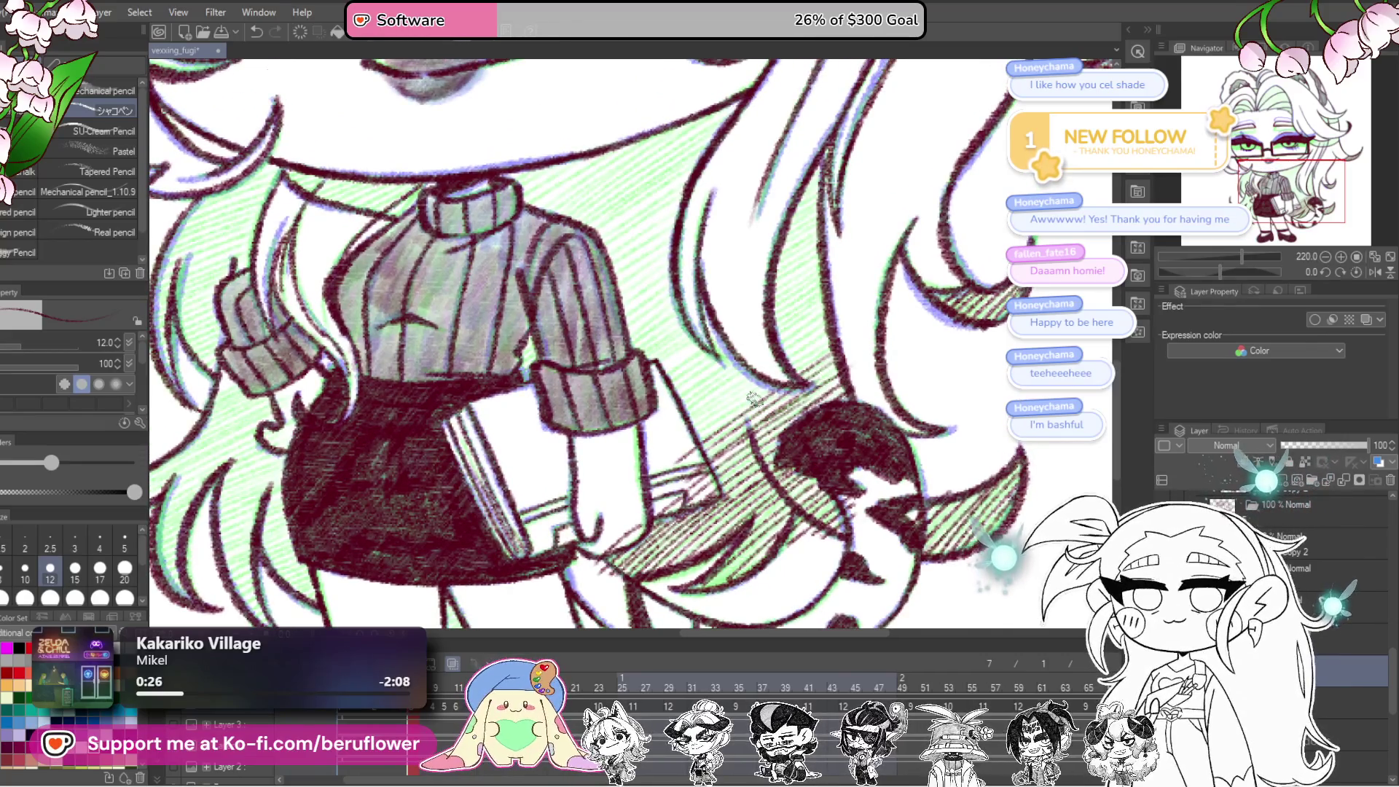
mouse_move(671, 436)
mouse_down()
mouse_move(760, 368)
mouse_move(739, 360)
mouse_up()
mouse_move(649, 413)
mouse_down()
mouse_move(725, 352)
mouse_move(720, 334)
mouse_move(774, 394)
mouse_up()
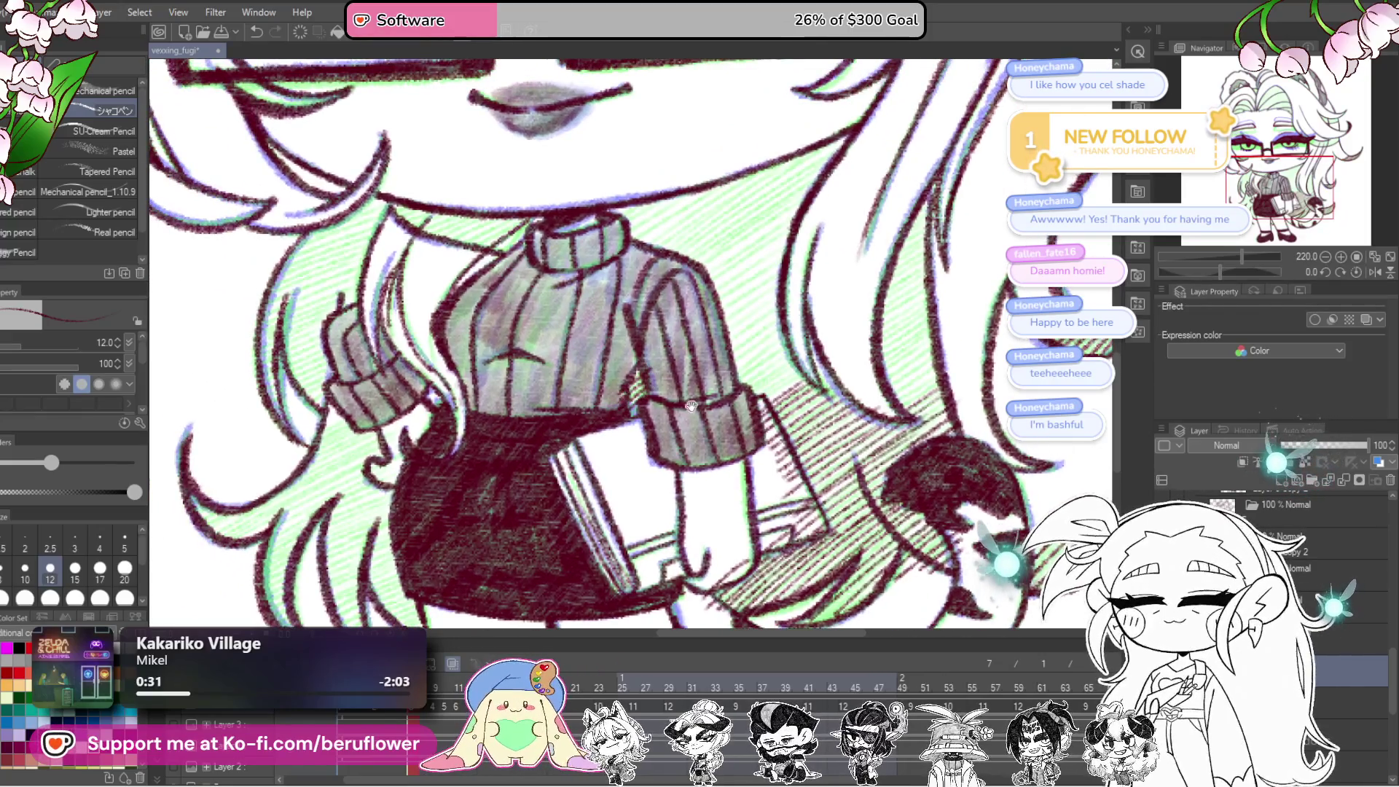
drag(680, 403, 873, 473)
drag(751, 345, 824, 385)
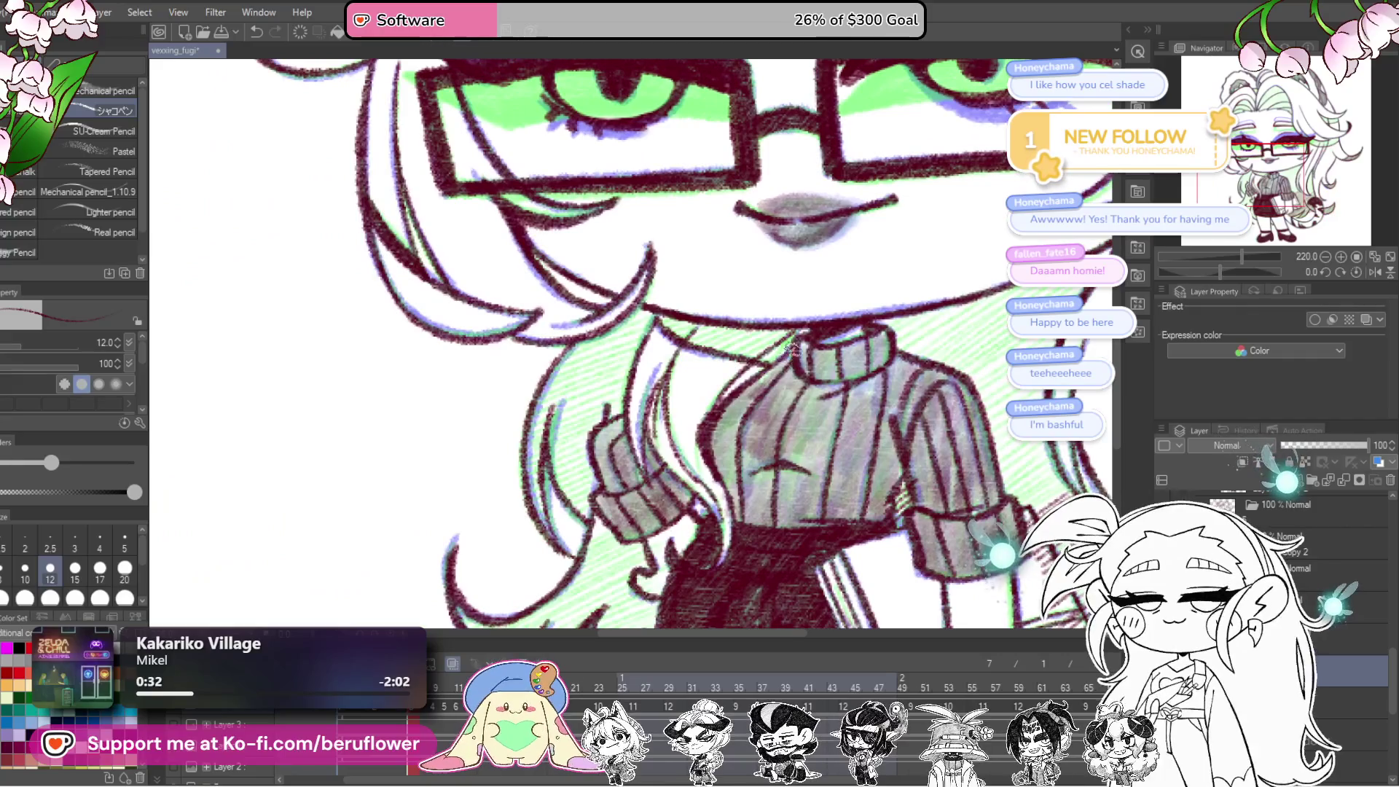
mouse_move(794, 336)
mouse_down()
mouse_move(692, 342)
mouse_move(674, 315)
mouse_move(627, 342)
mouse_move(775, 321)
mouse_up()
Step: Tilt the view about 33 degrees and hatch down the green strip beside the hair
drag(1219, 272, 1207, 272)
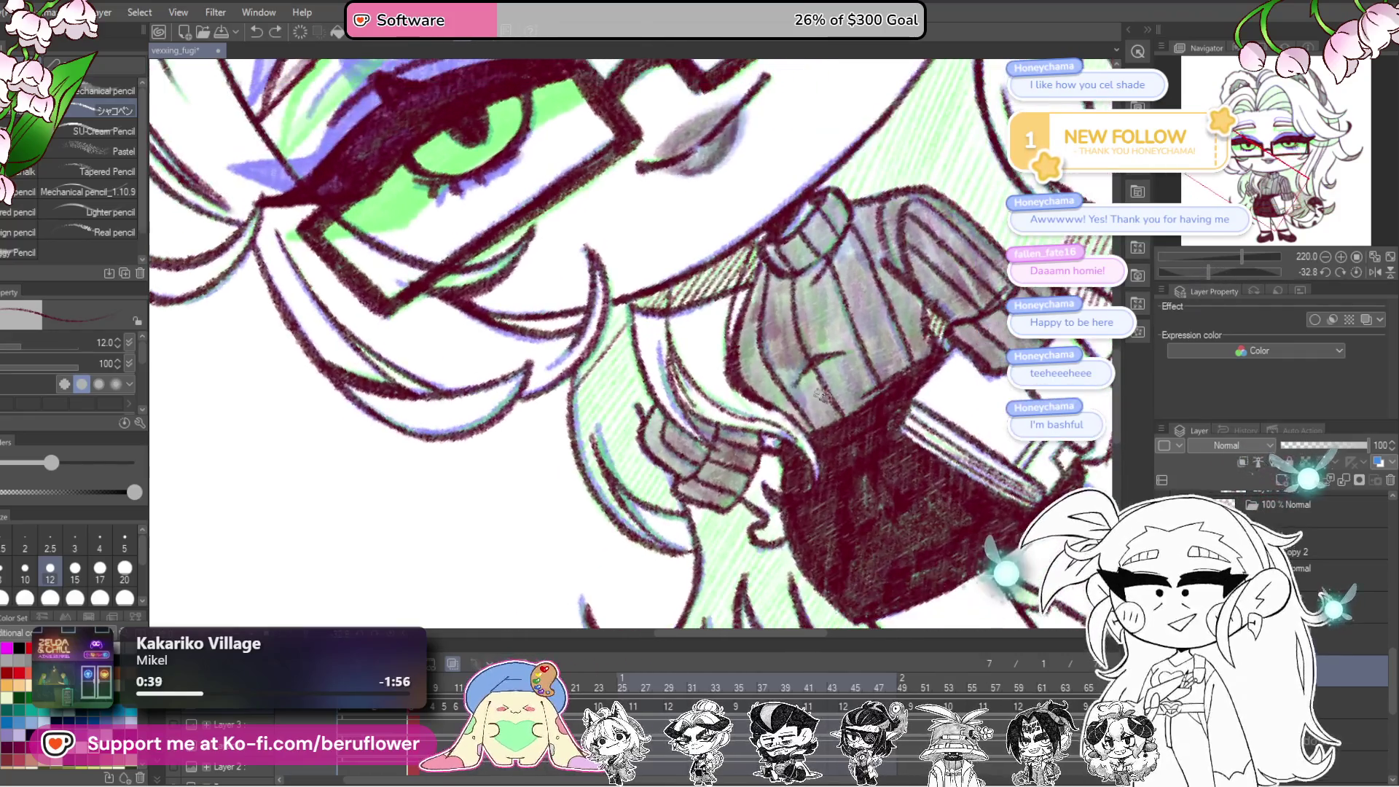
mouse_move(615, 317)
mouse_down()
mouse_move(594, 419)
mouse_move(616, 423)
mouse_move(605, 461)
mouse_move(651, 500)
mouse_up()
scroll(676, 507, down, 3)
drag(583, 414, 608, 397)
drag(592, 465, 616, 462)
scroll(636, 484, down, 3)
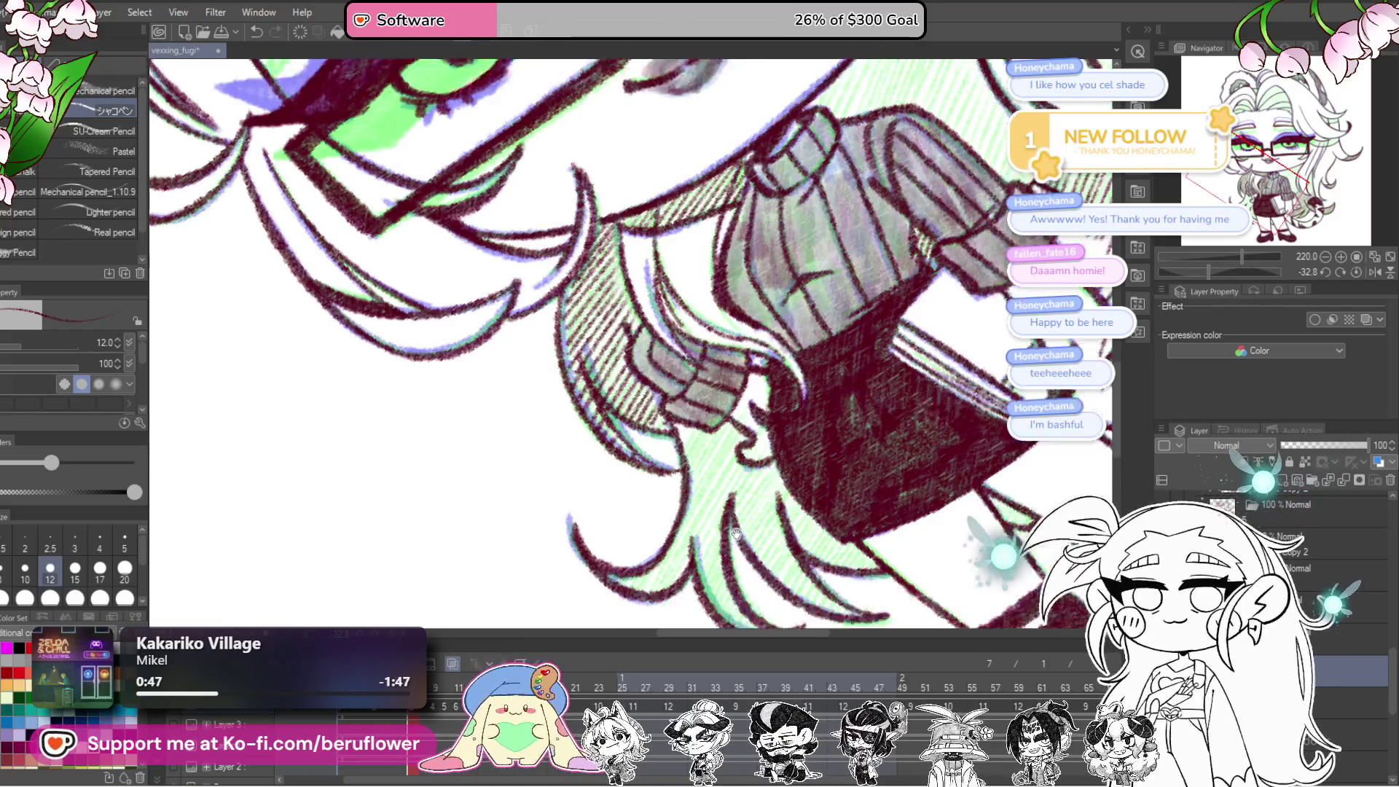
mouse_move(705, 403)
mouse_down()
mouse_move(700, 481)
mouse_move(713, 466)
mouse_up()
Step: Add and darken extra hatching on the lower hair strands beside the skirt
drag(634, 560, 605, 532)
scroll(634, 343, up, 1)
drag(729, 430, 678, 529)
mouse_move(737, 494)
mouse_down()
mouse_move(696, 543)
mouse_move(707, 552)
mouse_move(738, 523)
mouse_move(666, 511)
mouse_up()
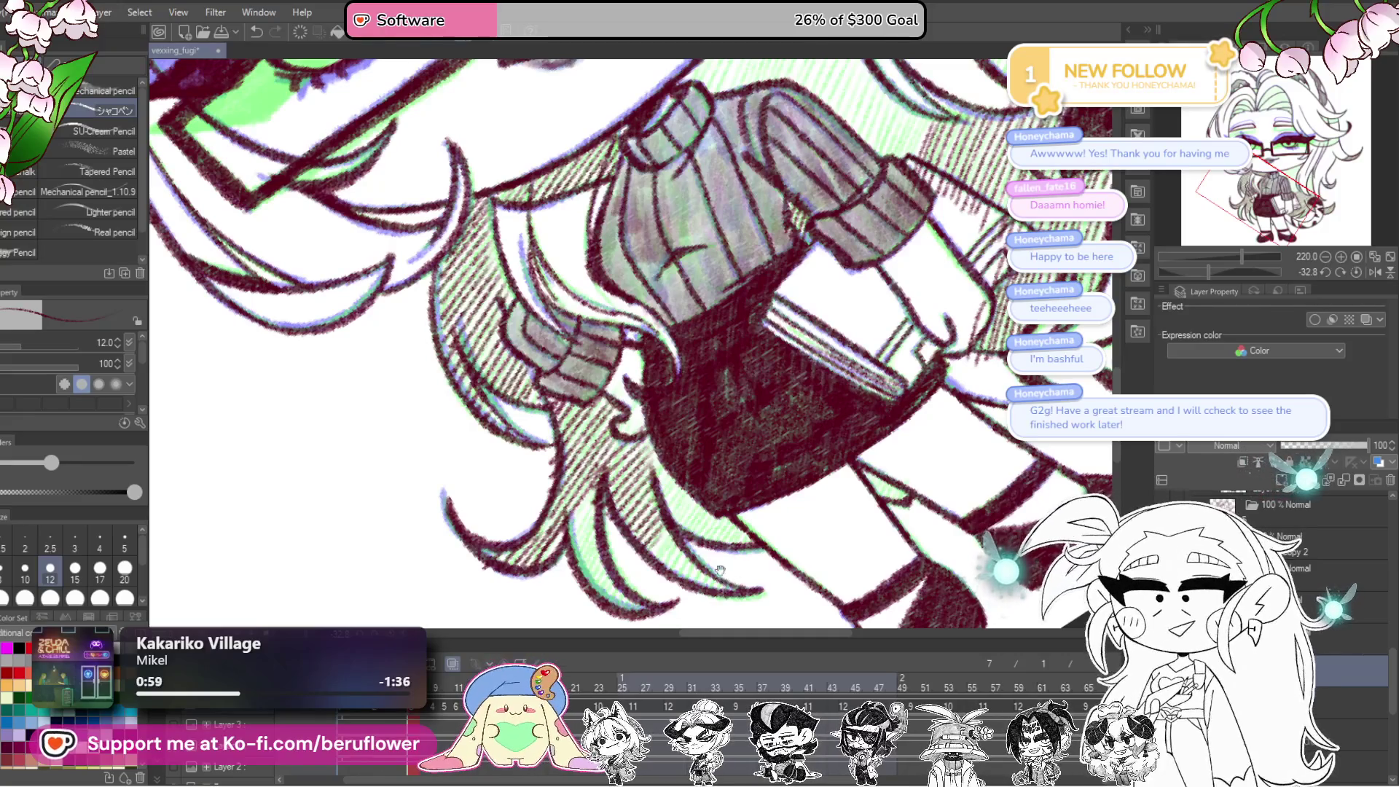
drag(719, 576, 676, 547)
drag(594, 446, 659, 447)
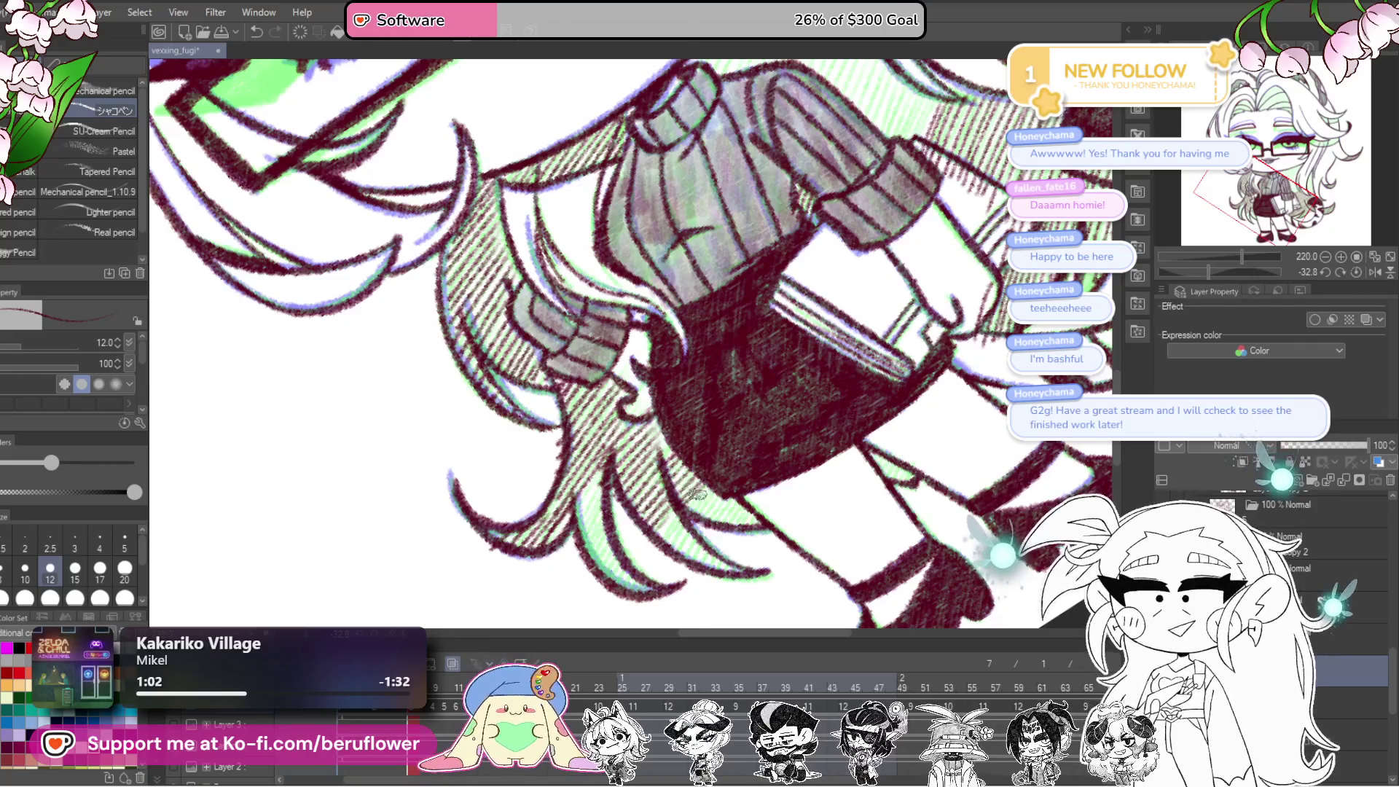
scroll(729, 519, down, 2)
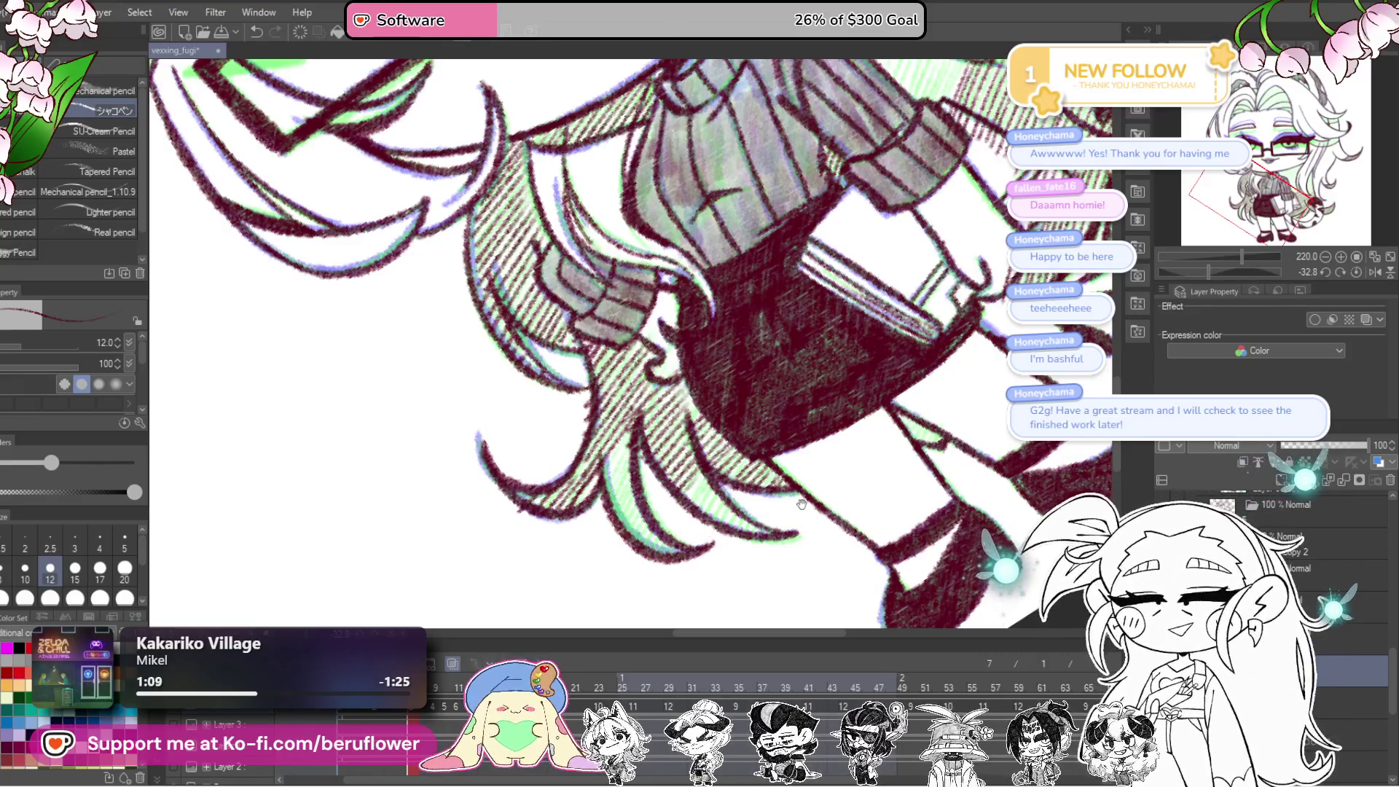
scroll(804, 501, down, 4)
scroll(726, 535, up, 2)
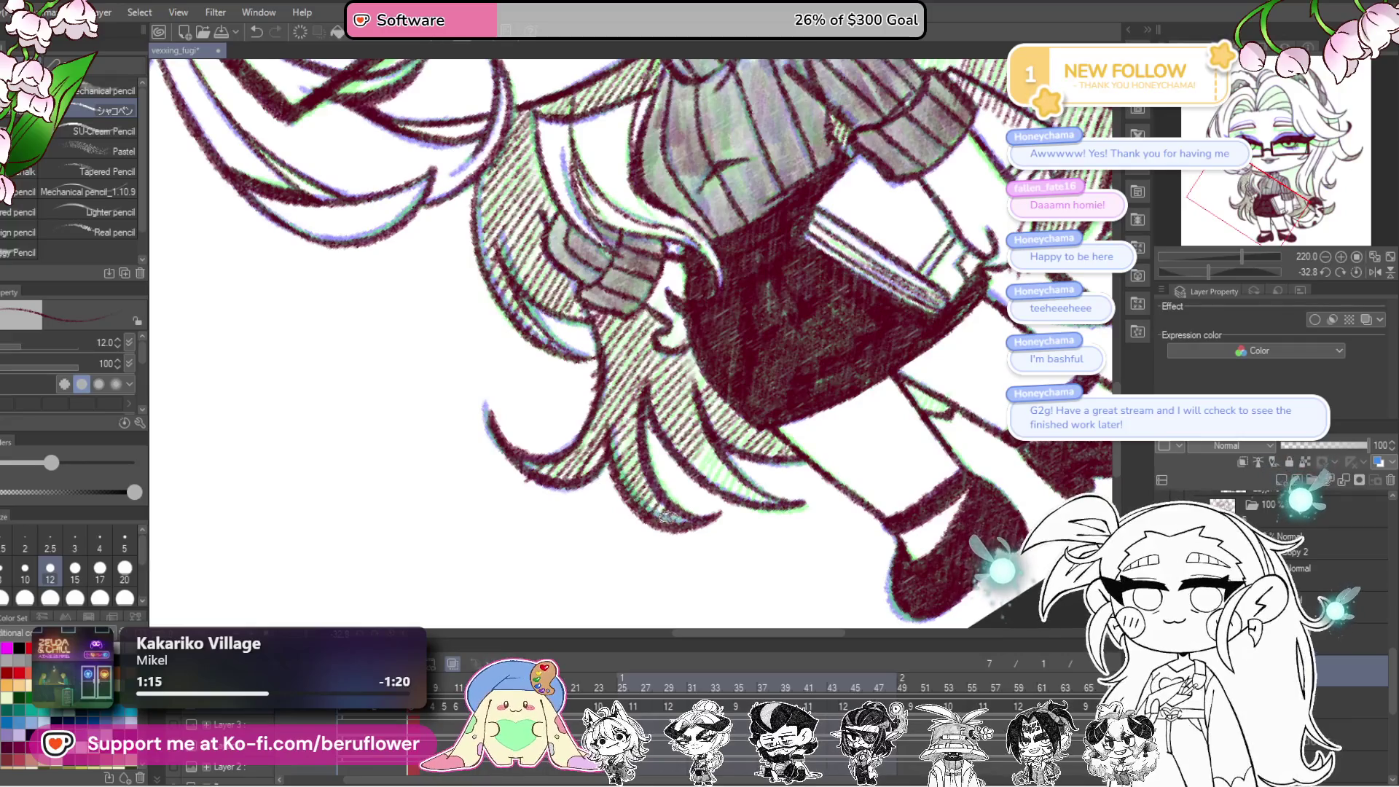
drag(694, 457, 755, 500)
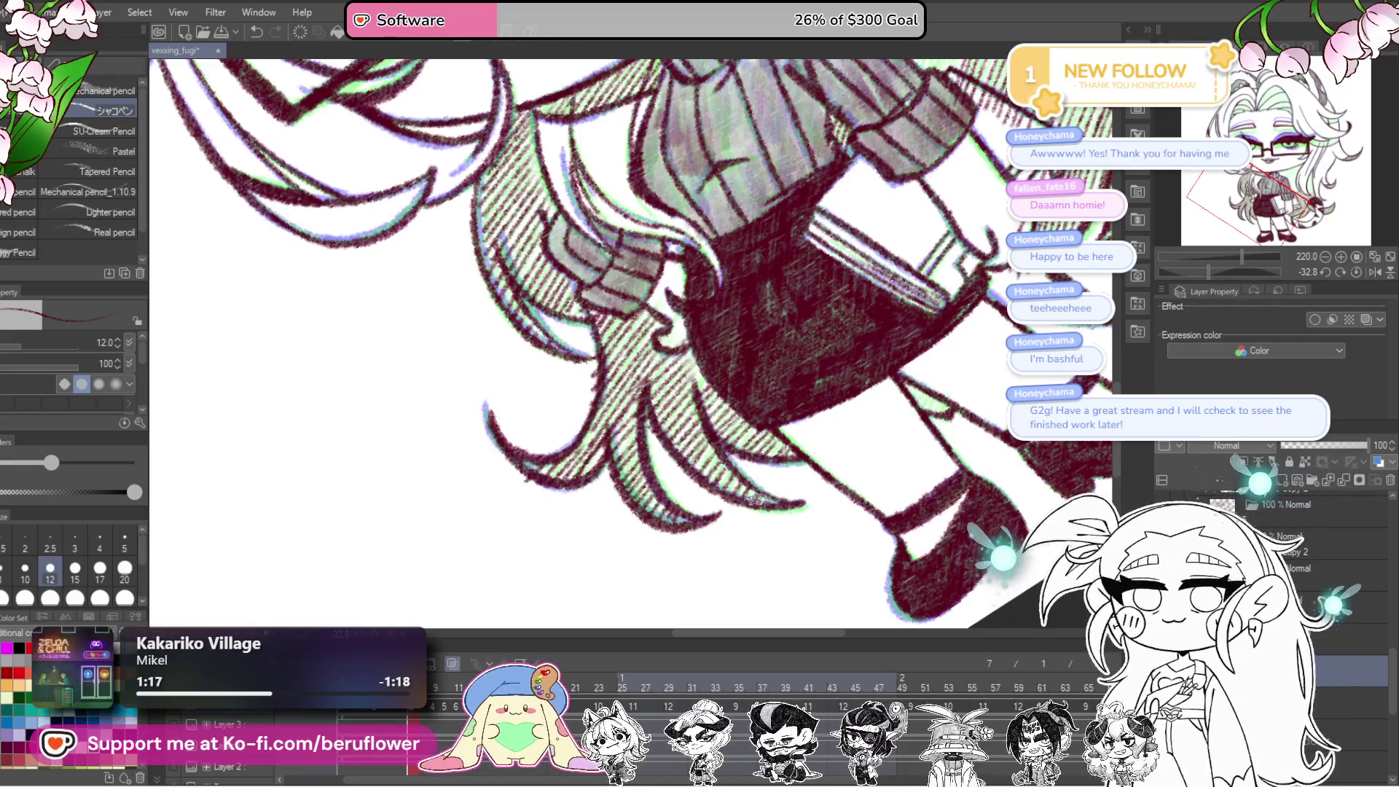
scroll(783, 502, down, 8)
scroll(870, 374, up, 8)
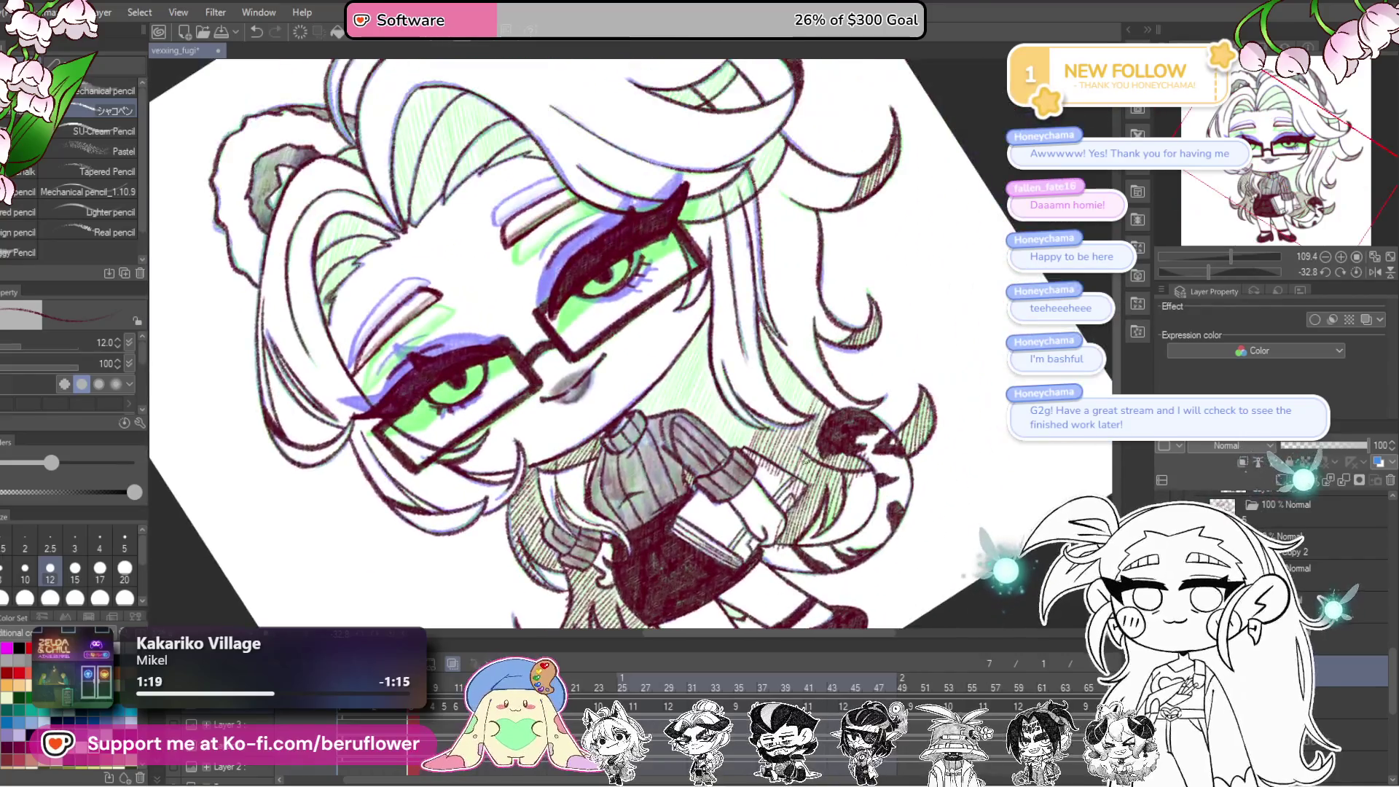
Step: Hatch diagonal dark red shadow across the hair beside the face
mouse_move(870, 374)
mouse_down()
mouse_move(774, 472)
mouse_move(724, 433)
mouse_move(700, 379)
mouse_move(671, 403)
mouse_move(731, 335)
mouse_move(659, 481)
mouse_up()
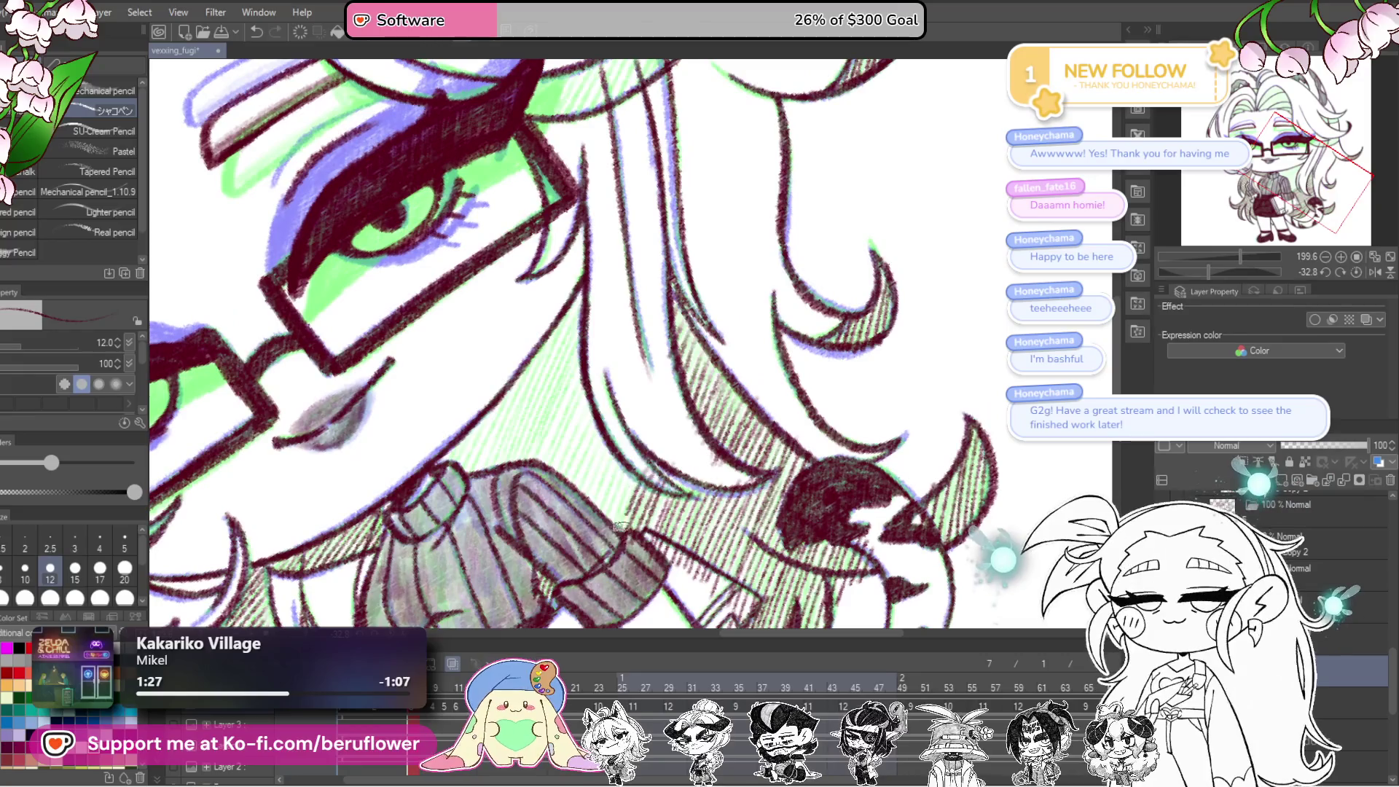
scroll(628, 465, up, 2)
mouse_move(629, 464)
mouse_down()
mouse_move(584, 563)
mouse_move(646, 428)
mouse_move(576, 558)
mouse_up()
drag(629, 379, 550, 562)
drag(595, 429, 526, 560)
drag(558, 477, 514, 546)
drag(609, 426, 540, 557)
drag(636, 376, 589, 470)
drag(641, 406, 590, 521)
drag(635, 444, 612, 496)
Step: Hatch the hair band beside the eye and the green strand under the fringe
drag(634, 576, 711, 436)
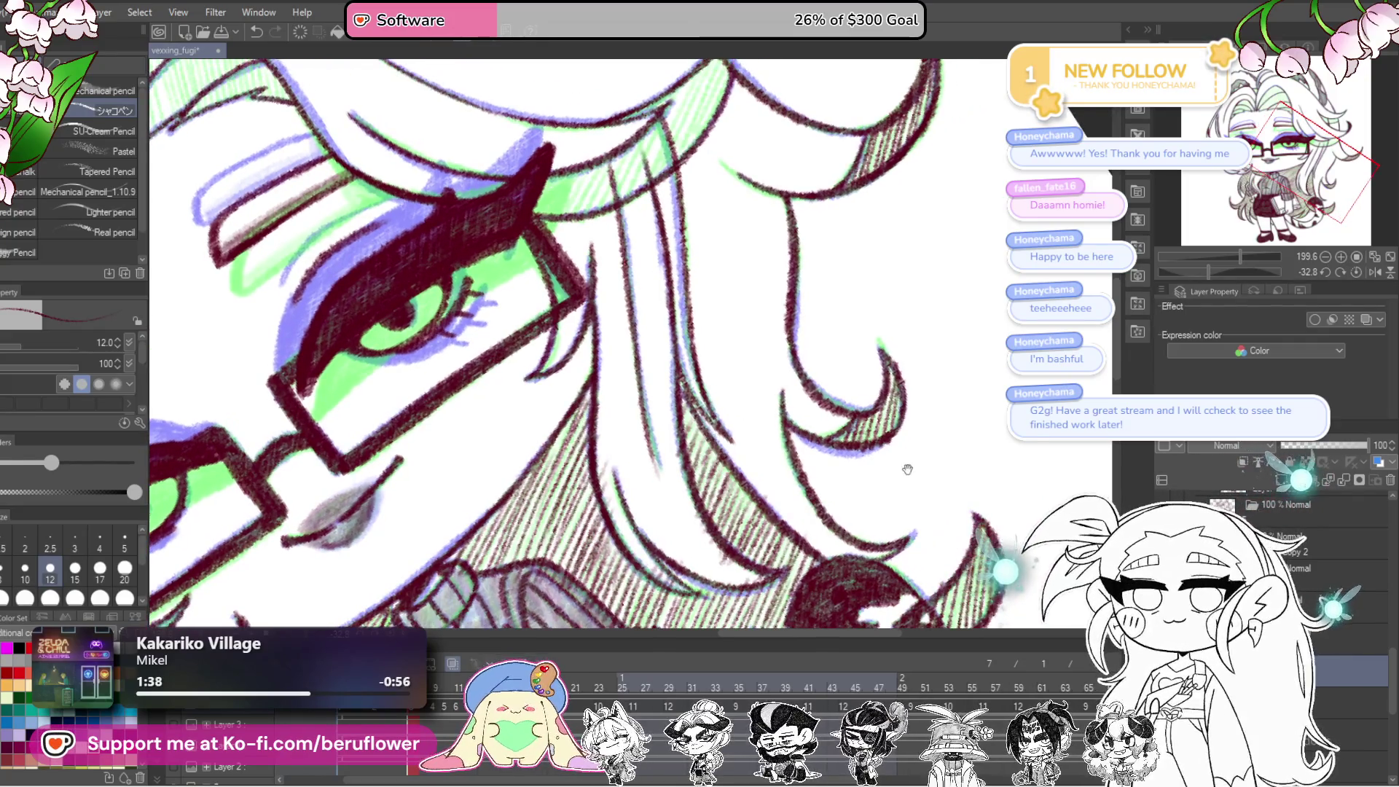
drag(908, 467, 871, 500)
scroll(783, 406, down, 3)
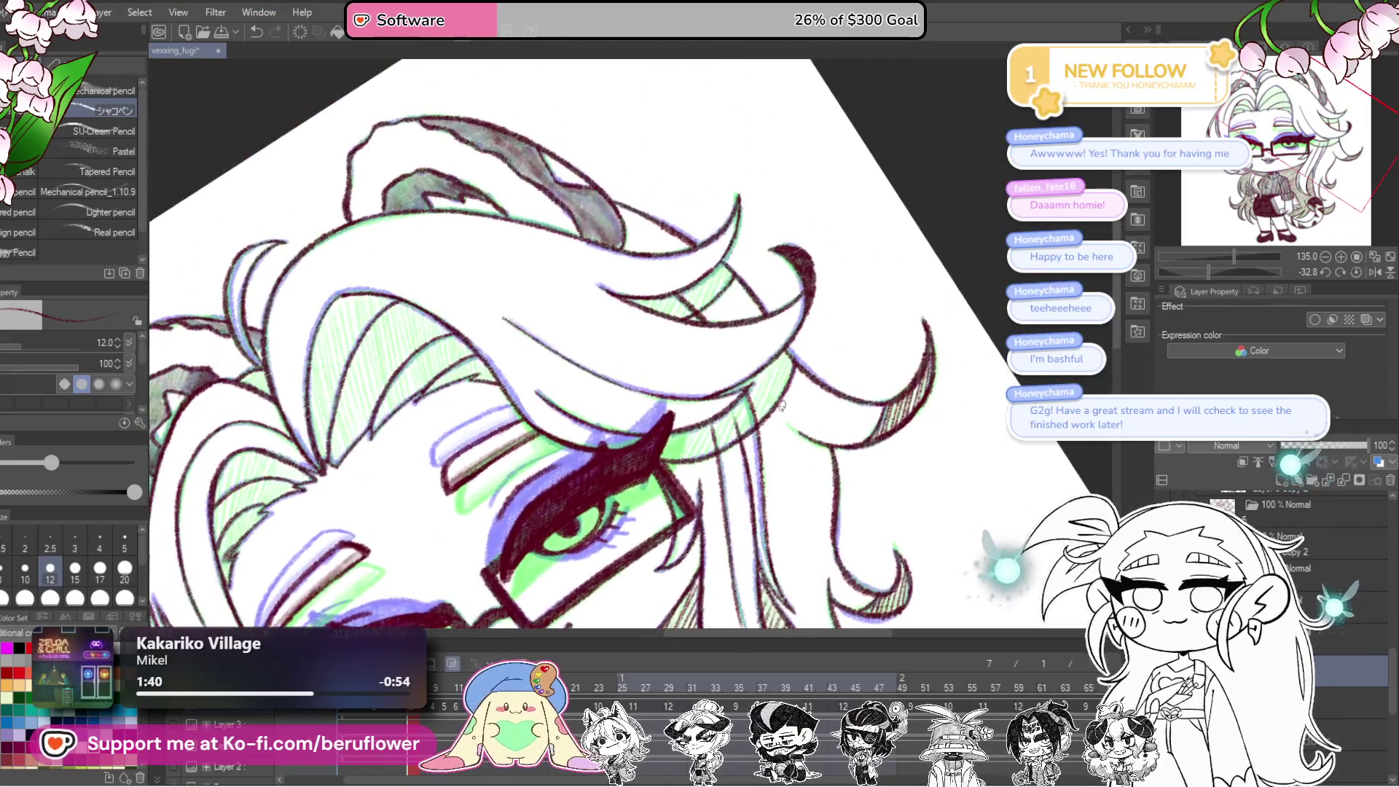
scroll(783, 406, up, 4)
mouse_move(763, 371)
mouse_down()
mouse_move(733, 430)
mouse_move(654, 508)
mouse_move(563, 510)
mouse_up()
scroll(576, 481, down, 5)
scroll(590, 449, up, 3)
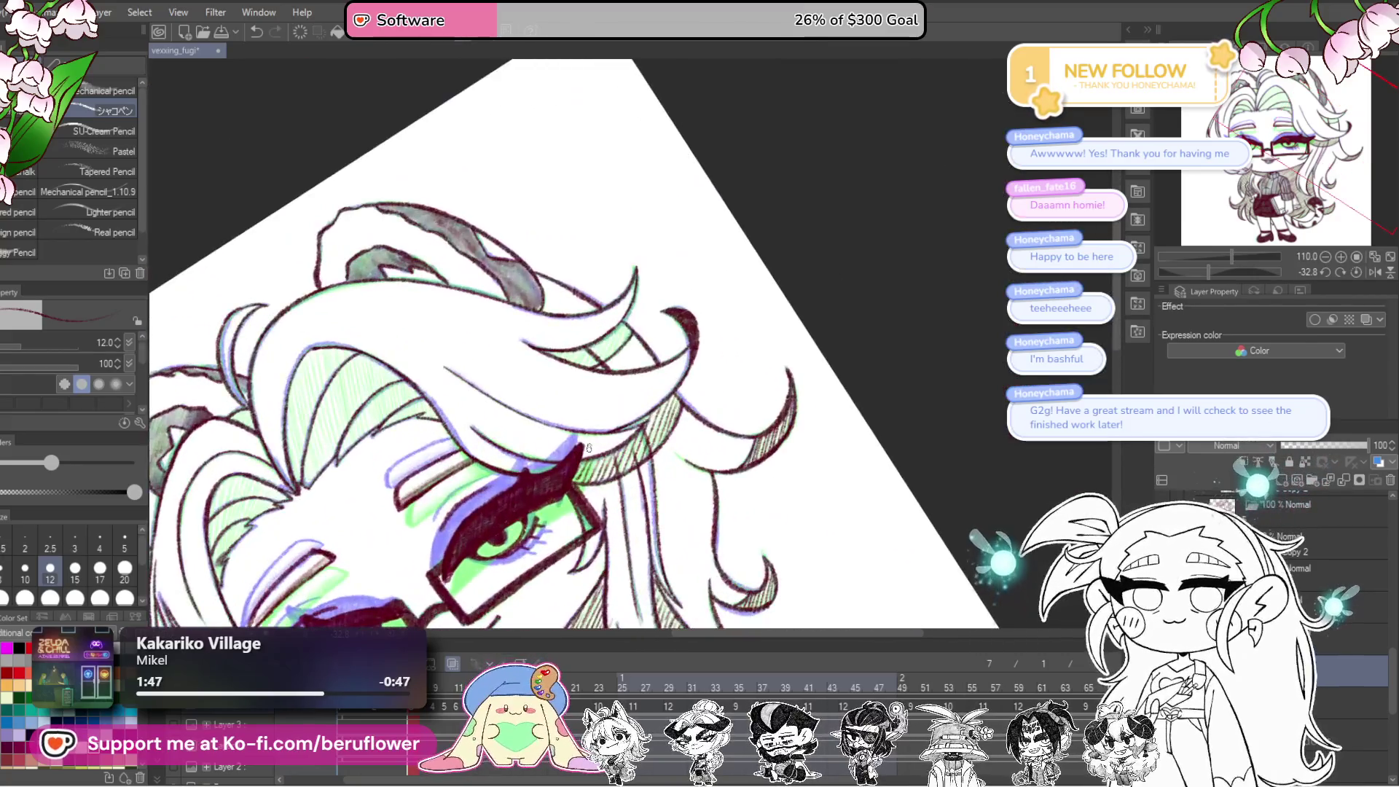
scroll(747, 405, up, 3)
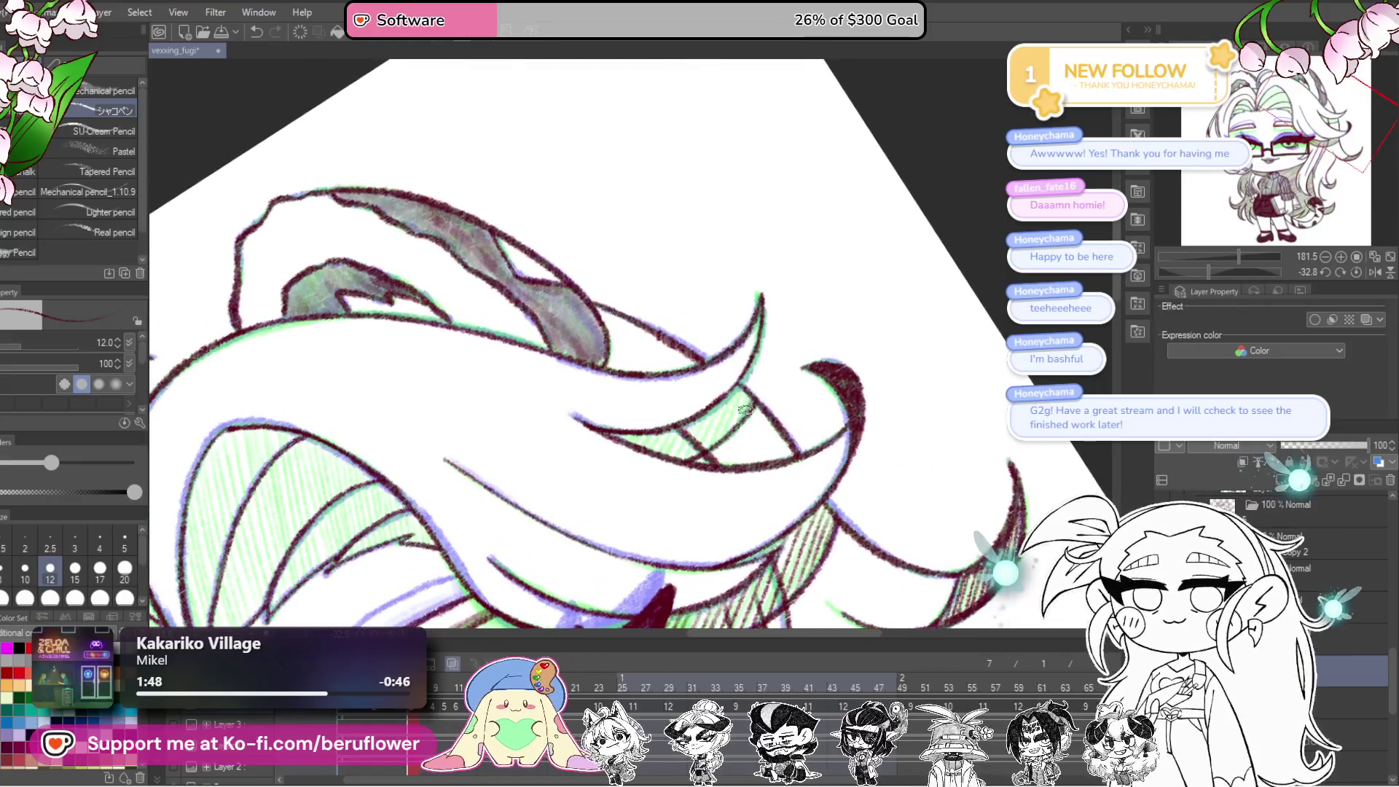
mouse_move(737, 403)
mouse_down()
mouse_move(692, 417)
mouse_move(641, 233)
mouse_move(716, 483)
mouse_up()
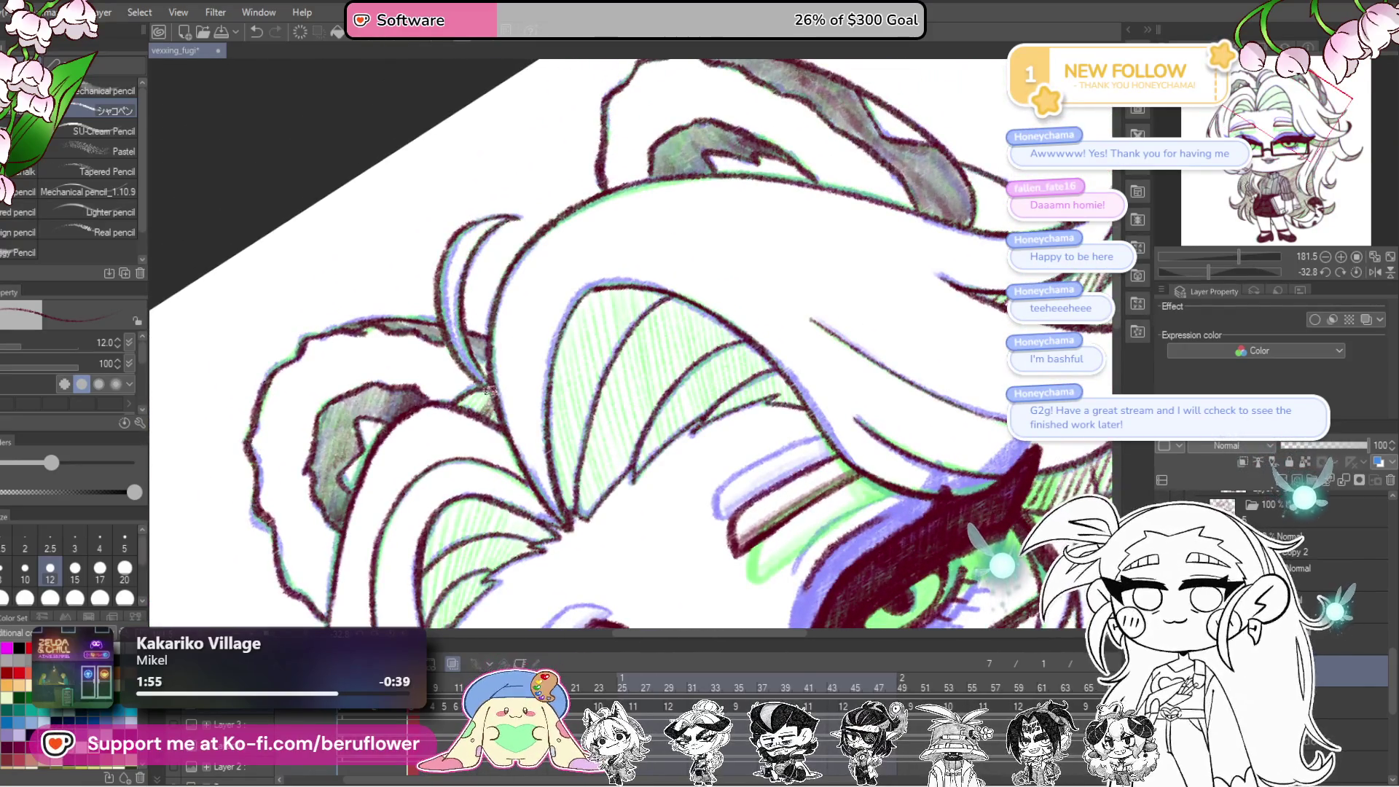
Step: Hatch shadow into a fringe section and the lower-left fringe strand
drag(538, 355, 466, 403)
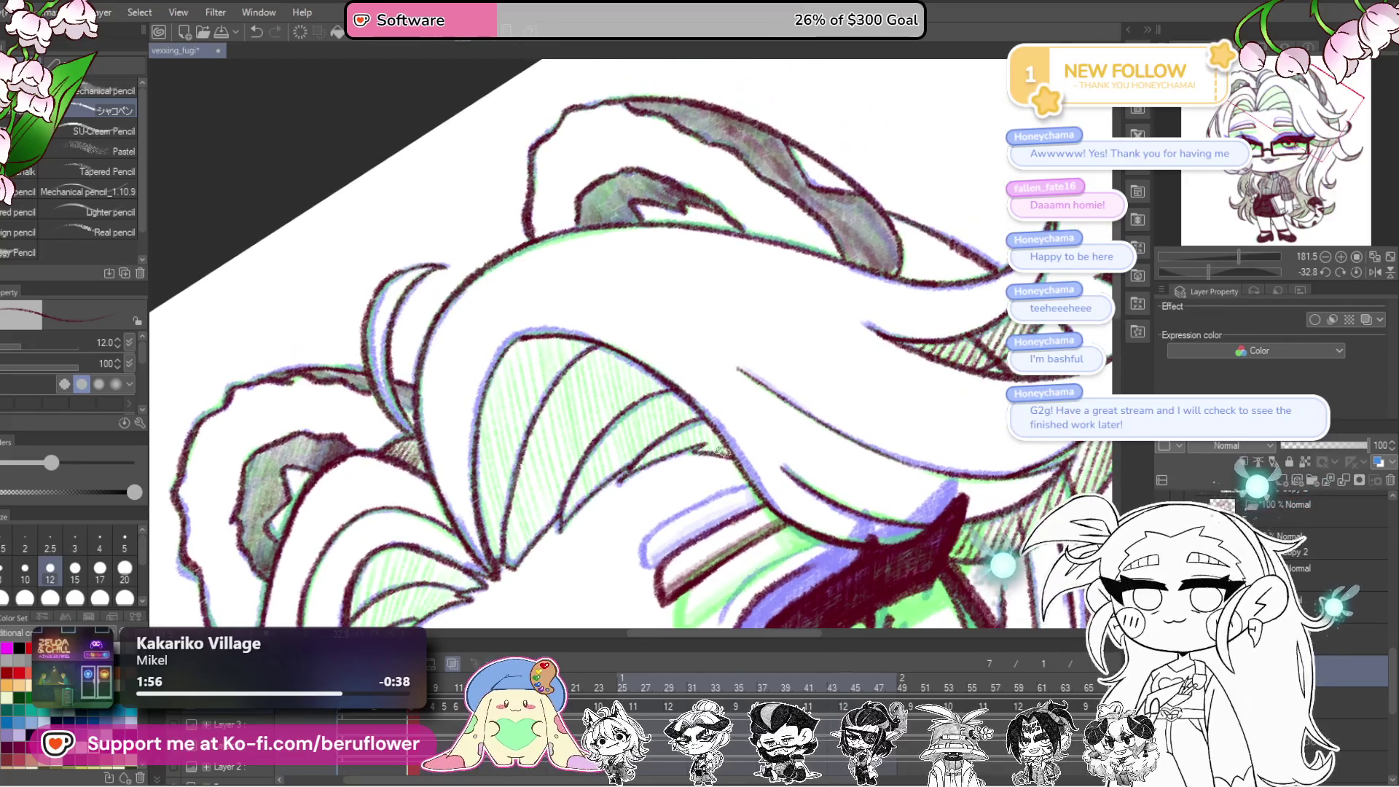
drag(720, 428, 660, 463)
mouse_move(528, 341)
mouse_down()
mouse_move(574, 502)
mouse_move(558, 501)
mouse_move(524, 435)
mouse_up()
mouse_move(528, 537)
mouse_down()
mouse_move(570, 455)
mouse_move(487, 565)
mouse_up()
drag(500, 439, 463, 583)
mouse_move(471, 517)
mouse_down()
mouse_move(441, 551)
mouse_move(467, 460)
mouse_move(470, 512)
mouse_up()
mouse_move(632, 144)
mouse_down()
mouse_move(588, 312)
mouse_move(609, 448)
mouse_up()
Step: Hatch the central, curved right and left sections of the fringe
drag(608, 295, 634, 459)
drag(631, 287, 660, 461)
drag(656, 299, 685, 466)
drag(674, 302, 687, 434)
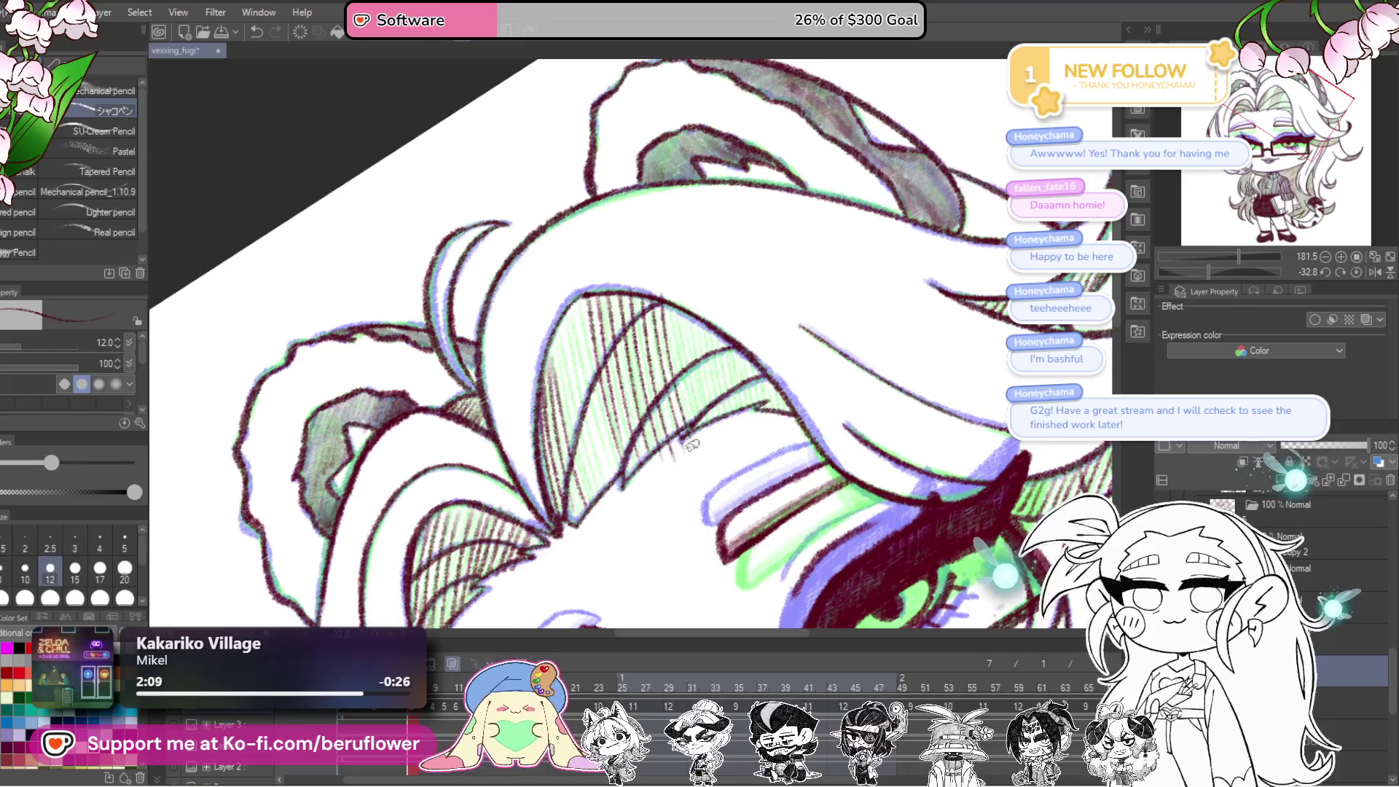
drag(689, 315, 701, 441)
drag(699, 319, 711, 405)
mouse_move(729, 342)
mouse_down()
mouse_move(721, 436)
mouse_move(750, 438)
mouse_up()
drag(781, 350, 774, 435)
drag(799, 379, 791, 435)
drag(613, 321, 613, 525)
drag(575, 358, 632, 518)
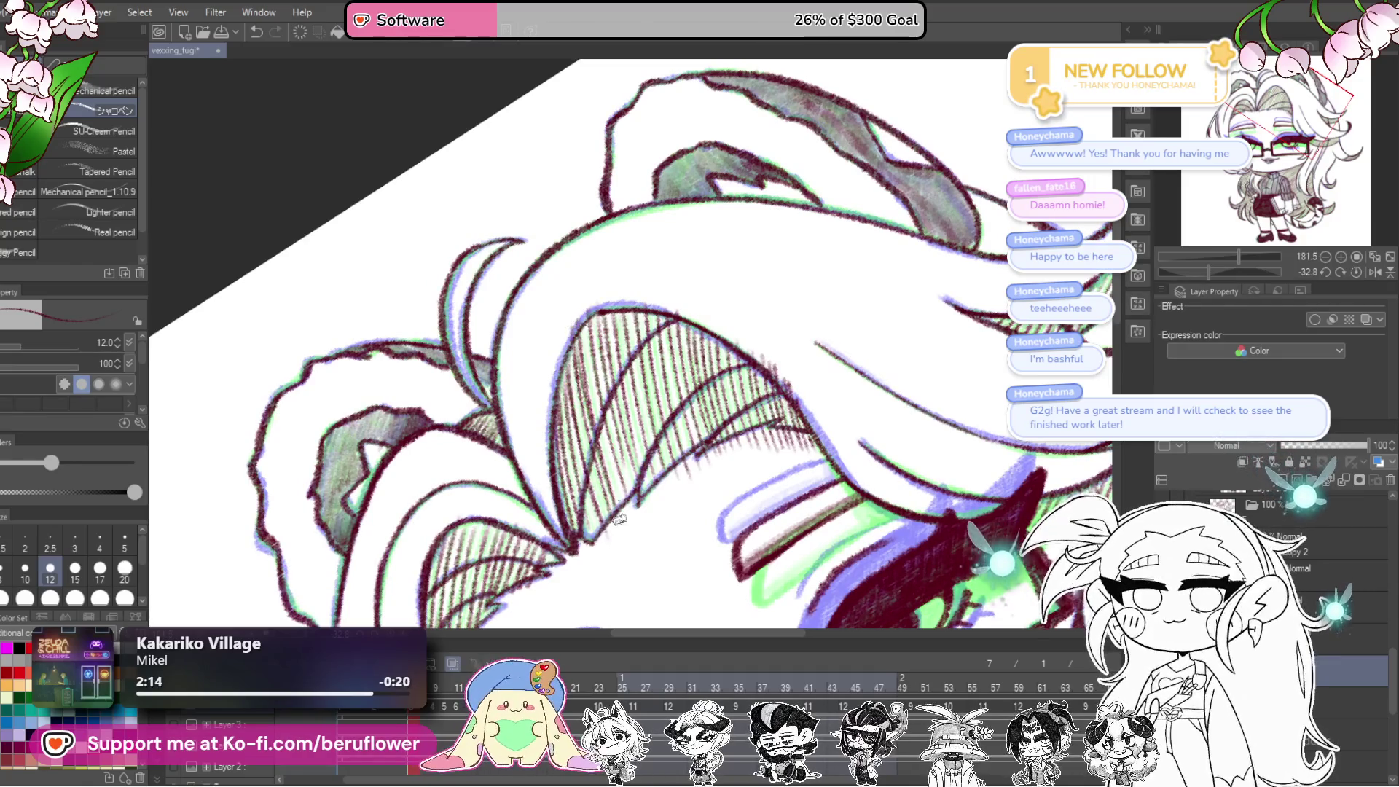
Step: Reset the canvas rotation to upright and zoom in on the face and body
drag(642, 440, 610, 519)
scroll(913, 234, down, 4)
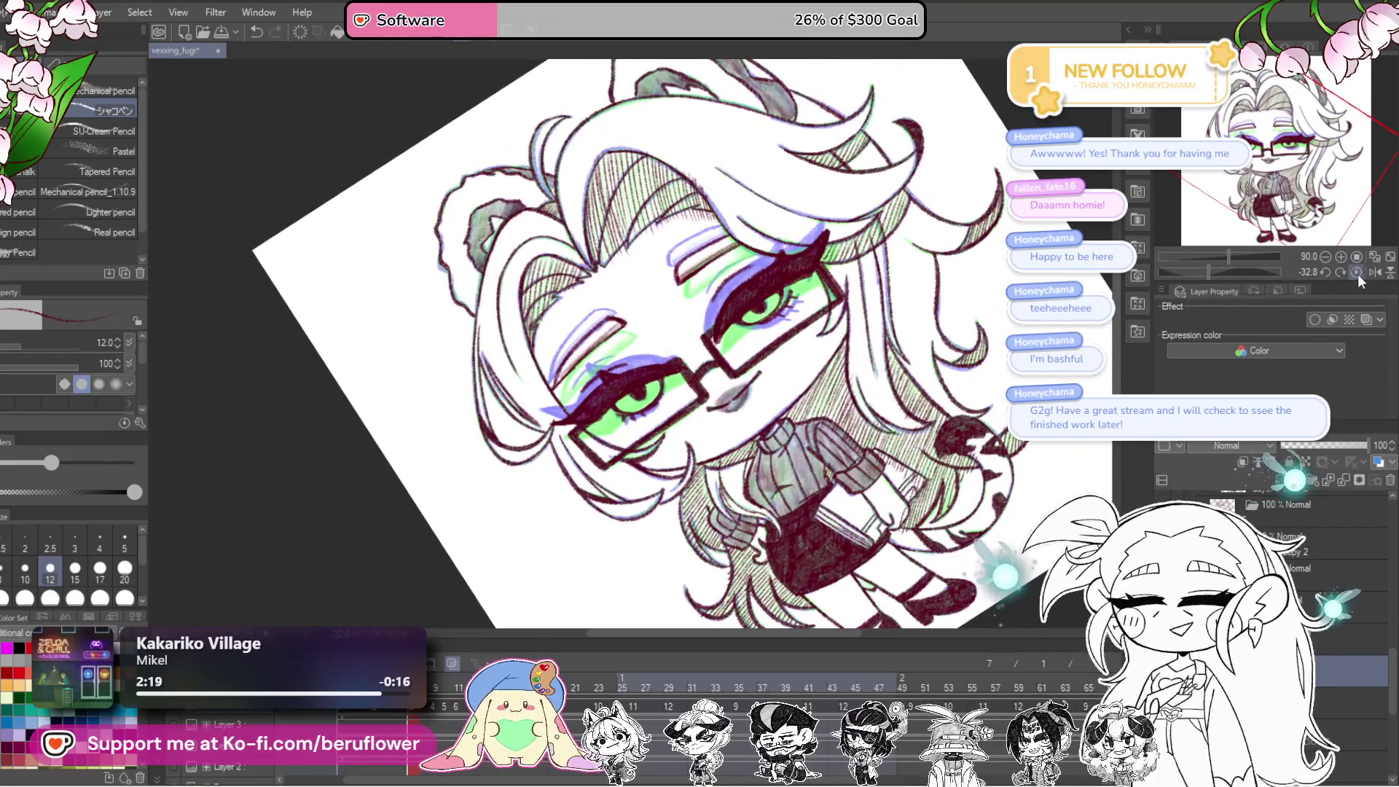
click(1357, 273)
drag(794, 482, 795, 431)
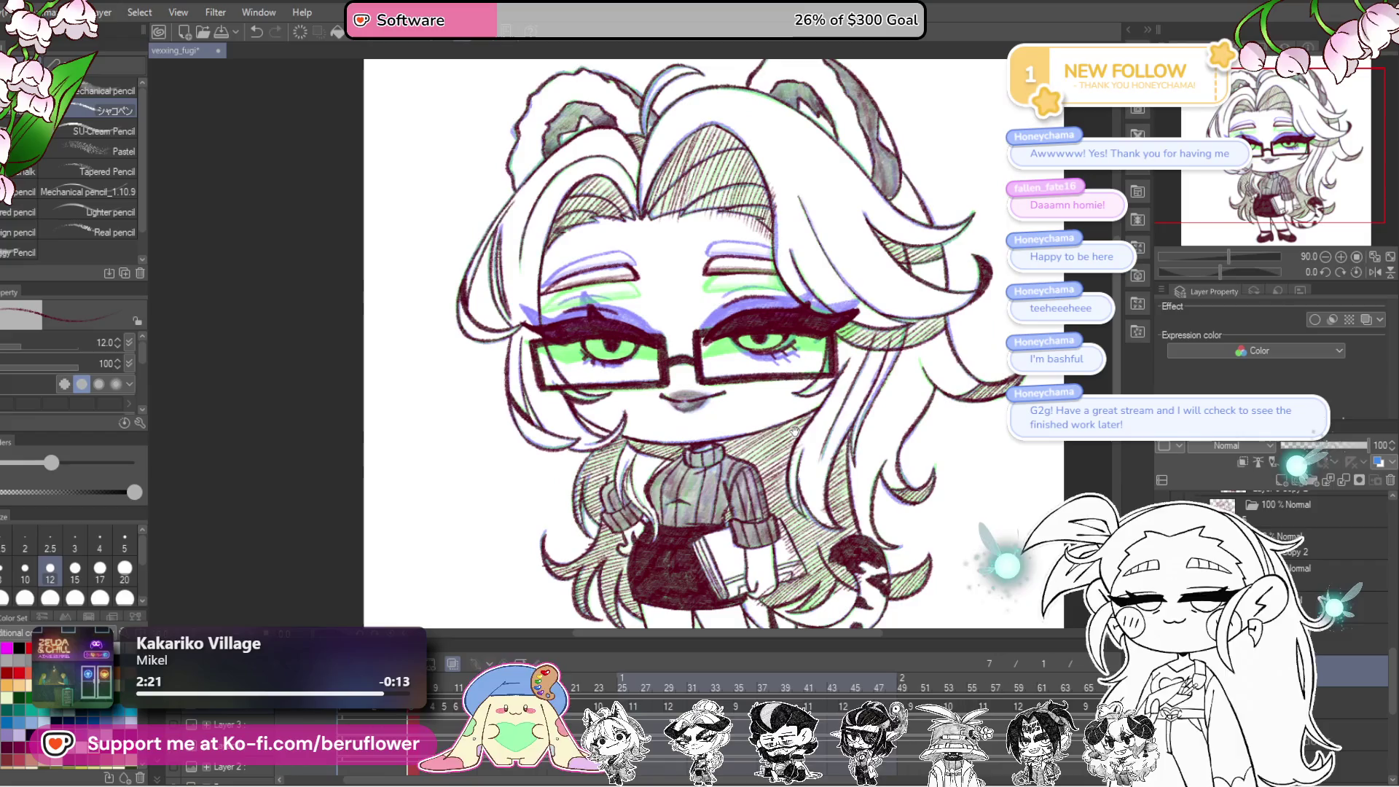
scroll(796, 430, up, 5)
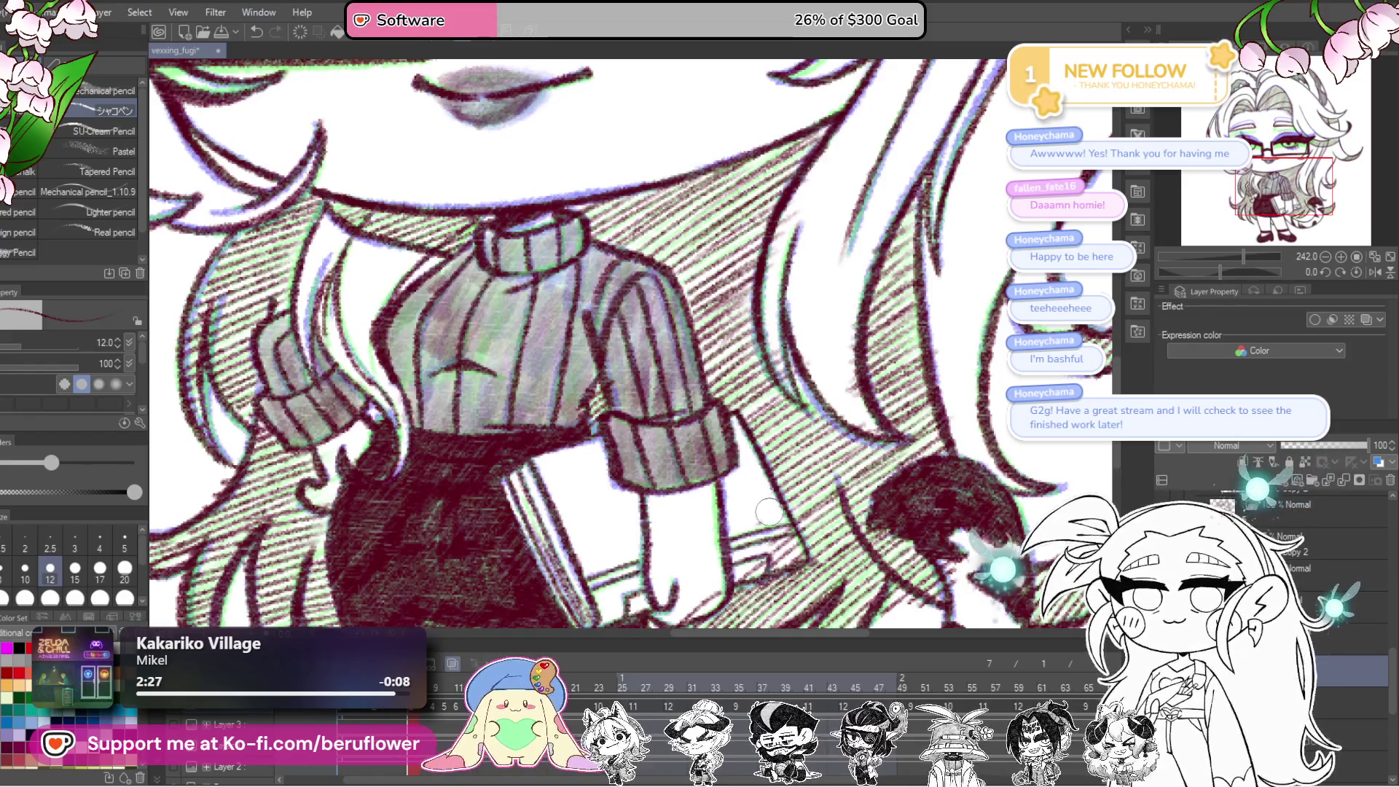
mouse_move(769, 552)
mouse_down()
mouse_move(780, 442)
mouse_move(674, 435)
mouse_move(895, 560)
mouse_move(980, 545)
mouse_up()
scroll(446, 529, down, 3)
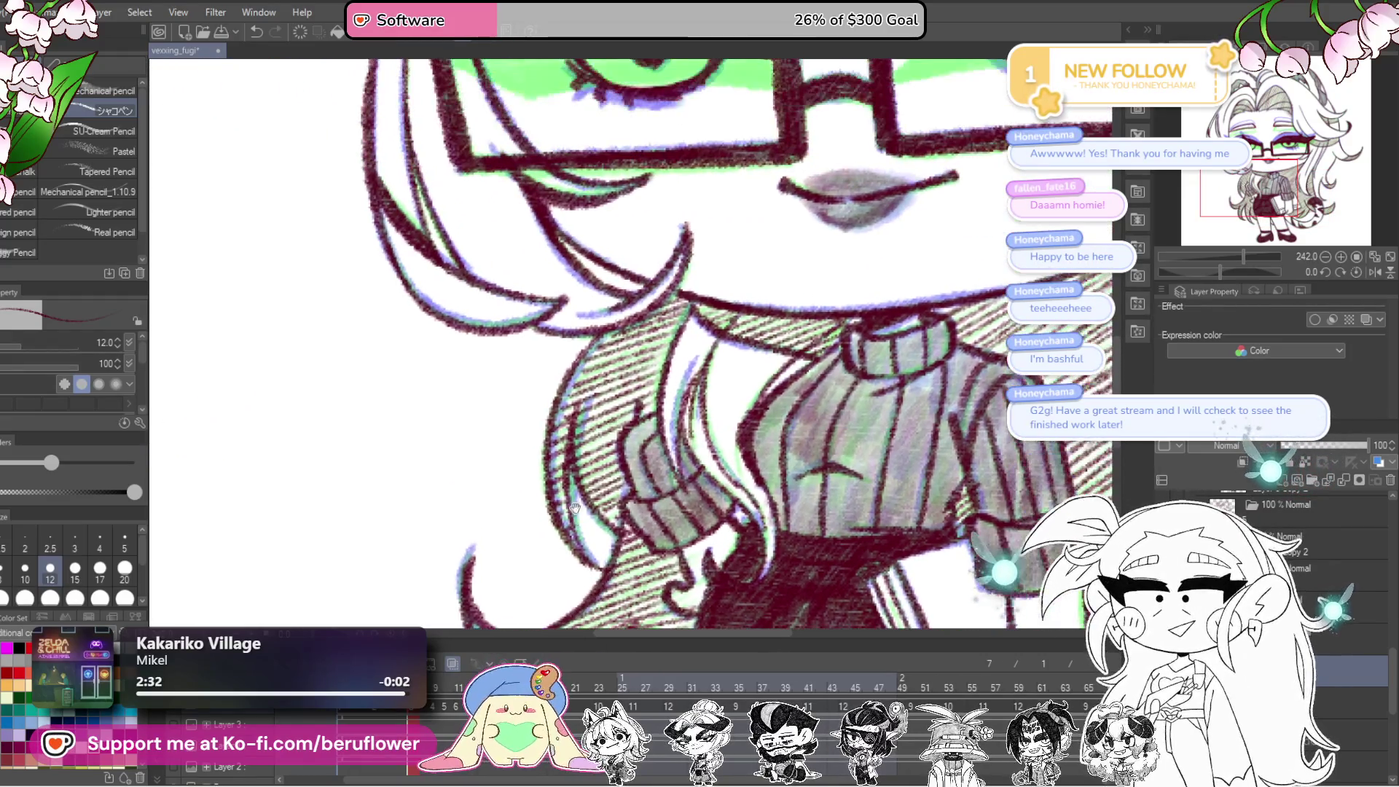
scroll(698, 369, up, 5)
drag(698, 369, 720, 500)
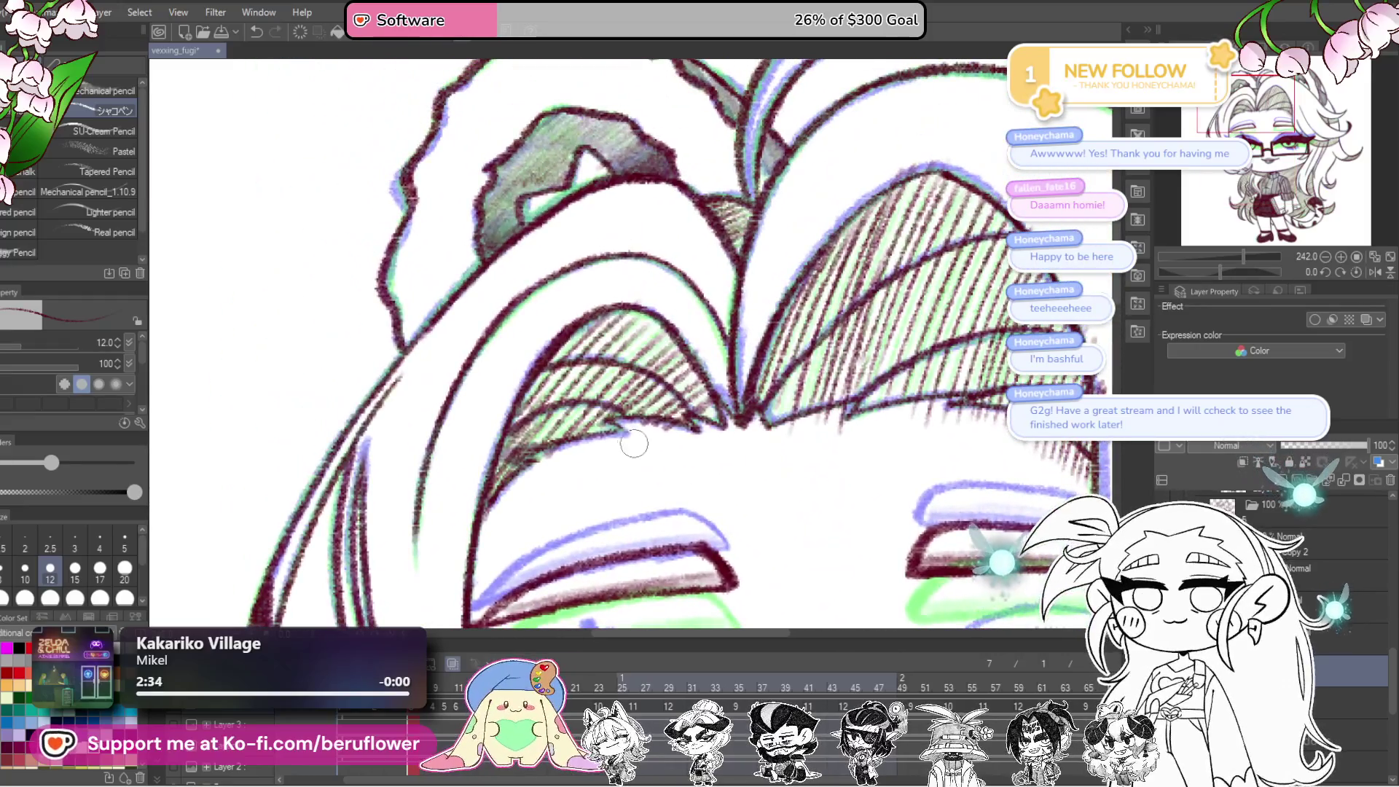
drag(725, 437, 811, 406)
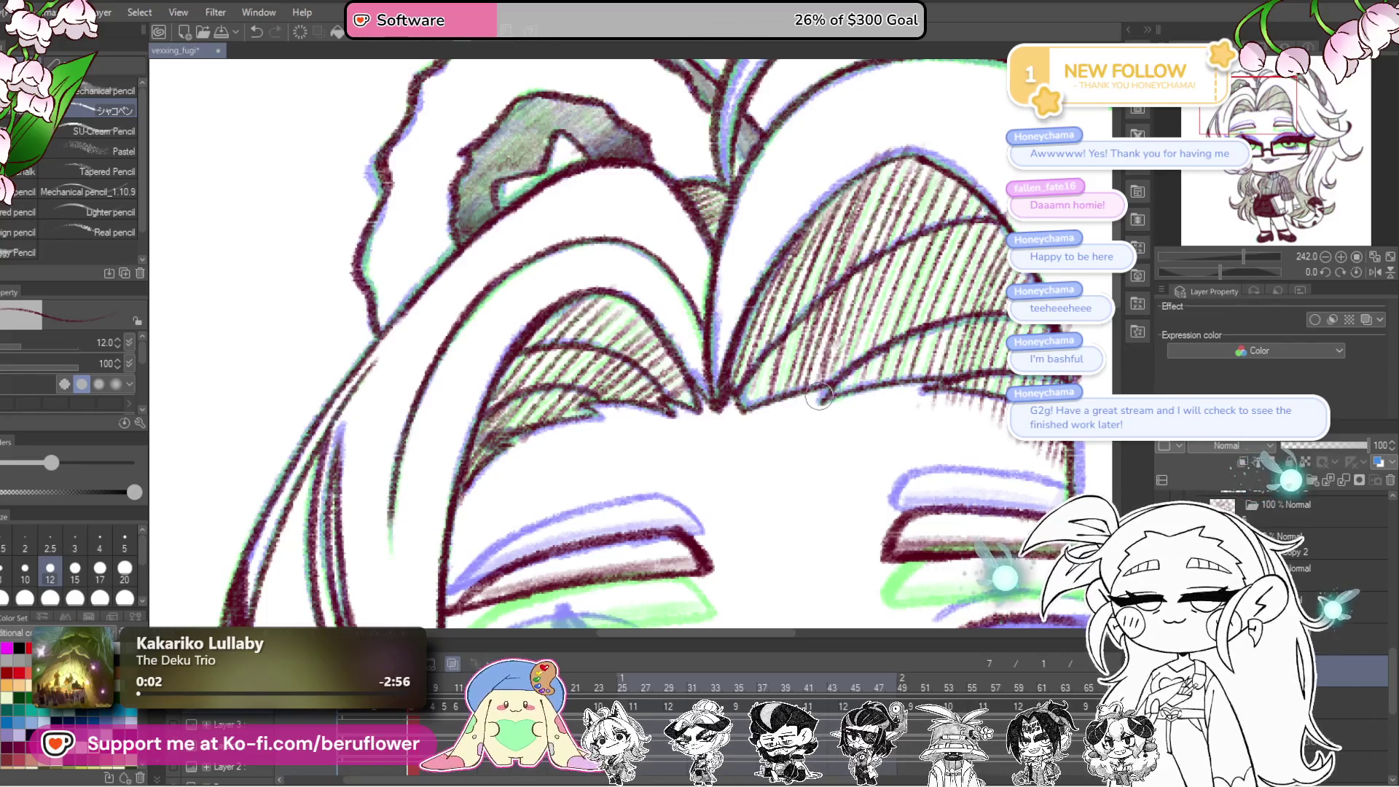
drag(824, 397, 861, 408)
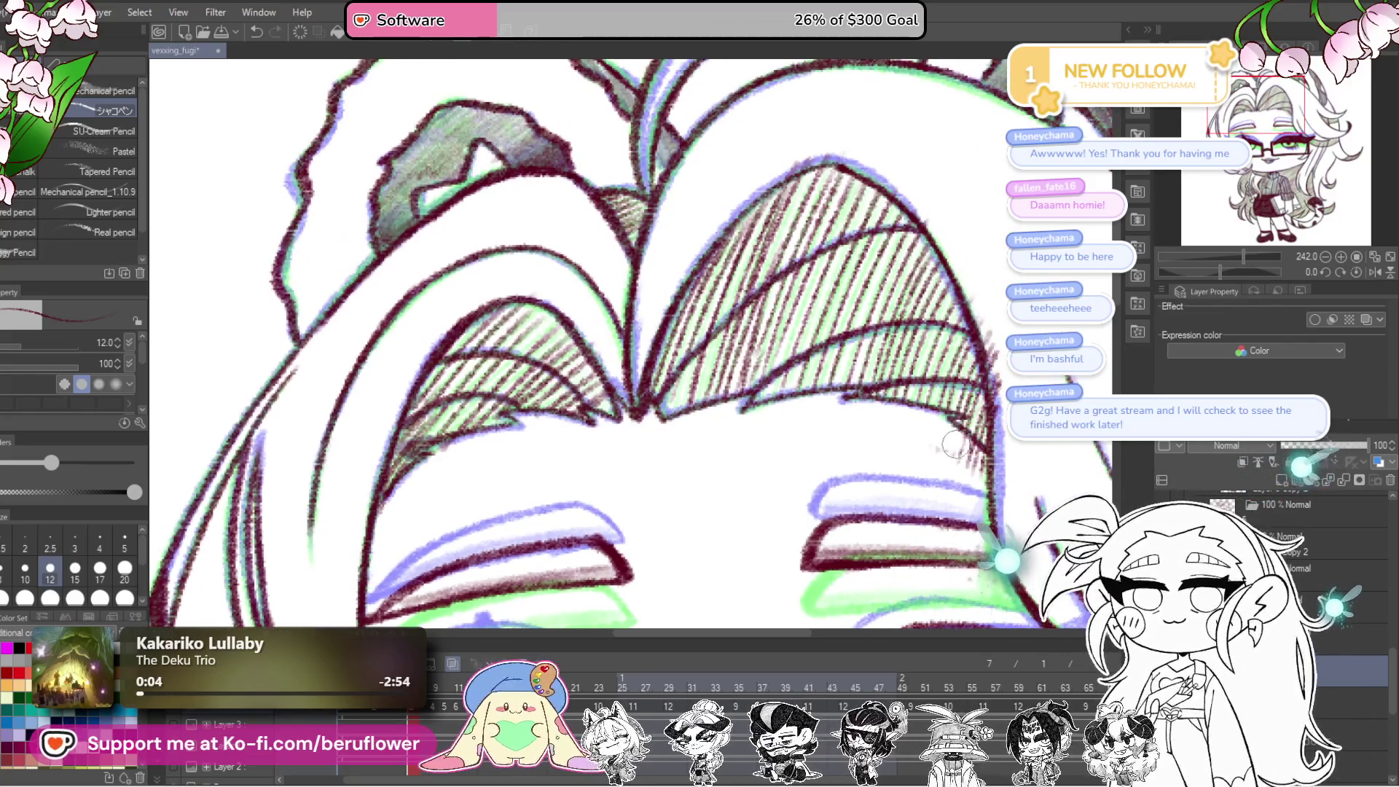
drag(928, 462, 882, 491)
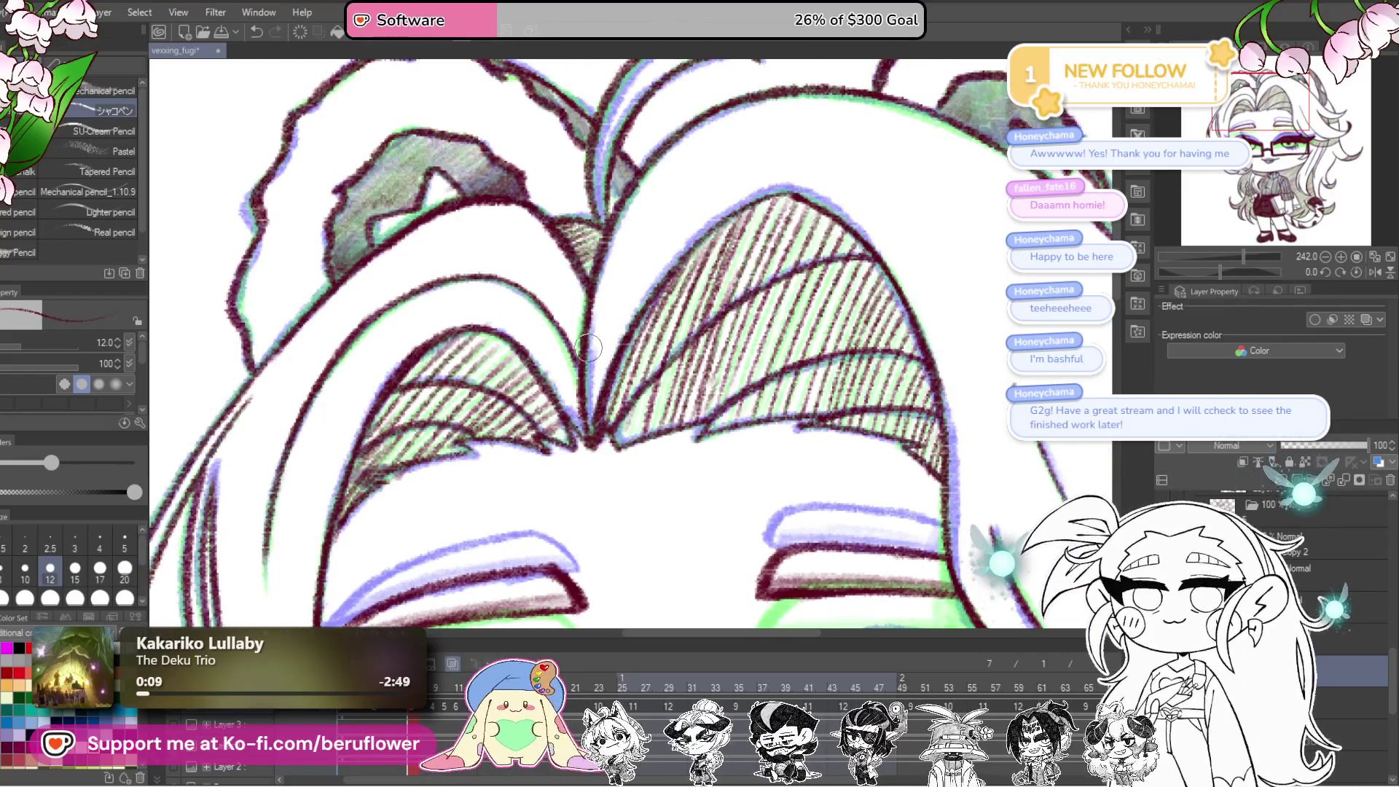
key(ctrl+0)
mouse_move(942, 494)
mouse_down()
mouse_move(898, 396)
mouse_move(911, 87)
mouse_up()
scroll(762, 464, up, 5)
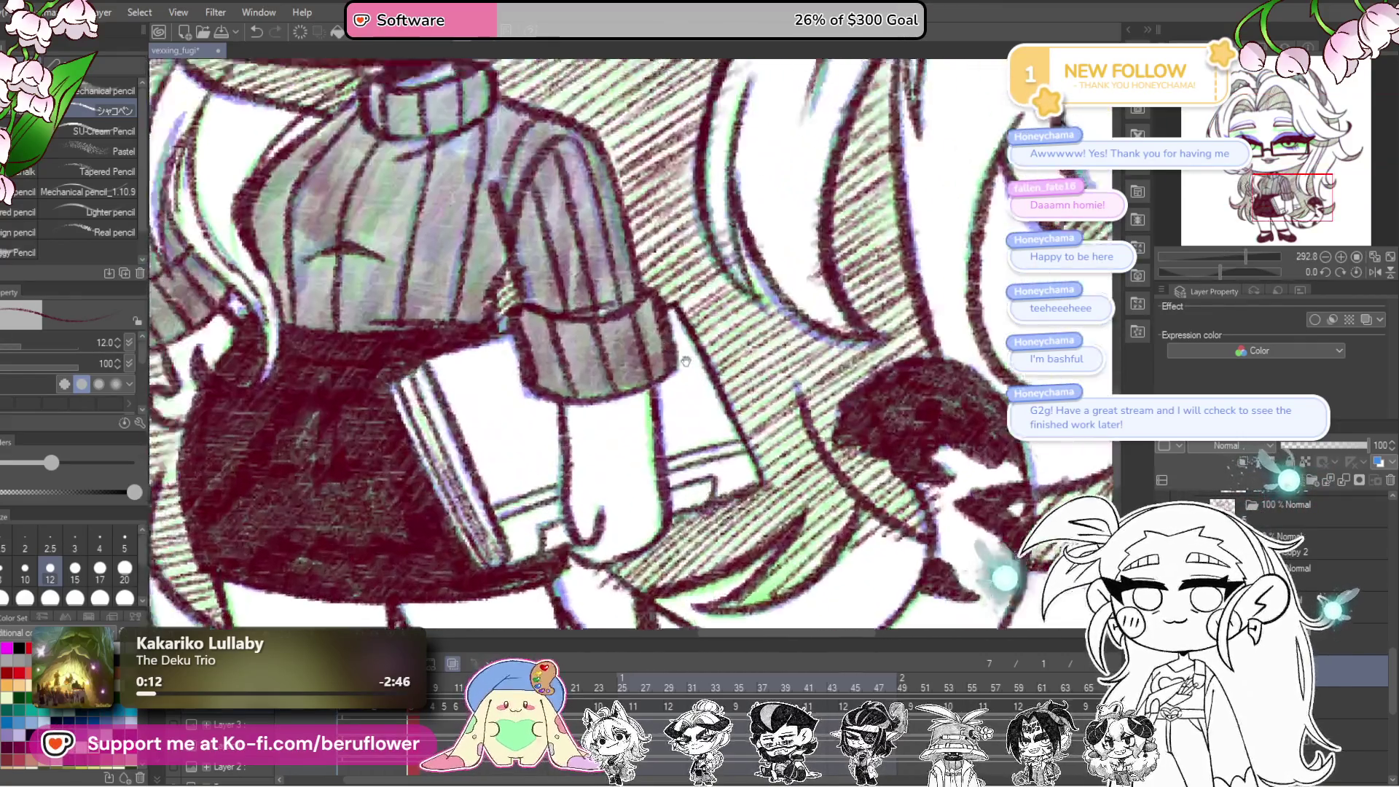
scroll(762, 464, down, 4)
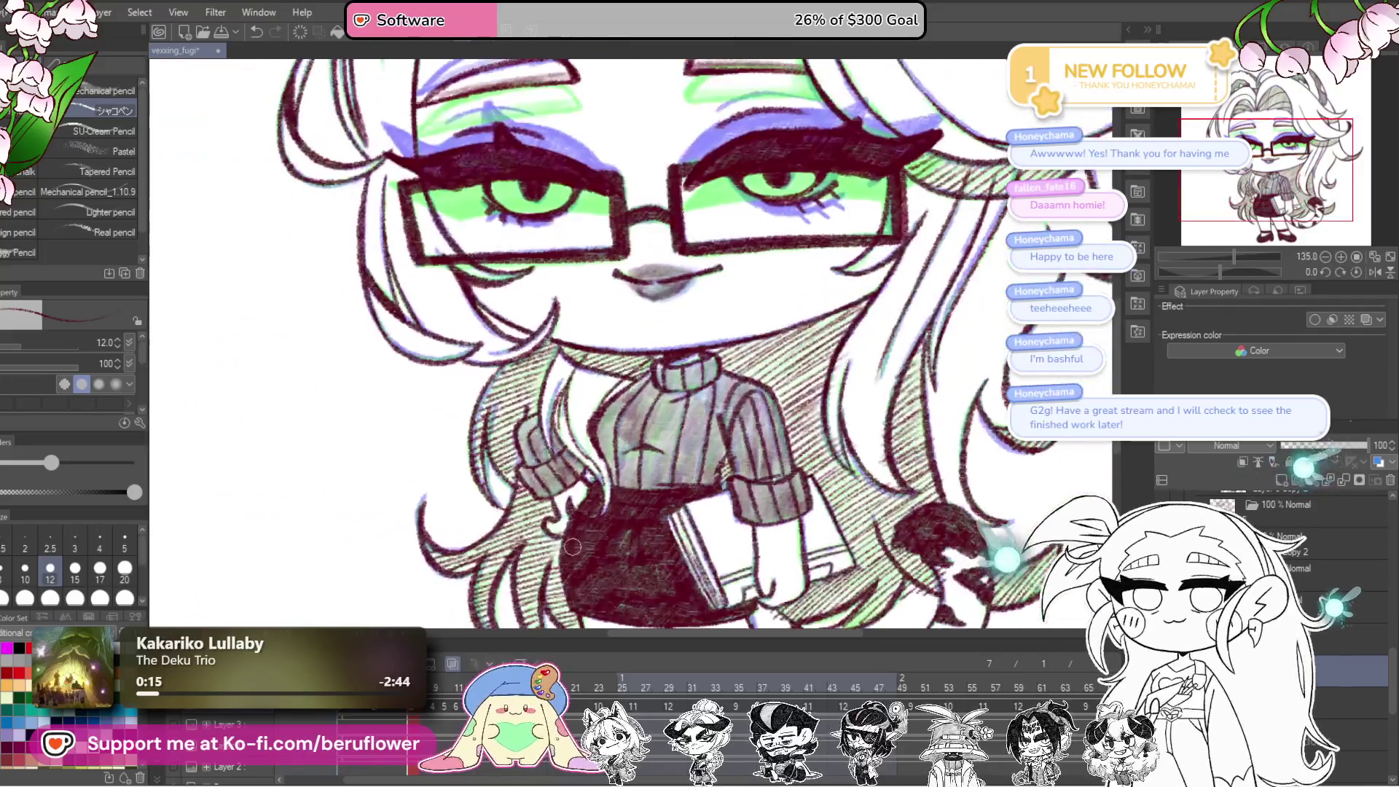
scroll(558, 530, down, 3)
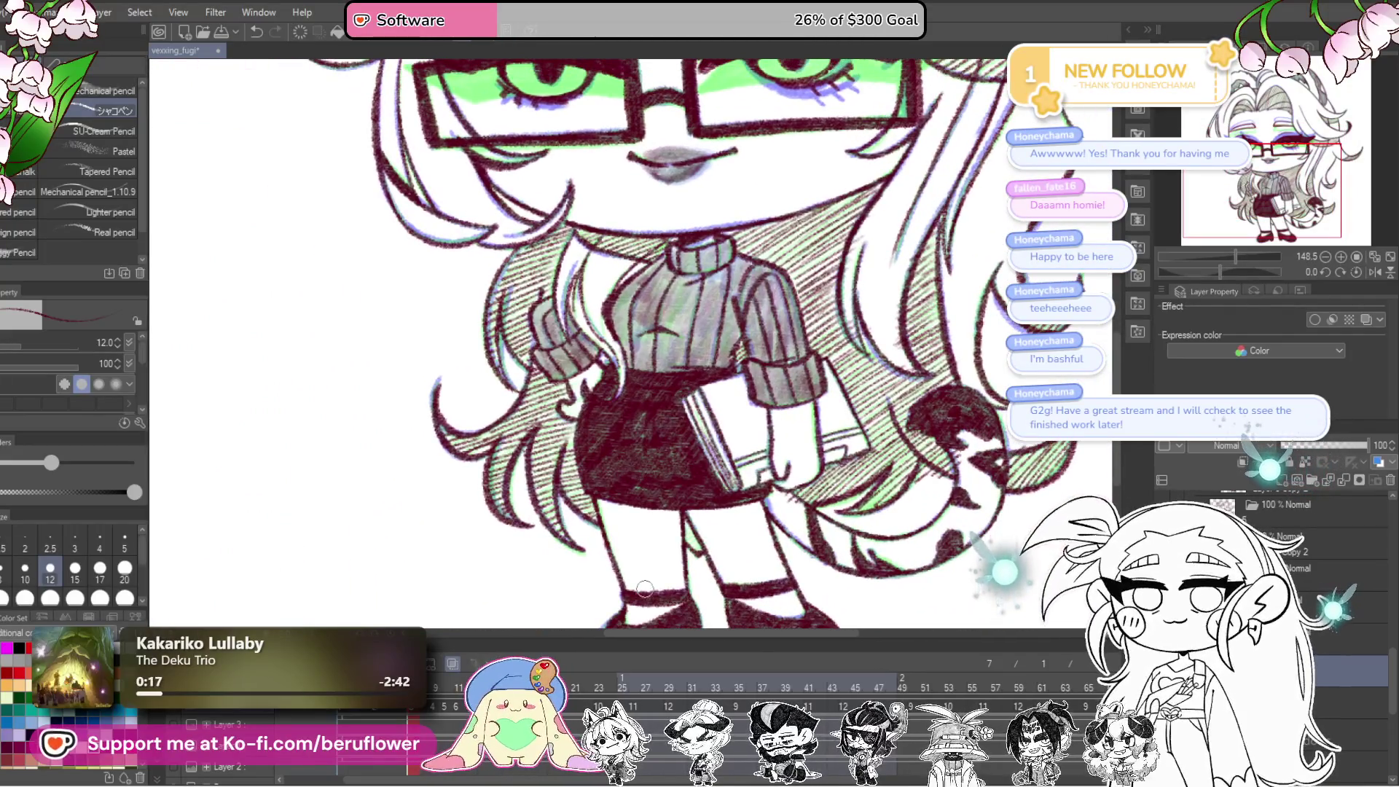
scroll(911, 466, right, 2)
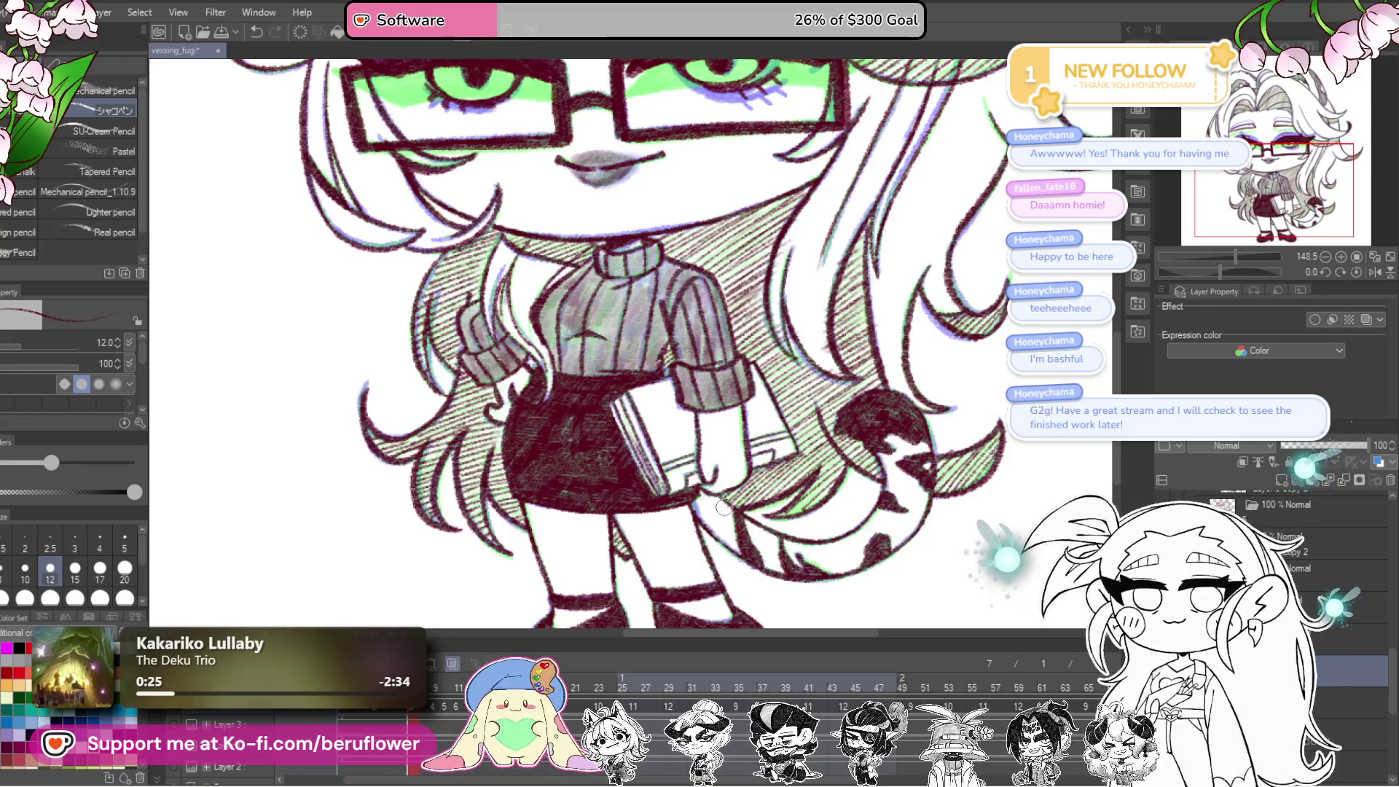
scroll(886, 508, up, 3)
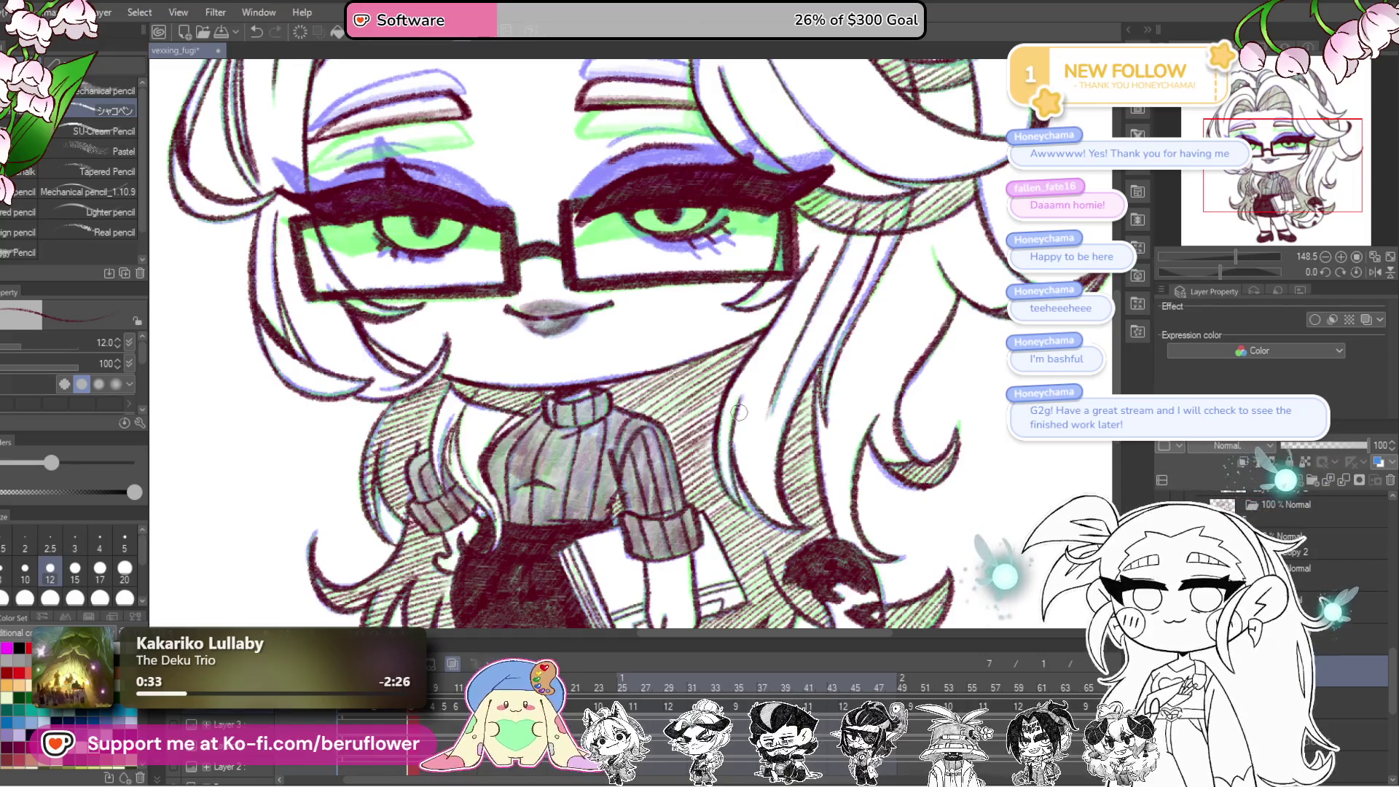
scroll(740, 413, down, 3)
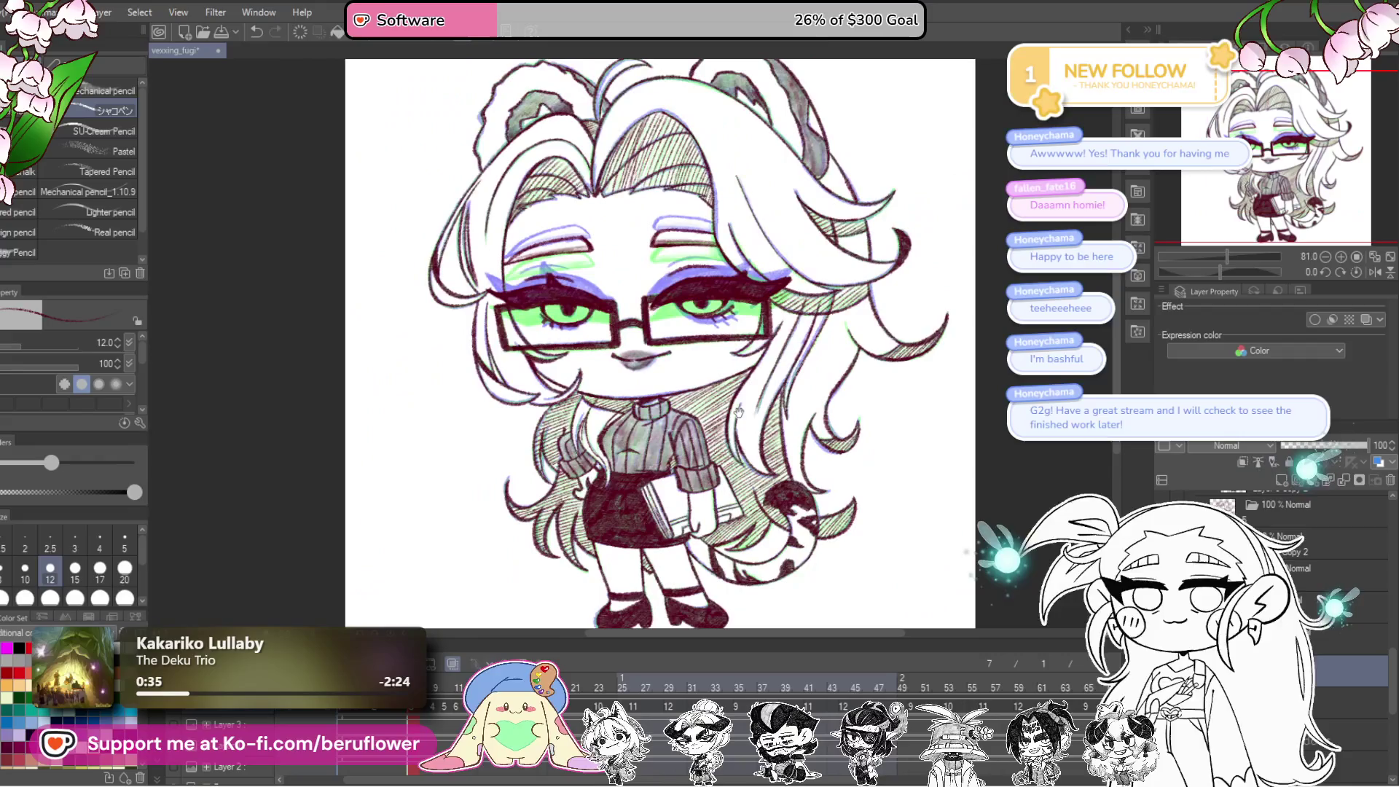
drag(917, 440, 916, 460)
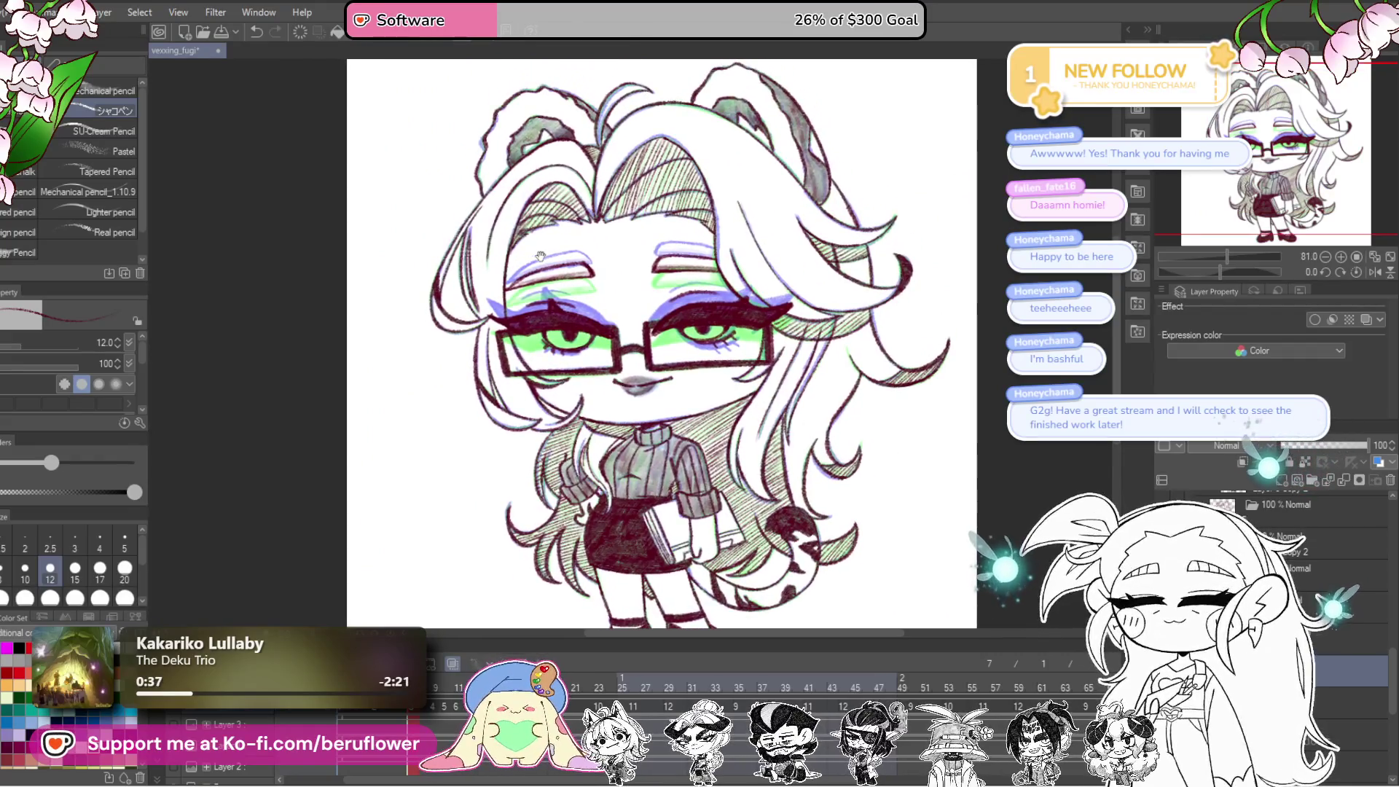
scroll(551, 212, up, 5)
scroll(576, 241, down, 6)
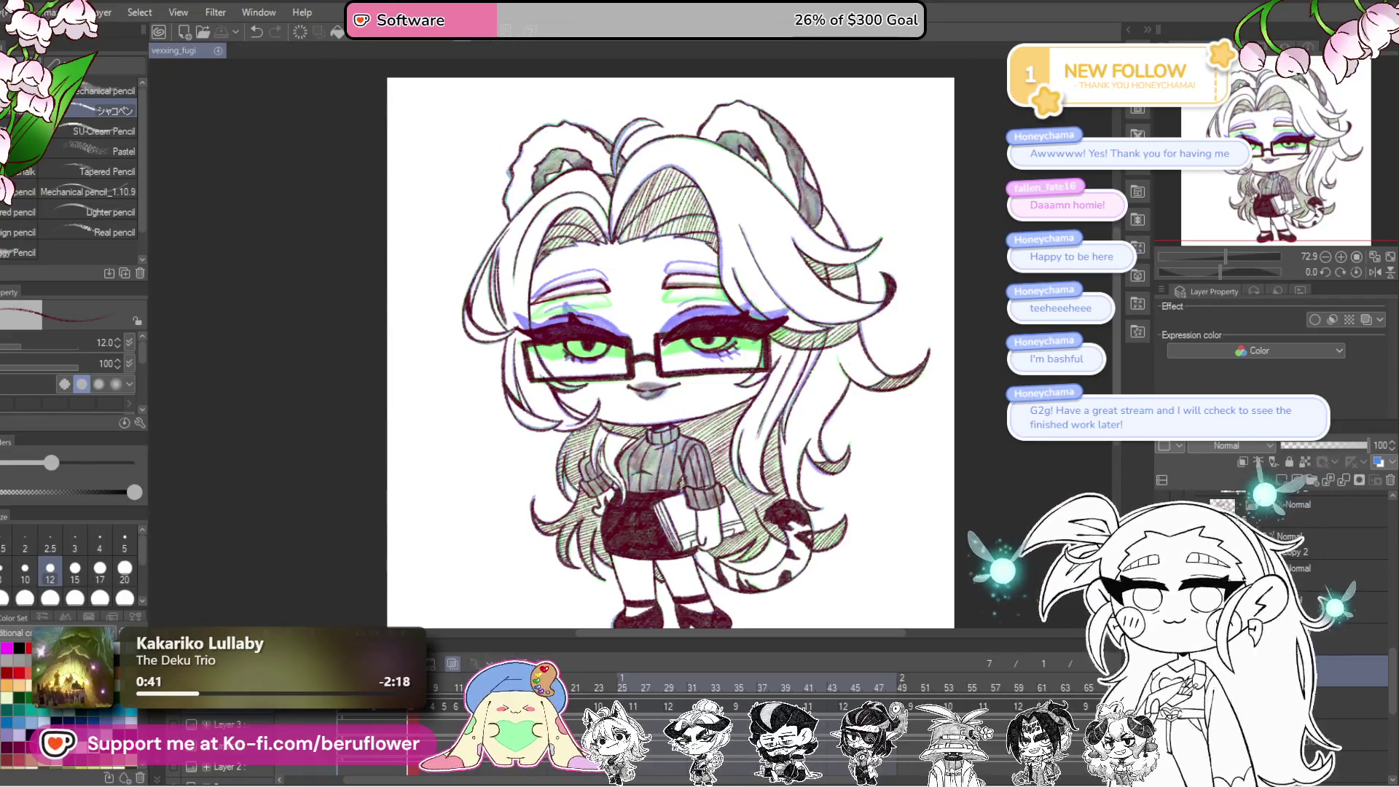
right_click(1213, 503)
Step: Merge the layer down, return to the earlier frame and hatch a hair tip
click(1332, 610)
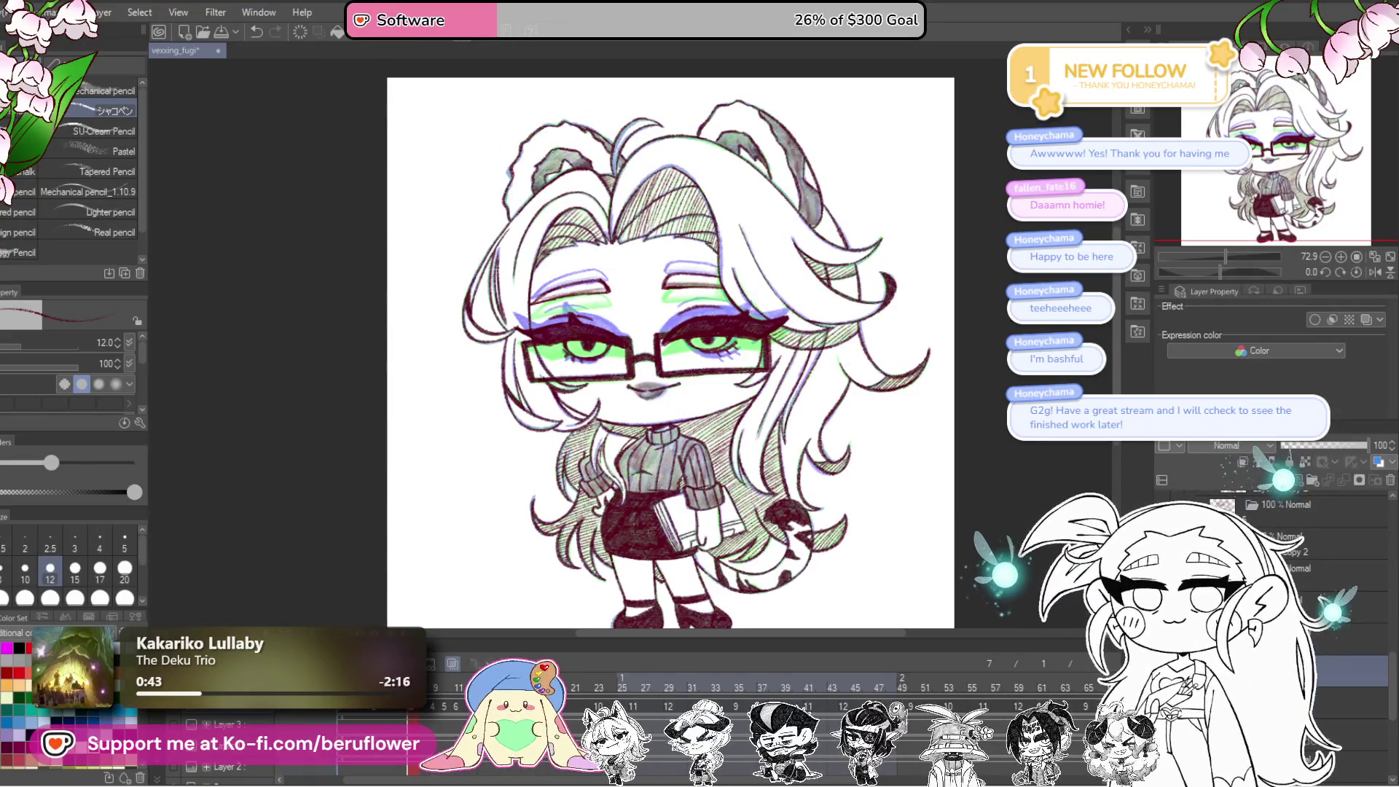
click(378, 711)
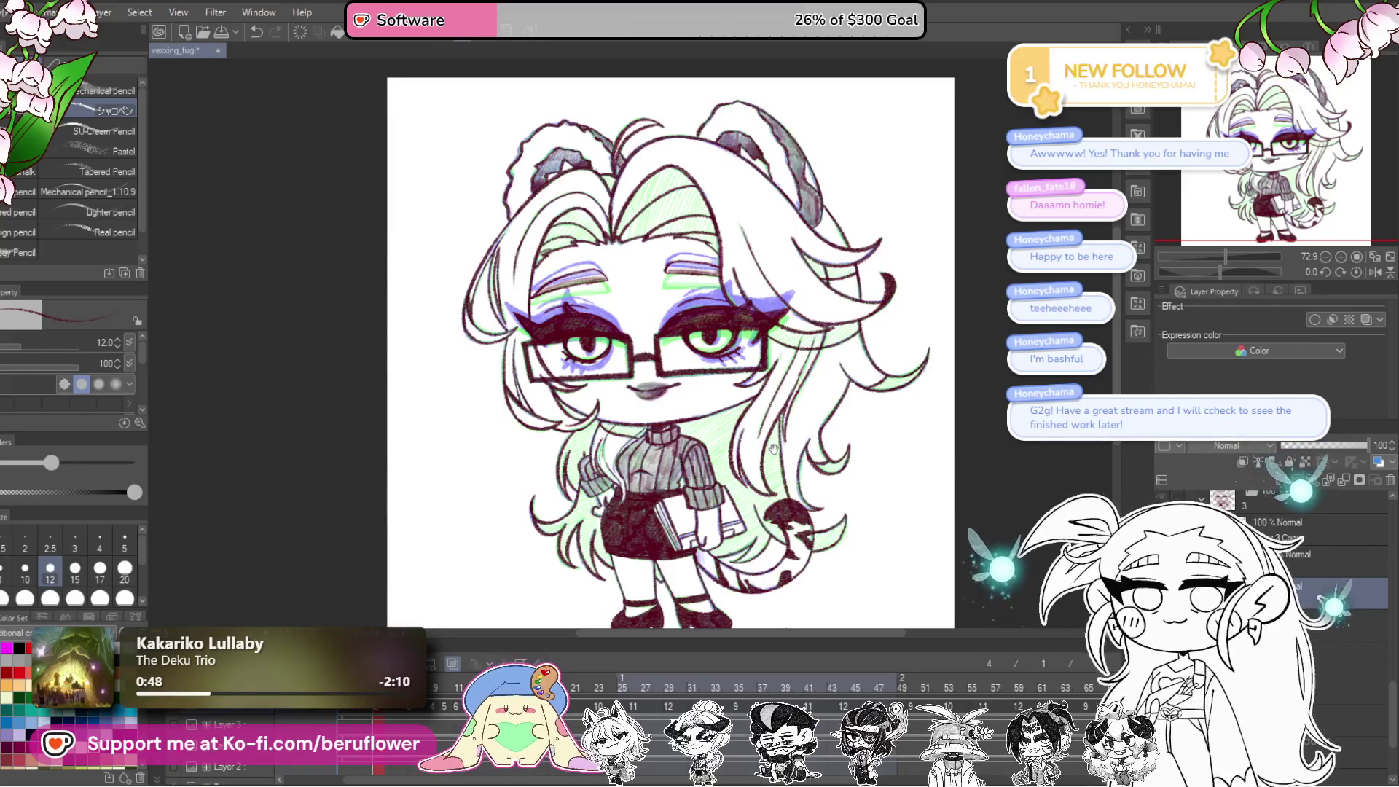
scroll(777, 449, up, 5)
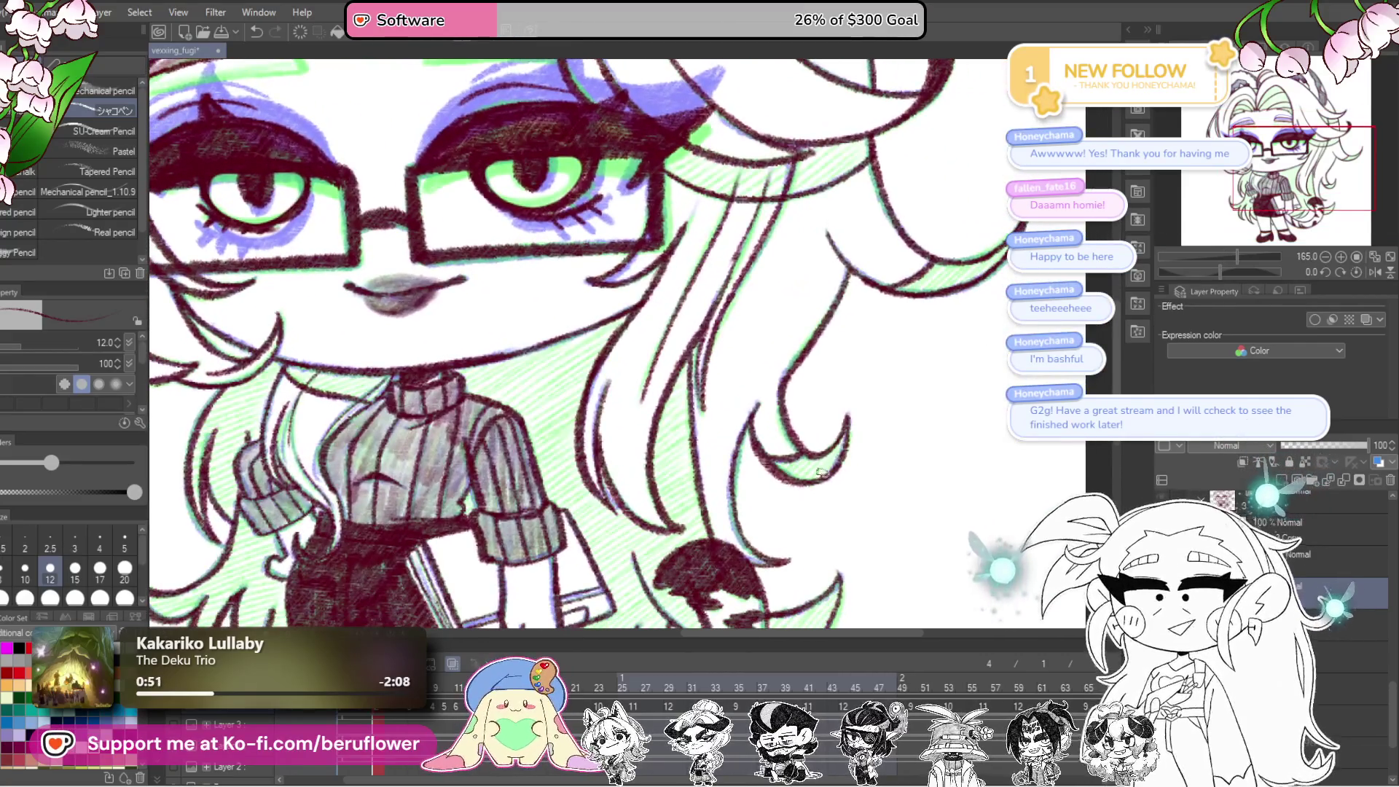
mouse_move(818, 468)
mouse_down()
mouse_move(789, 475)
mouse_move(768, 319)
mouse_move(784, 503)
mouse_up()
Step: Hatch the dark red shadow under the chin
scroll(754, 494, left, 3)
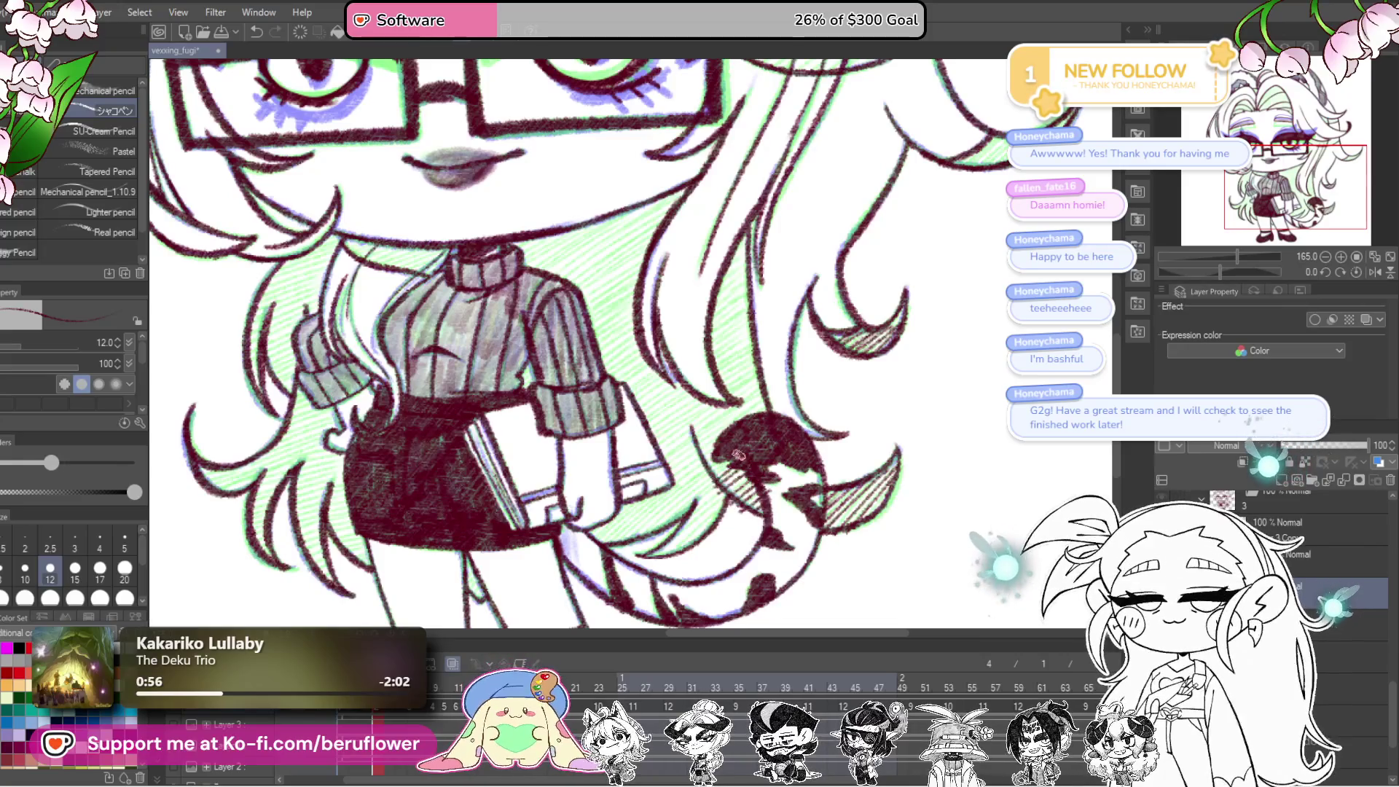
scroll(704, 456, left, 2)
scroll(704, 456, down, 1)
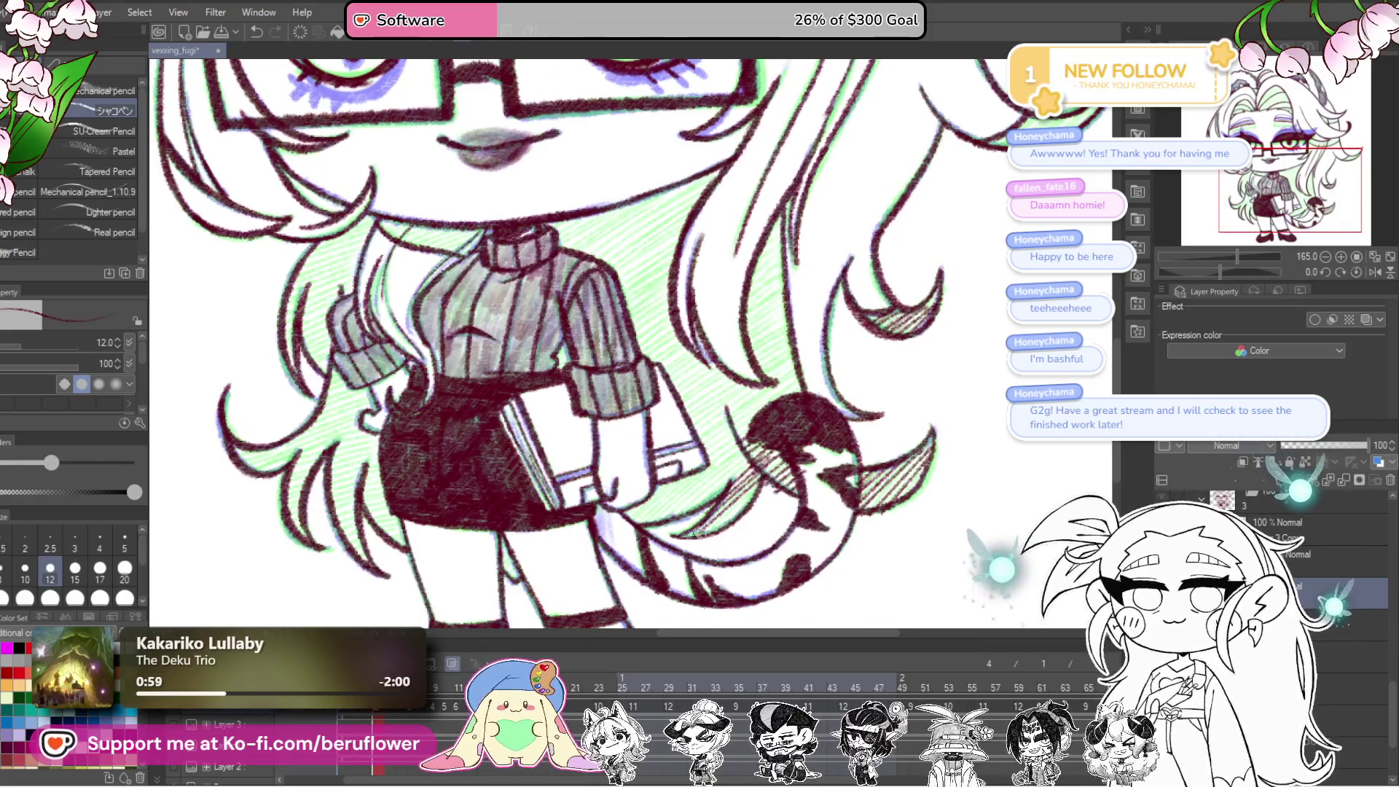
scroll(702, 539, left, 2)
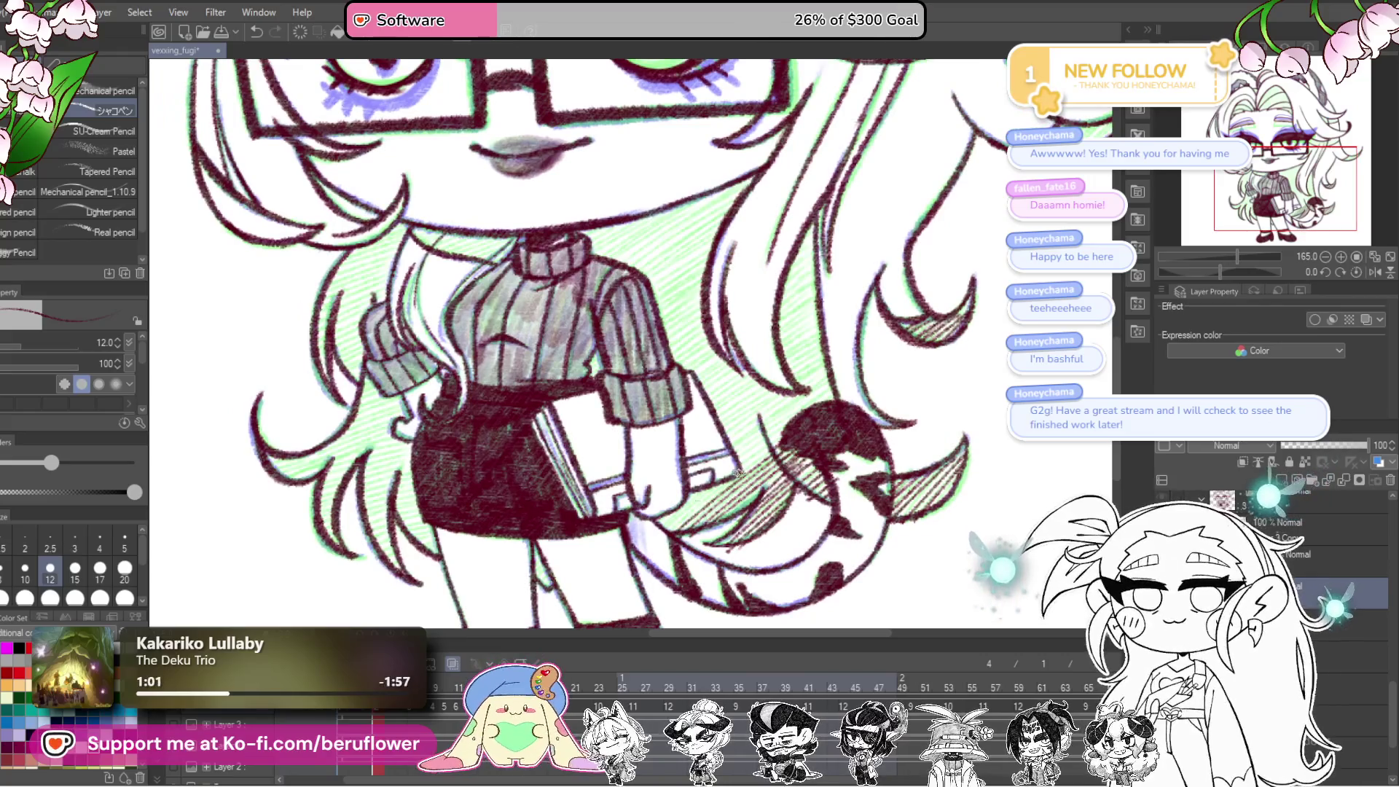
scroll(713, 477, left, 3)
scroll(714, 477, down, 2)
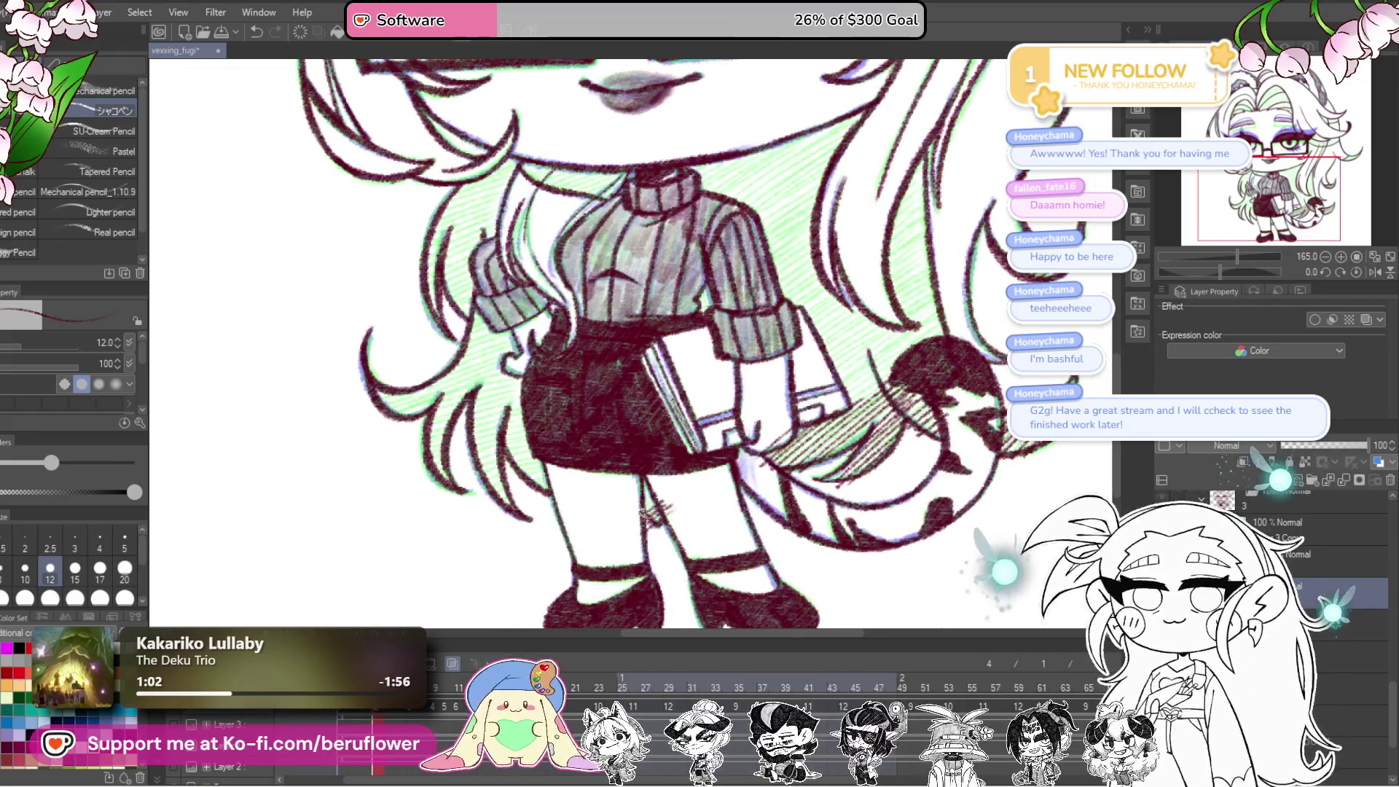
scroll(642, 495, up, 5)
scroll(642, 495, right, 4)
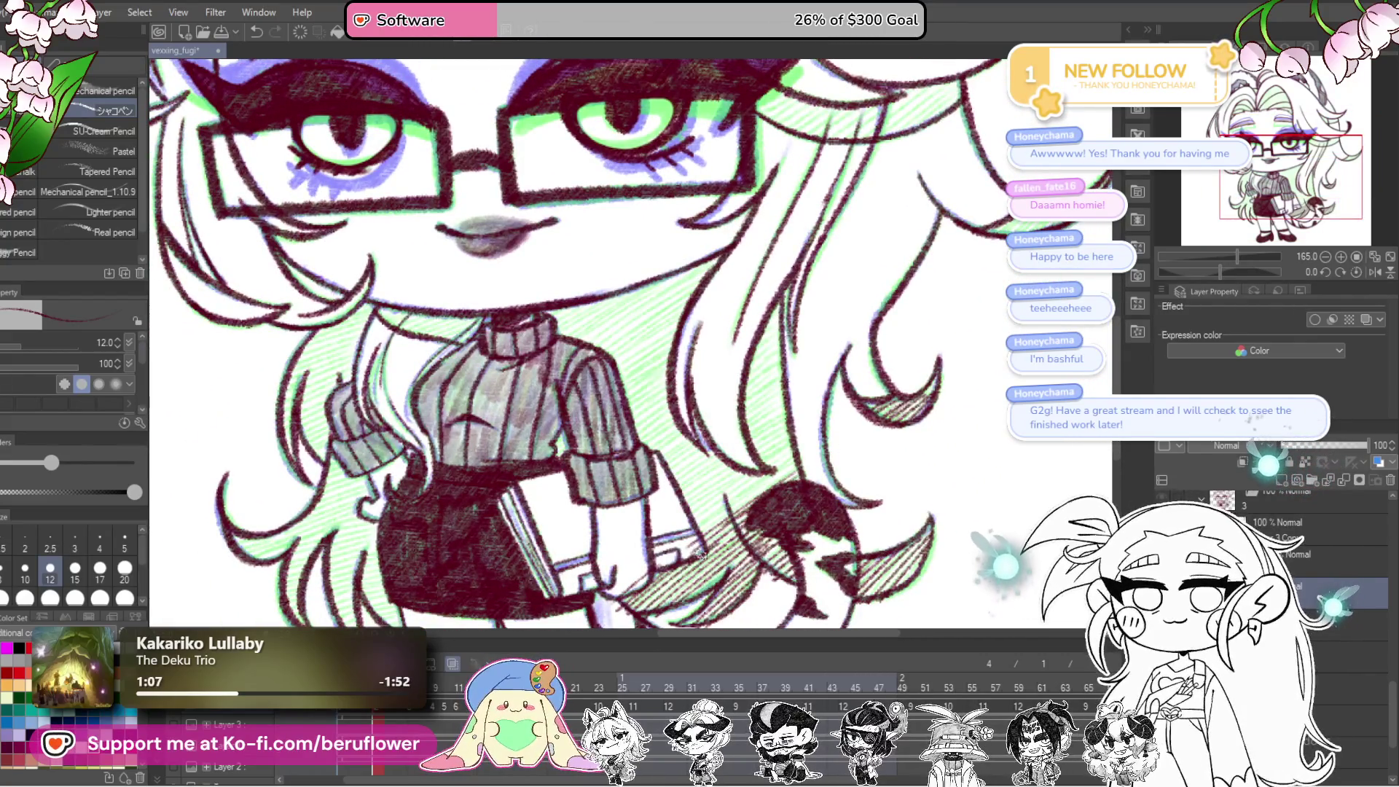
drag(773, 530, 769, 484)
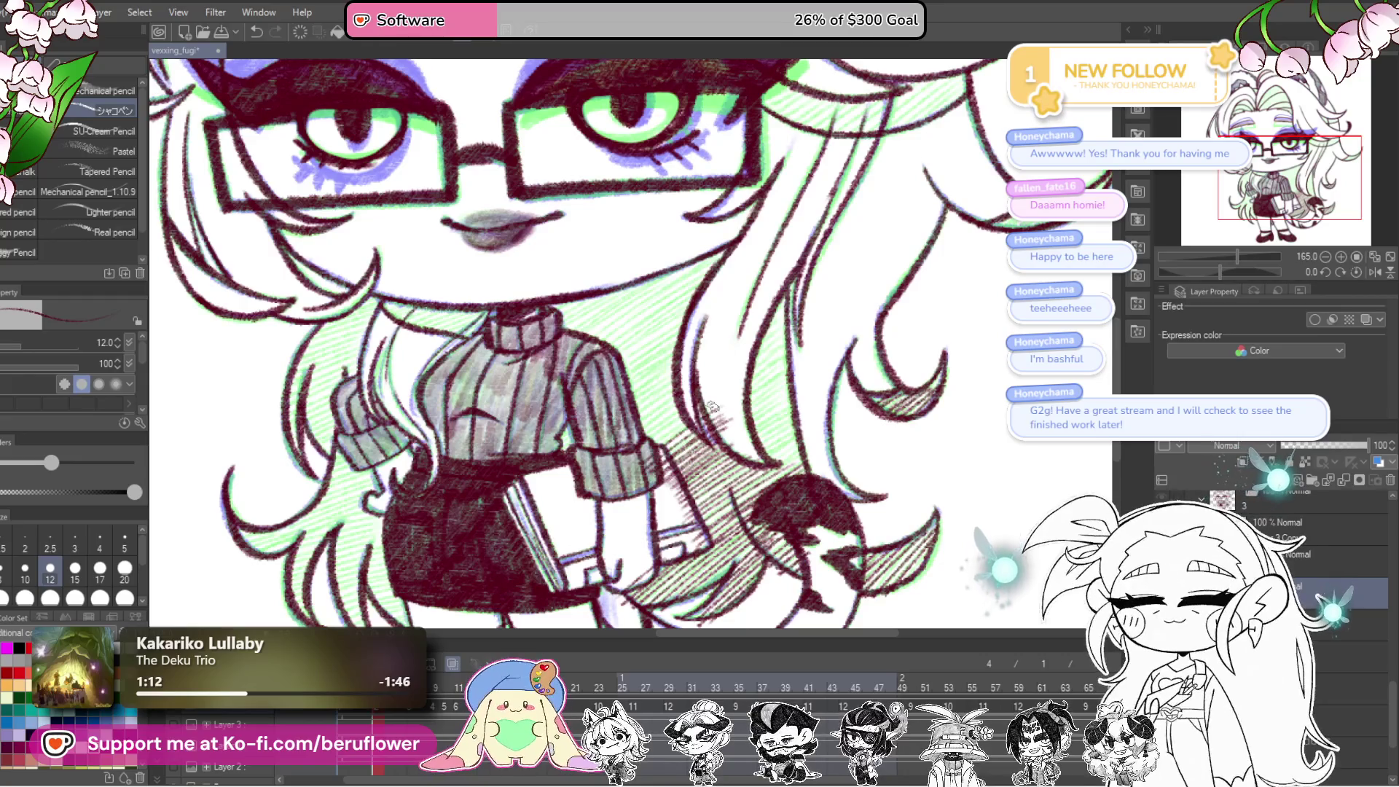
mouse_move(659, 416)
mouse_down()
mouse_move(761, 448)
mouse_move(752, 455)
mouse_up()
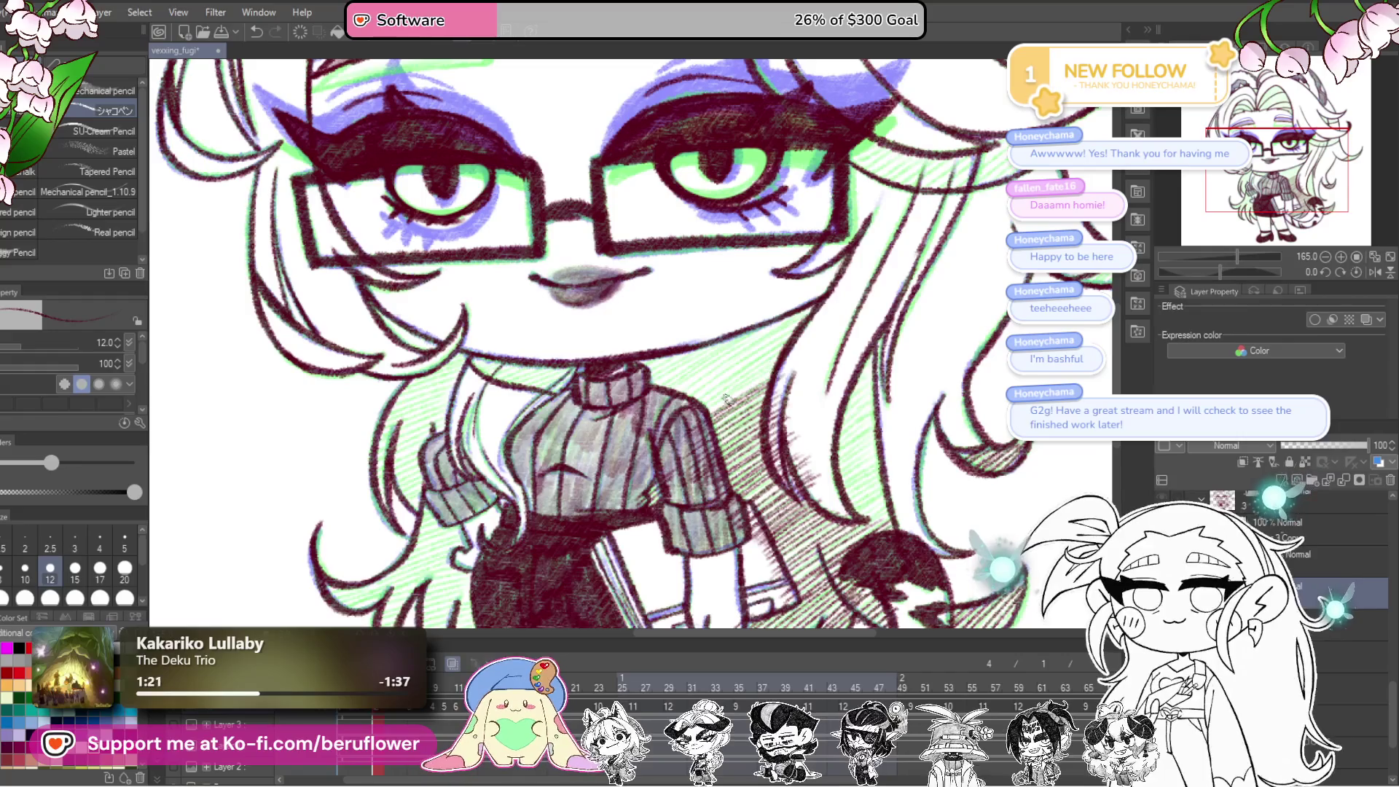
scroll(660, 438, up, 1)
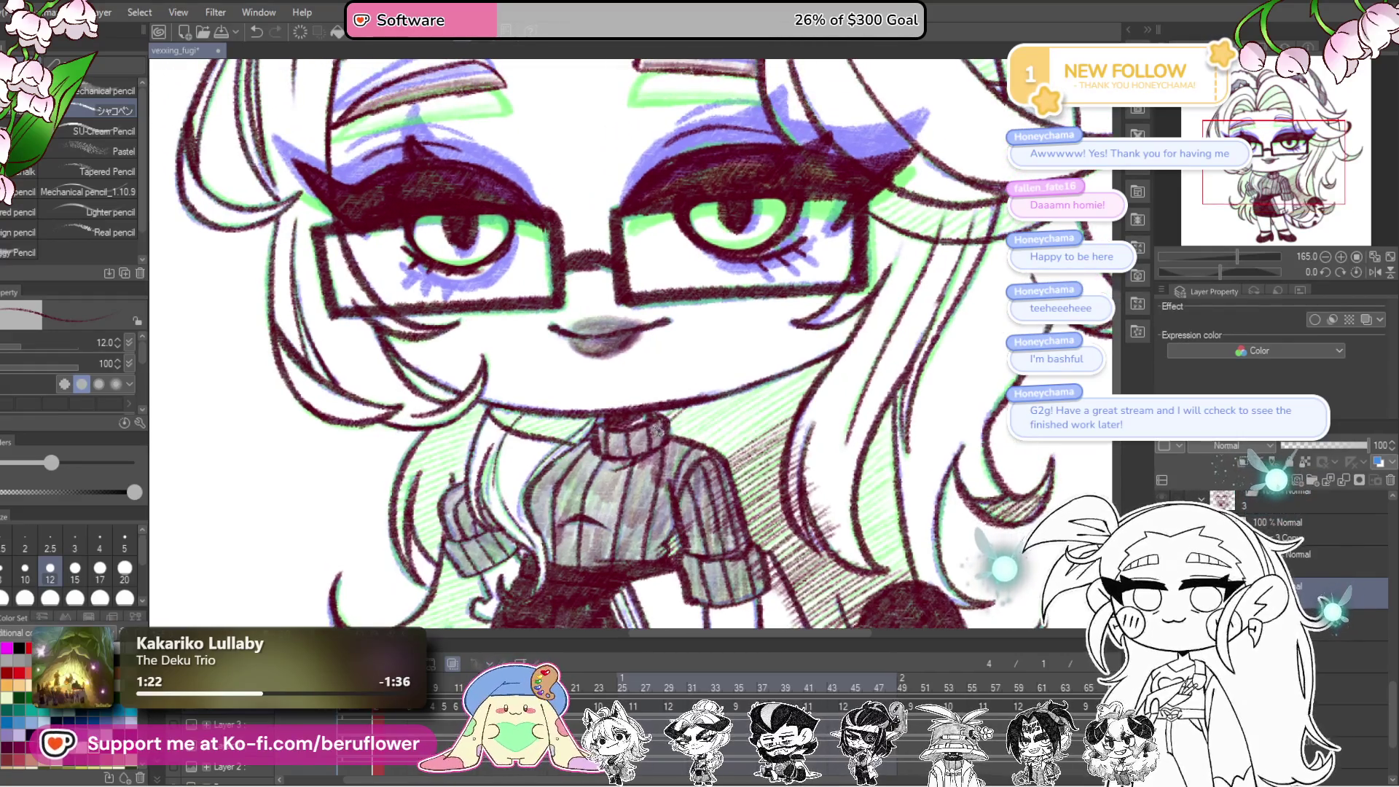
mouse_move(678, 427)
mouse_down()
mouse_move(729, 415)
mouse_move(806, 368)
mouse_move(714, 452)
mouse_move(788, 406)
mouse_move(739, 420)
mouse_move(729, 325)
mouse_move(751, 335)
mouse_up()
Step: Hatch the hair shadow beside the sweater and thicken a hair curve
scroll(850, 379, up, 3)
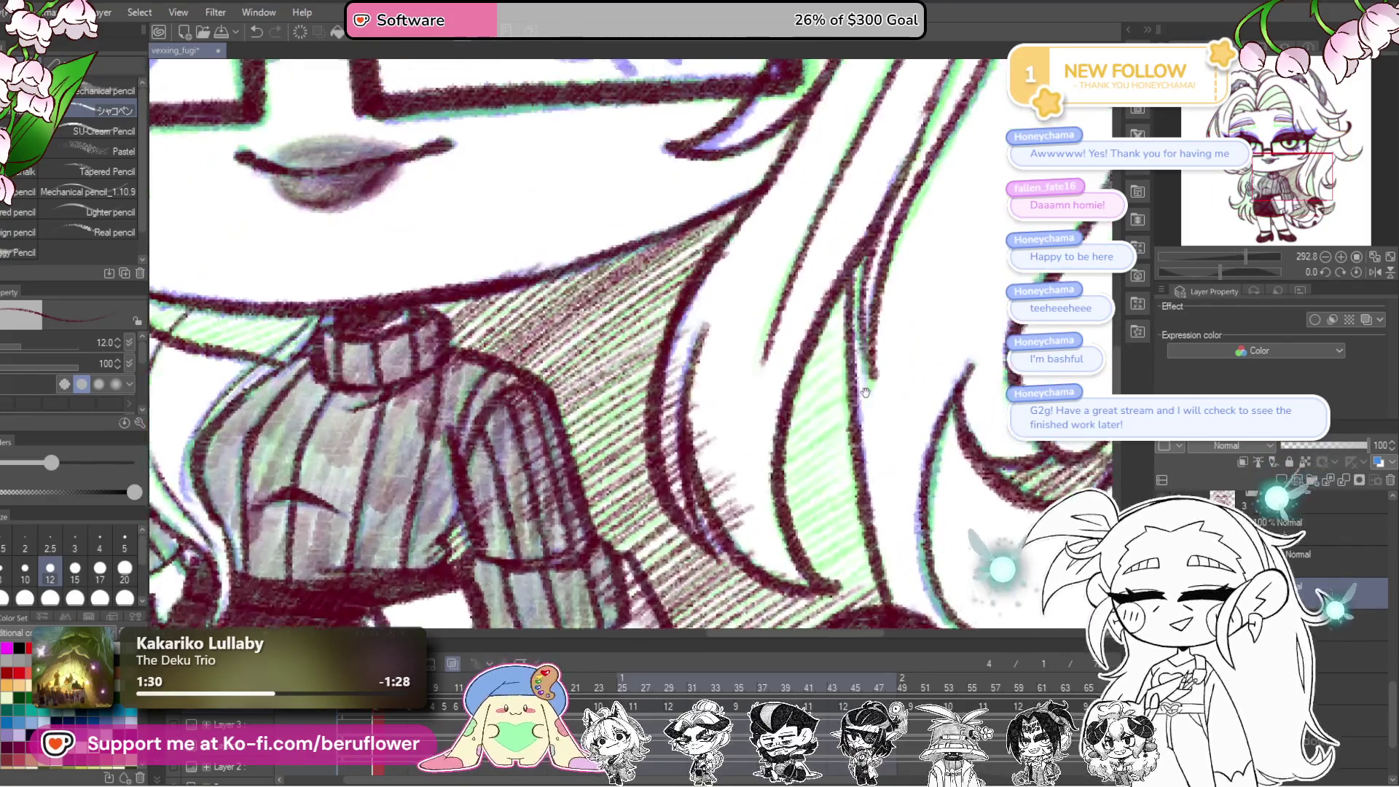
mouse_move(833, 321)
mouse_down()
mouse_move(779, 430)
mouse_move(799, 357)
mouse_move(785, 438)
mouse_move(817, 522)
mouse_up()
scroll(816, 522, down, 5)
scroll(773, 554, up, 5)
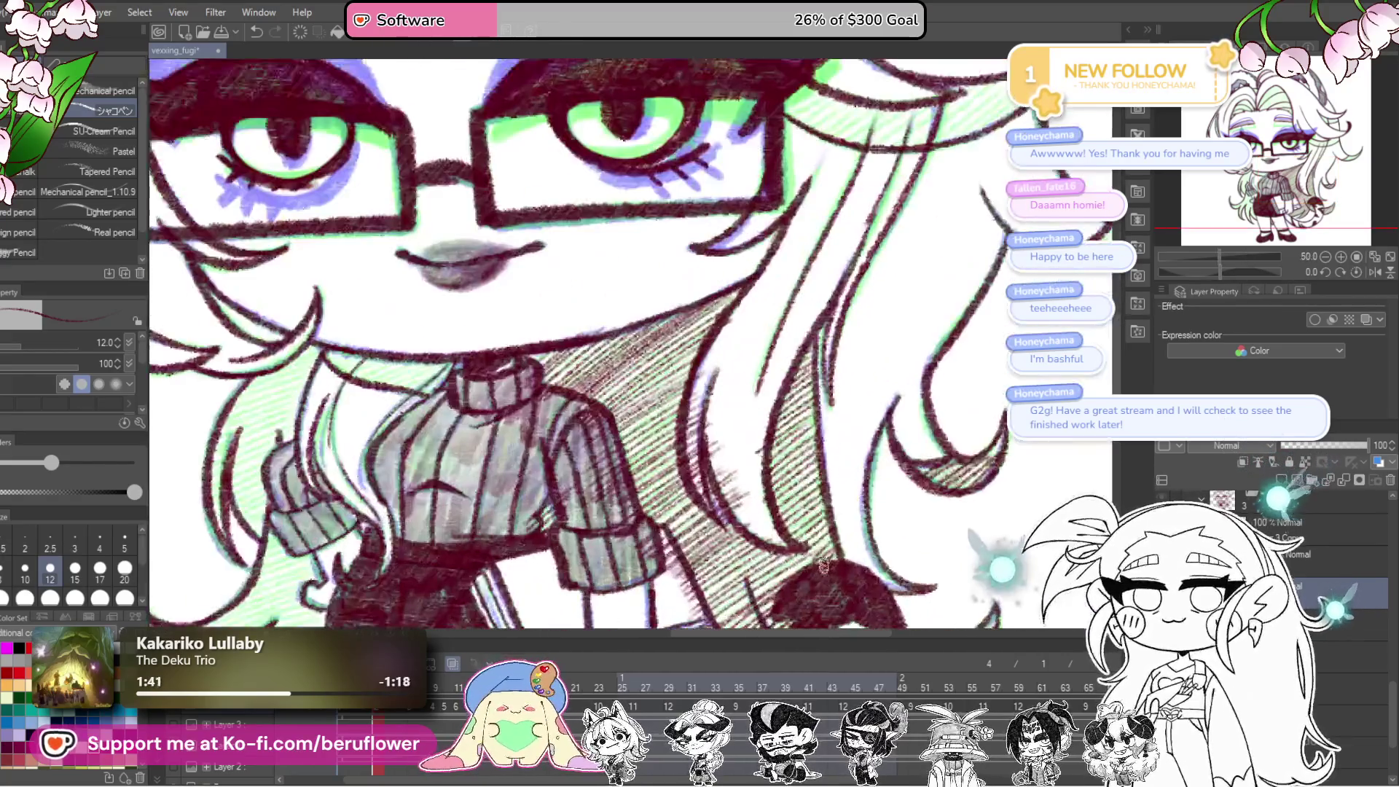
scroll(875, 383, up, 2)
drag(877, 379, 831, 429)
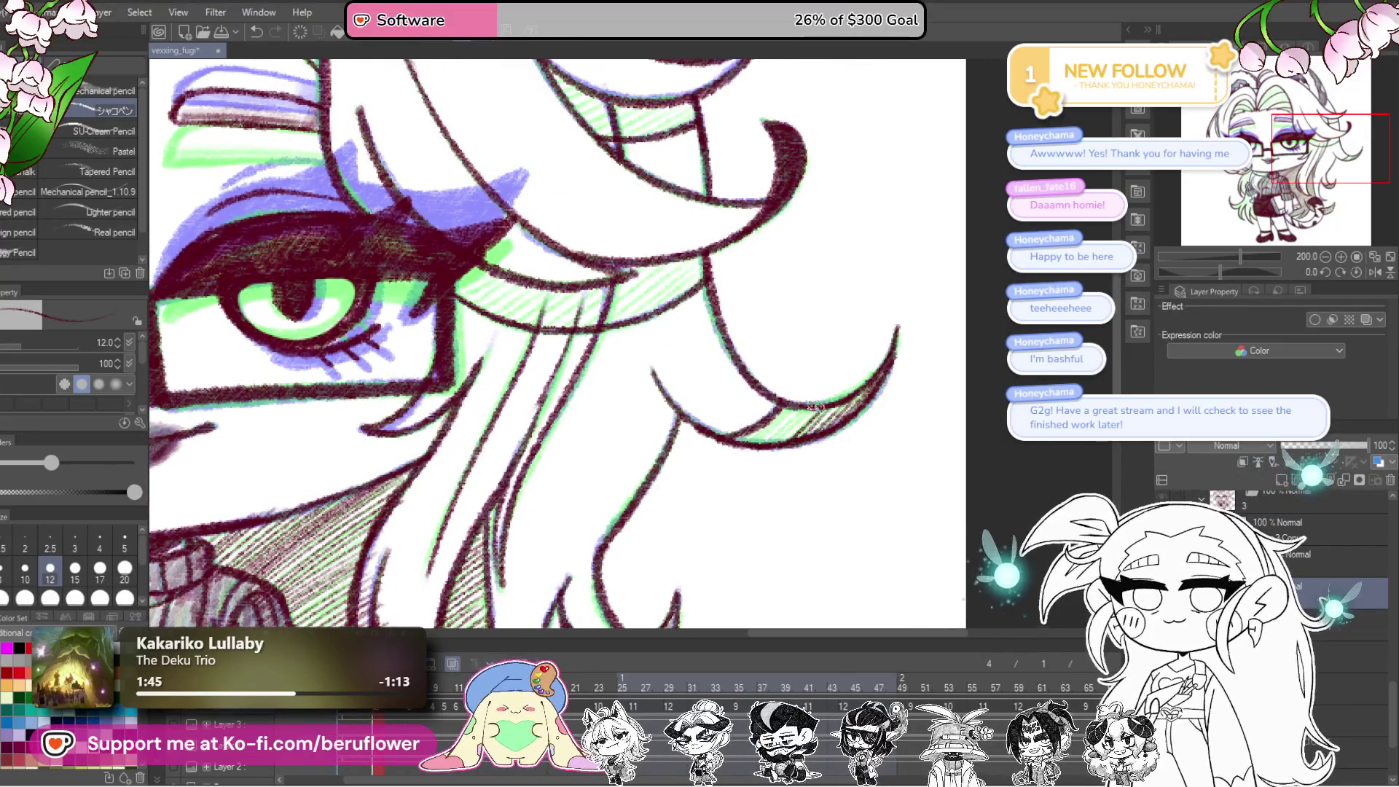
Step: Hatch a dark red shadow on the hair beside the eye
scroll(761, 438, down, 5)
scroll(811, 248, up, 3)
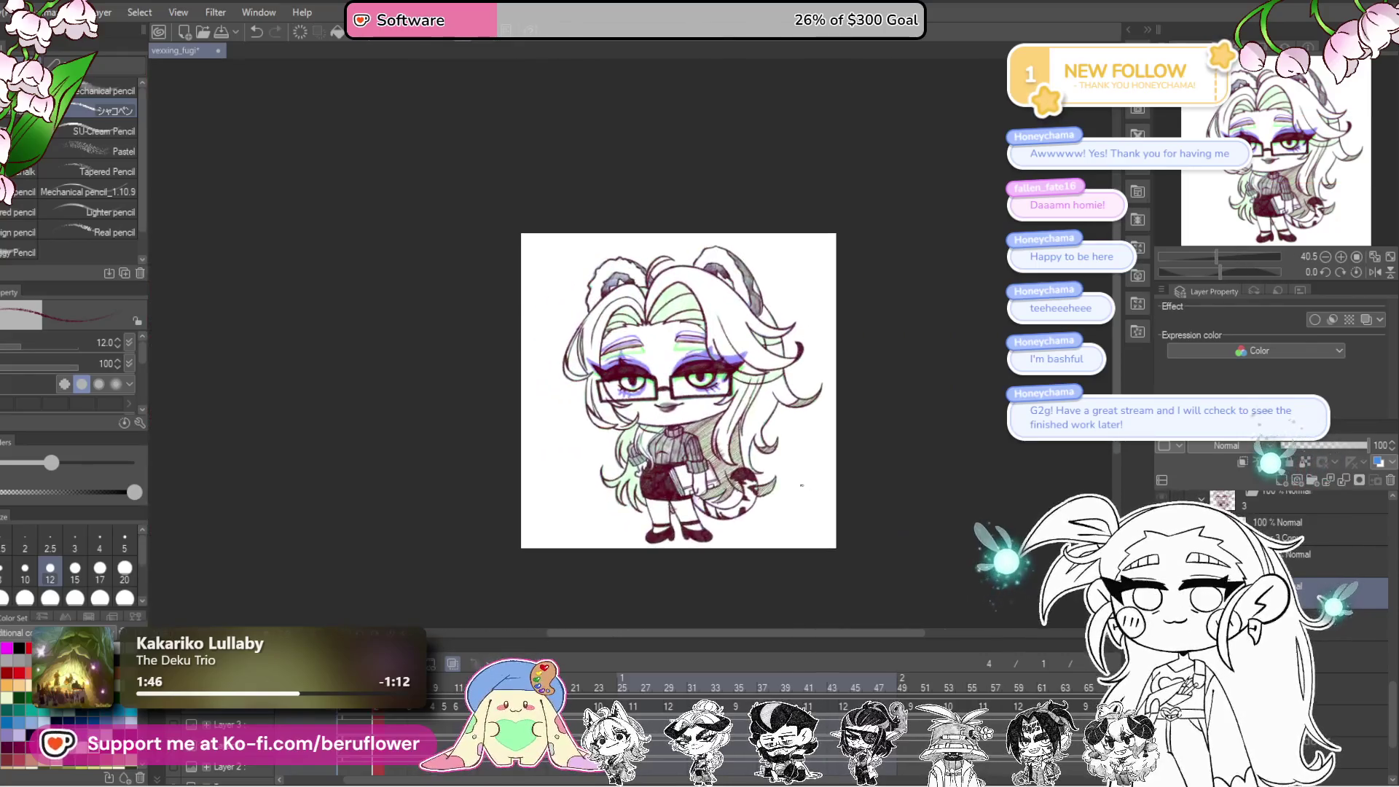
scroll(811, 248, up, 5)
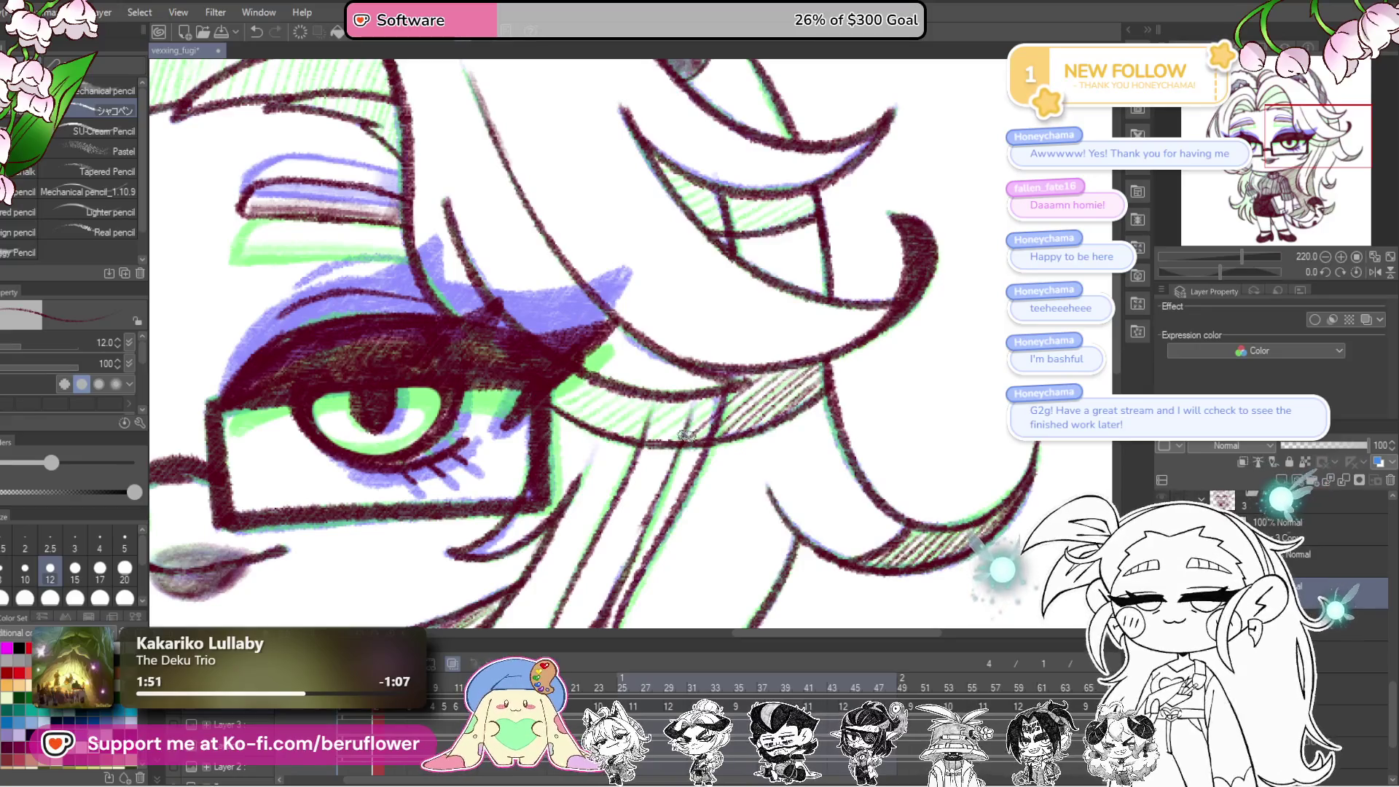
drag(660, 430, 665, 397)
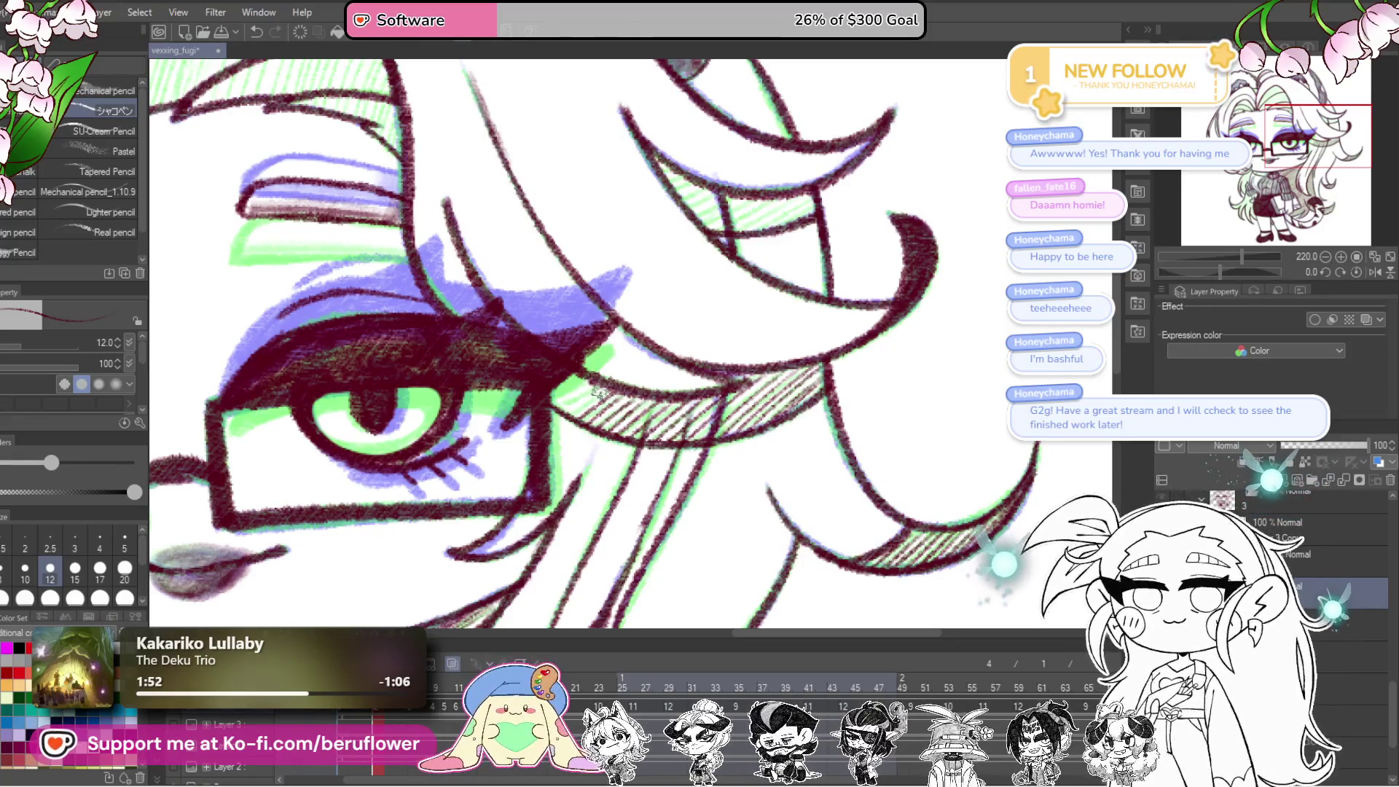
Step: Hatch vertical dark red shadows across both sides of the bangs
drag(829, 211, 858, 364)
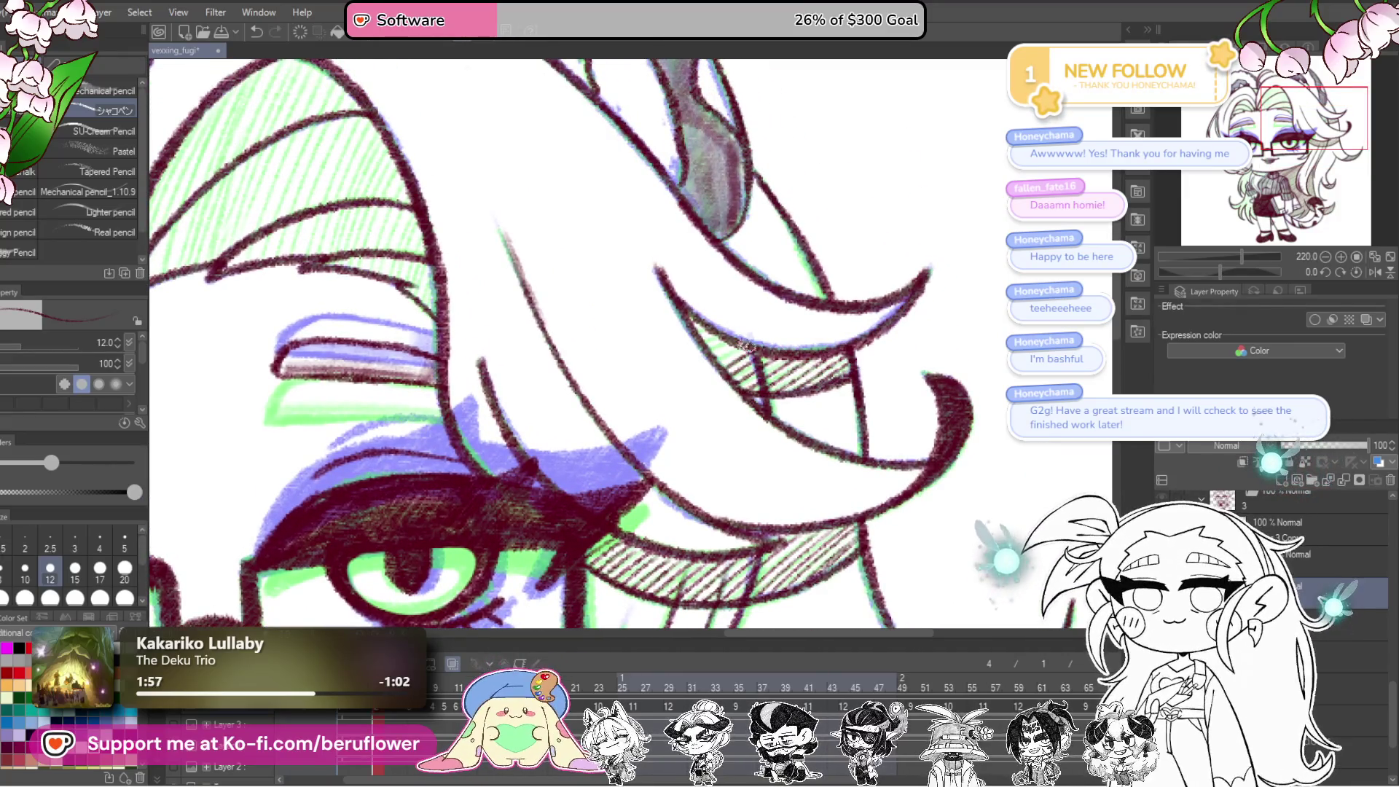
scroll(696, 324, down, 5)
scroll(689, 319, up, 2)
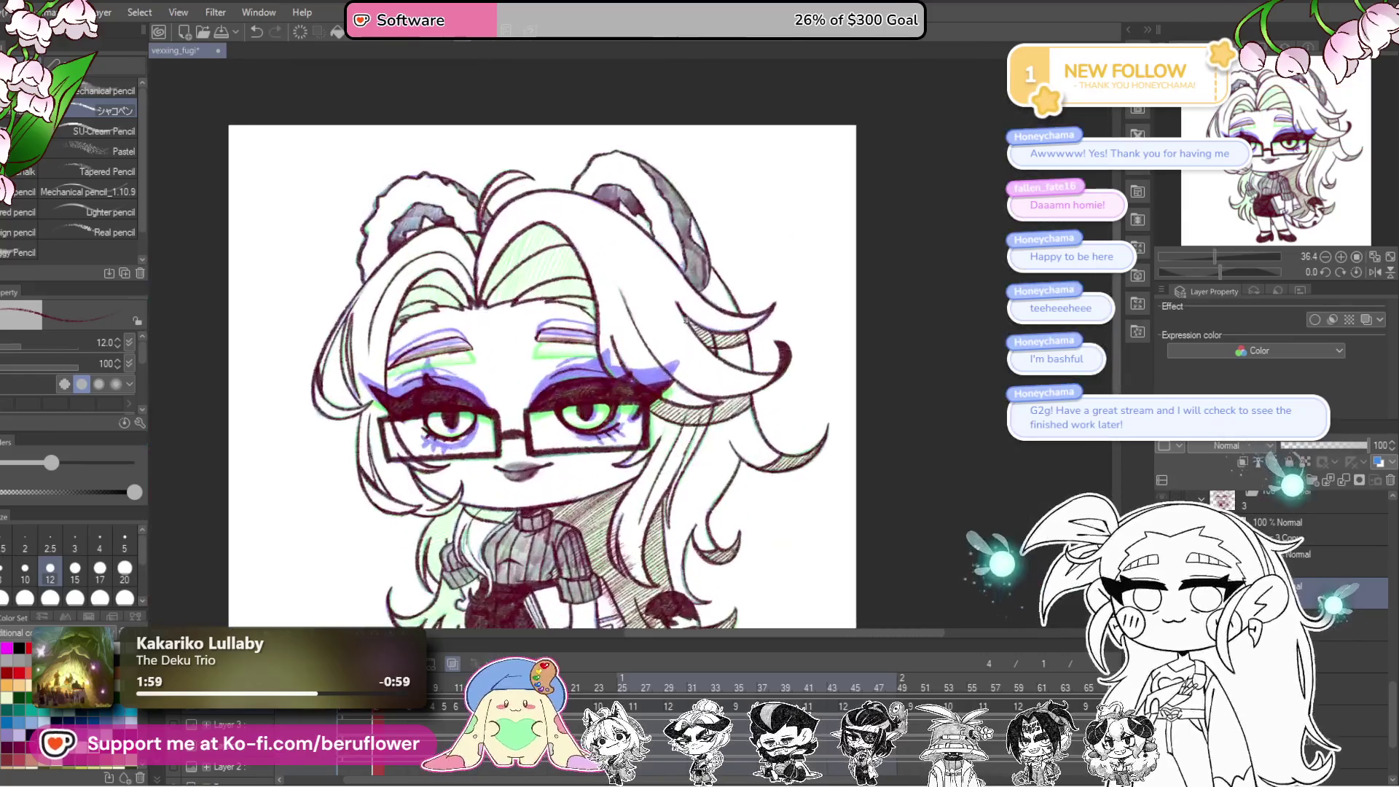
scroll(918, 387, up, 5)
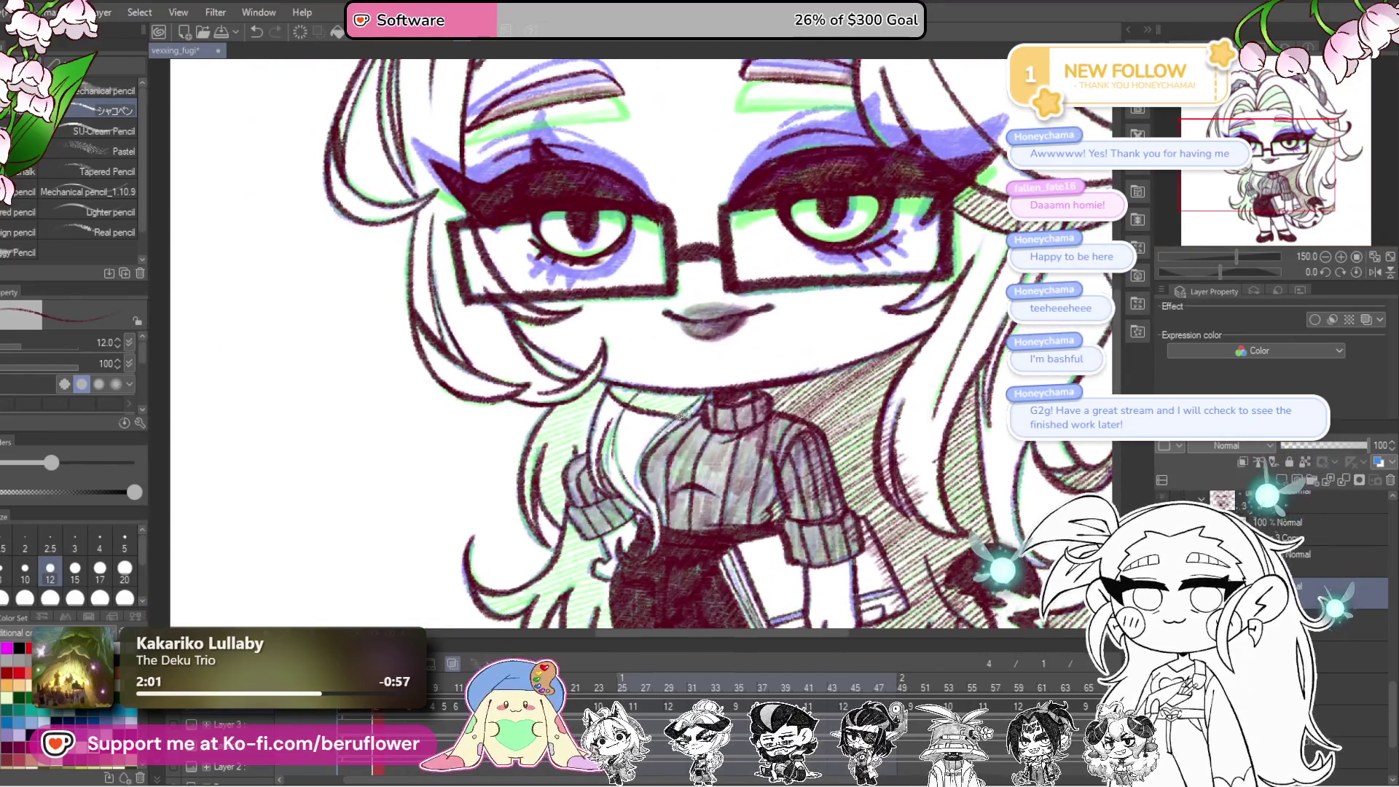
drag(681, 416, 707, 420)
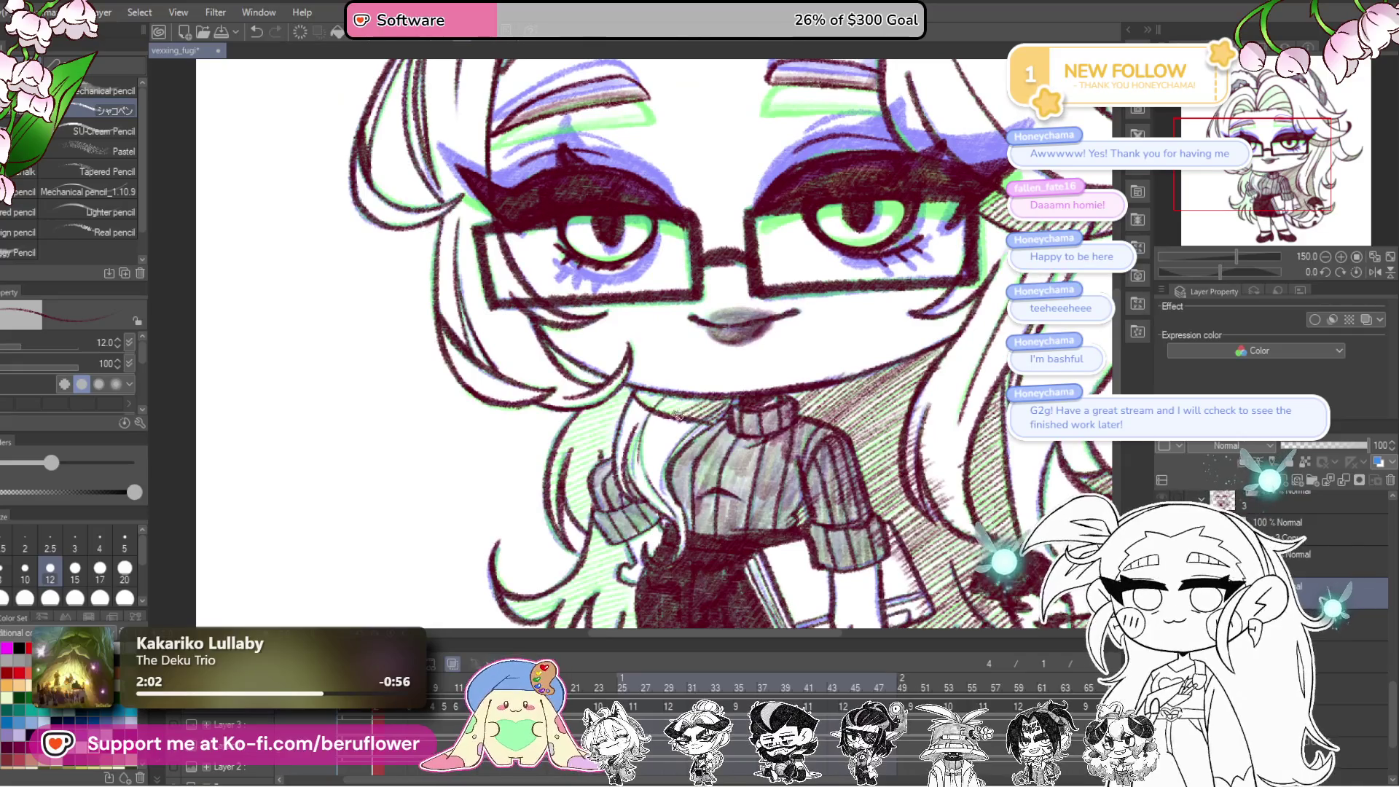
mouse_move(625, 388)
mouse_down()
mouse_move(686, 403)
mouse_move(608, 357)
mouse_up()
drag(612, 204, 616, 353)
mouse_move(616, 133)
mouse_down()
mouse_move(616, 347)
mouse_move(651, 328)
mouse_up()
drag(698, 248, 688, 400)
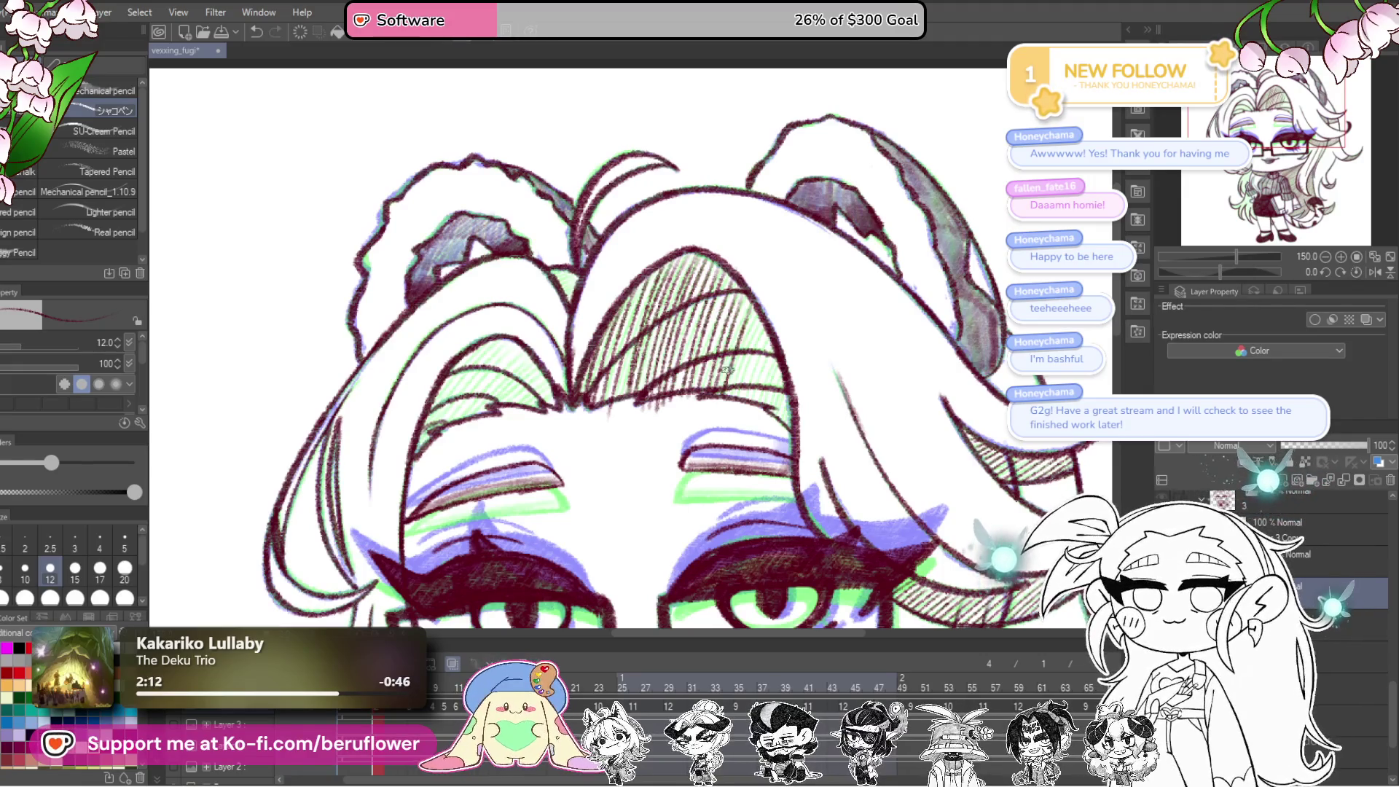
drag(758, 328, 762, 390)
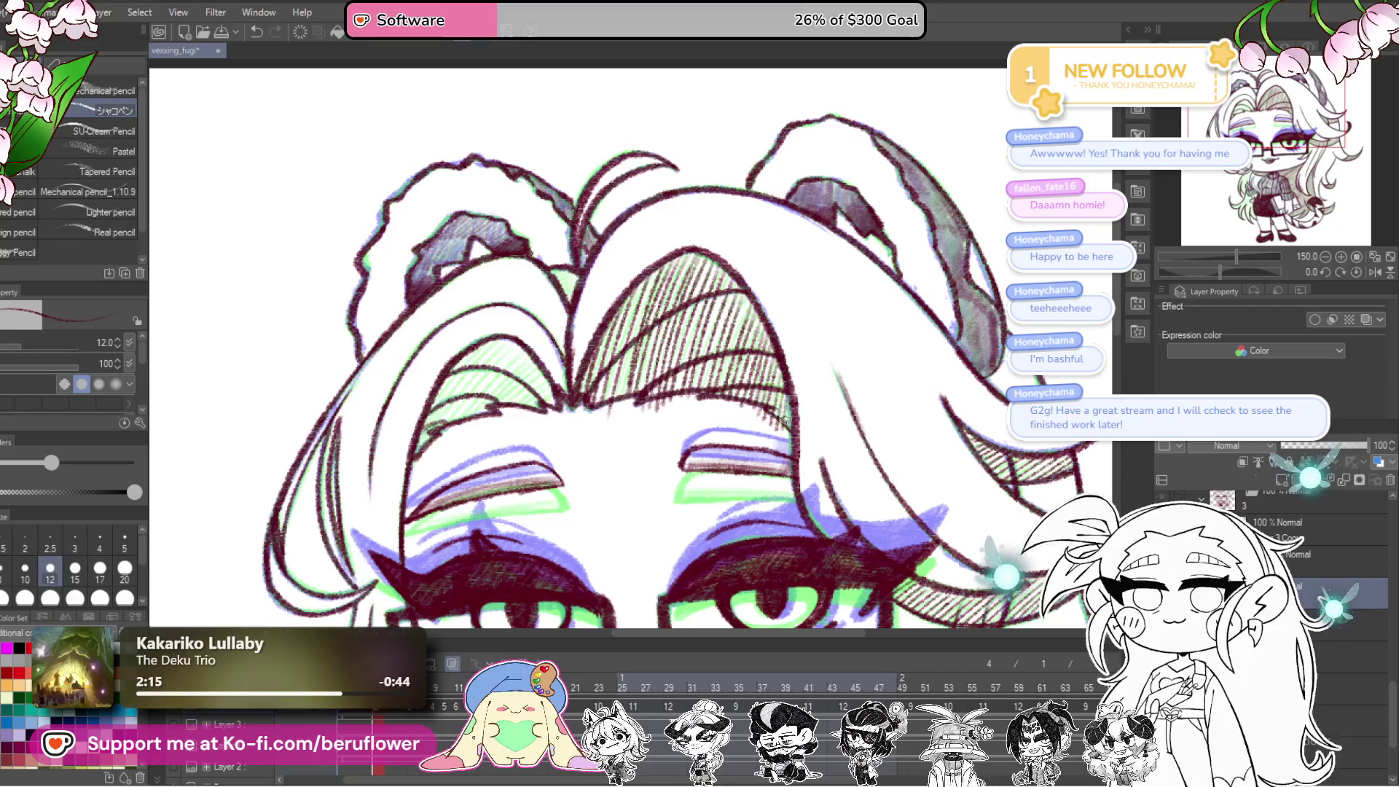
mouse_move(640, 297)
mouse_down()
mouse_move(617, 410)
mouse_move(736, 399)
mouse_up()
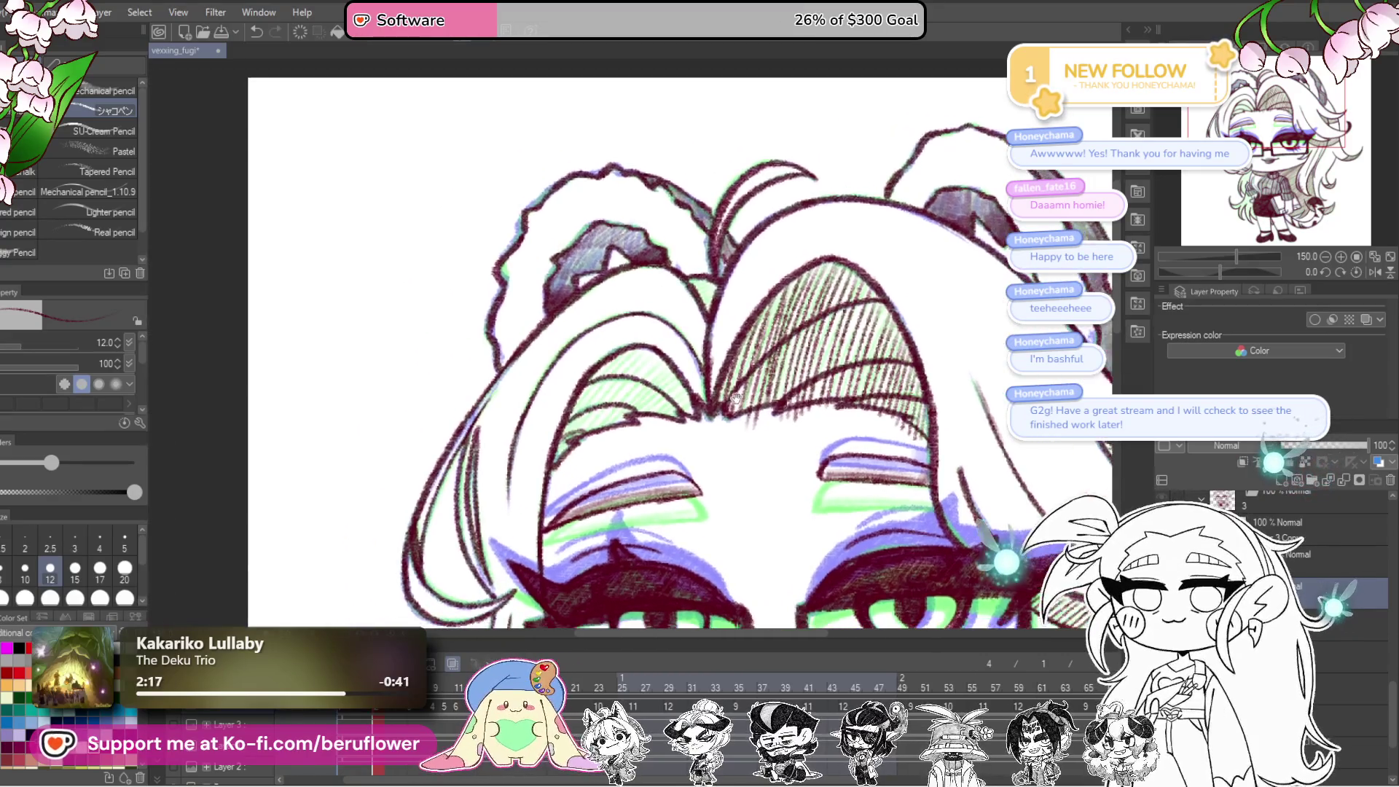
Step: Hatch the left hair section, then tilt the view toward the sweater and skirt
mouse_move(589, 380)
mouse_down()
mouse_move(627, 373)
mouse_move(665, 422)
mouse_up()
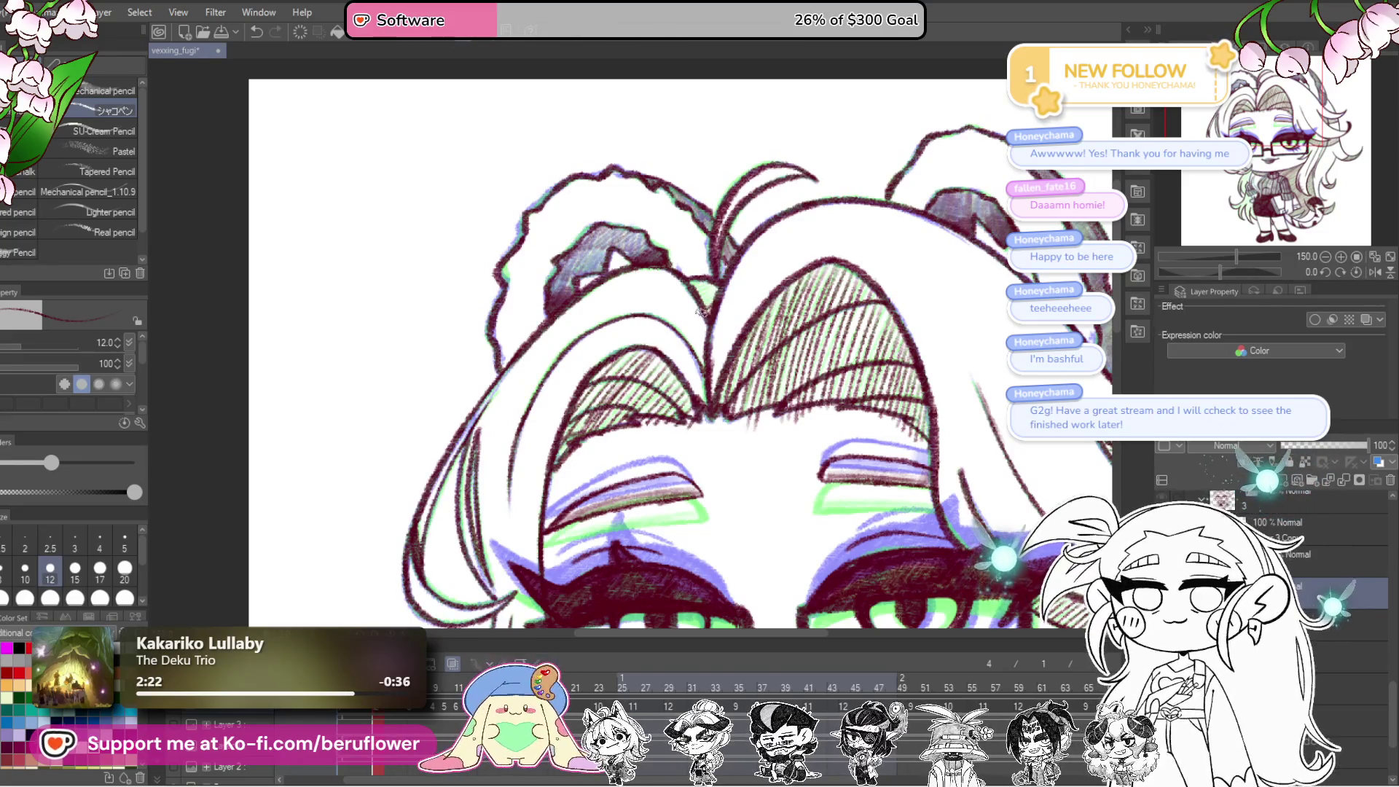
scroll(701, 286, down, 5)
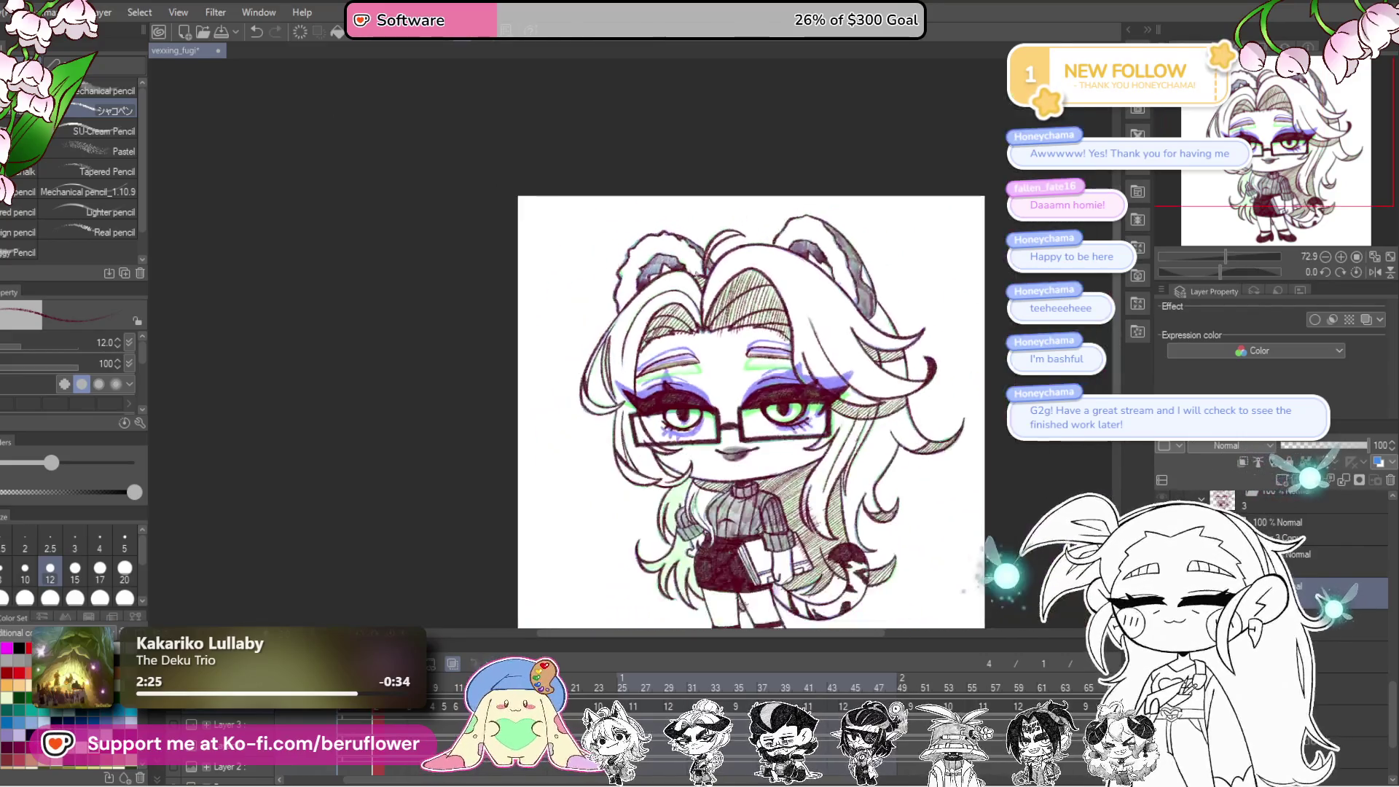
scroll(696, 274, up, 5)
scroll(866, 330, down, 4)
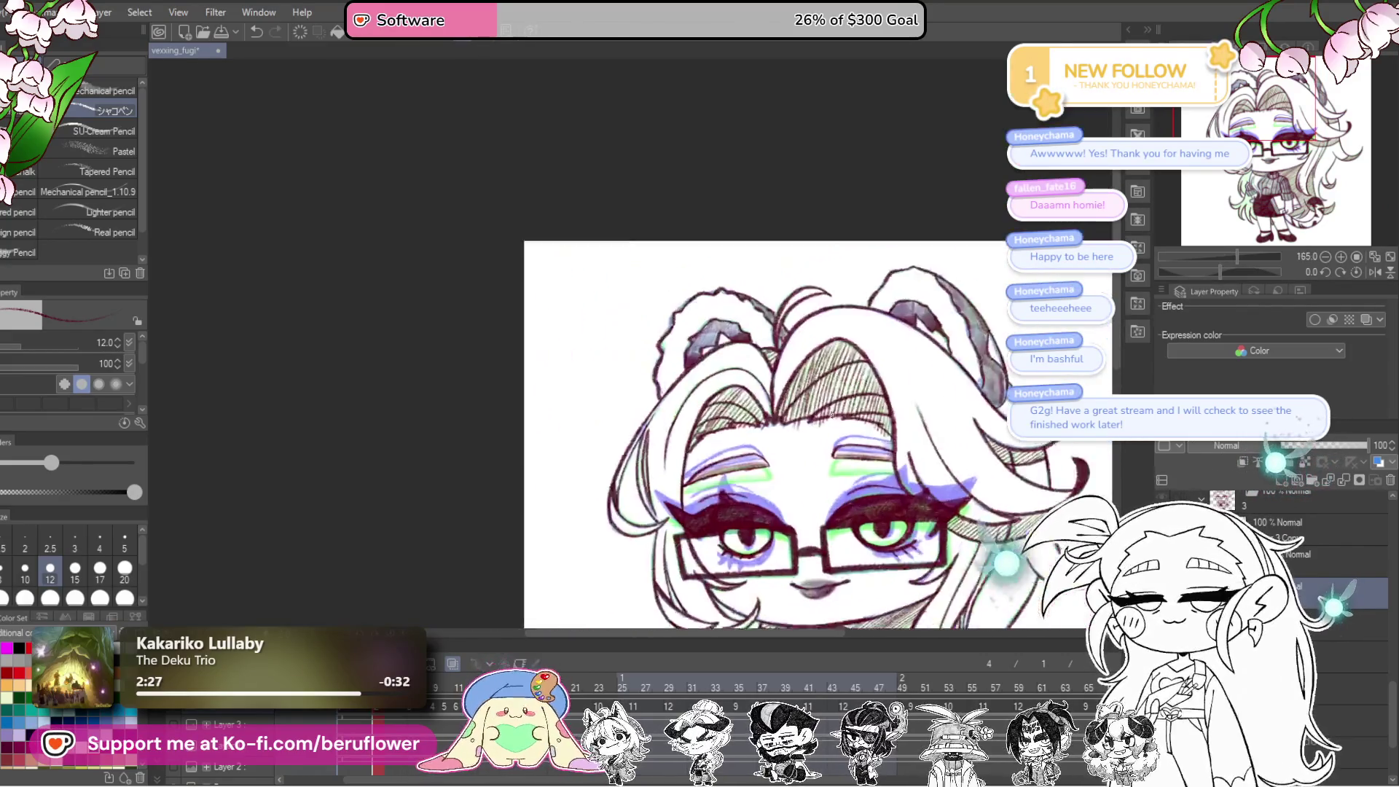
scroll(749, 580, up, 4)
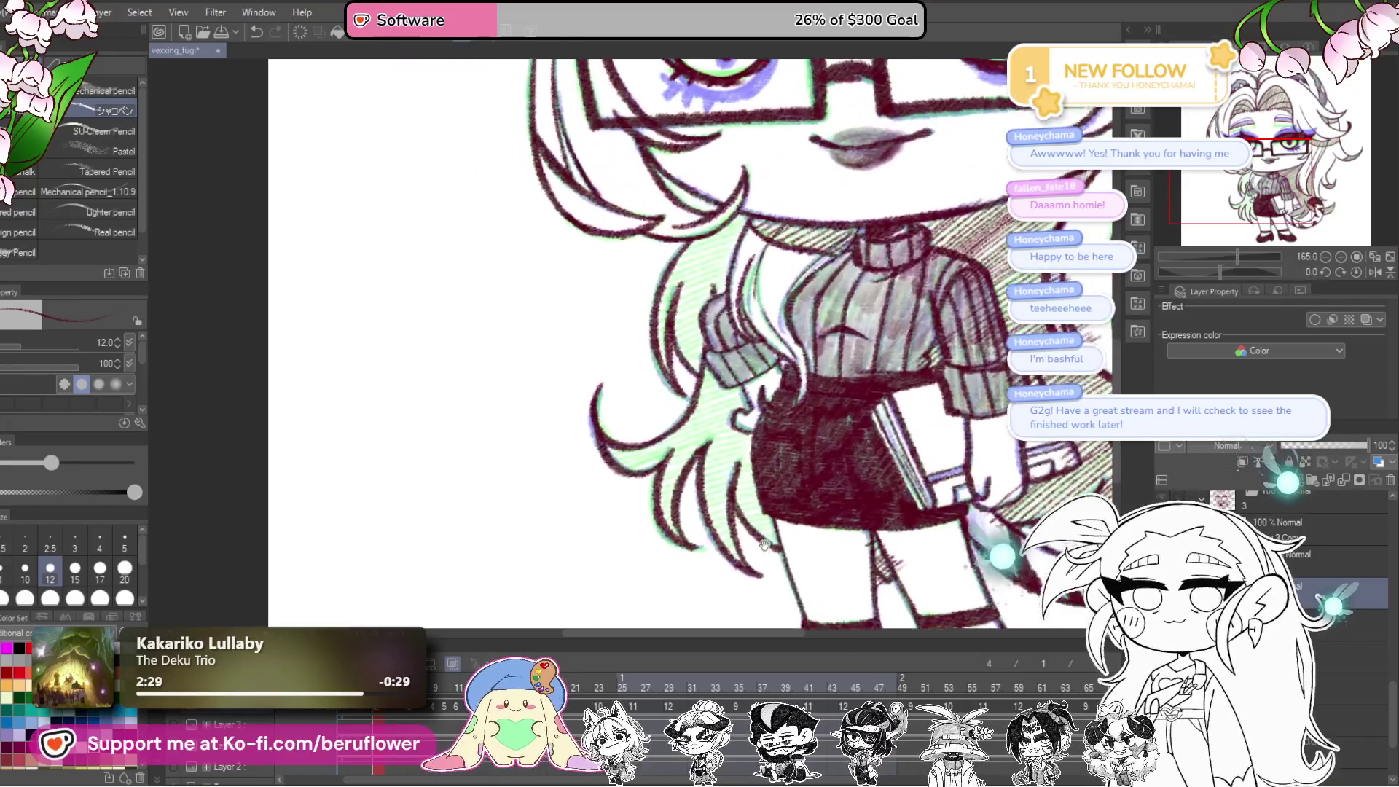
mouse_move(1210, 272)
mouse_down()
mouse_move(1175, 276)
mouse_move(1204, 273)
mouse_up()
drag(869, 295, 868, 474)
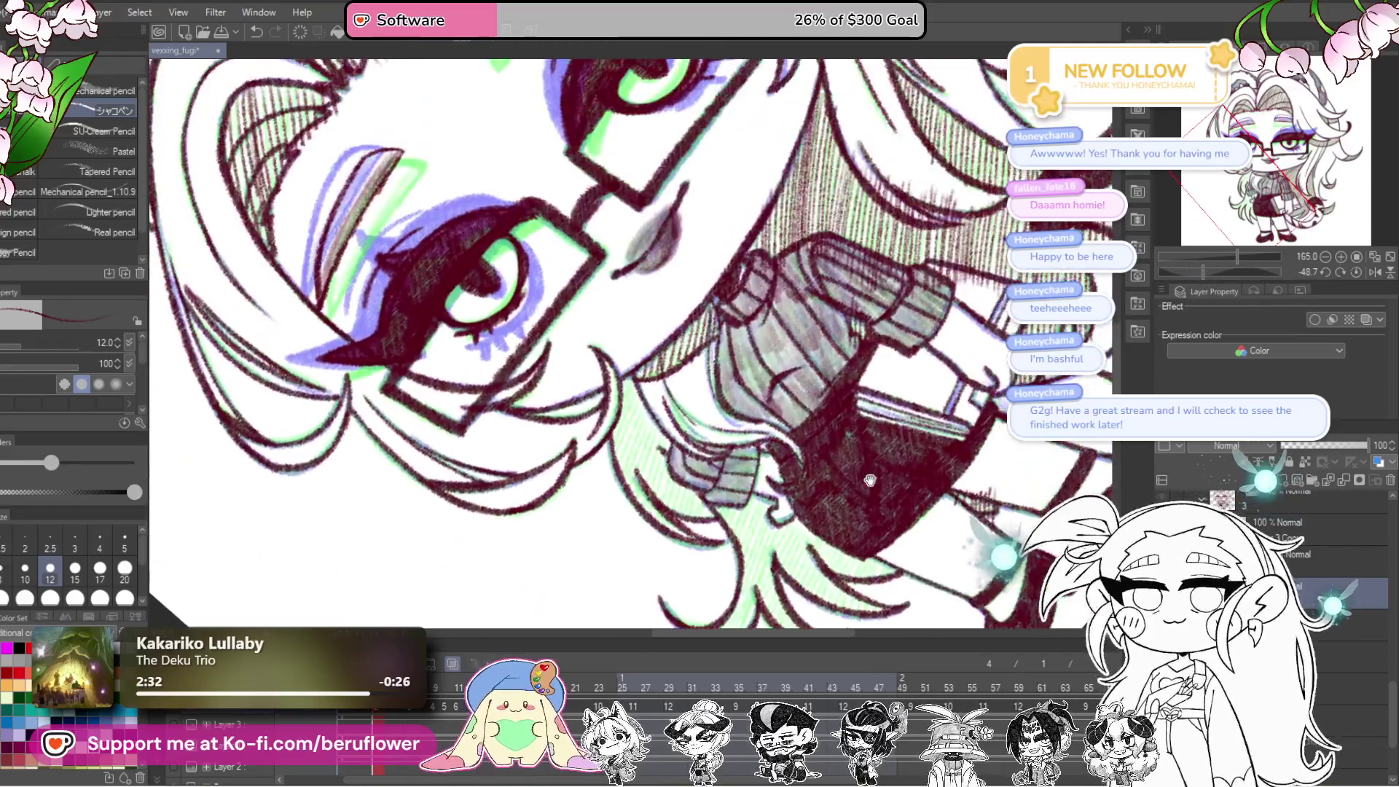